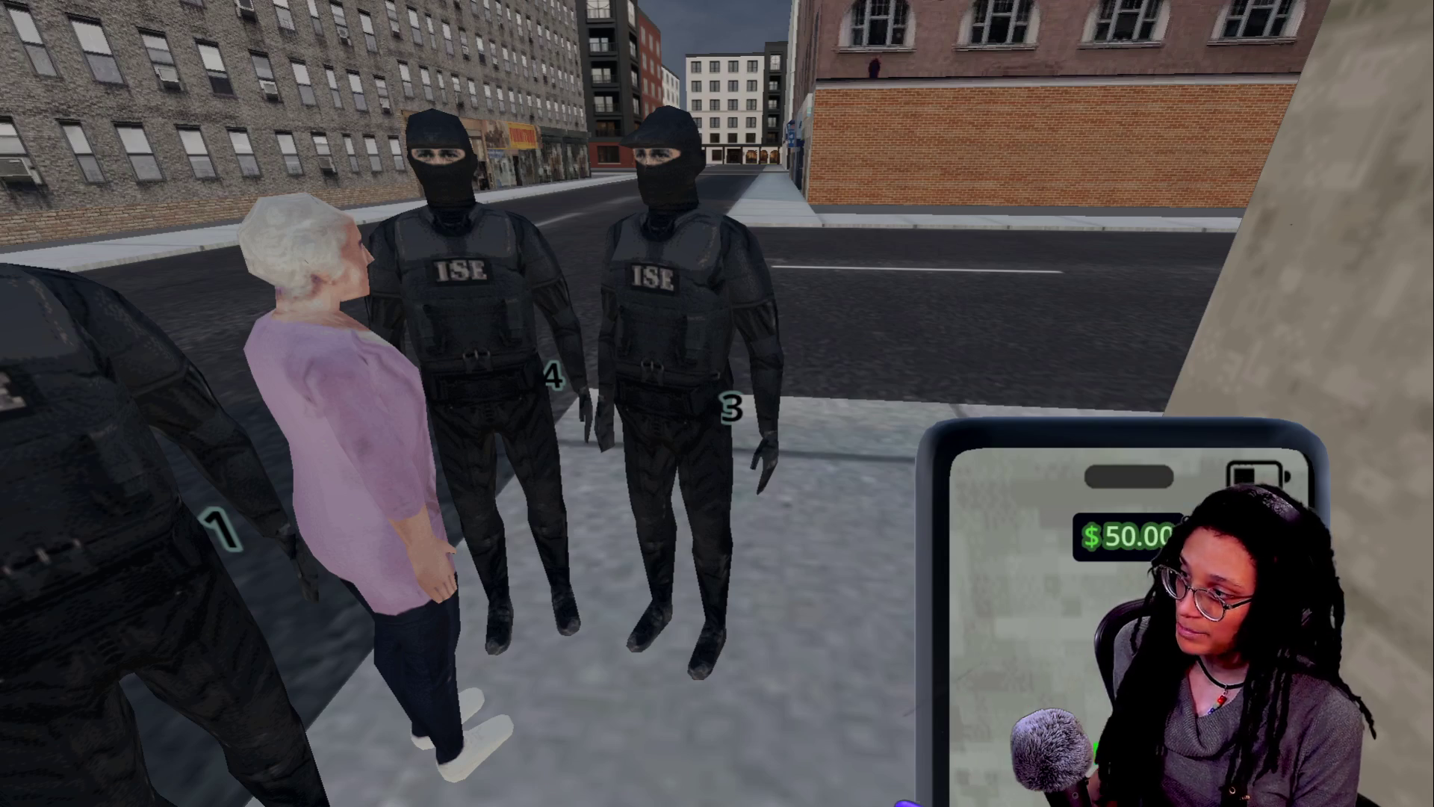
Step: Play with the phone raised until the balance reaches $288.00, then leave fullscreen
key("c")
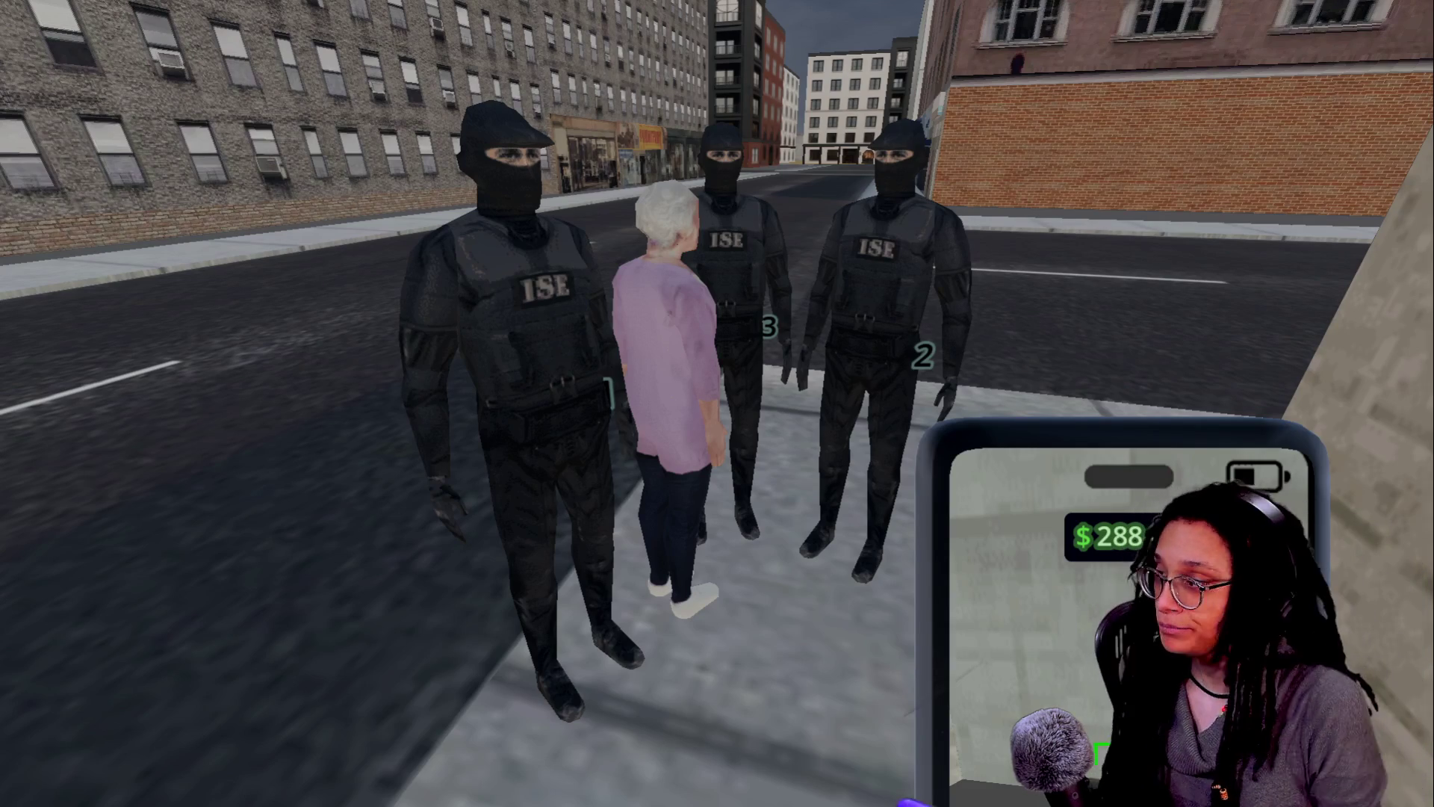
key("Escape")
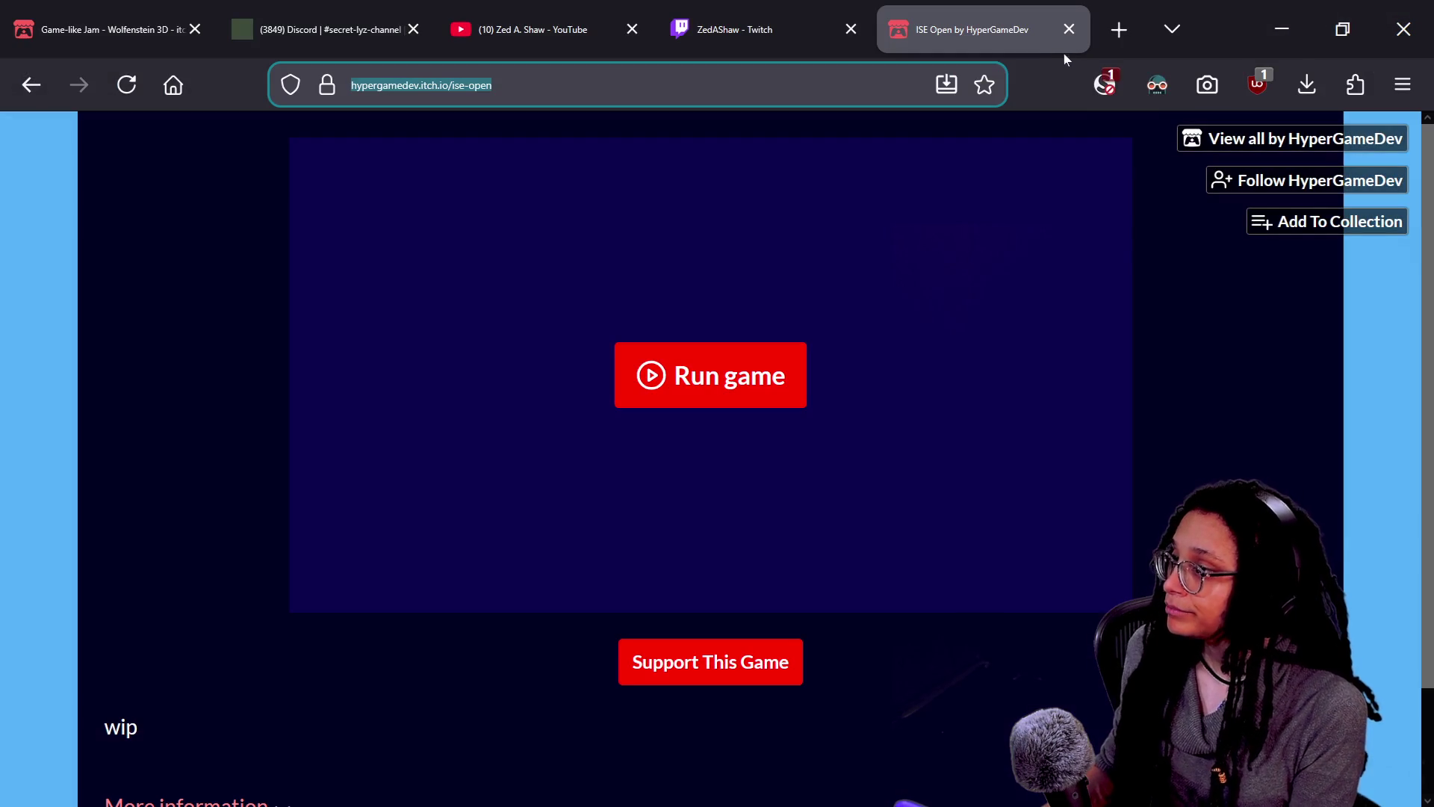
Step: Close the 'ISE Open by HyperGameDev' game page tab in Firefox
left_click(1069, 29)
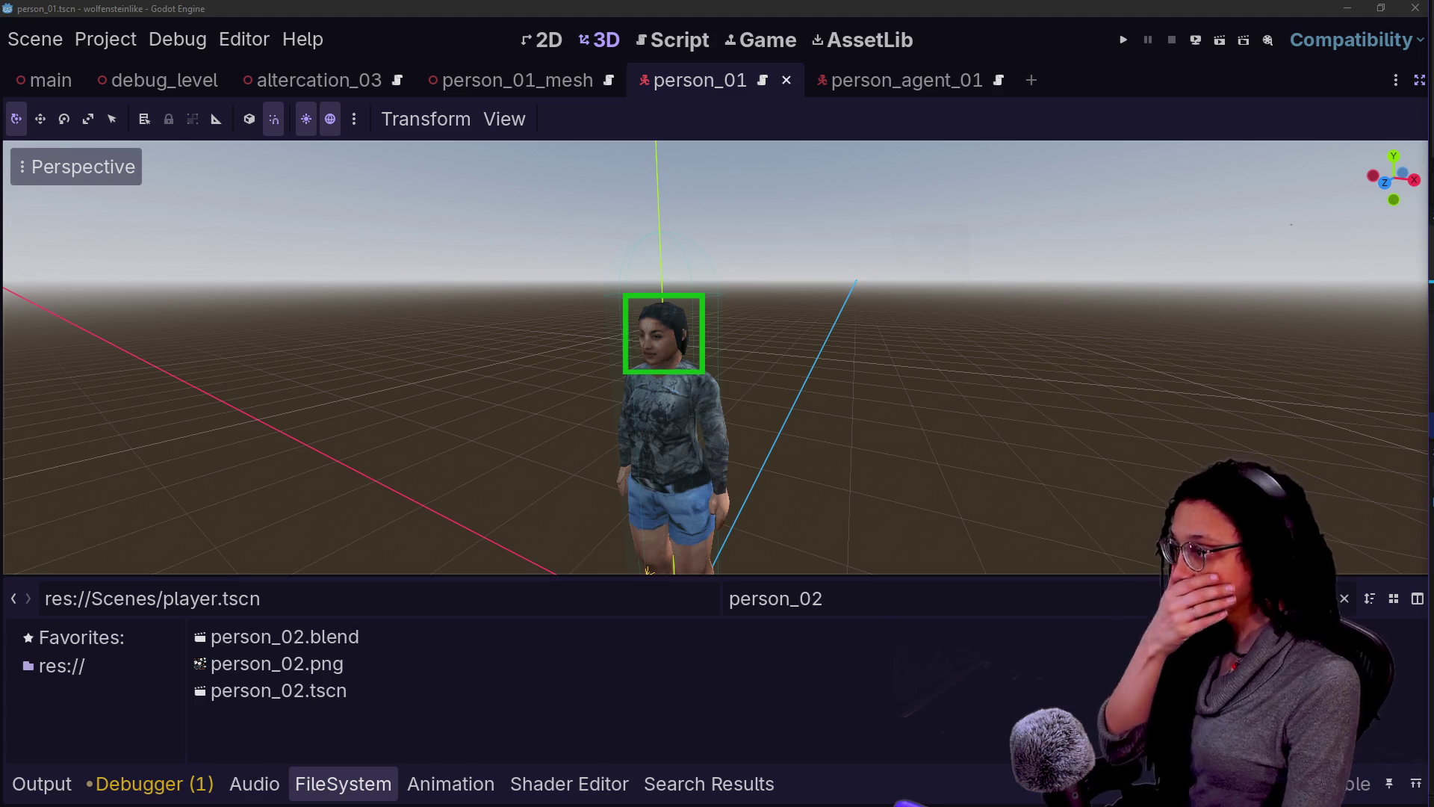
Step: Open person_02.tscn in the 3D view and place its tab right after altercation_03
left_click(680, 40)
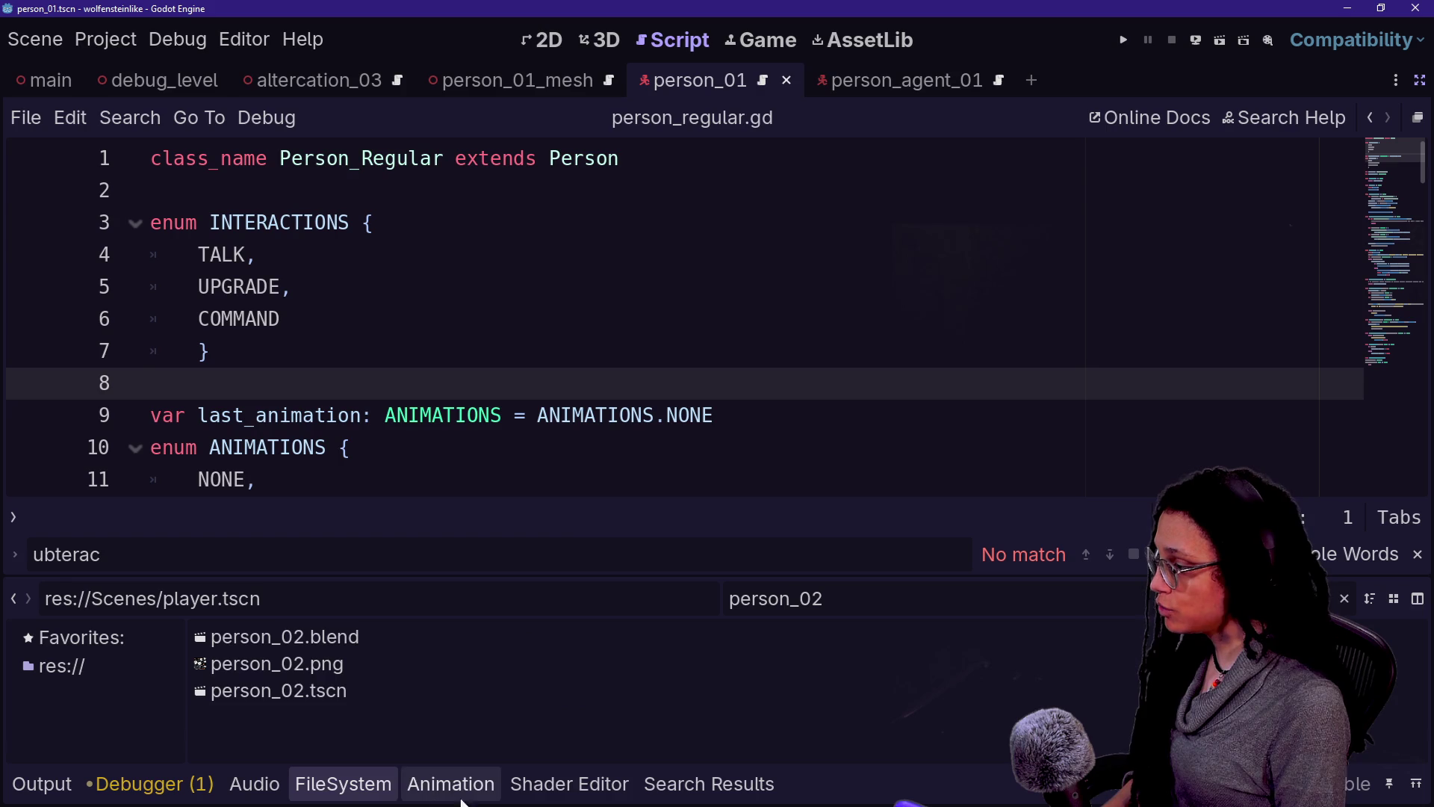
left_click(277, 690)
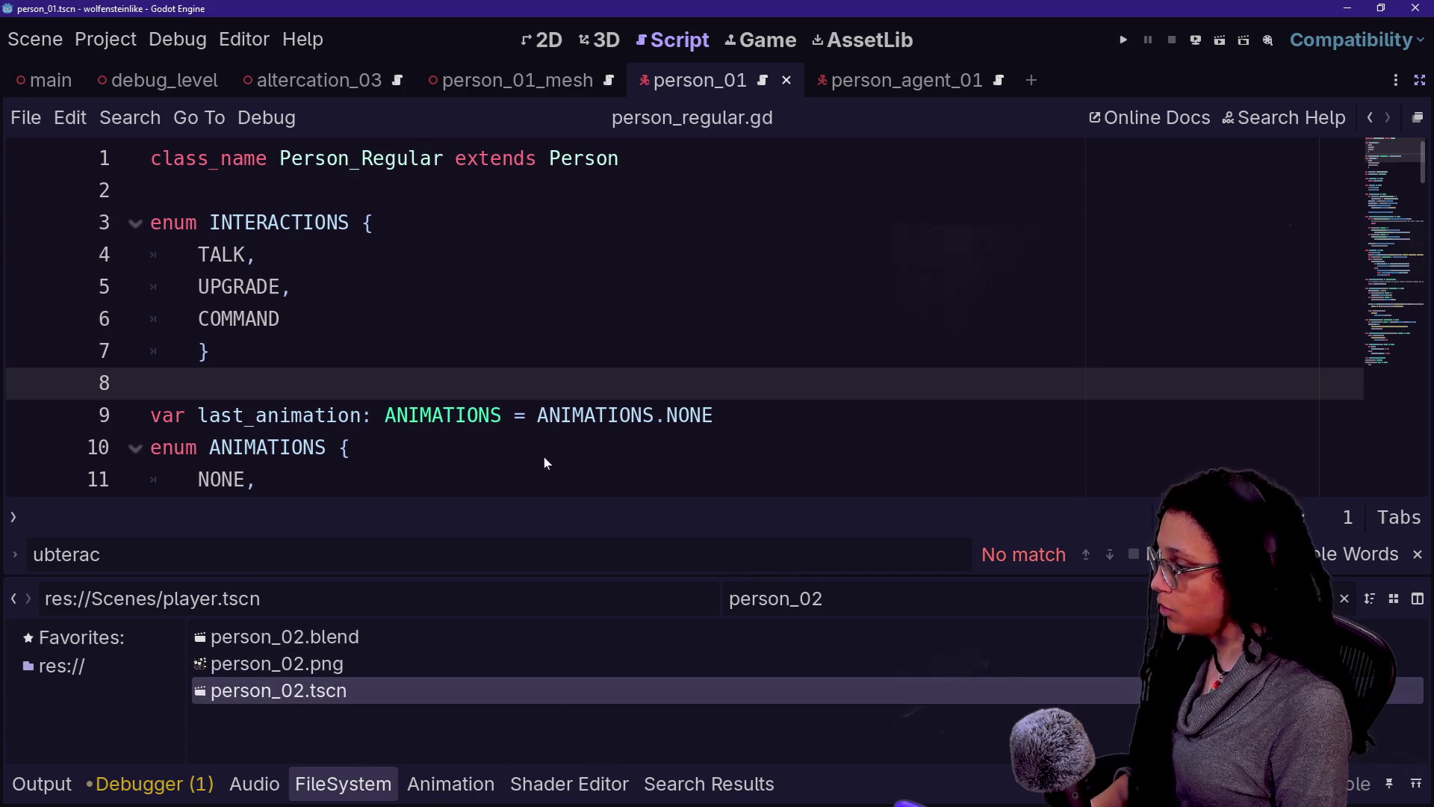
double_click(347, 695)
left_click(600, 39)
left_click_drag(1067, 84, 414, 88)
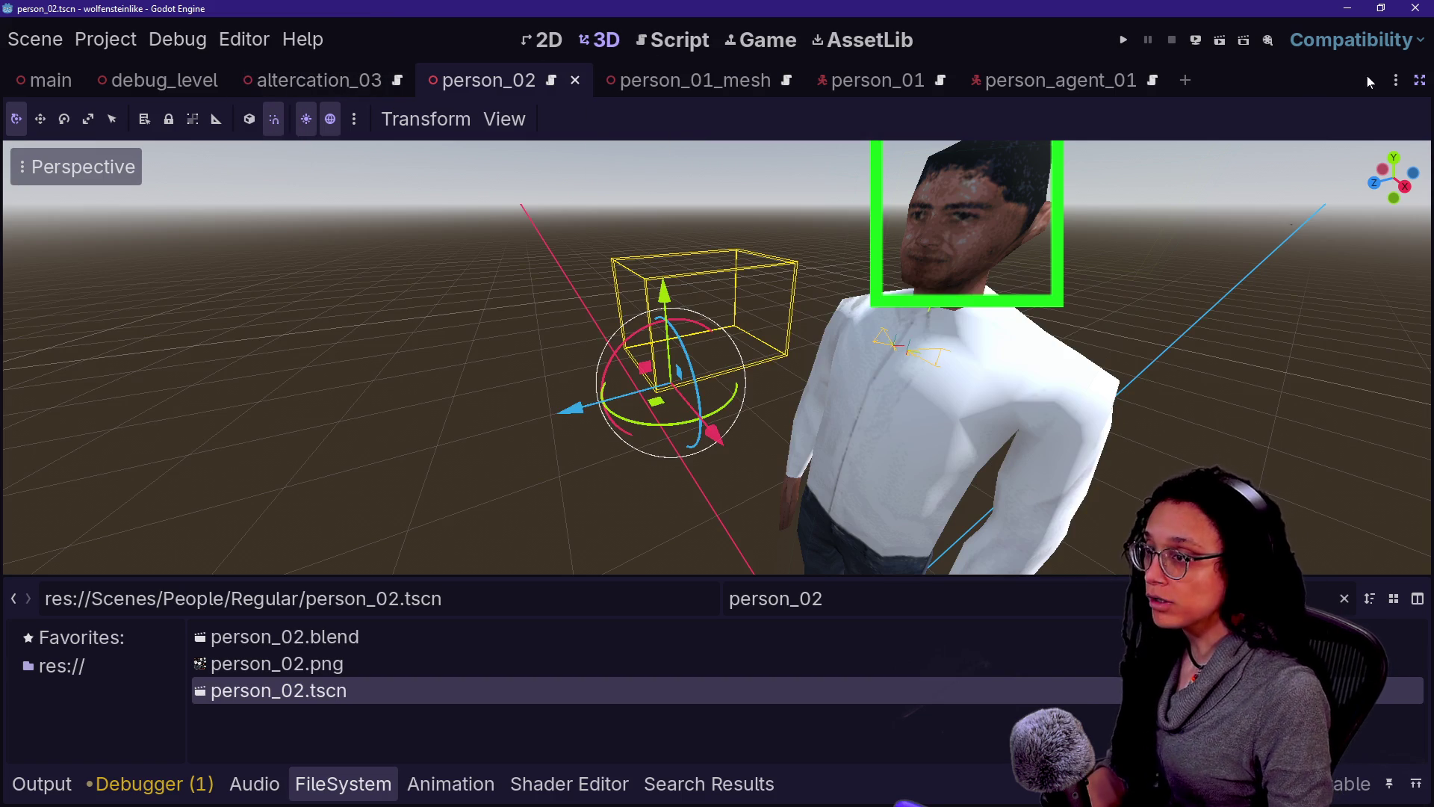
Step: Bring back the scene tree and inspector panels and switch to the person_02 scene
left_click(1420, 80)
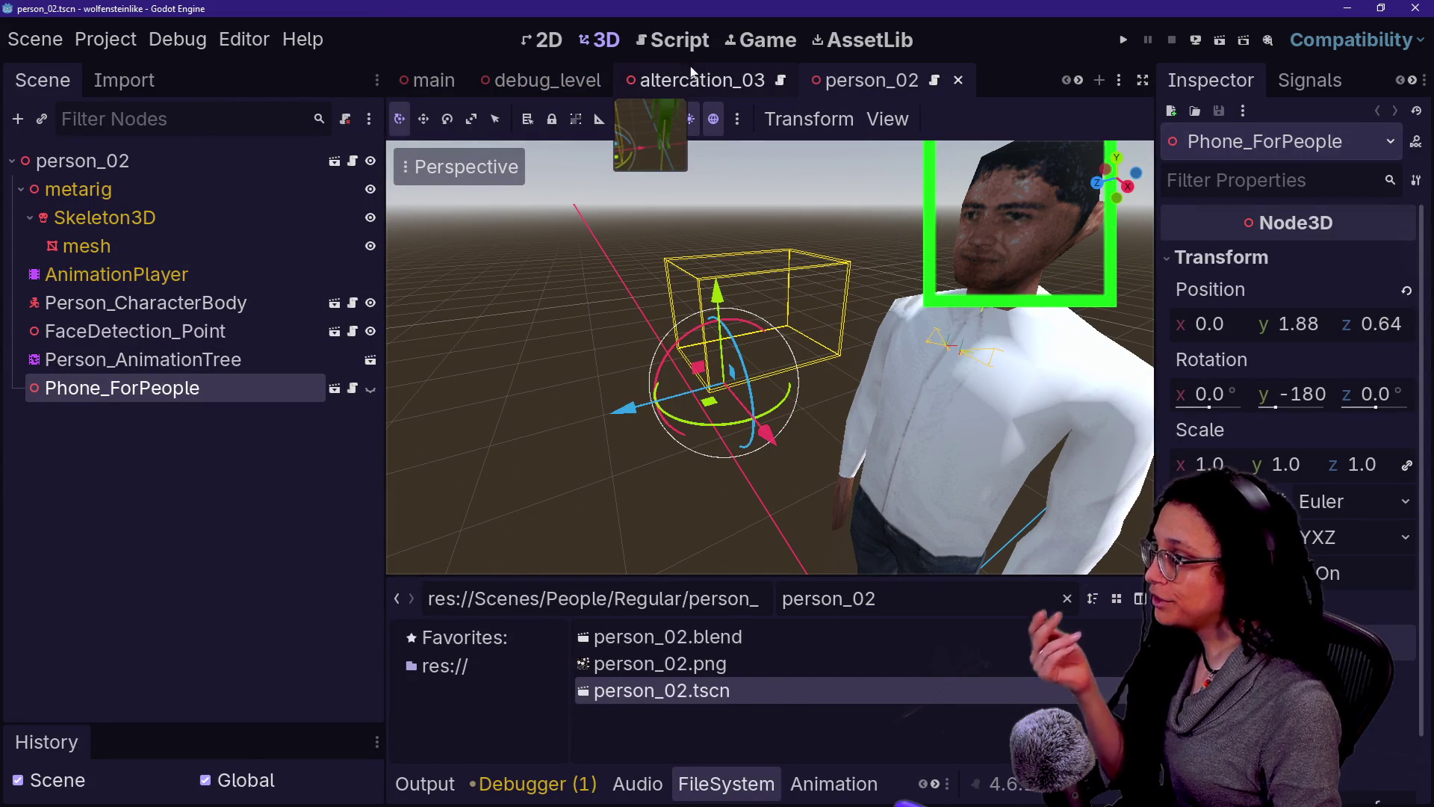
left_click_drag(847, 84, 411, 83)
scroll(844, 83, "down", 3)
left_click(632, 83)
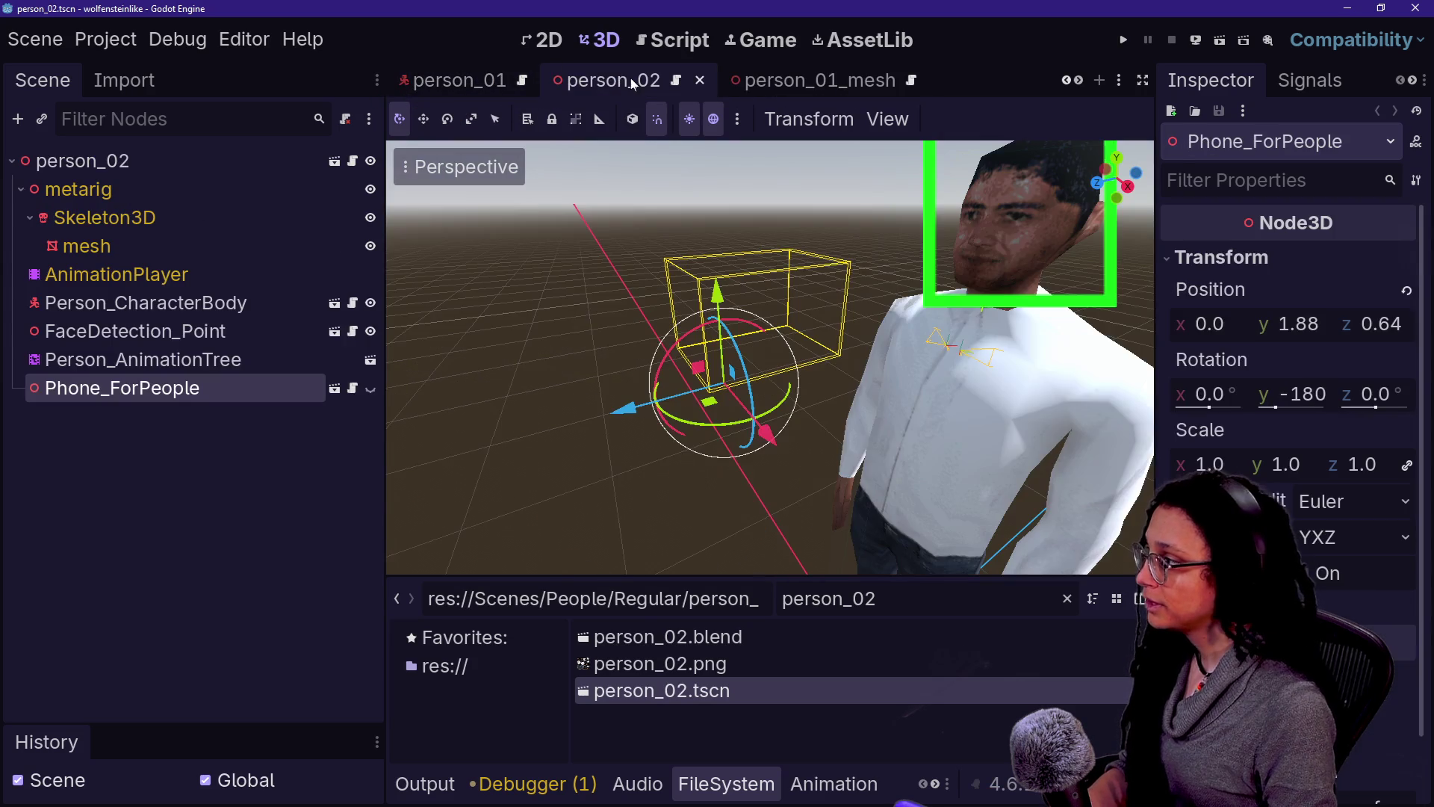
Step: Inspect person_02's root, Skeleton3D, AnimationPlayer, Phone_ForPeople and Person_CharacterBody nodes
left_click(60, 162)
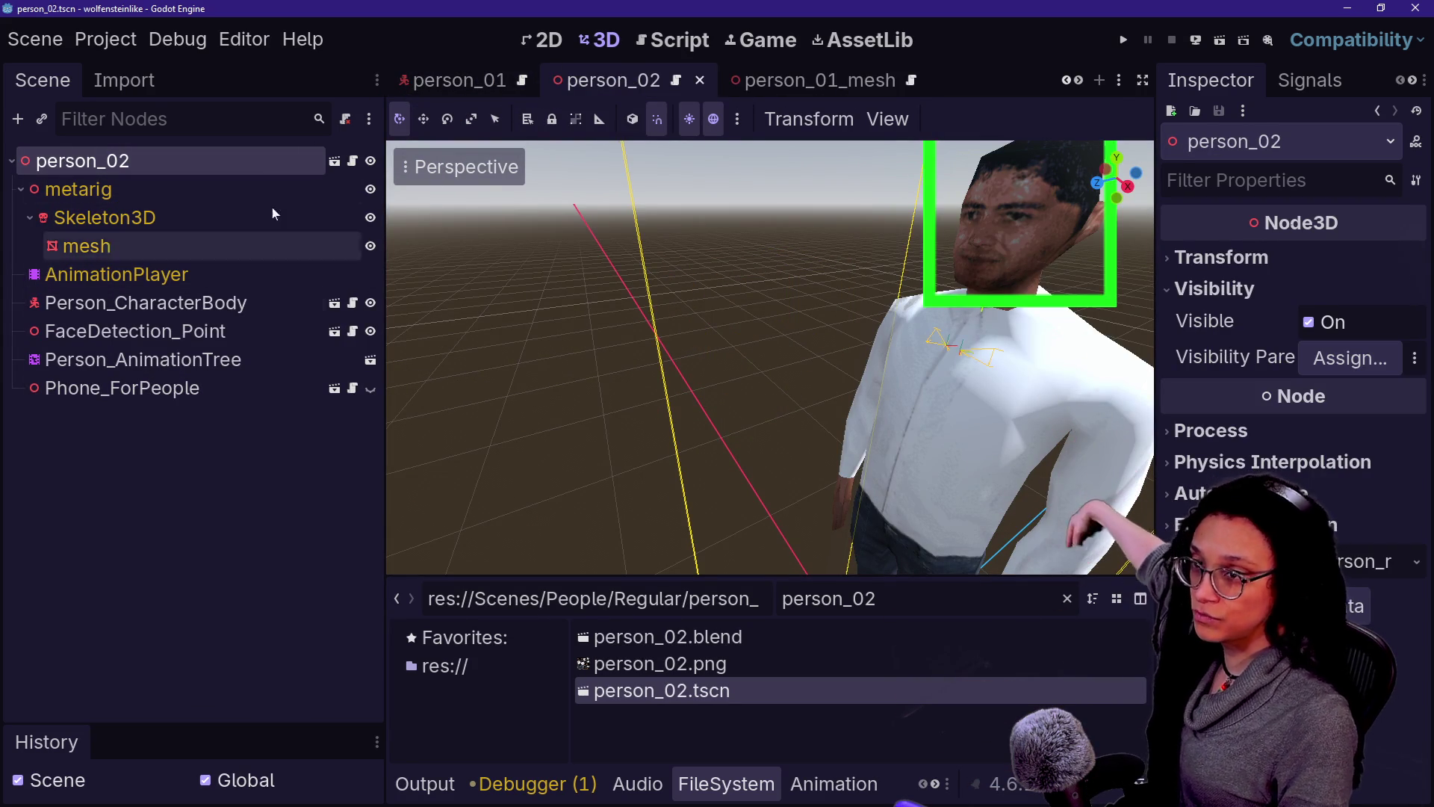
left_click(191, 216)
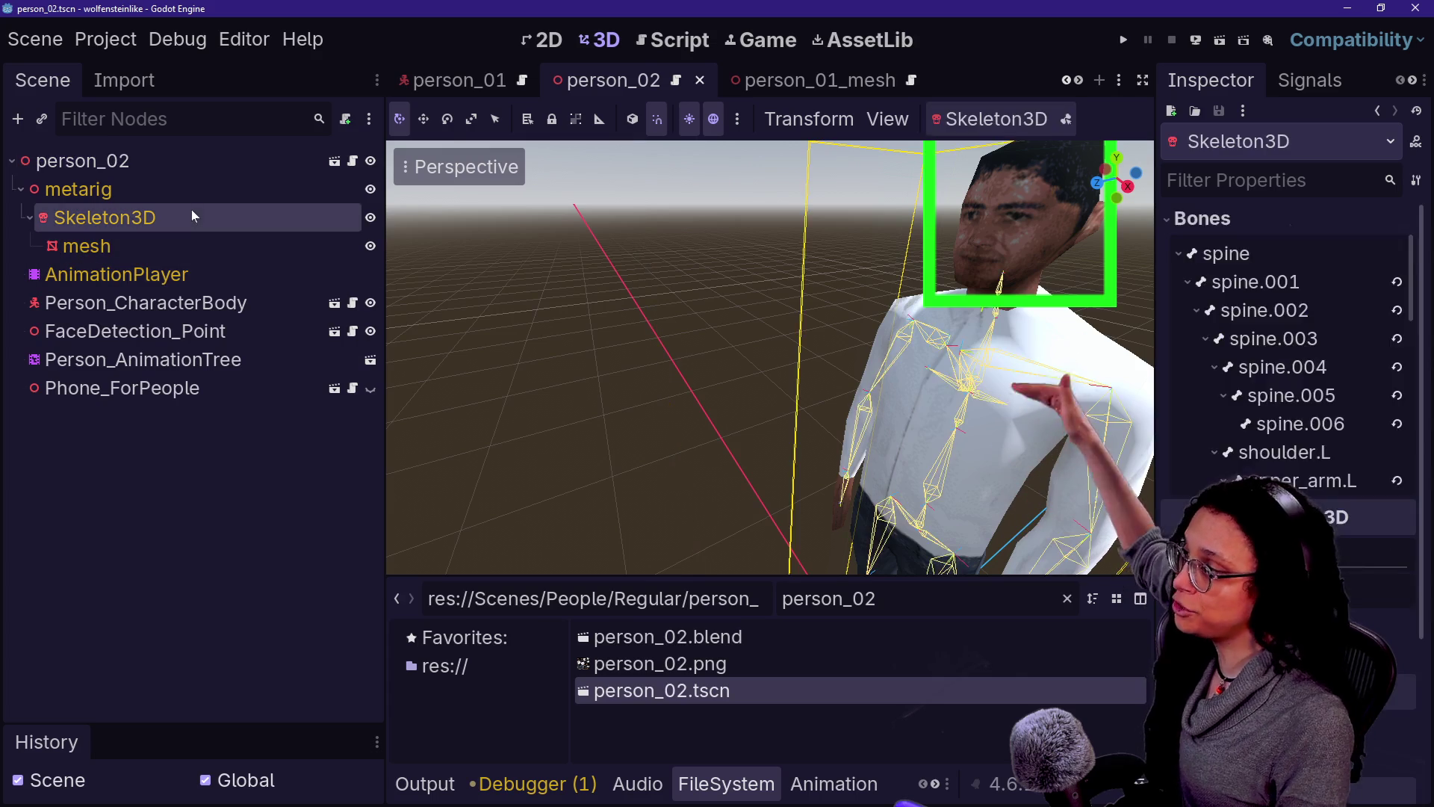
left_click(201, 275)
left_click(224, 391)
left_click(243, 415)
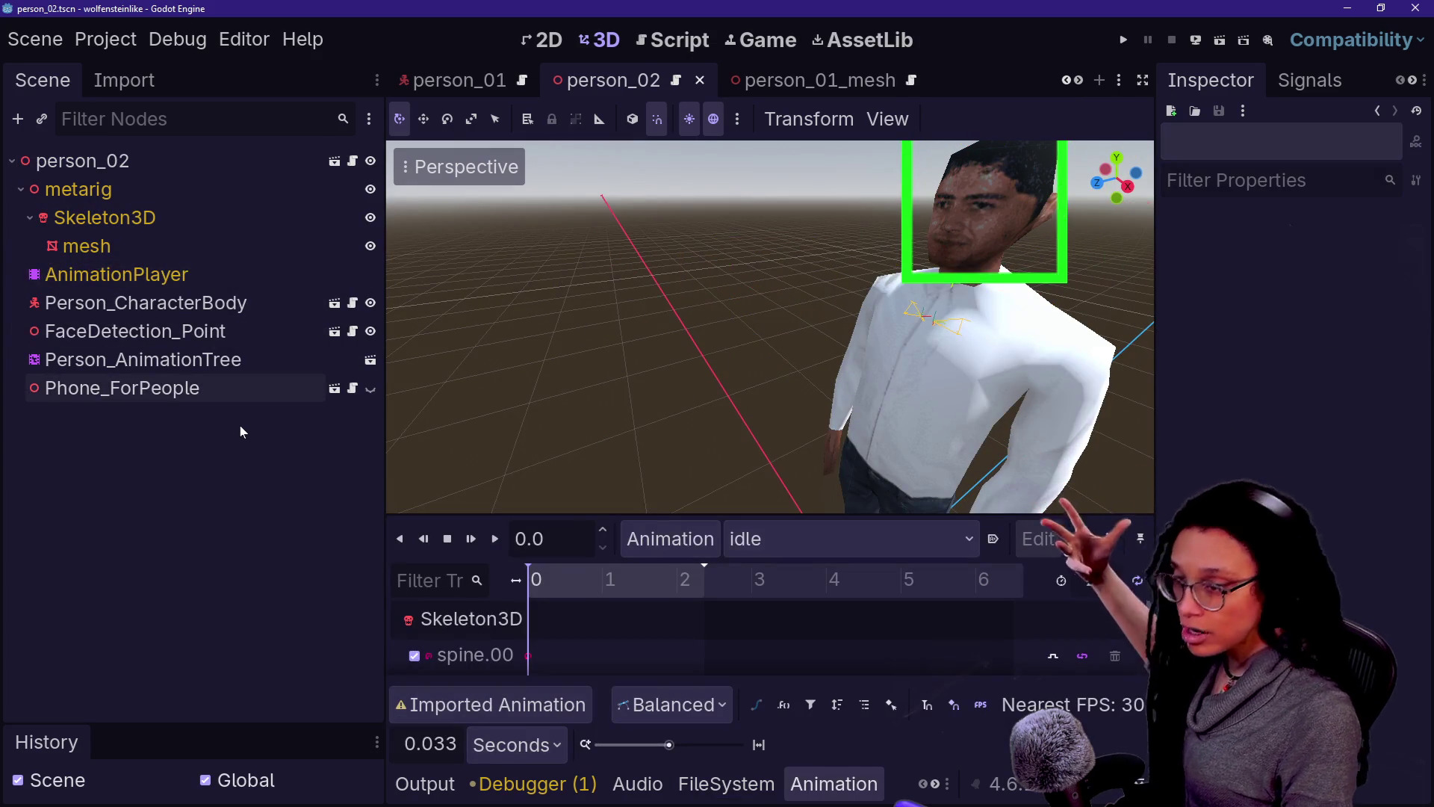
left_click(188, 274)
left_click(205, 406)
left_click(211, 387)
left_click(233, 307)
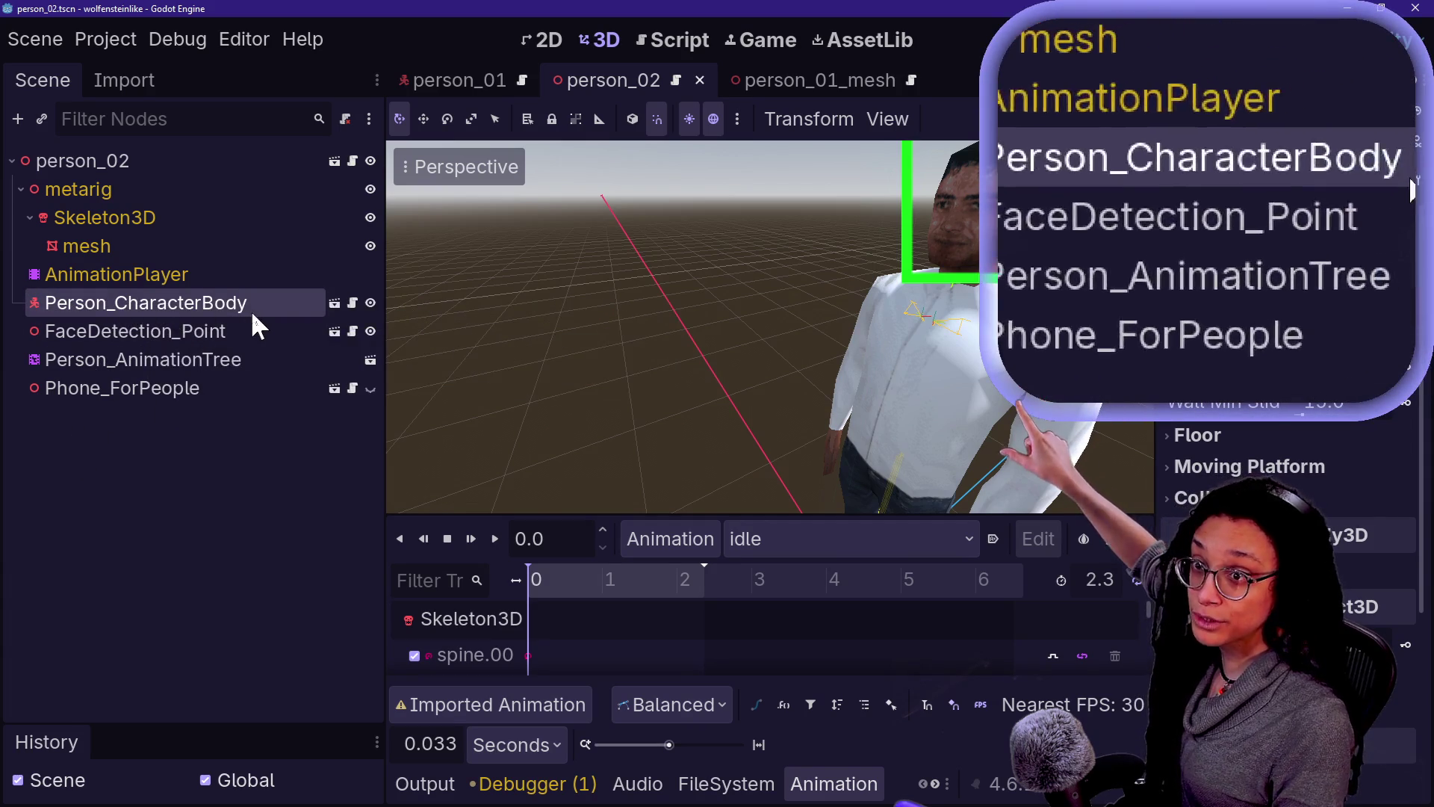
Step: Rename the FaceDetection_Point node to ScanDetection_Point
mouse_move(80, 303)
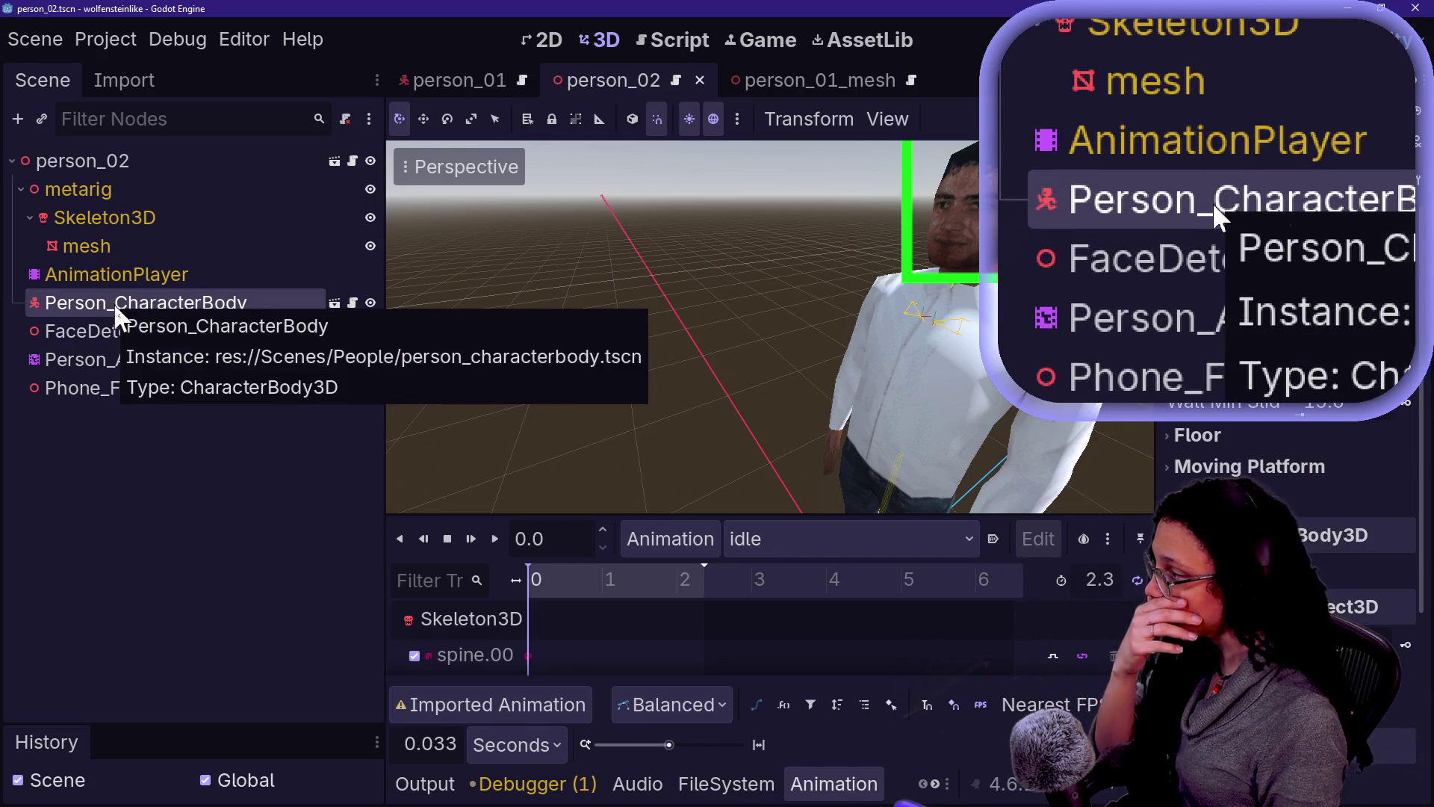
left_click(96, 330)
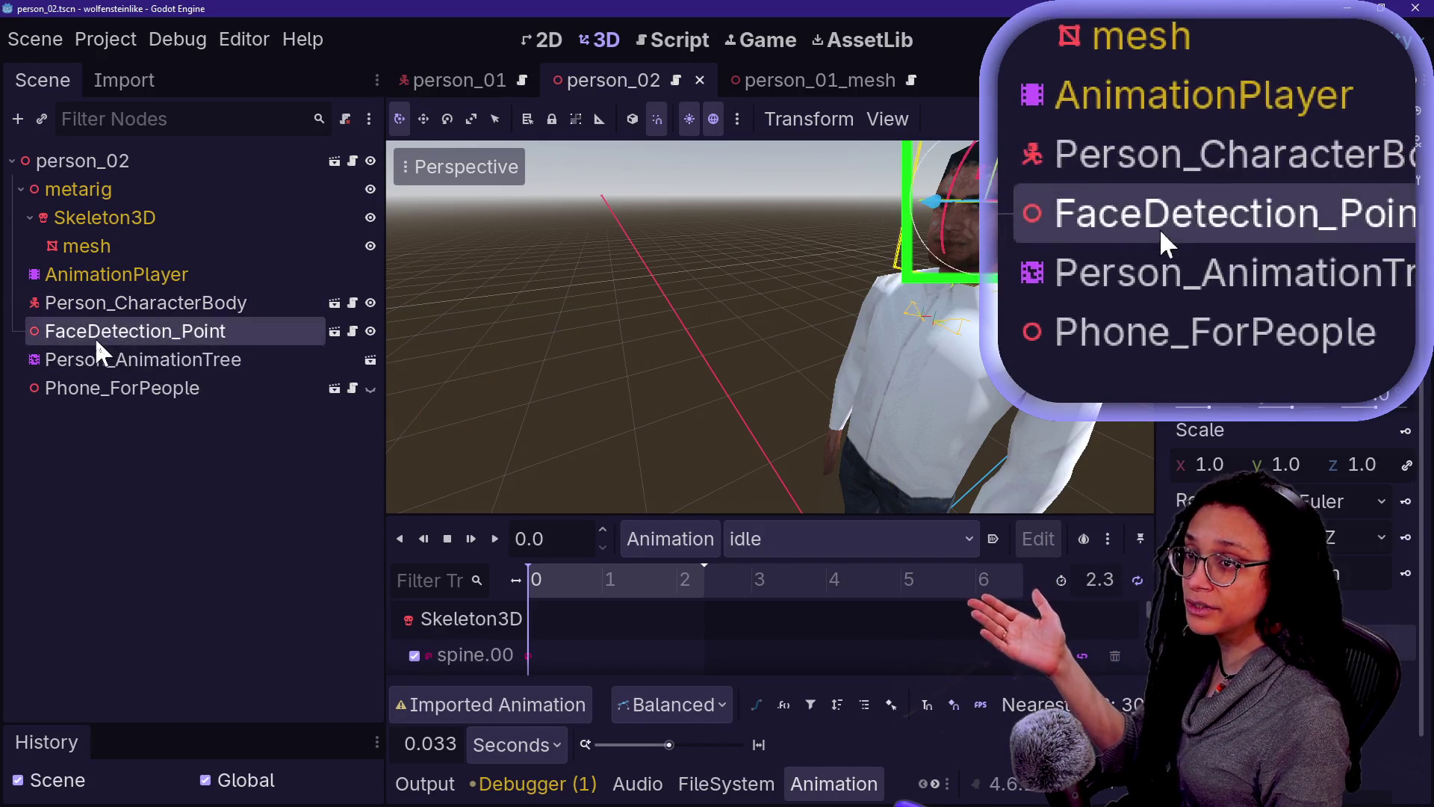
double_click(98, 330)
key("BackSpace")
key("BackSpace")
key("BackSpace")
key("BackSpace")
type("Vis")
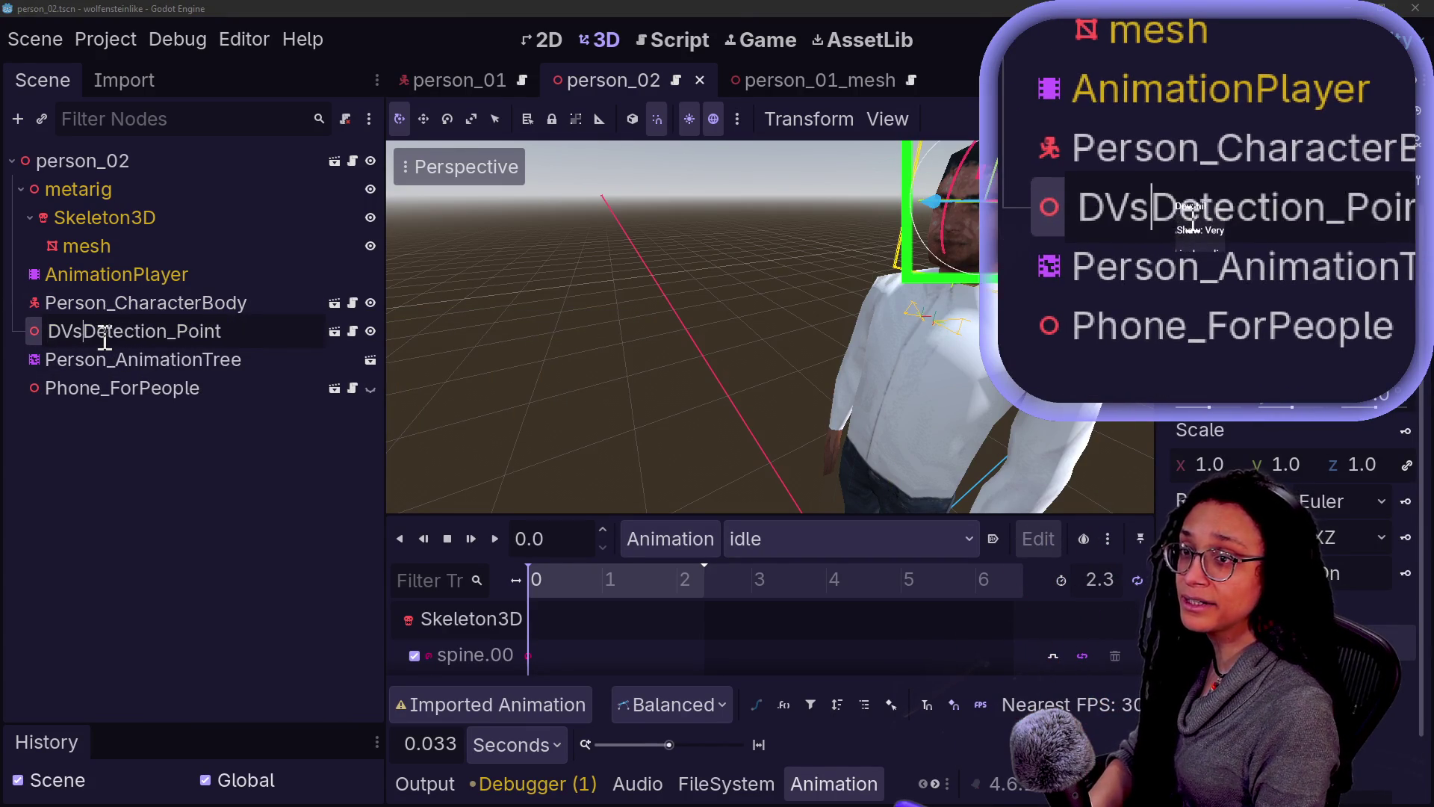
key("BackSpace")
key("BackSpace")
key("BackSpace")
type("Scan")
key("Return")
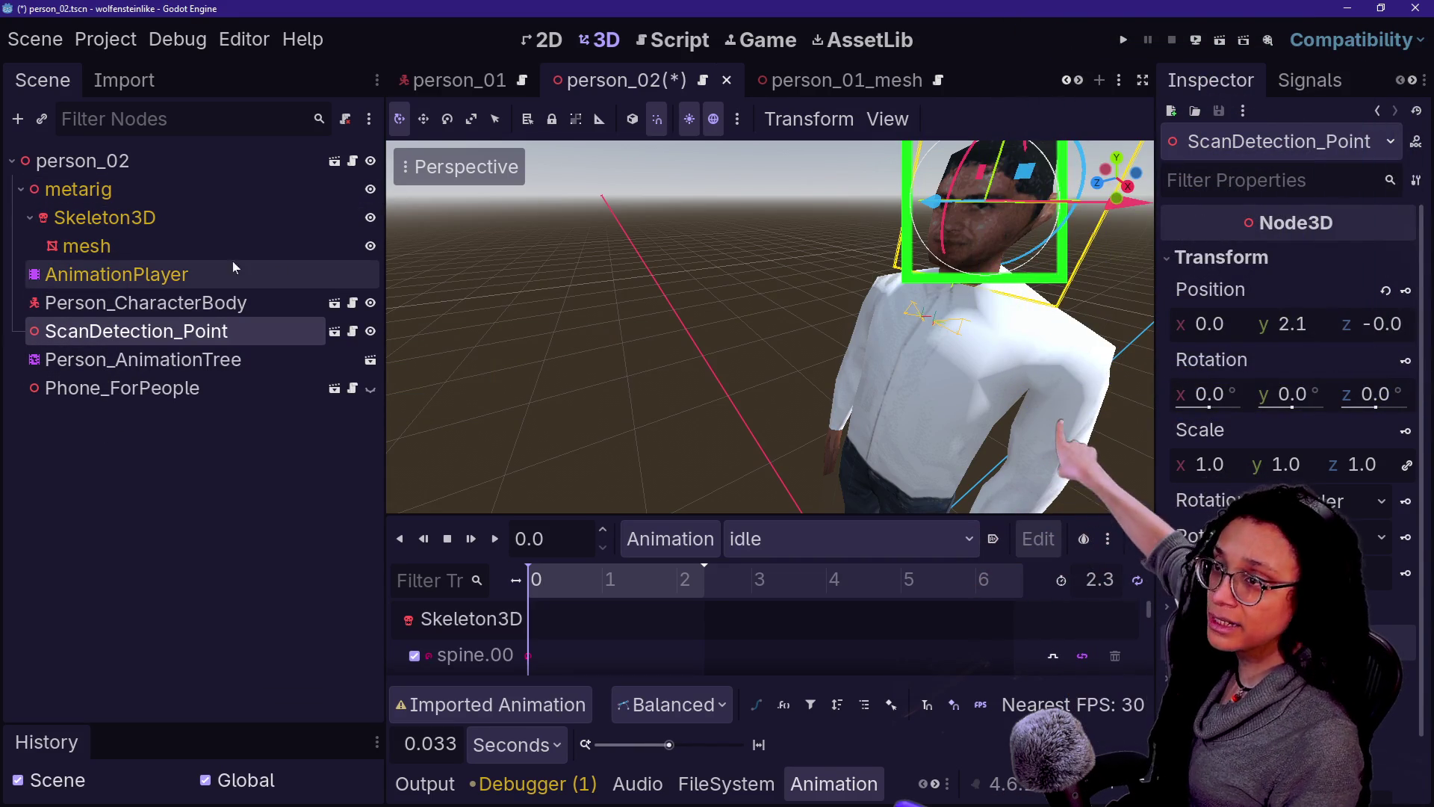
Step: Inspect person_01's person_01_mesh child and collision shape nodes
left_click(526, 88)
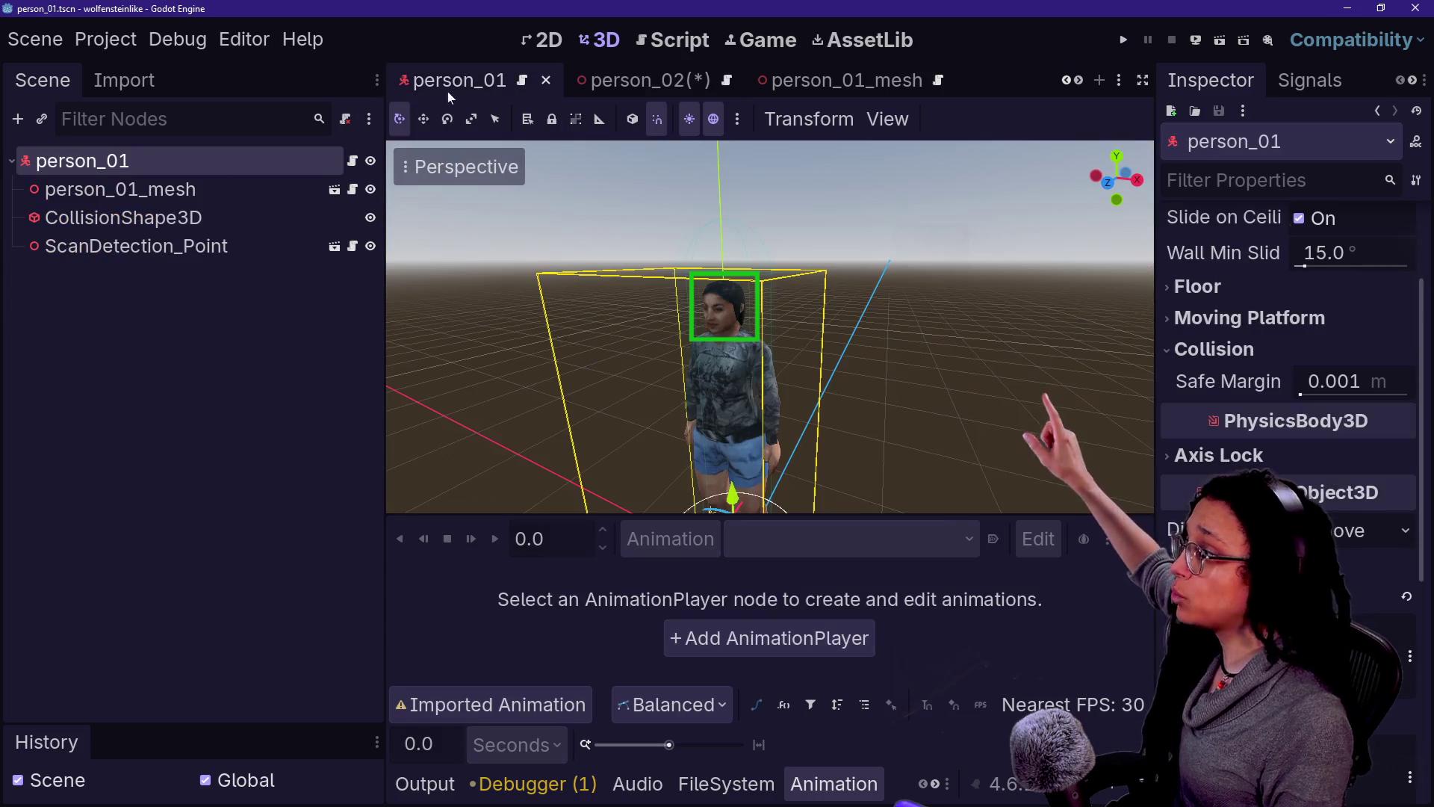
left_click(118, 189)
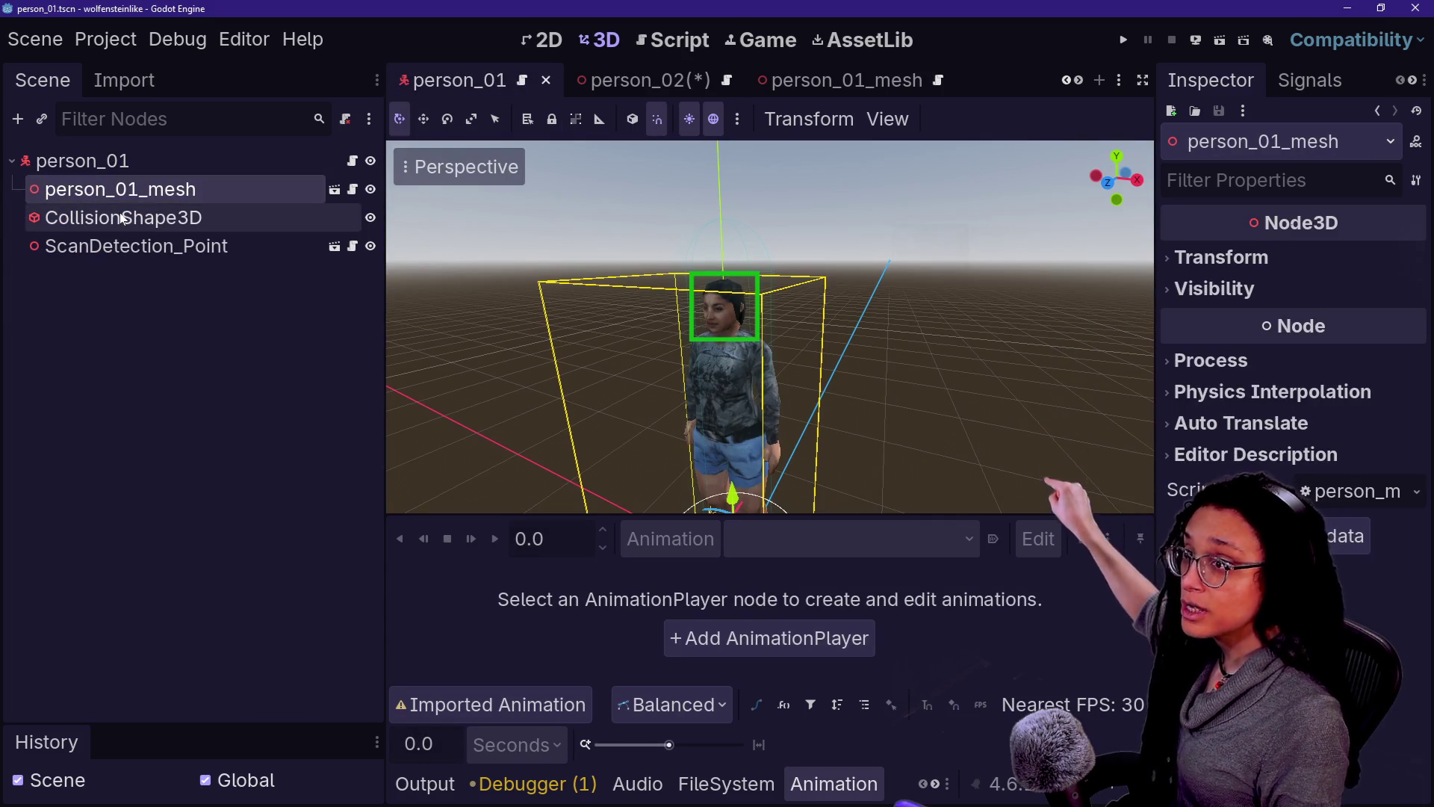
left_click(124, 217)
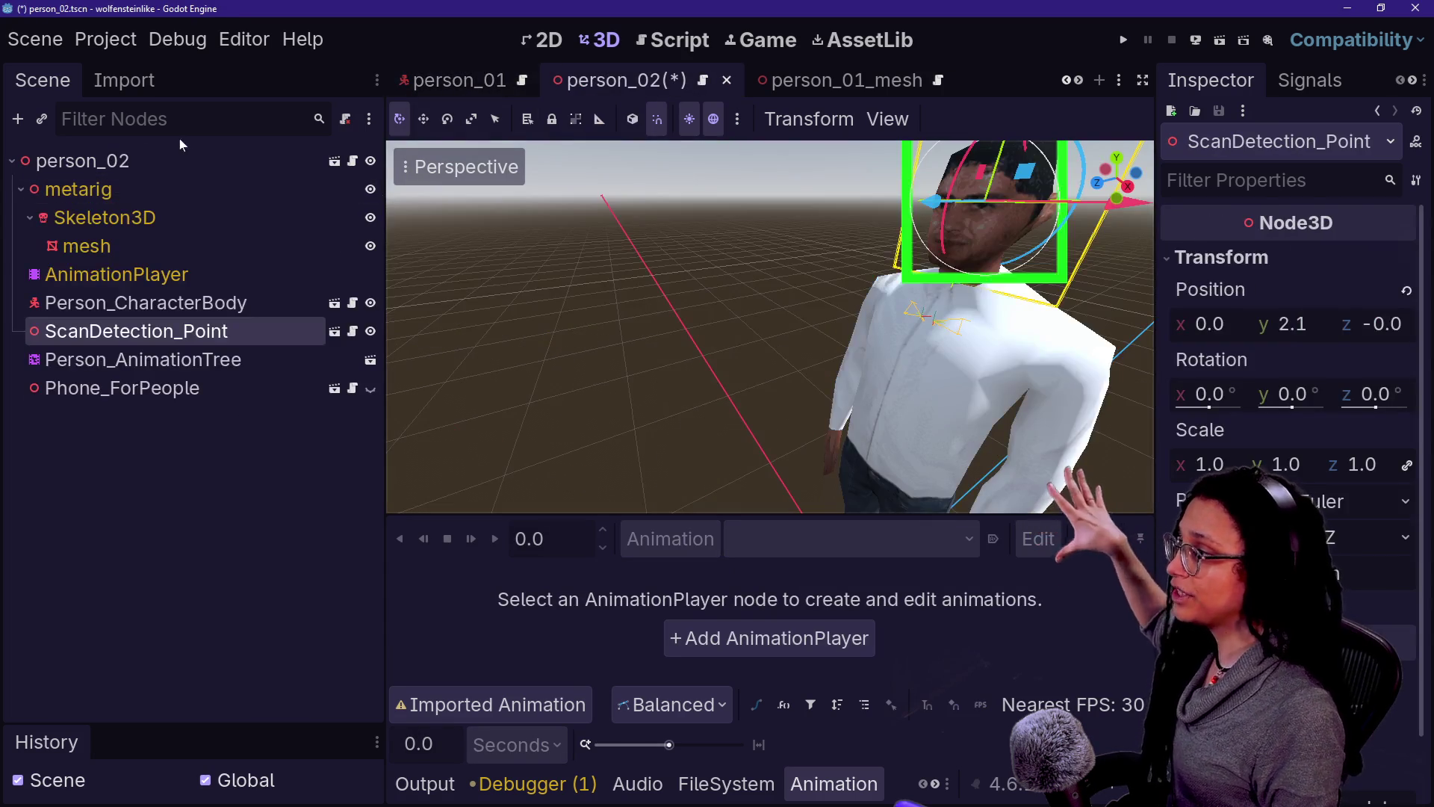
Step: Save person_02 and move the person_01_mesh scene tab to the first position
key("ctrl+s")
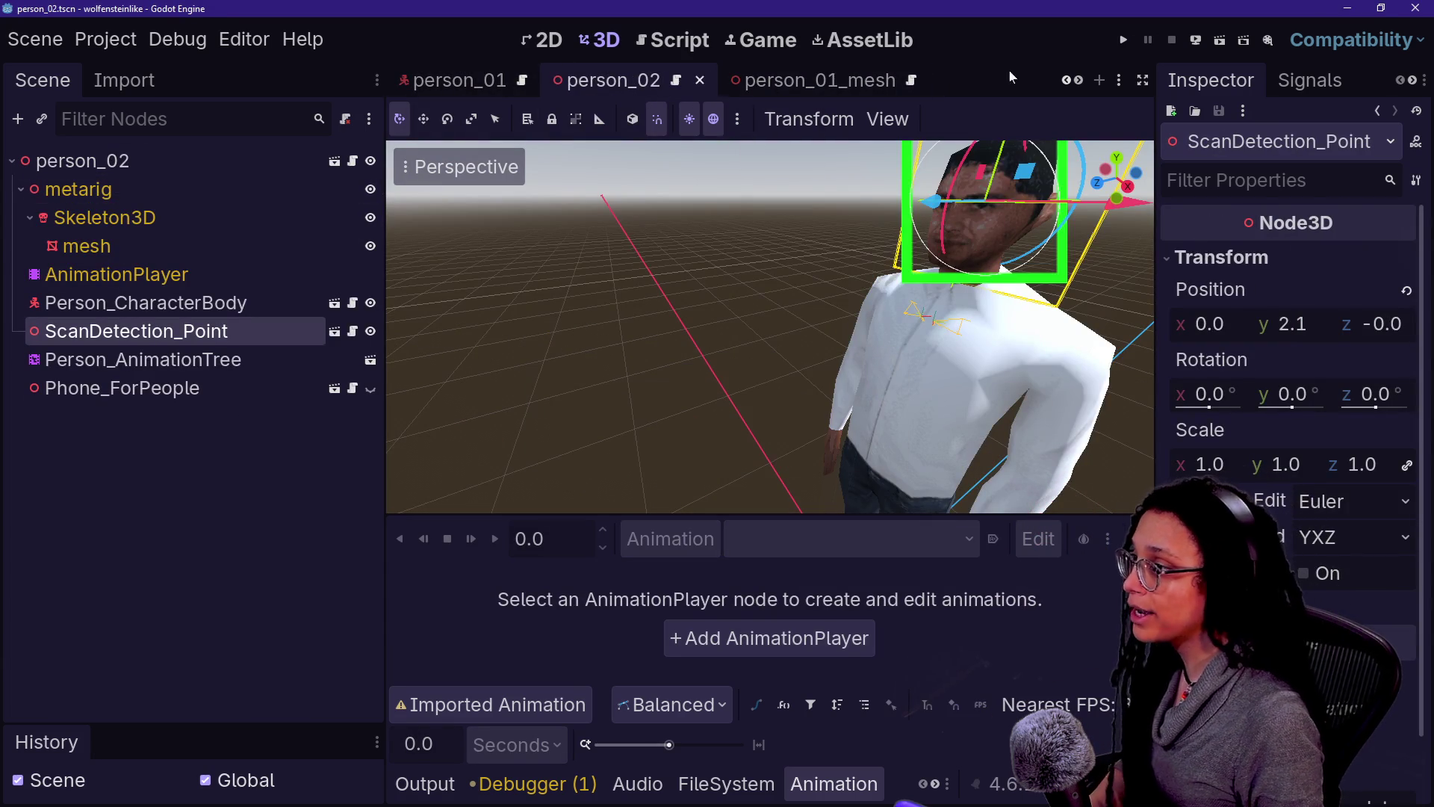
left_click_drag(814, 80, 408, 79)
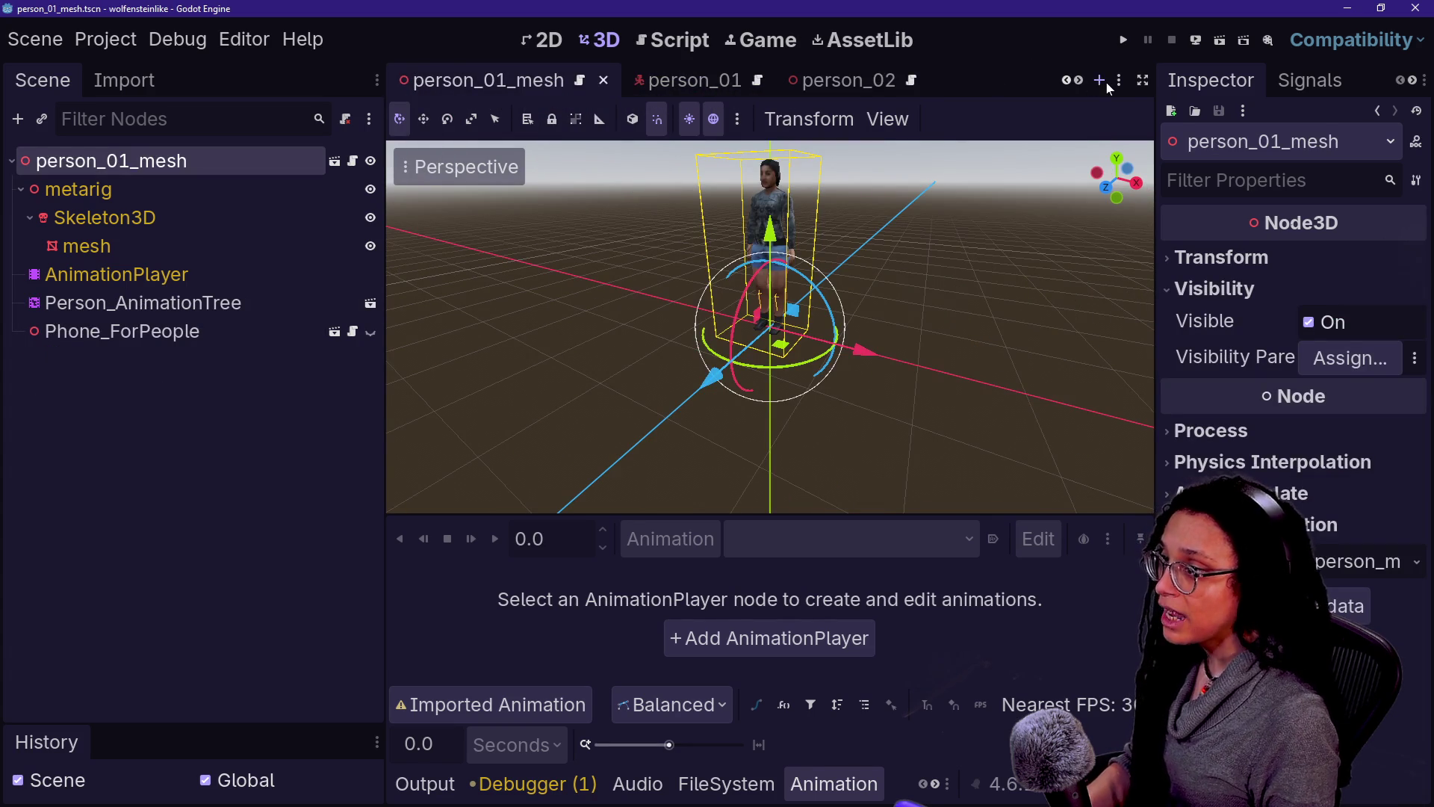
left_click(1101, 82)
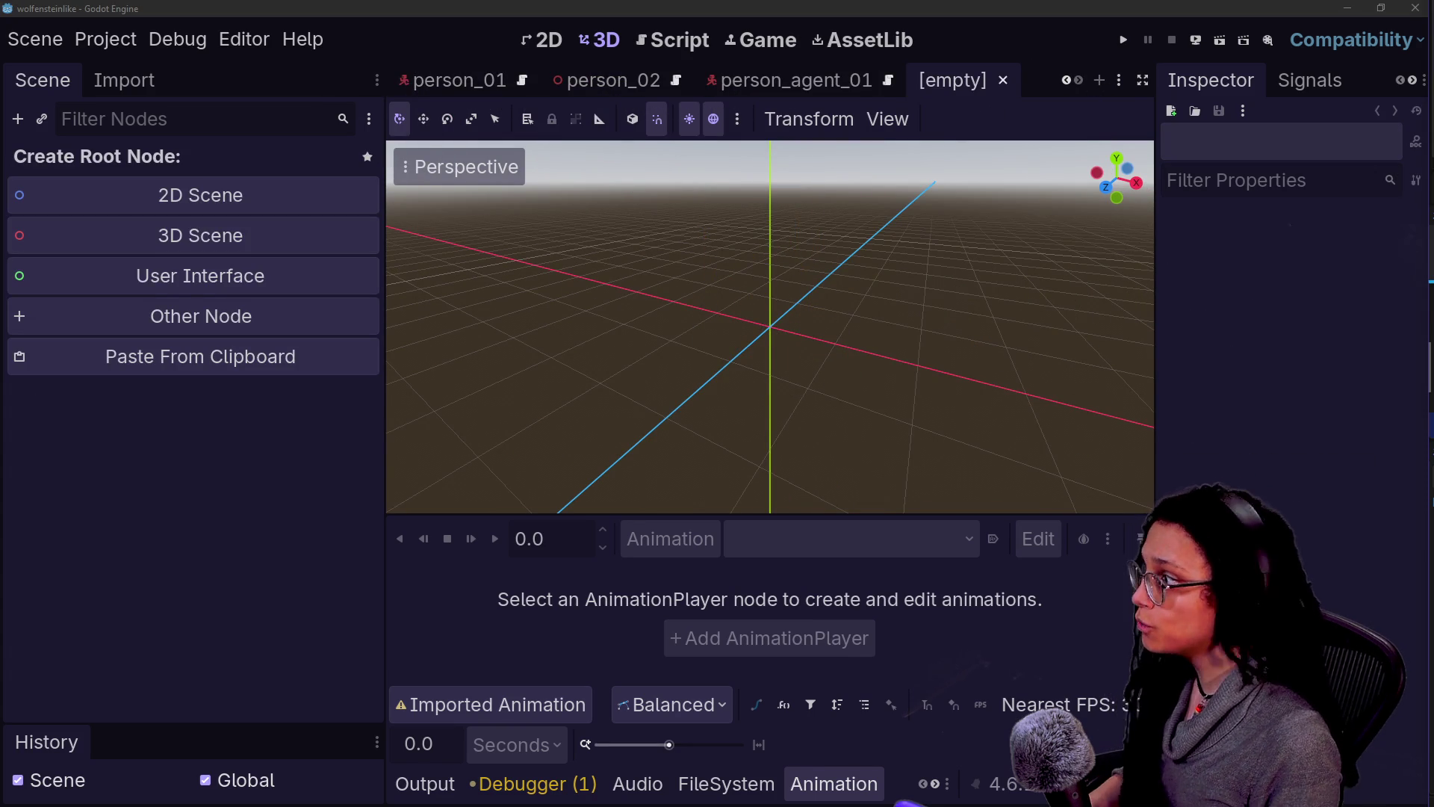
Step: Give the new scene a 3D root node and change its type to CharacterBody3D
left_click(339, 248)
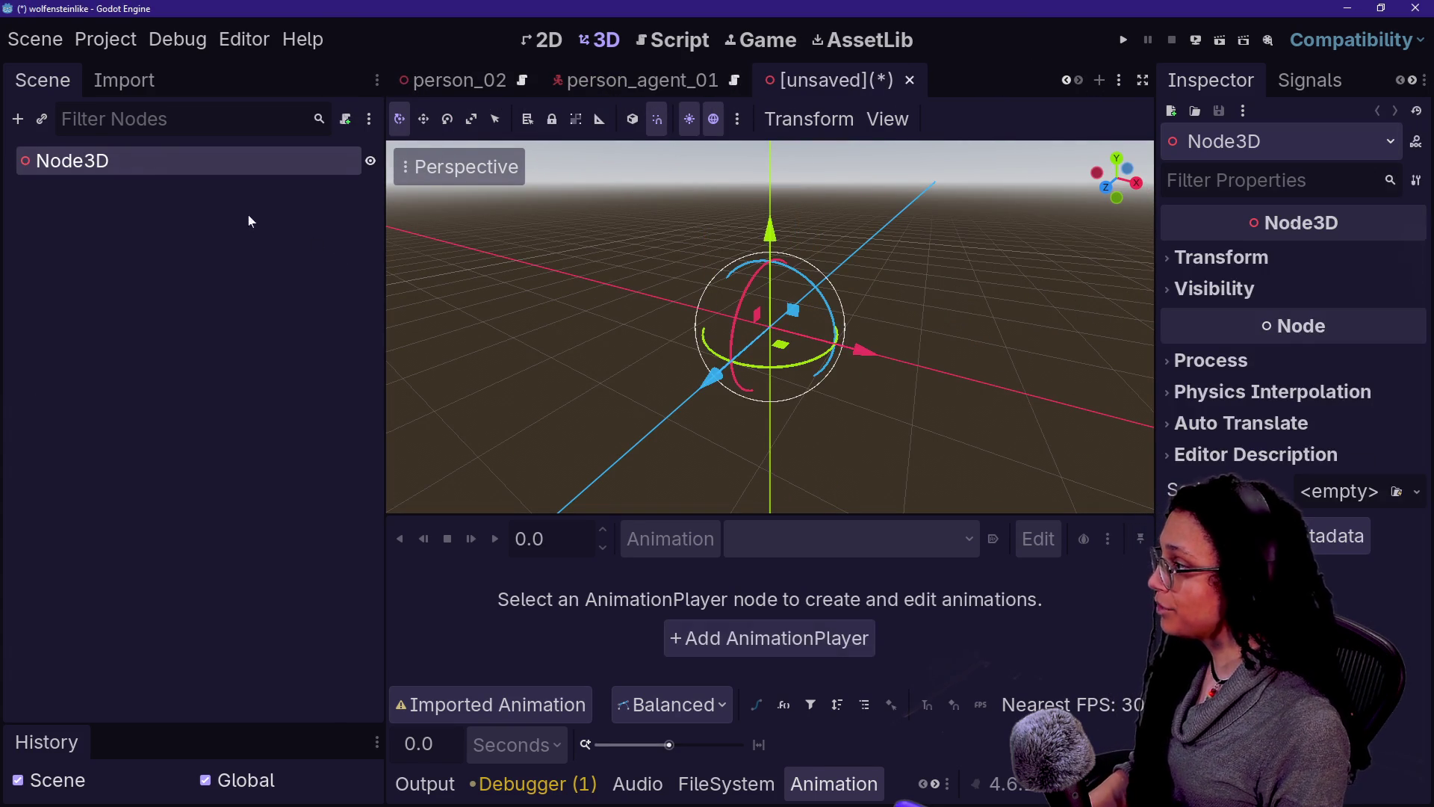
right_click(170, 159)
left_click(213, 446)
type("cg")
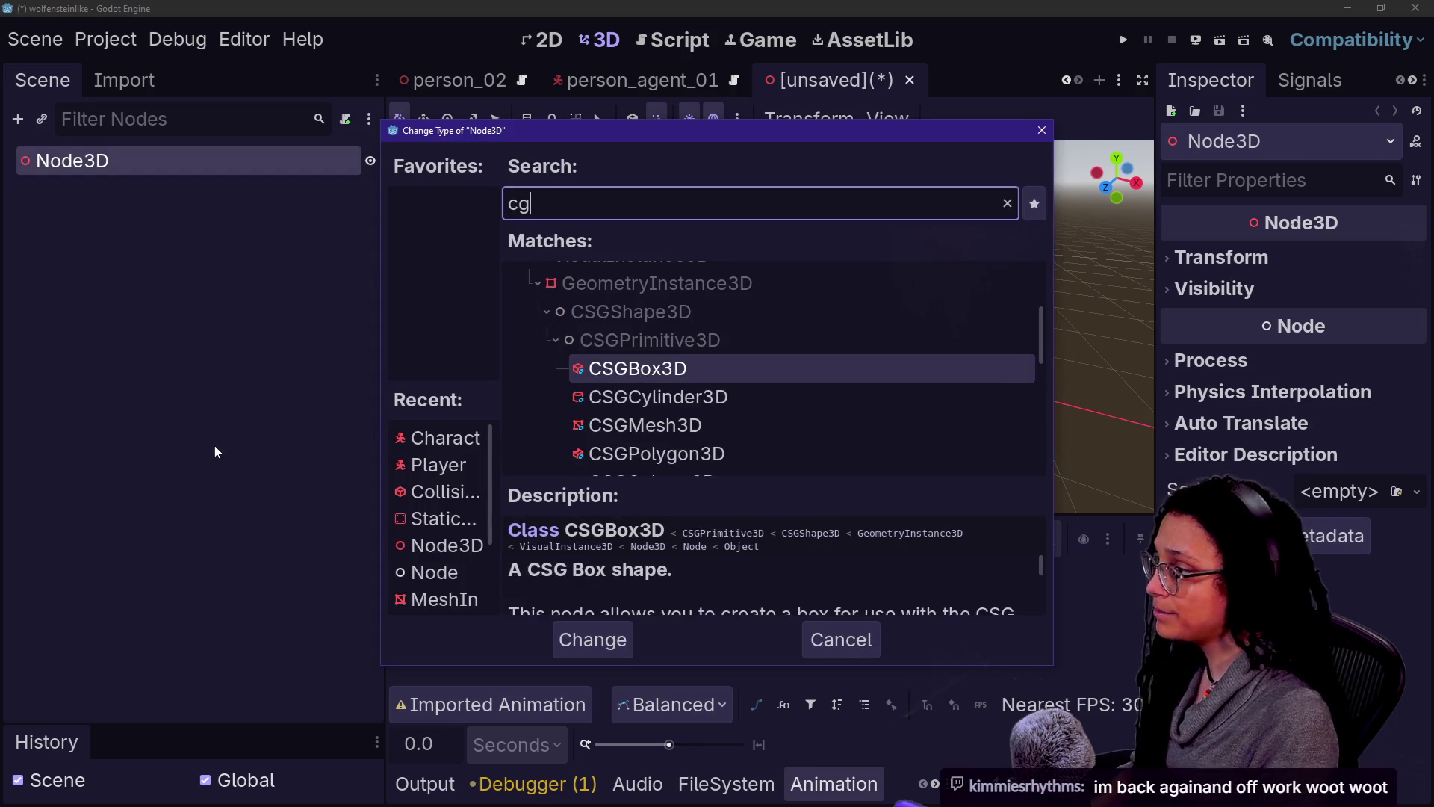
key("BackSpace")
type("haracter")
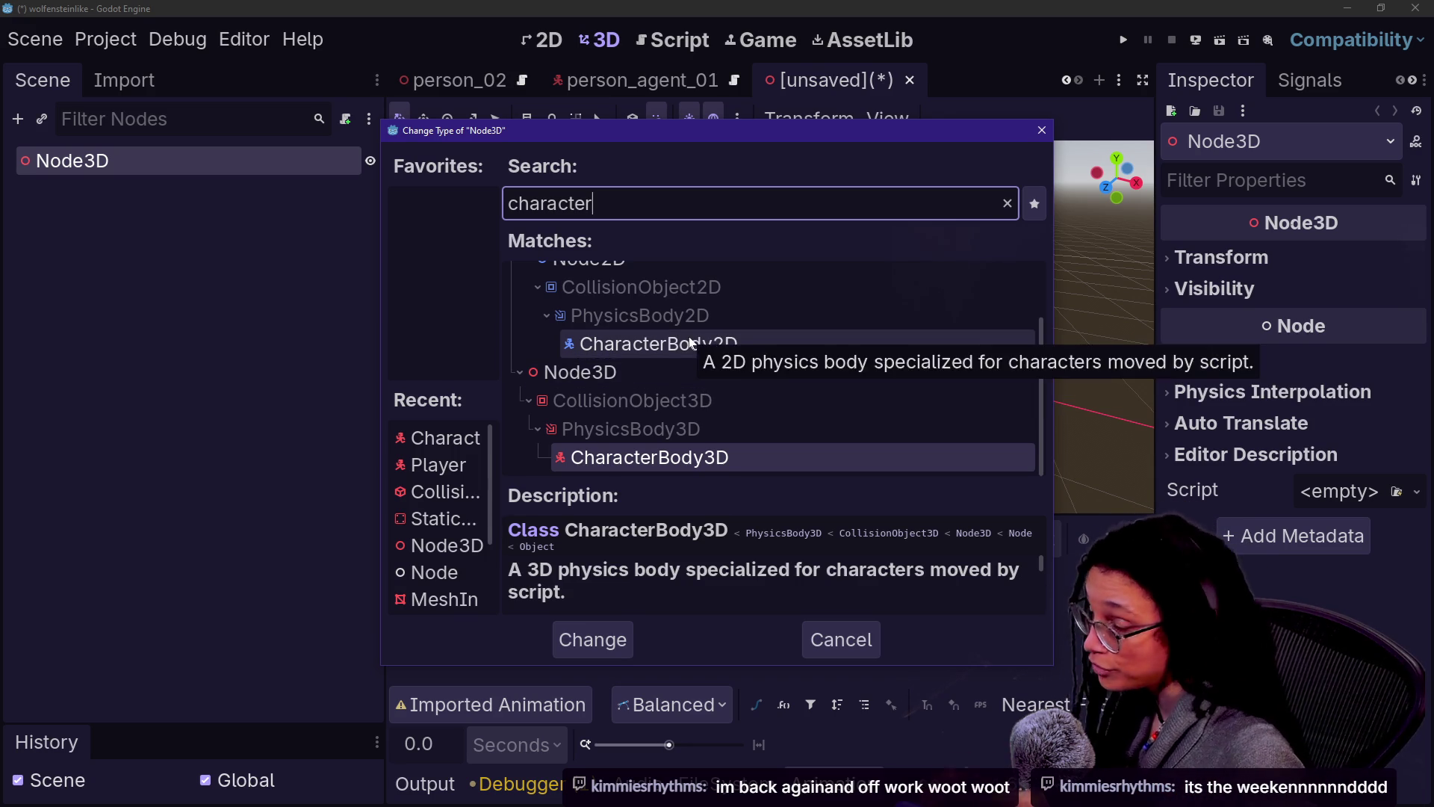
left_click(725, 441)
left_click(733, 463)
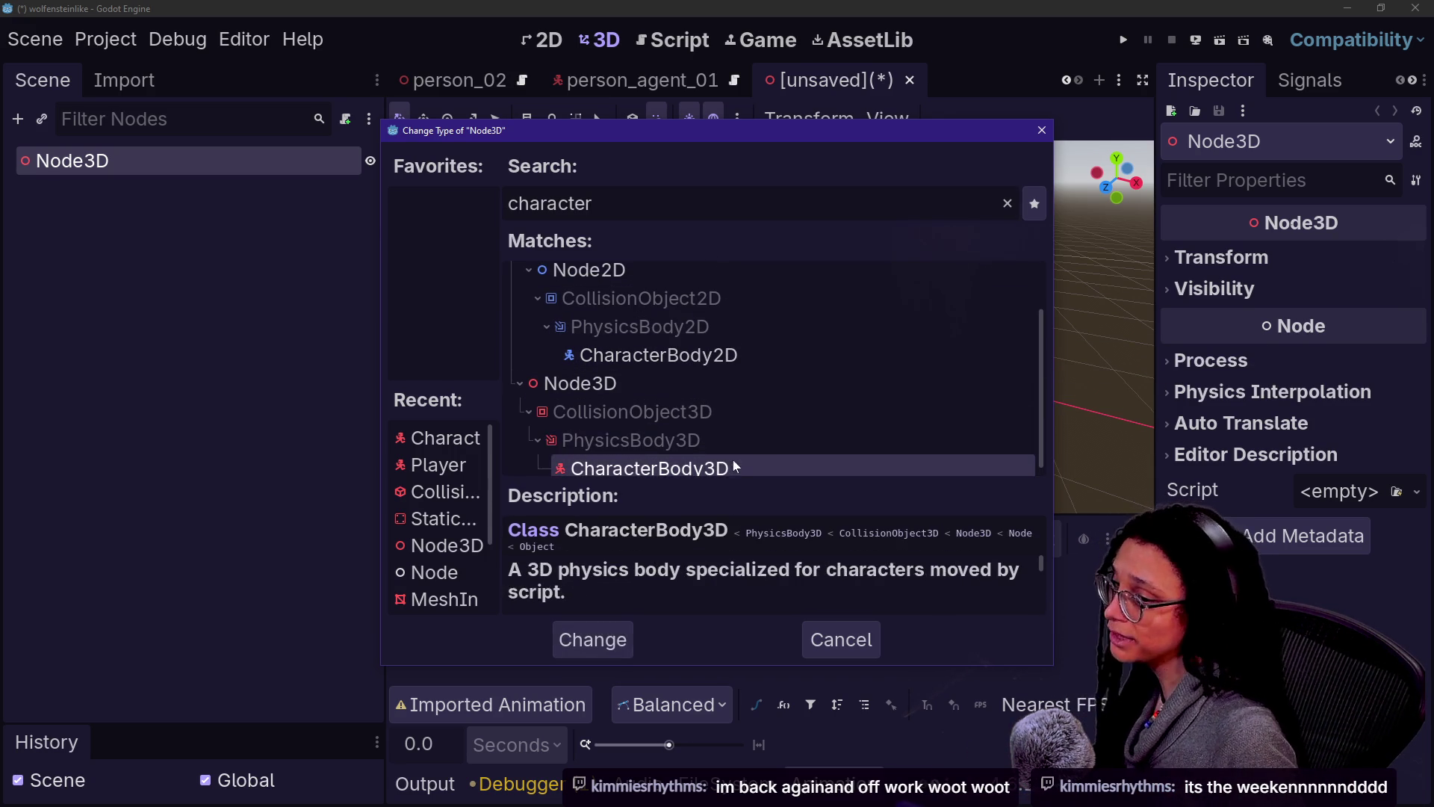
double_click(809, 468)
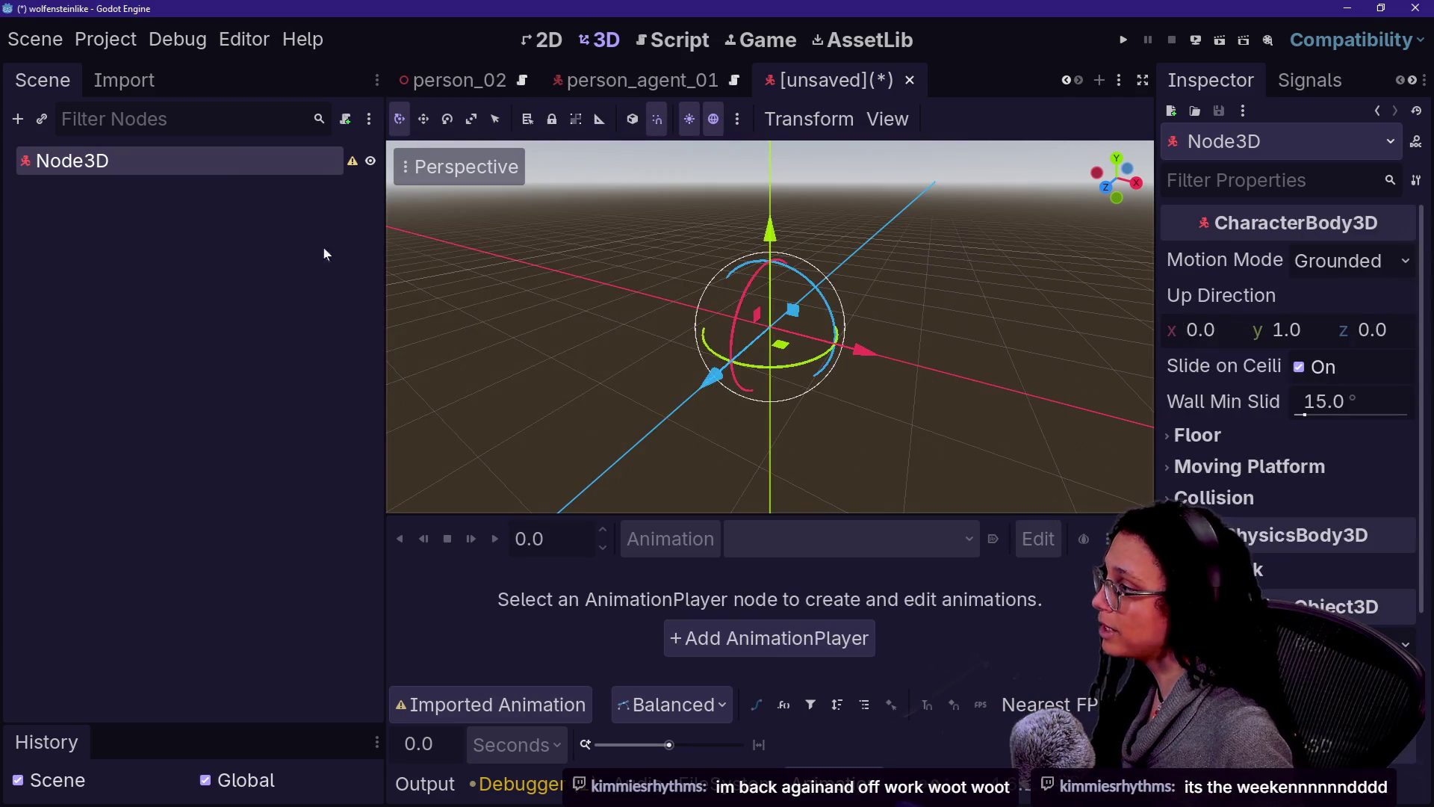
Step: Cancel saving the new scene and move the person_agent_01 tab in the scene tab bar
key("ctrl+s")
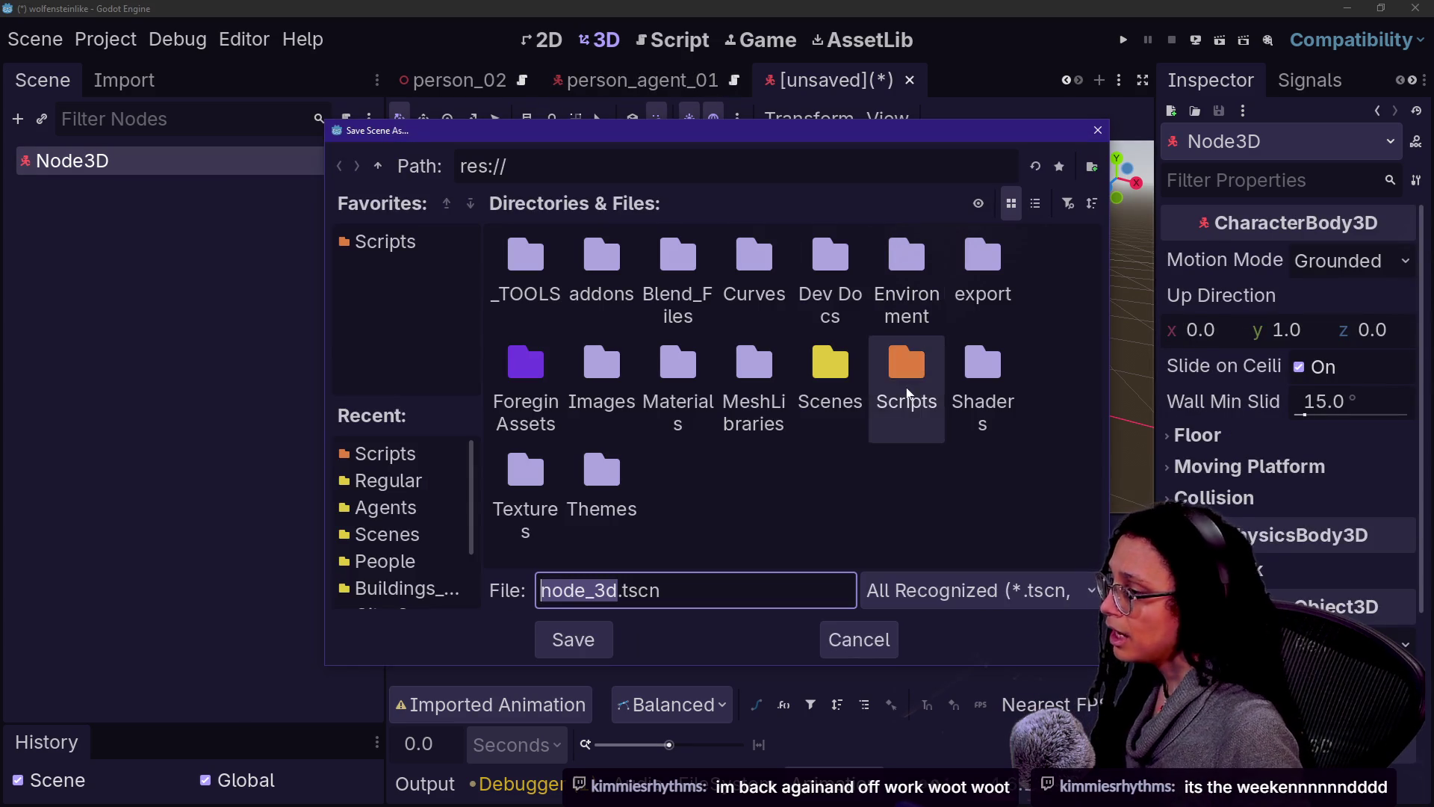
left_click(867, 650)
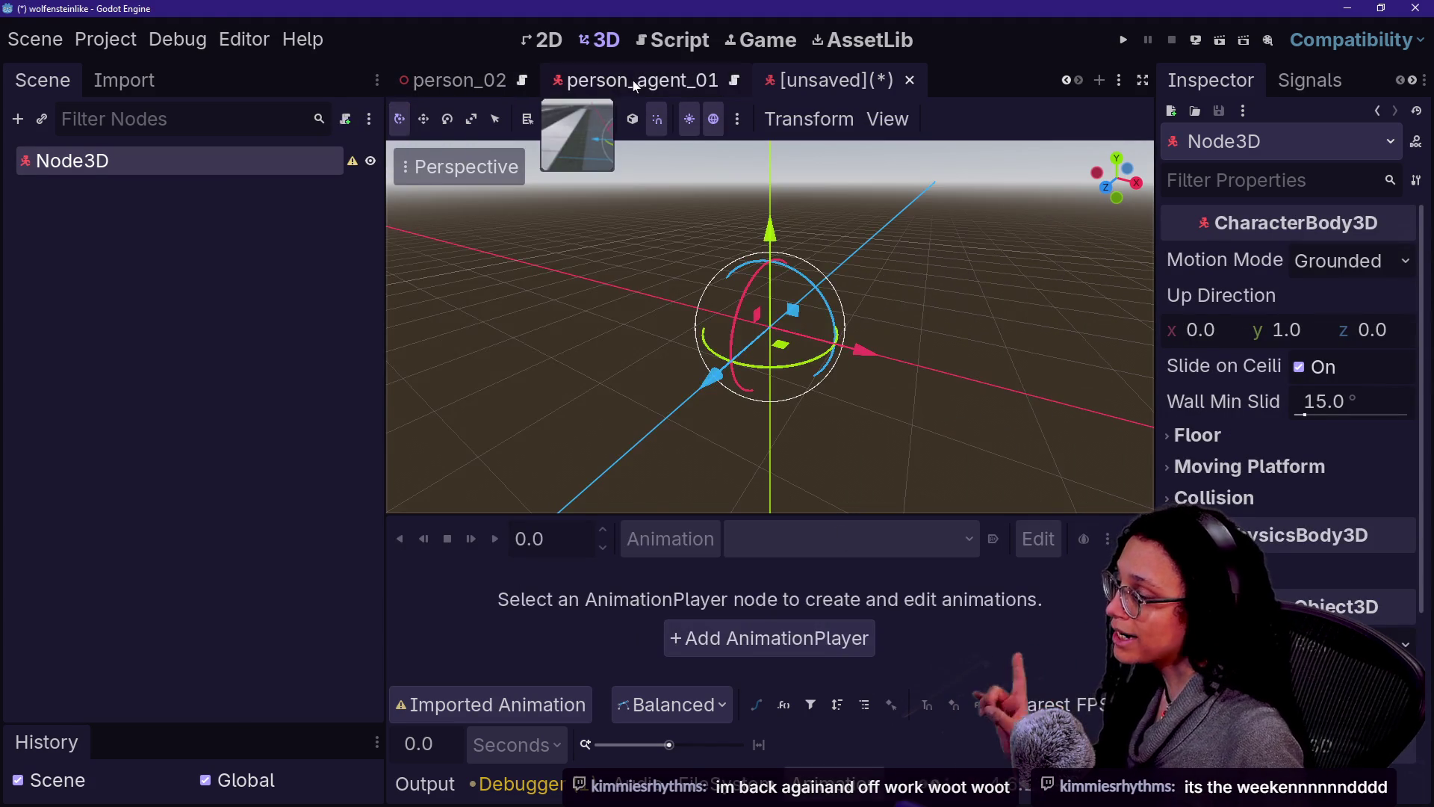
left_click(634, 83)
left_click_drag(456, 80, 941, 90)
left_click(448, 84)
Step: Inspect the person_02 root and its metarig node in the Scene dock
right_click(144, 161)
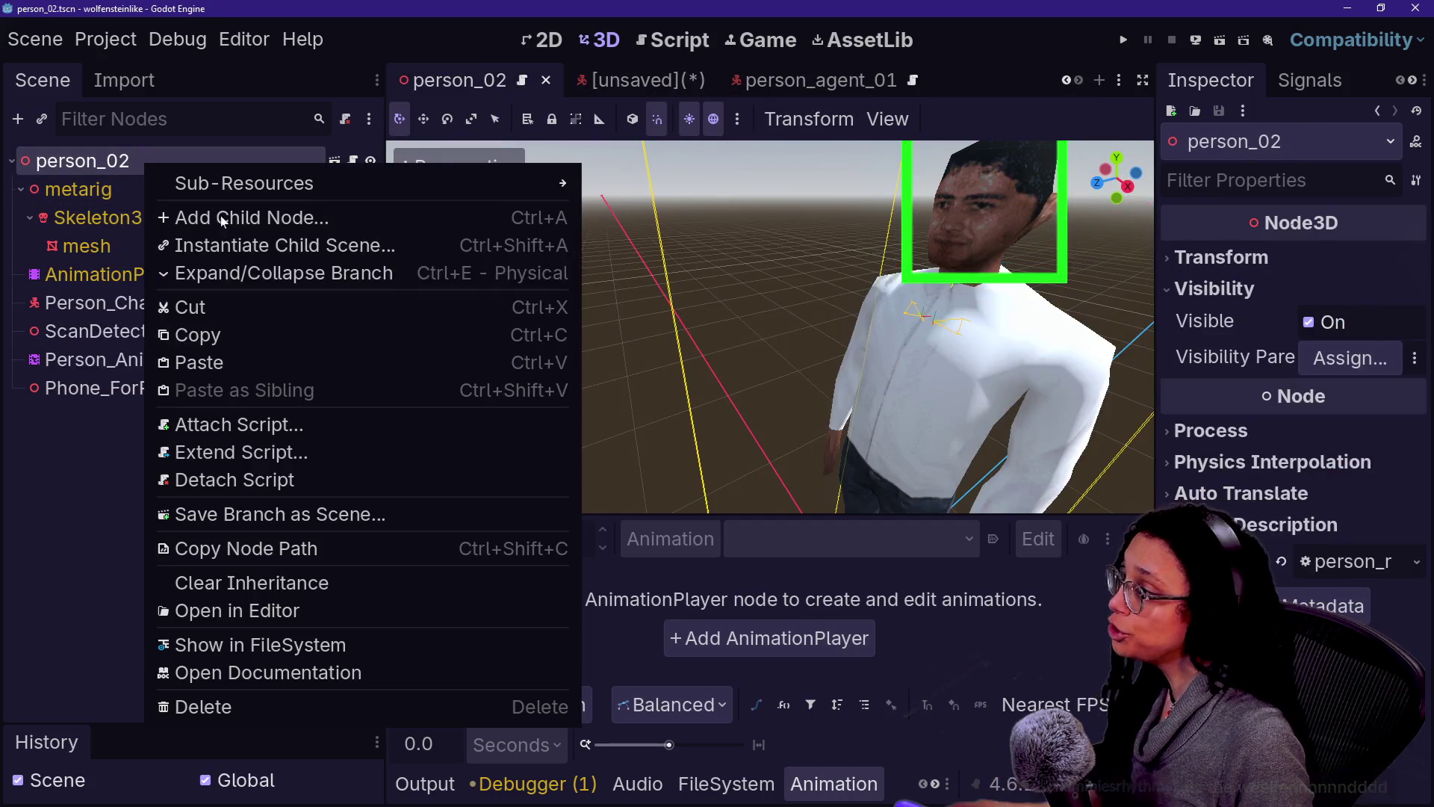
left_click(94, 509)
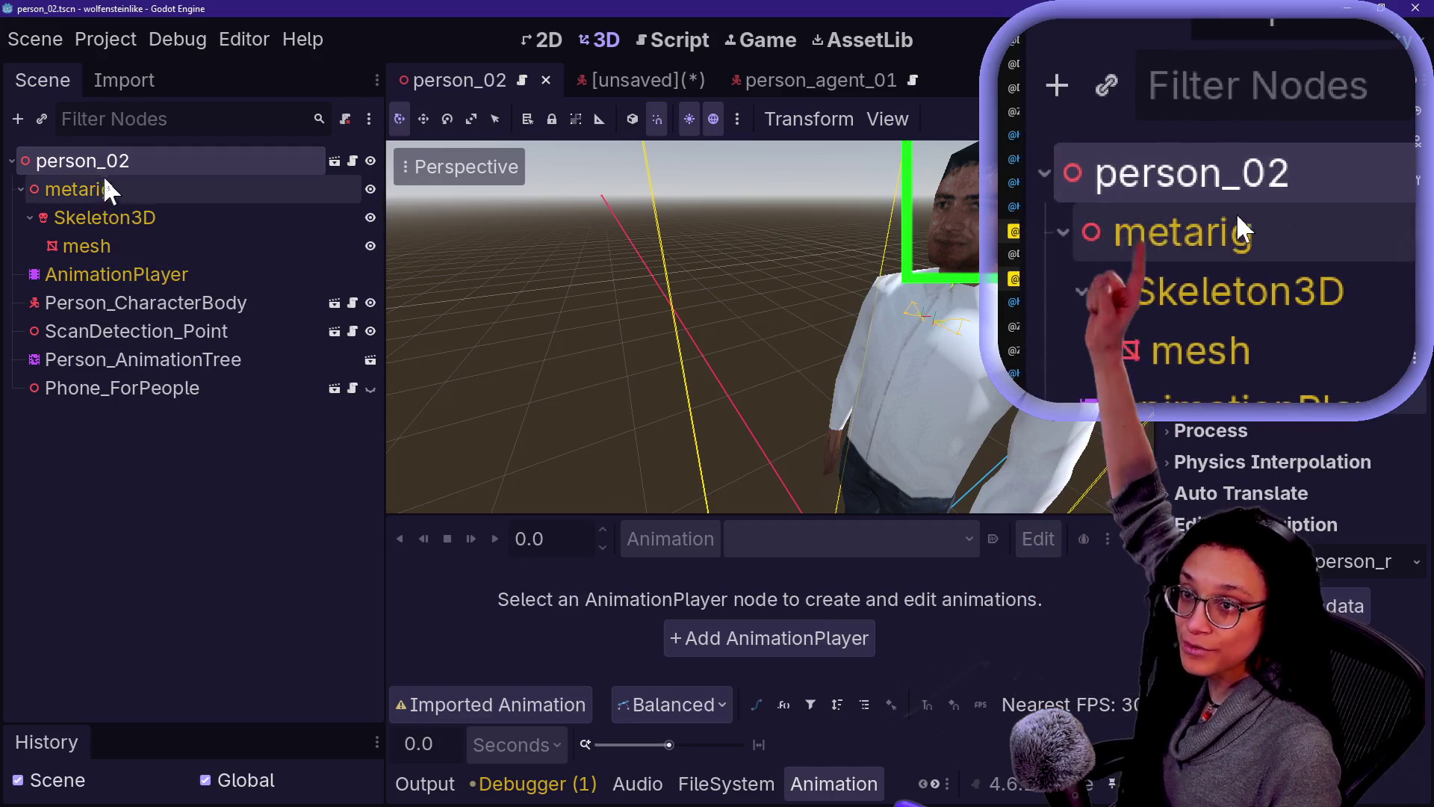
left_click(99, 191)
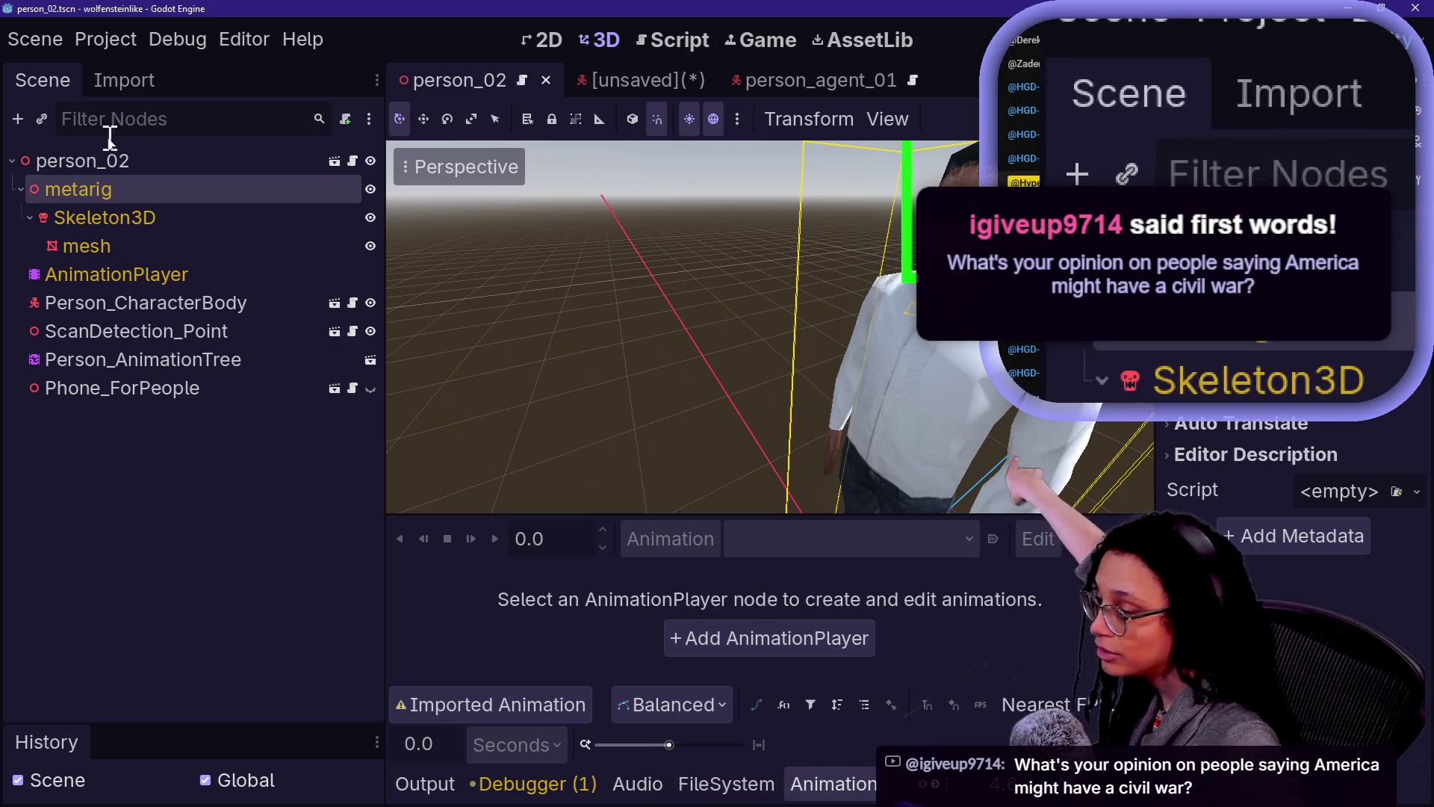
left_click(109, 157)
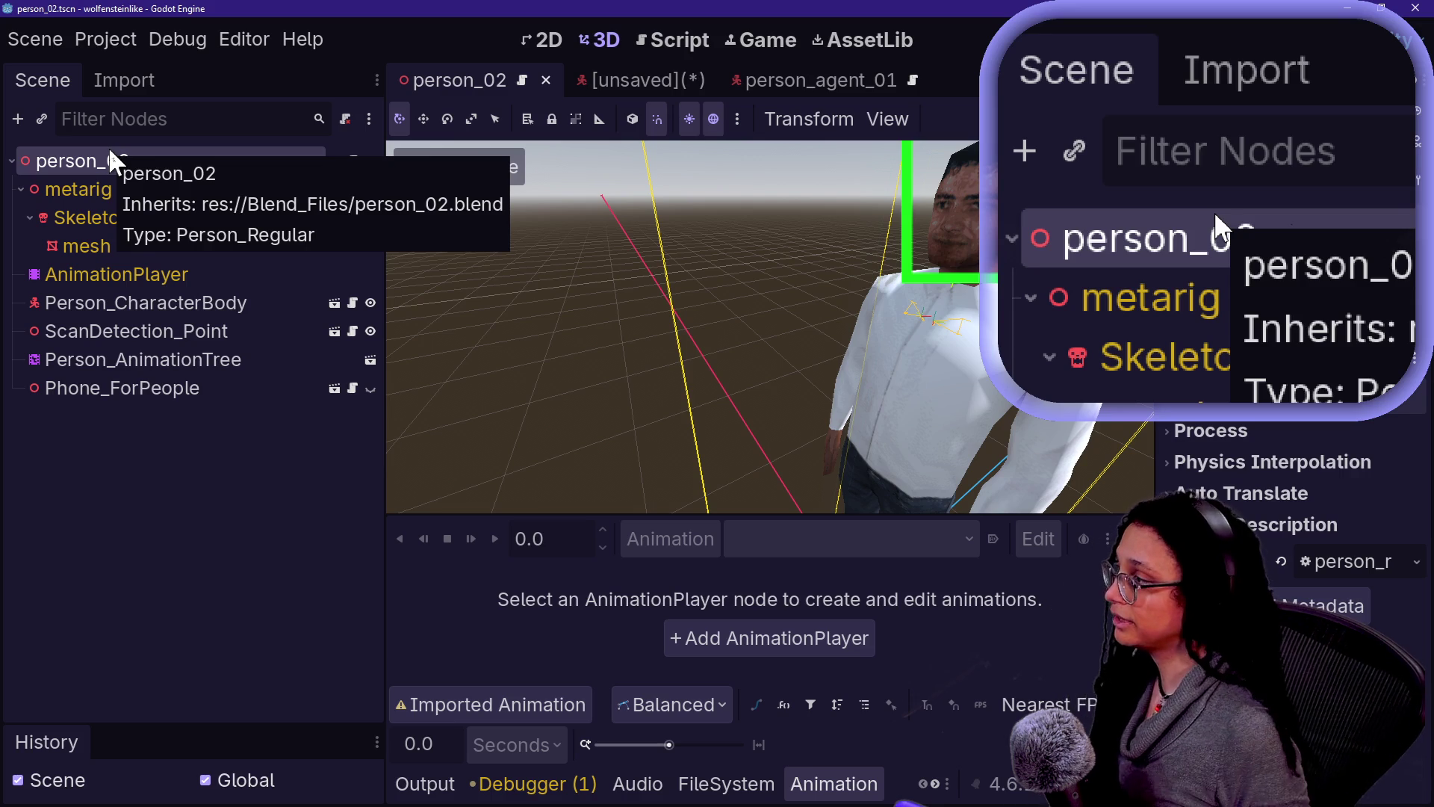
left_click(147, 308)
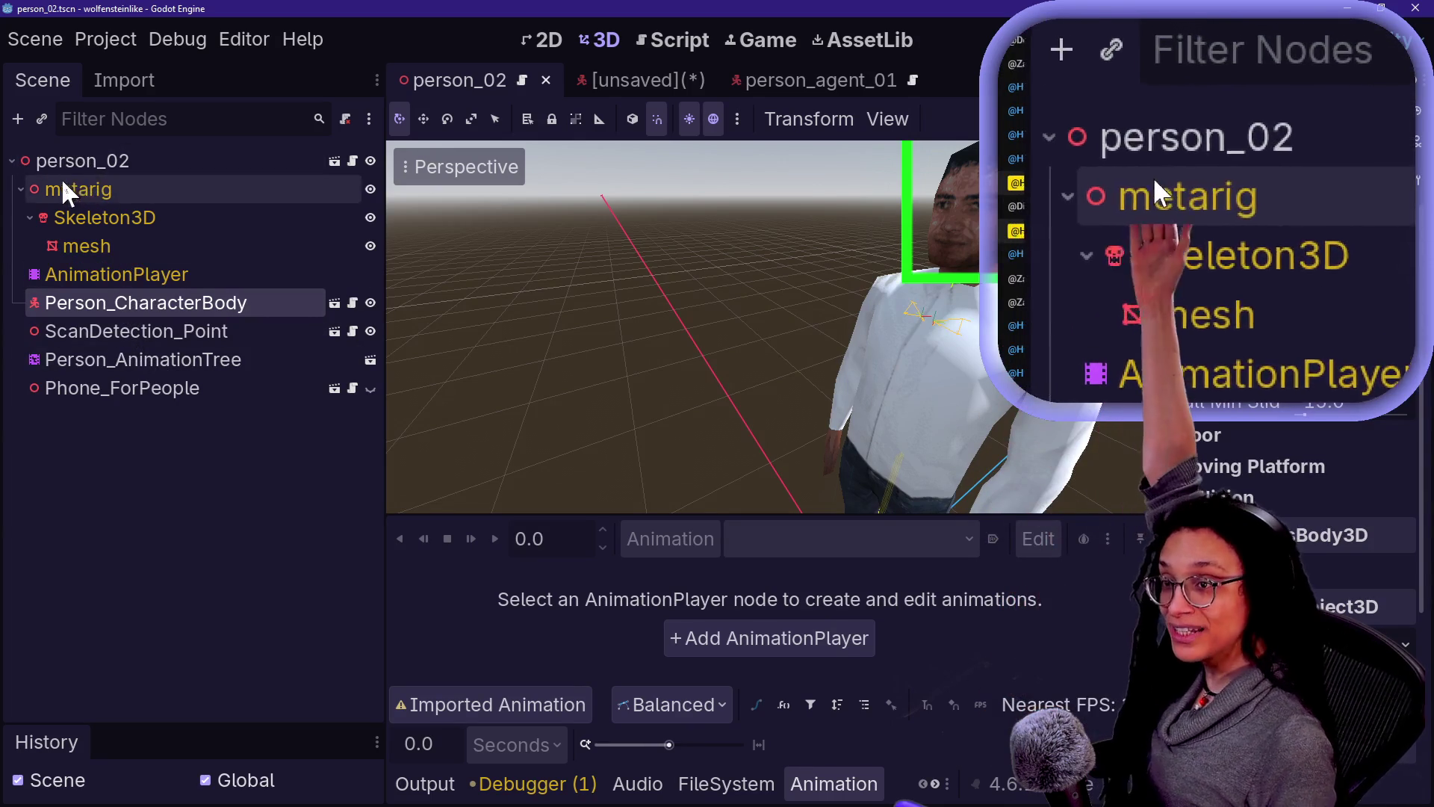
mouse_move(57, 164)
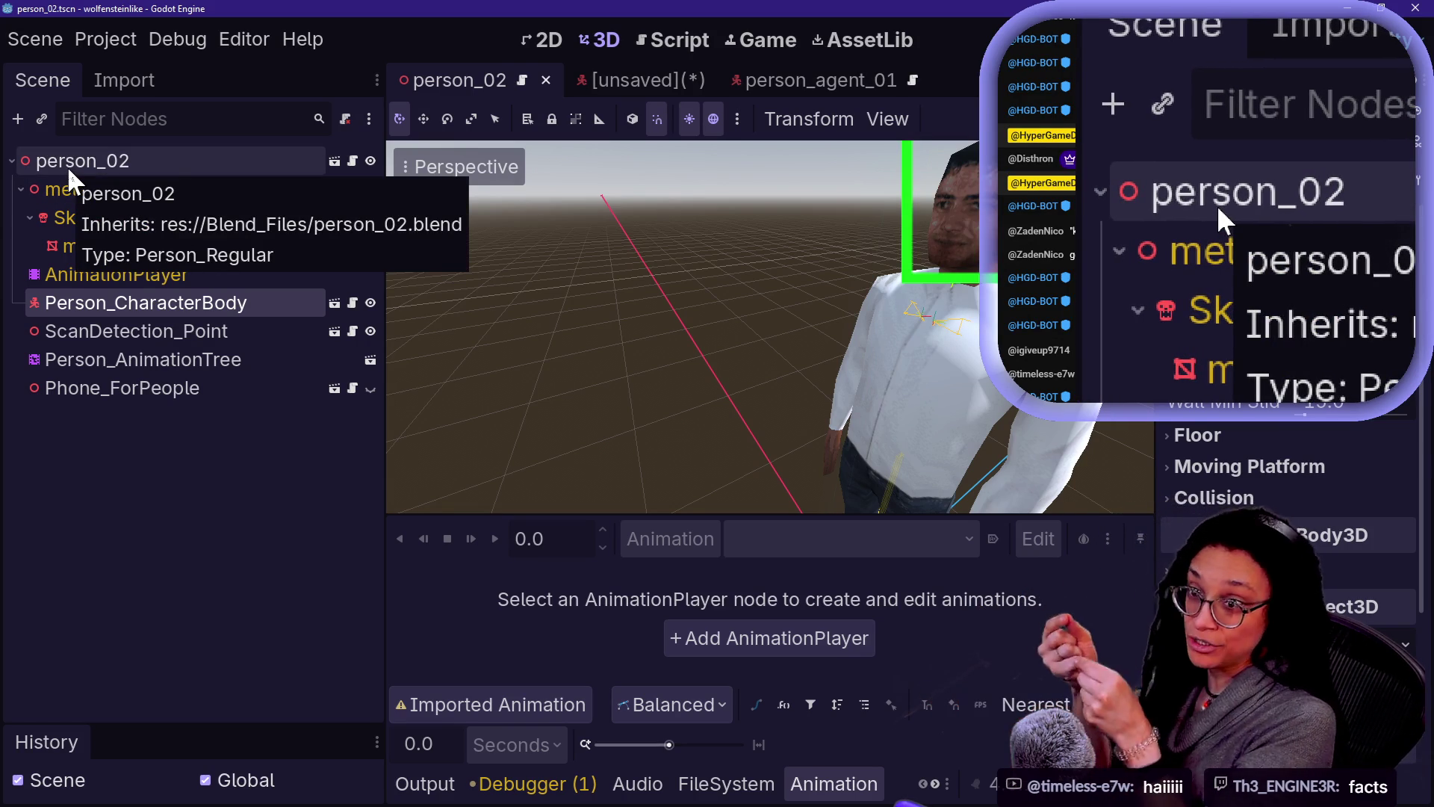
Step: Try Make Scene Root on Person_CharacterBody, accept the inherited-scene reparent refusal, and return to the unsaved scene
right_click(69, 172)
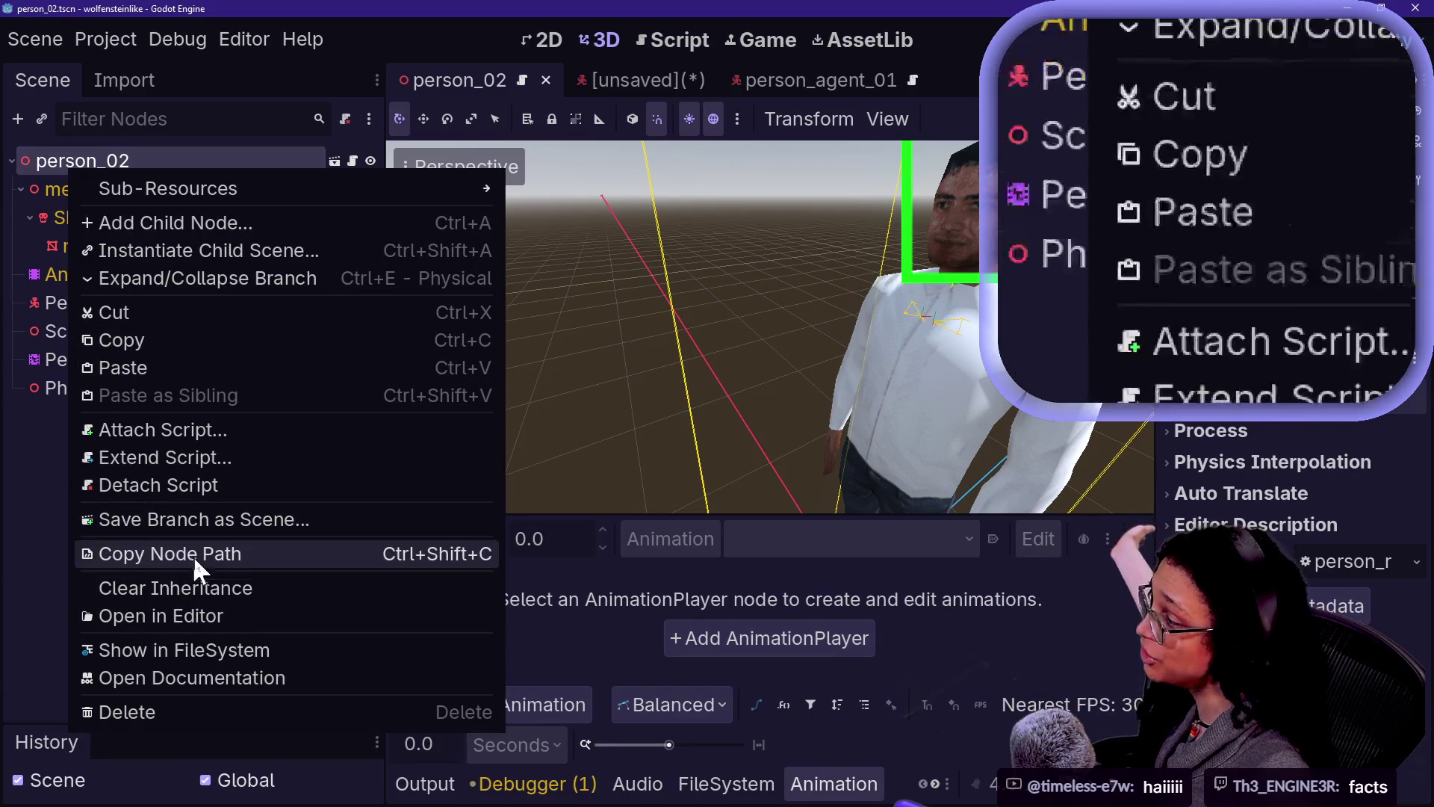
left_click(20, 254)
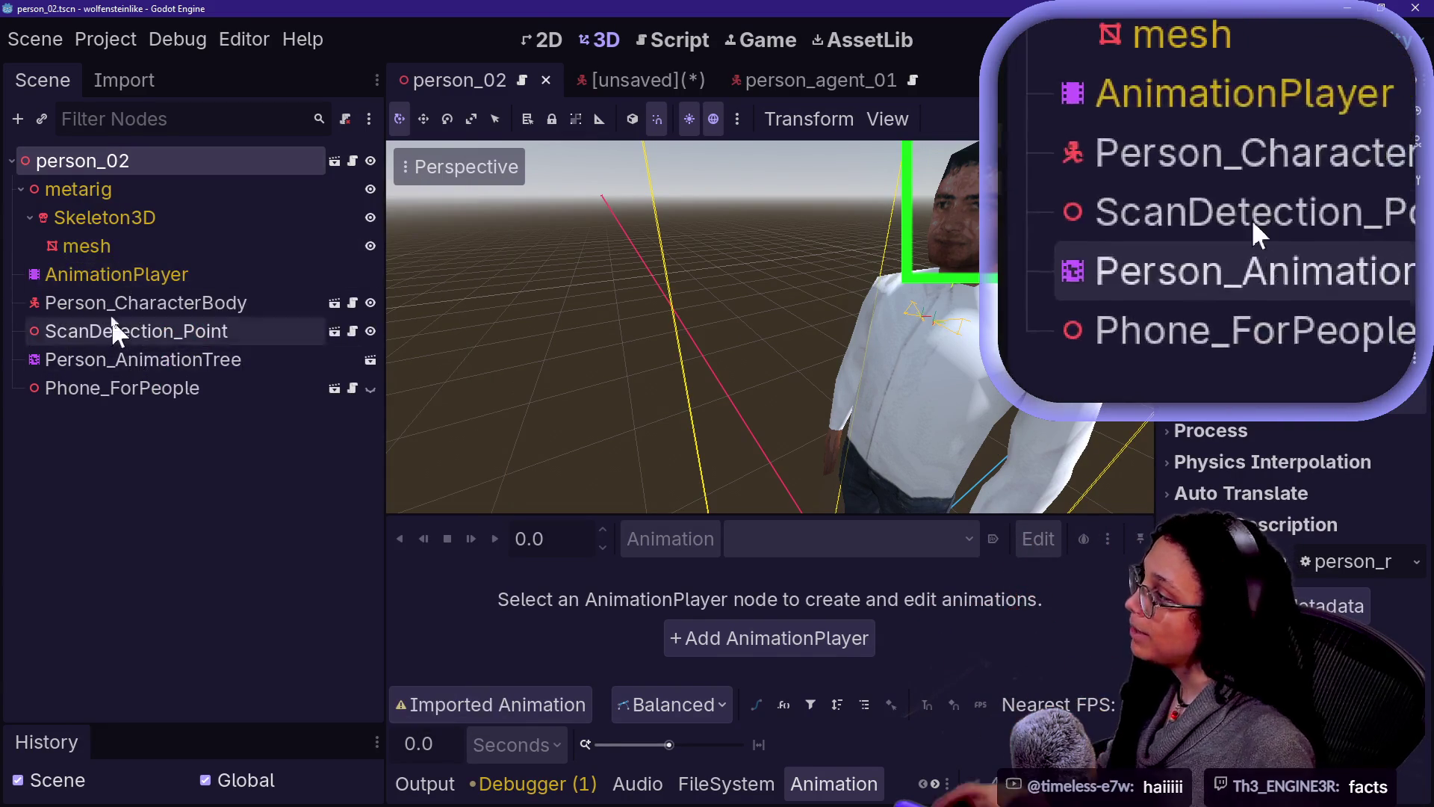
right_click(105, 303)
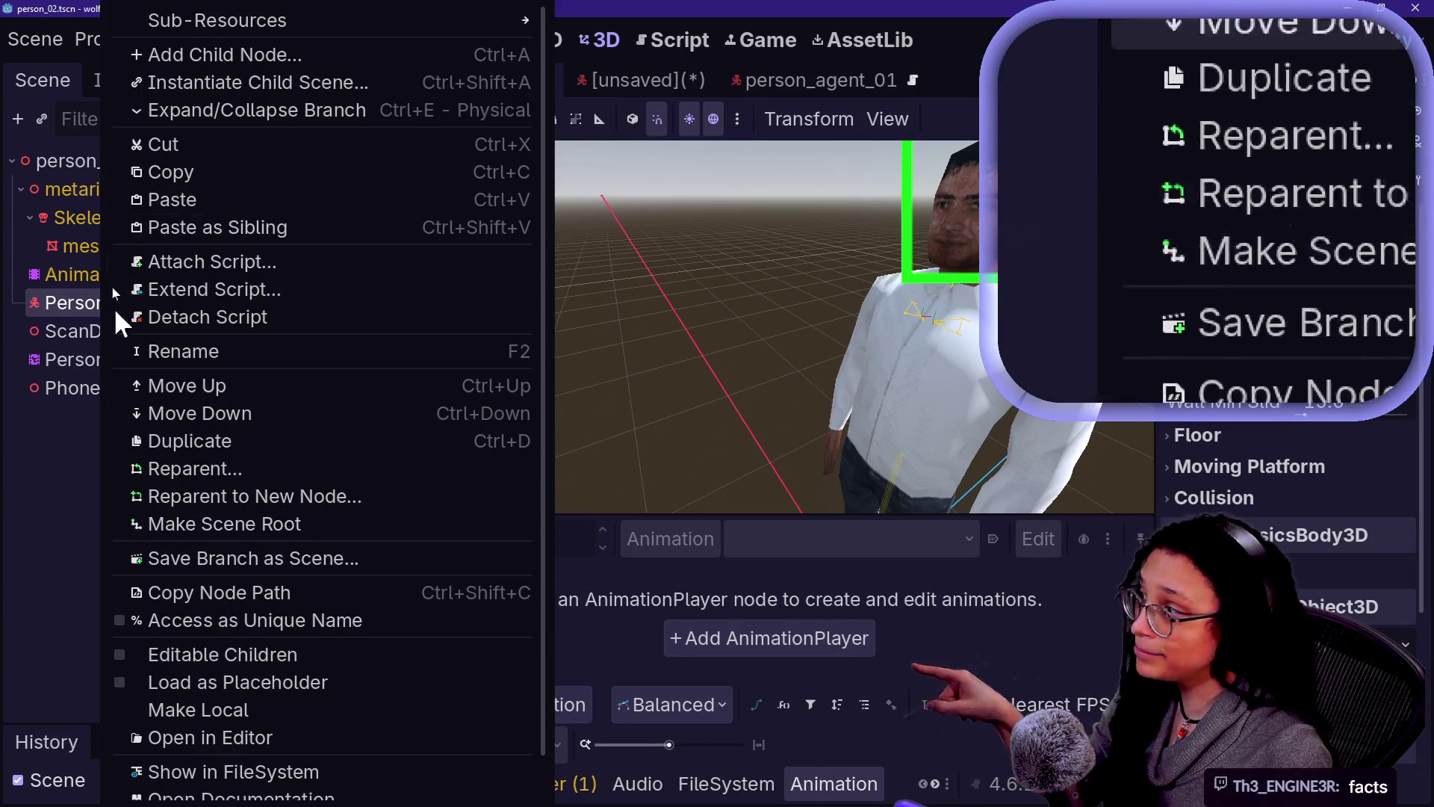
left_click(83, 181)
left_click(64, 170)
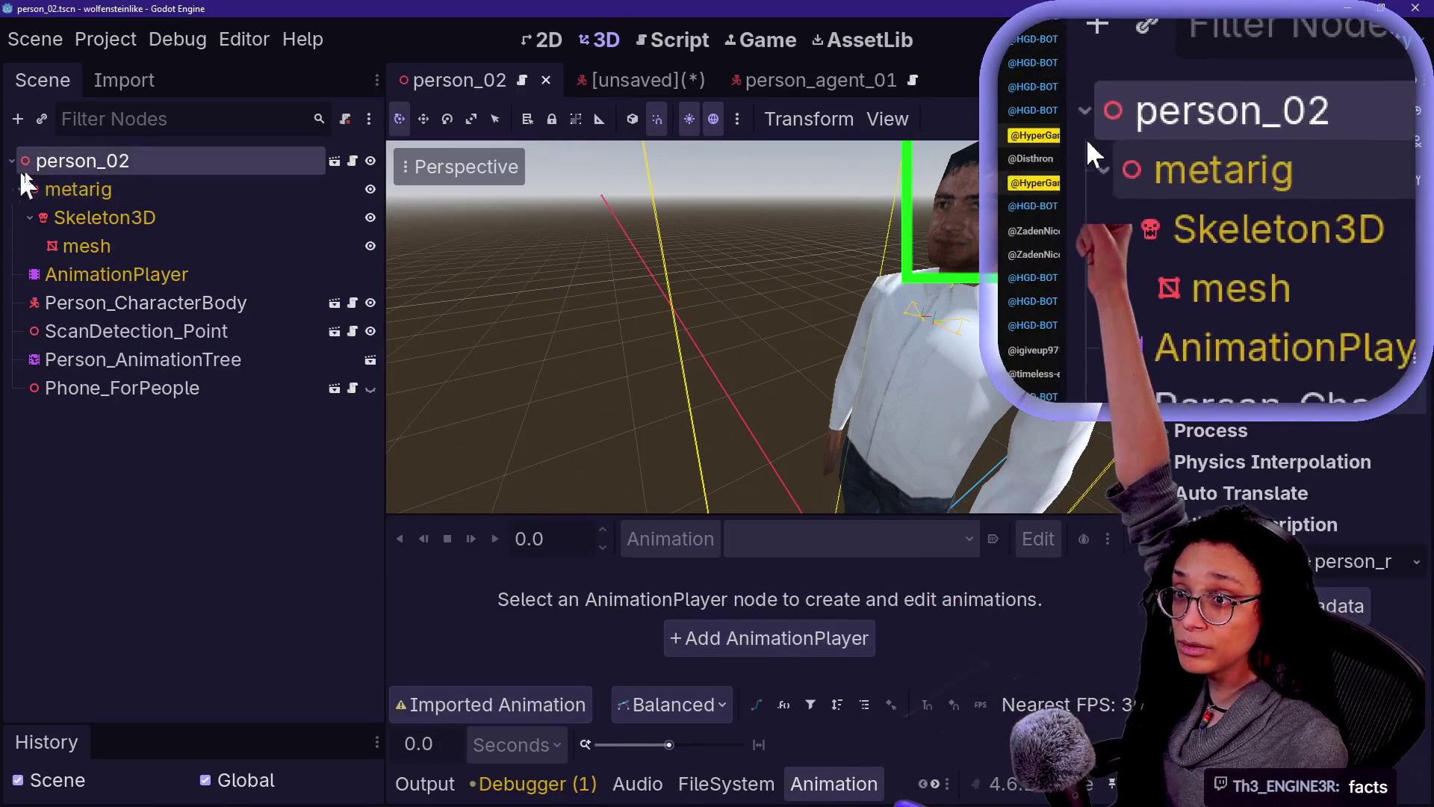
right_click(45, 302)
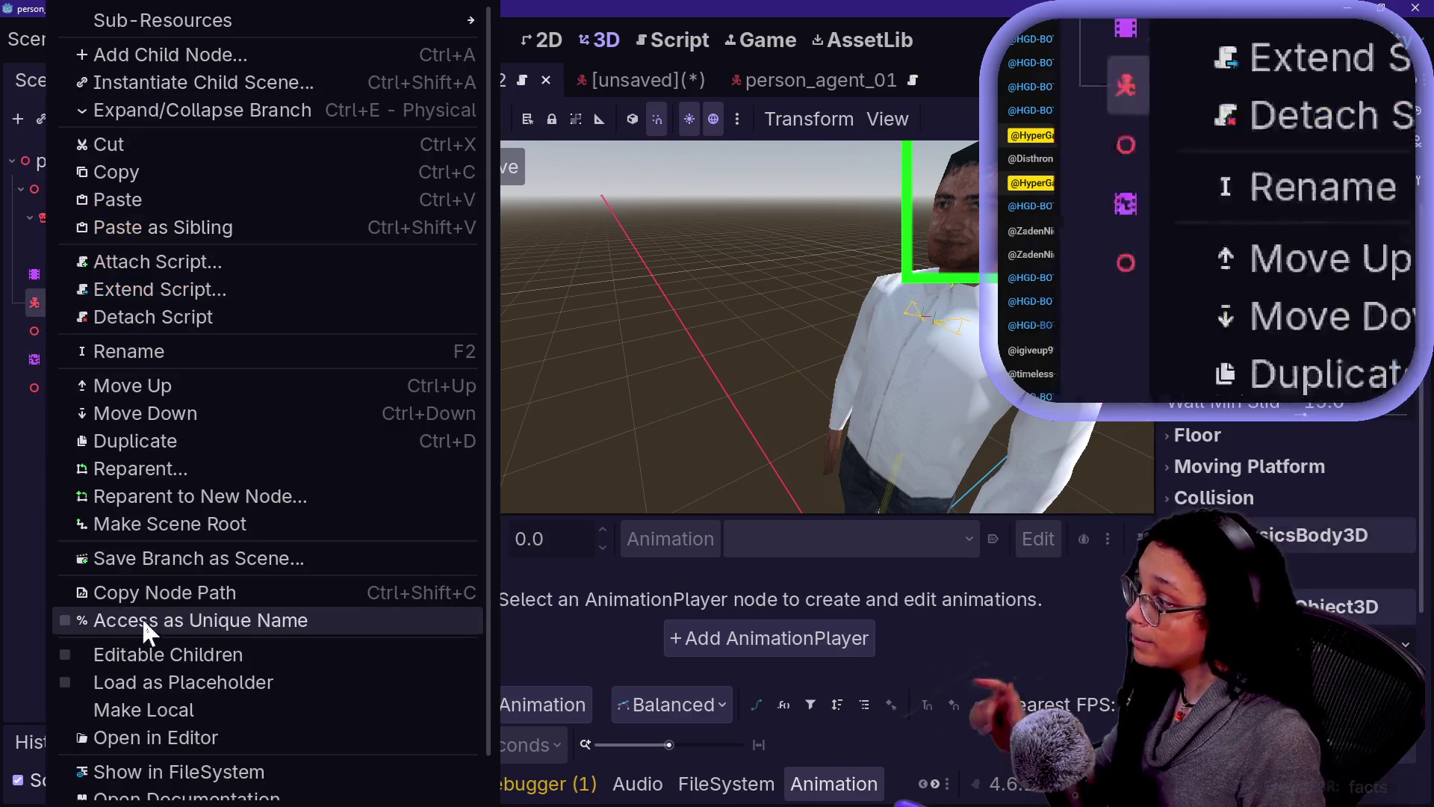
left_click(115, 534)
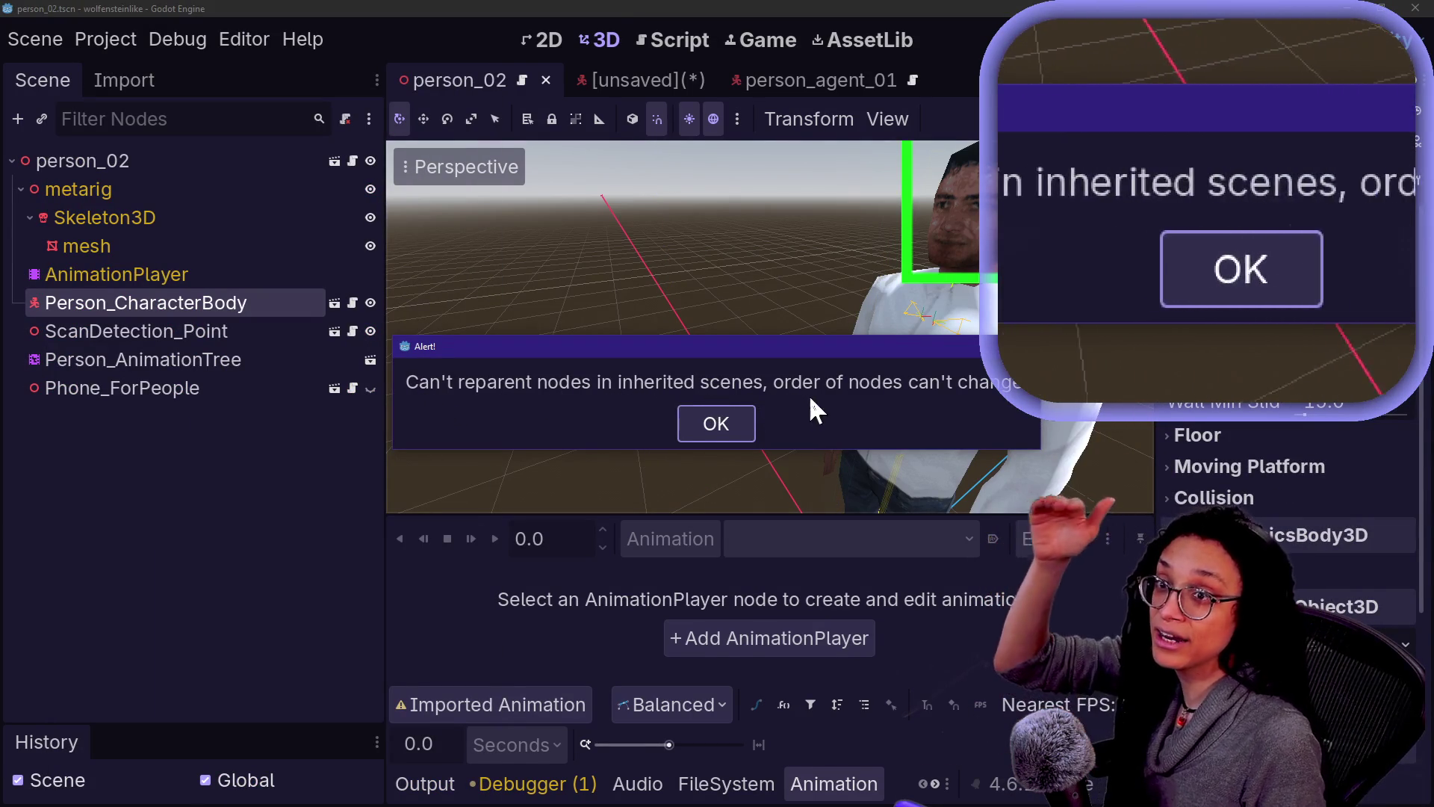
left_click(716, 424)
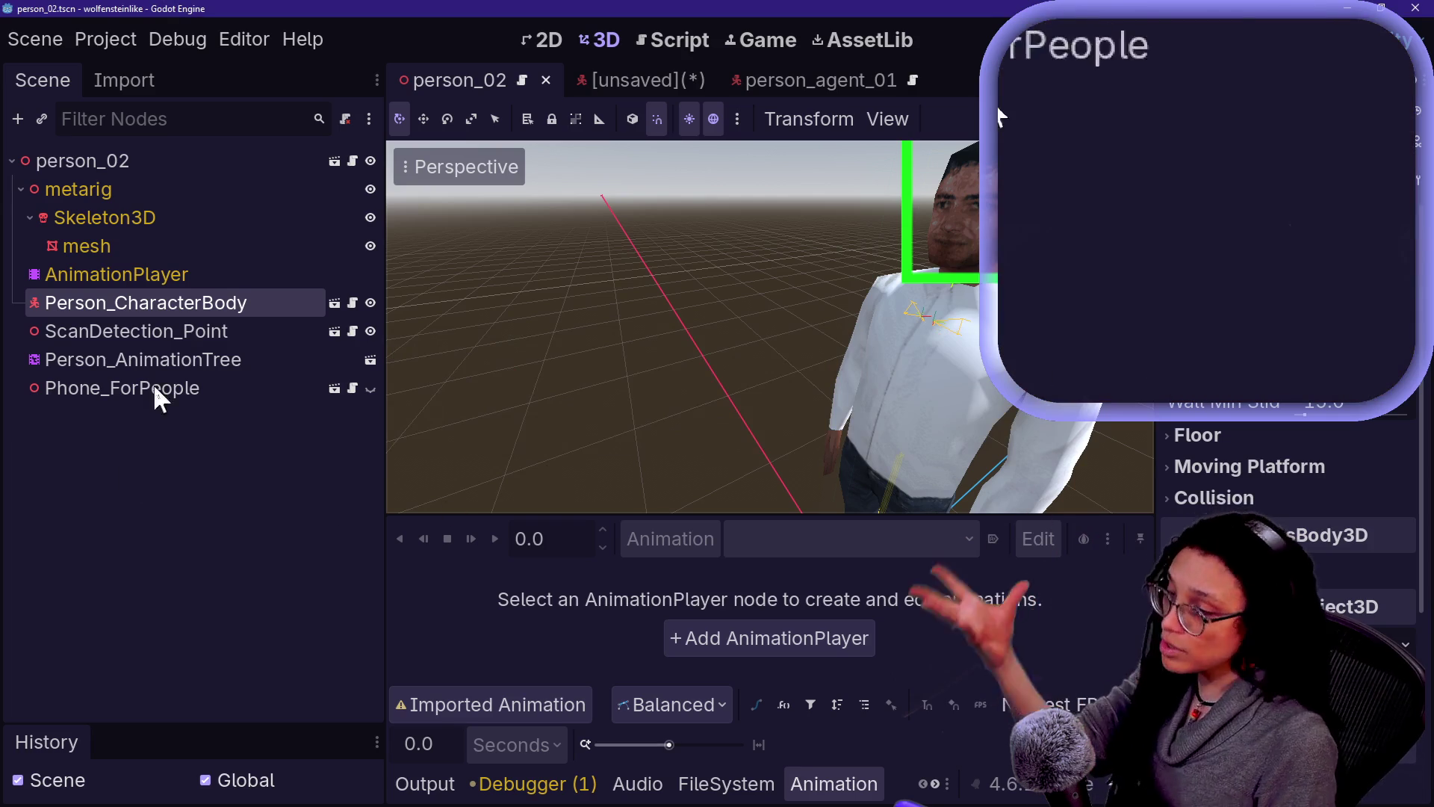
left_click(608, 84)
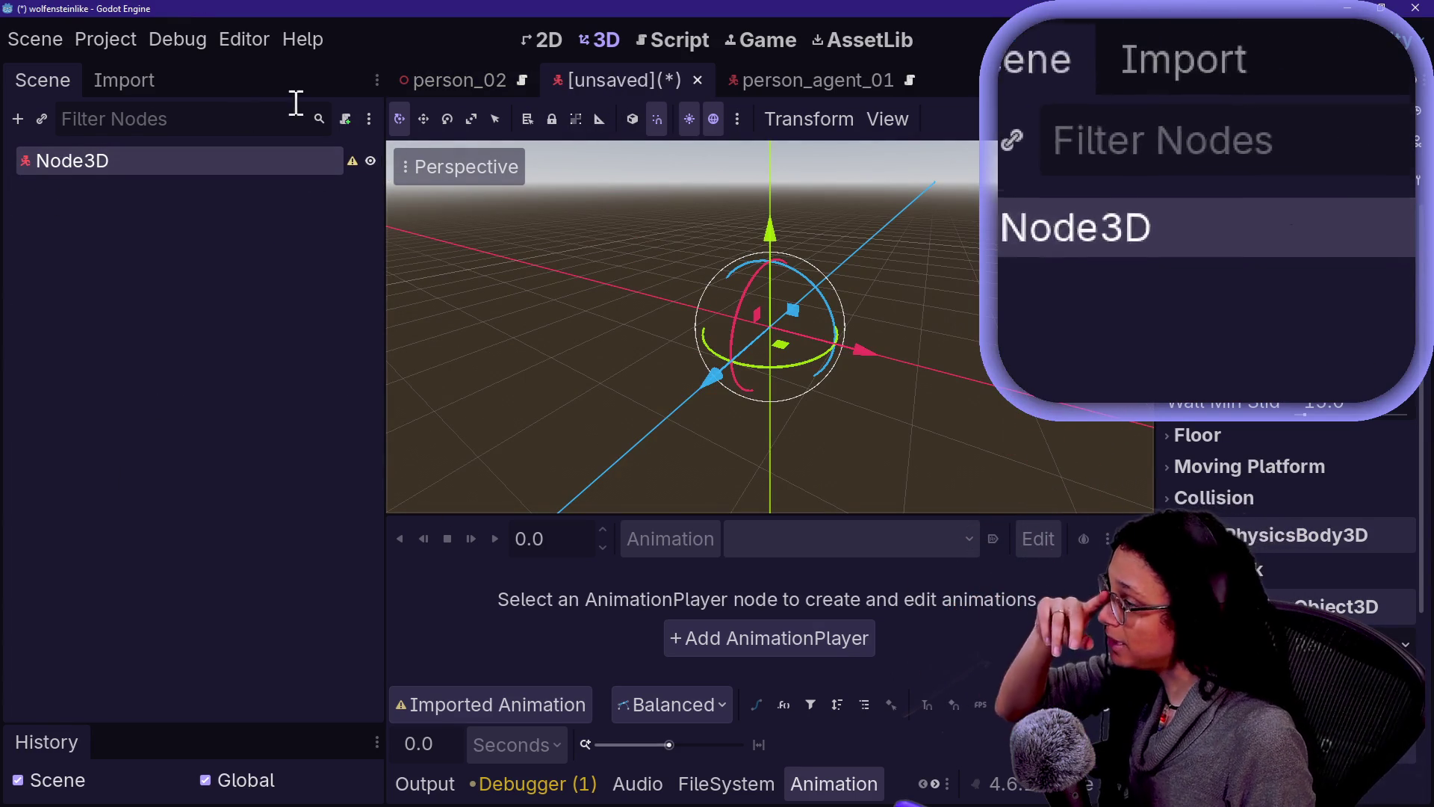
Step: Rename the unsaved scene's Node3D root to person_02
double_click(68, 161)
type("per")
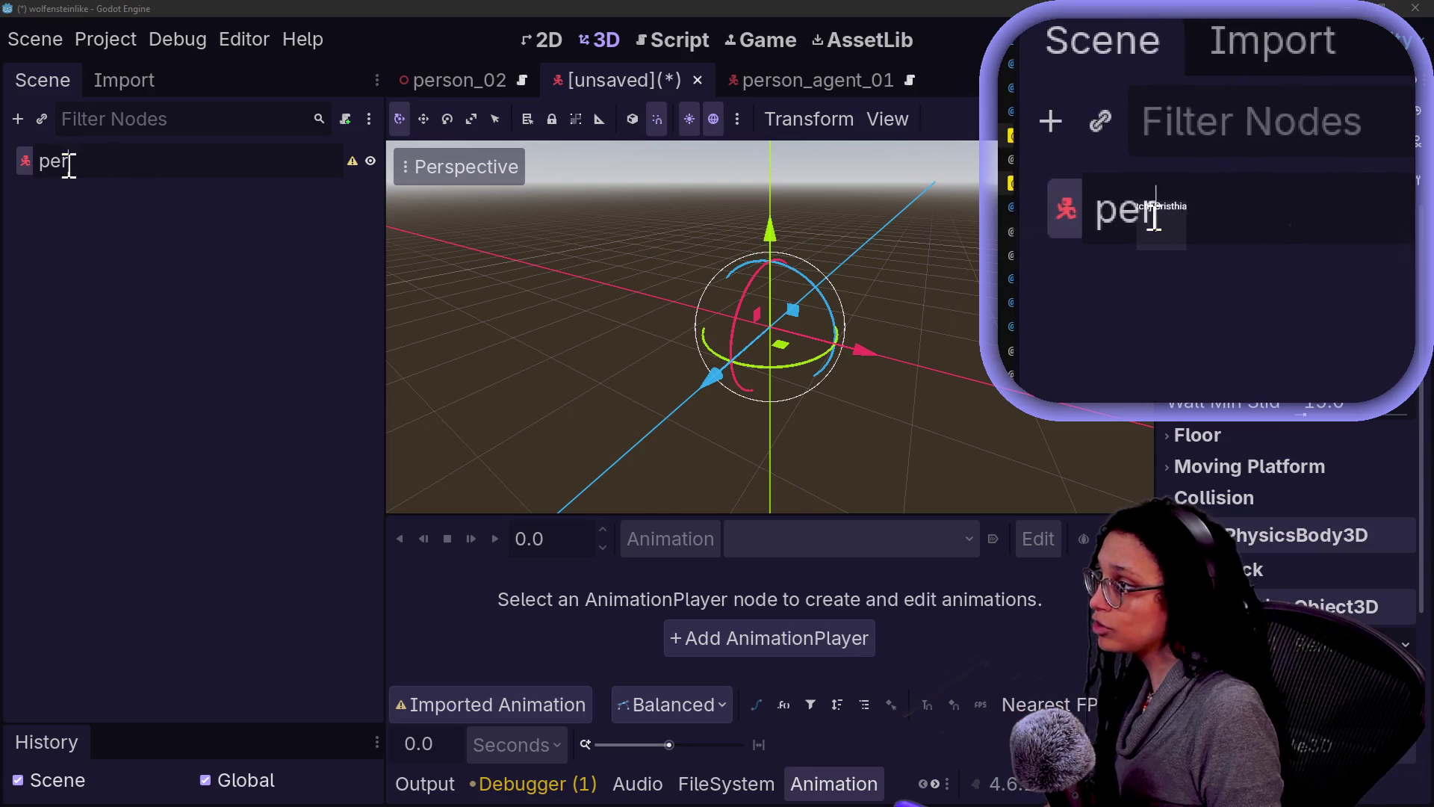
type("son_02")
key("Return")
Step: Rename the person_02 scene's root to person_02_mesh and save the scene
left_click(440, 79)
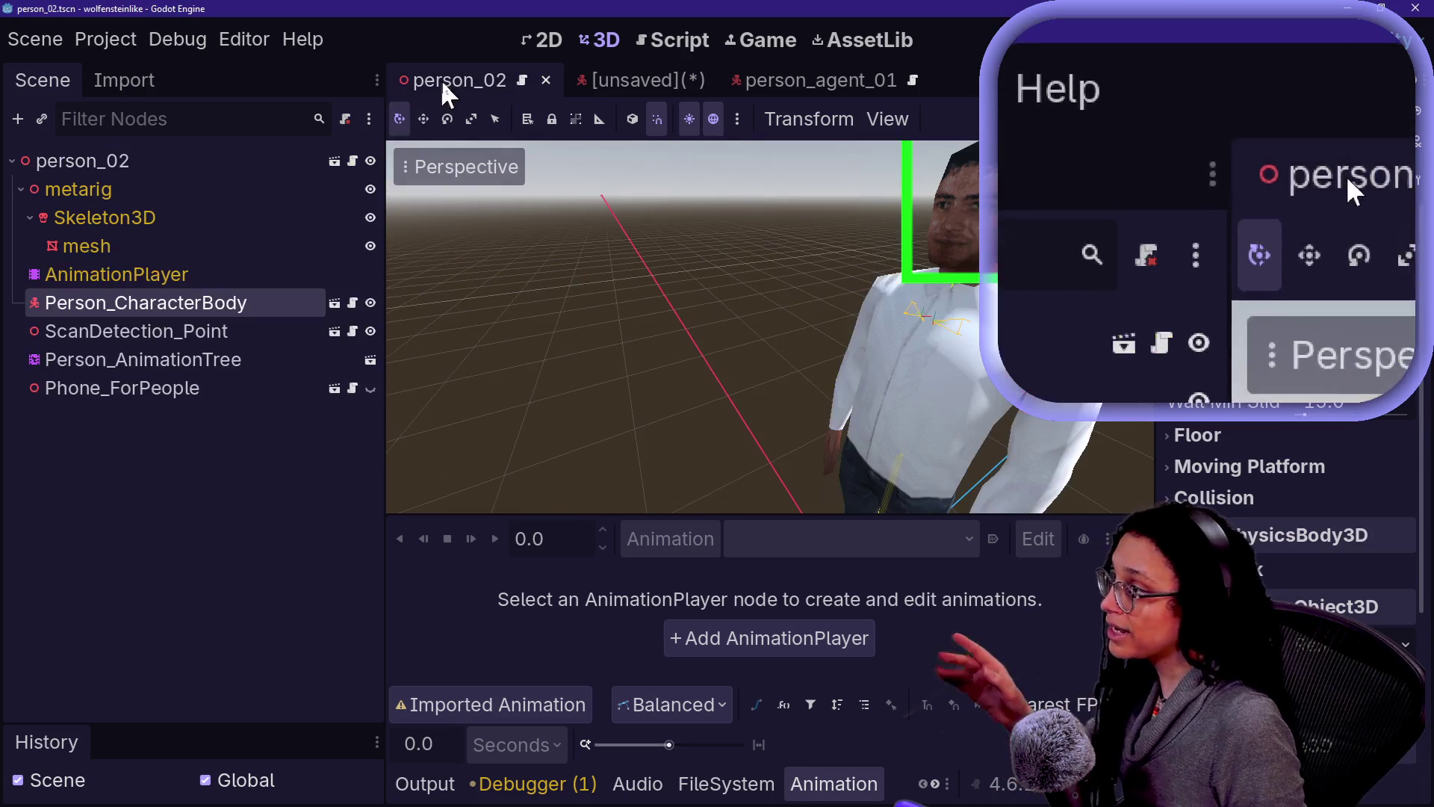
double_click(91, 160)
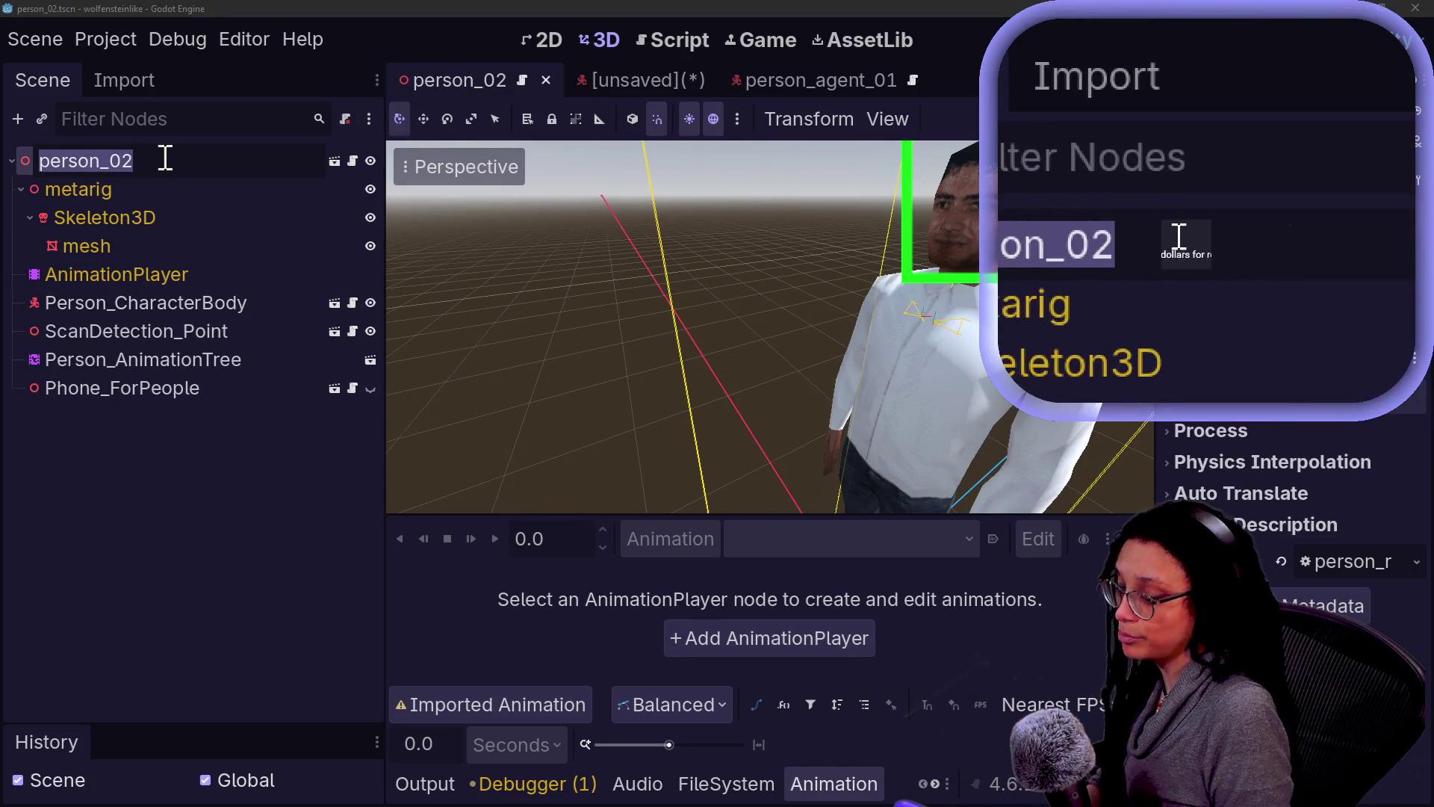
left_click(165, 158)
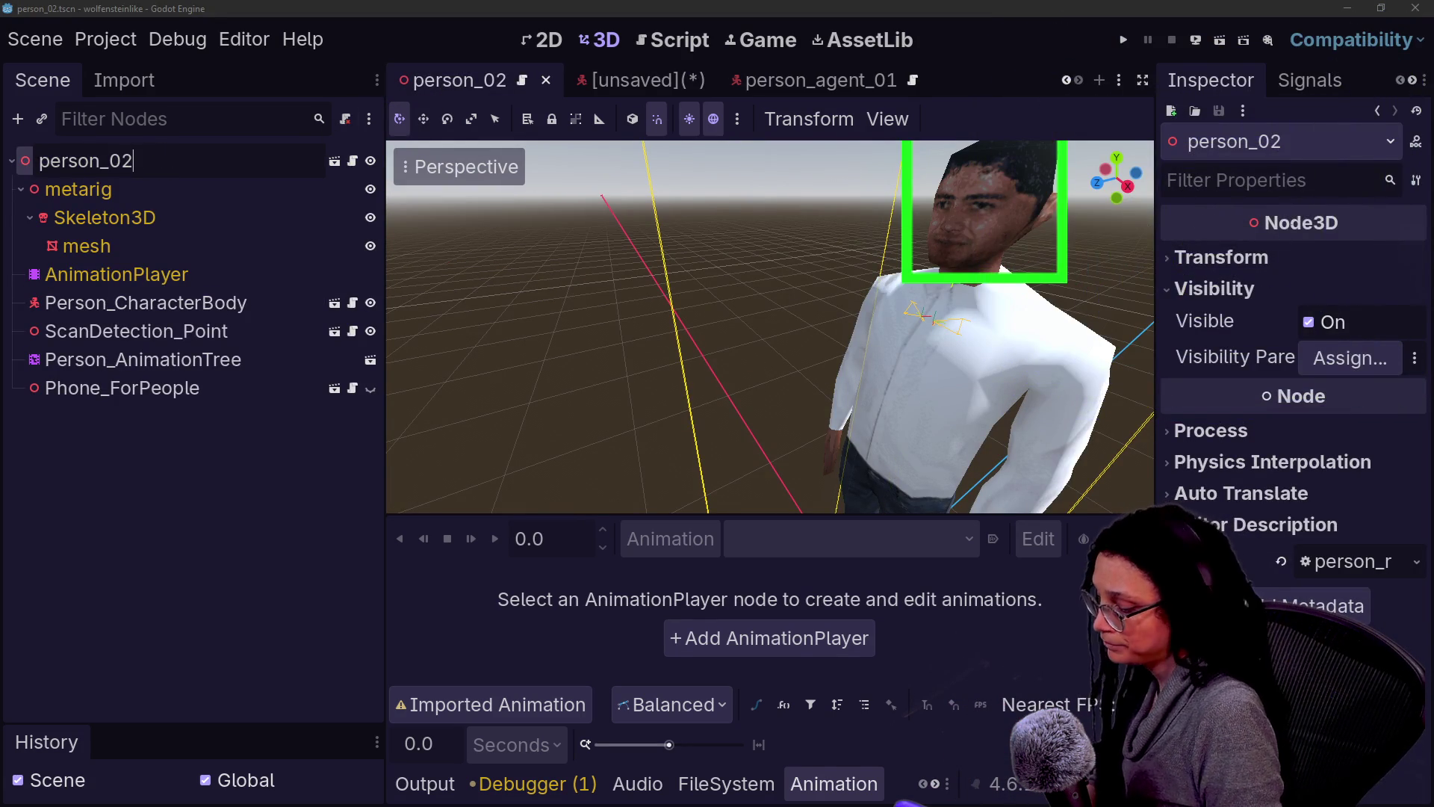
type("_mesh")
key("Return")
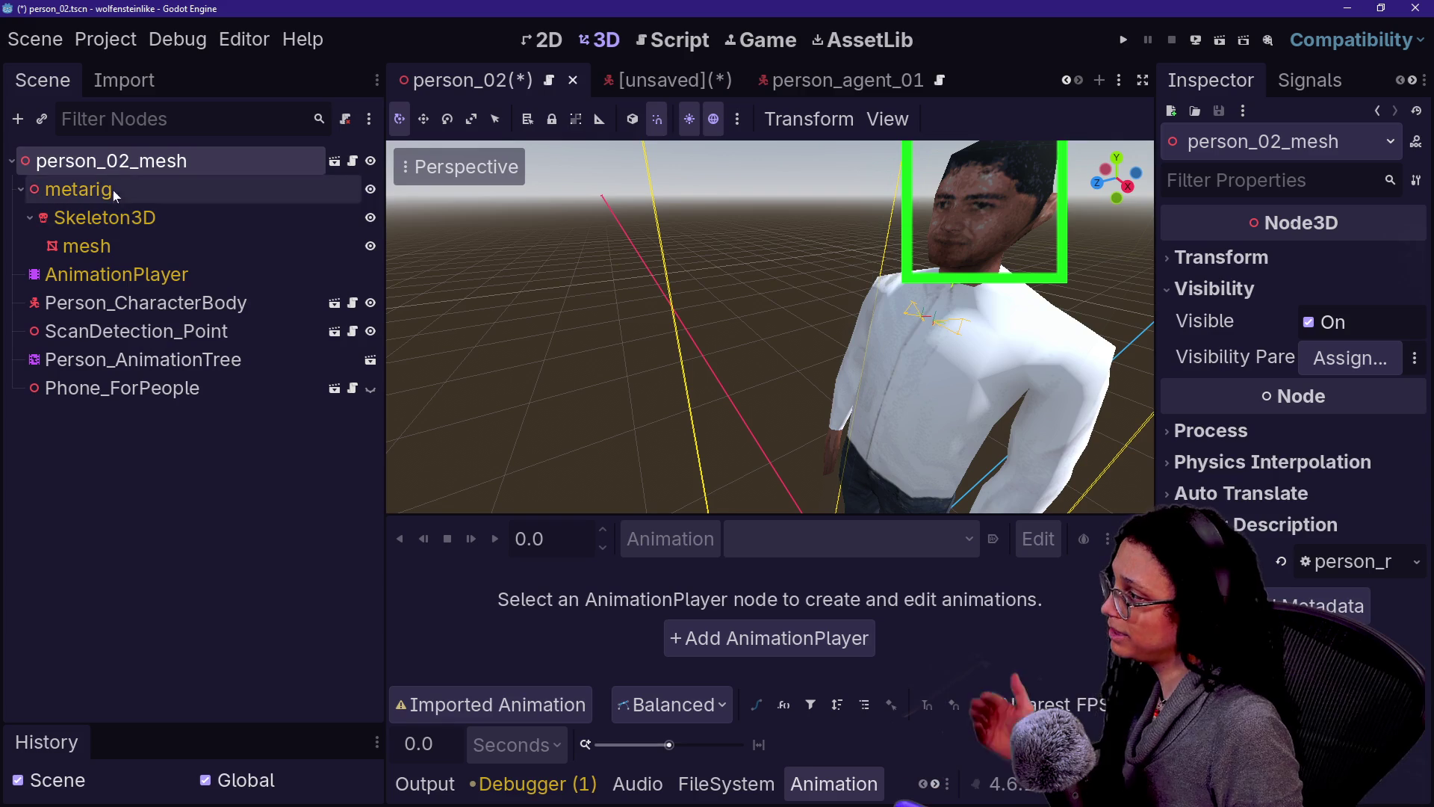
left_click(112, 302)
key("Down")
key("Down")
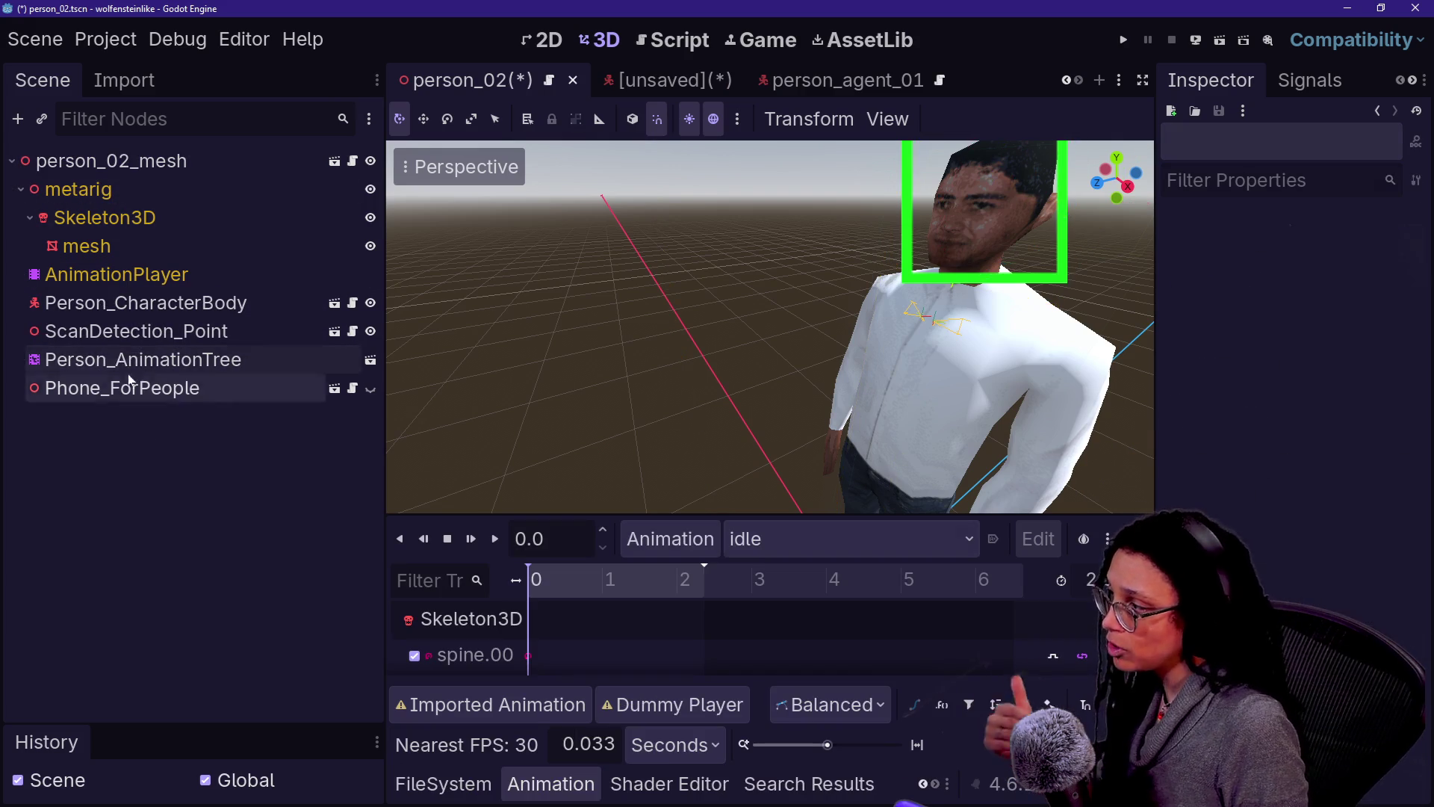
left_click(622, 88)
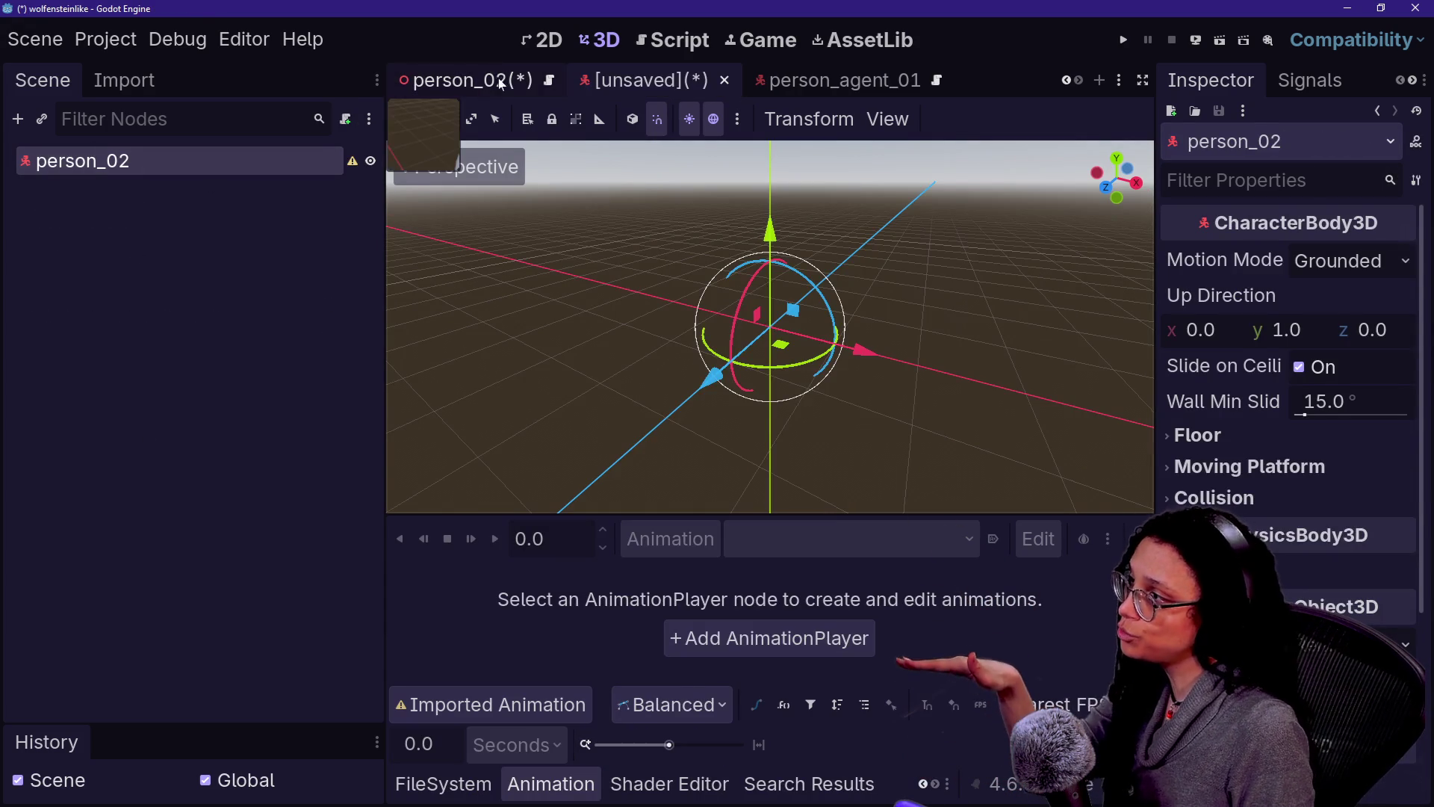
left_click(467, 80)
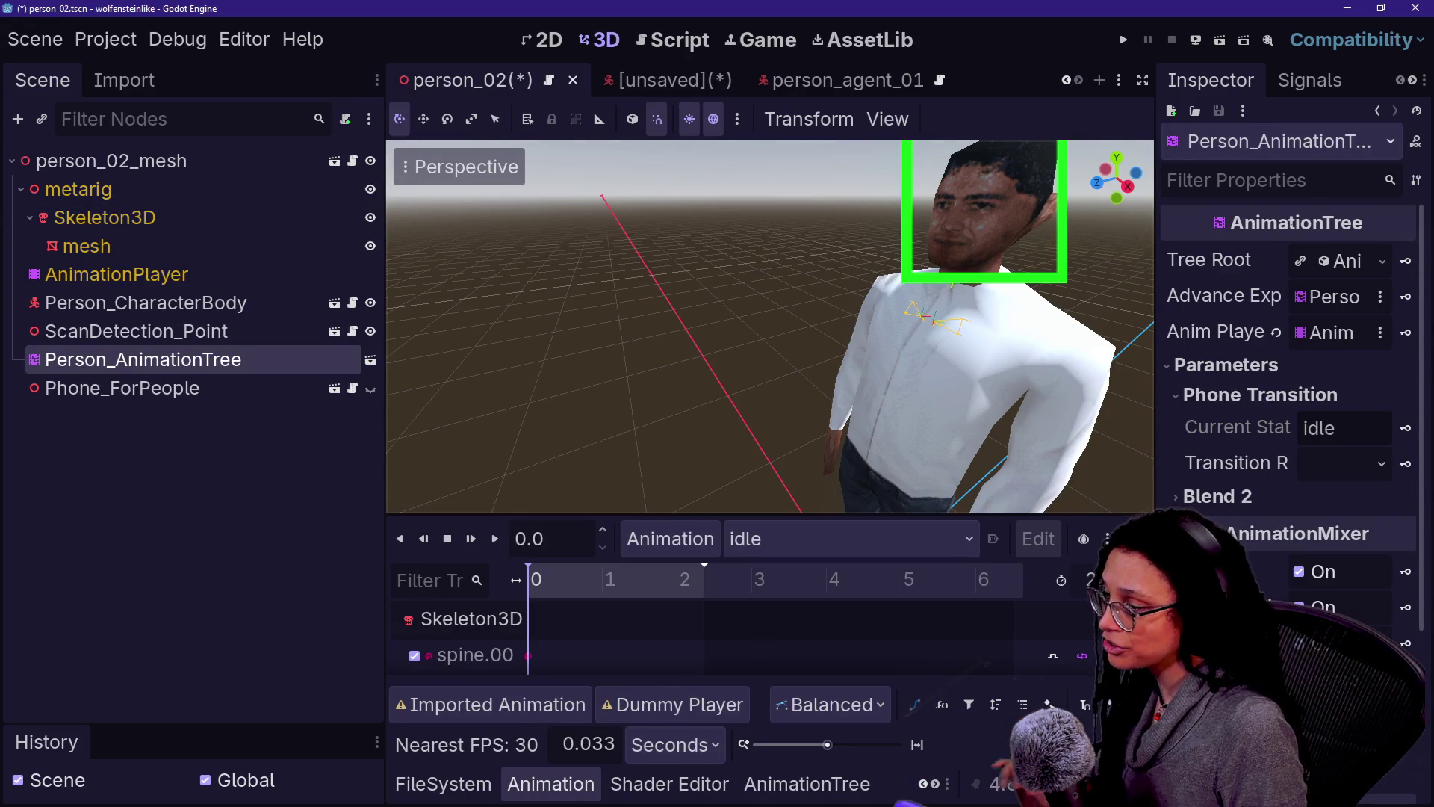
key("ctrl+s")
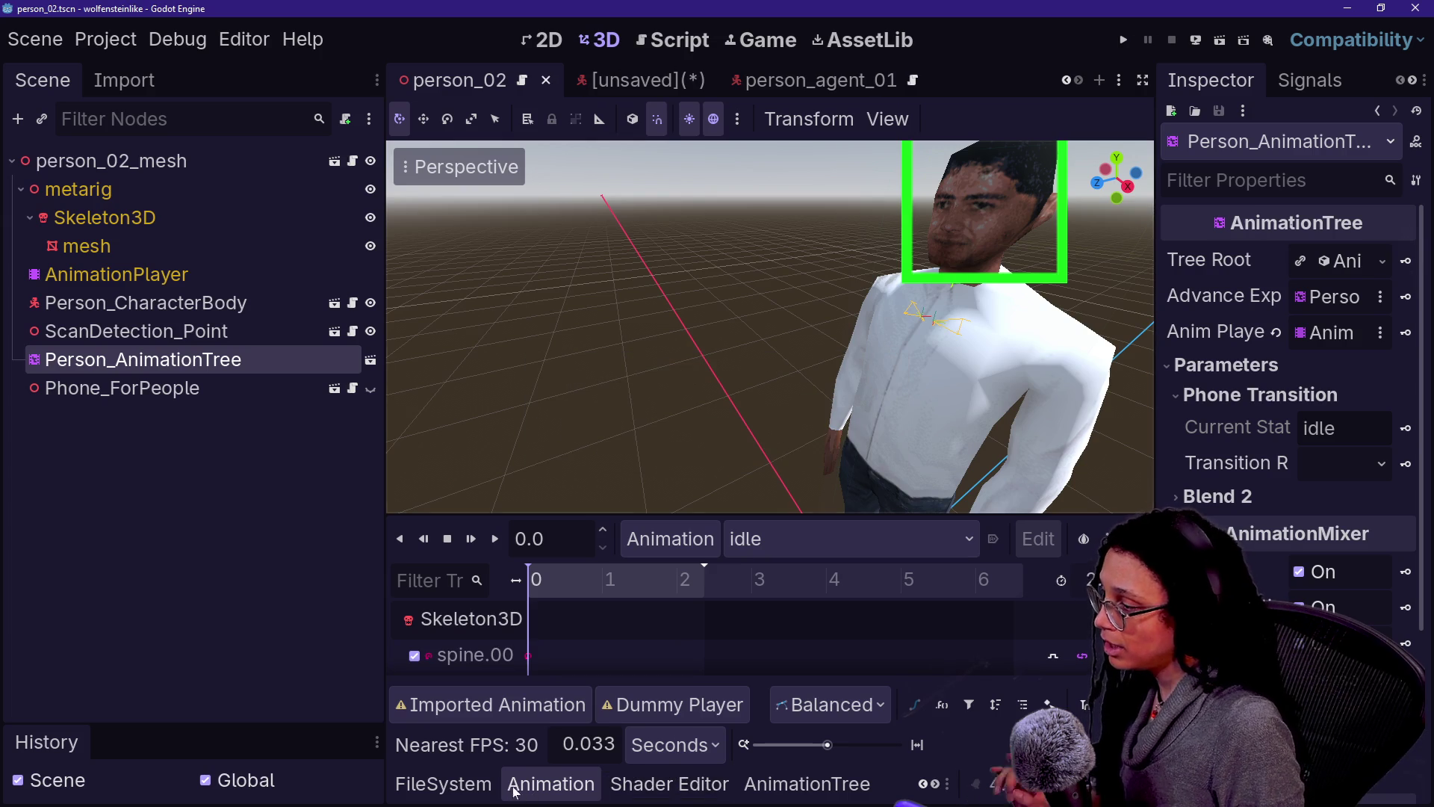
left_click(479, 783)
Step: Rename person_02.tscn to person_02_mesh.tscn and return to the unsaved person_02 scene
right_click(657, 691)
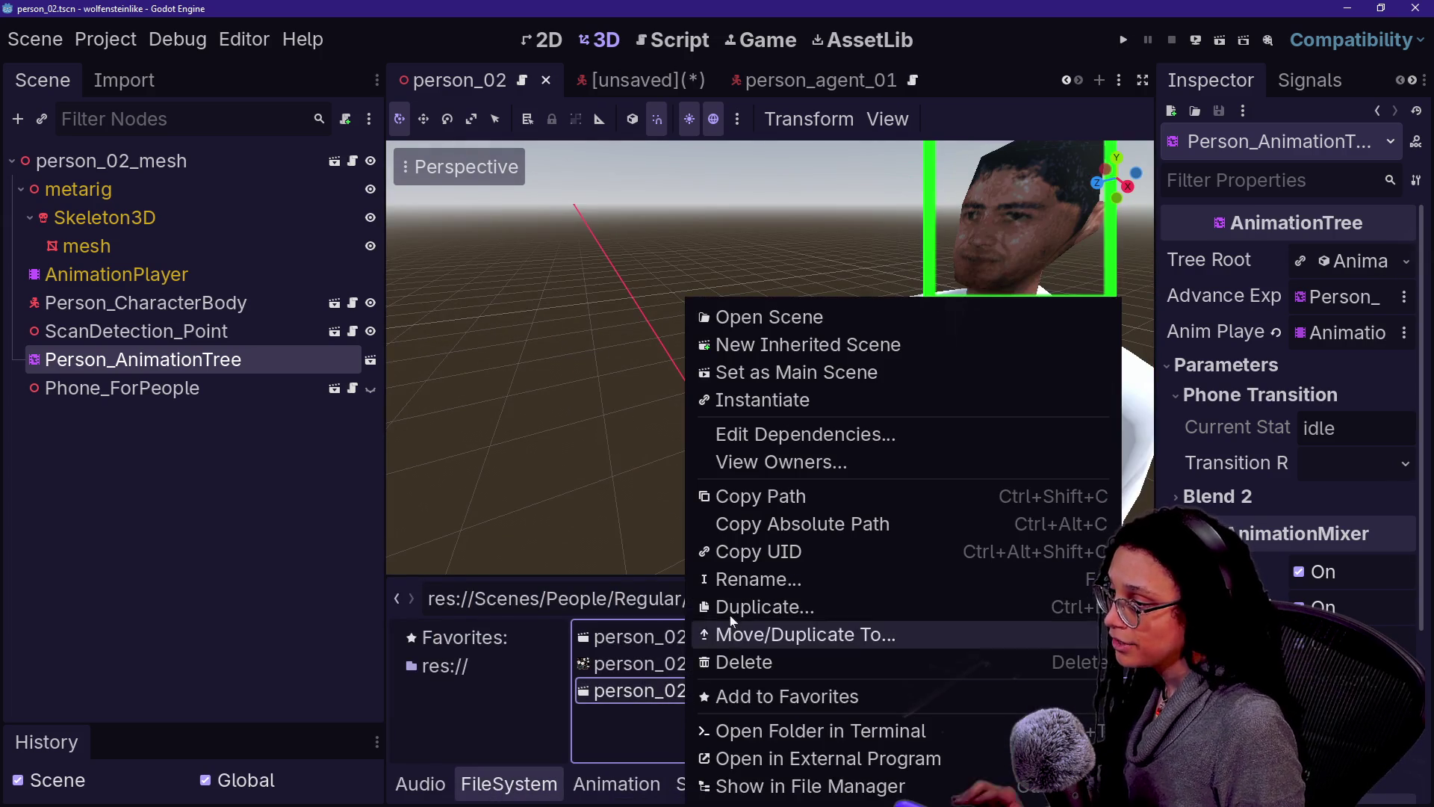
left_click(740, 580)
type("_mesh.tscn")
key("Return")
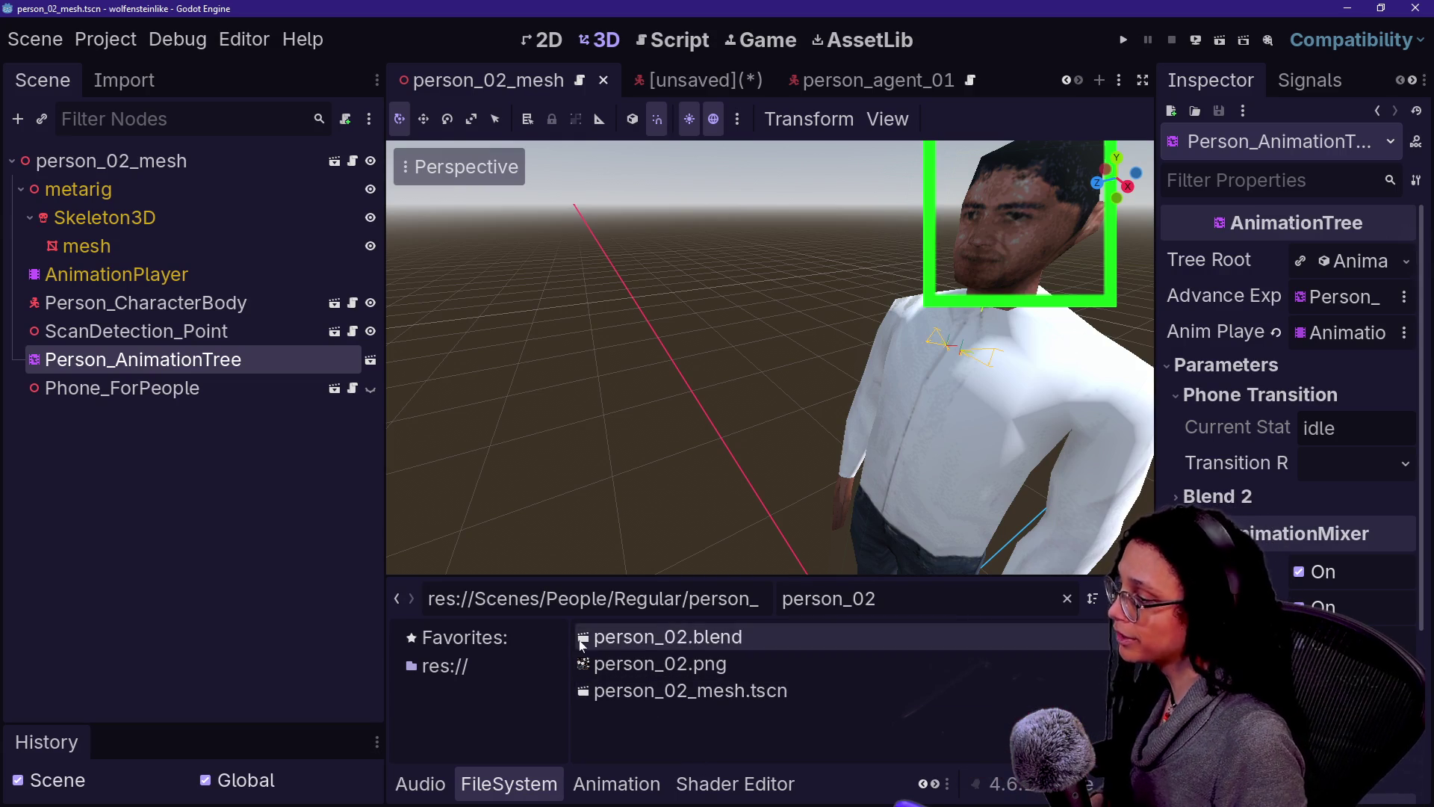
left_click(695, 80)
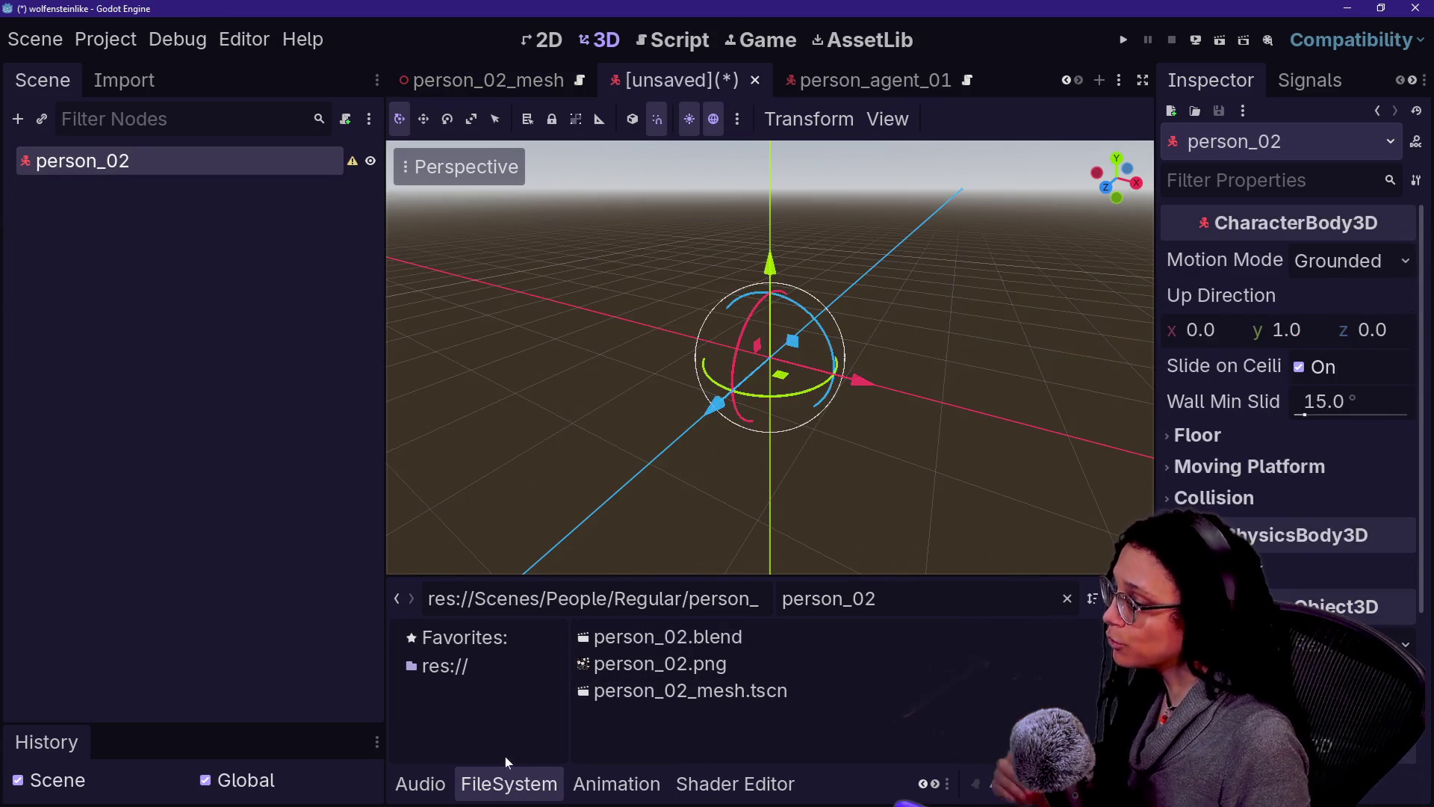
Step: Instance person_02_mesh.tscn under the person_02 root and bring up the save dialog
mouse_move(649, 704)
left_mouse_down()
mouse_move(529, 459)
mouse_move(114, 146)
mouse_move(143, 187)
mouse_move(136, 173)
left_mouse_up()
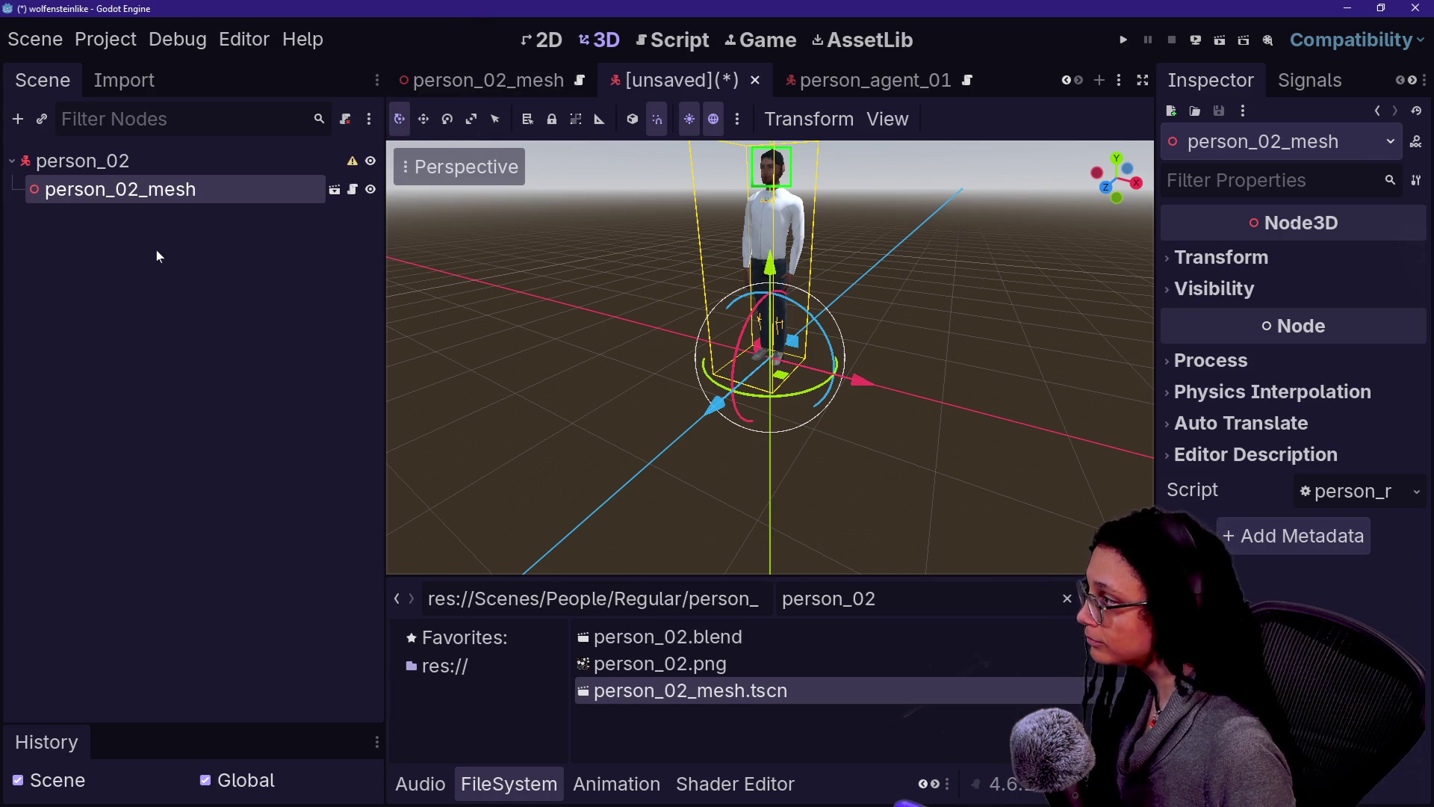
key("ctrl+s")
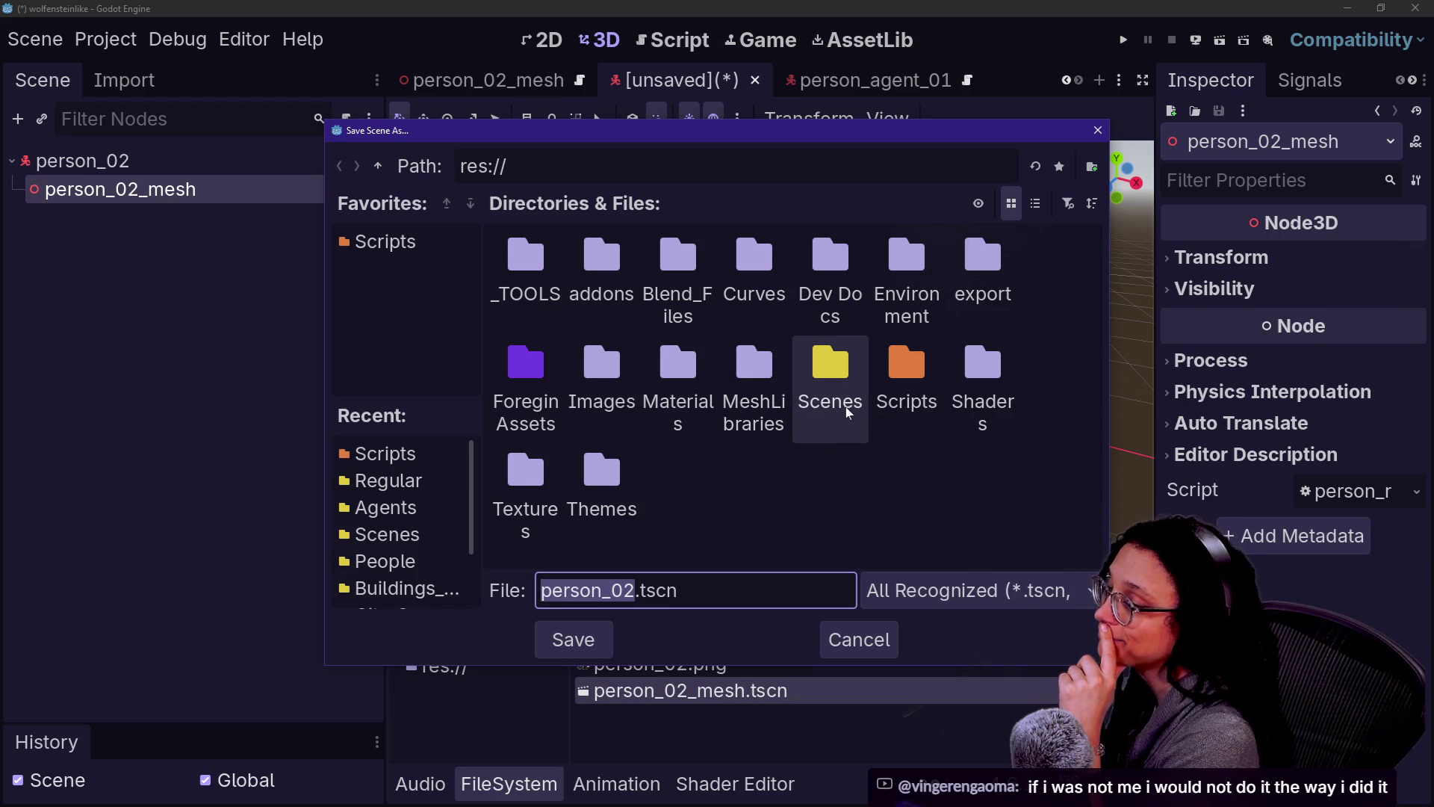
Step: Save the wrapper as person_02.tscn in Scenes/People/Regular, then select its root and mesh nodes
double_click(864, 411)
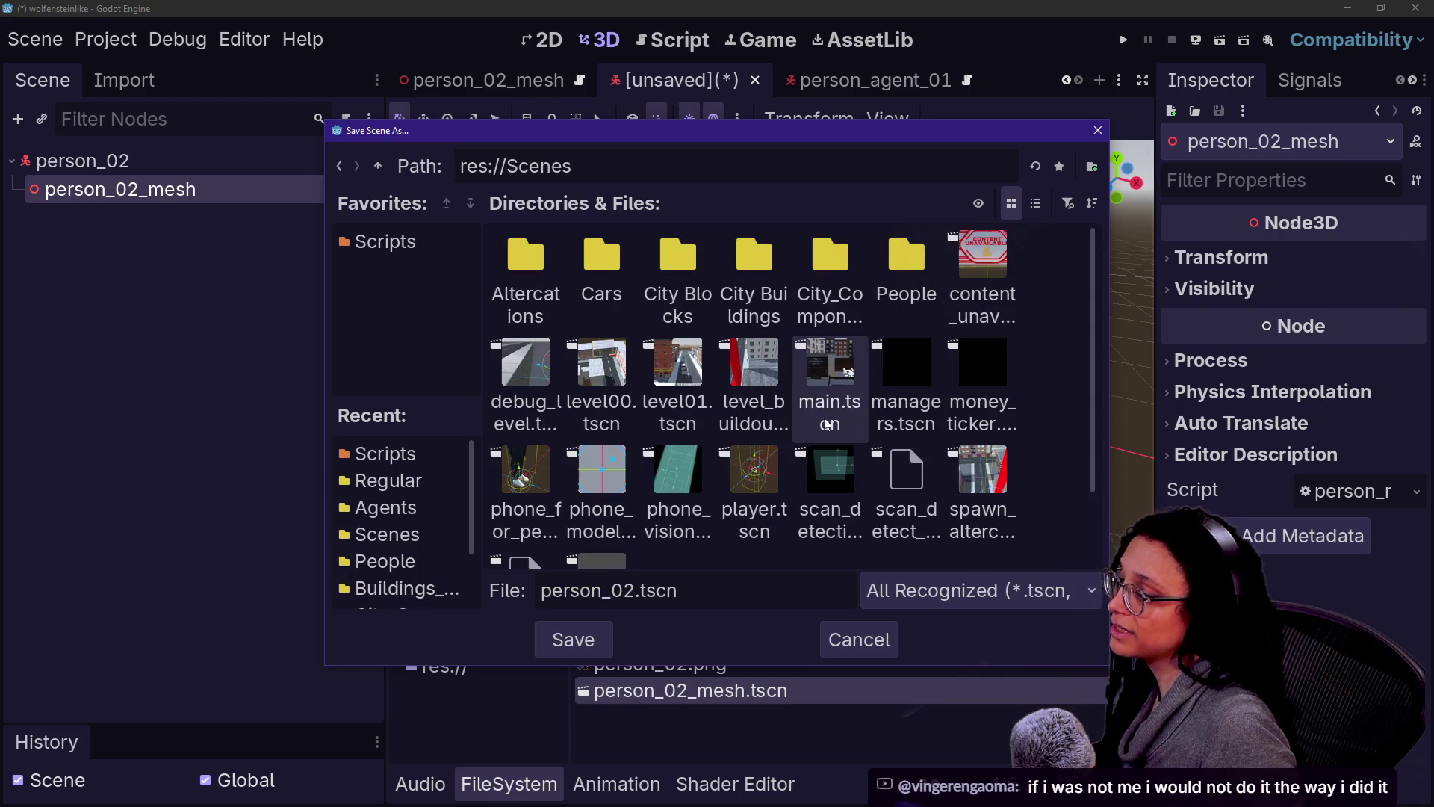
double_click(906, 258)
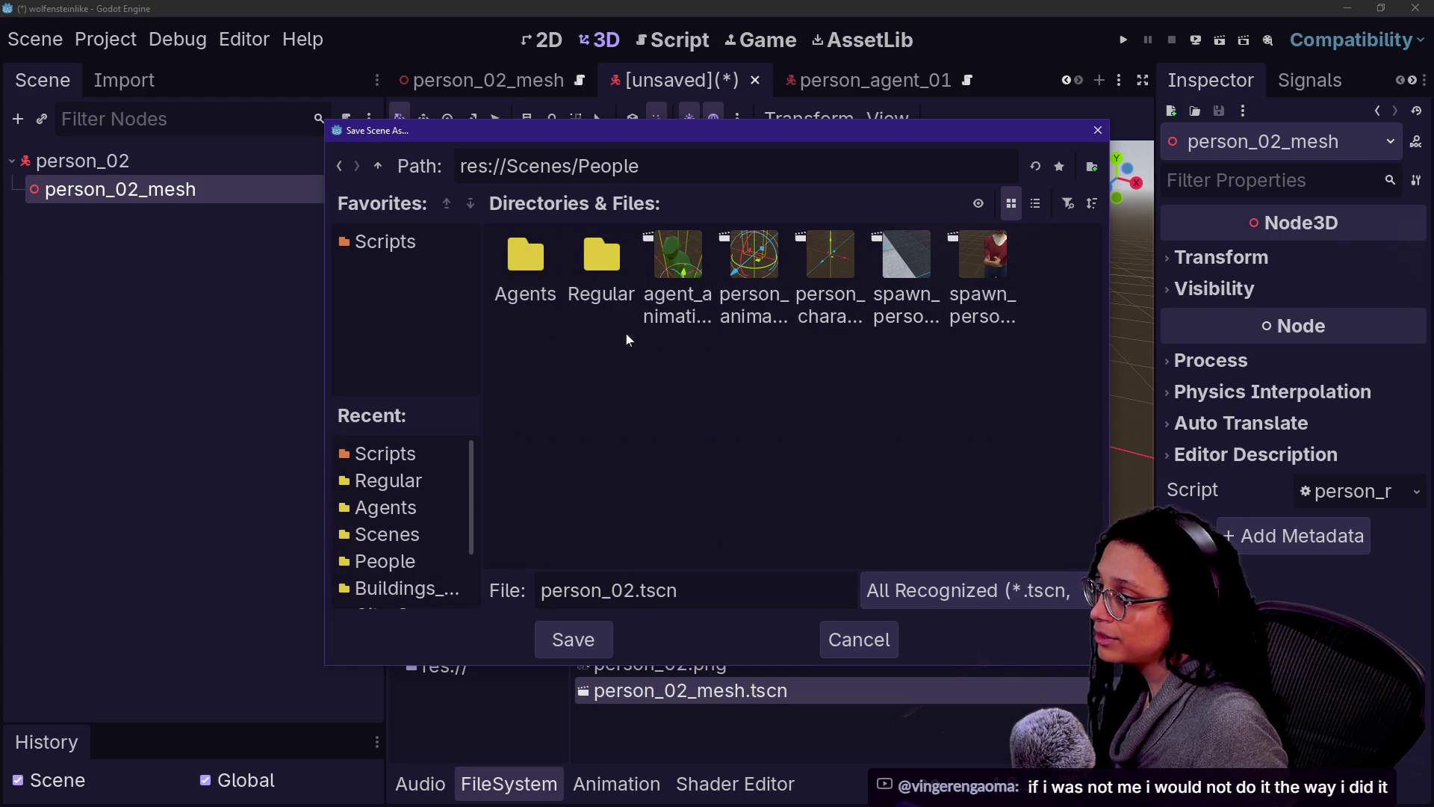
double_click(601, 258)
left_click(577, 646)
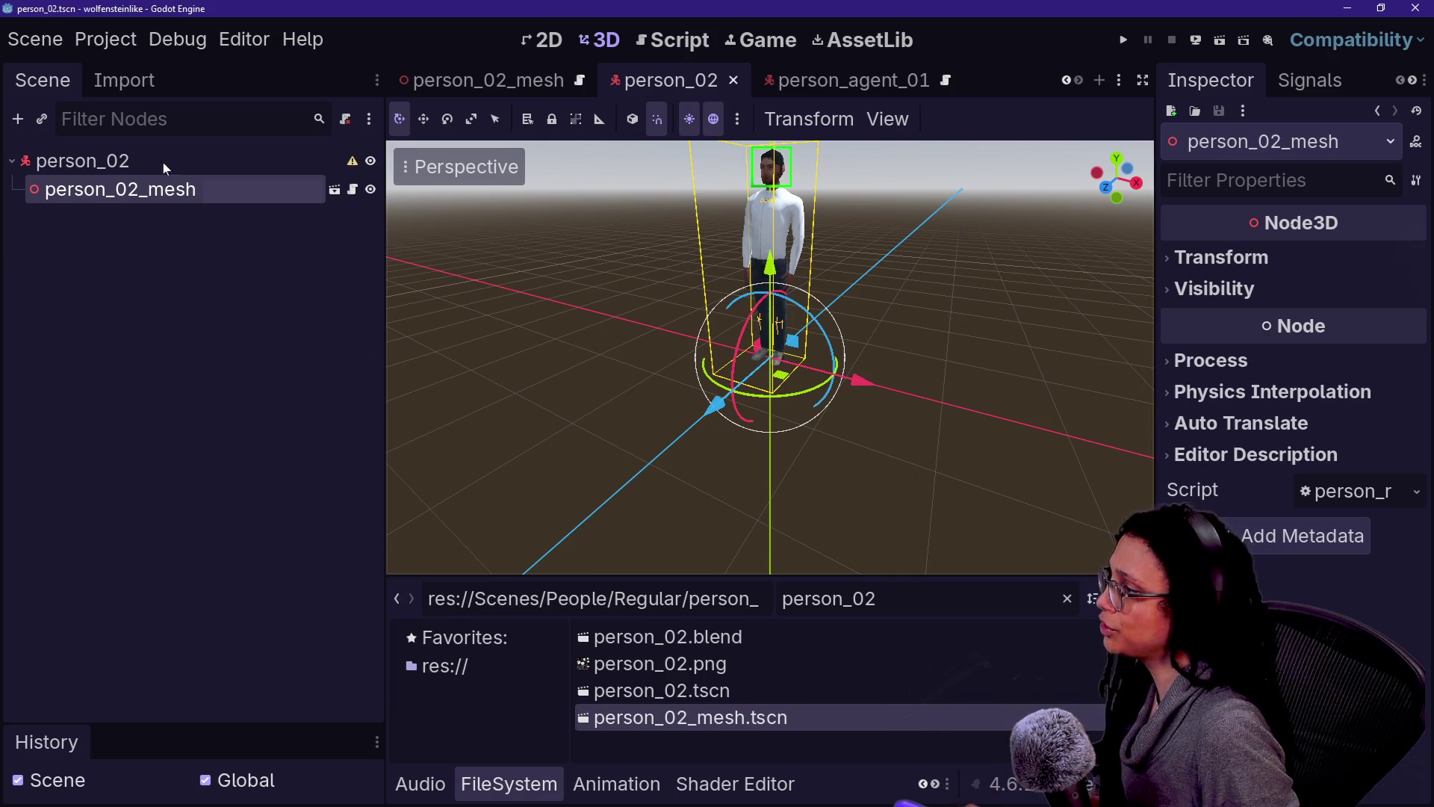
key("Up")
left_click(237, 190)
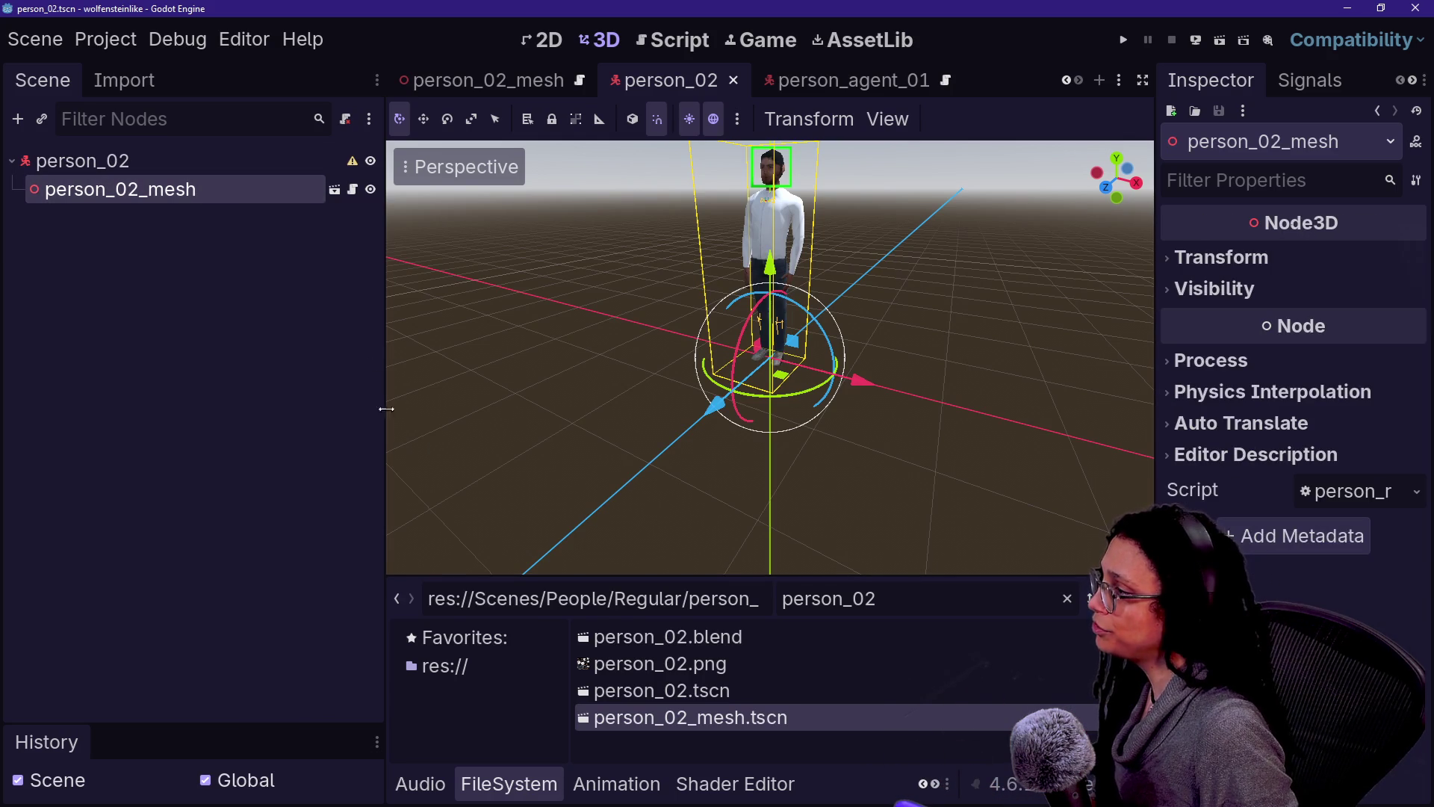
Step: Inspect Person_CharacterBody in person_02_mesh and person_01's mesh, ScanDetection_Point, CollisionShape3D and root nodes
left_click(486, 80)
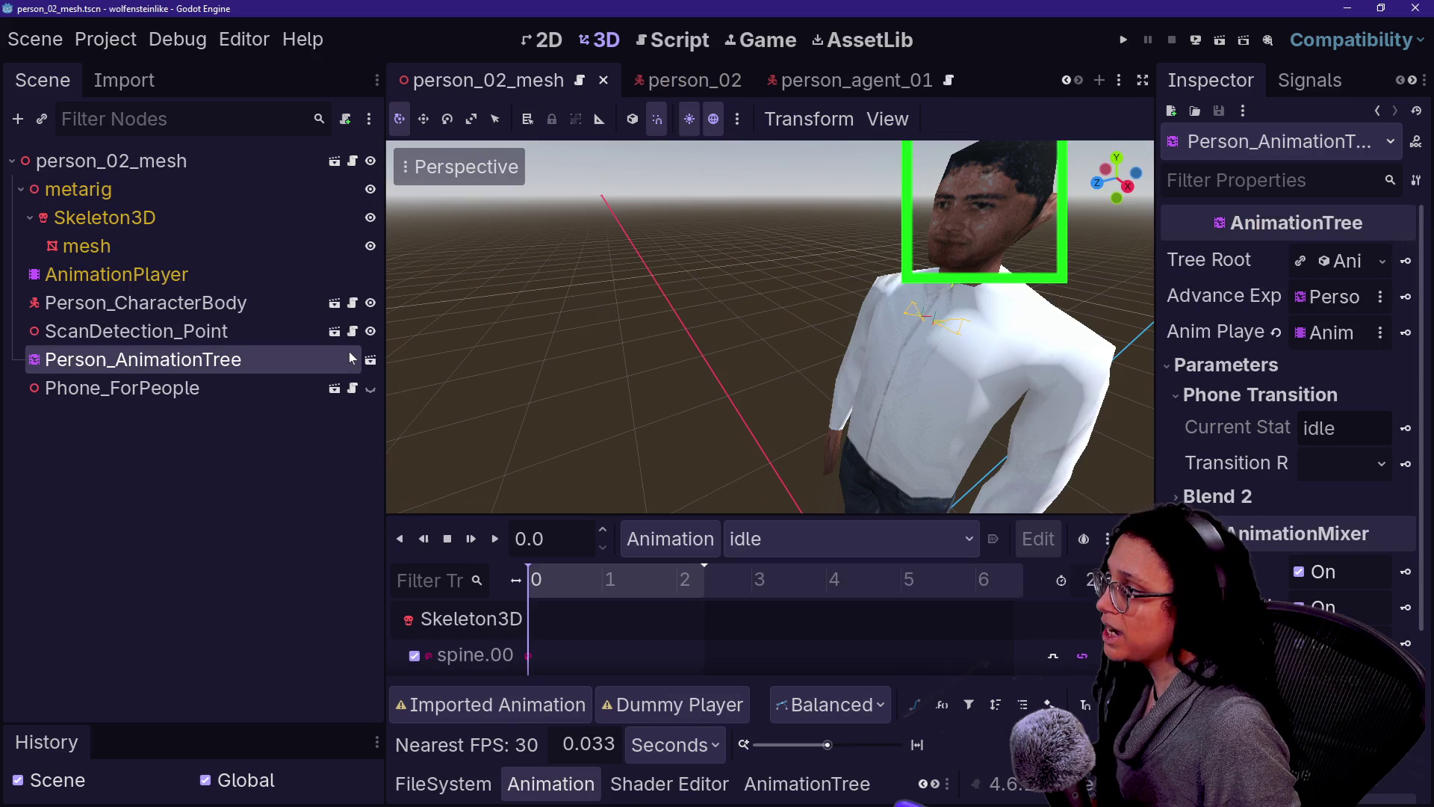
left_click(146, 302)
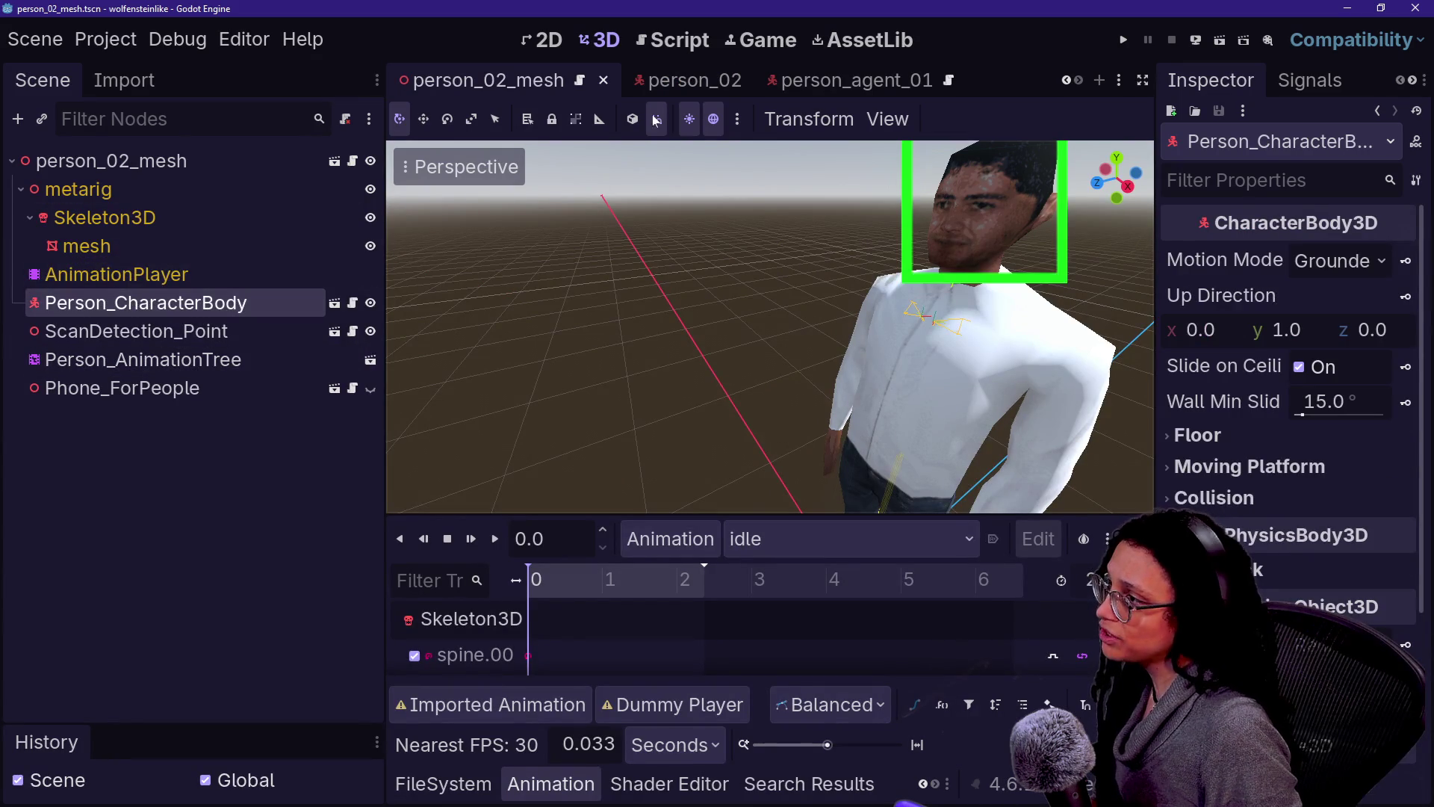
scroll(660, 89, "up", 1)
left_click(461, 80)
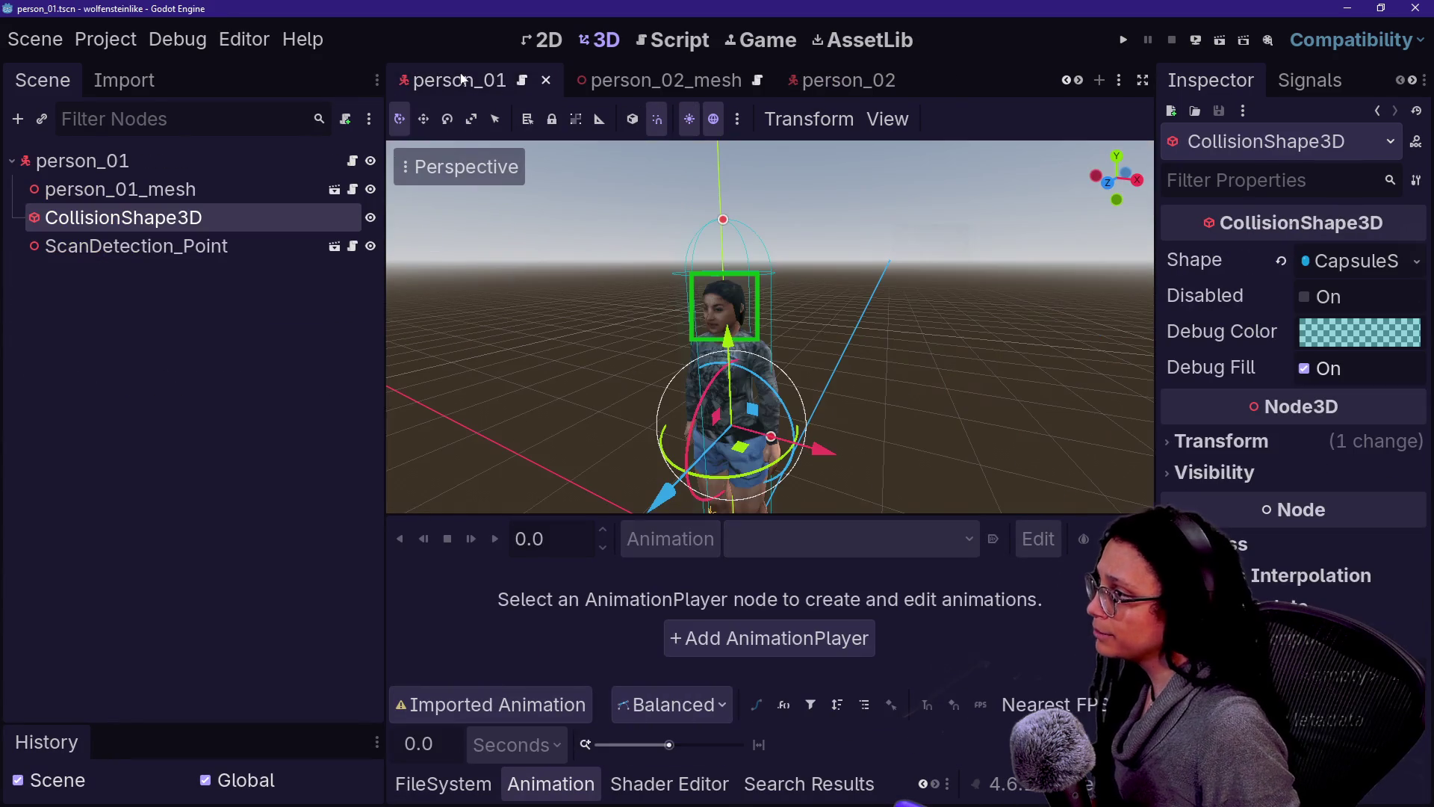
left_click(114, 193)
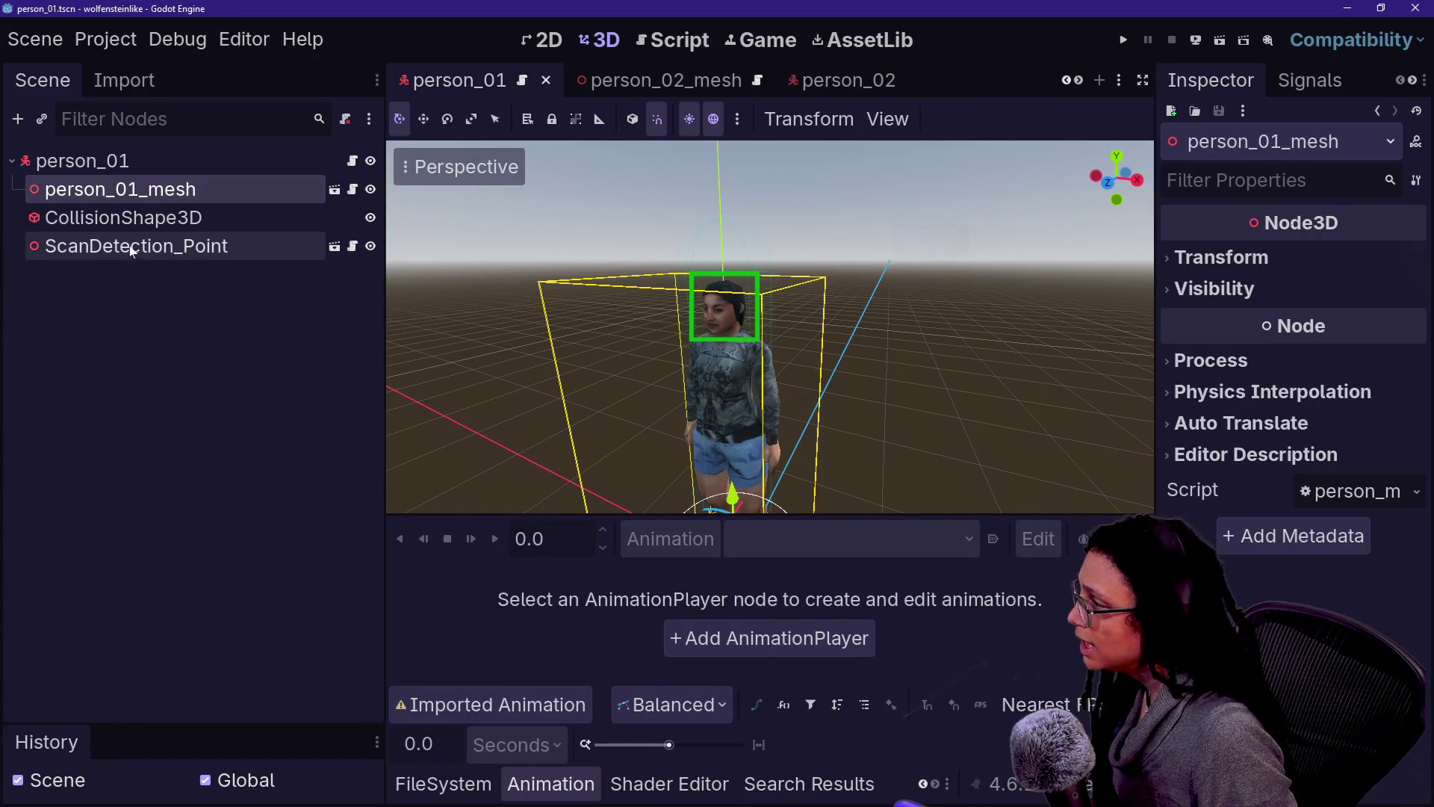
left_click(133, 252)
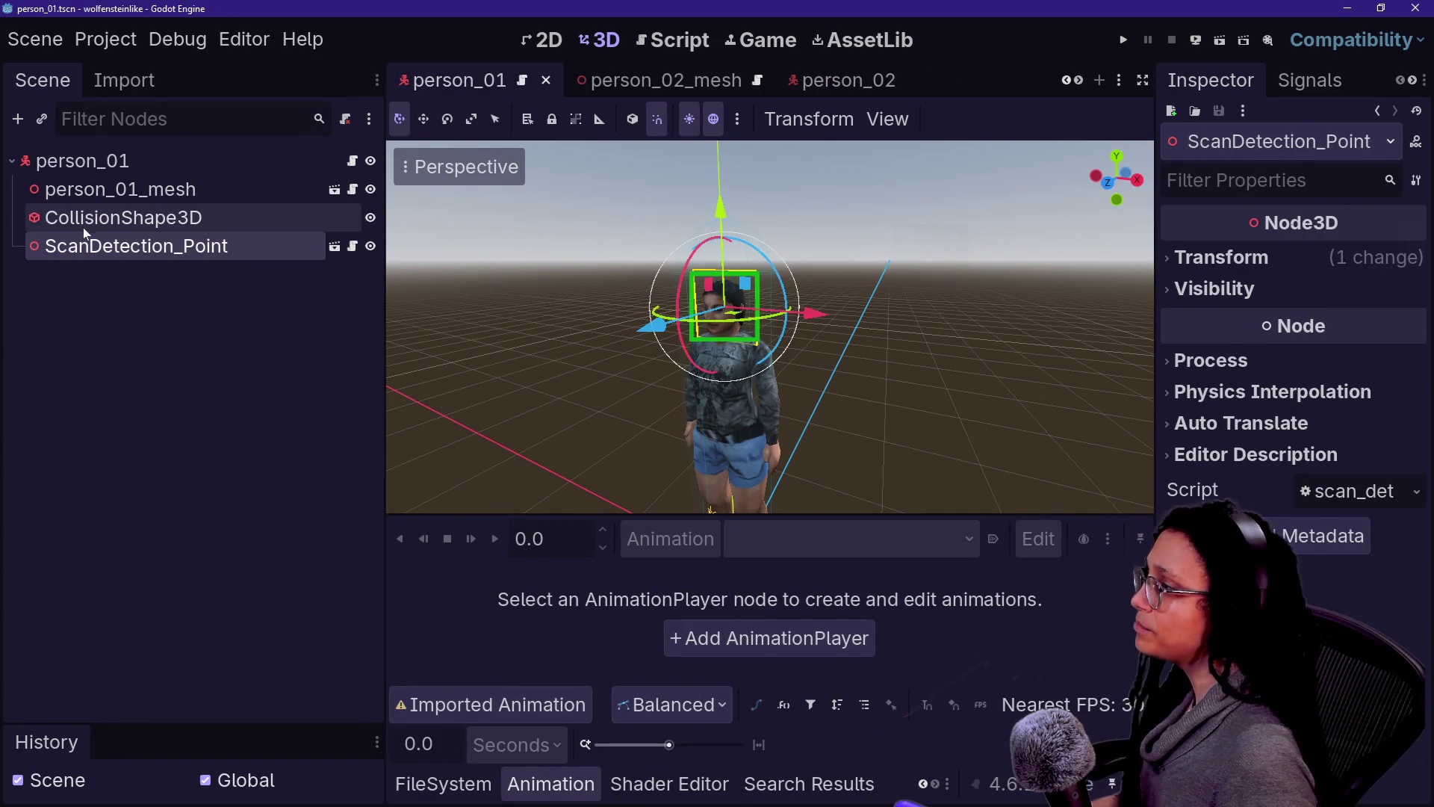
left_click(186, 218)
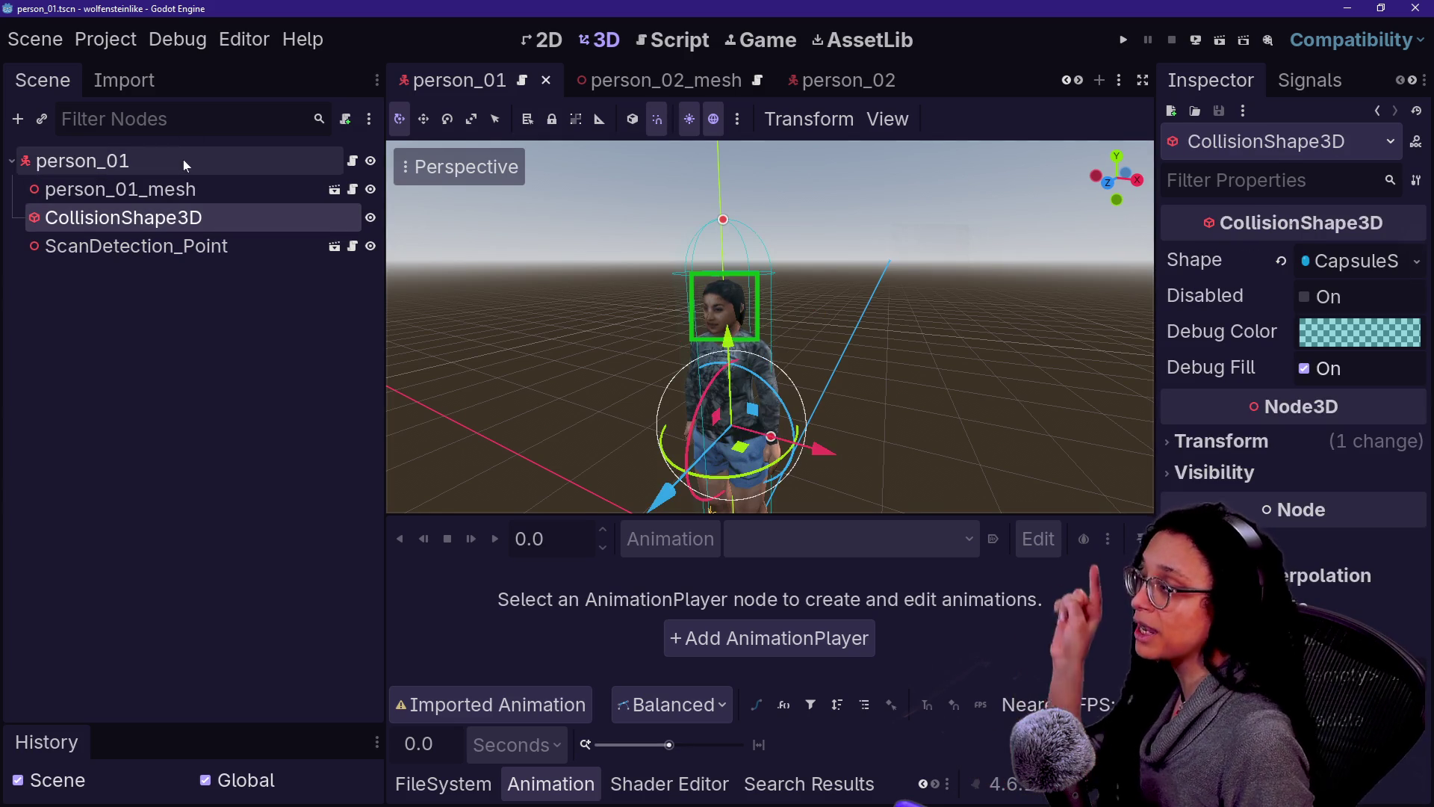
left_click(184, 161)
Step: Open person_characterbody, copy its CollisionShape3D, and select the person_02 root
left_click(642, 80)
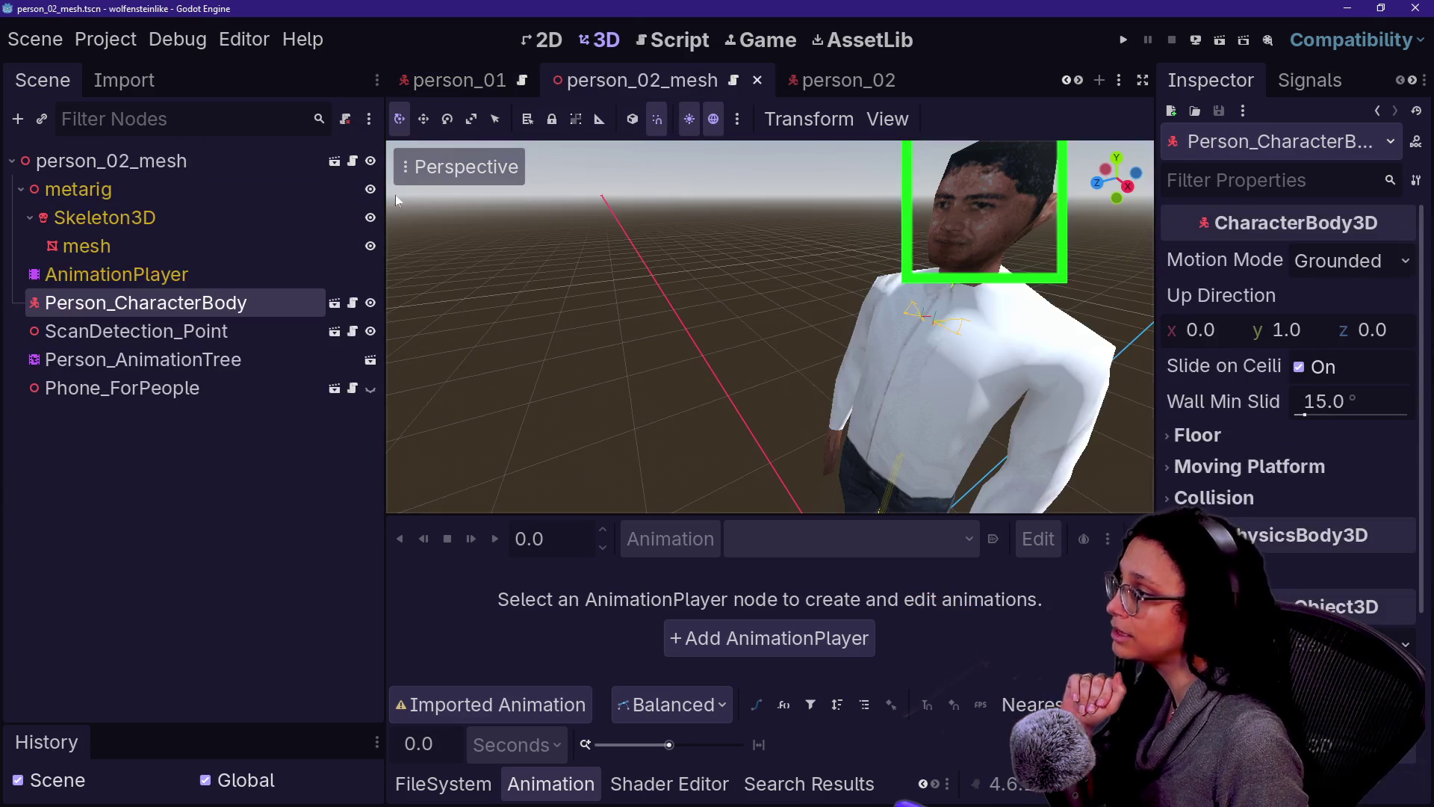
left_click(335, 304)
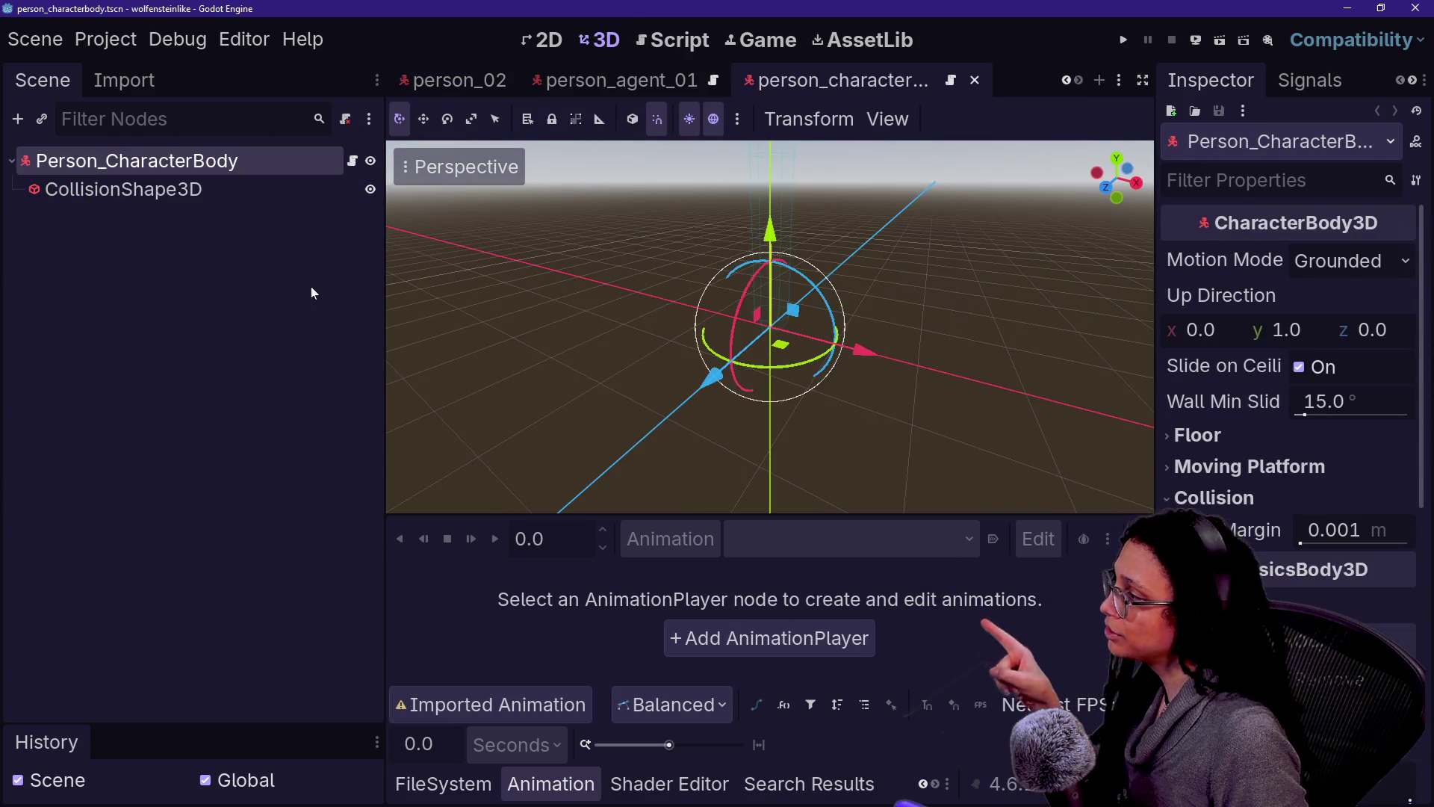
left_click(64, 196)
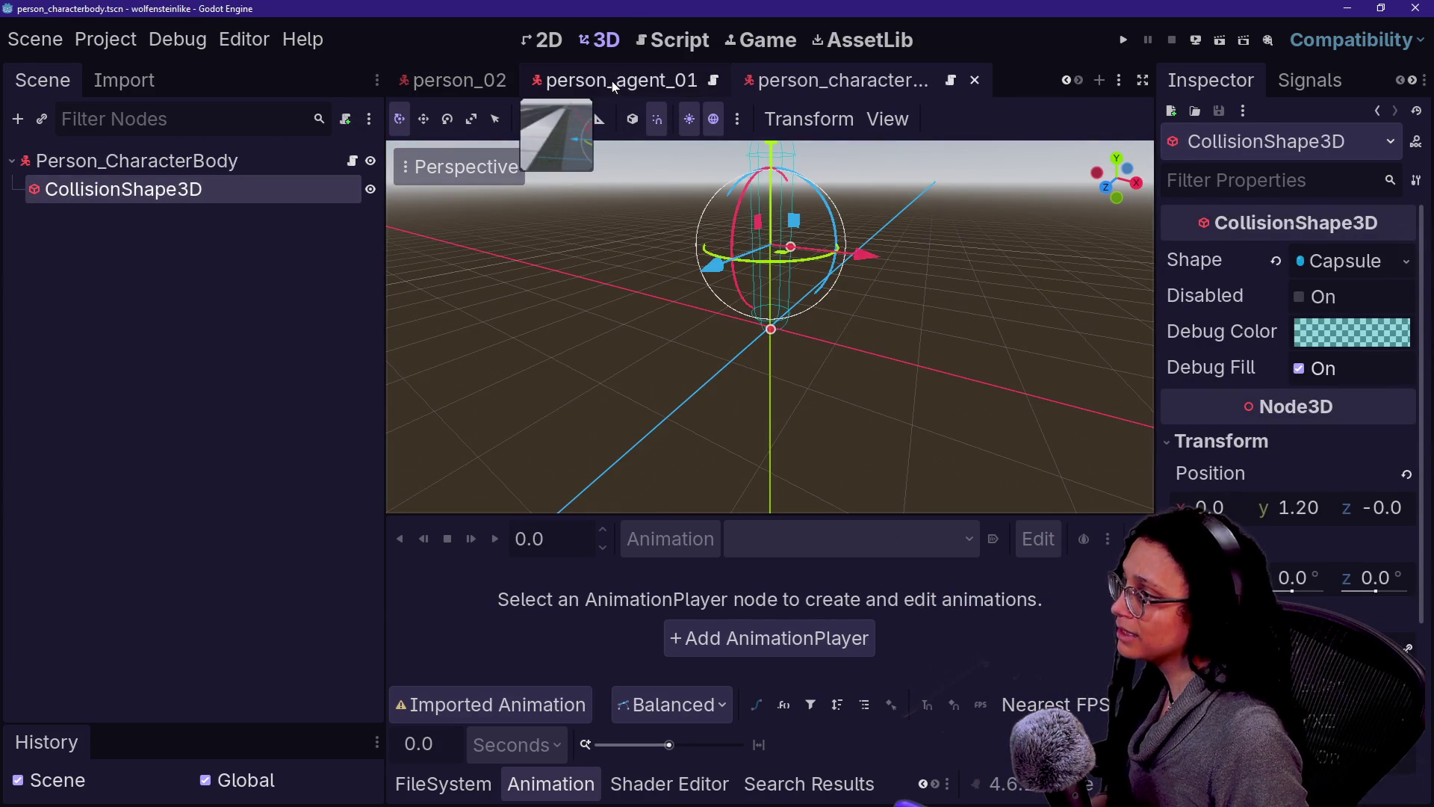
left_click(612, 80)
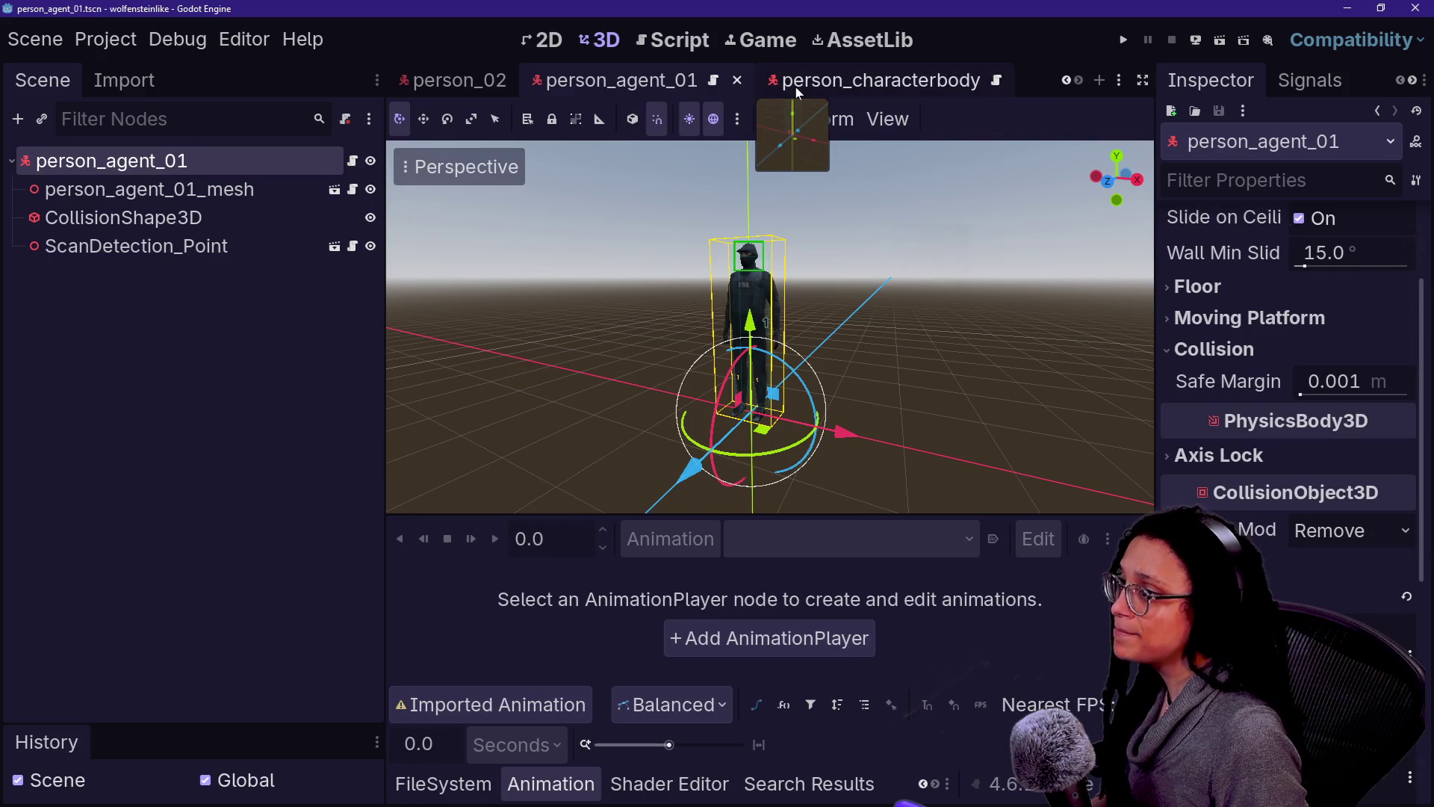
left_click(441, 84)
left_click(189, 163)
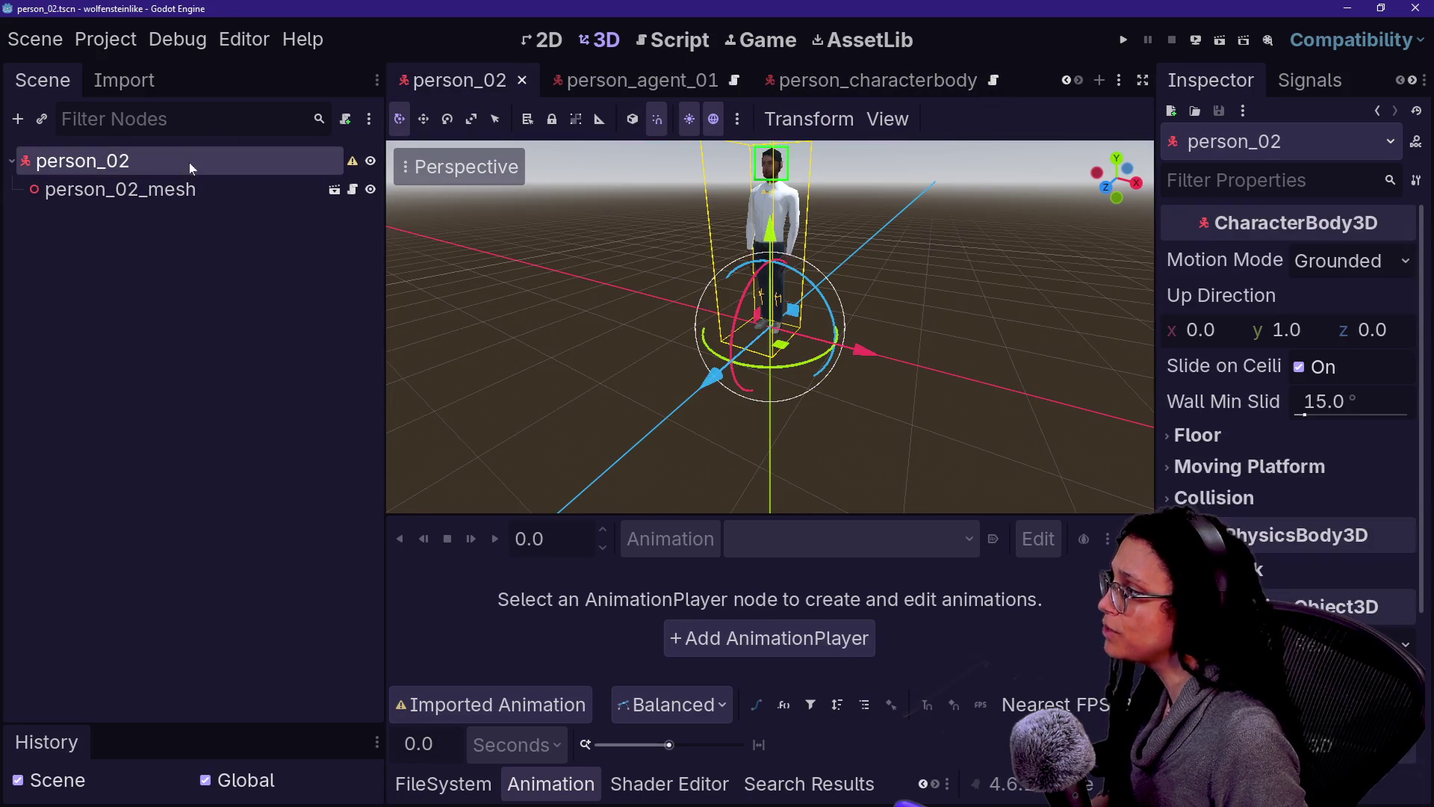
Step: Paste the CollisionShape3D under person_02, save it, and move person_agent_01's tab to the end
key("ctrl+v")
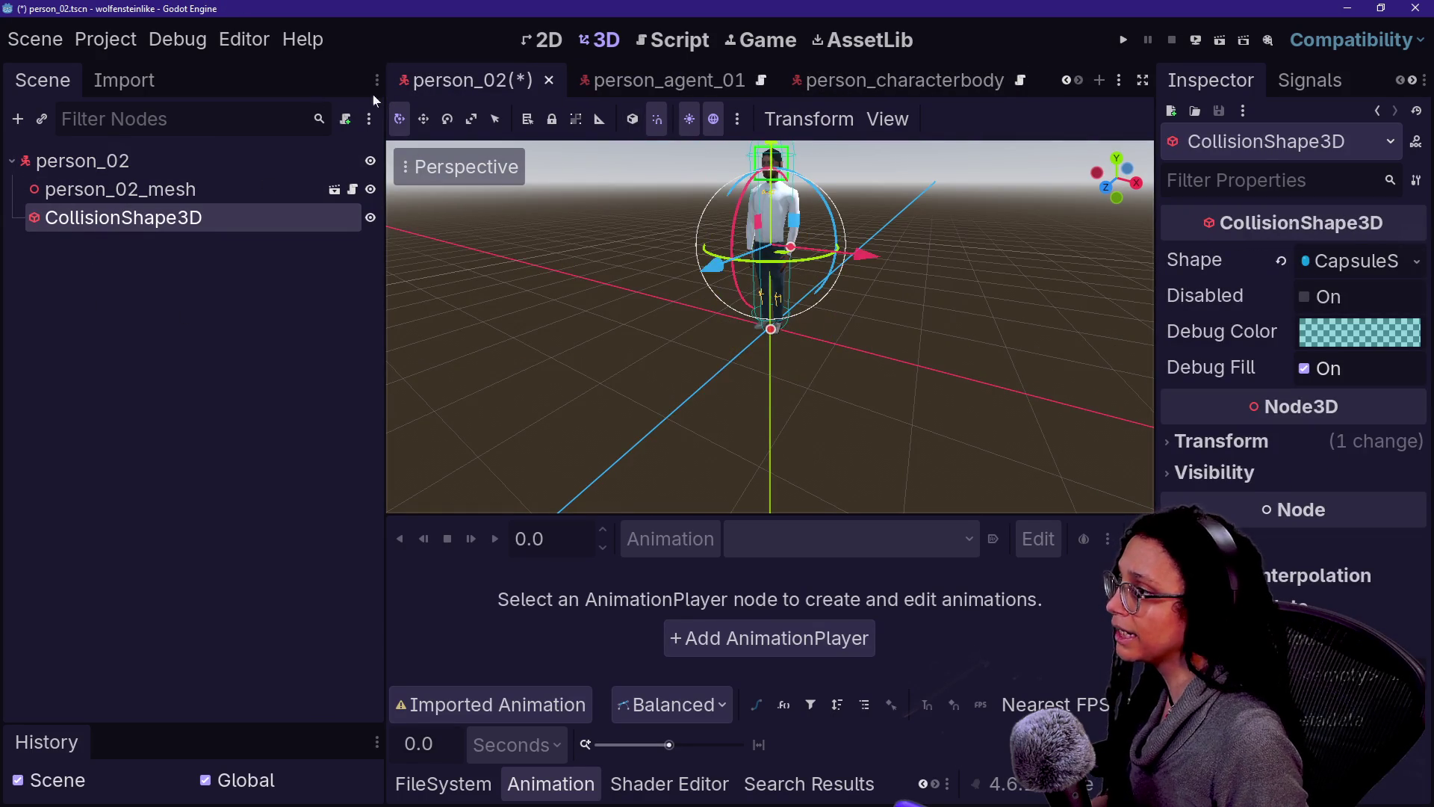
key("ctrl+s")
mouse_move(712, 87)
left_mouse_down()
mouse_move(385, 89)
mouse_move(1027, 91)
left_mouse_up()
Step: In person_02_mesh, select ScanDetection_Point and then Person_CharacterBody
left_click(665, 82)
left_click(437, 85)
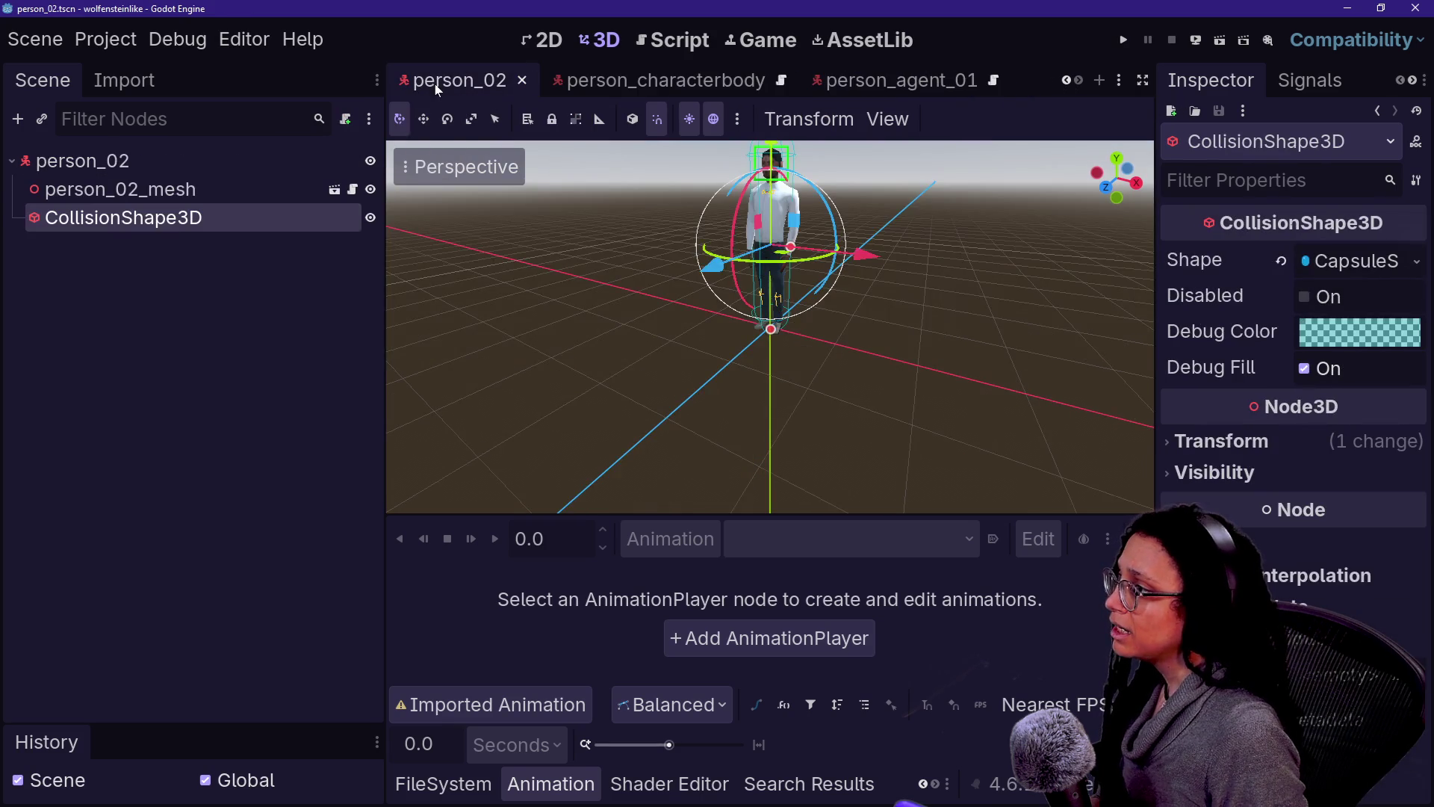
scroll(621, 85, "up", 2)
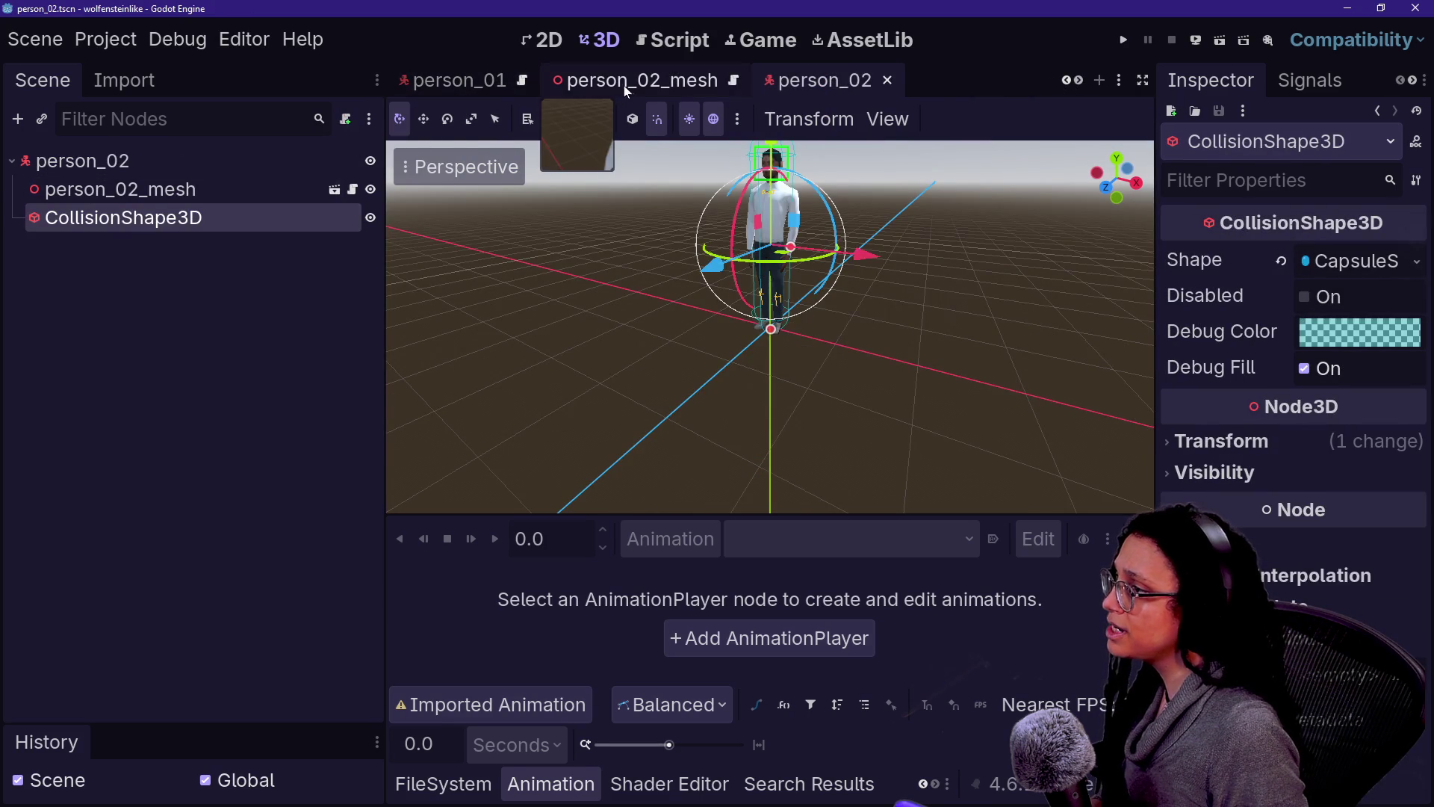
left_click(622, 85)
left_click(134, 331)
left_click(224, 303)
Step: Delete Person_CharacterBody from person_02_mesh, move ScanDetection_Point under person_02, and save
key("Delete")
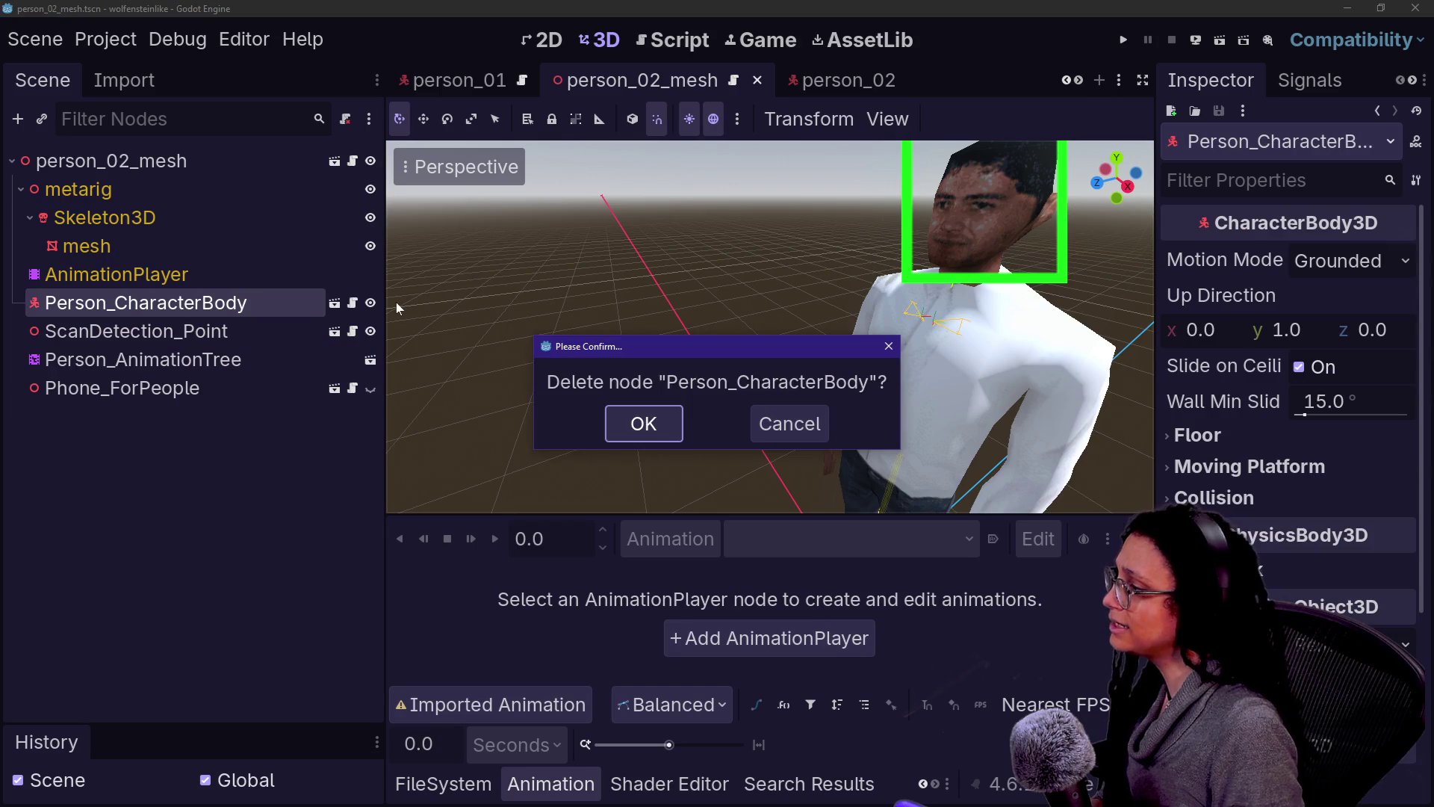
key("Return")
left_click(88, 303)
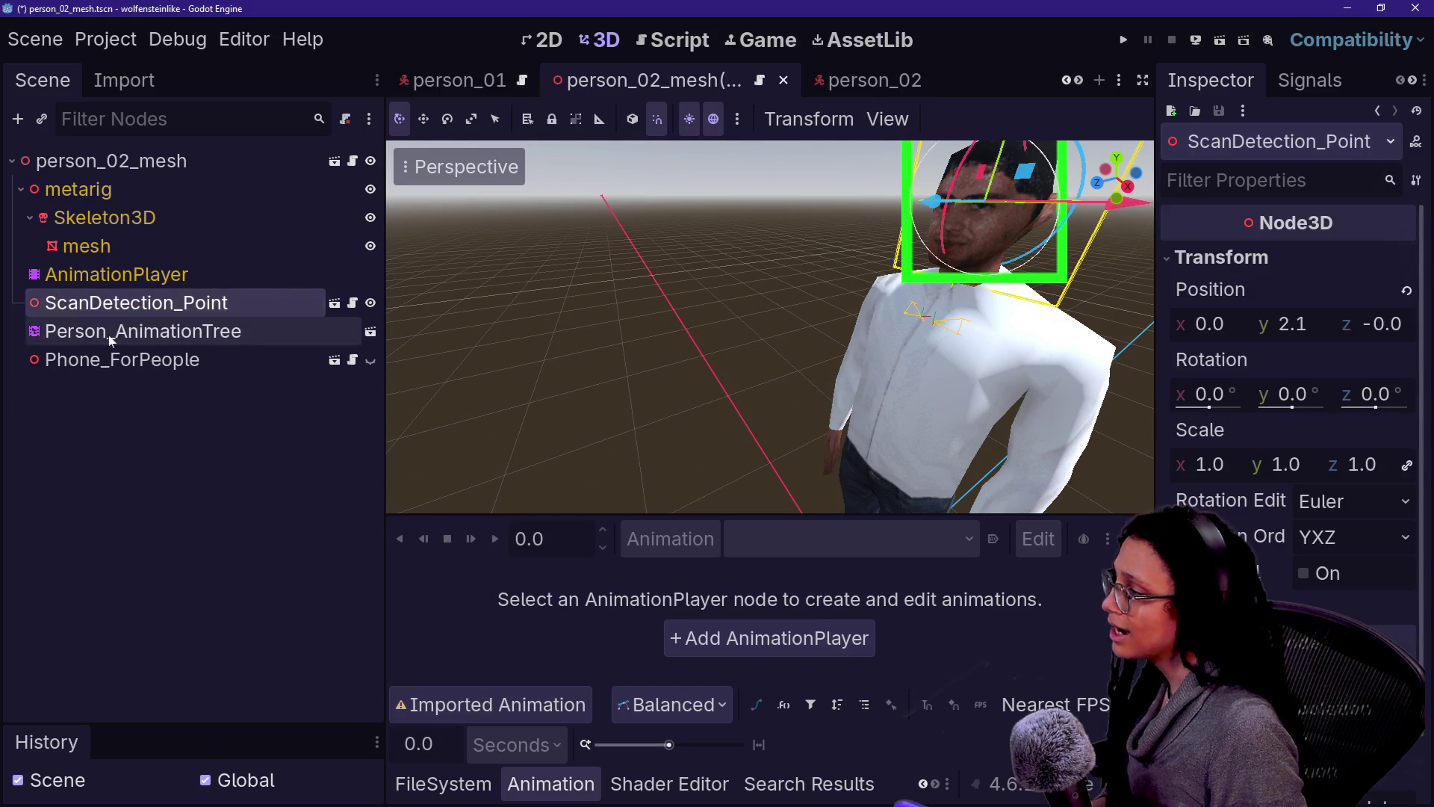
left_click(871, 80)
key("ctrl+v")
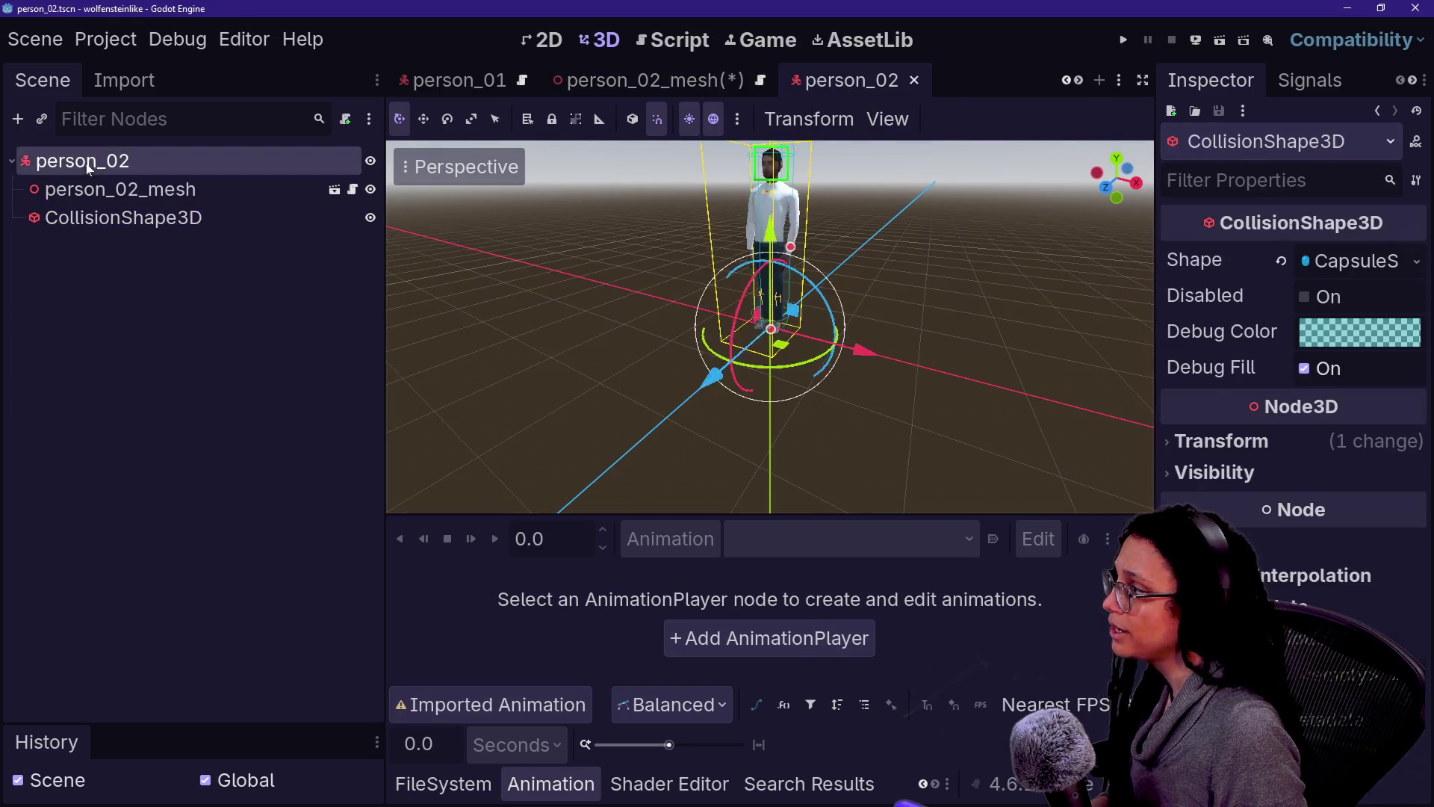
key("ctrl+s")
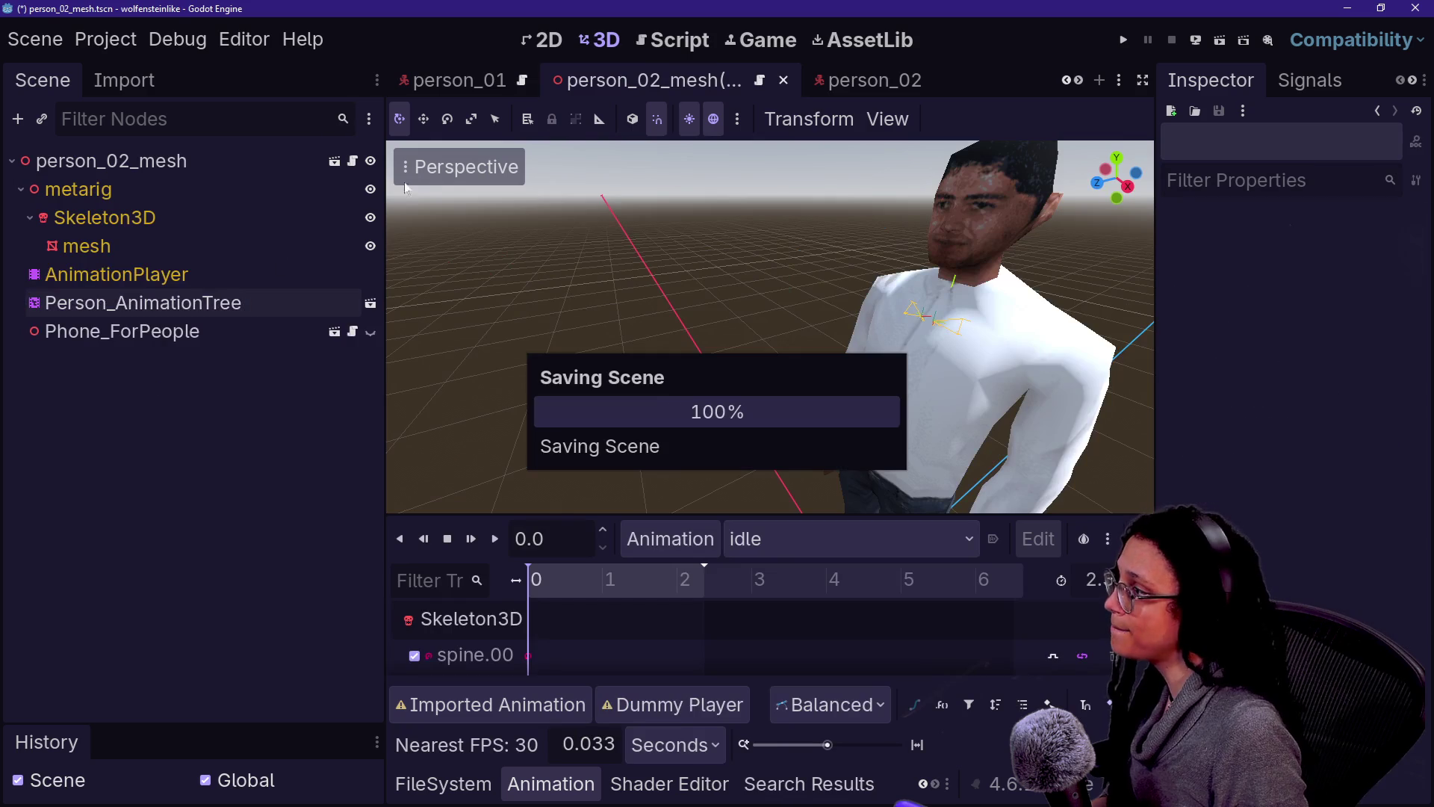
left_click(795, 84)
left_click_drag(611, 195, 612, 374)
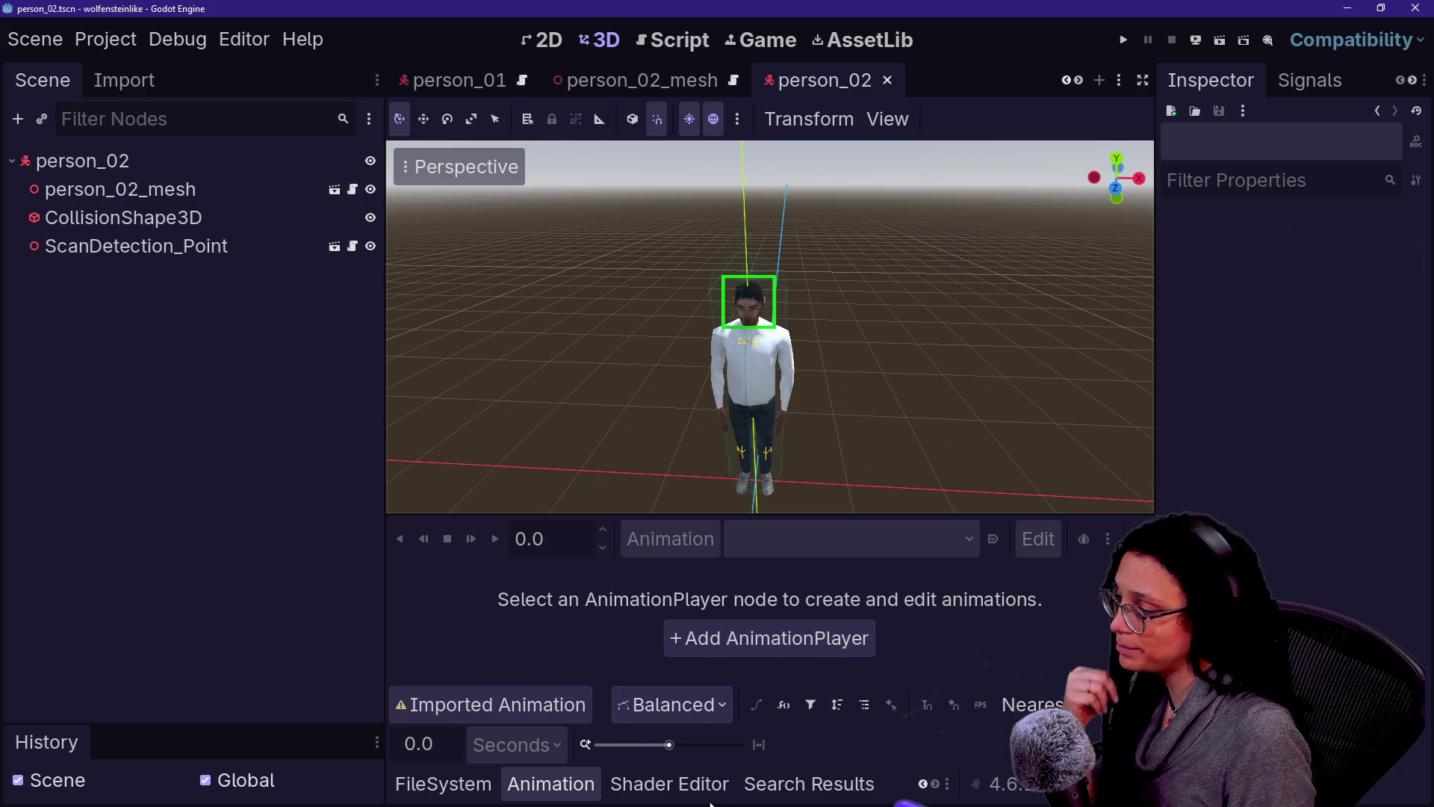
Step: Attach person_regular.gd to the person_02 root node and save the scene
left_click(660, 779)
left_click(443, 784)
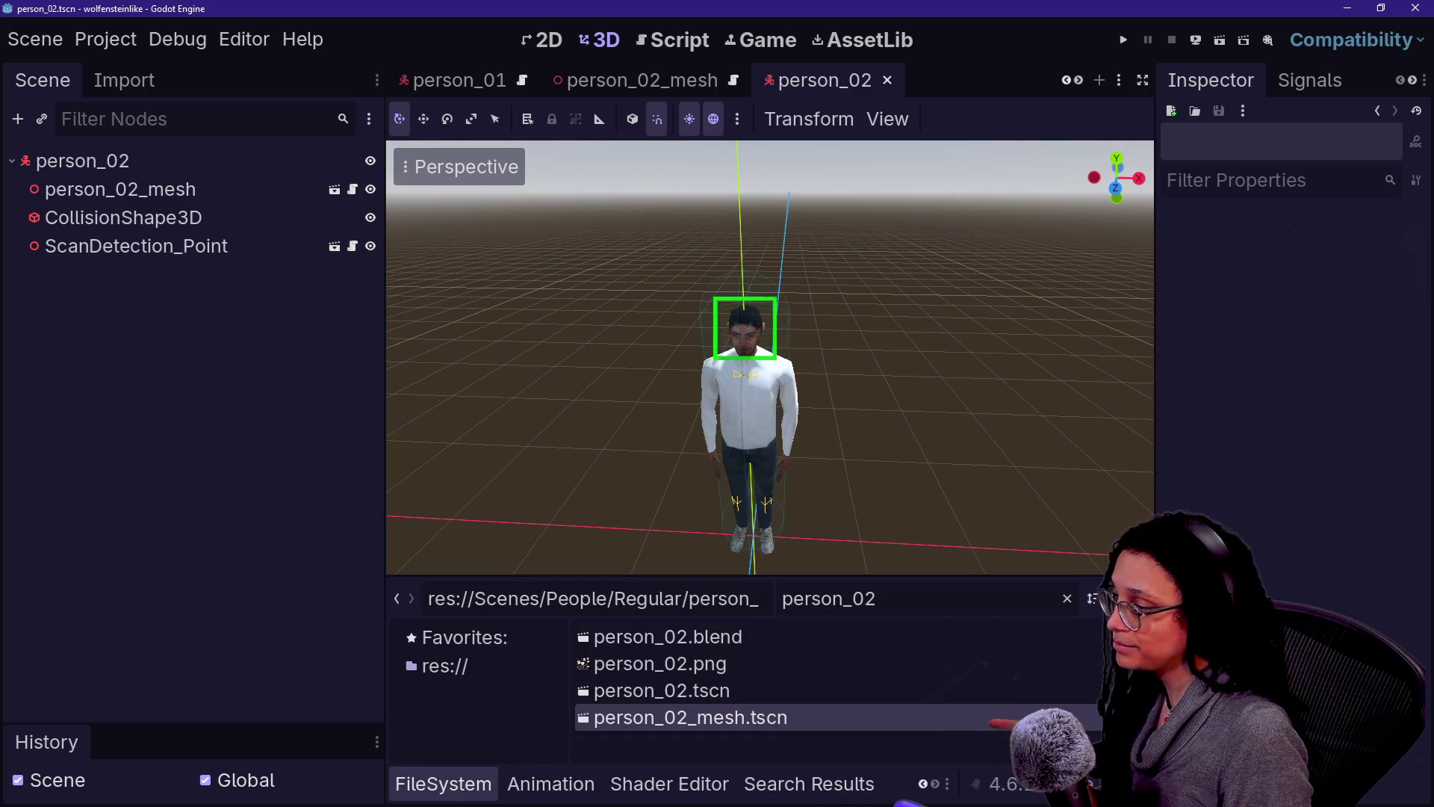
type("_")
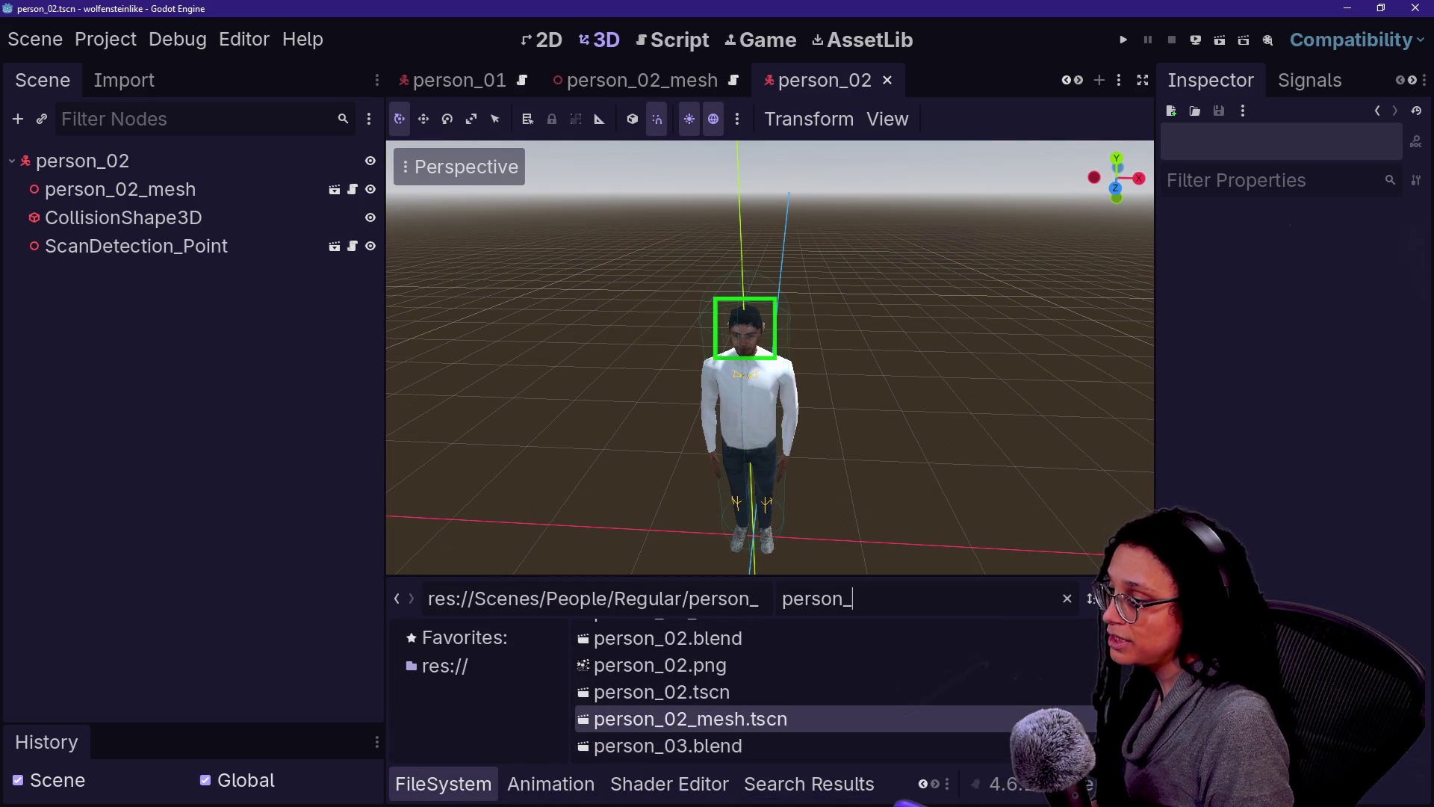
type("regul")
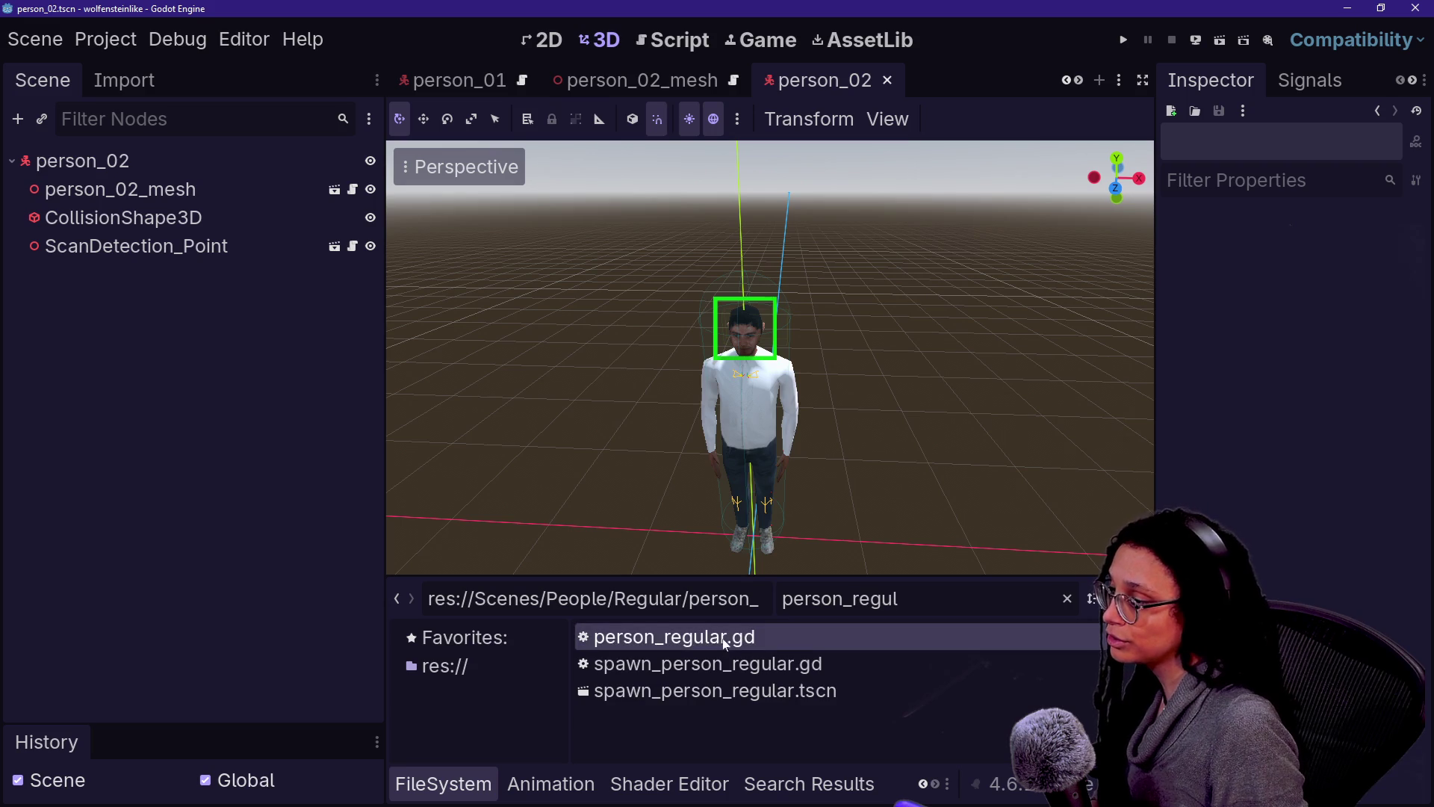
mouse_move(729, 641)
left_mouse_down()
mouse_move(272, 378)
mouse_move(175, 164)
left_mouse_up()
key("ctrl+s")
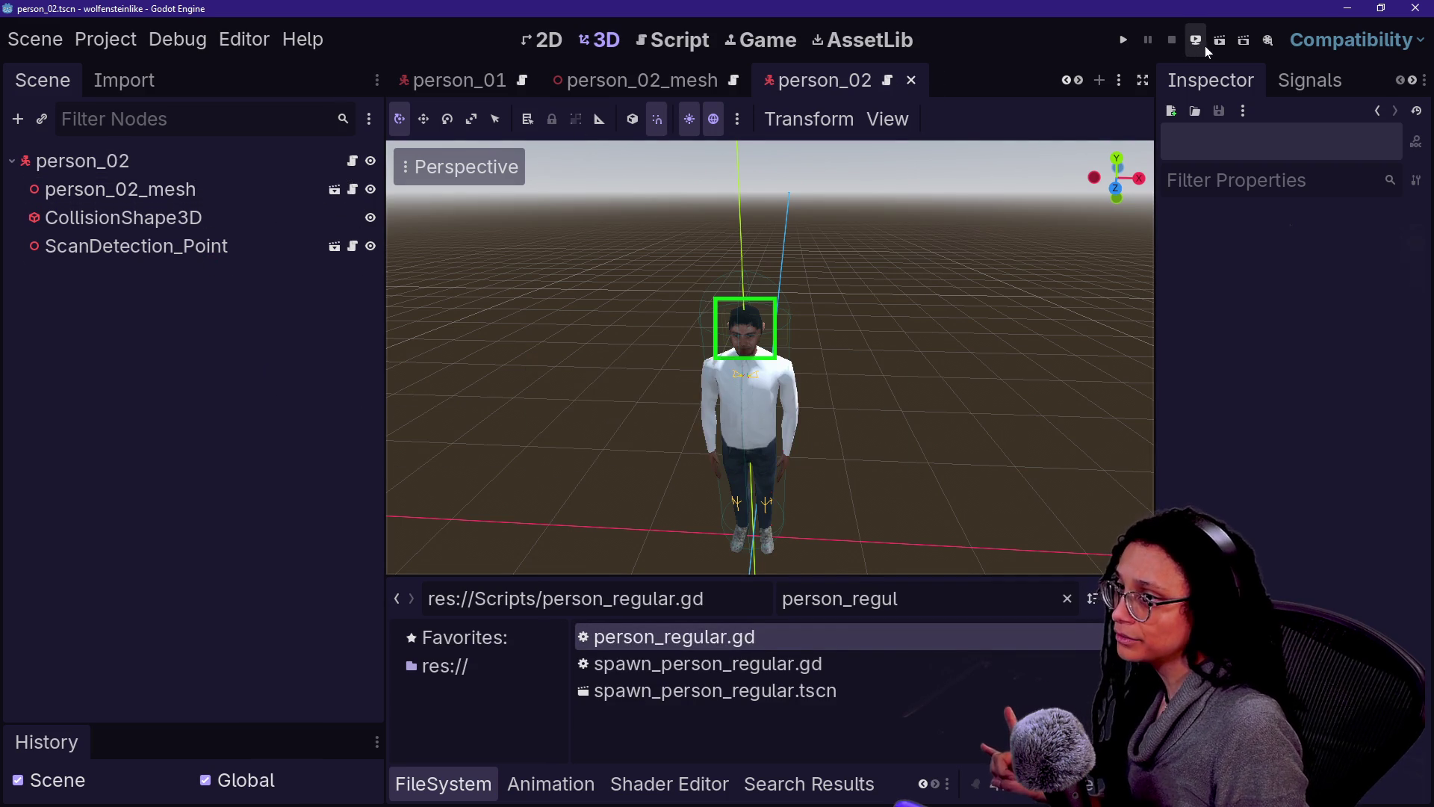
scroll(643, 79, "up", 5)
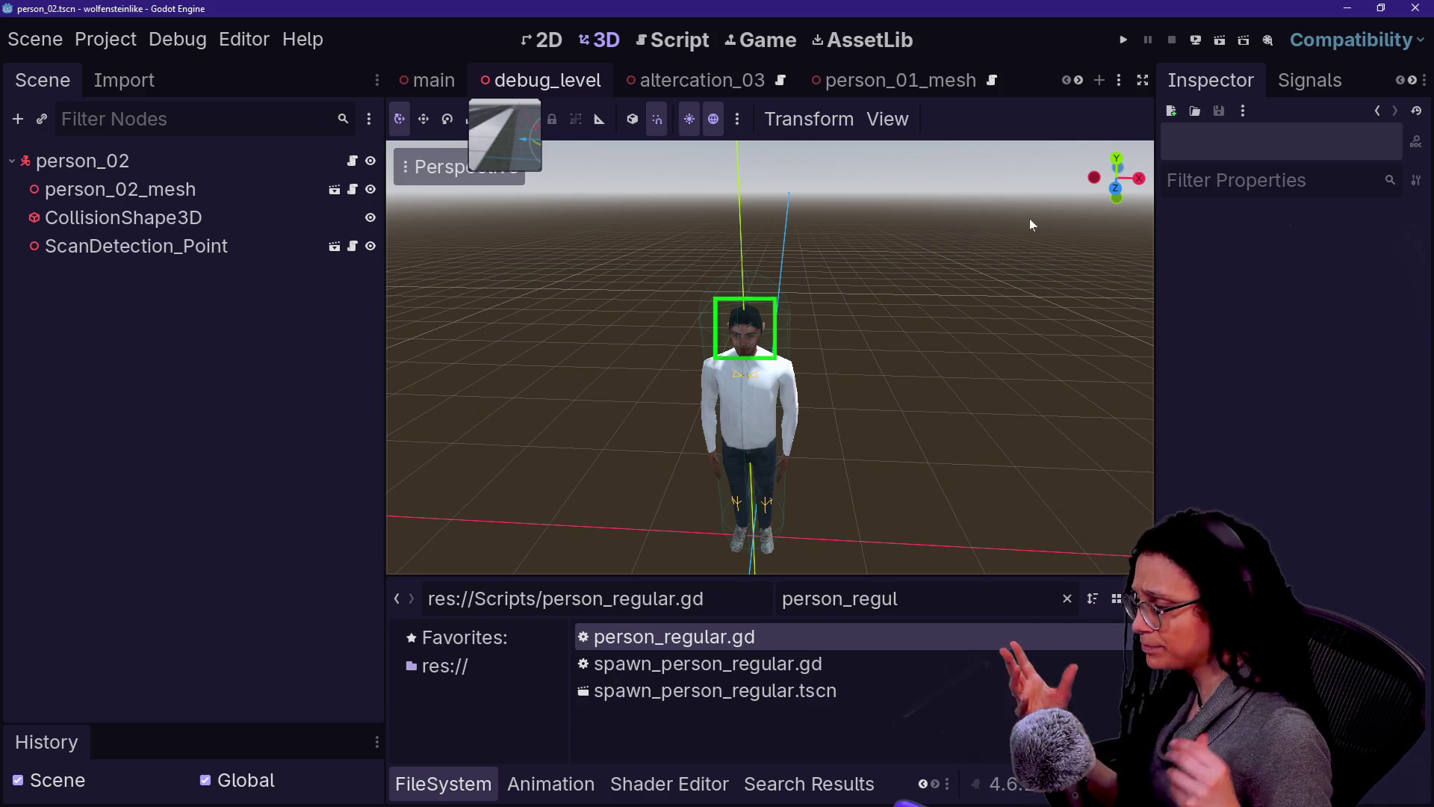
Step: Look over the figures in debug_level and the altercation_03 scene
left_click(626, 90)
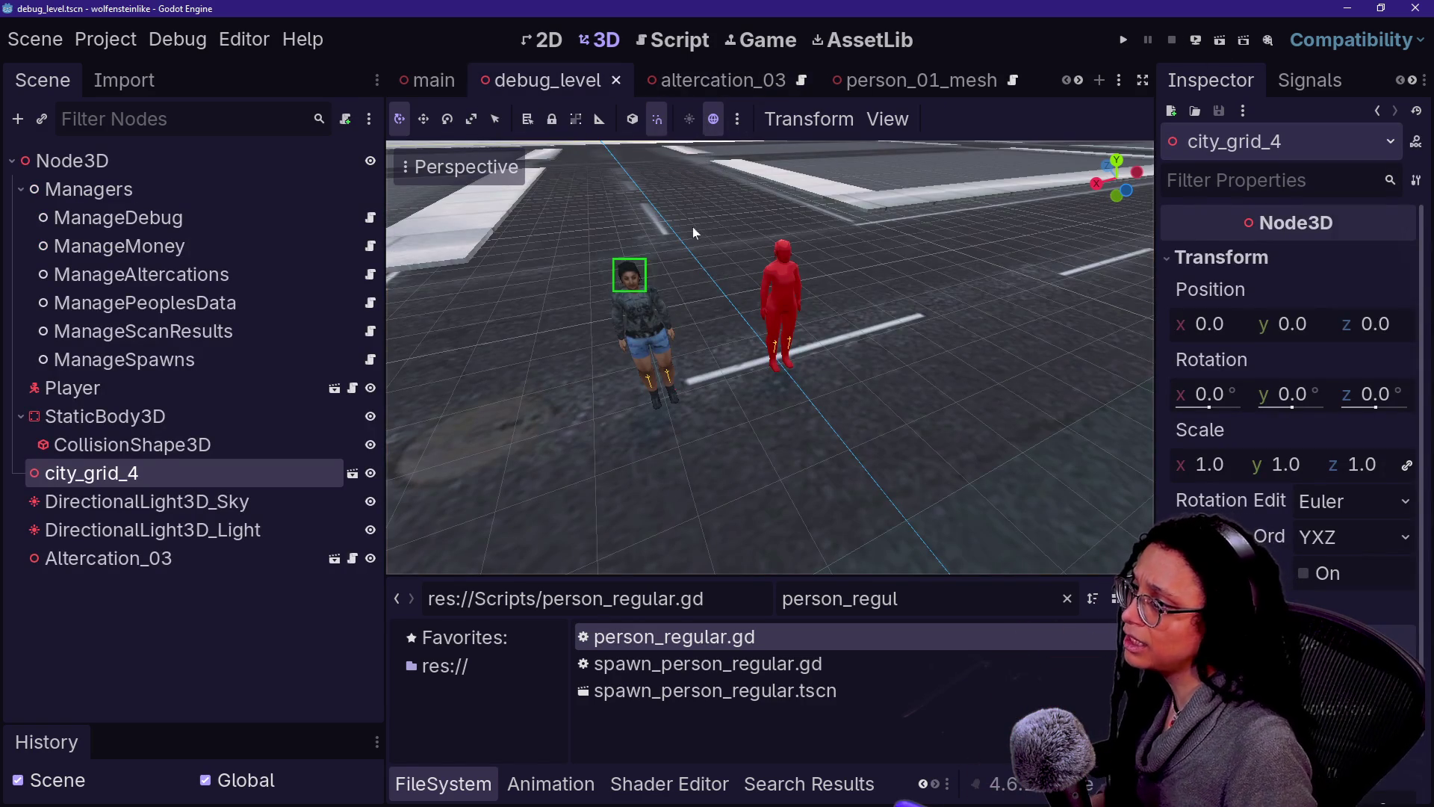
key("w")
key("s")
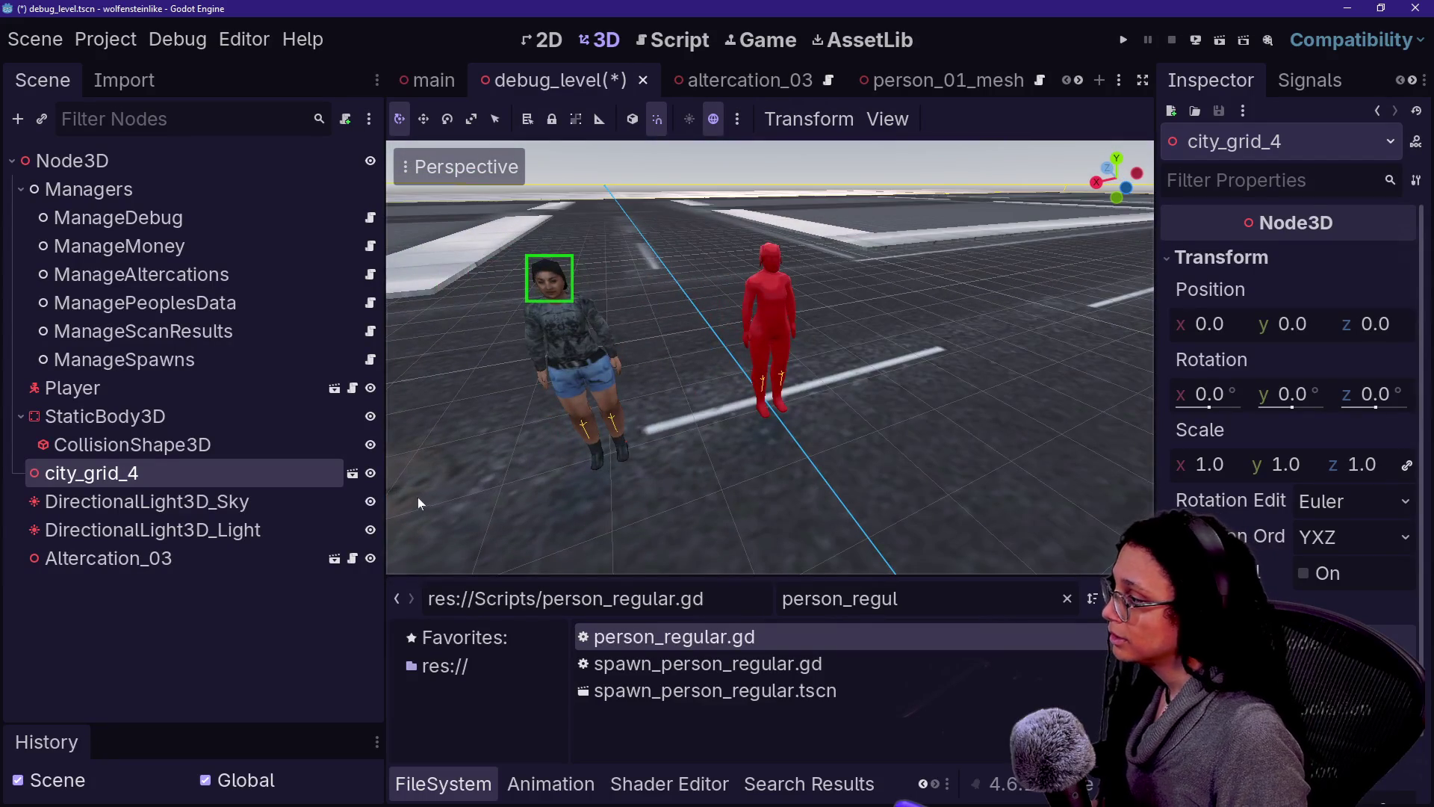
left_click(273, 556)
left_click(722, 86)
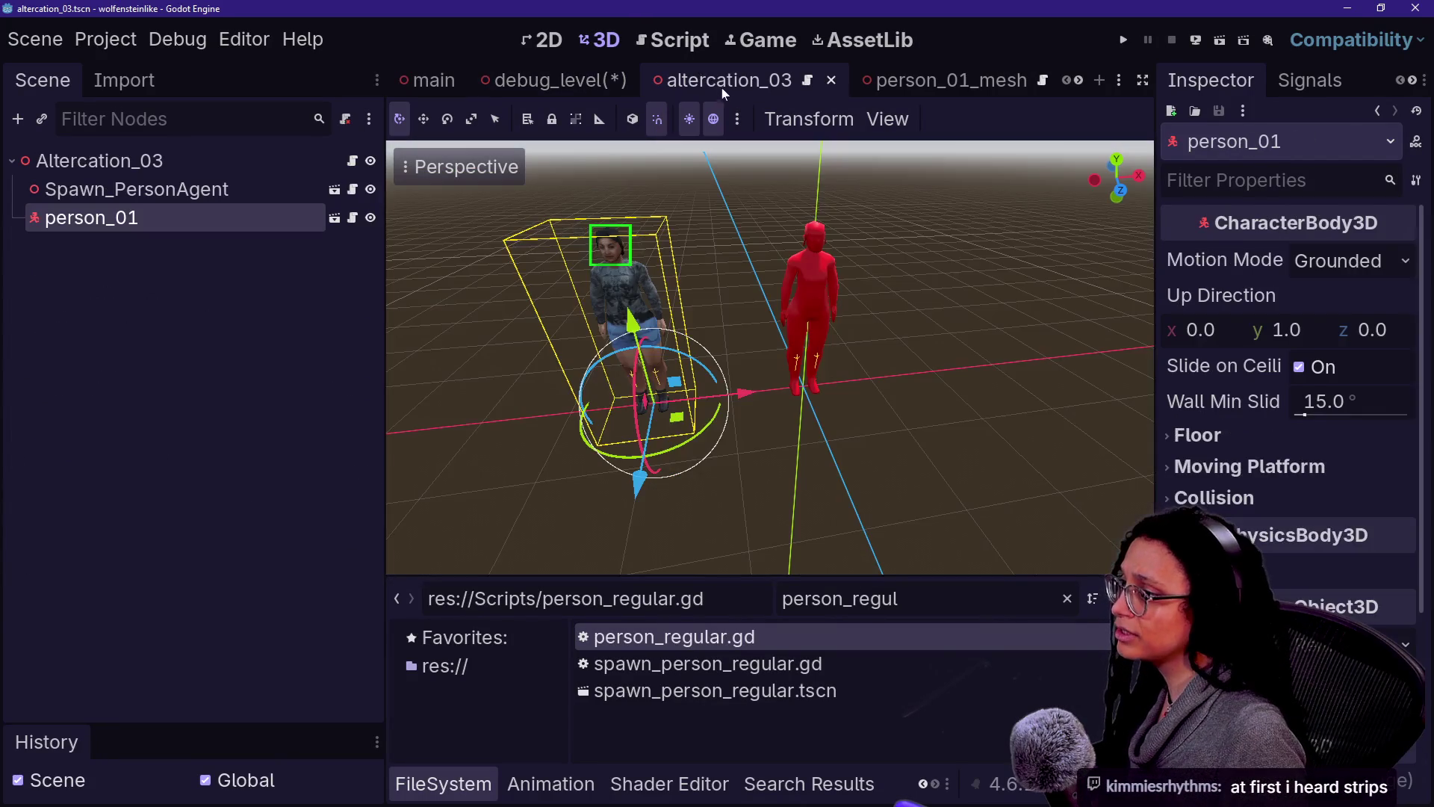
key("w")
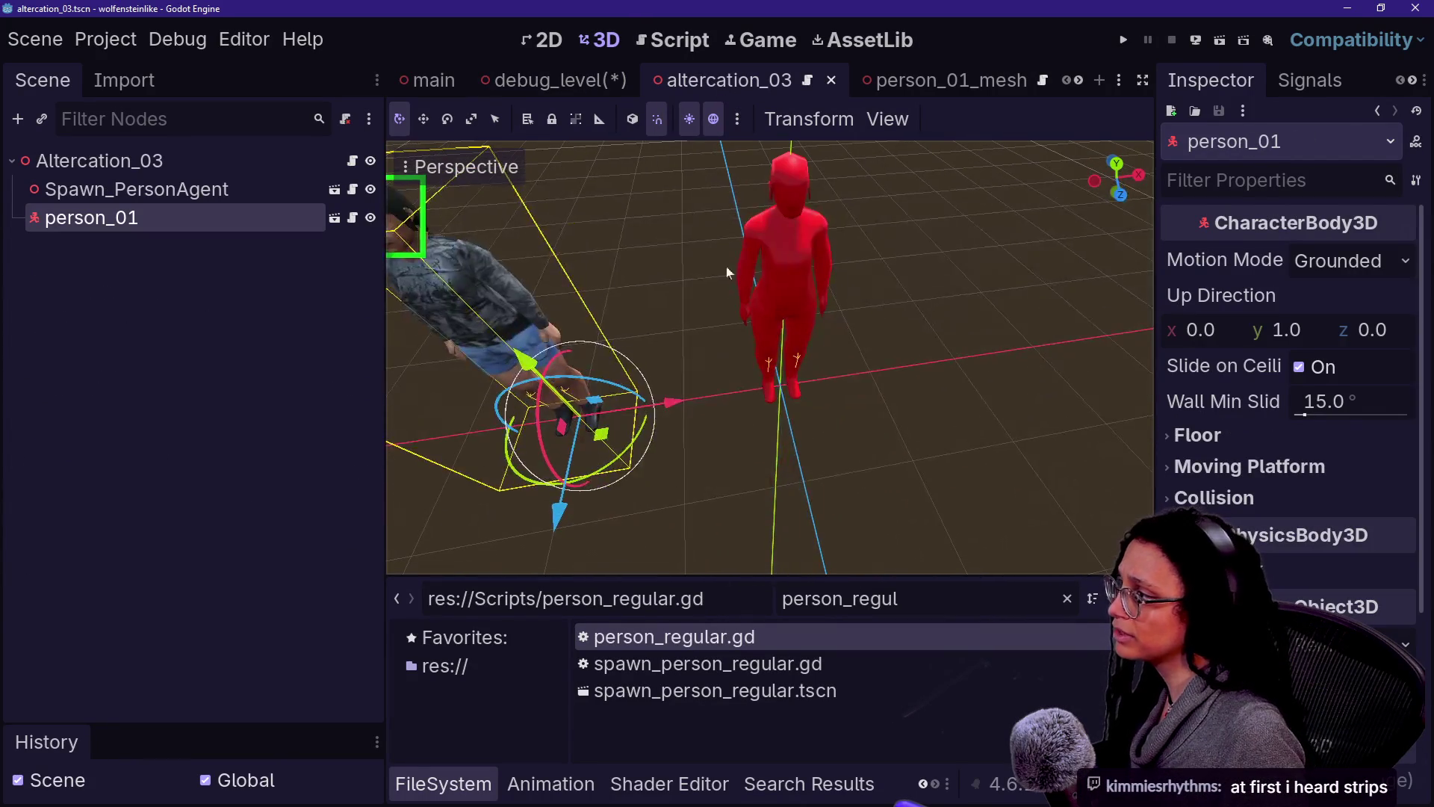
Step: Open person_agent_00 as its own scene from spawn_person_agent
left_click(334, 191)
key("F2")
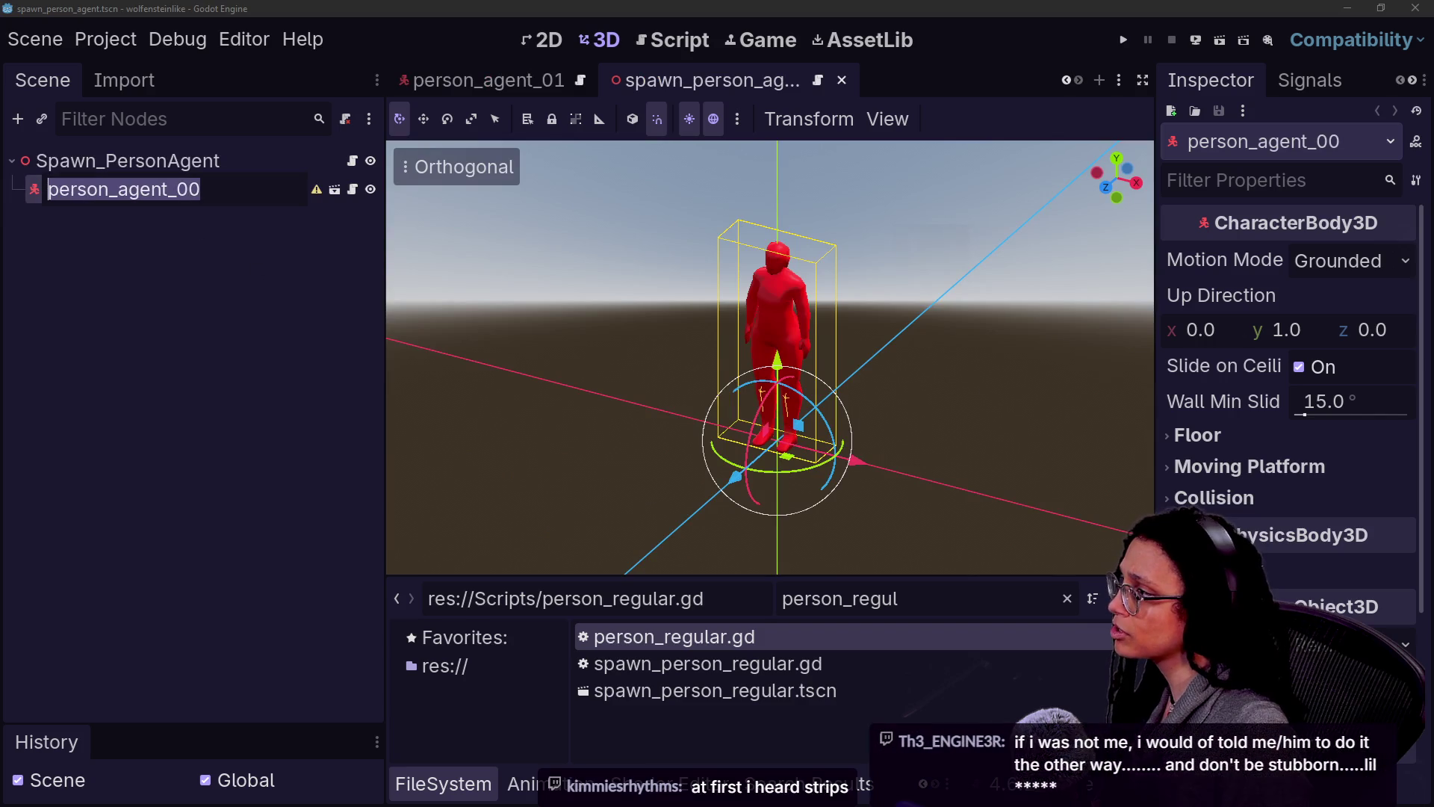
key("Escape")
left_click(179, 230)
left_click(287, 191)
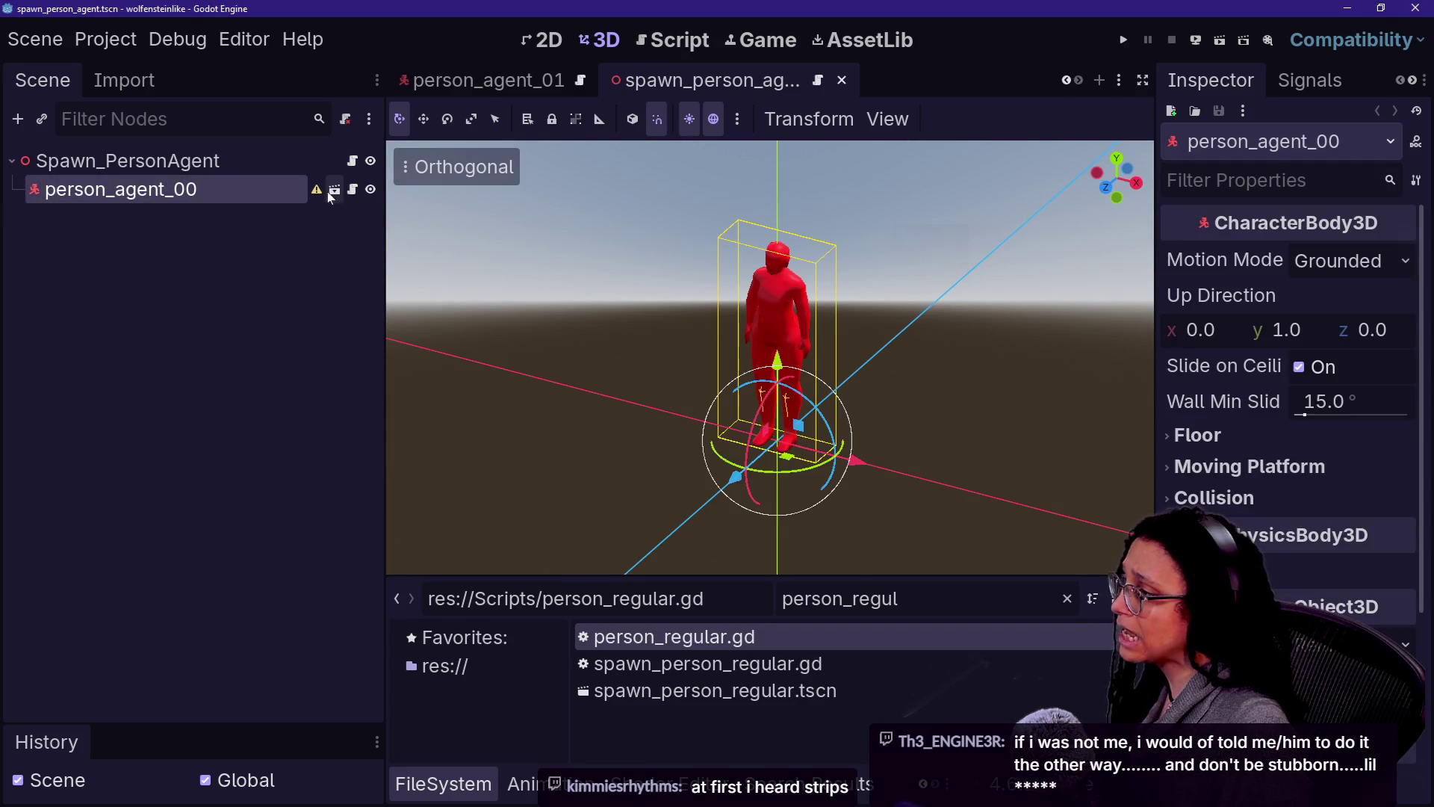
left_click(335, 189)
Step: Filter files for person_agent_00 and add a person_agent_00_mesh instance to person_agent_00
key("F2")
left_click(837, 599)
double_click(837, 598)
type("person_agent")
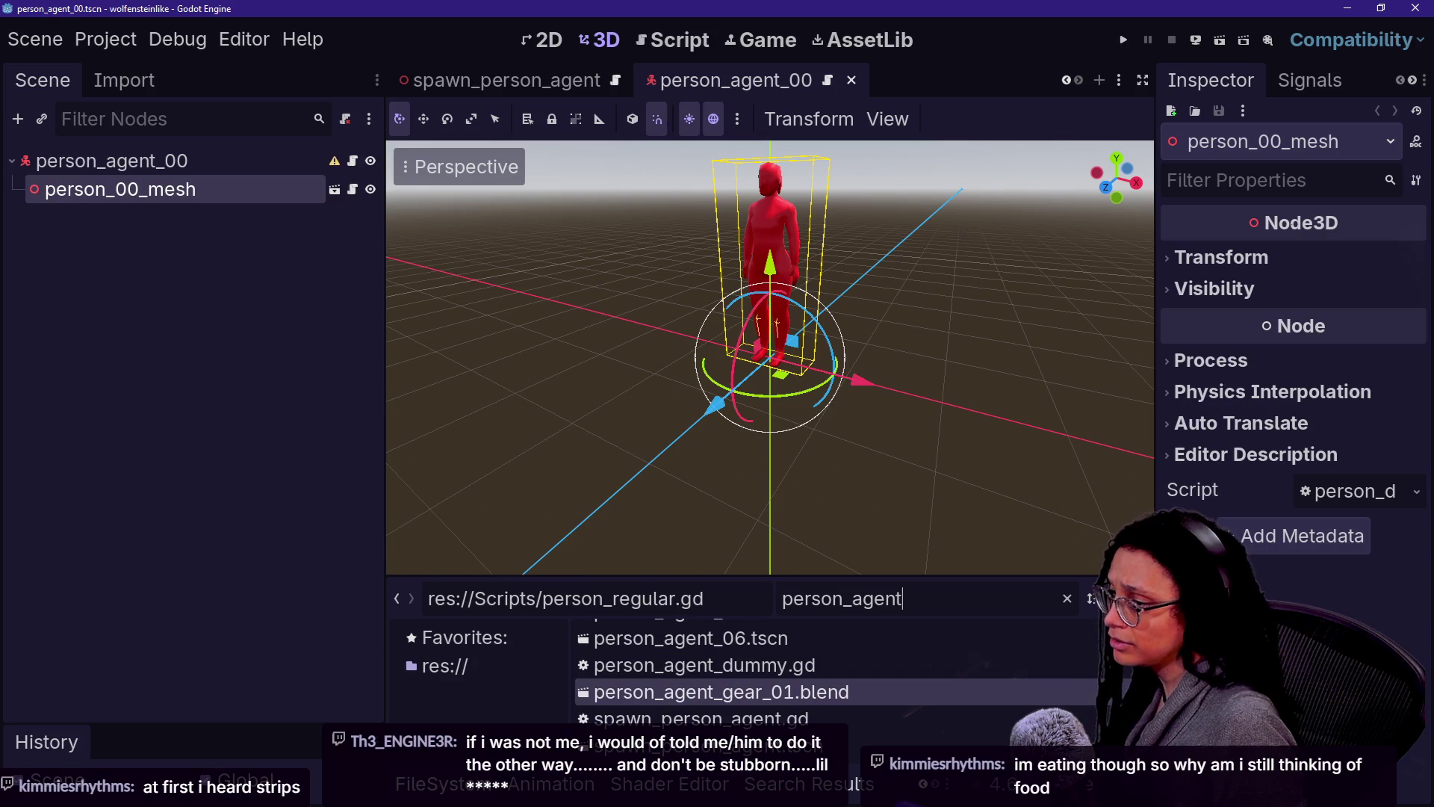
type("_00")
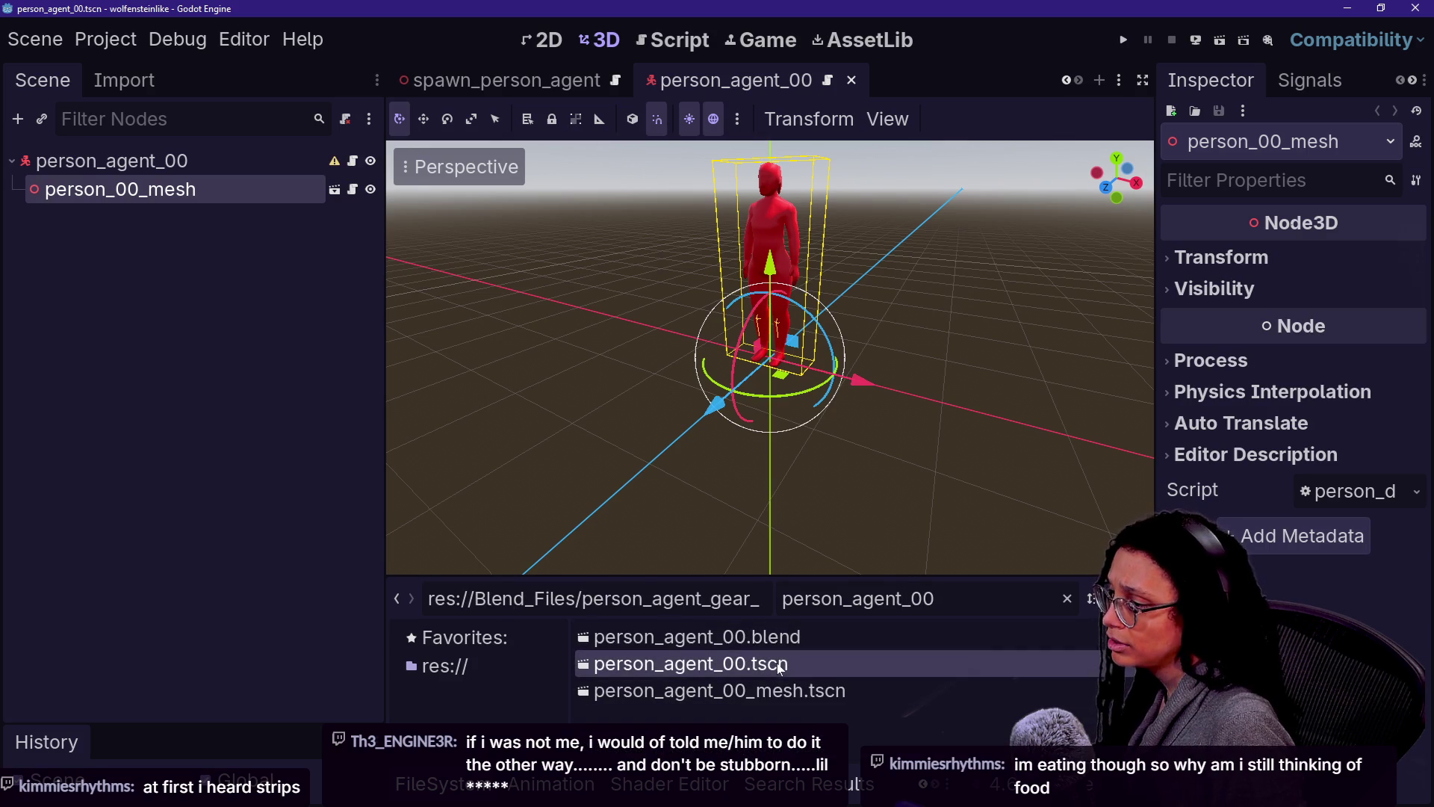
mouse_move(773, 663)
left_mouse_down()
mouse_move(178, 201)
mouse_move(320, 243)
left_mouse_up()
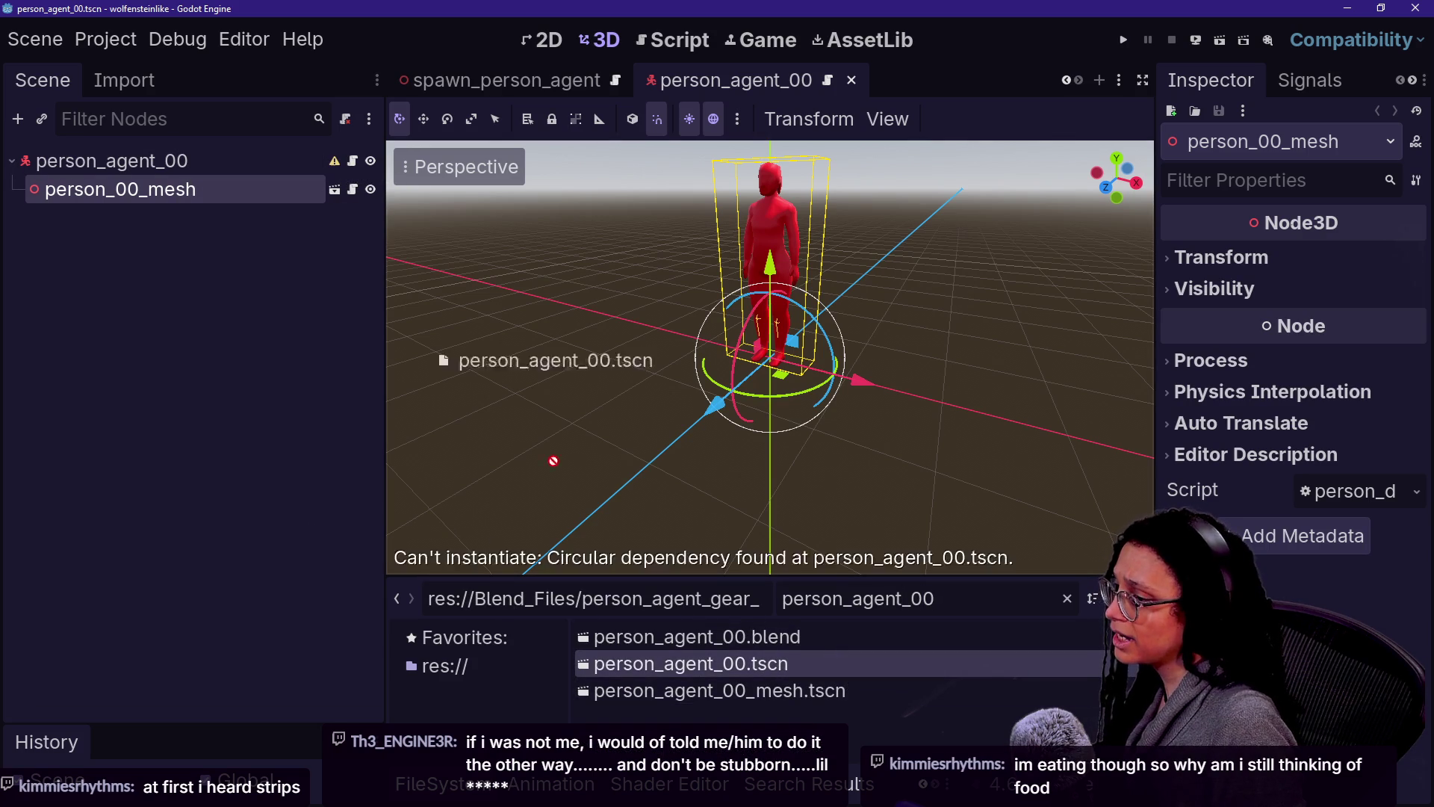
mouse_move(691, 690)
left_mouse_down()
mouse_move(192, 179)
mouse_move(253, 199)
left_mouse_up()
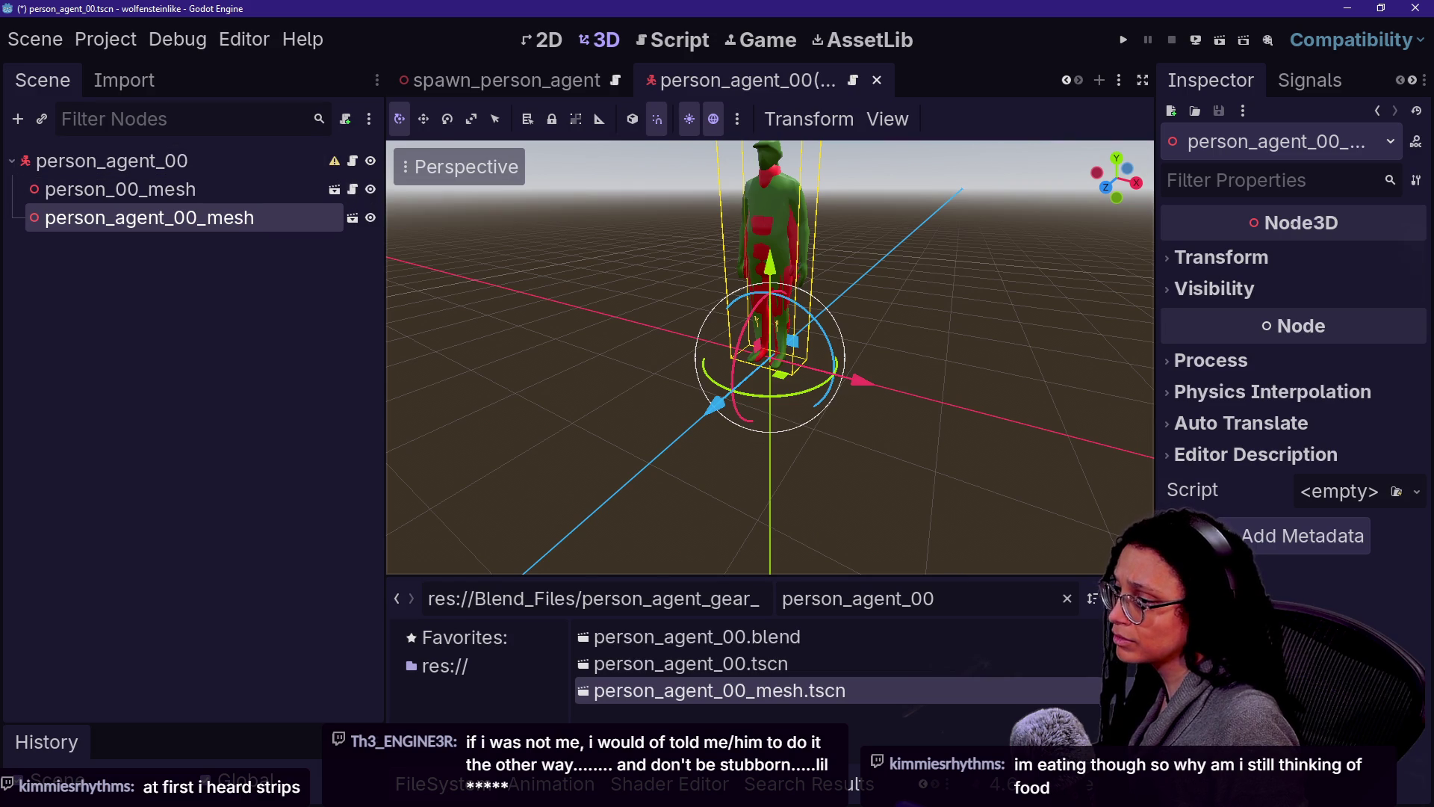
Step: Filter files for persdummy and open the person_agent_00_mesh scene for editing
key("ctrl+a")
type("pers")
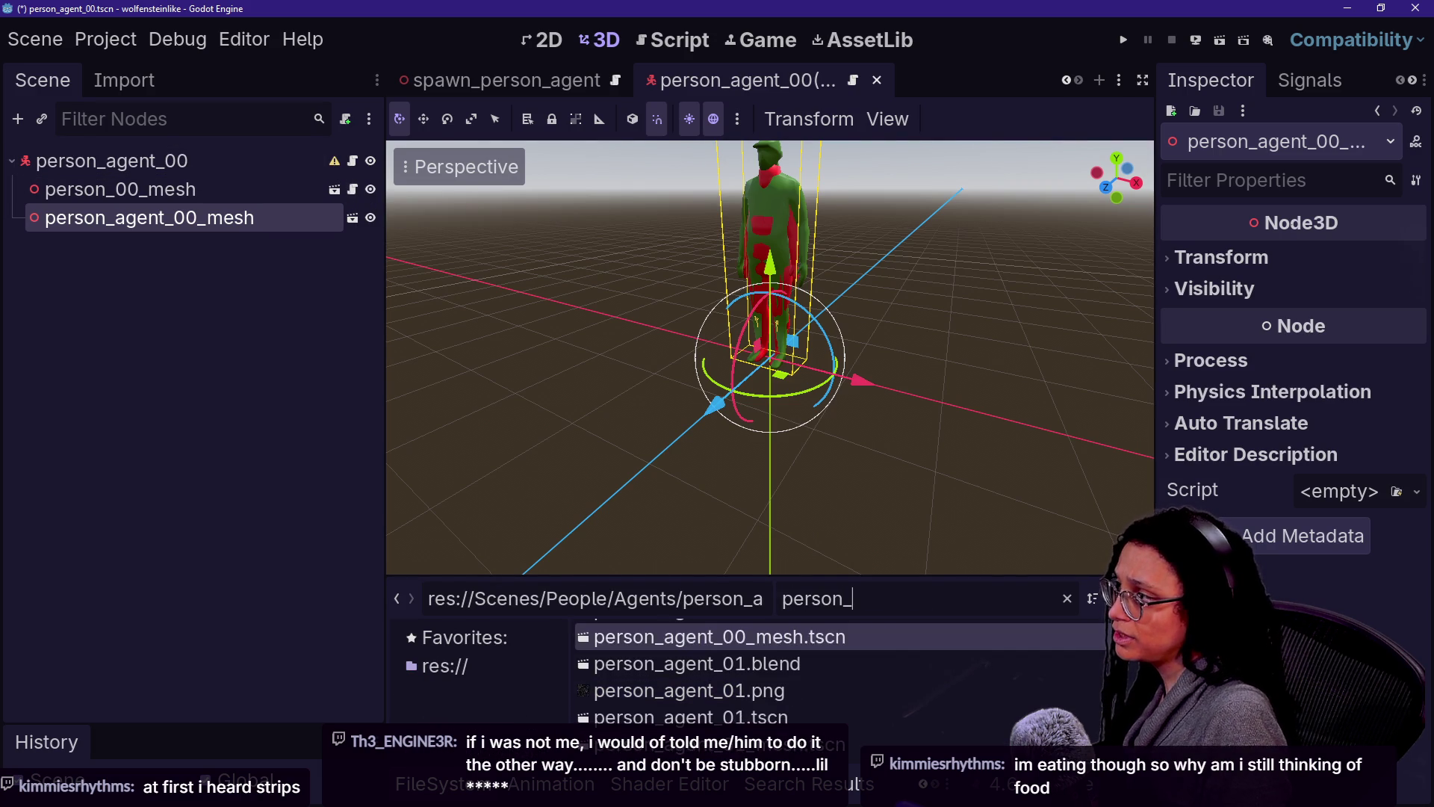
type("dummy")
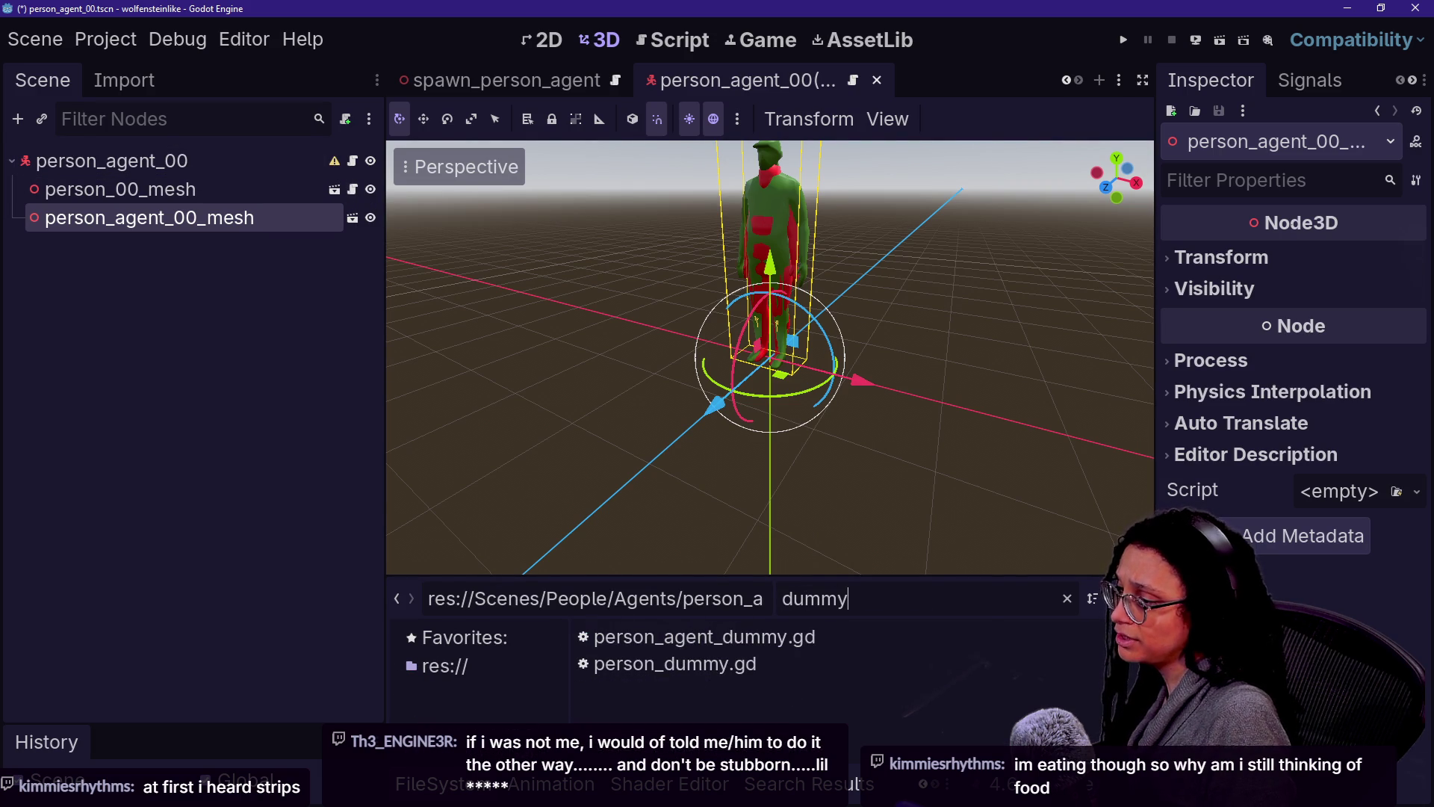
mouse_move(598, 636)
left_mouse_down()
mouse_move(594, 589)
mouse_move(195, 218)
mouse_move(265, 195)
mouse_move(267, 229)
left_mouse_up()
left_click(352, 218)
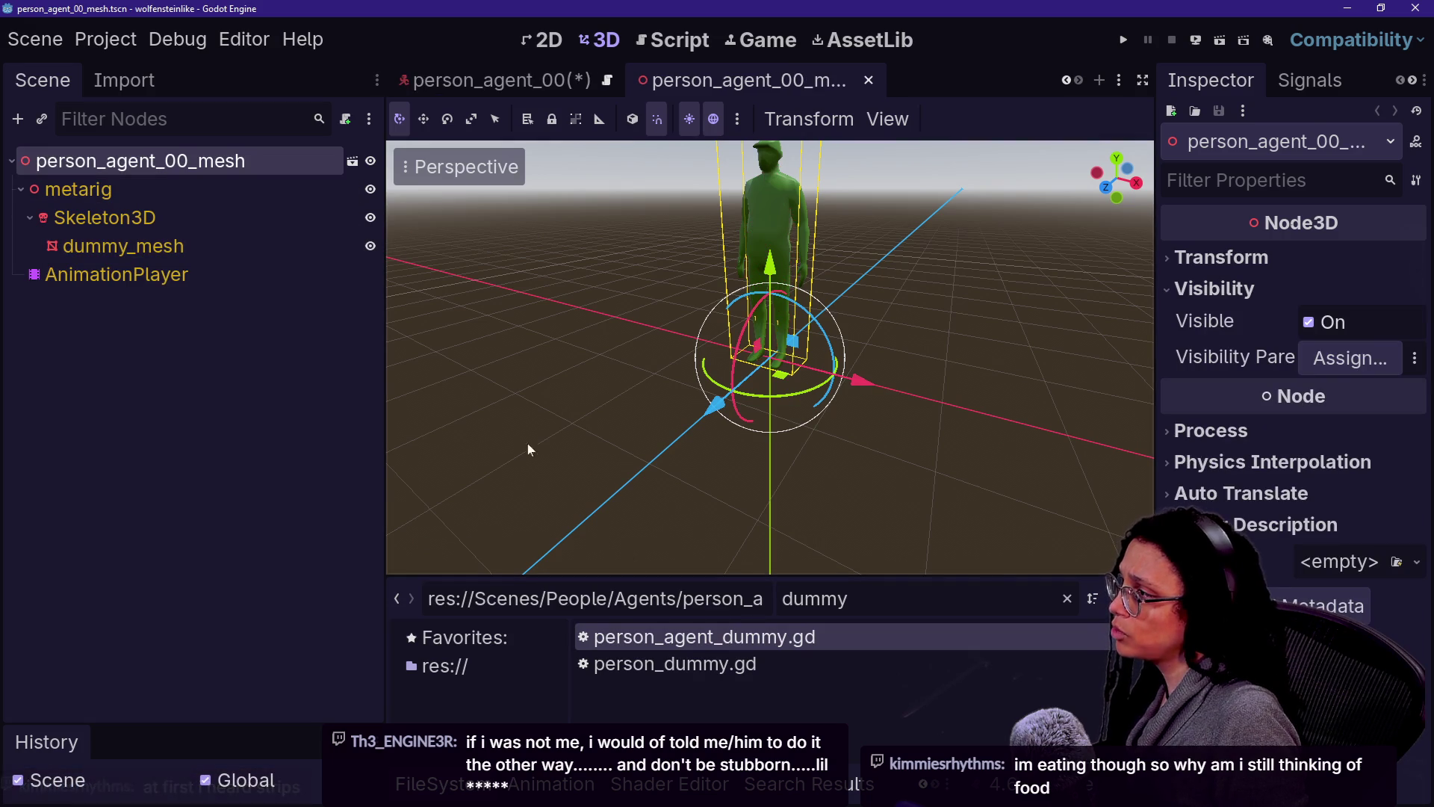
Step: Attach person_agent_dummy.gd to the mesh root, make it extend Person_Mesh_Agent, and save
mouse_move(746, 644)
left_mouse_down()
mouse_move(115, 204)
mouse_move(187, 161)
left_mouse_up()
left_click(359, 161)
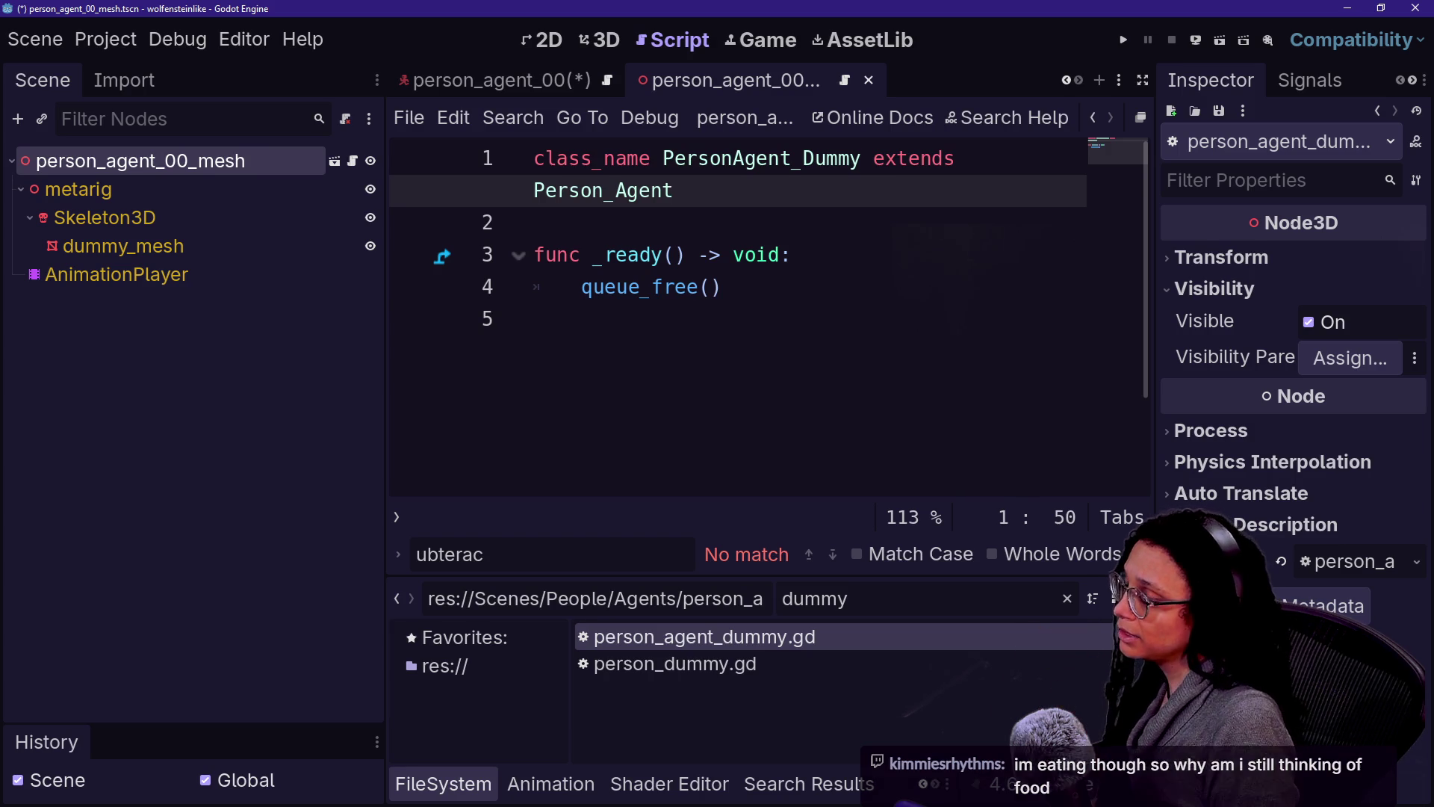
key("BackSpace")
key("BackSpace")
key("BackSpace")
type("Mesh_")
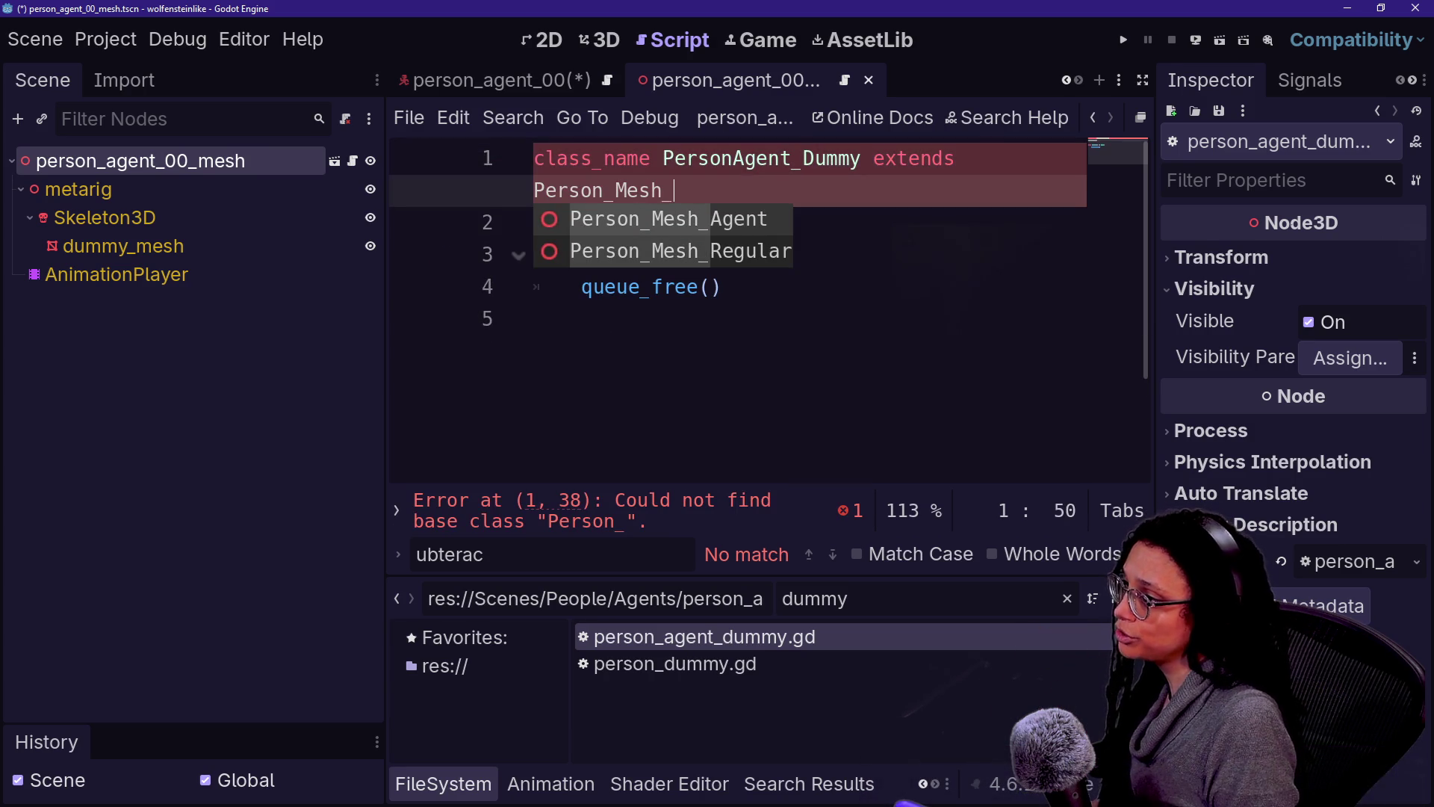
key("Return")
key("ctrl+s")
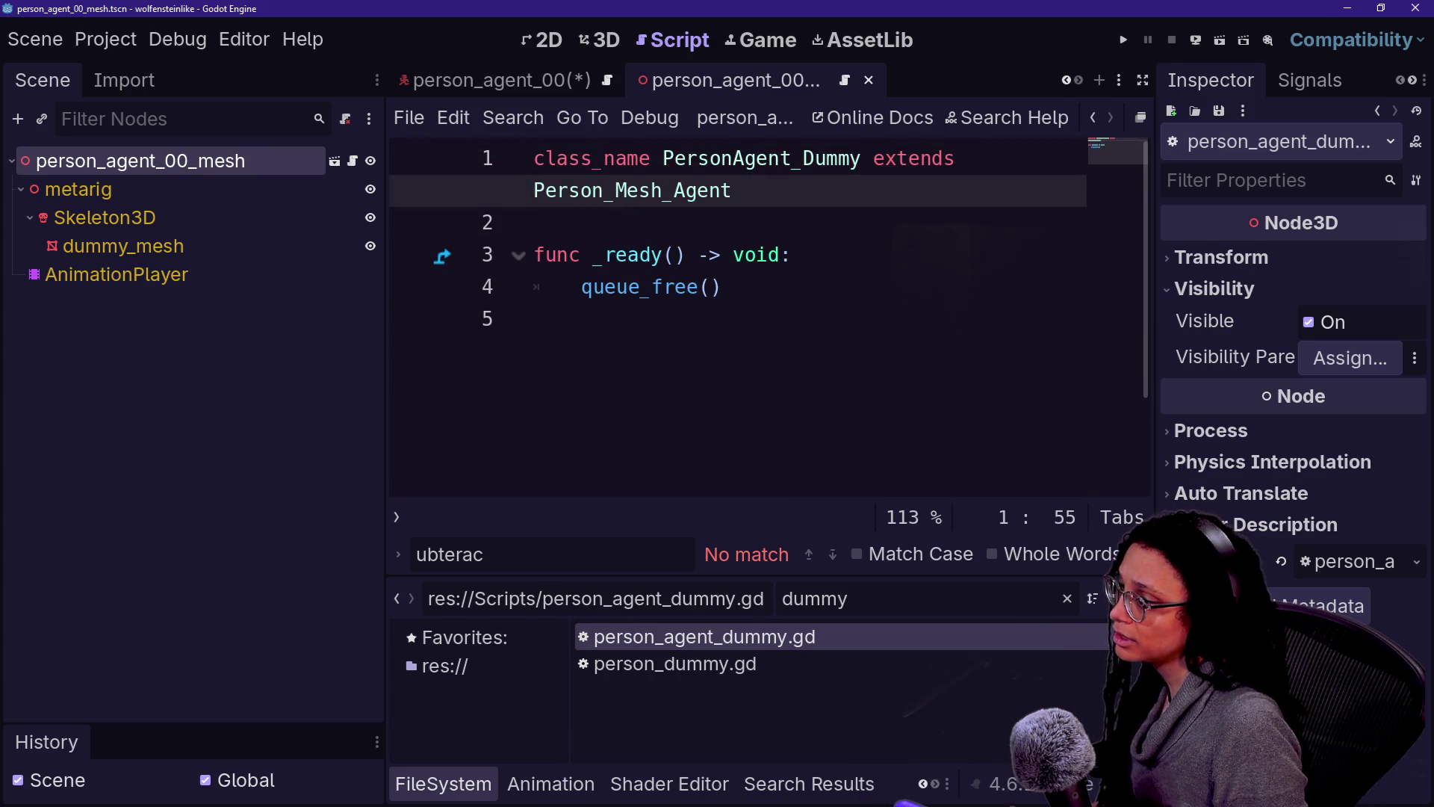
Step: Delete the old person_00_mesh node from person_agent_00 and save the scene
left_click(493, 80)
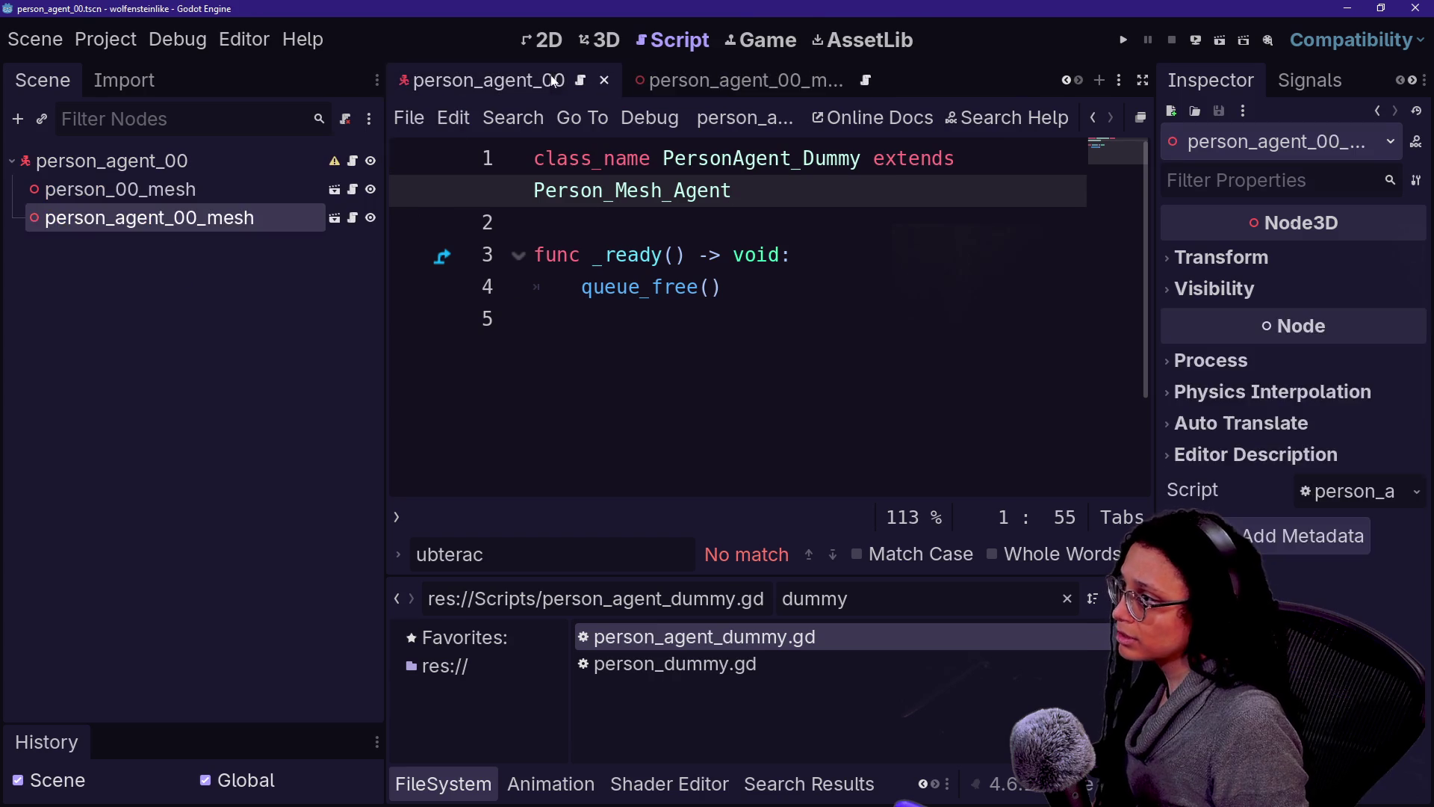
left_click(218, 193)
key("Delete")
key("Return")
key("ctrl+s")
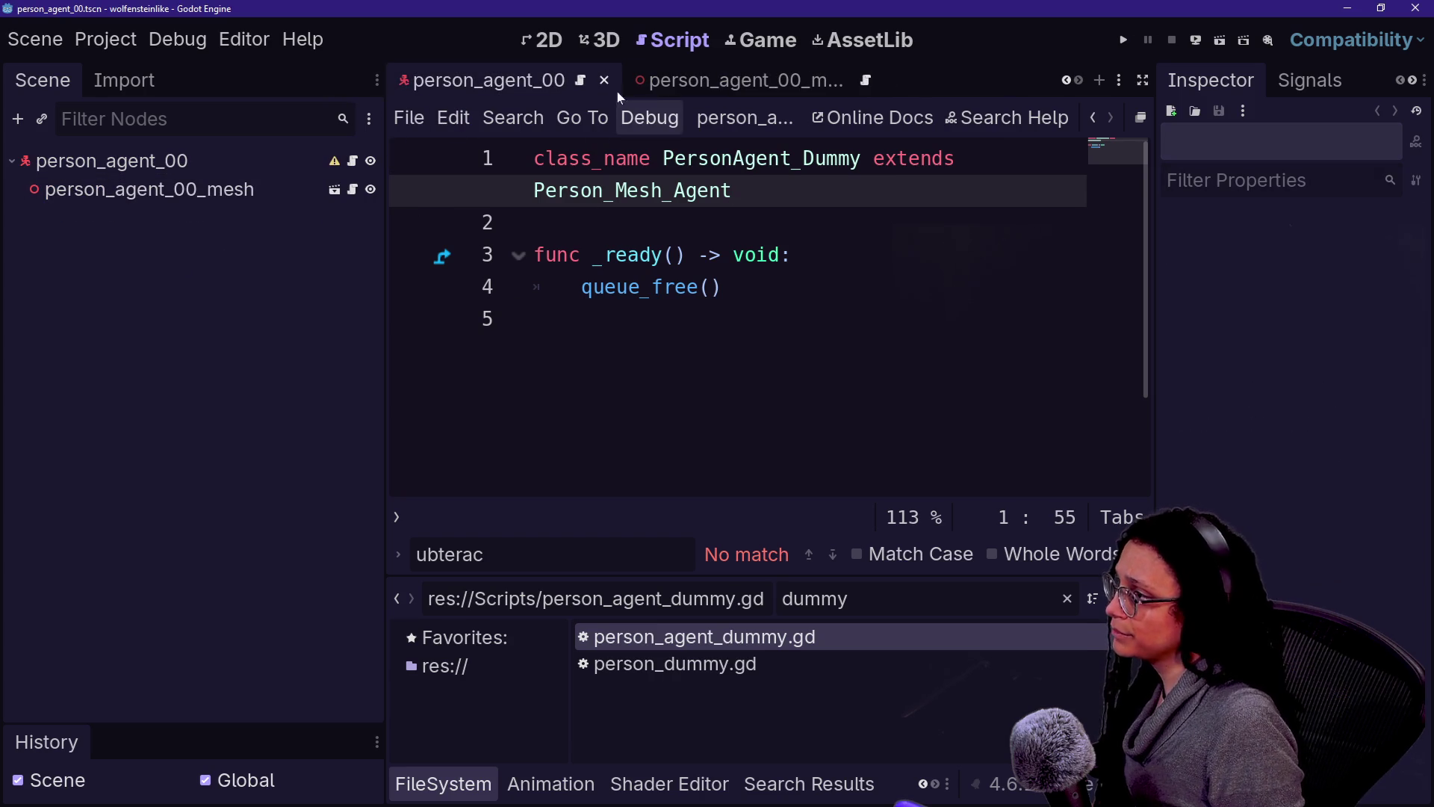
left_click(600, 39)
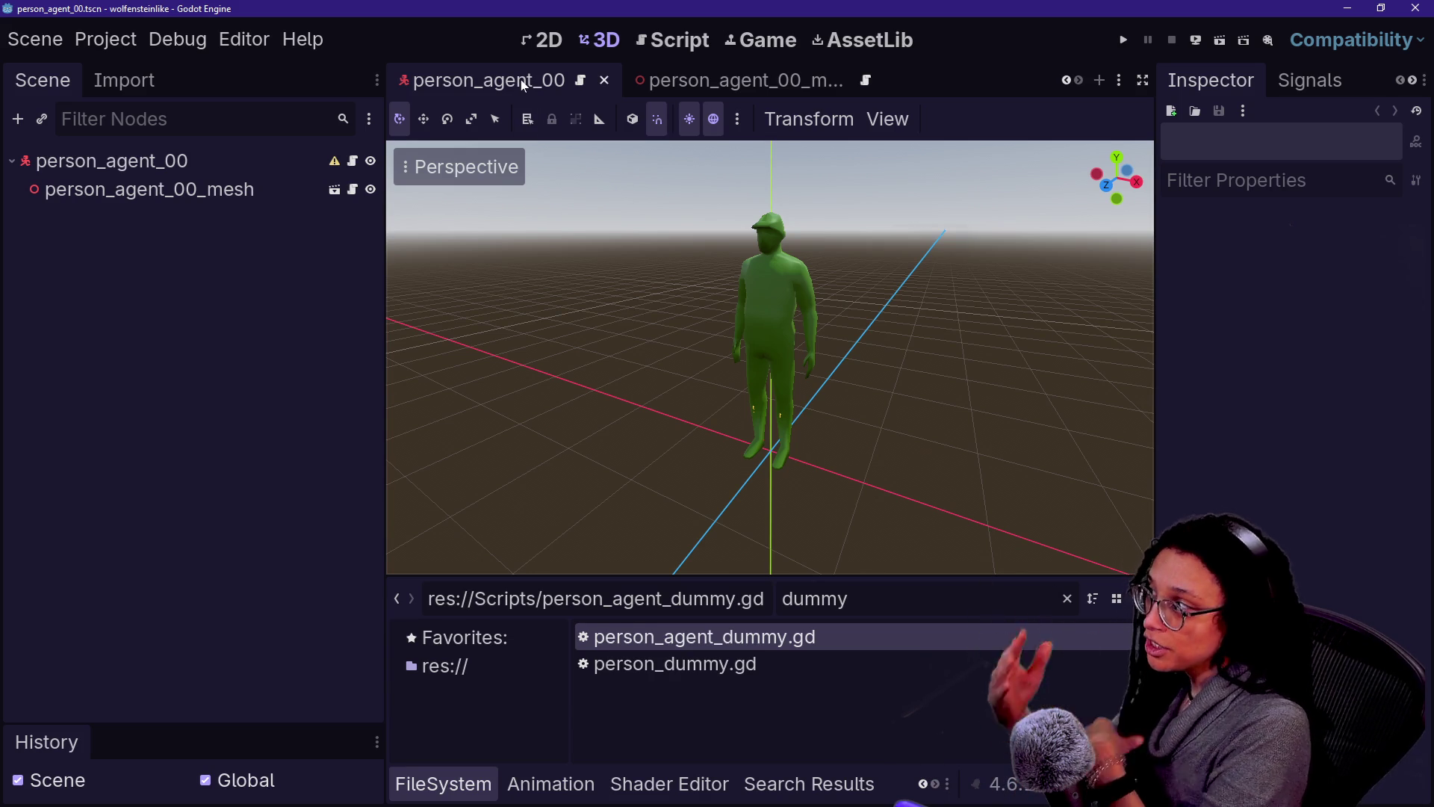
Step: Switch to altercation_03 and deselect person_01
scroll(523, 85, "up", 2)
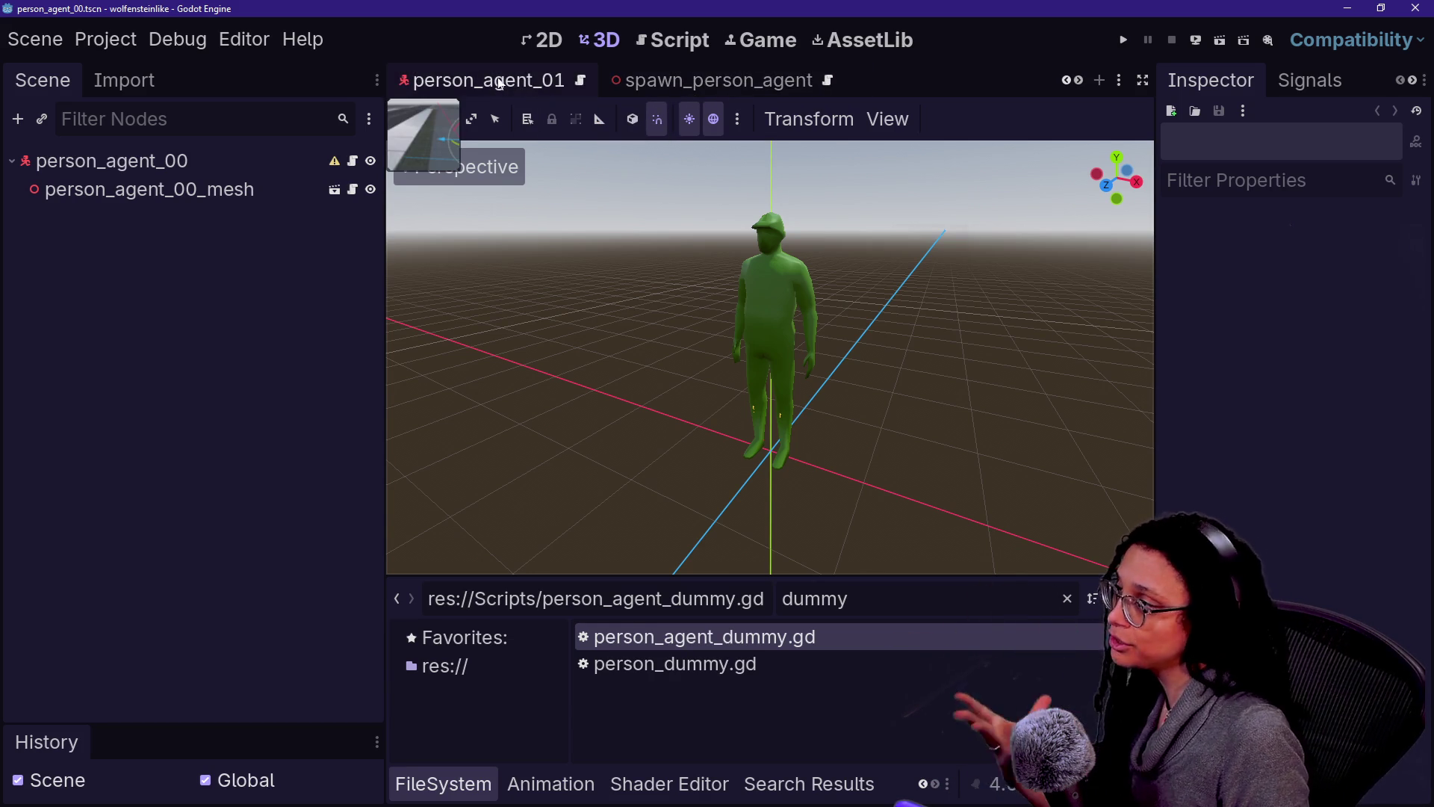
left_click(499, 84)
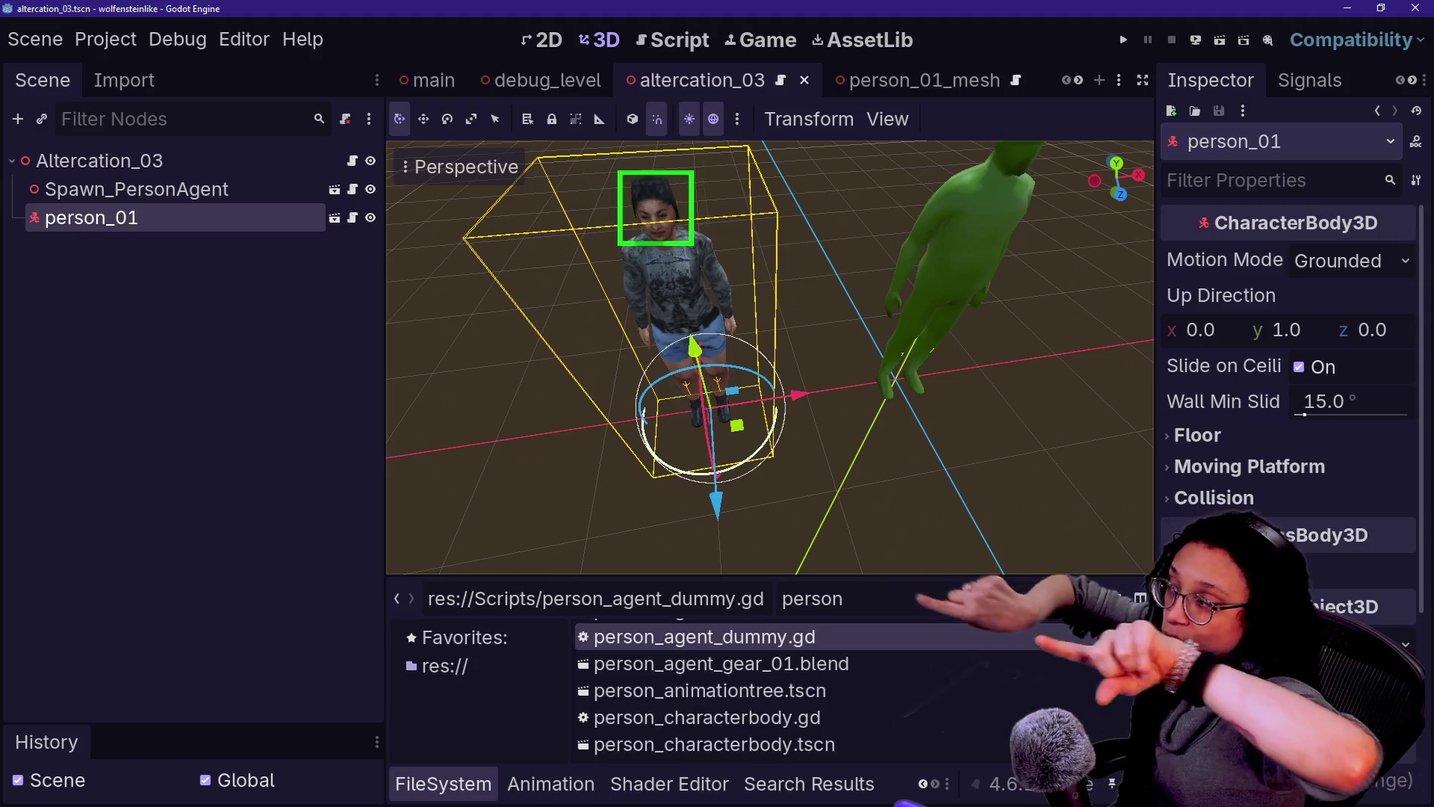
left_click(613, 357)
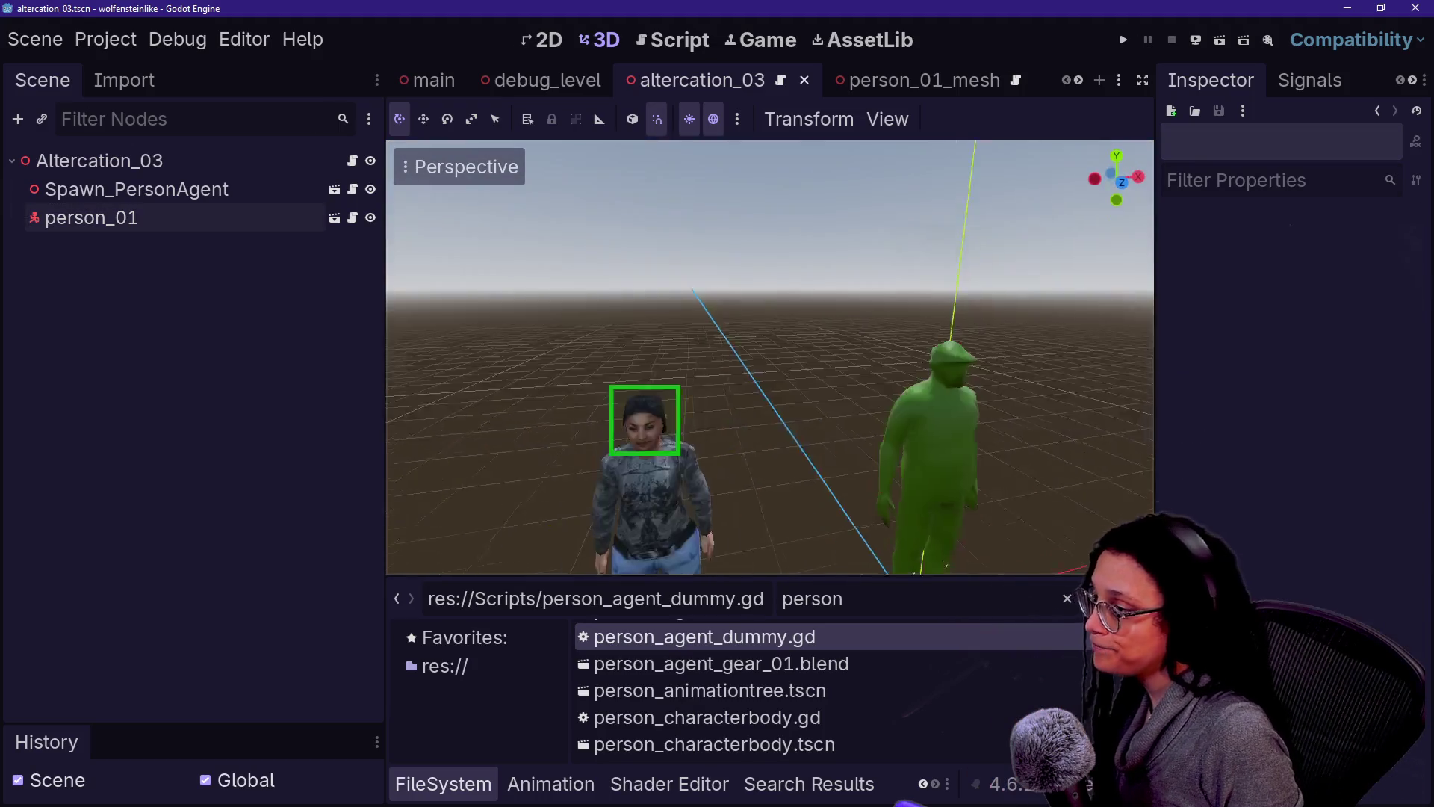
scroll(800, 676, "down", 2)
scroll(777, 693, "up", 2)
scroll(849, 629, "up", 3)
scroll(848, 629, "down", 5)
scroll(859, 643, "up", 1)
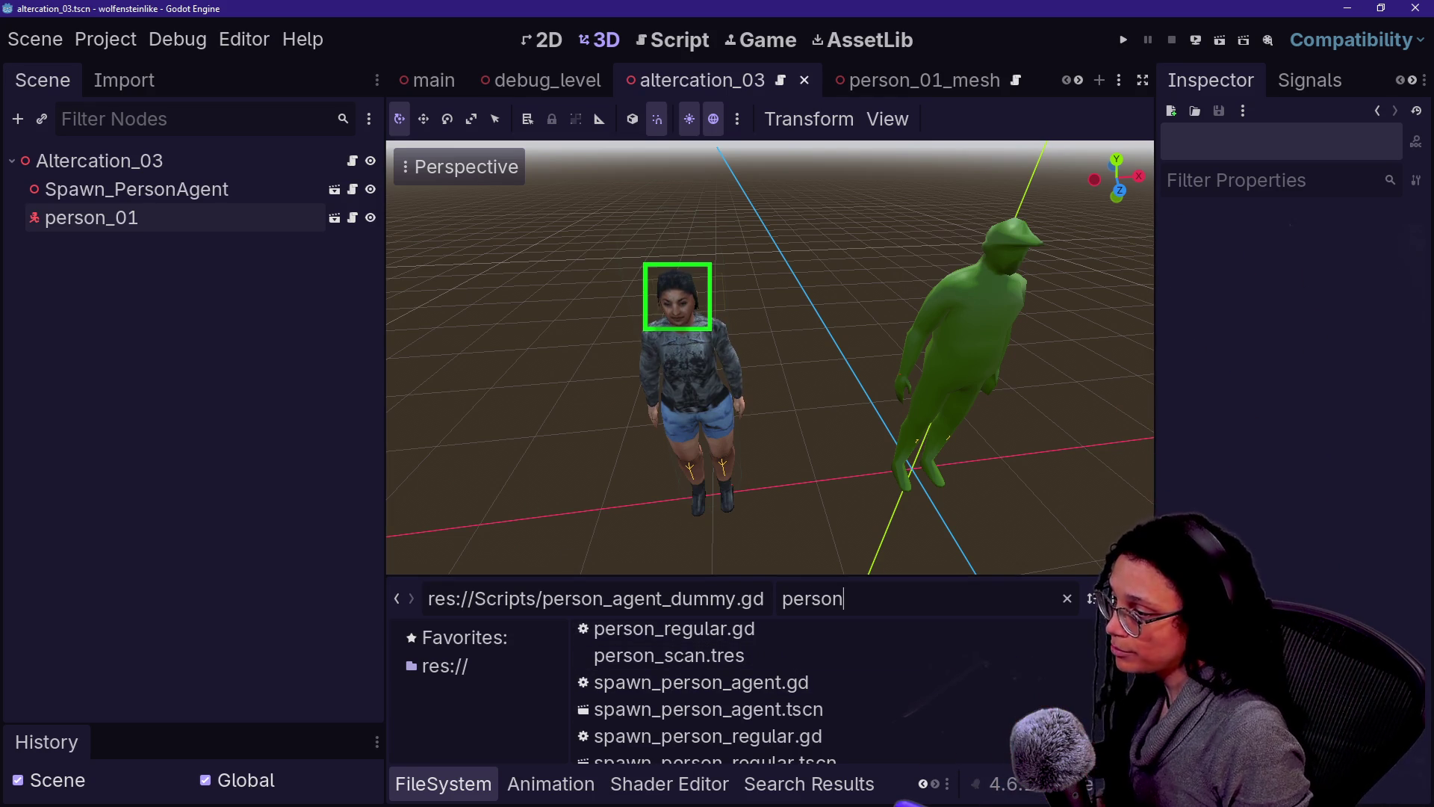
Step: Add a person_02 instance to altercation_03, place it left of person_01 at x -3.0, and save
key("BackSpace")
type("person_02")
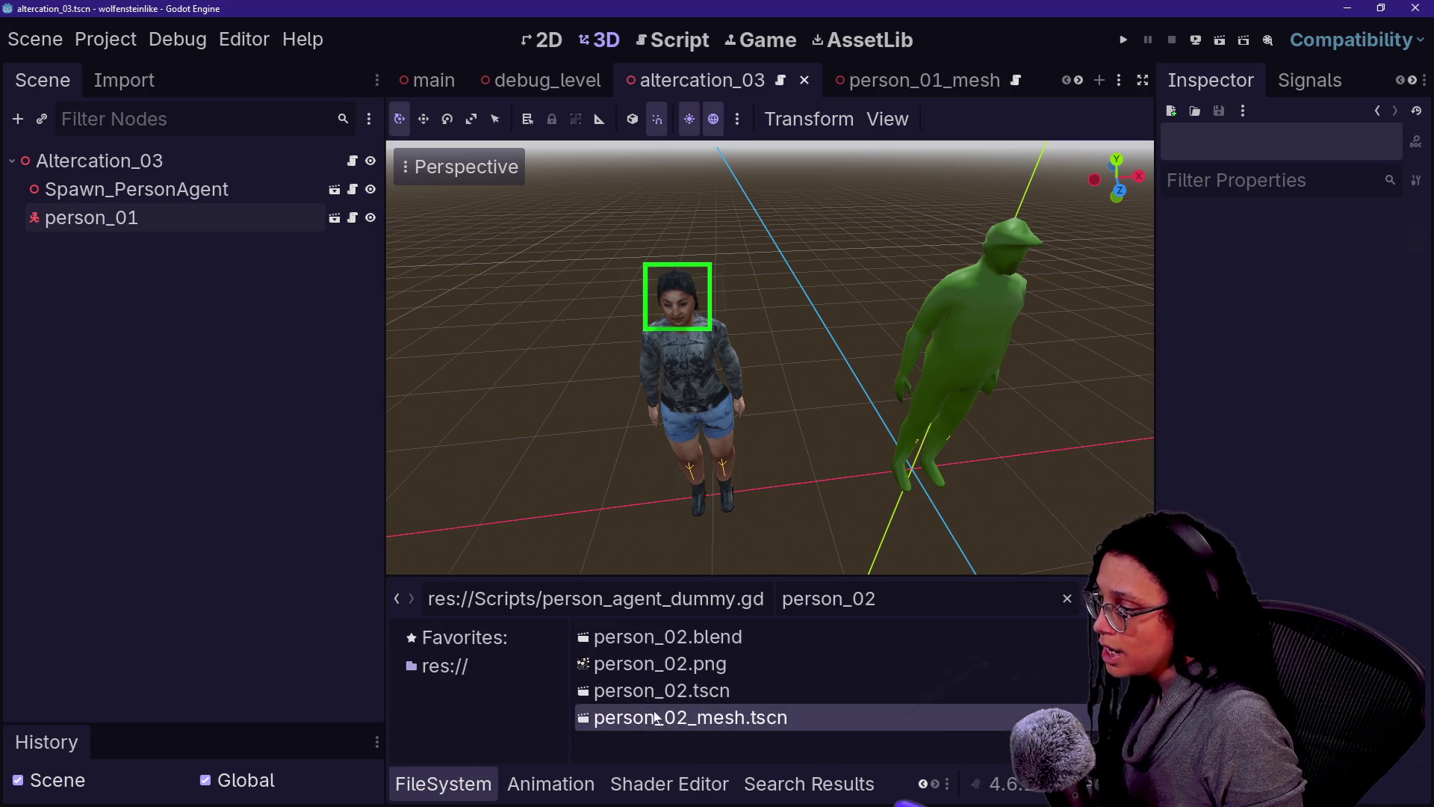
mouse_move(631, 689)
left_mouse_down()
mouse_move(170, 416)
mouse_move(131, 160)
left_mouse_up()
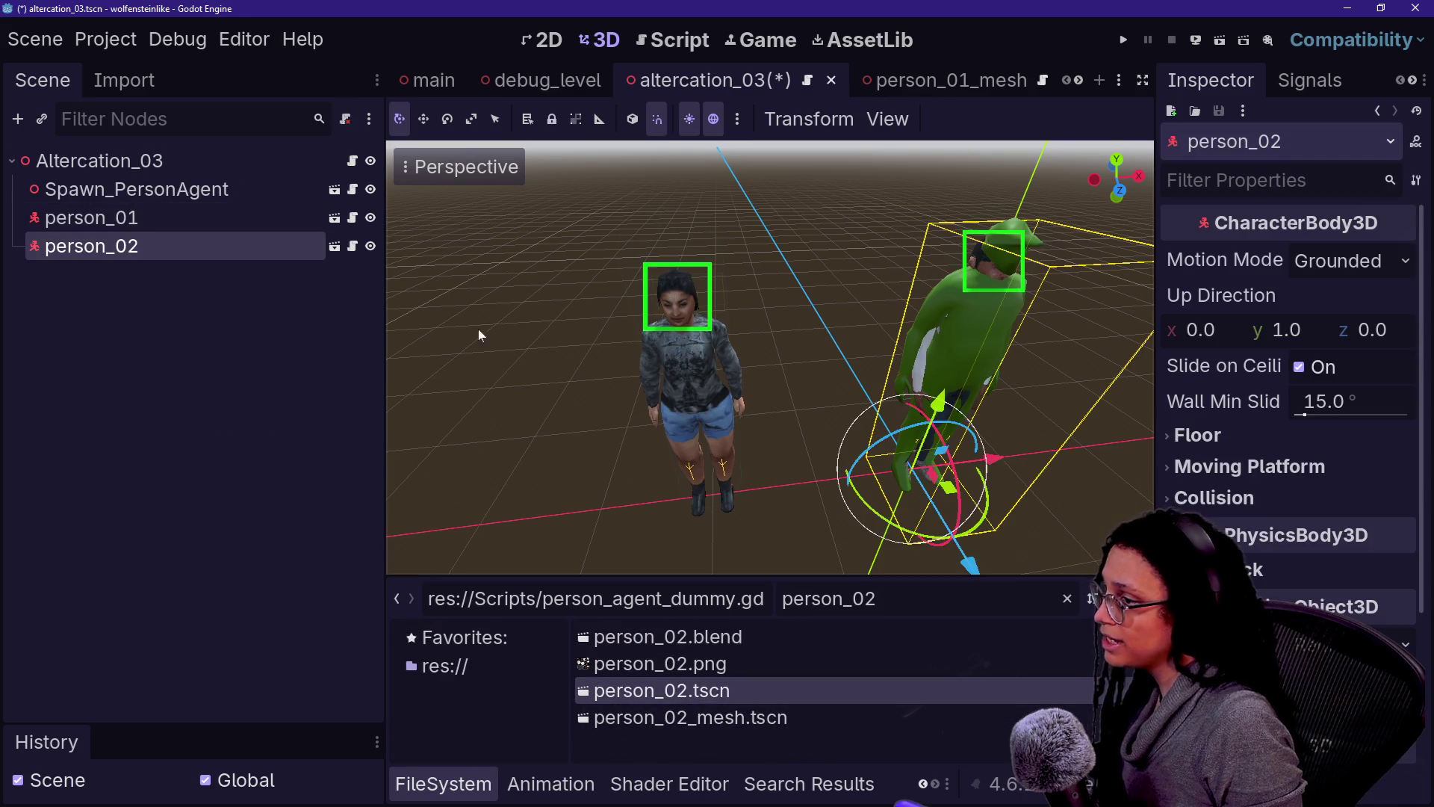
mouse_move(898, 480)
left_mouse_down()
mouse_move(643, 500)
mouse_move(676, 500)
left_mouse_up()
key("ctrl+s")
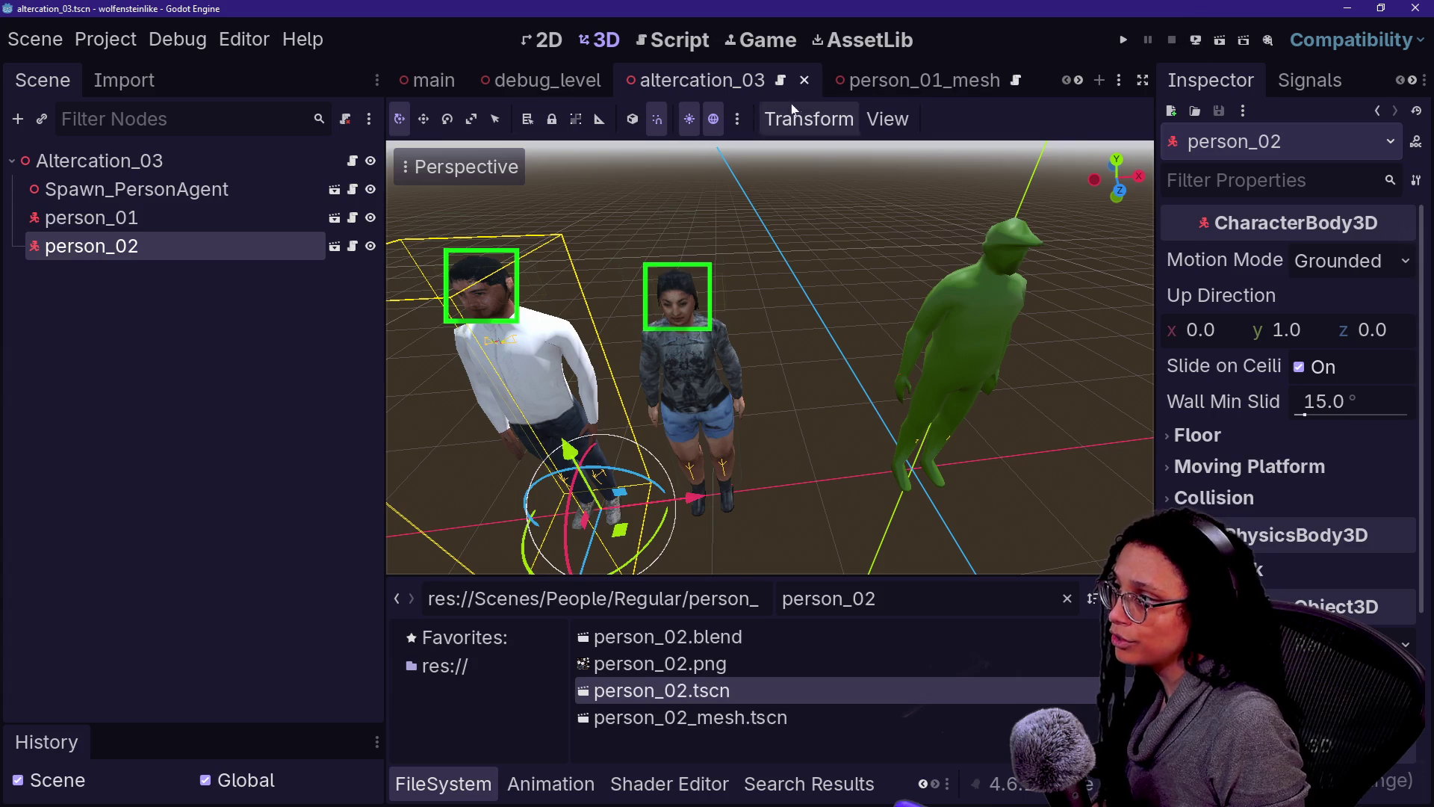
left_click(548, 82)
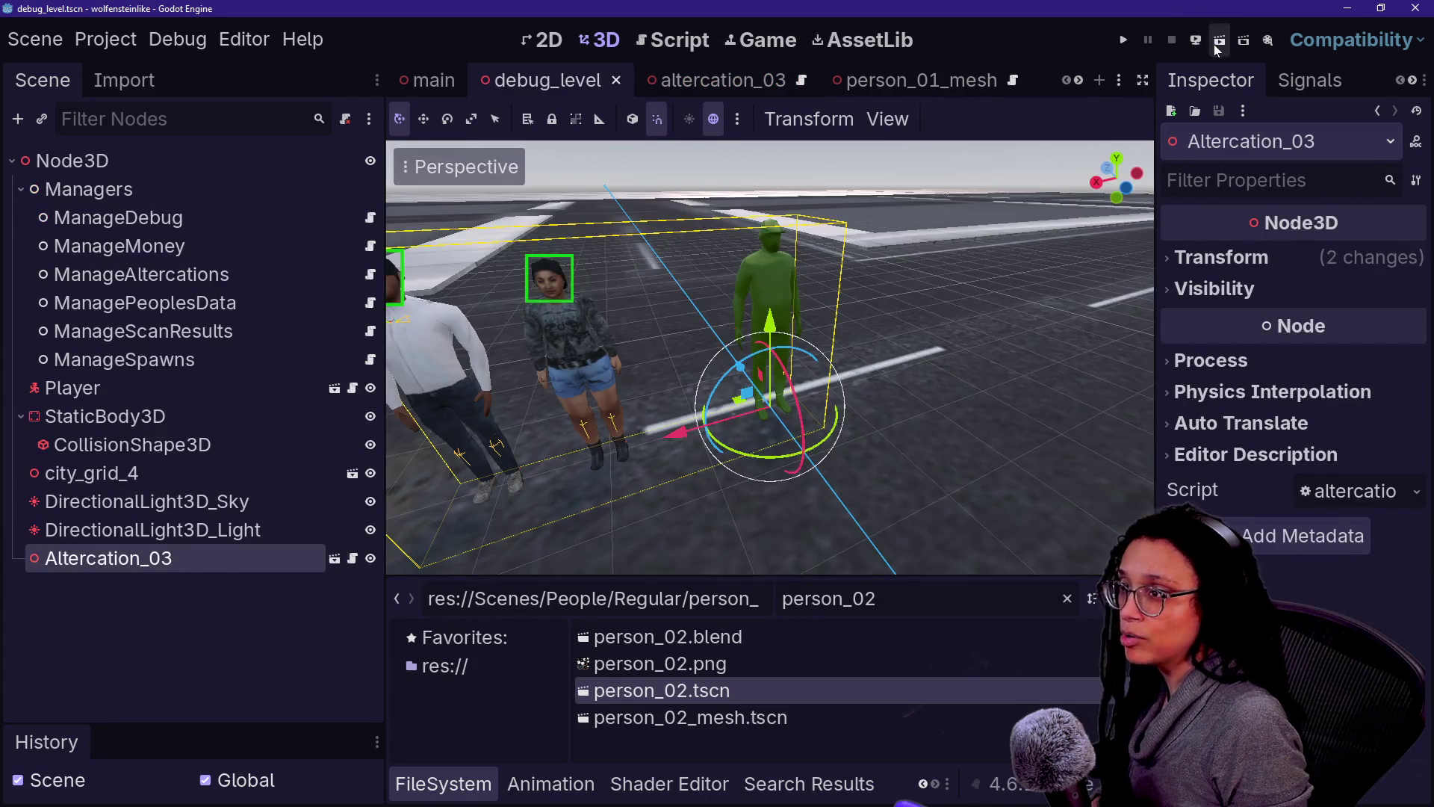
Step: Run debug_level and land on the person_regular.gd native CharacterBody3D inheritance error
left_click(1219, 43)
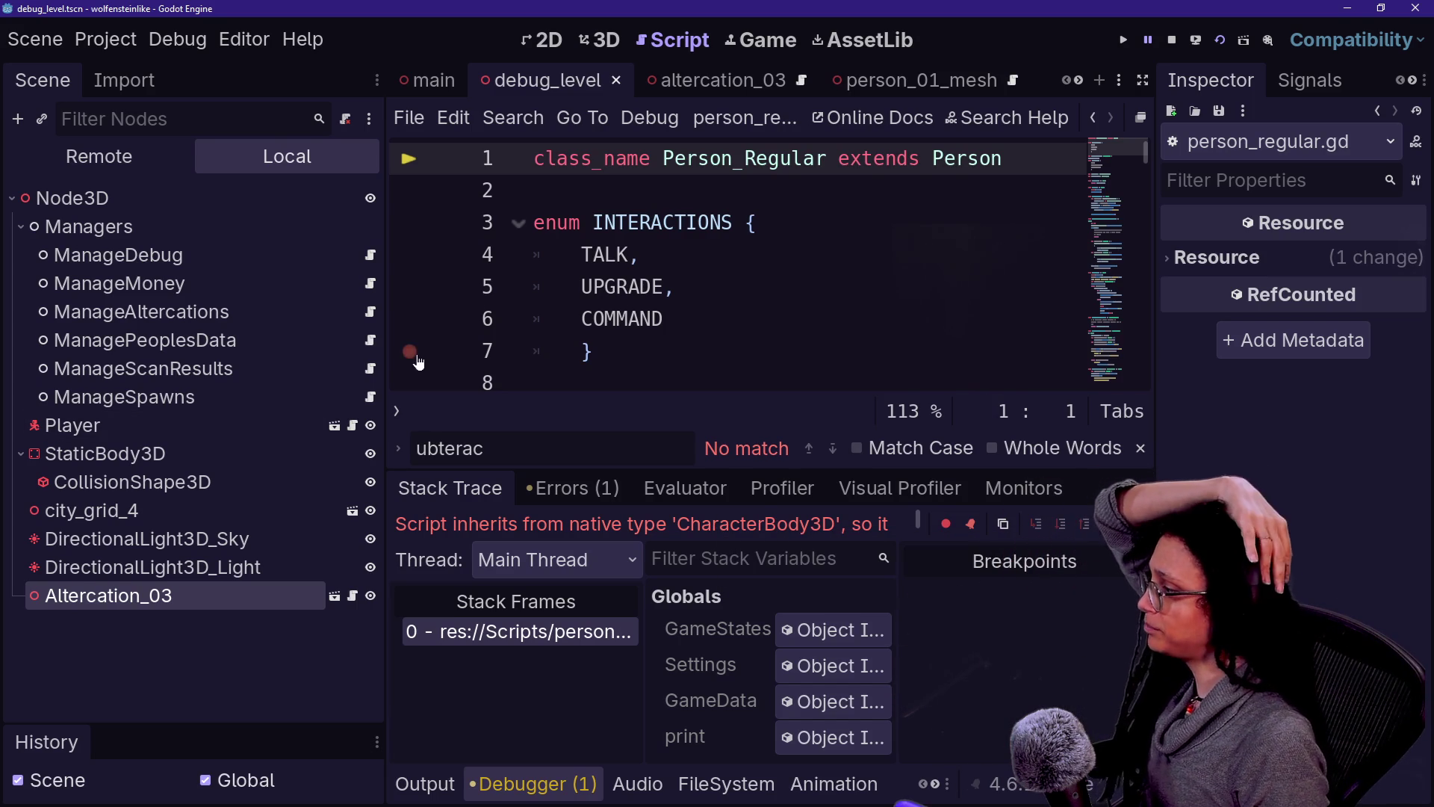
scroll(720, 80, "down", 5)
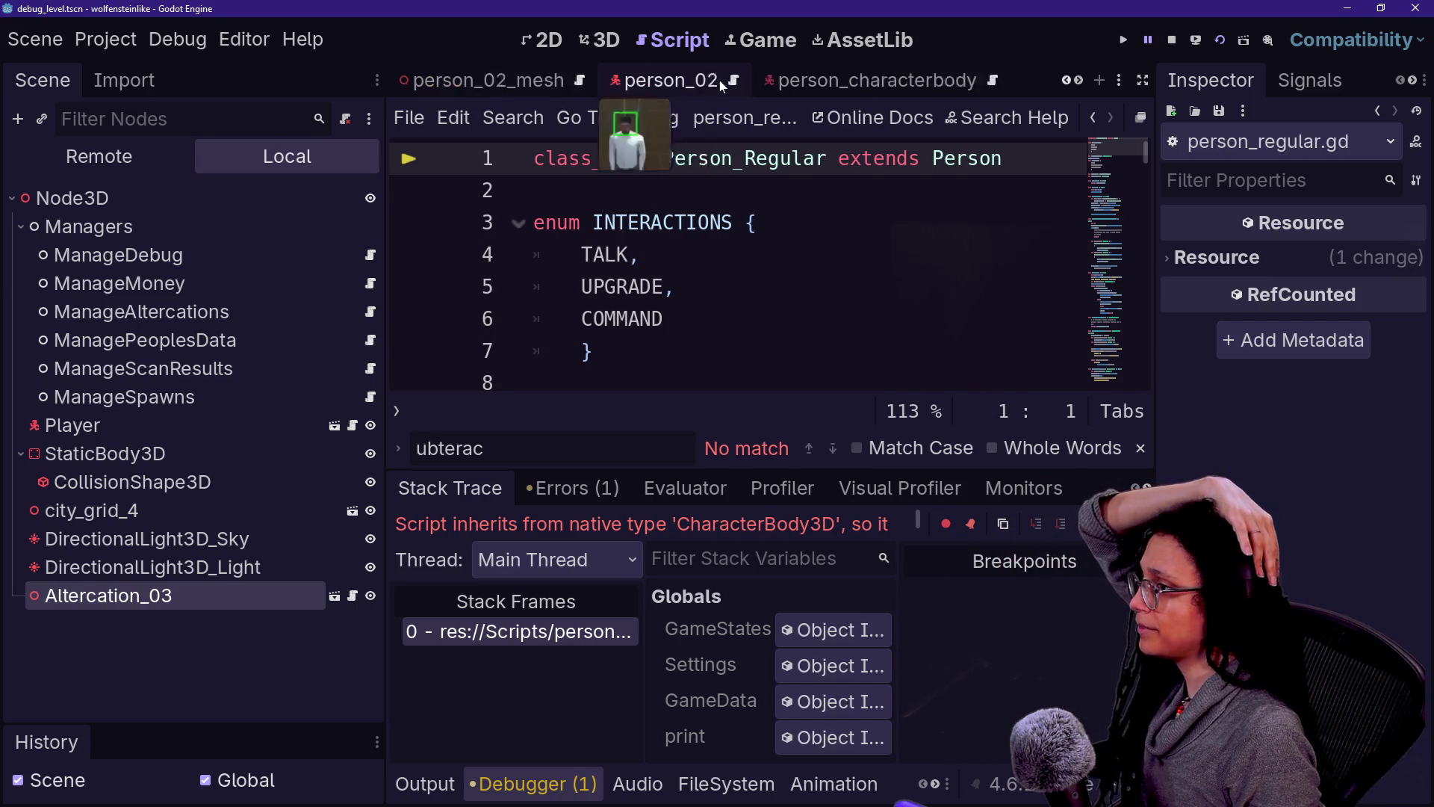
Step: Inspect the Person_Mesh base class script from the person_agent_00_mesh scene
left_click(722, 86)
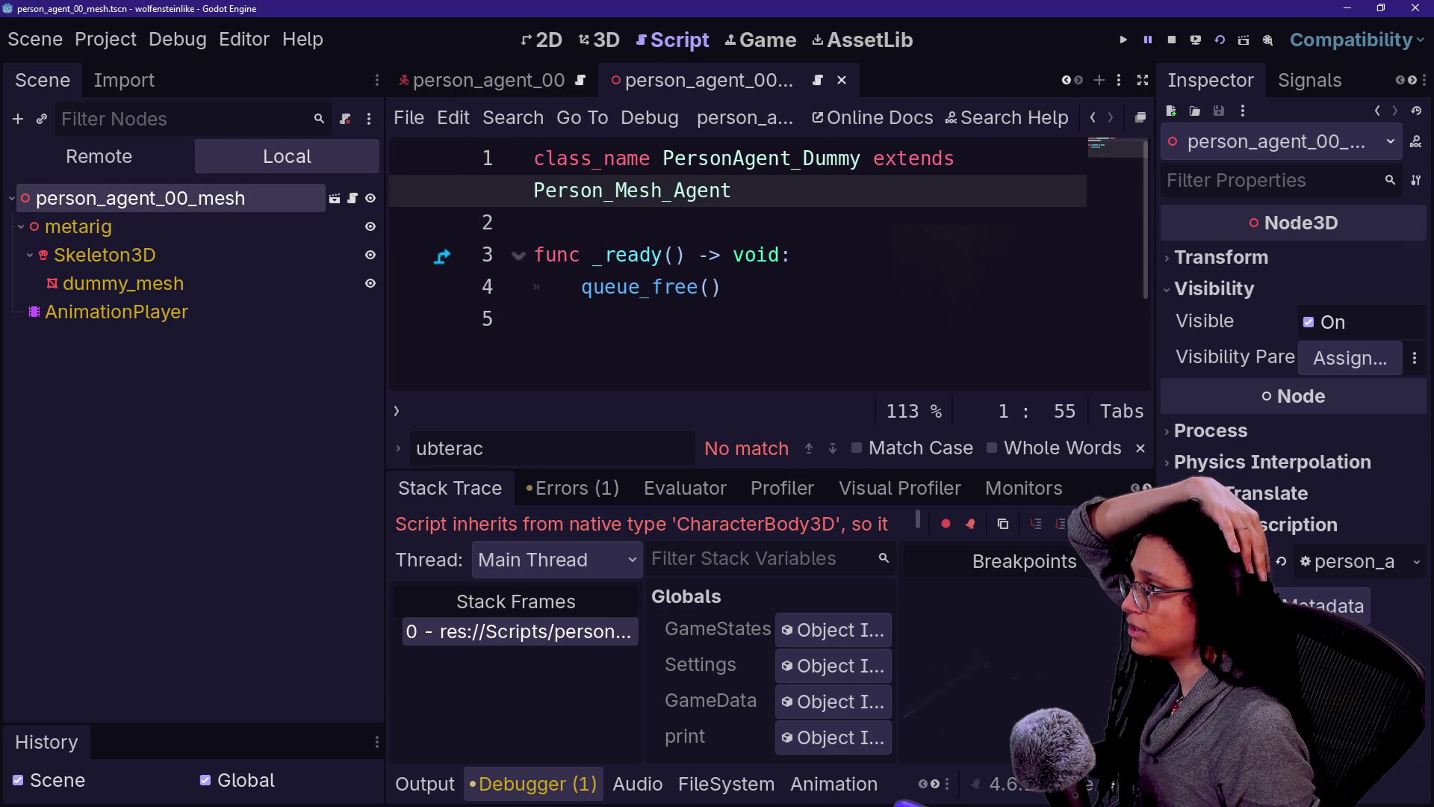
left_click(598, 190, "ctrl")
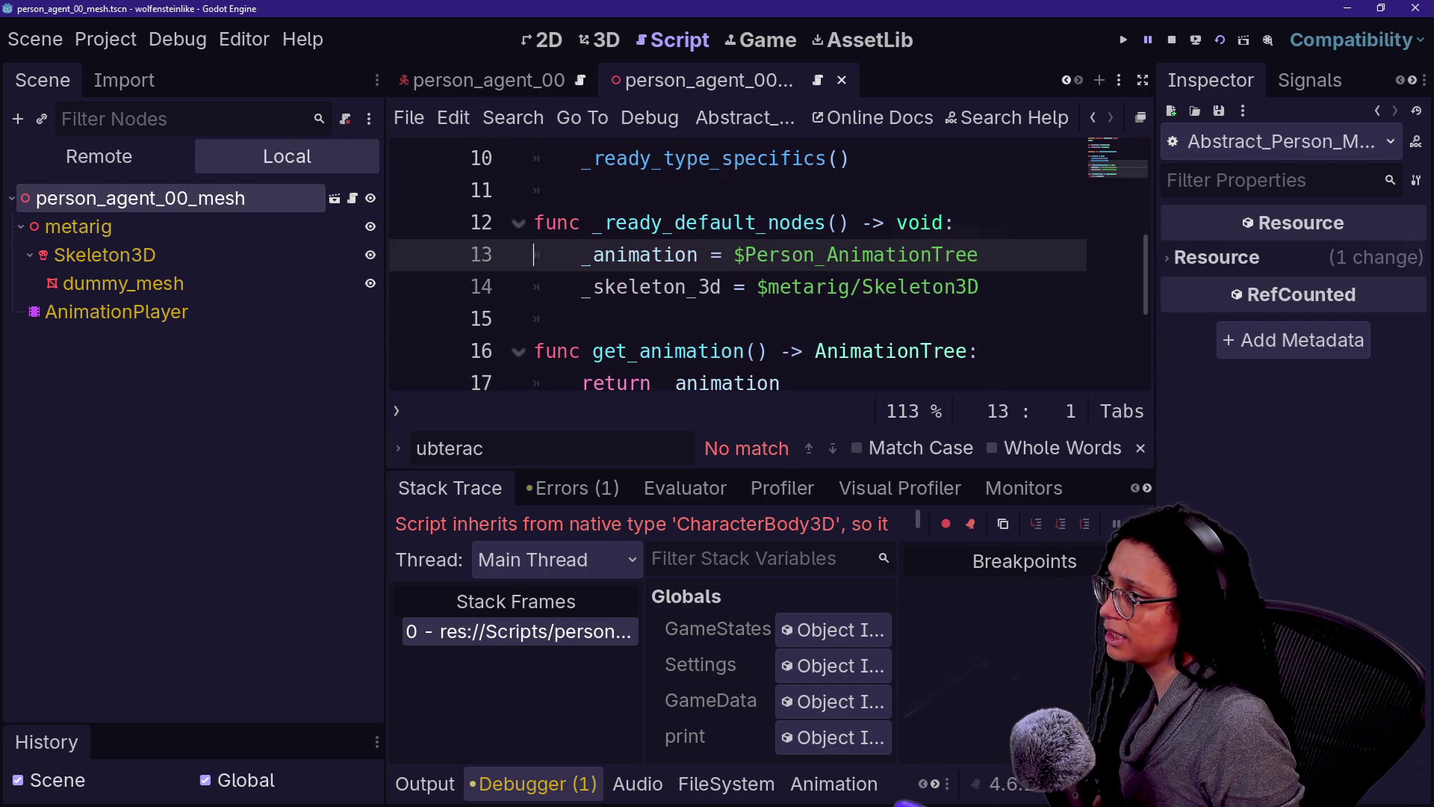
scroll(739, 269, "up", 3)
left_click(866, 159)
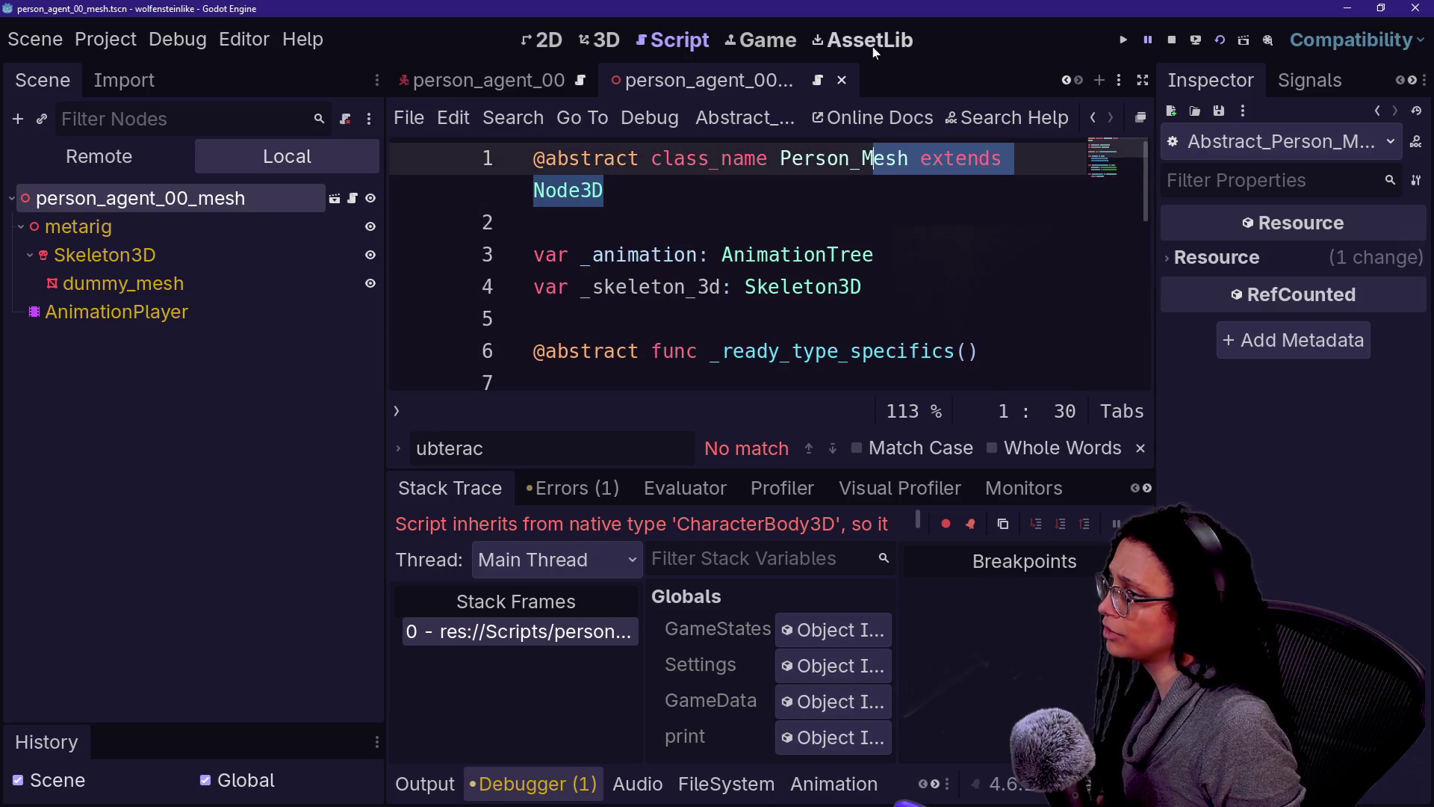
Step: Close the person_agent_00 and agent mesh scene tabs, then bring up the stream chat window
left_click(423, 88)
left_click(676, 81)
left_click(598, 78)
left_click(604, 81)
left_click(786, 82)
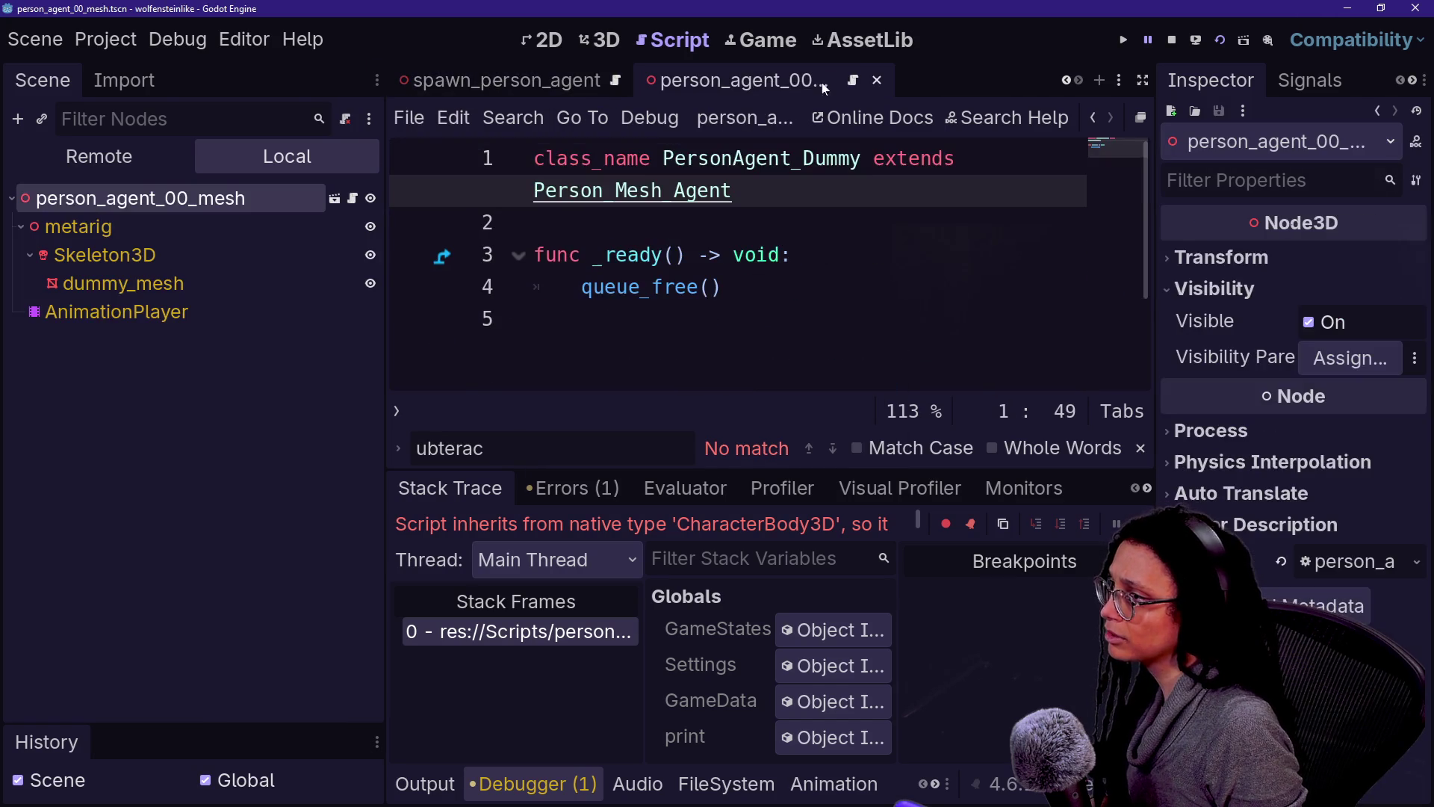
left_click(885, 80)
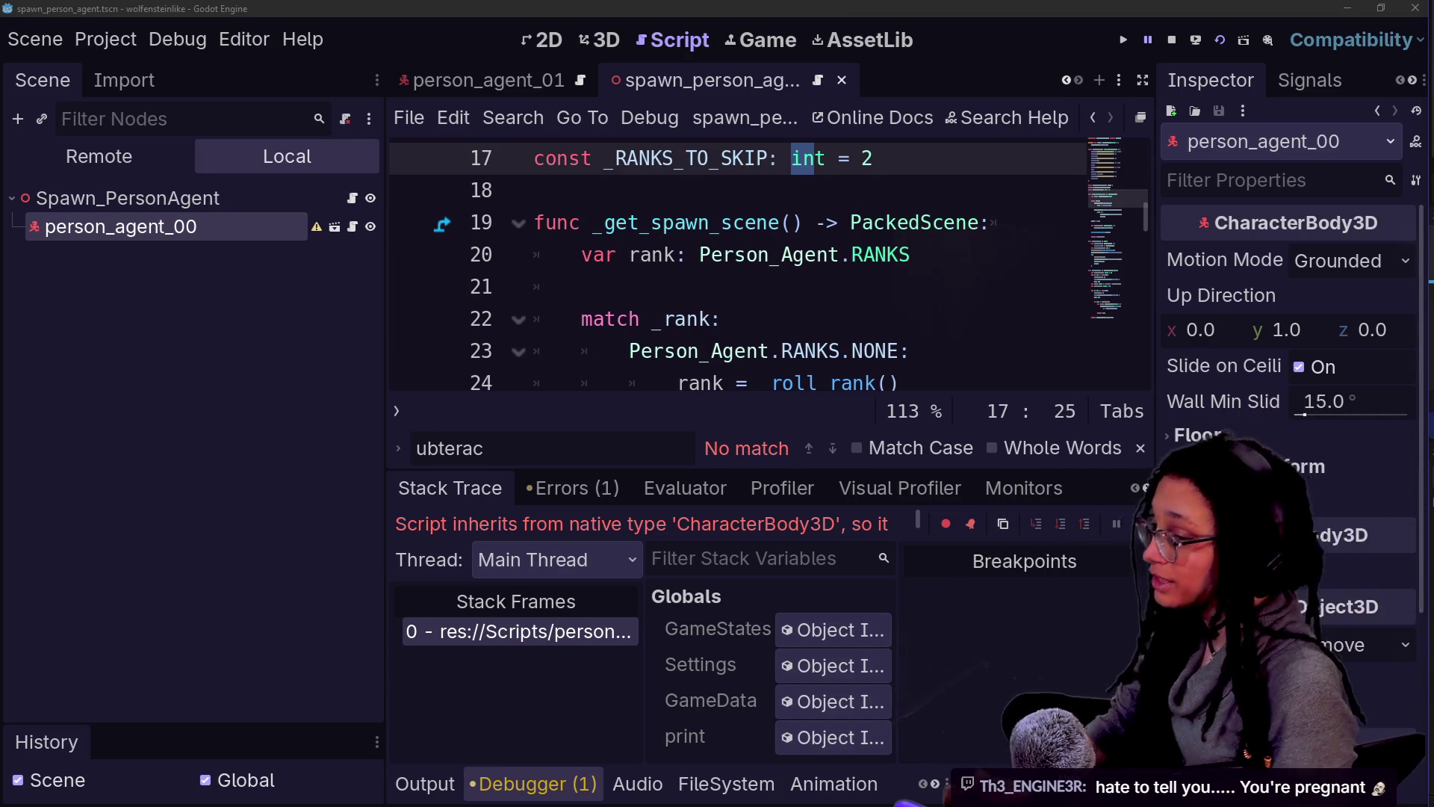
key("alt+Tab")
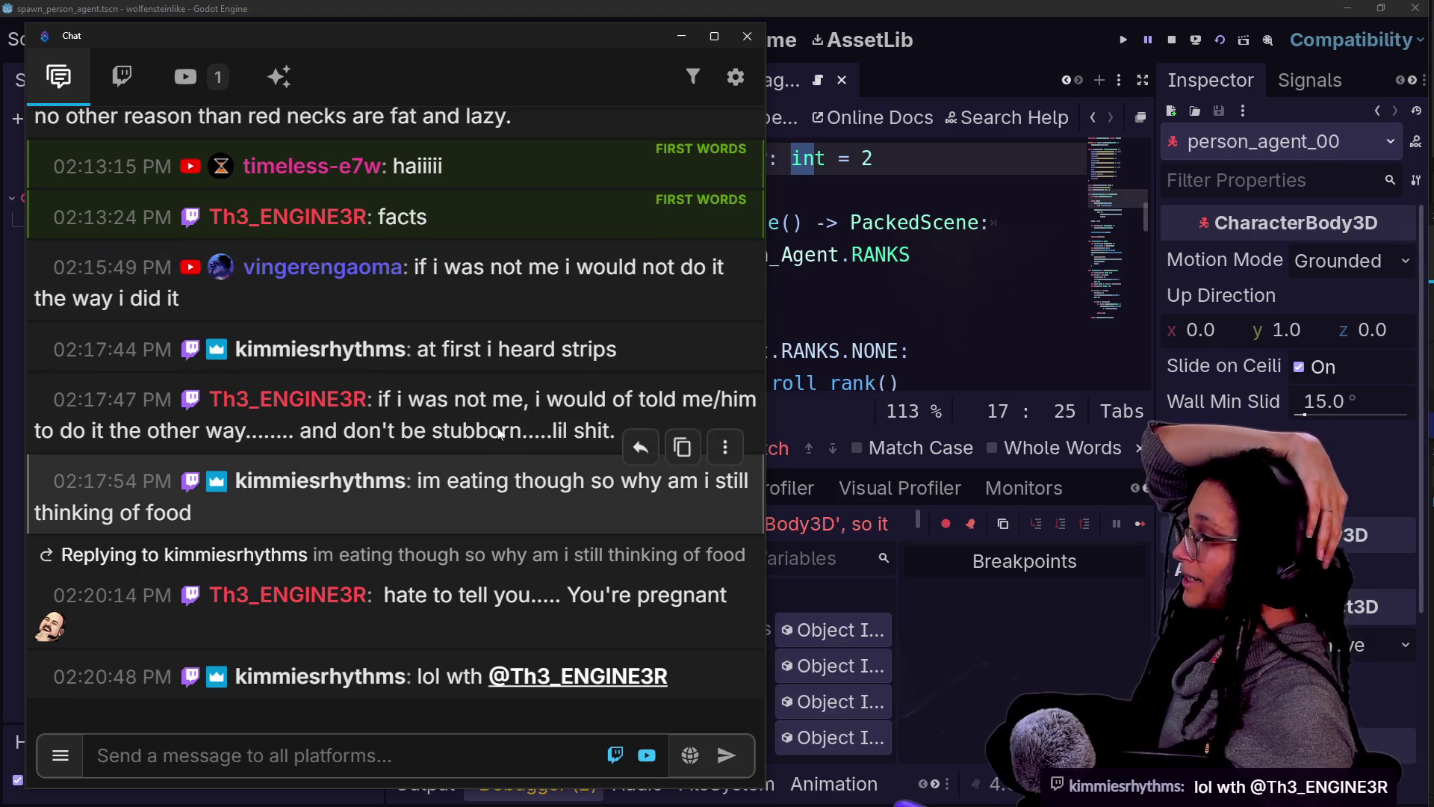
Step: Read the chat messages, then return to the Godot spawn_person_agent script
left_click_drag(441, 349, 564, 349)
left_click(567, 351)
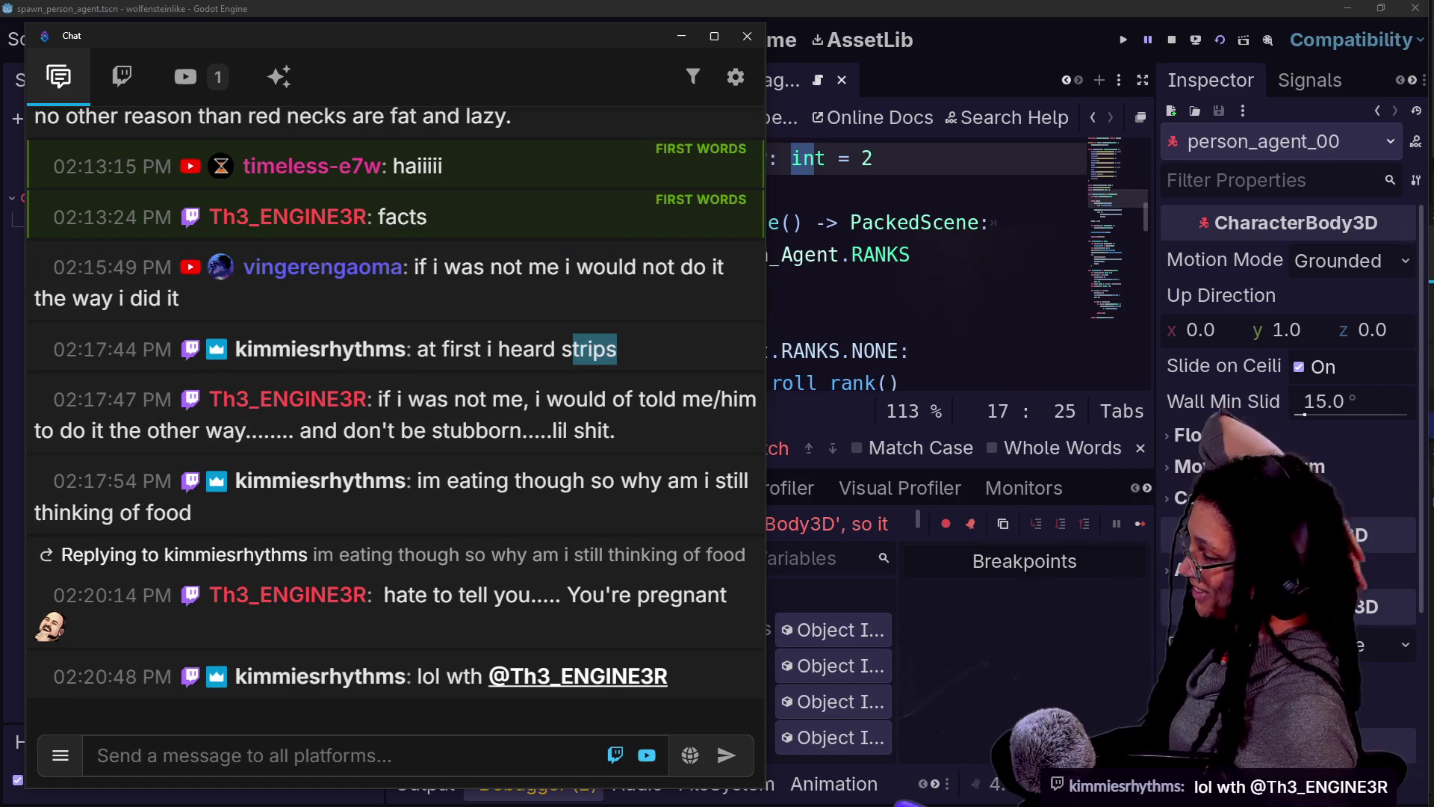
mouse_move(724, 513)
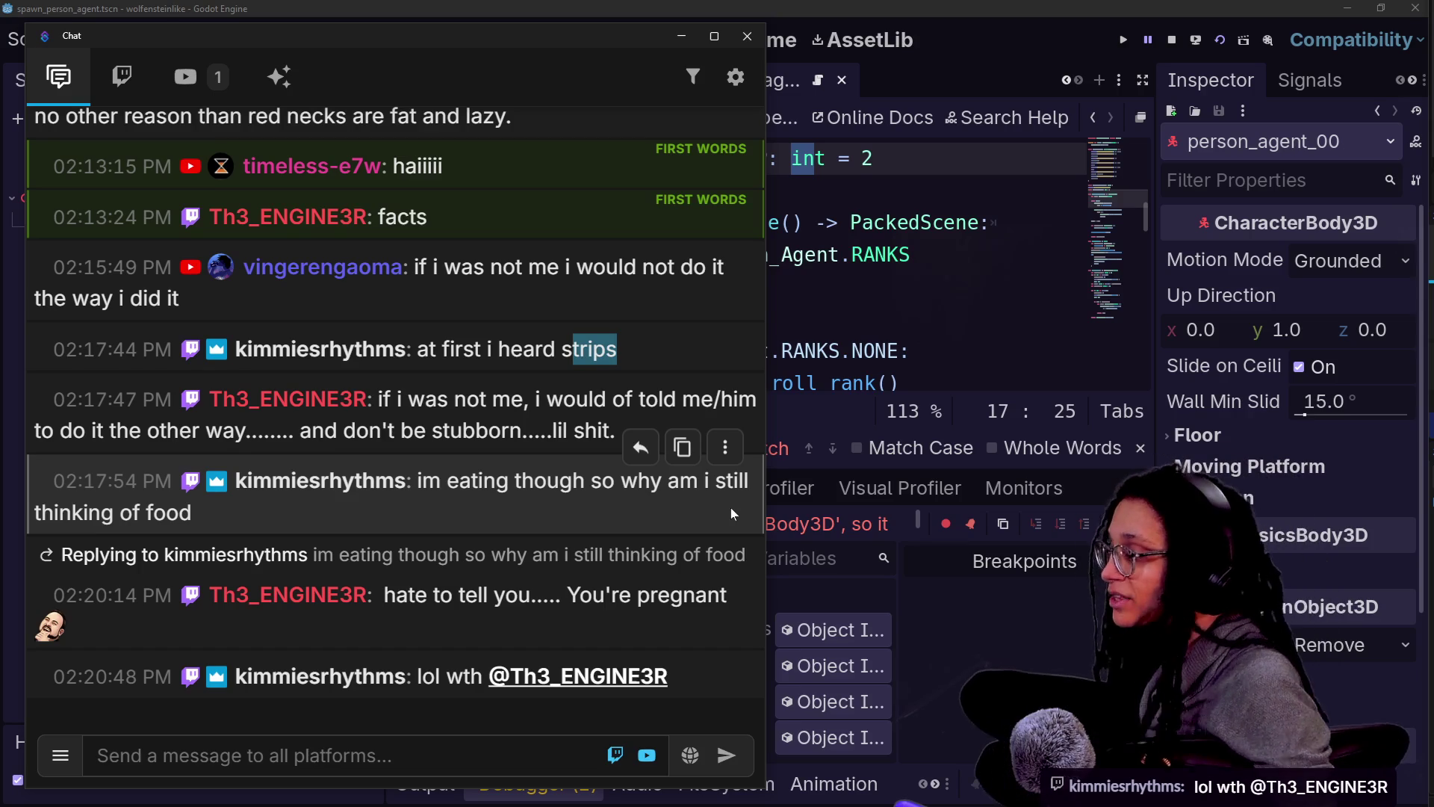
left_click(553, 286)
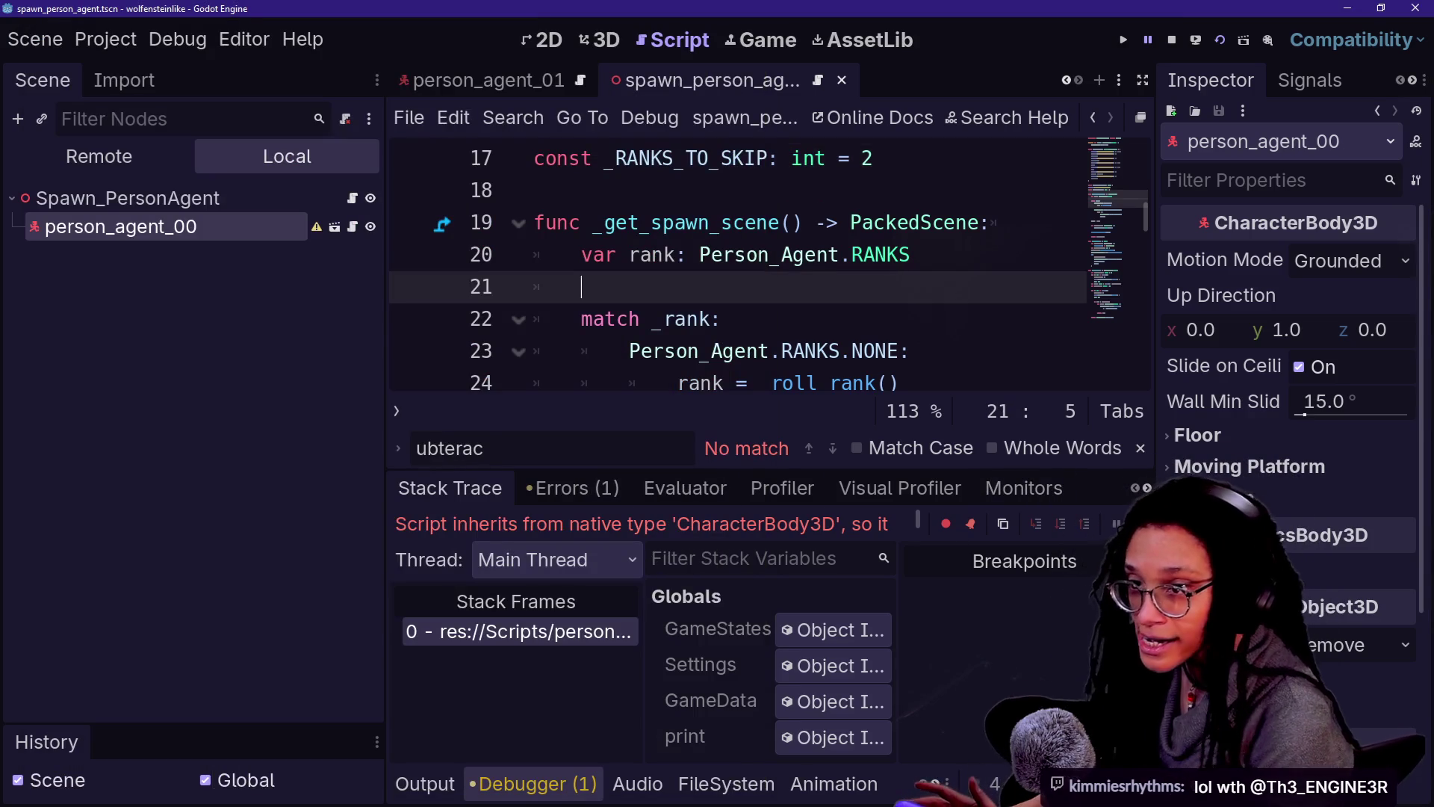
Step: Open the person_agent_00 scene from the spawner and select its root node
left_click(927, 255)
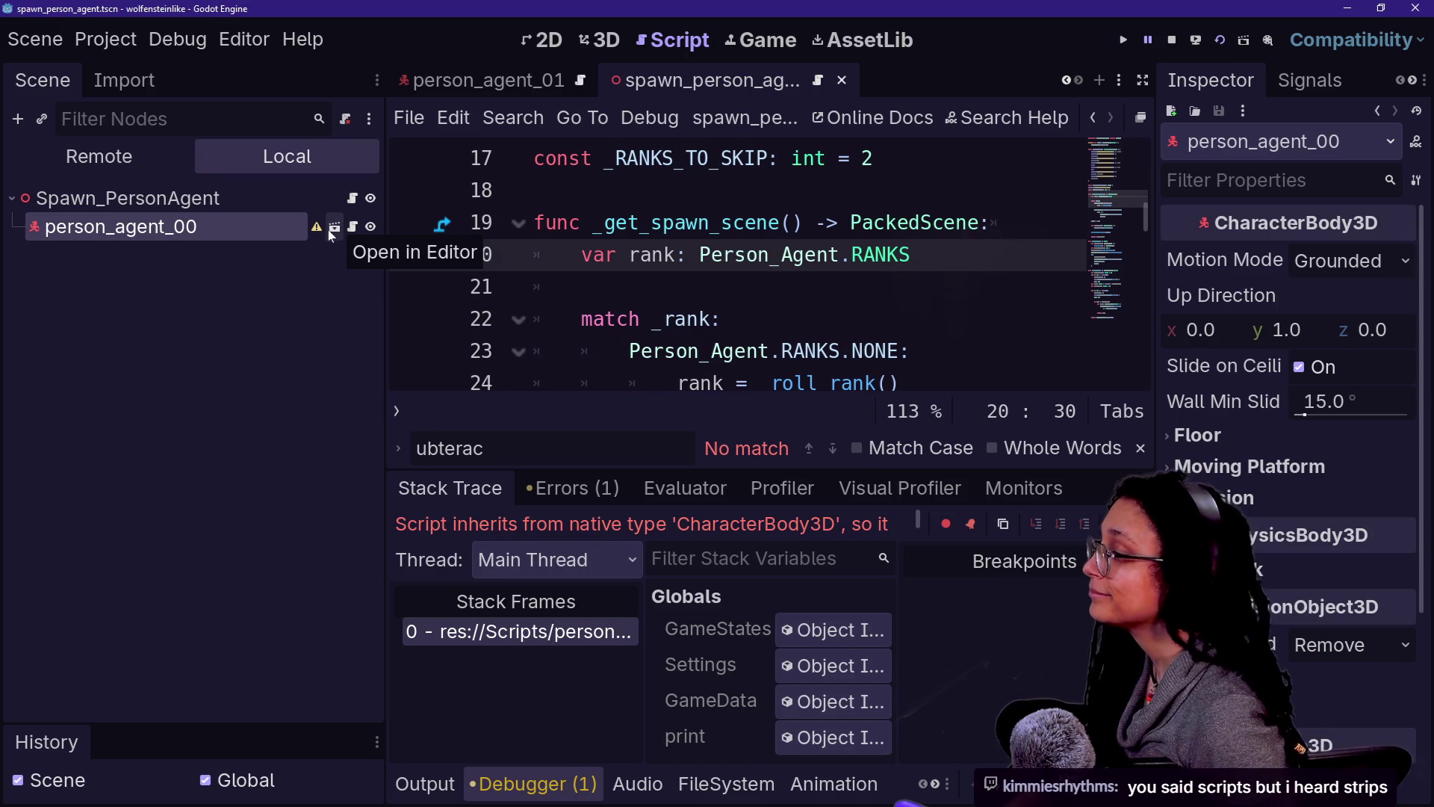
left_click(334, 228)
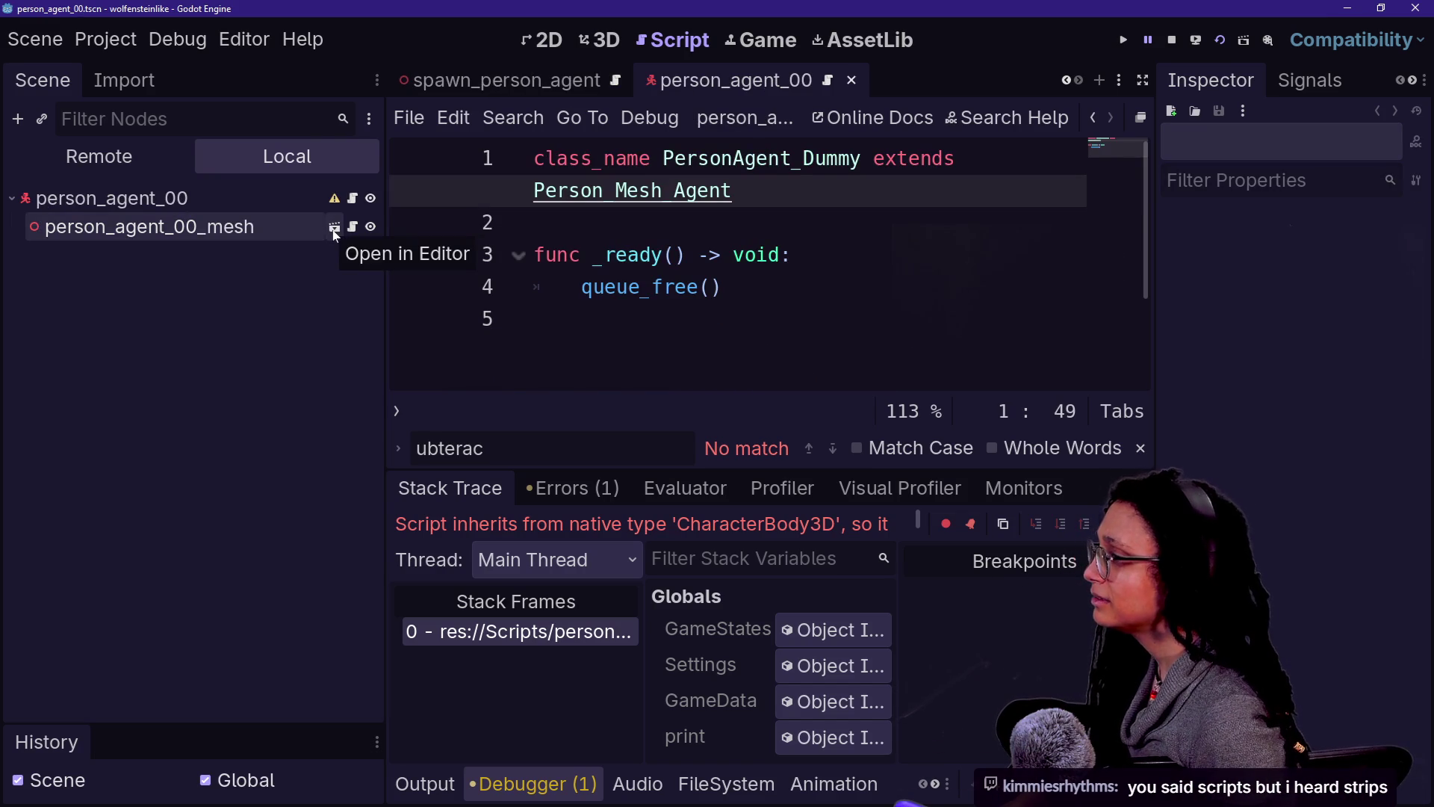
left_click(337, 208)
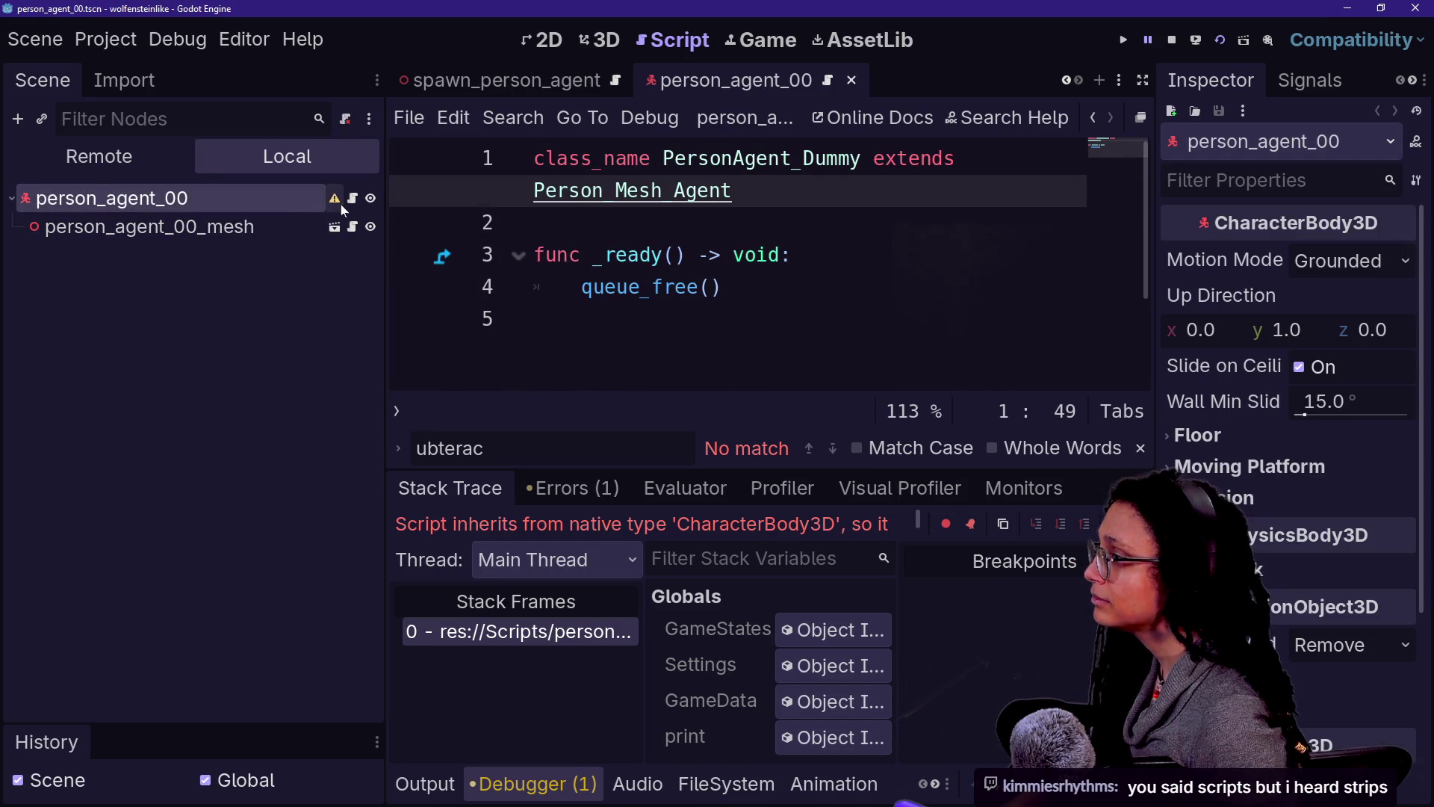
Step: Close the person_agent_00, spawn_person_agent, person_agent_01 and person_characterbody scene tabs
left_click(850, 80)
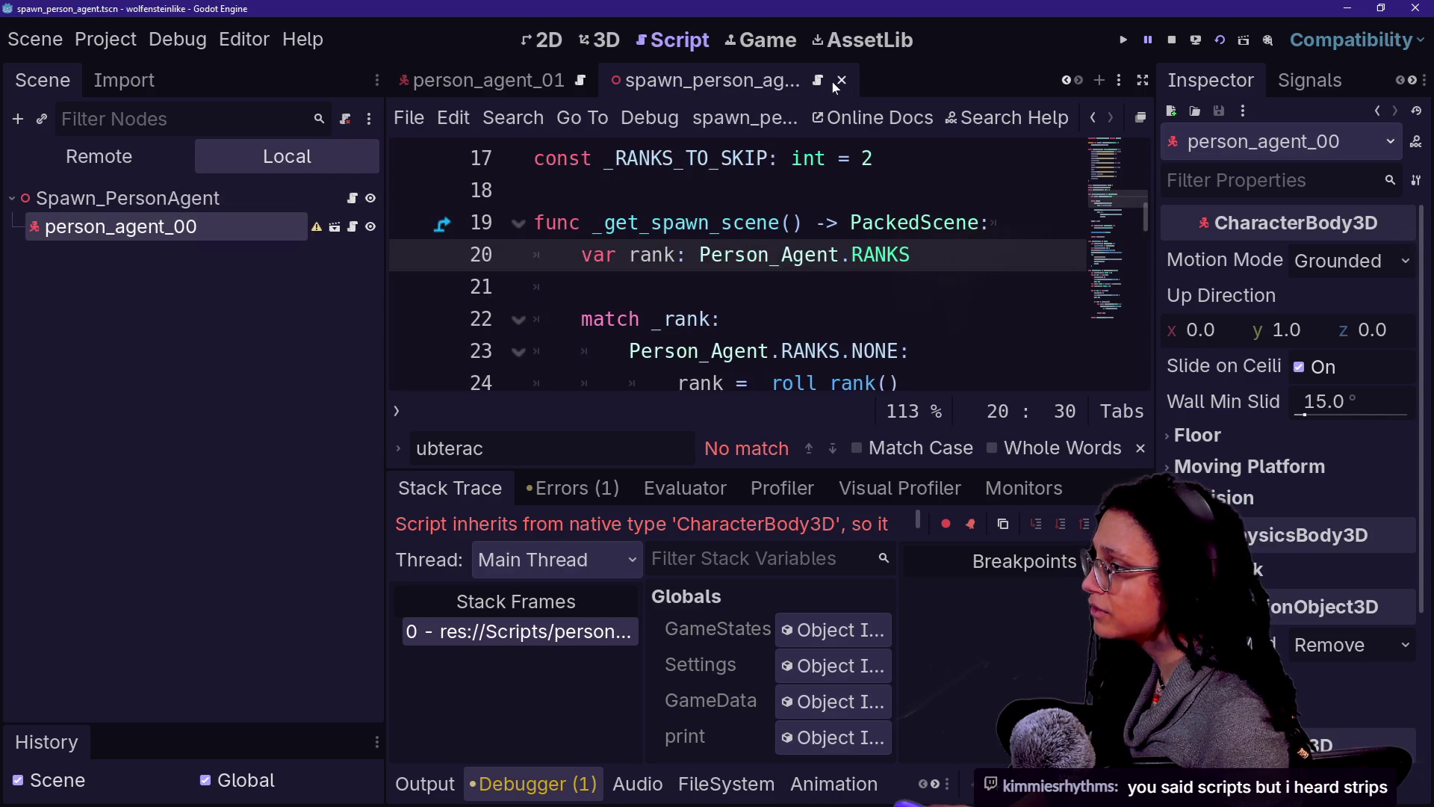
left_click(841, 80)
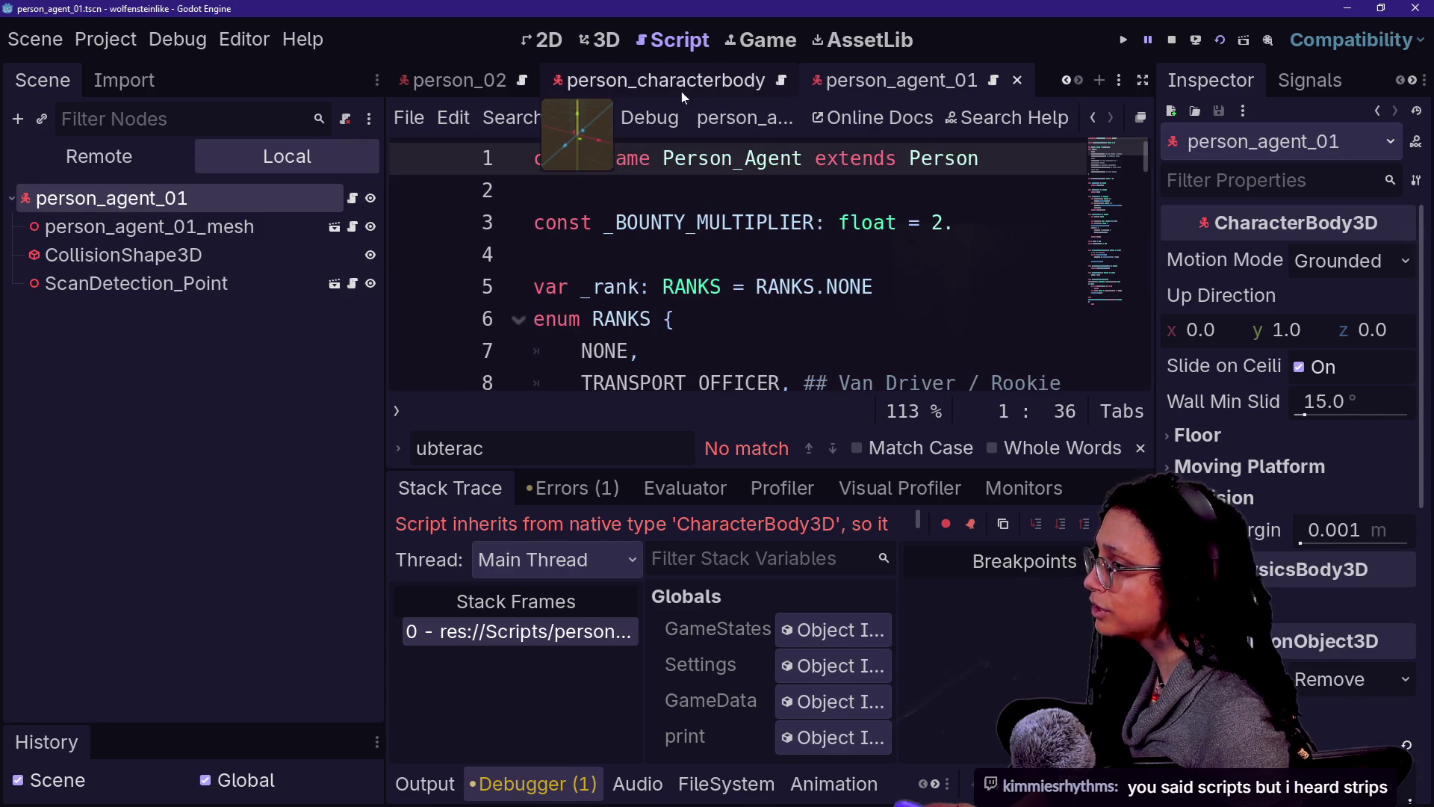
left_click(1018, 80)
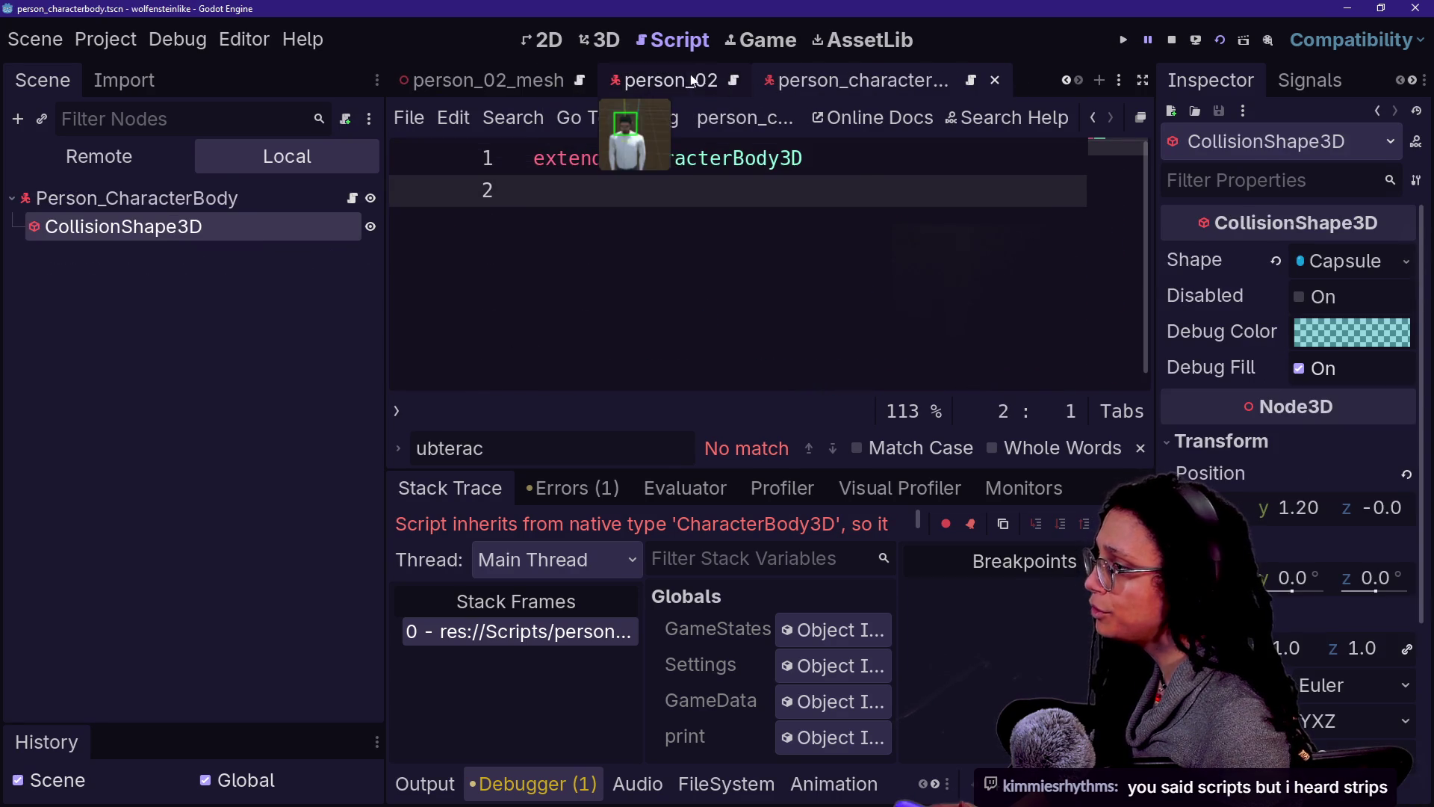
left_click(700, 81)
left_click(889, 87)
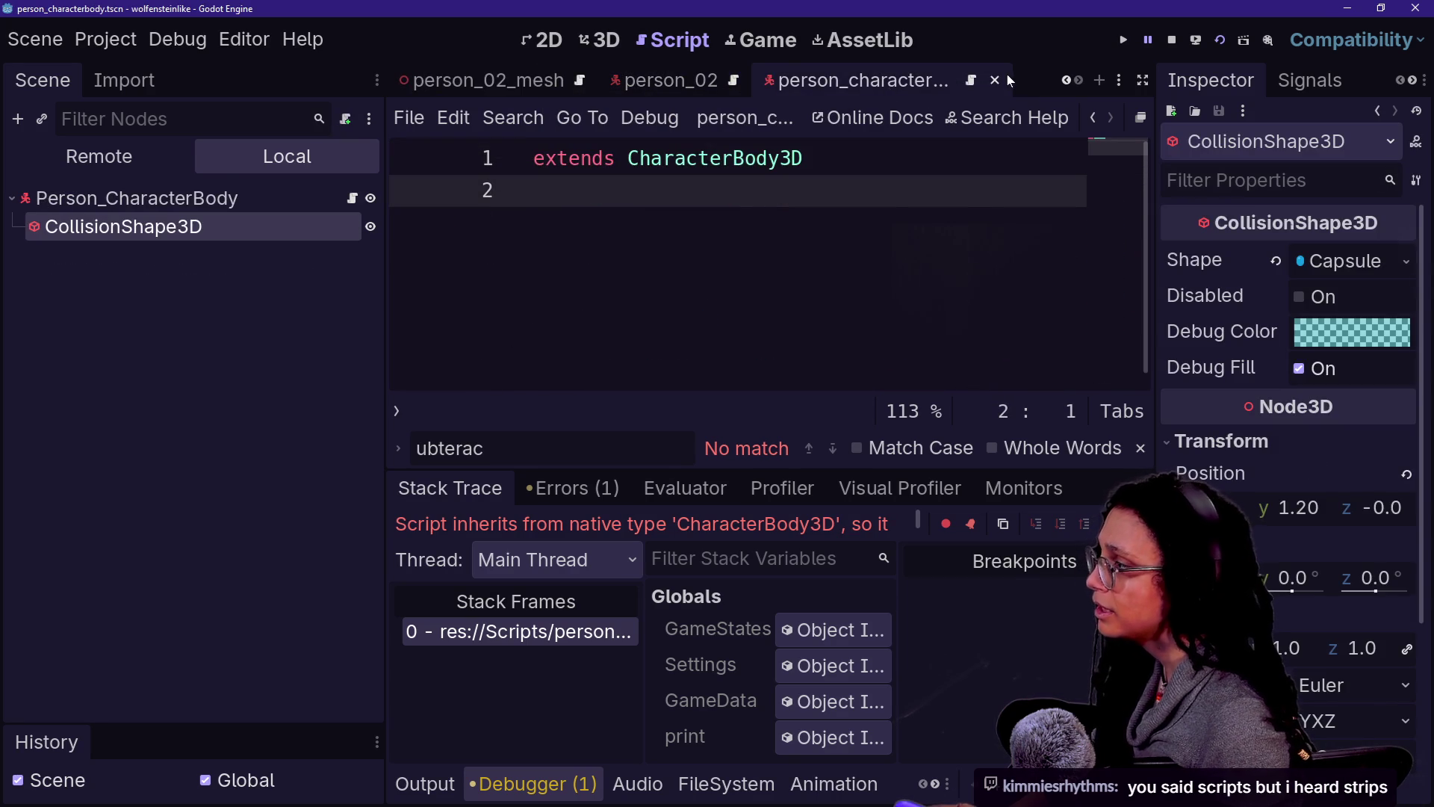
left_click(994, 79)
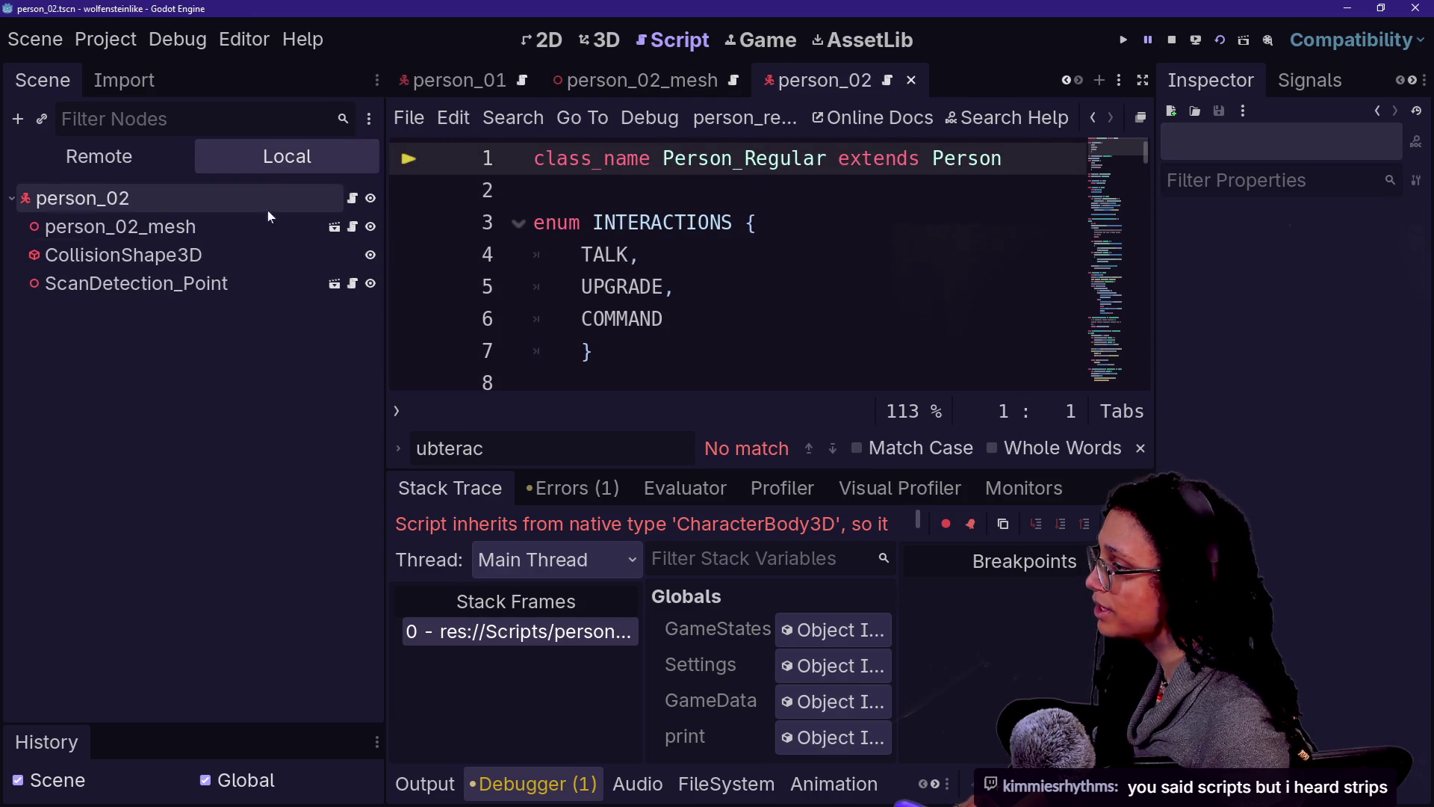
left_click(192, 226)
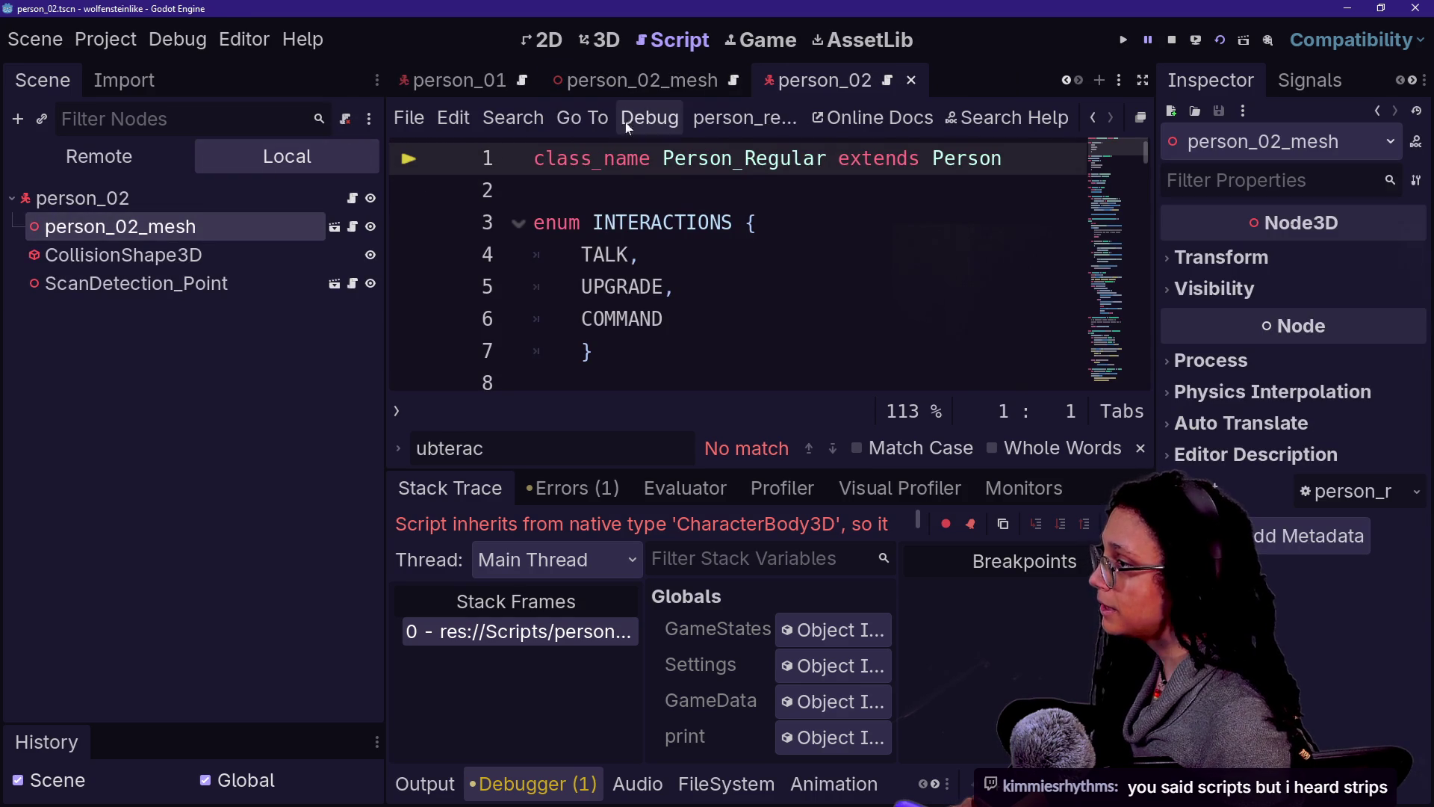
Step: Inspect person_02 and its root script, then delete its old person_02_mesh child
left_click(122, 232)
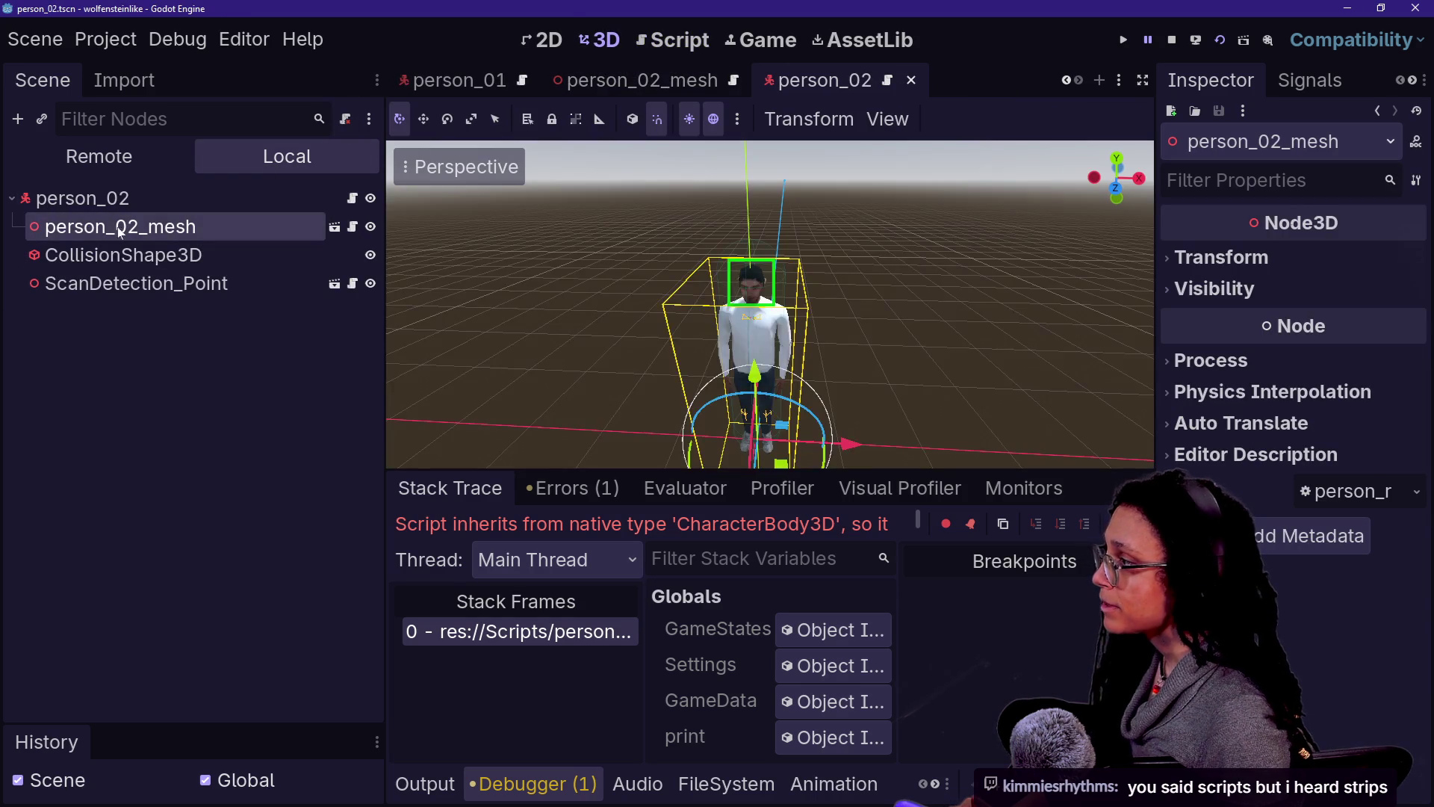
left_click(83, 208)
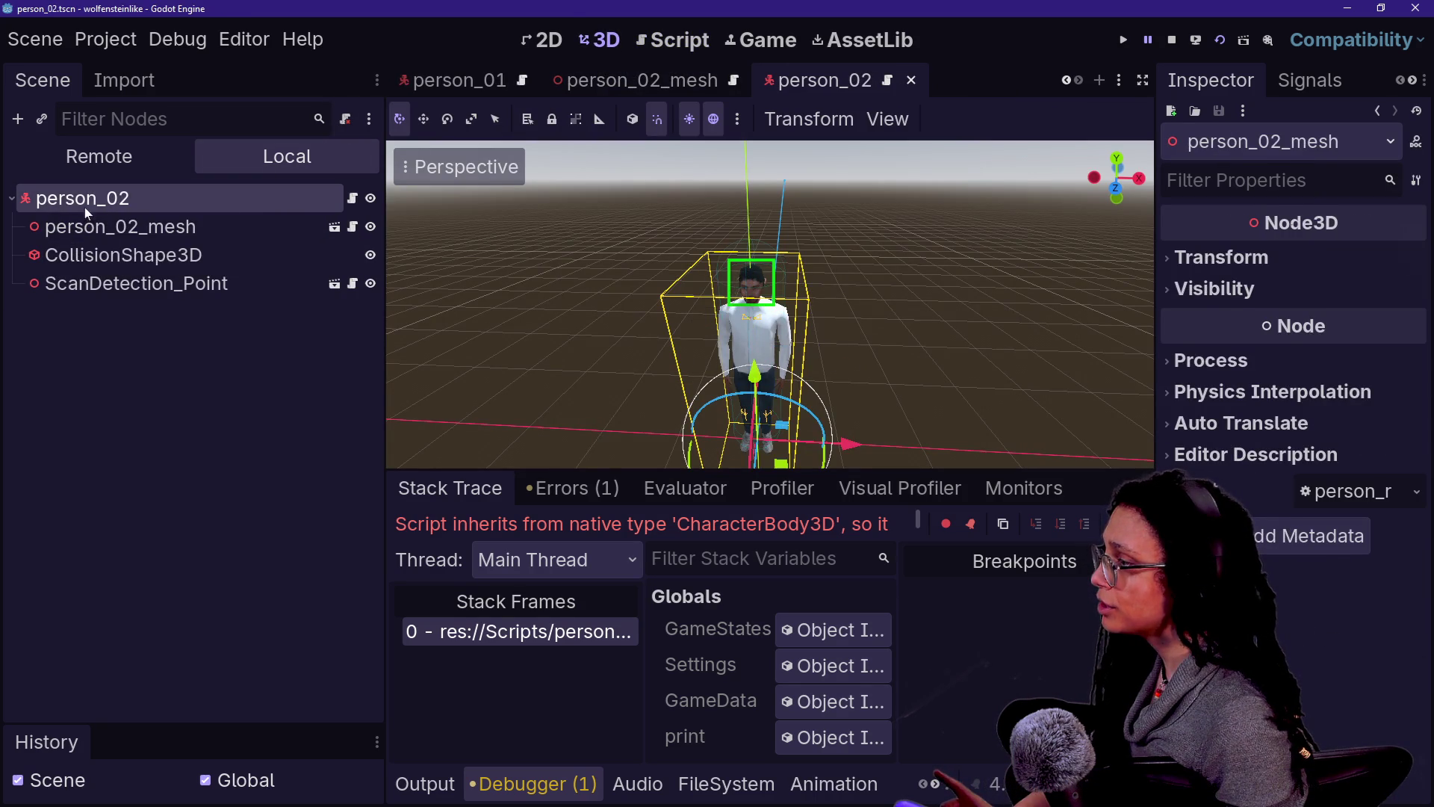
left_click(353, 198)
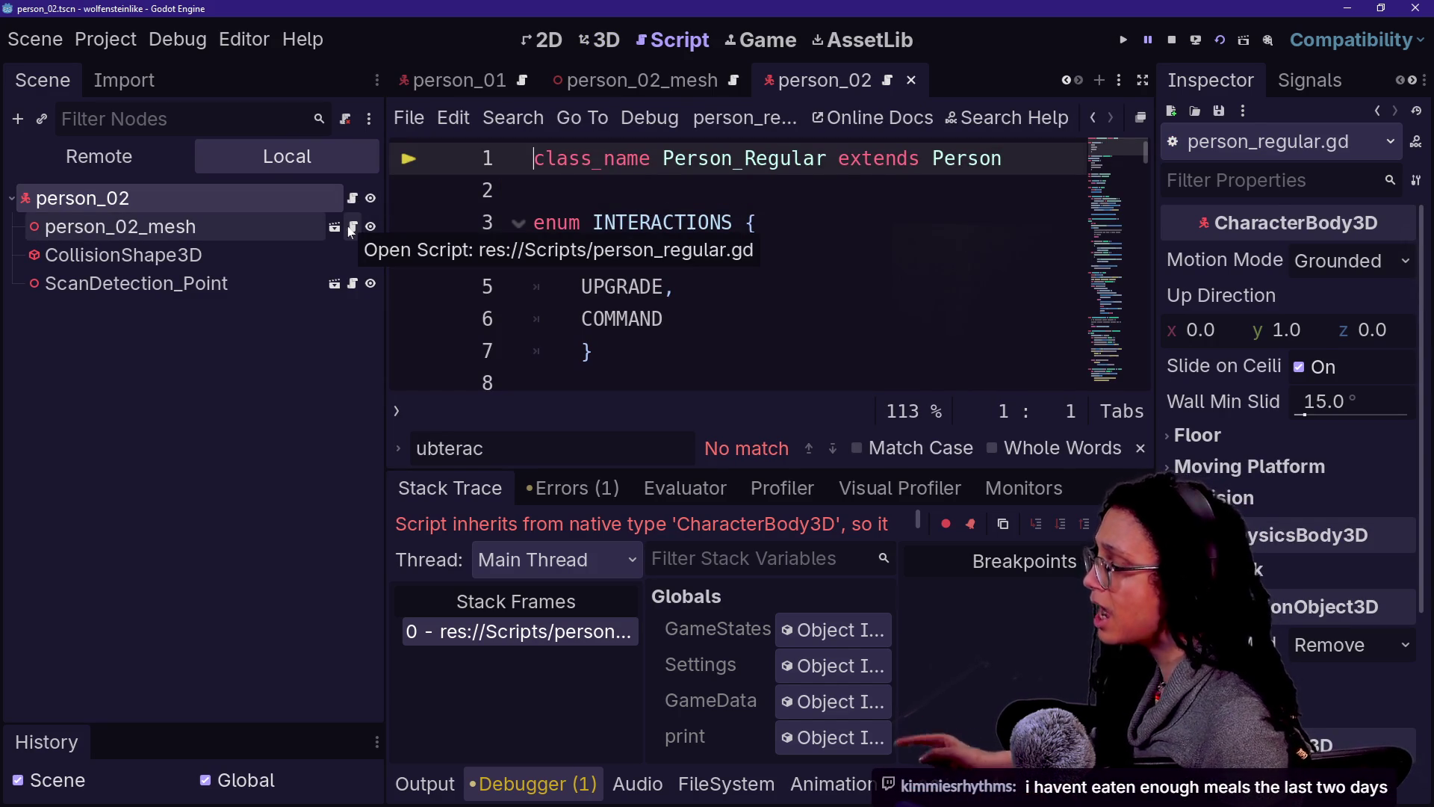
left_click(222, 227)
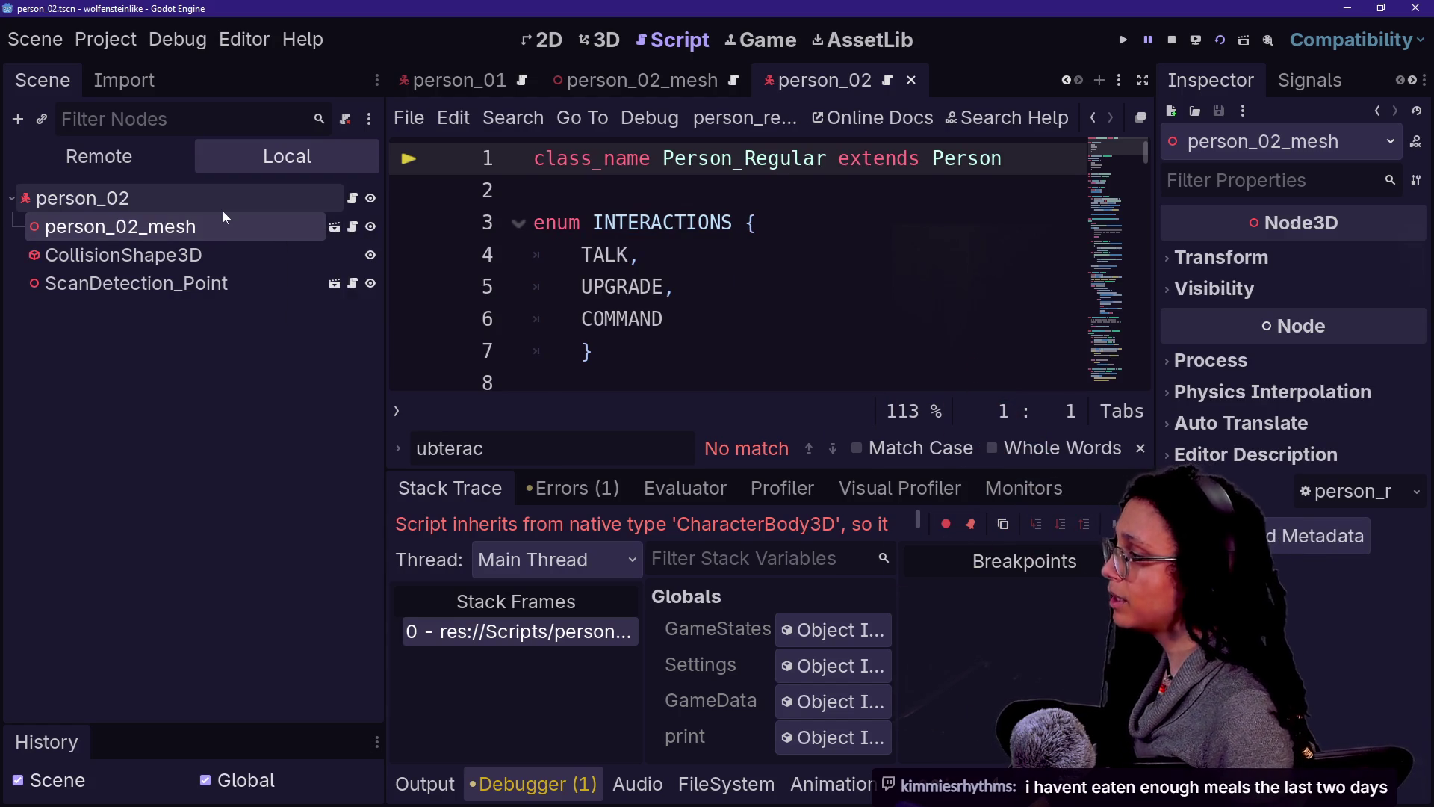
key("Delete")
key("Return")
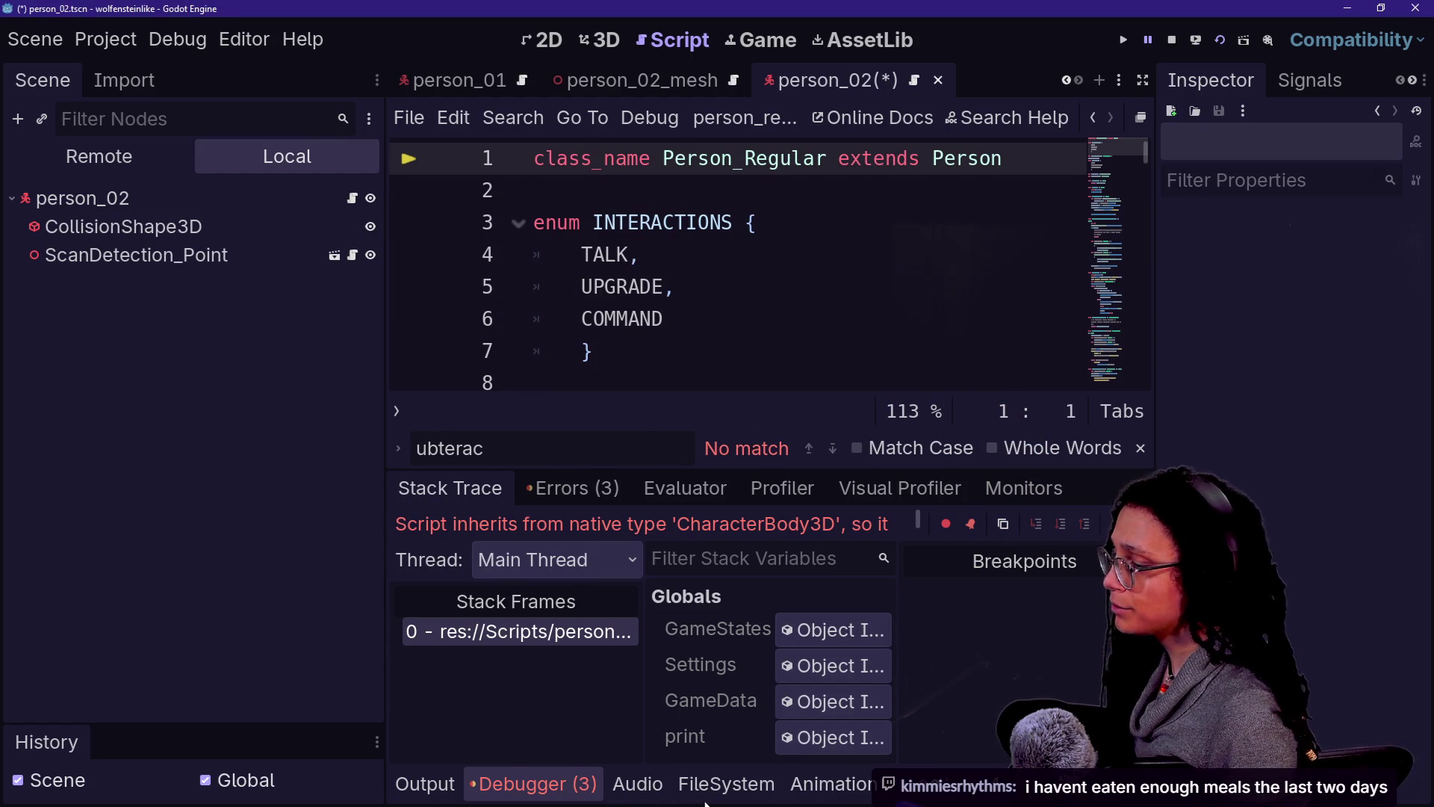
Step: Instance person_02_mesh.tscn as a child of person_02 and save the scene
left_click(713, 792)
left_click(718, 784)
mouse_move(721, 729)
left_mouse_down()
mouse_move(192, 257)
mouse_move(185, 203)
left_mouse_up()
key("ctrl+s")
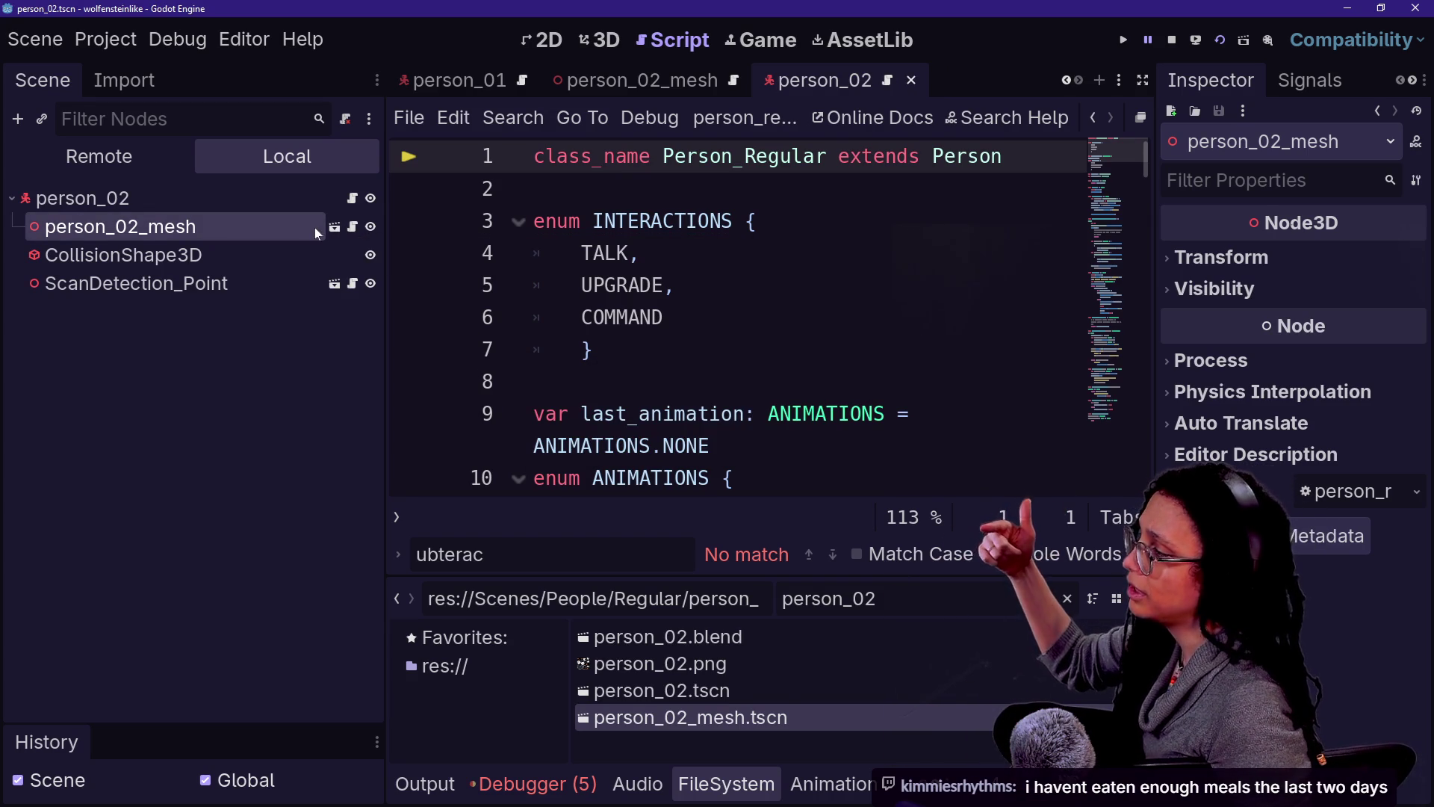
left_click(335, 227)
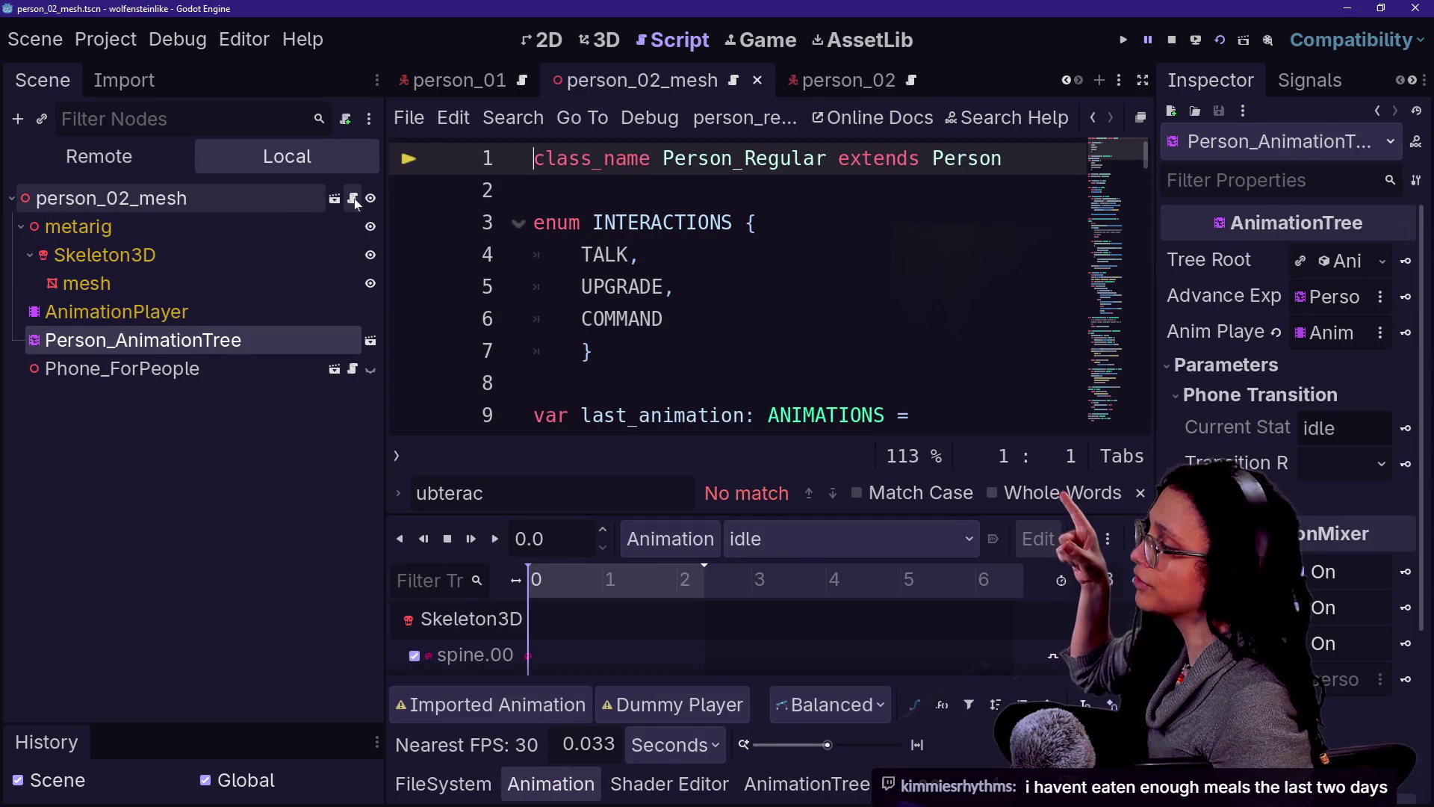
Step: Detach the old Person_Regular script from the person_02_mesh root node
left_click(302, 197)
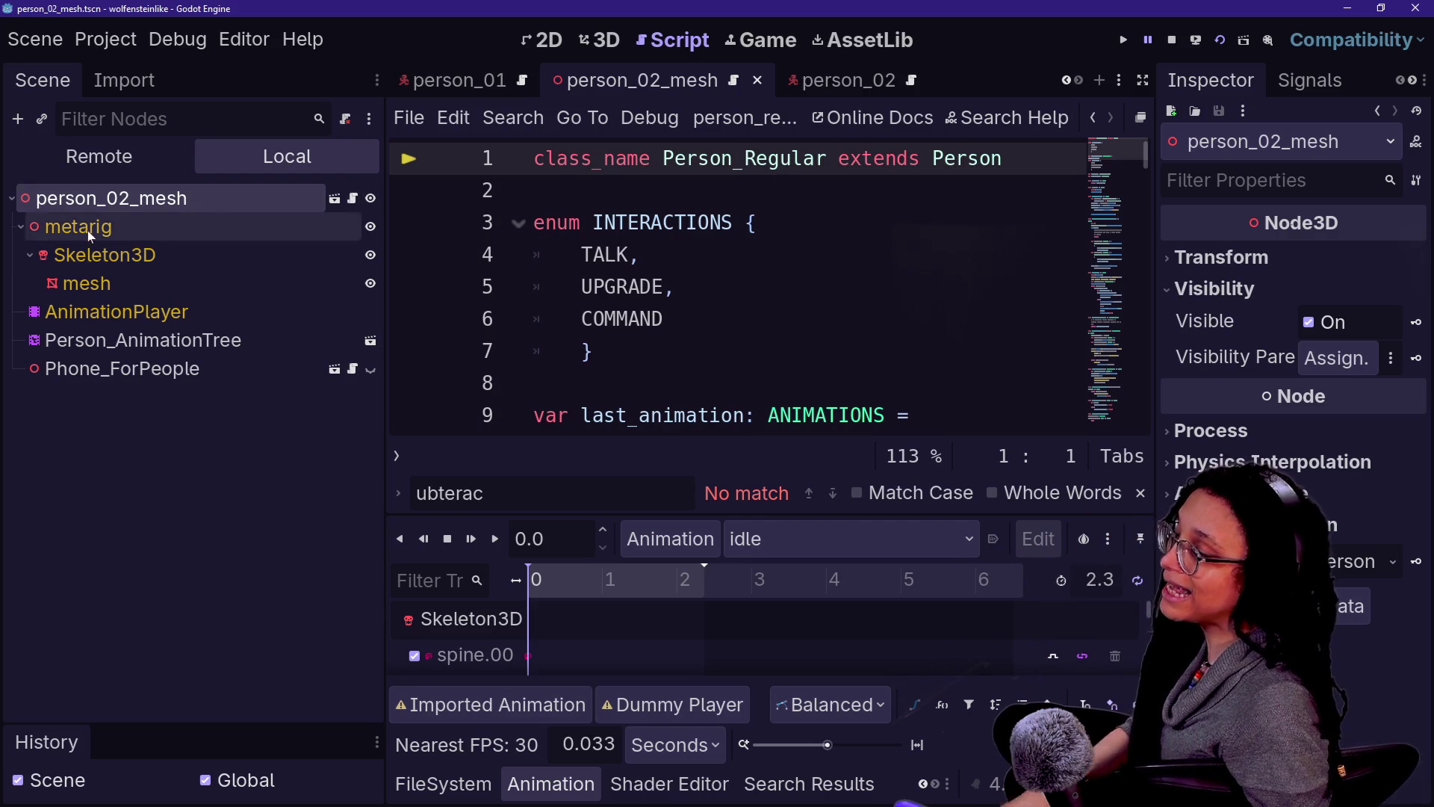
mouse_move(33, 198)
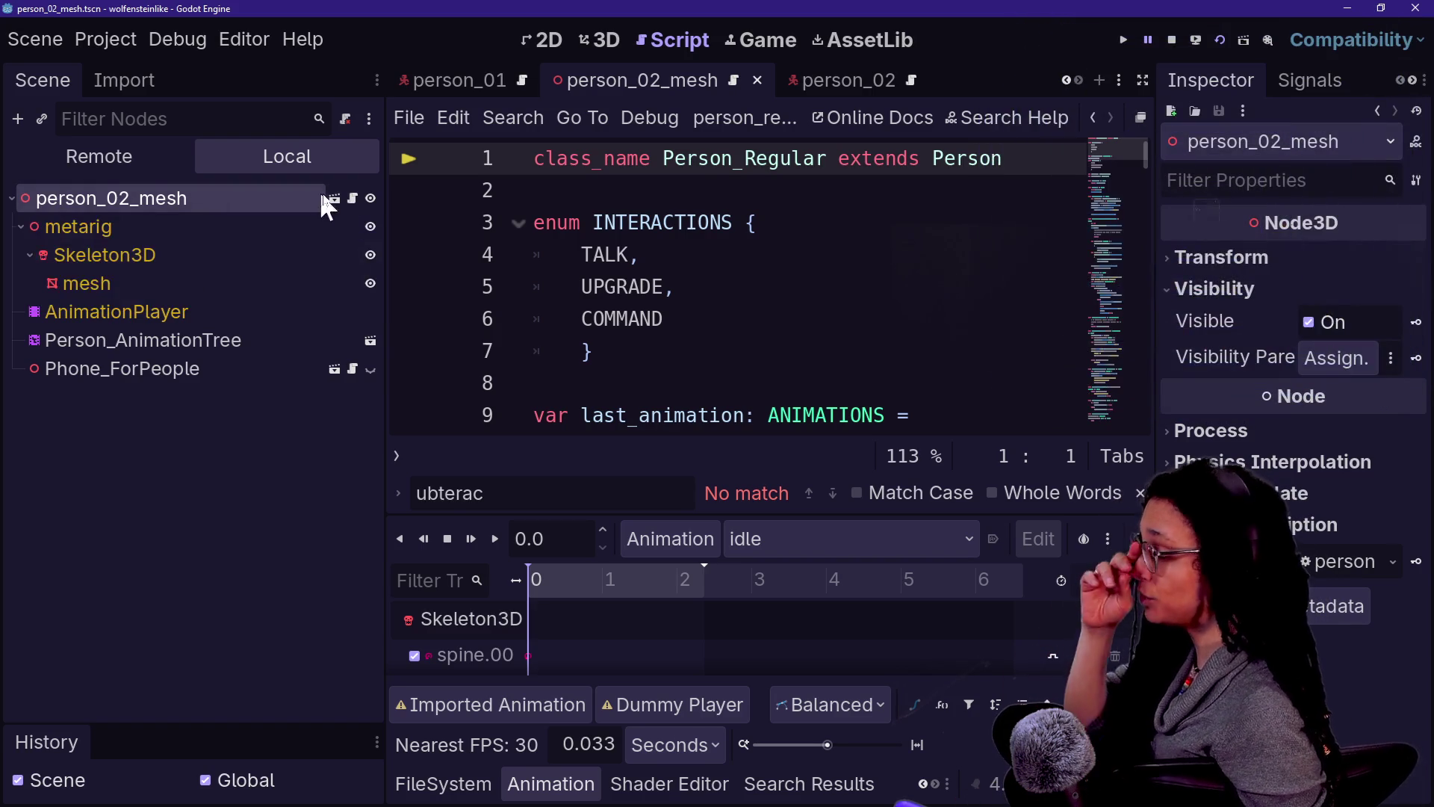
right_click(296, 198)
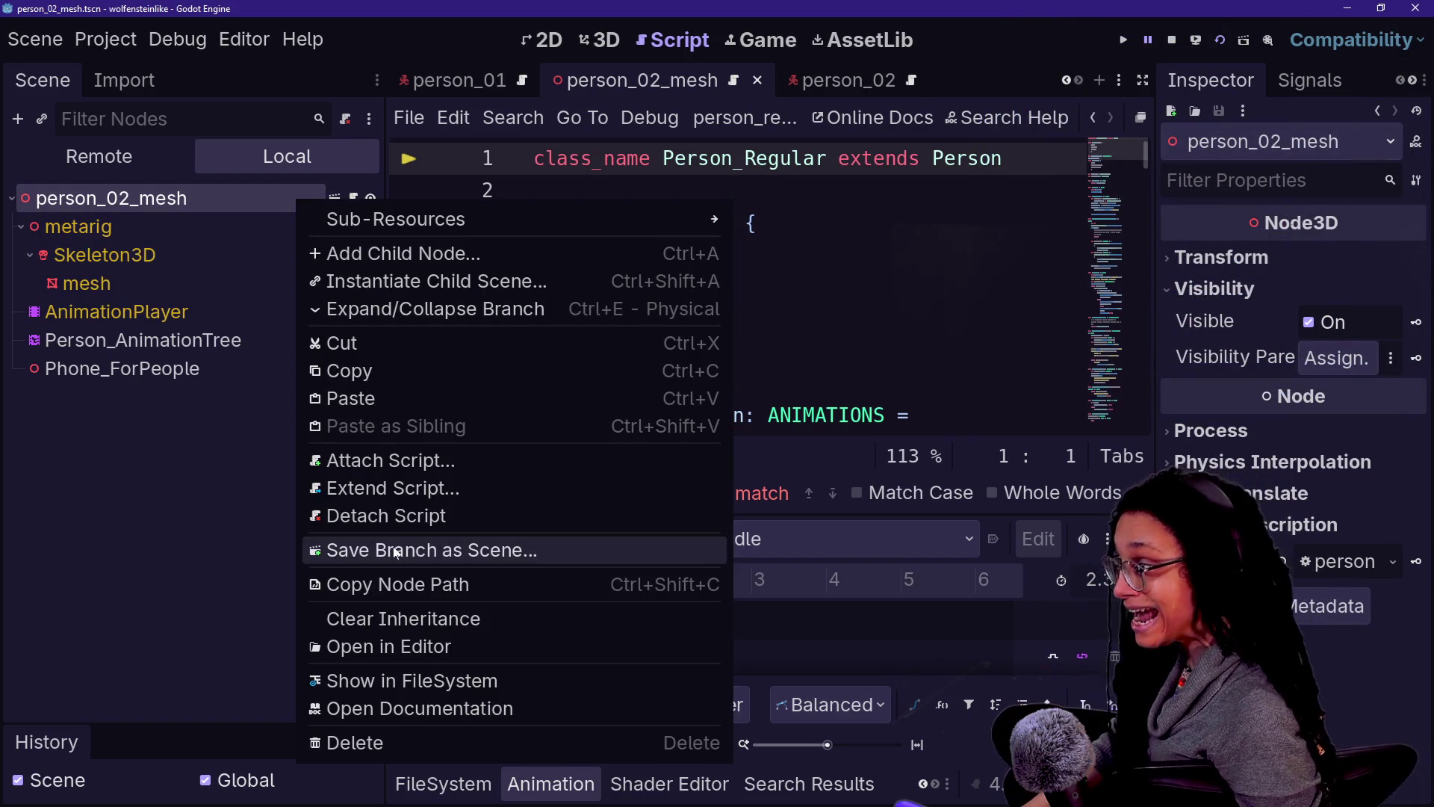
left_click(388, 515)
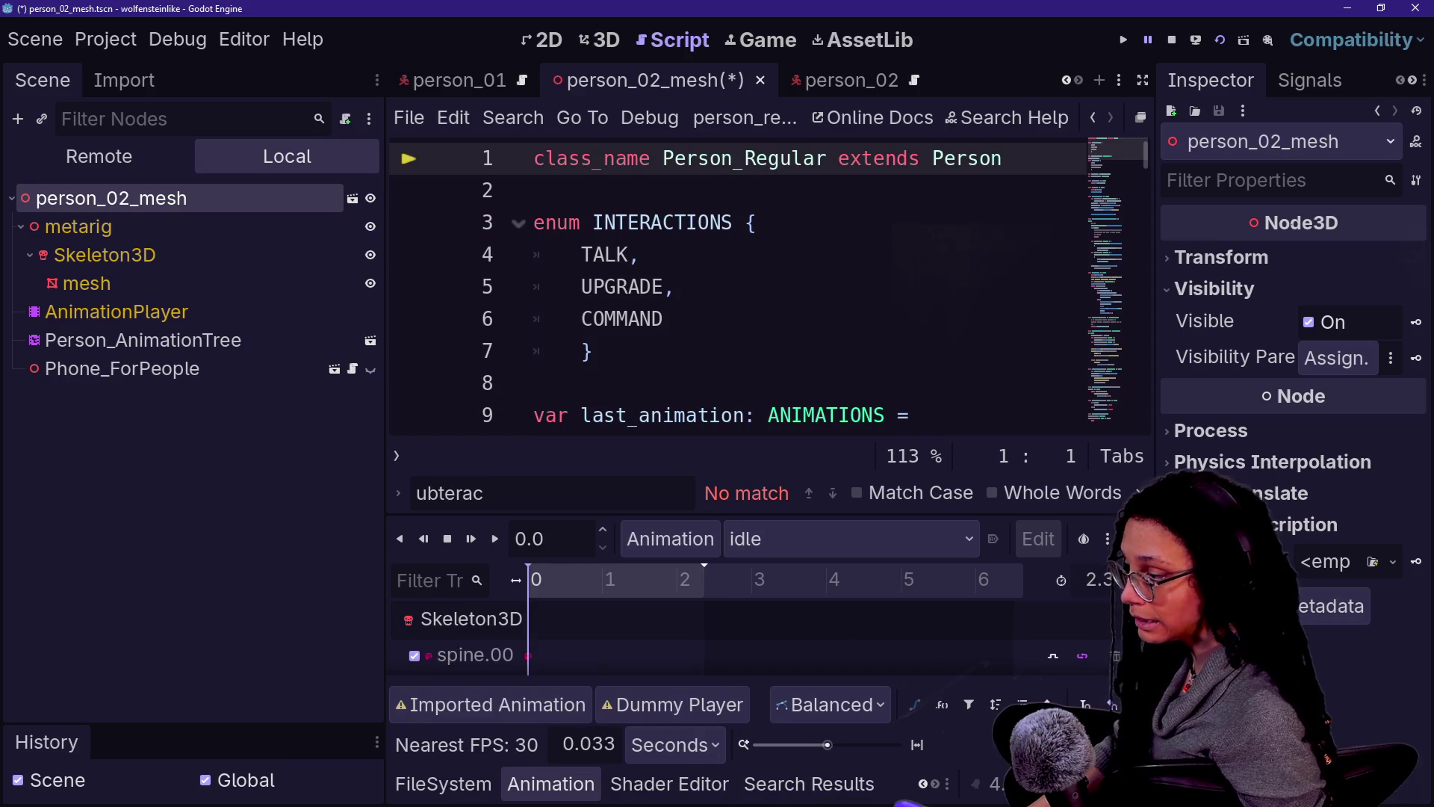
Step: Attach person_mesh_regular.gd from FileSystem to the person_02_mesh root and save
left_click(443, 784)
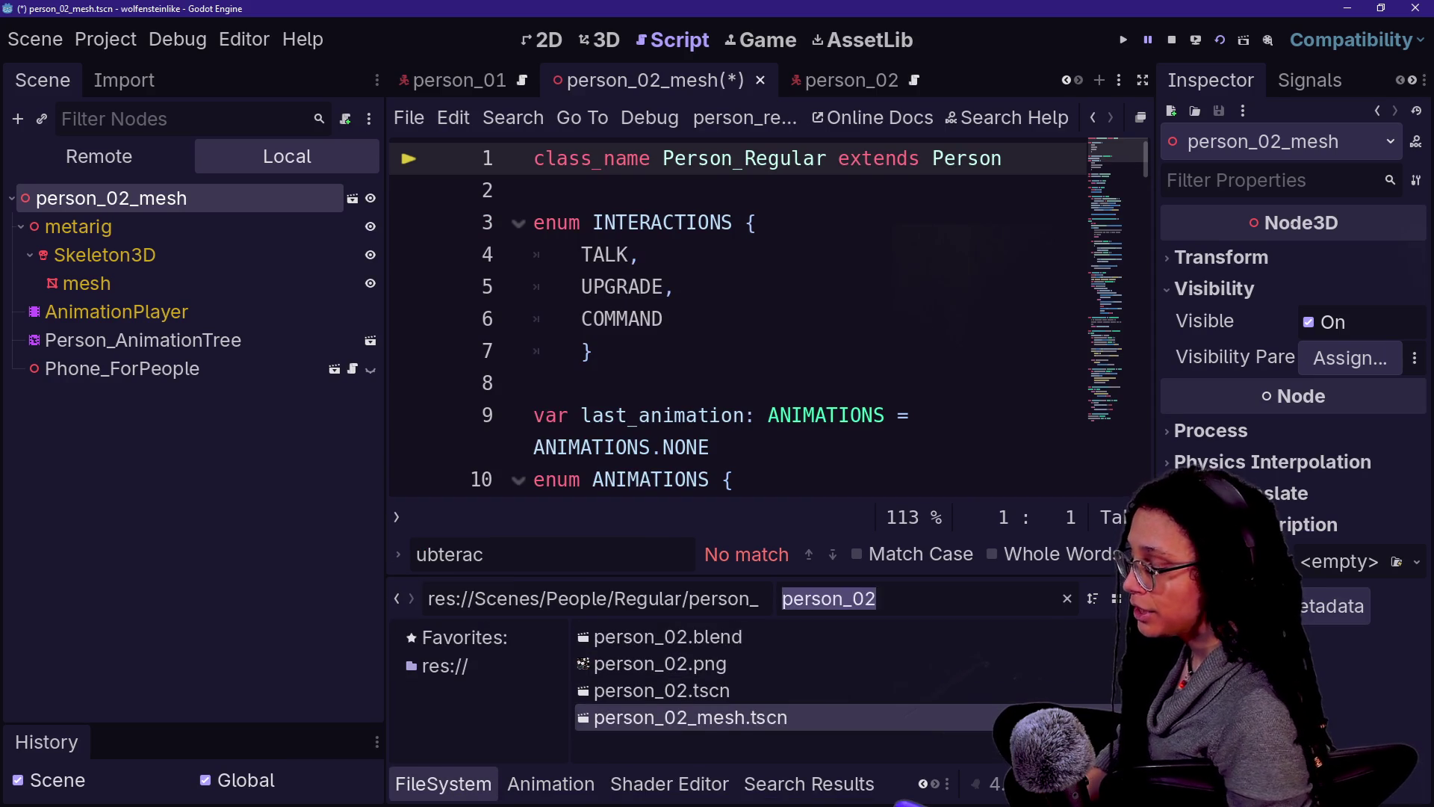
key("BackSpace")
type("m")
key("BackSpace")
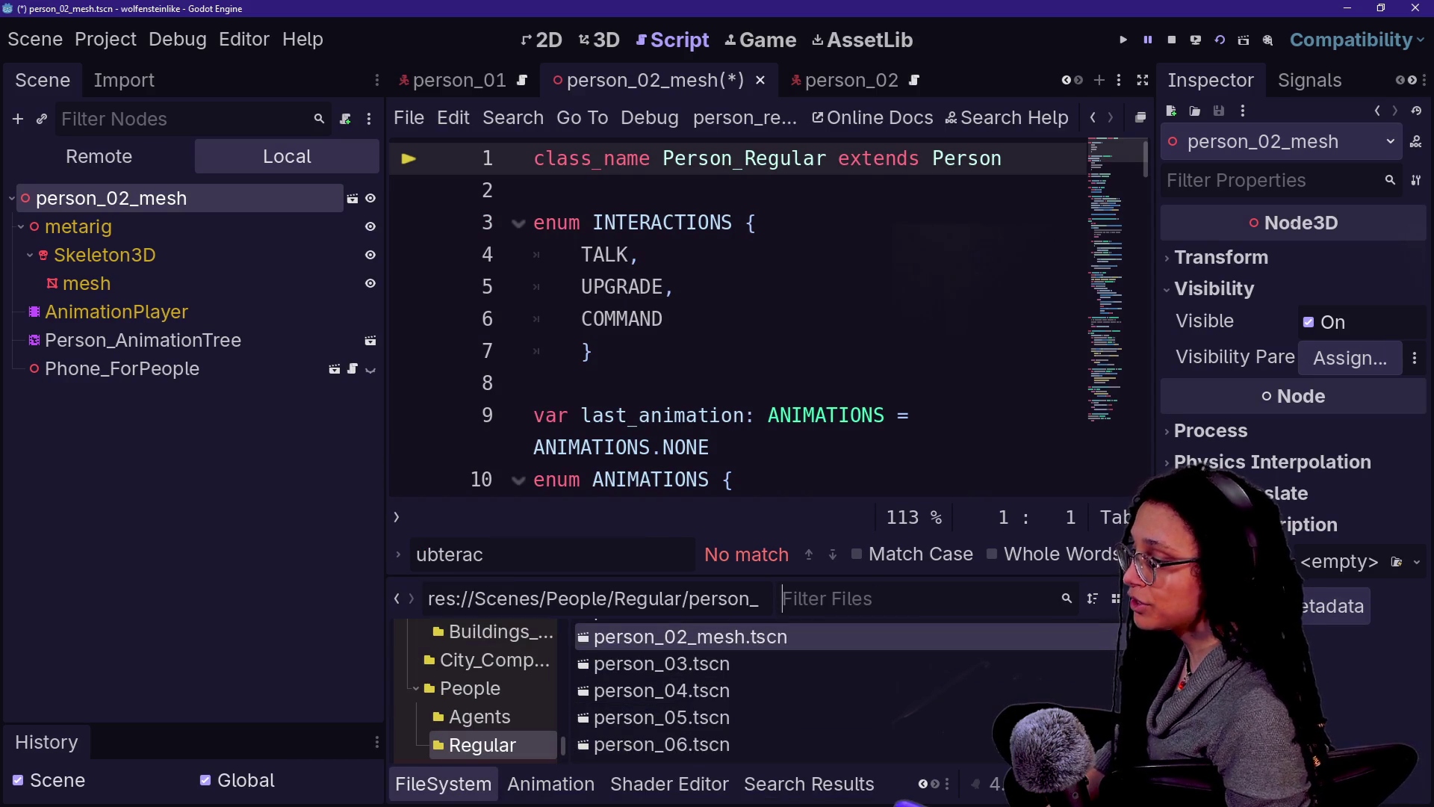
type("person_")
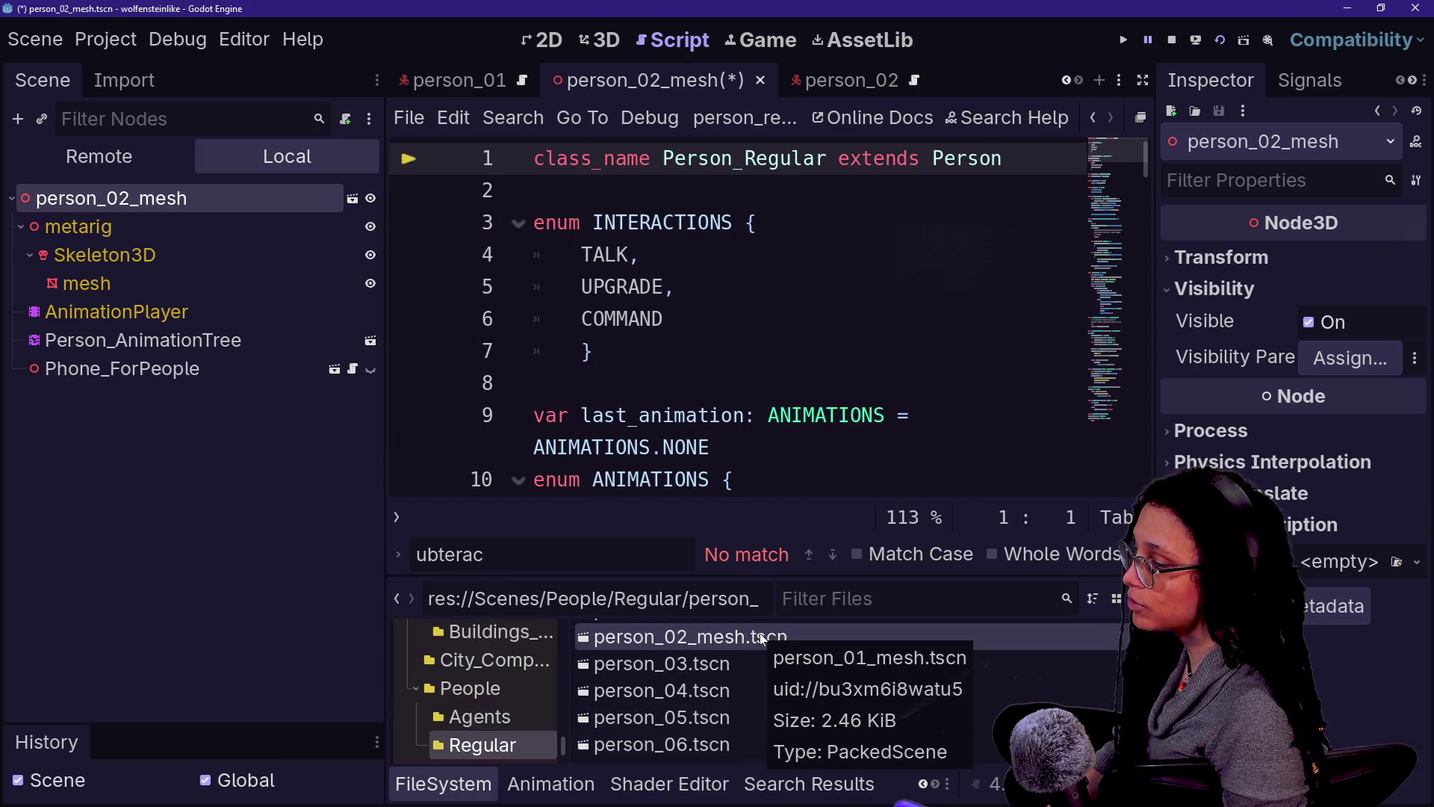
type("mesh")
left_click_drag(755, 690, 223, 197)
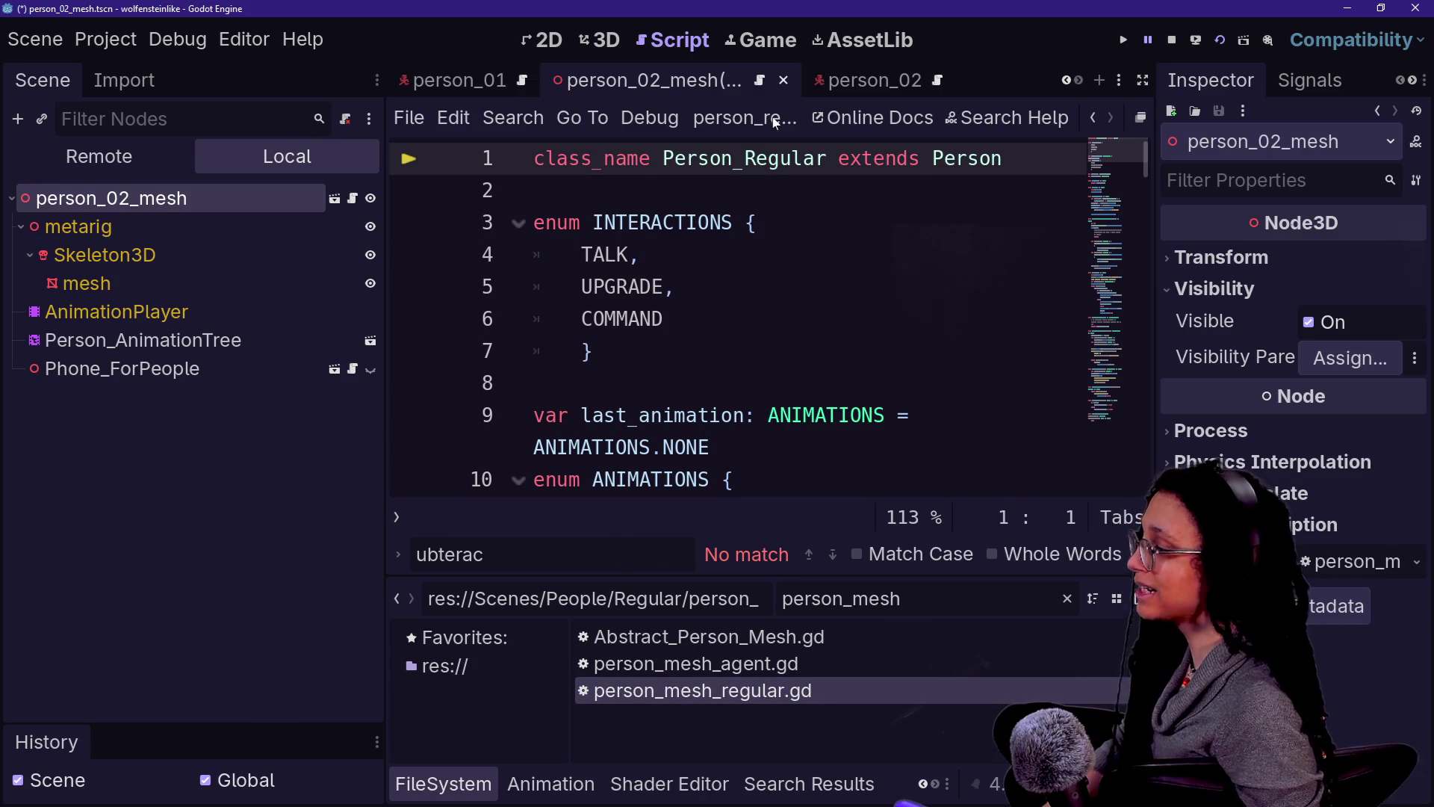
key("ctrl+s")
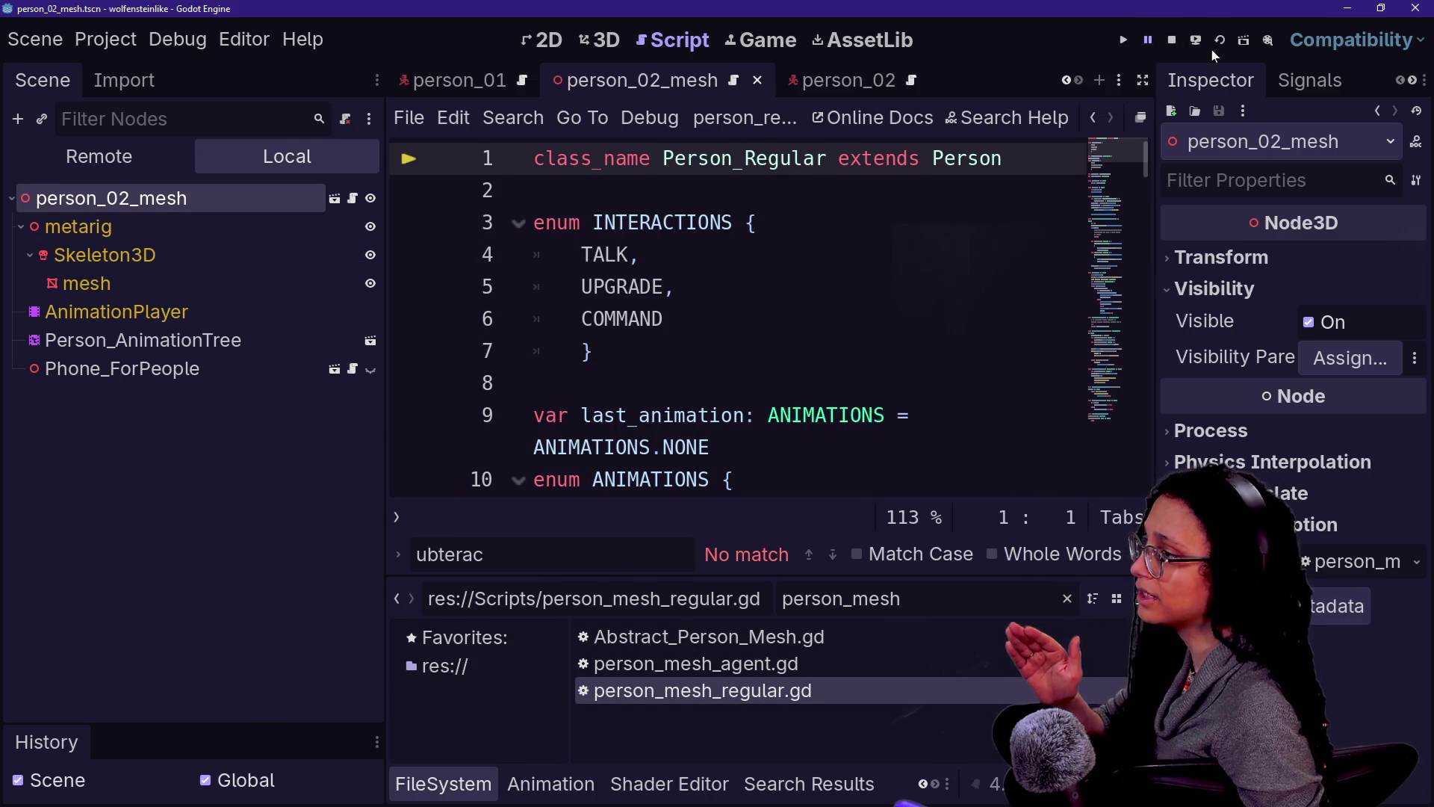
Step: Run the current scene, then inspect person_02's CollisionShape3D, ScanDetection_Point and mesh nodes
left_click(1198, 41)
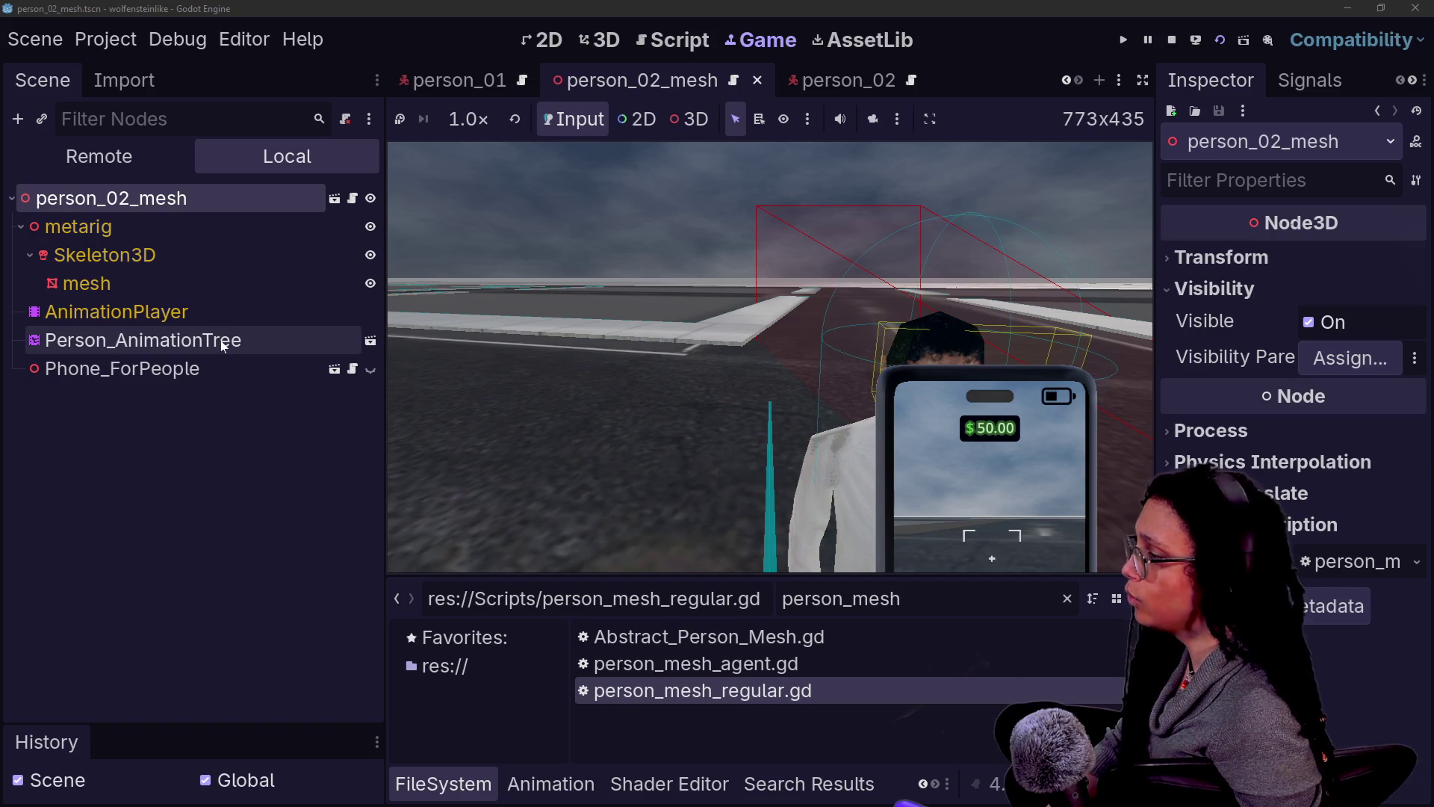
left_click(805, 78)
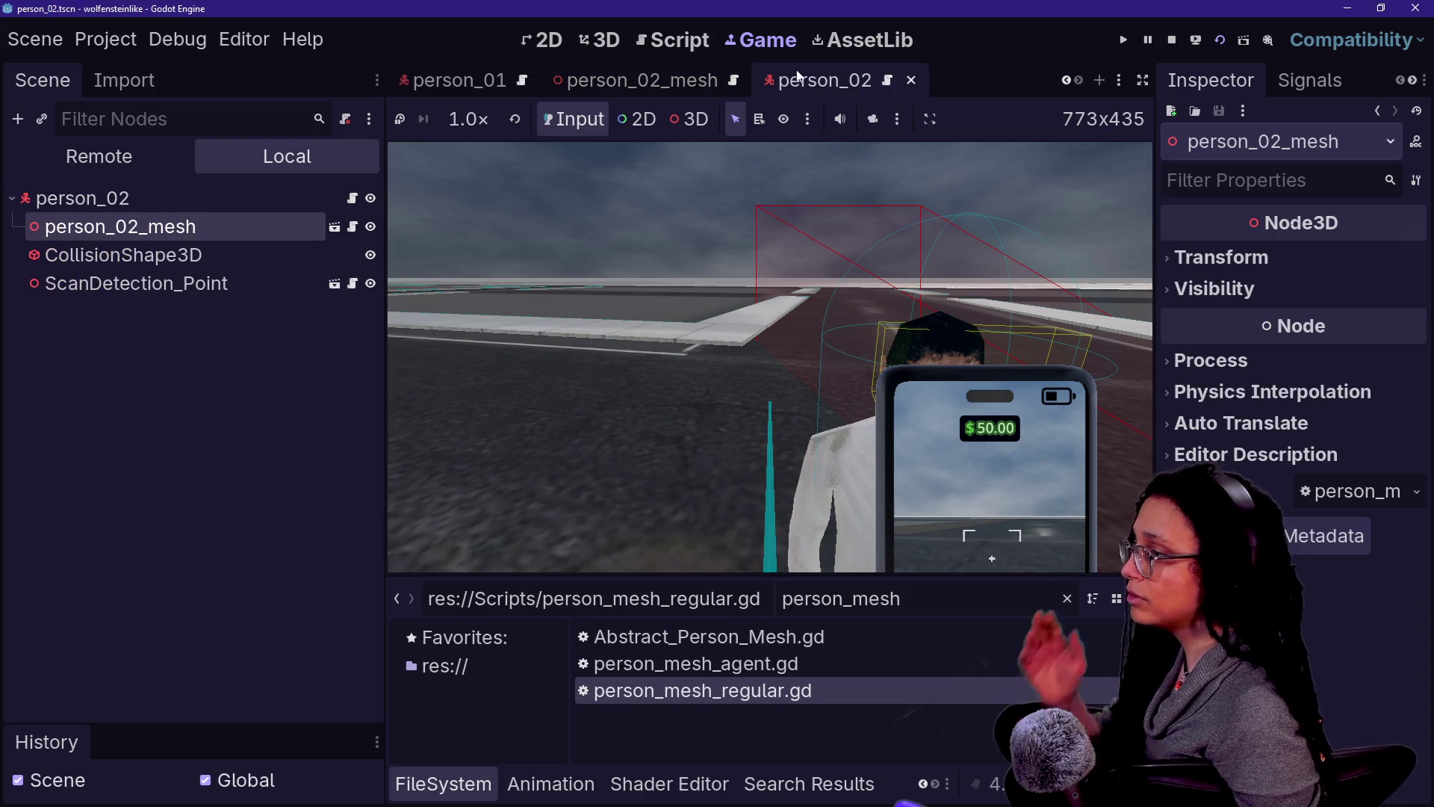
left_click(247, 255)
left_click(224, 283)
left_click(205, 218)
left_click(203, 211)
left_click(213, 259)
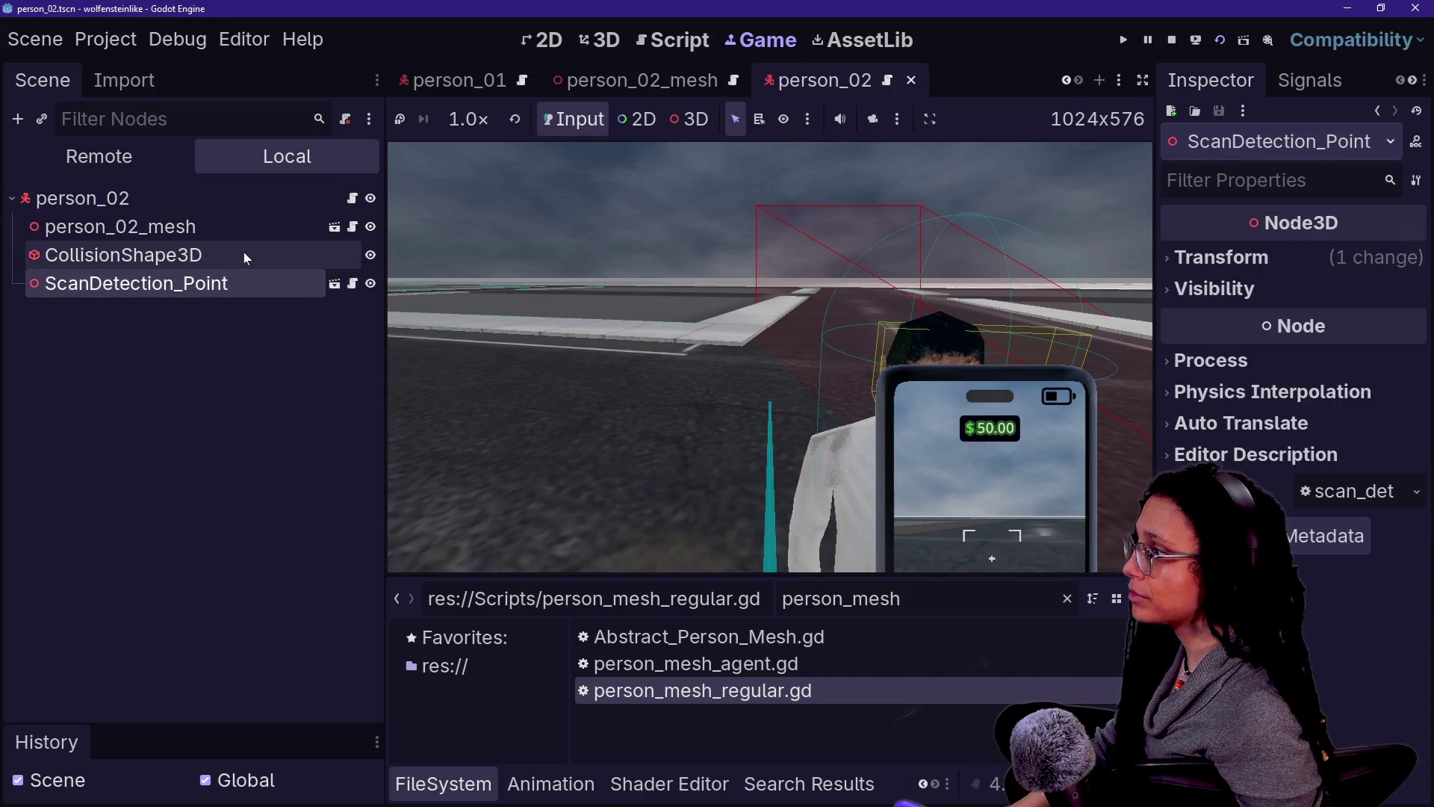
left_click(187, 198)
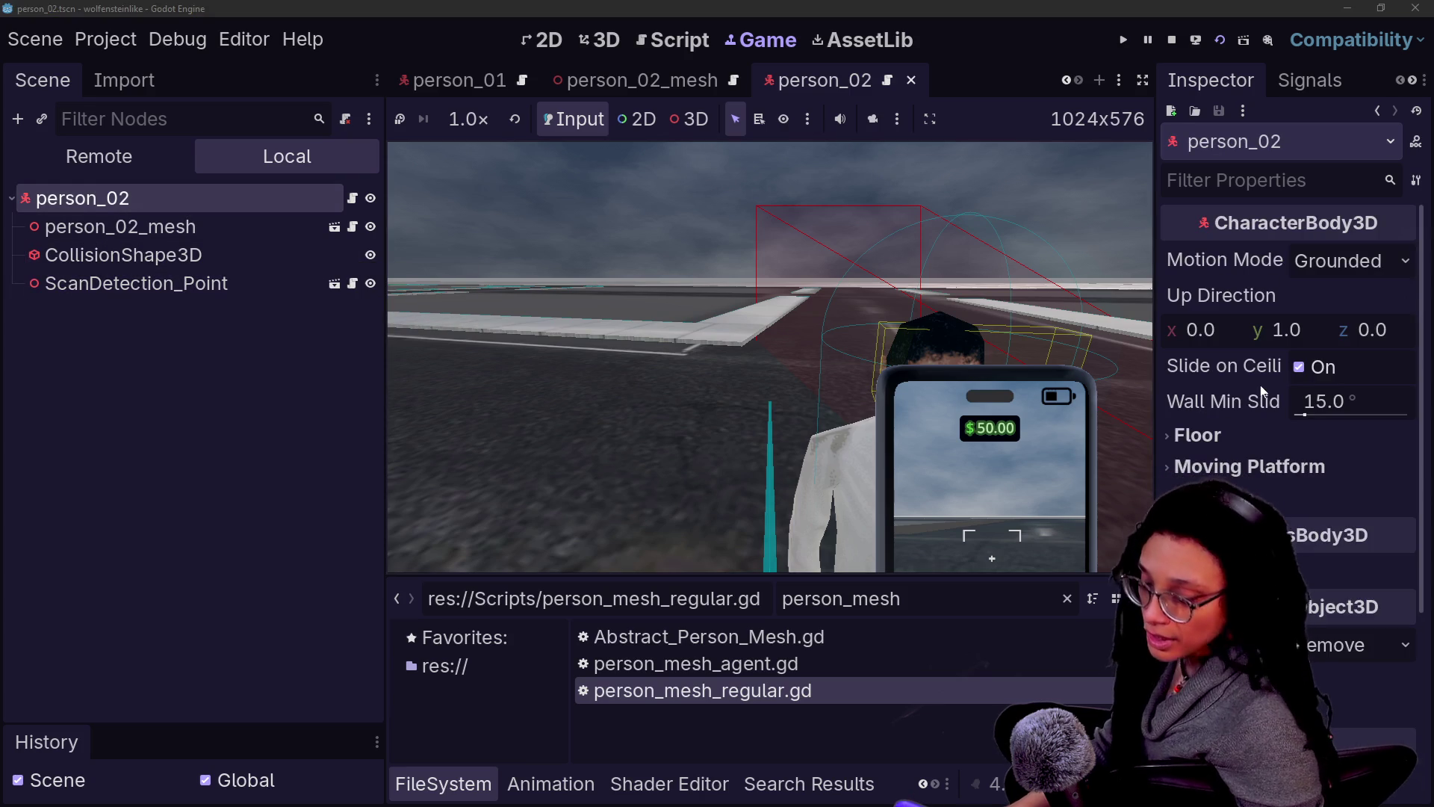
scroll(1256, 489, "down", 5)
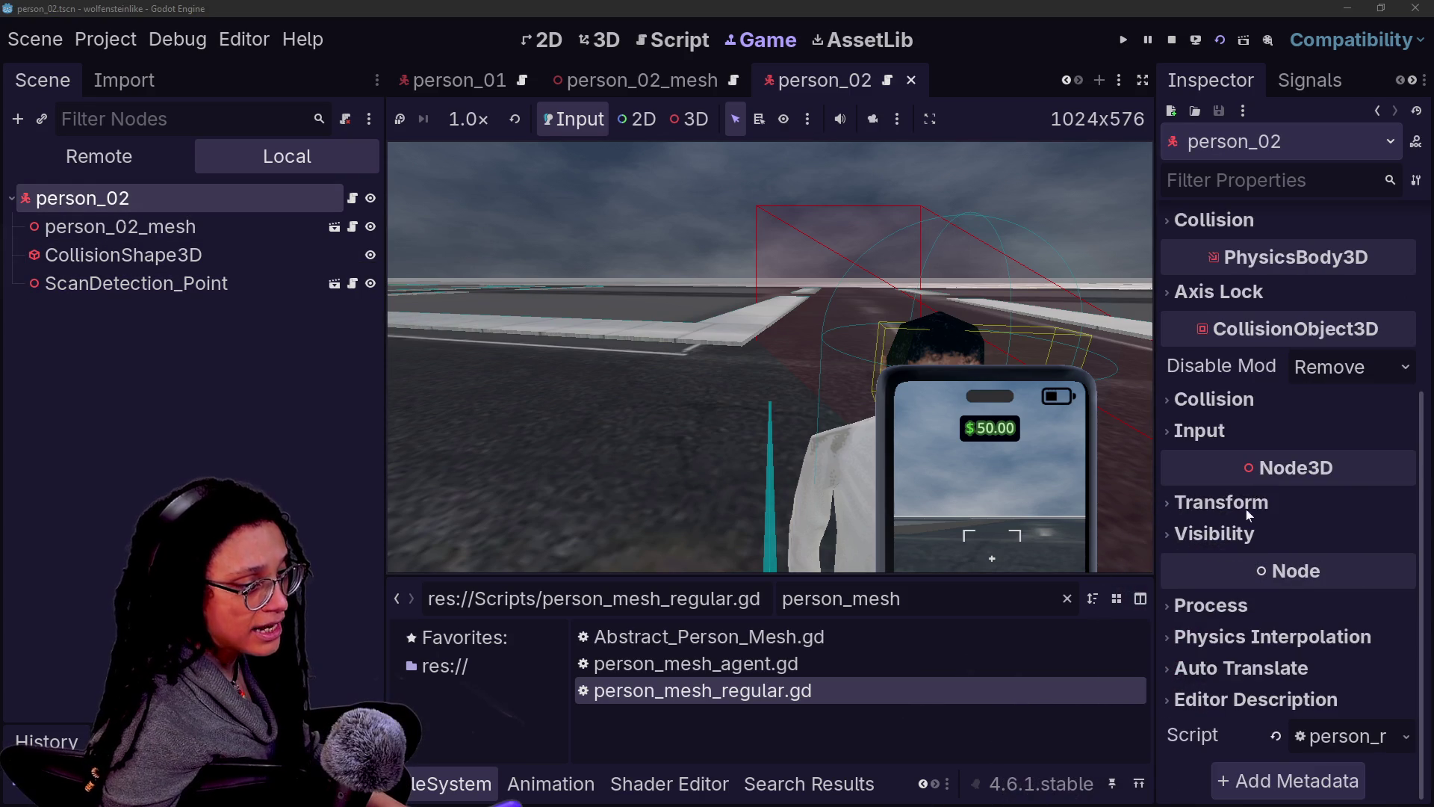
Step: Move the person_02 body from collision layer 1 to layer 4, save, and stop the test run
left_click(1216, 404)
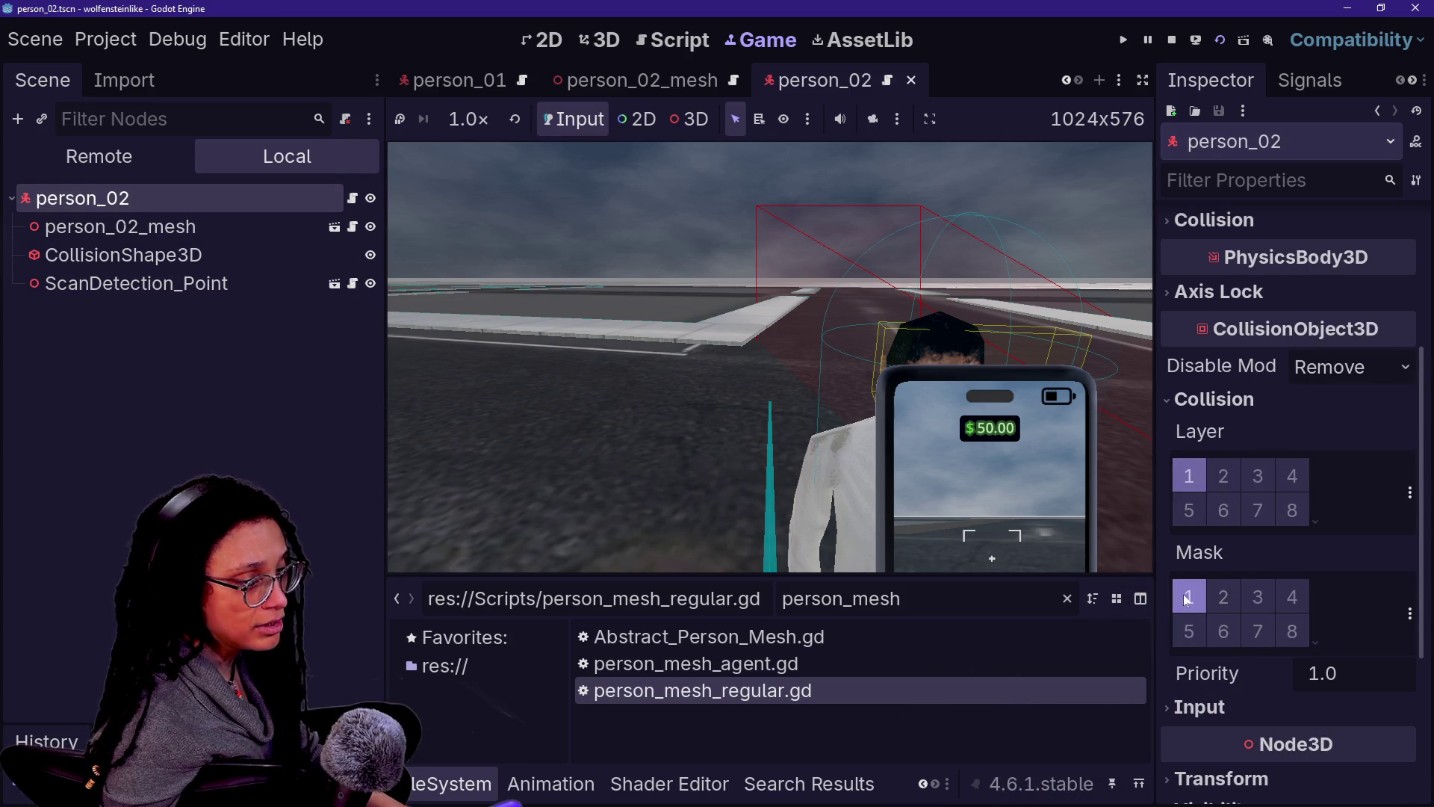
left_click(1188, 479)
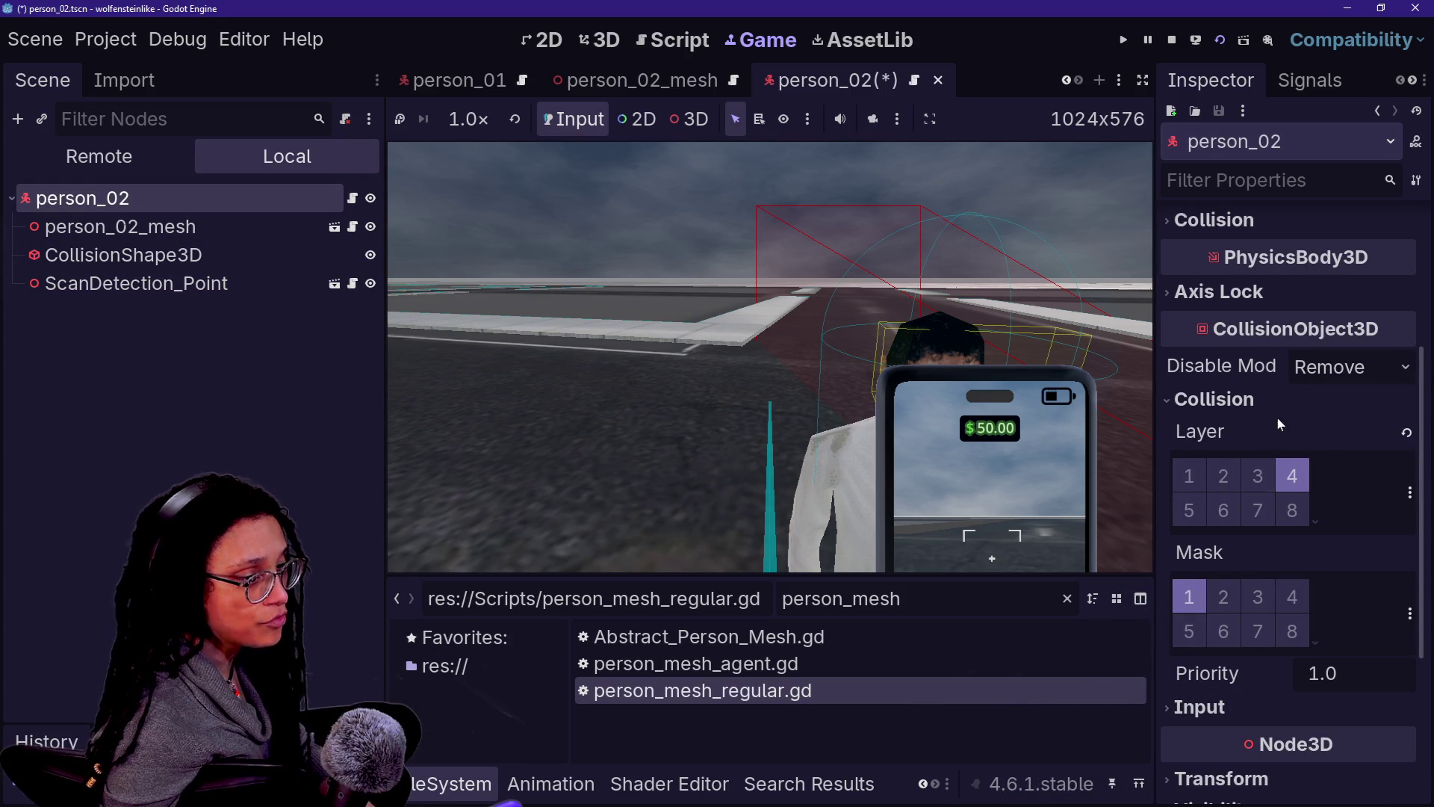
key("ctrl+s")
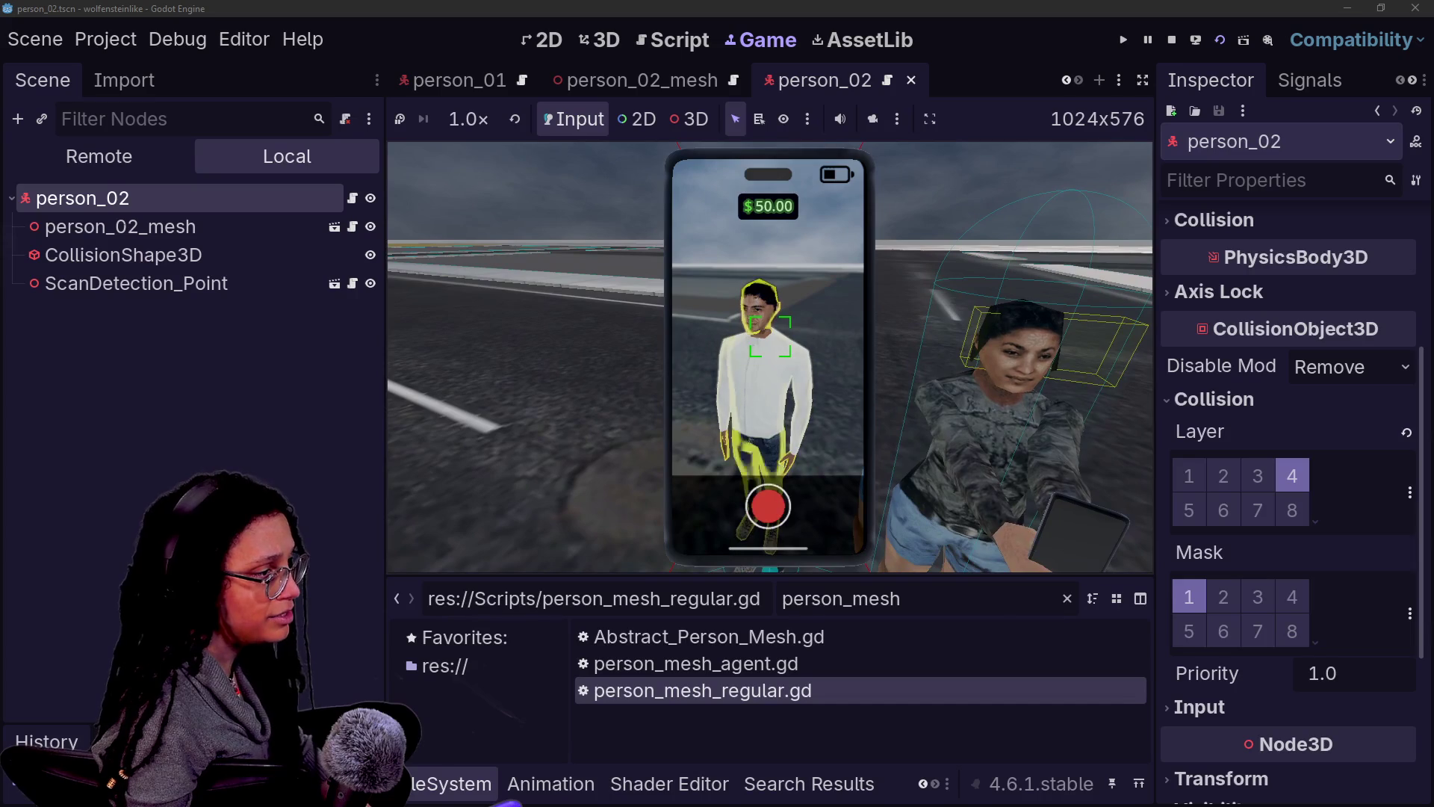
left_click(1174, 40)
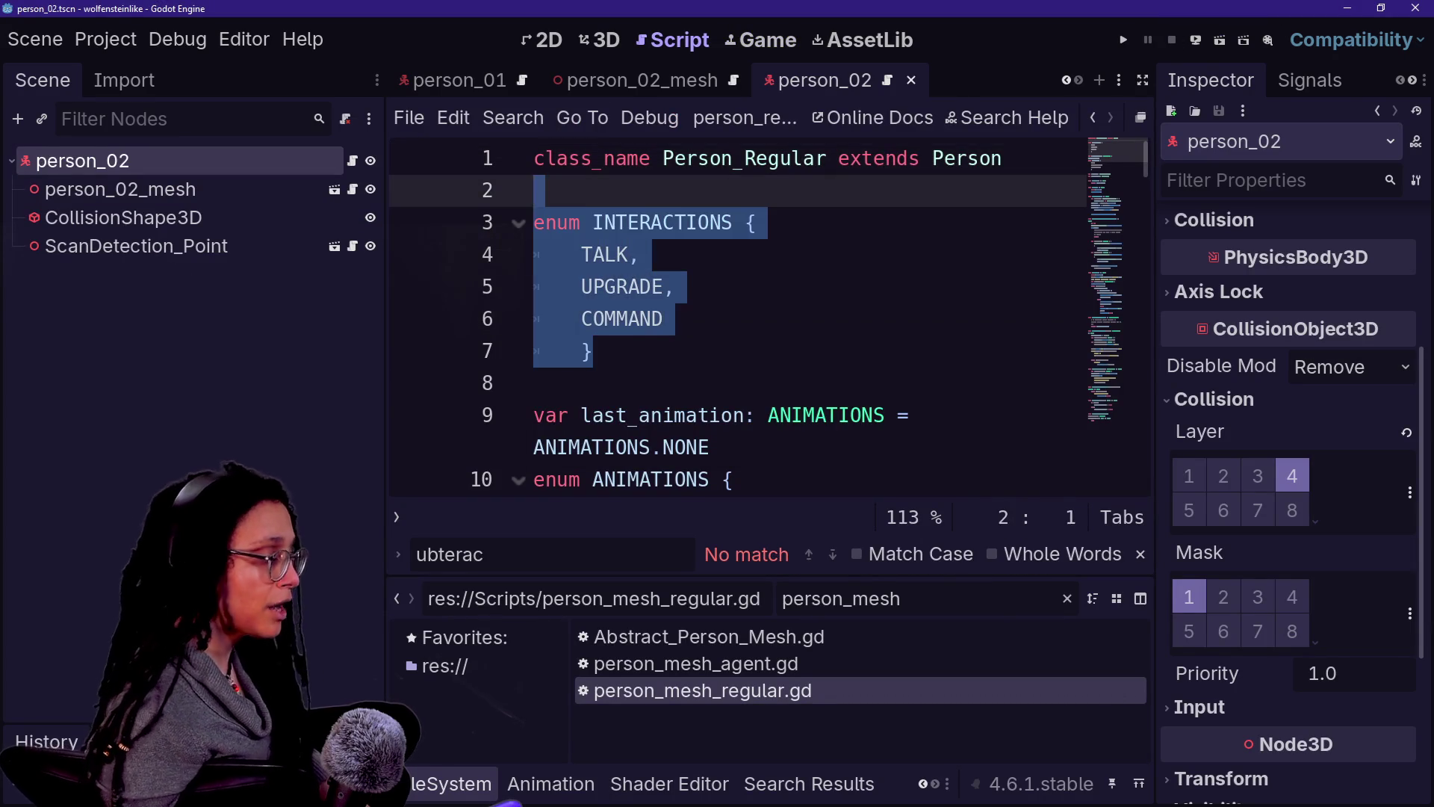
Step: Place the caret in the Person_Regular script and save the open scene
left_click(592, 351)
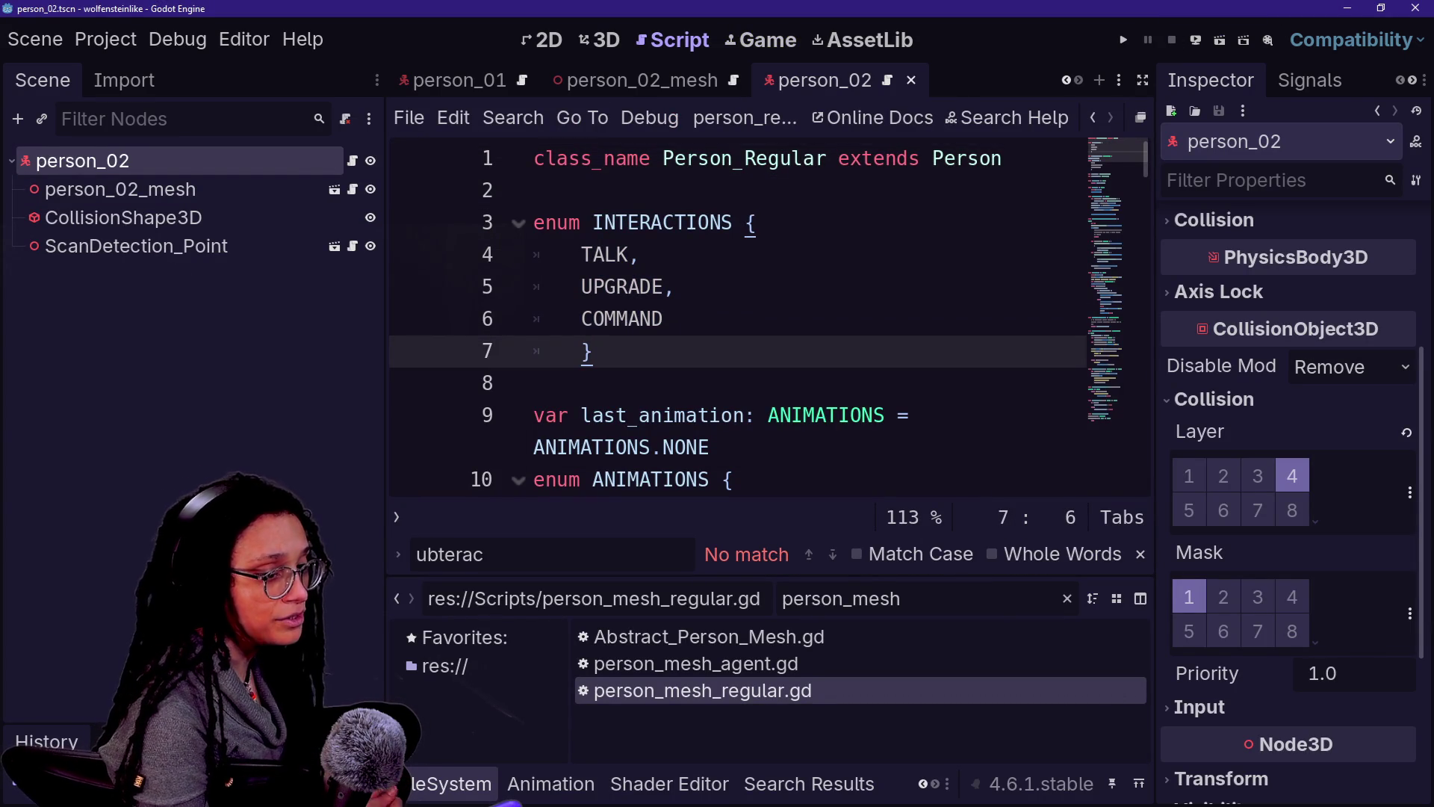
left_click(534, 415)
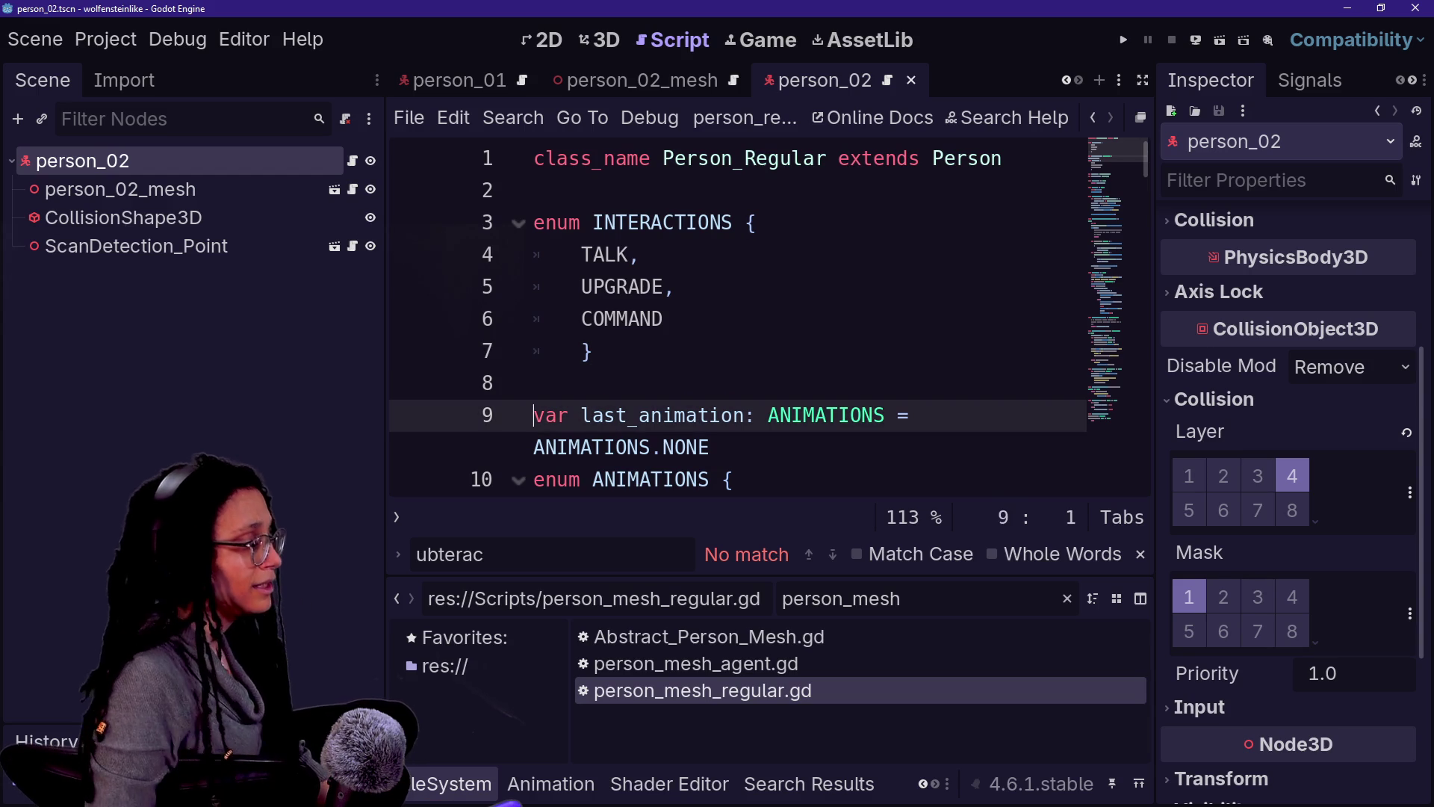
left_click(535, 384)
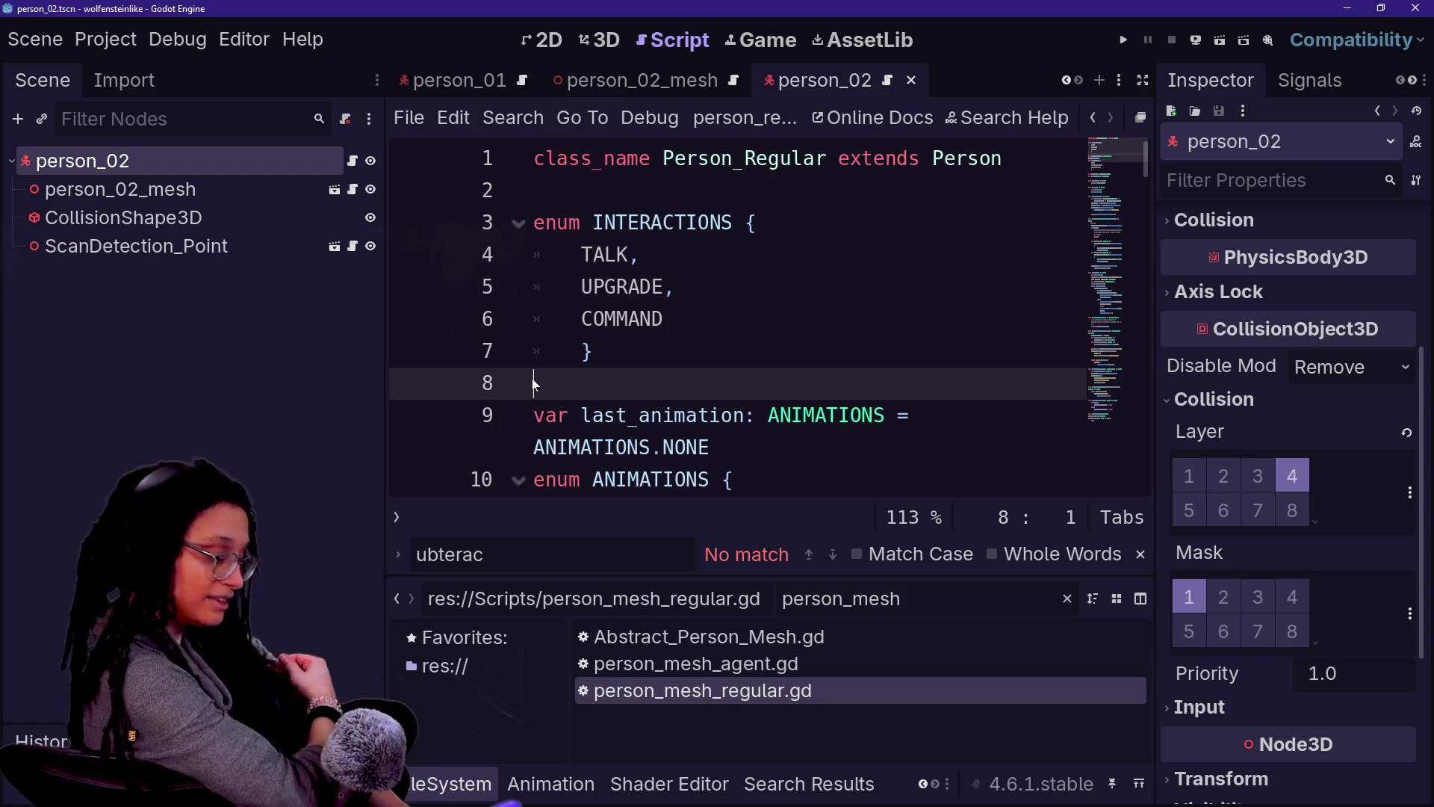
key("Left")
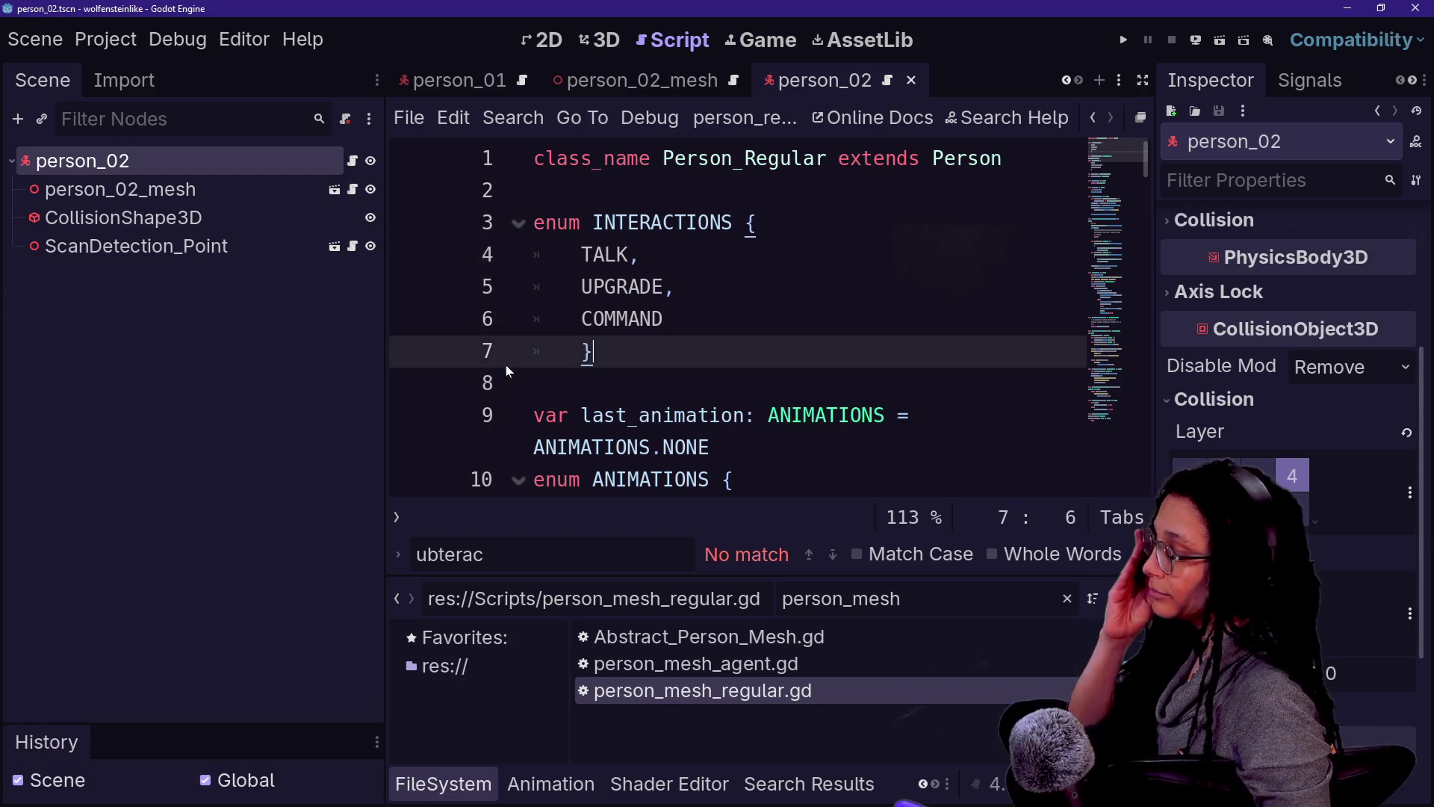
key("ctrl+s")
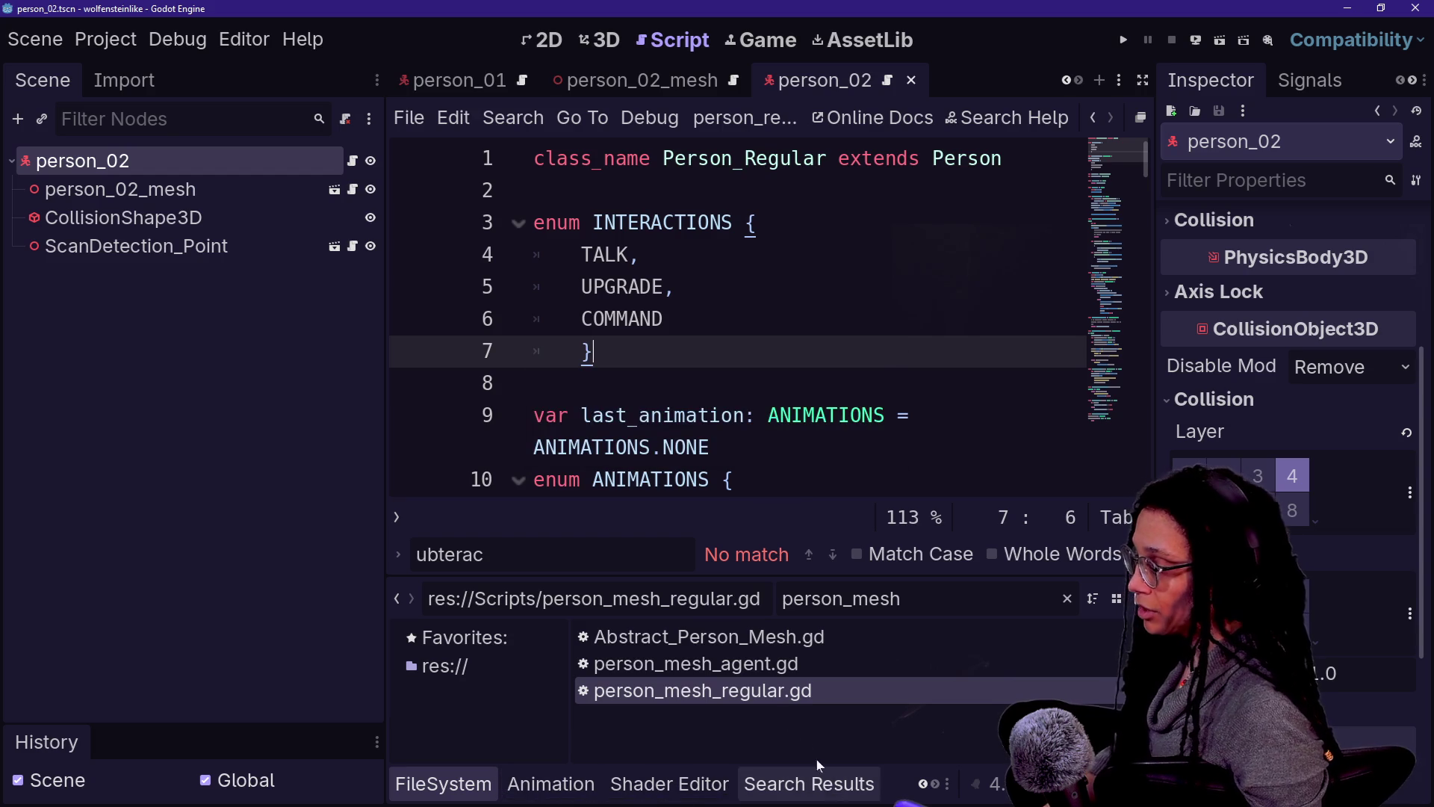
Step: Close the person_02 and person_02_mesh scene tabs
key("ctrl+alt+p")
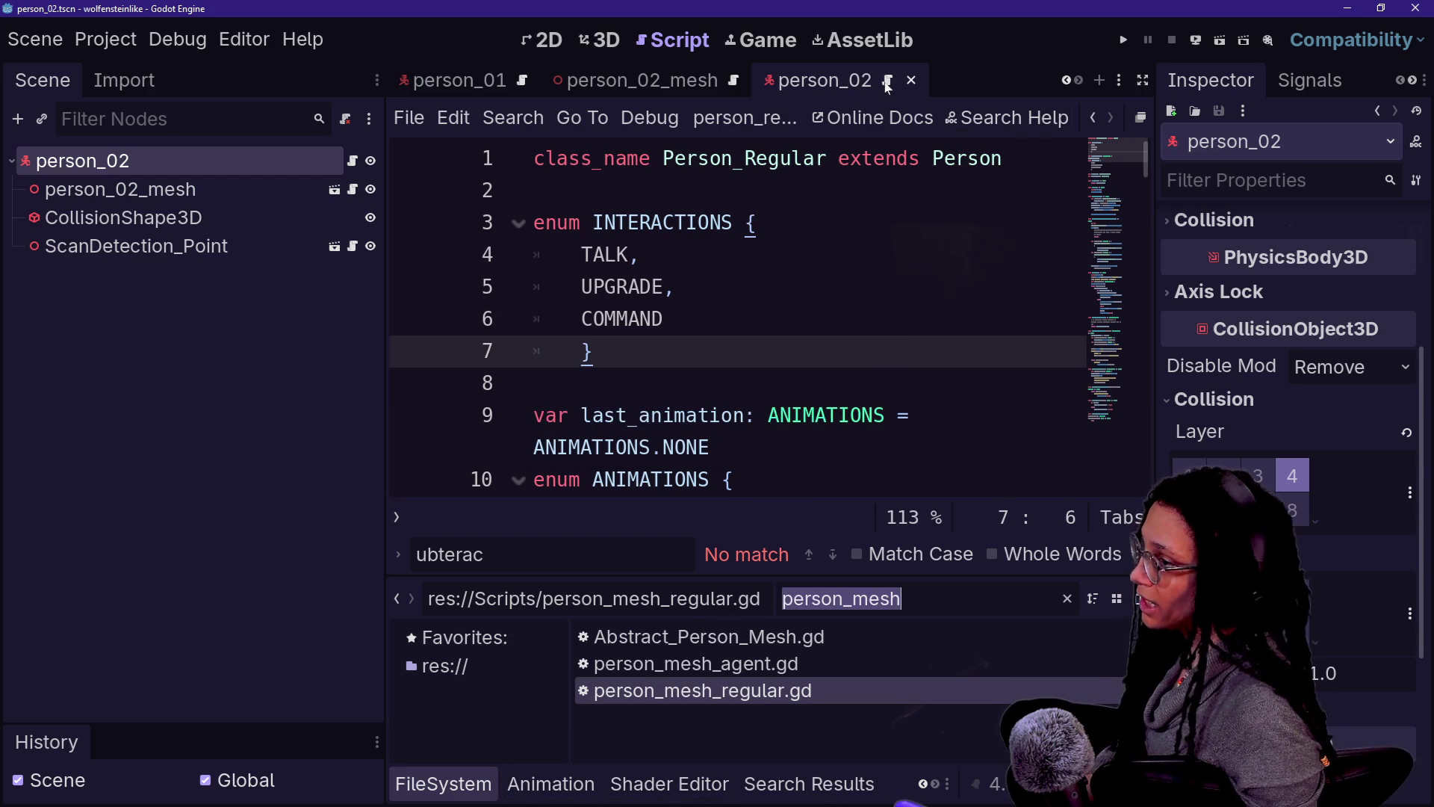
left_click(913, 81)
left_click(984, 80)
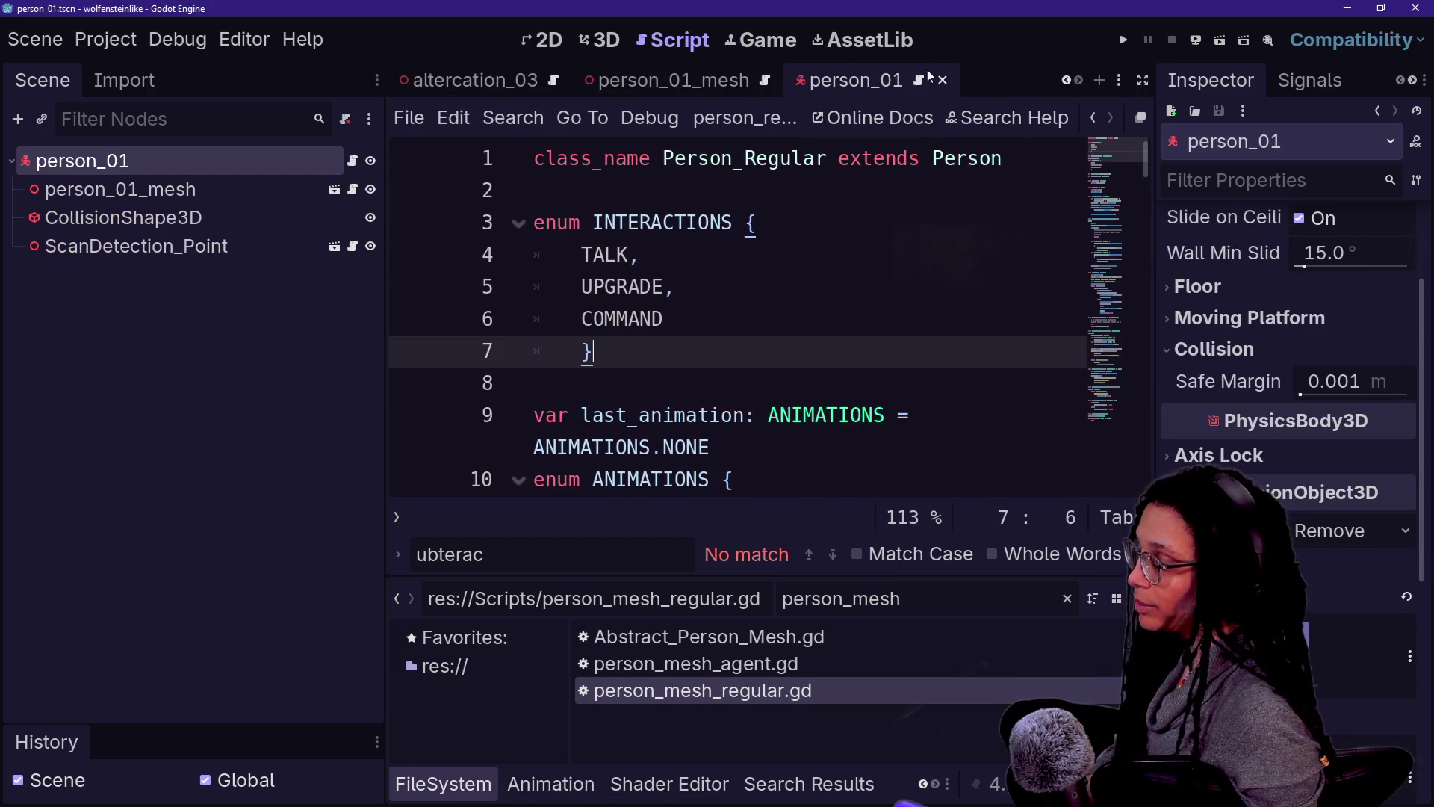
key("ctrl+a")
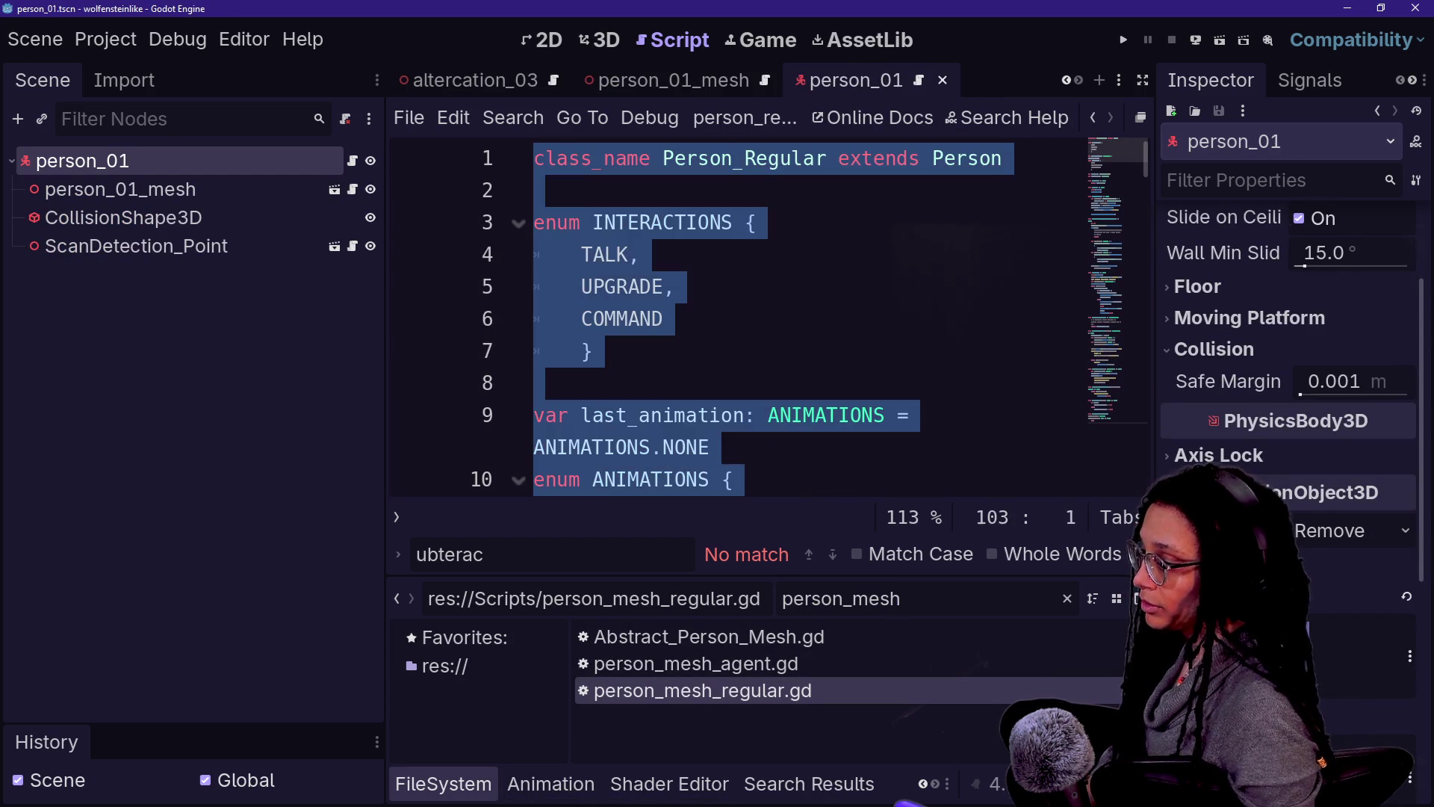
Step: Rename person_03.tscn to person_03_mesh.tscn, open it, and start a new empty scene
key("ctrl+a")
type("per")
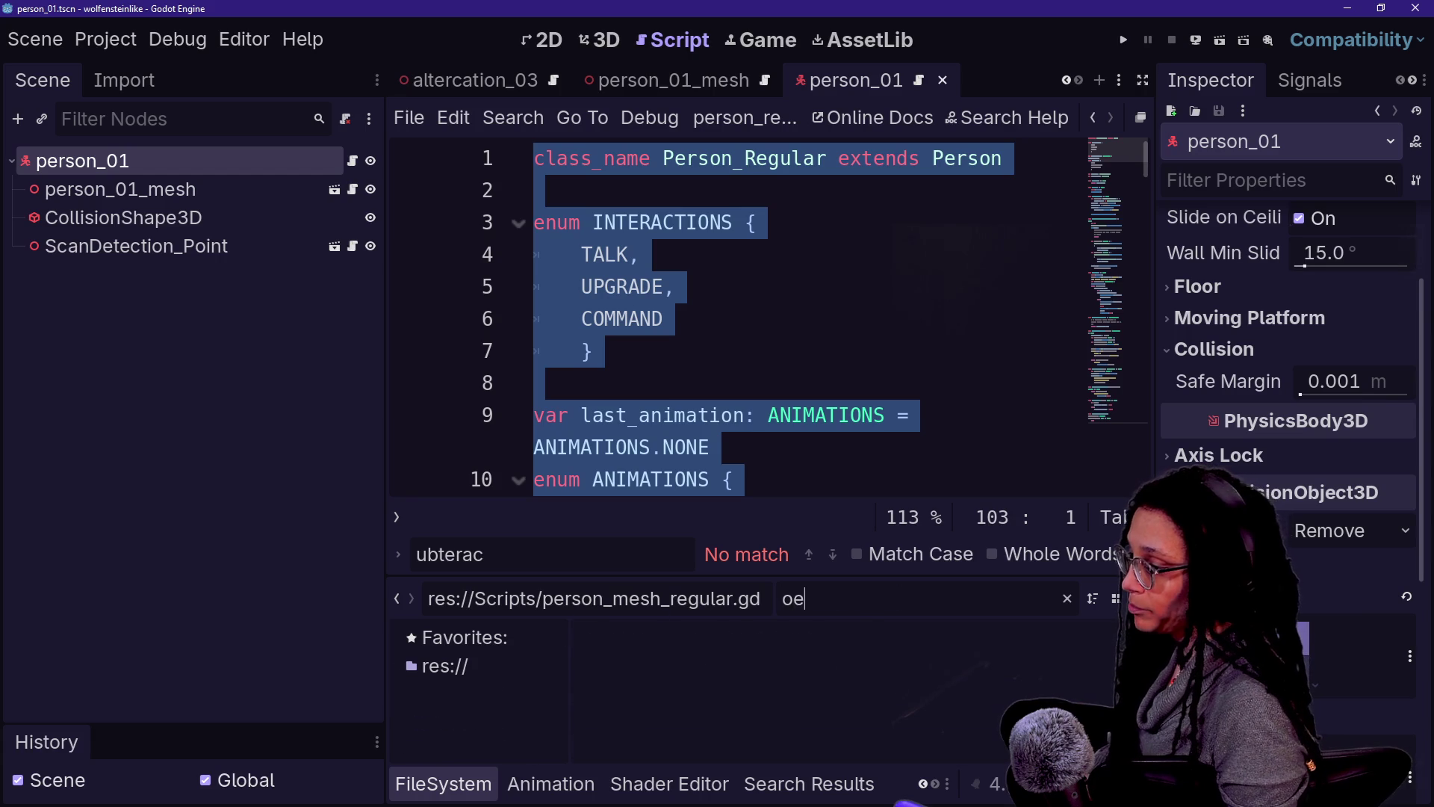
type("03")
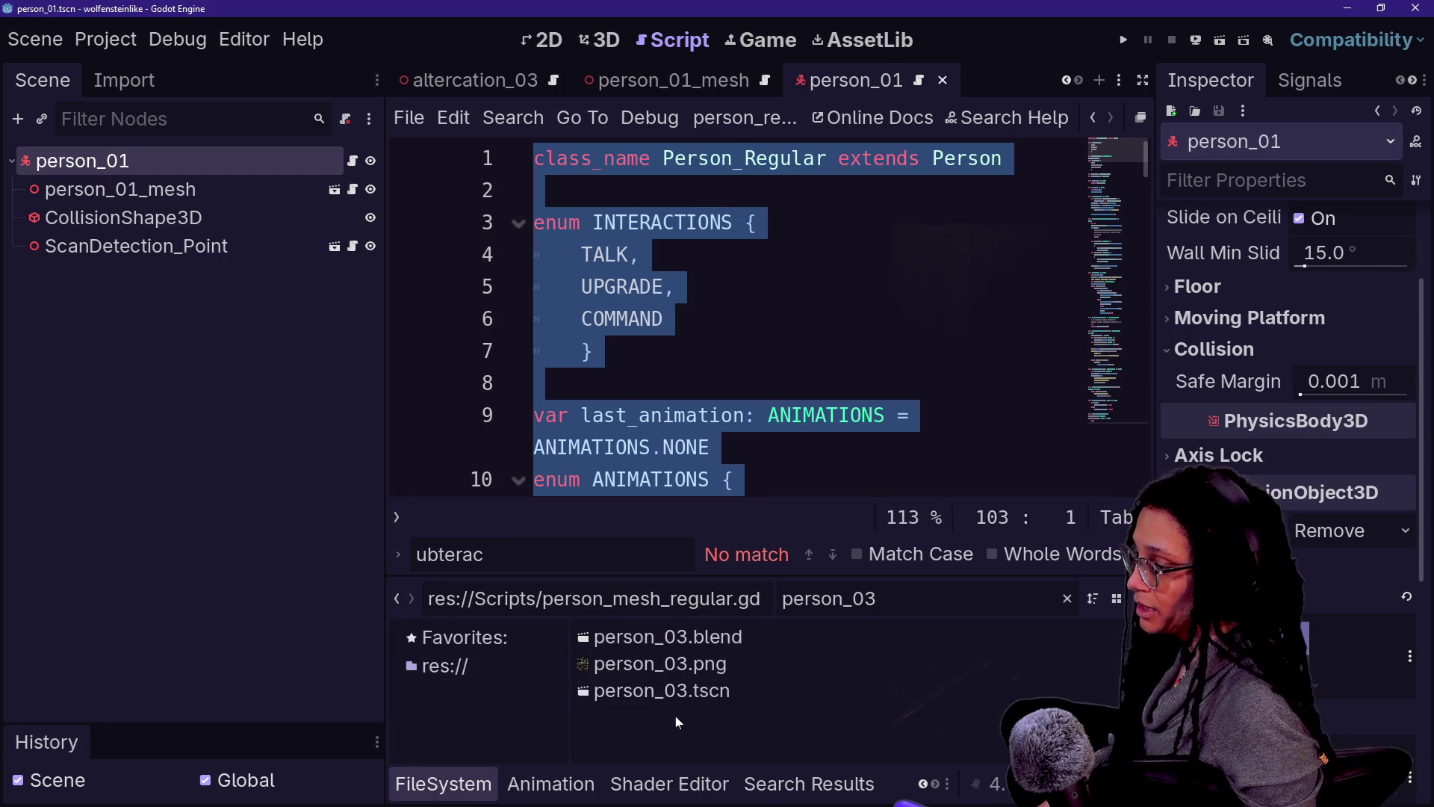
right_click(709, 692)
left_click(740, 579)
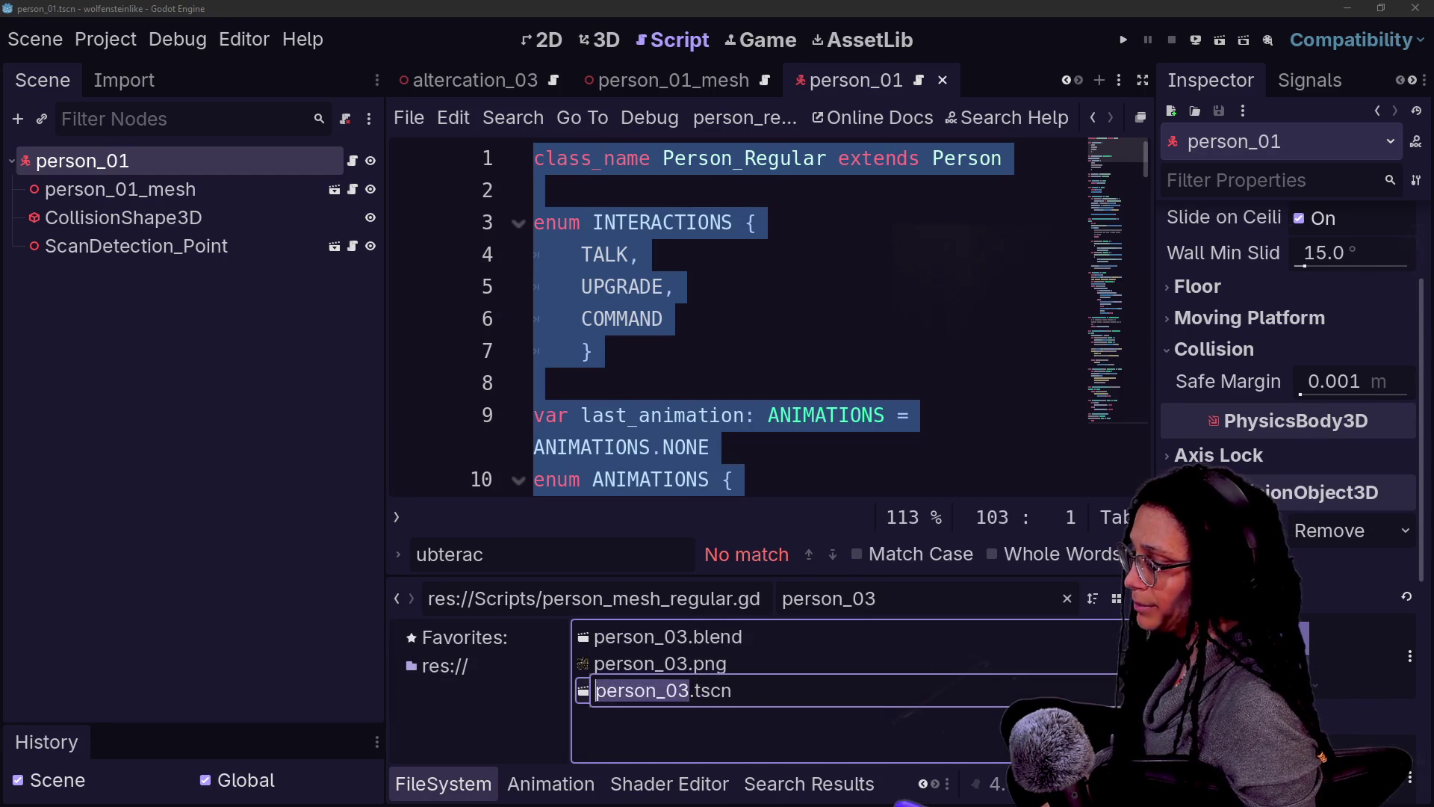
key("Return")
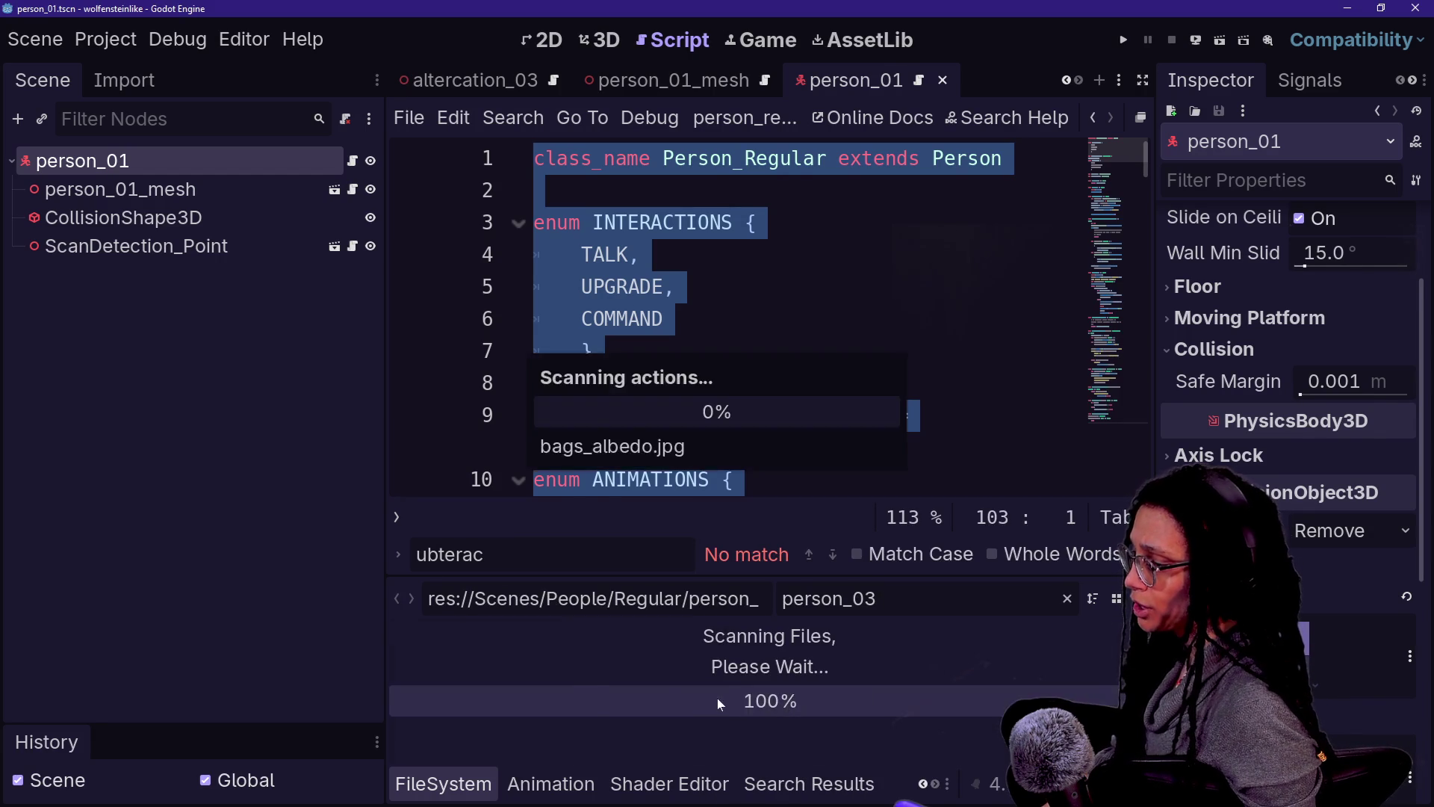
double_click(689, 700)
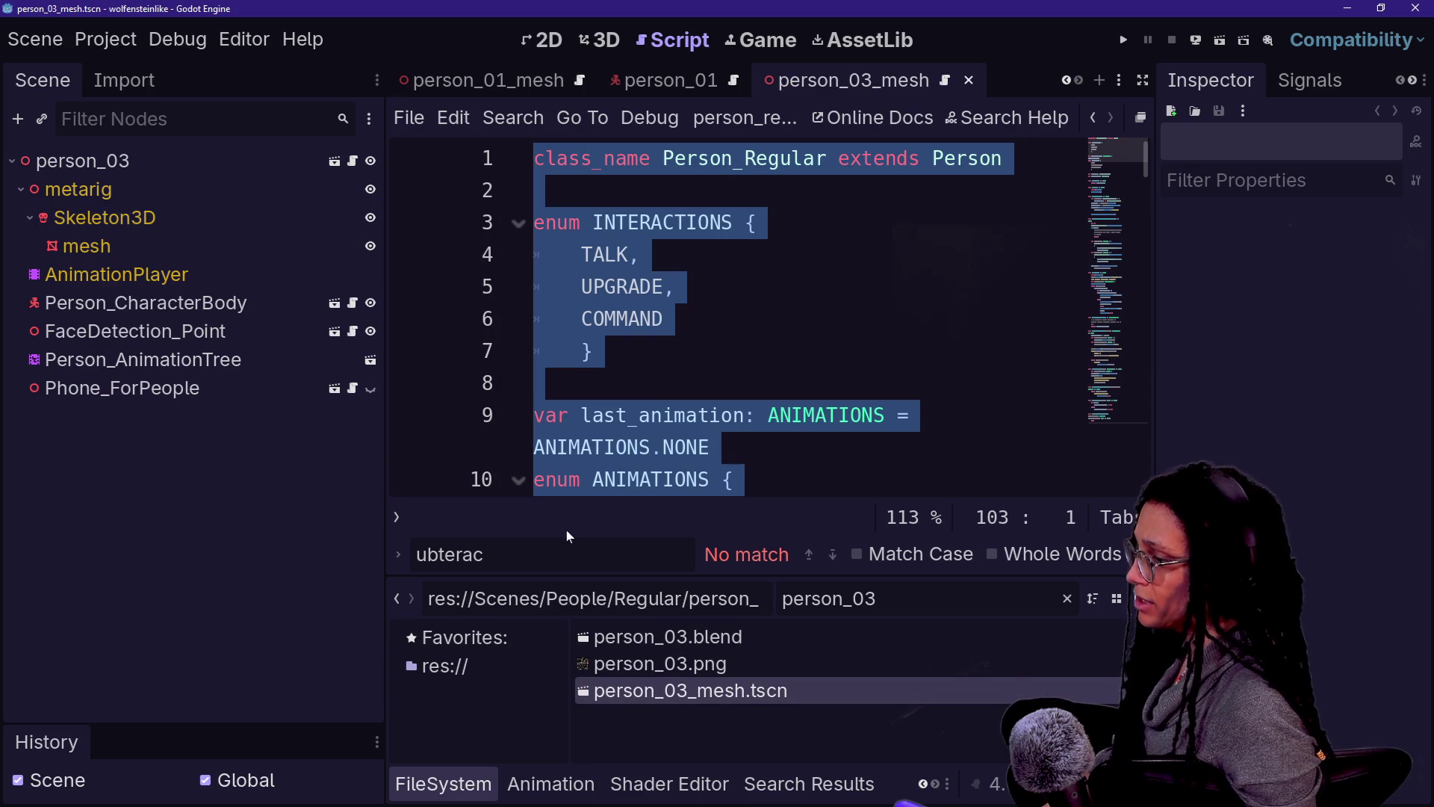
left_click(1100, 80)
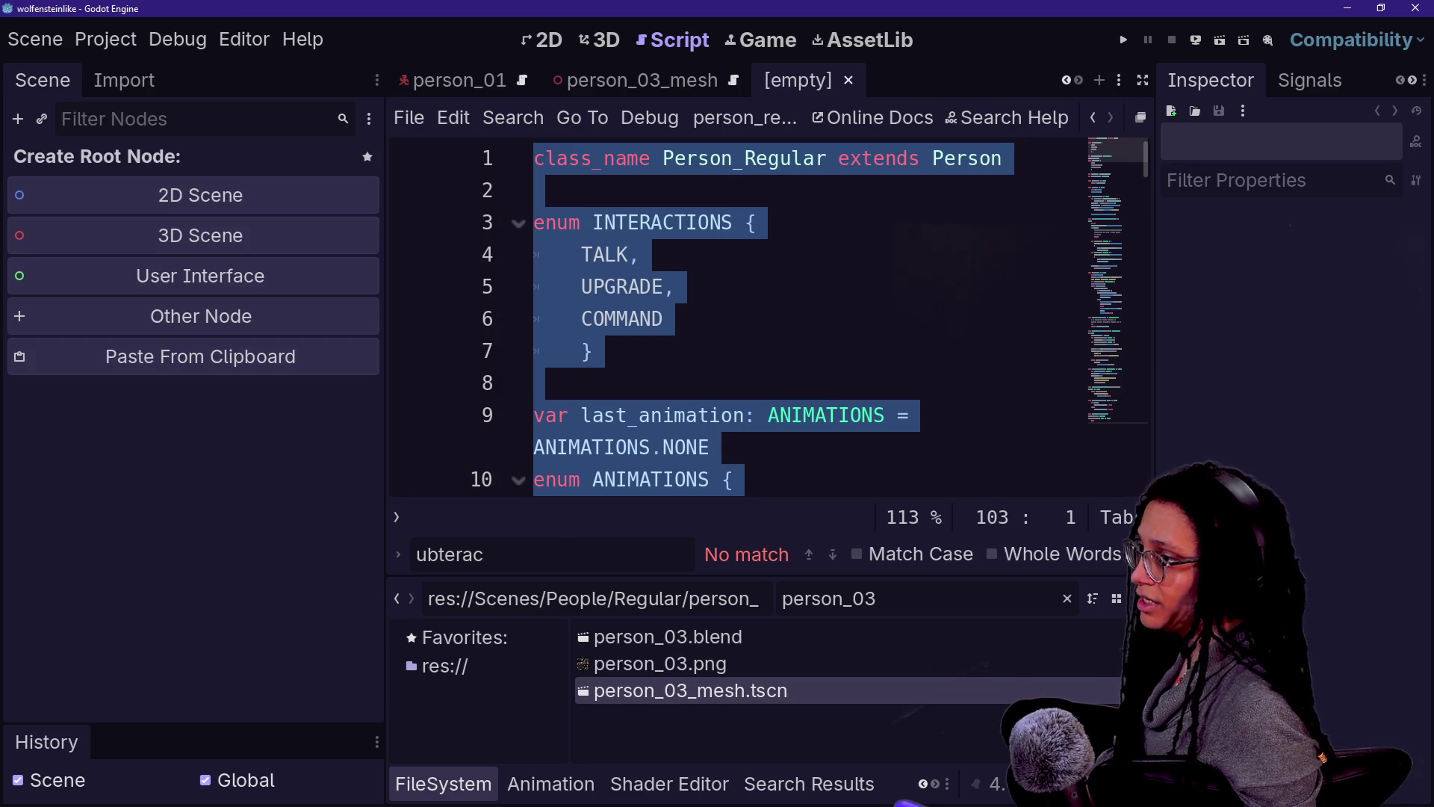
Step: Create a CharacterBody3D root named person_03 and save it as person_03.tscn
left_click(217, 234)
right_click(212, 170)
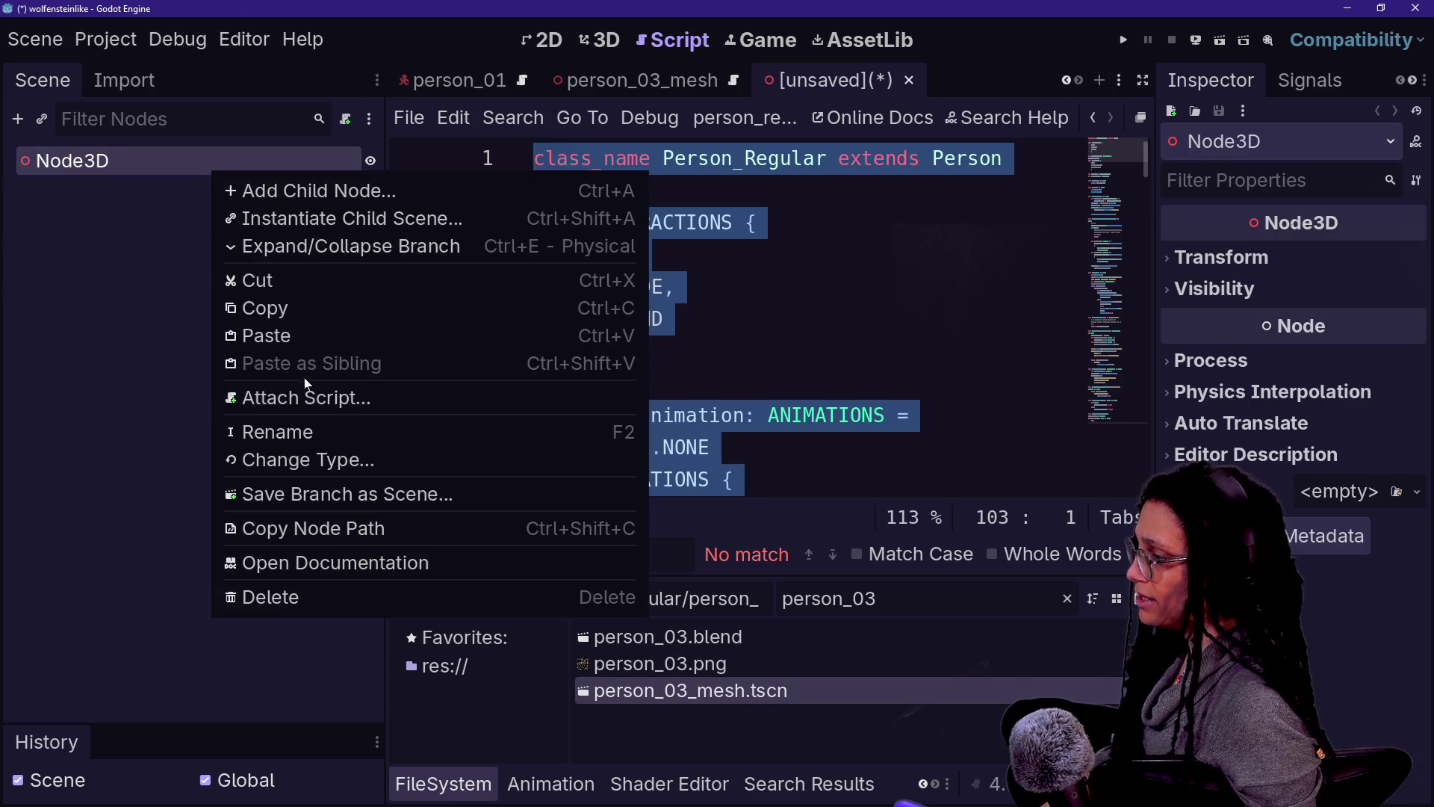
left_click(305, 459)
type("cgar")
key("BackSpace")
key("BackSpace")
key("BackSpace")
type("har")
key("Return")
key("F2")
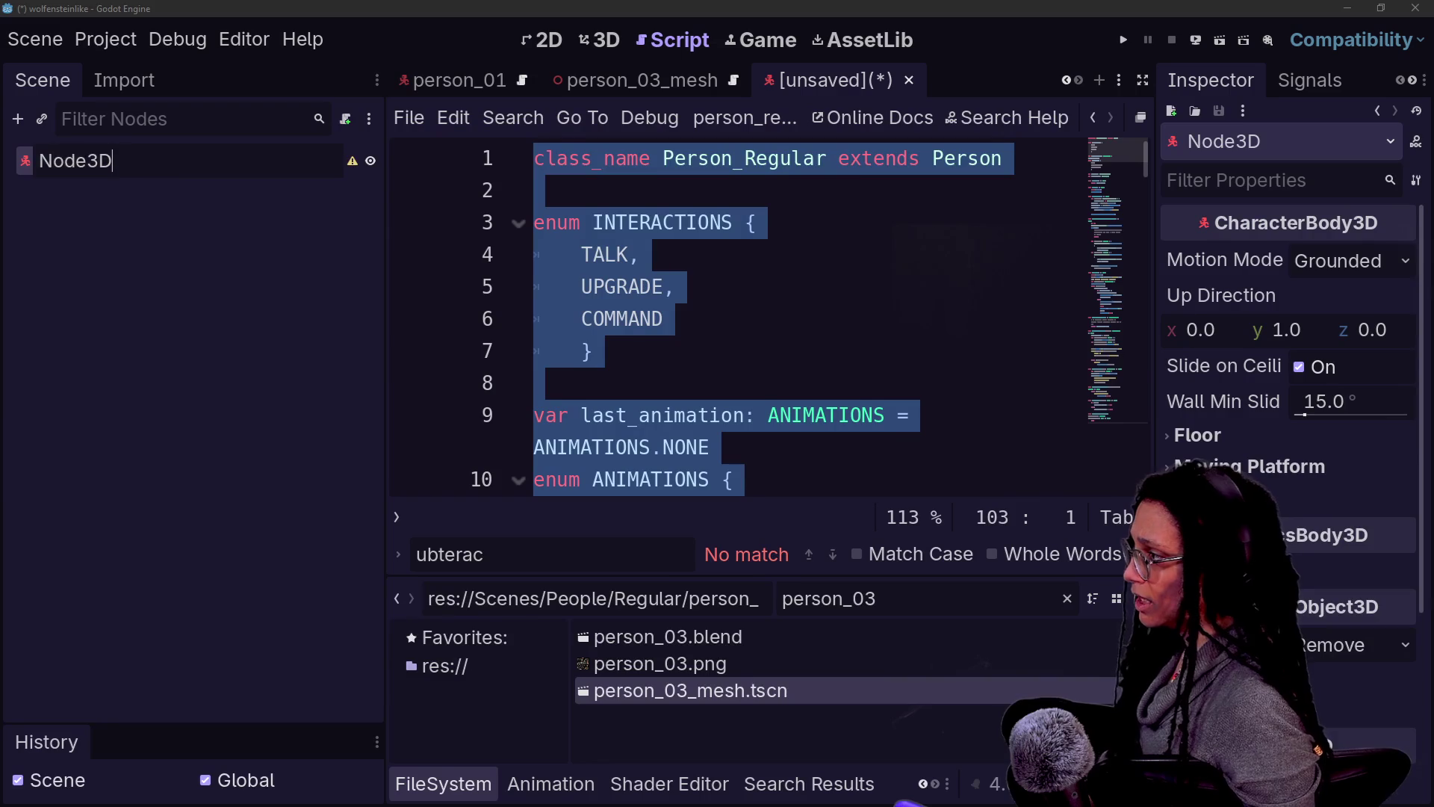
type("person_03")
key("Return")
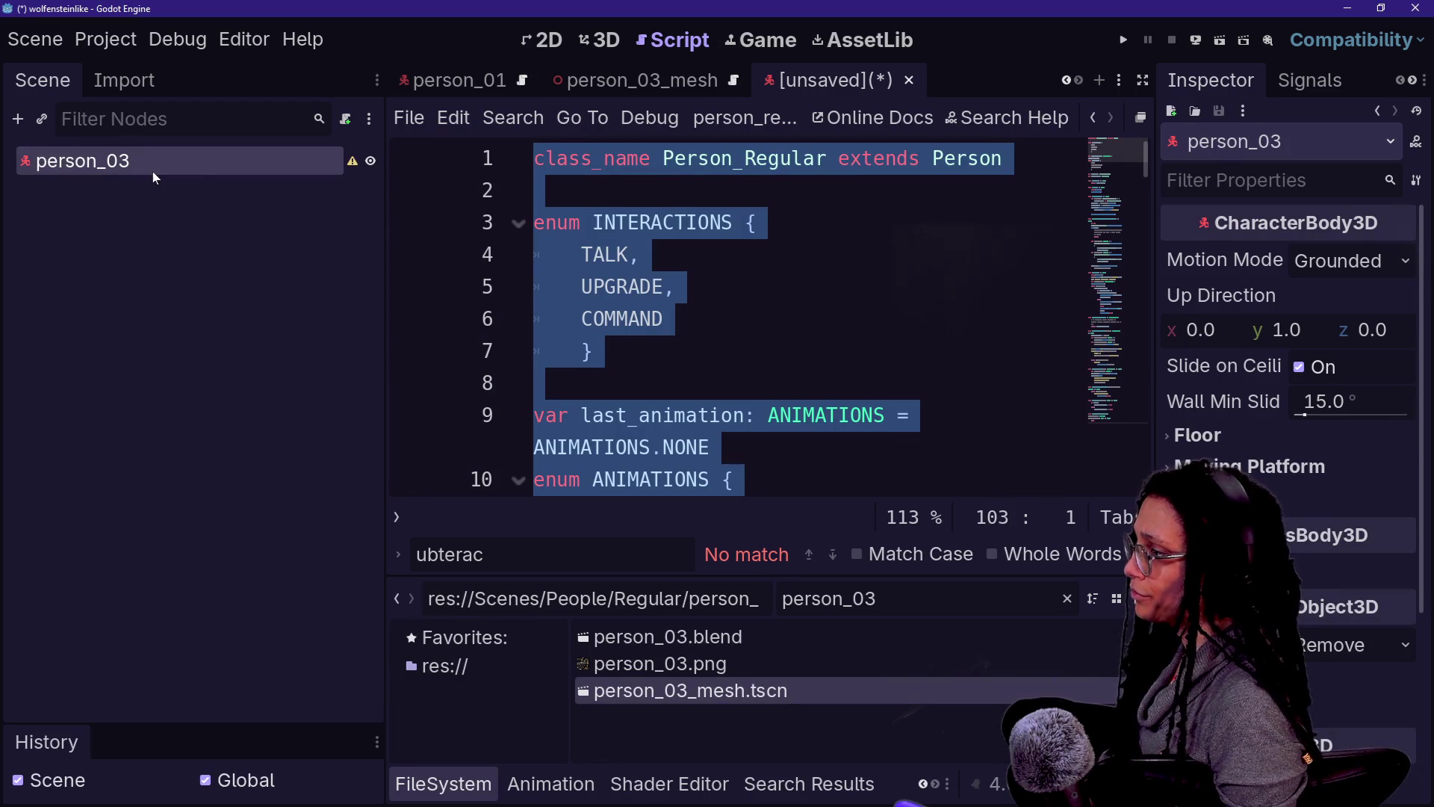
key("ctrl+s")
left_click(609, 637)
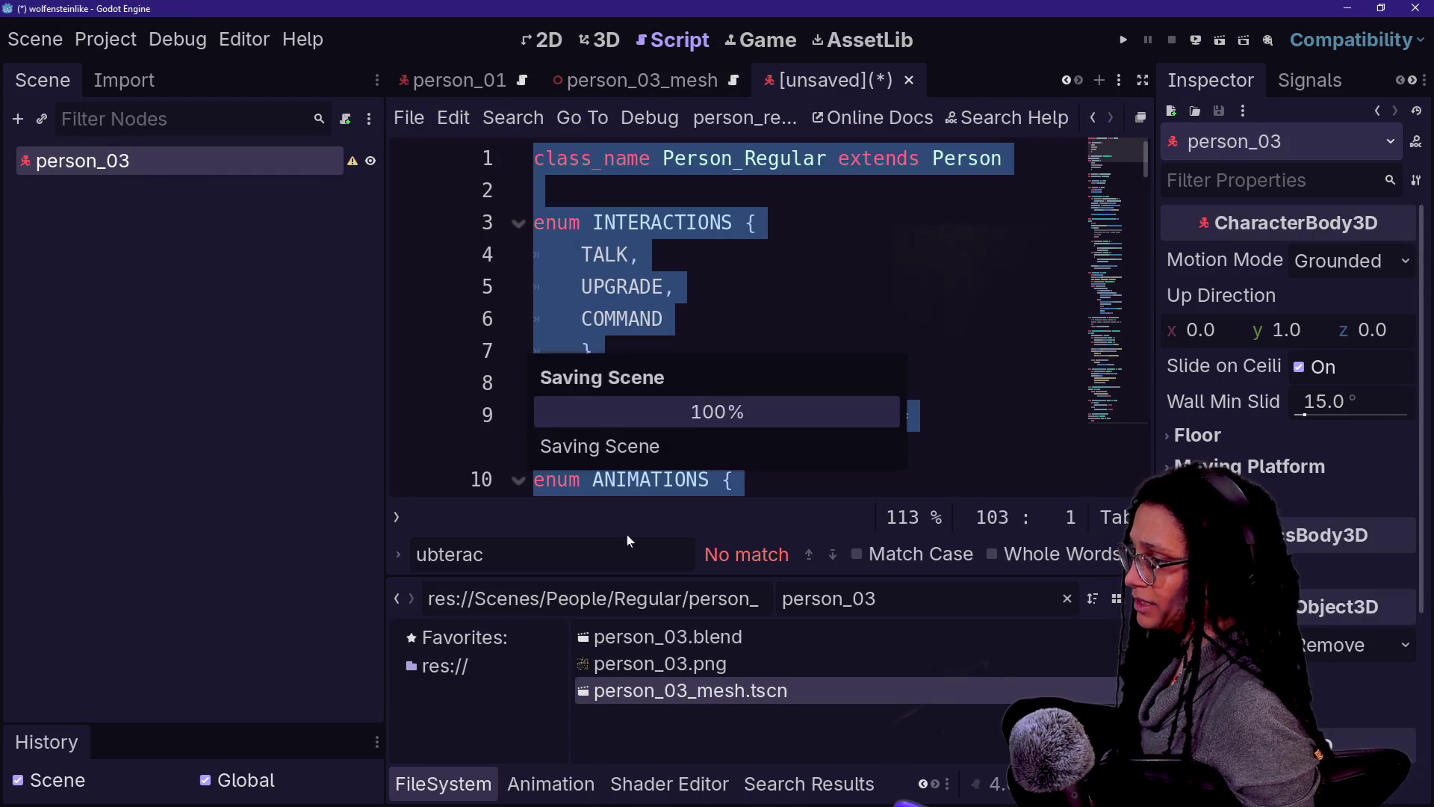
Step: Copy the CollisionShape3D from Person_CharacterBody, paste it under person_03, and save
left_click(641, 80)
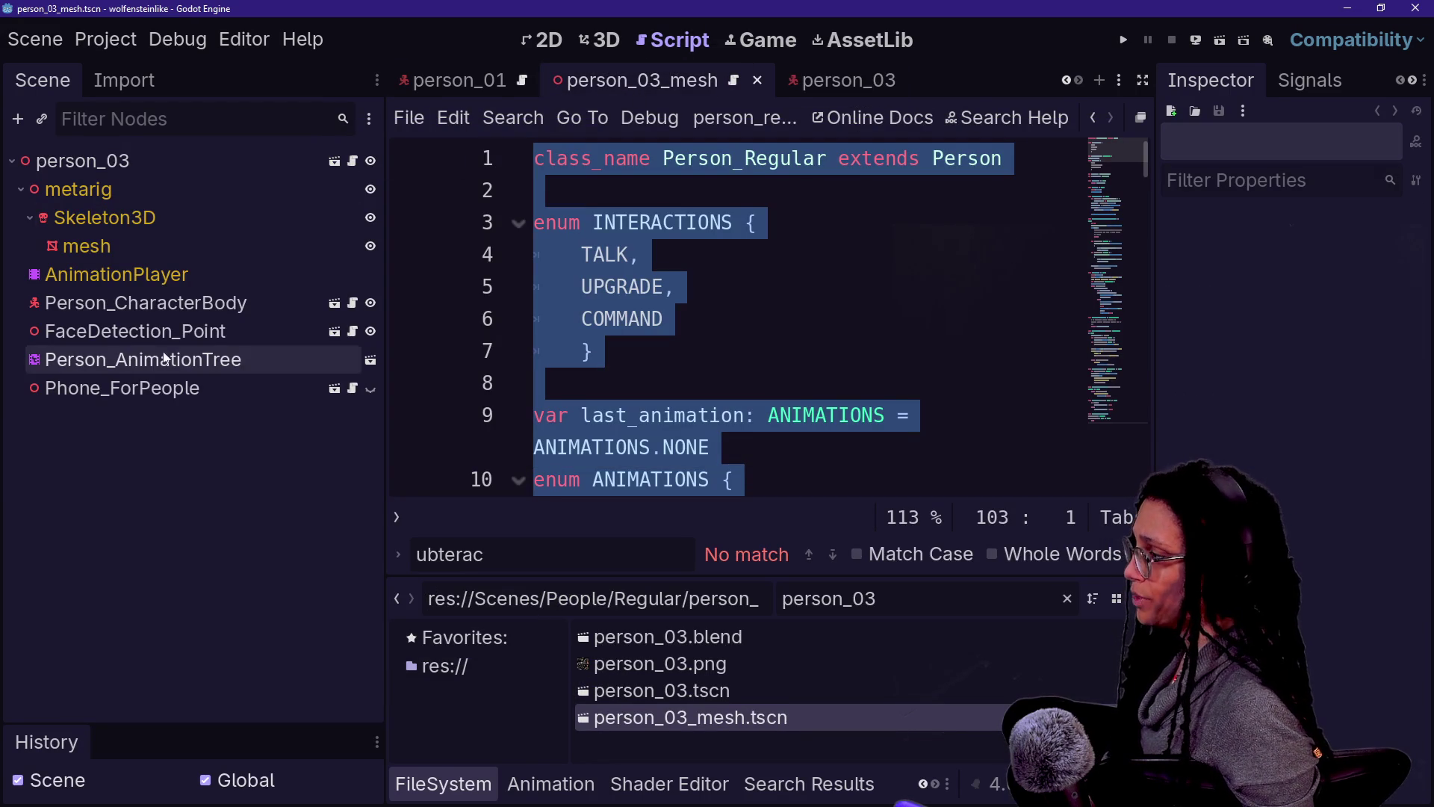
left_click(114, 306)
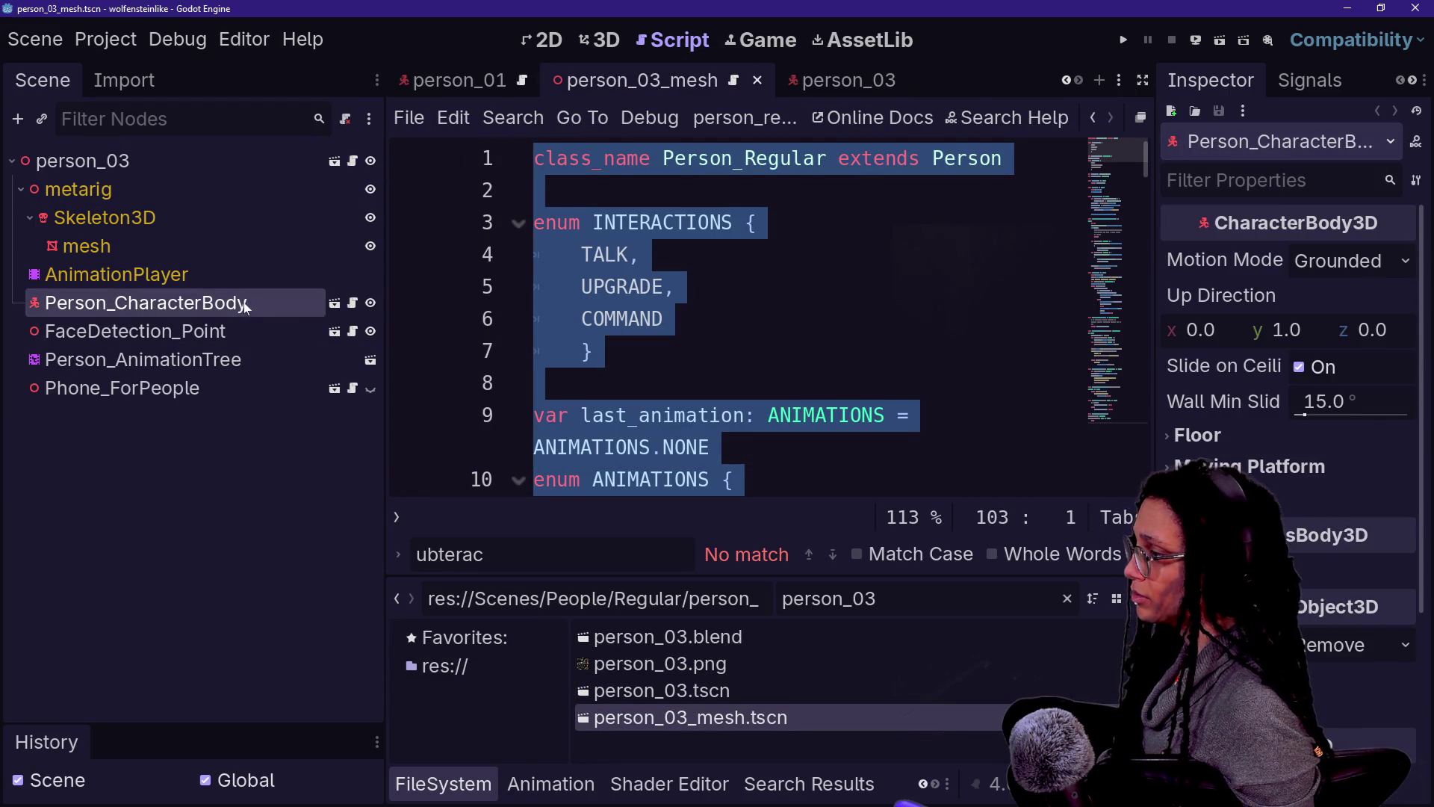
left_click(334, 303)
left_click(337, 180)
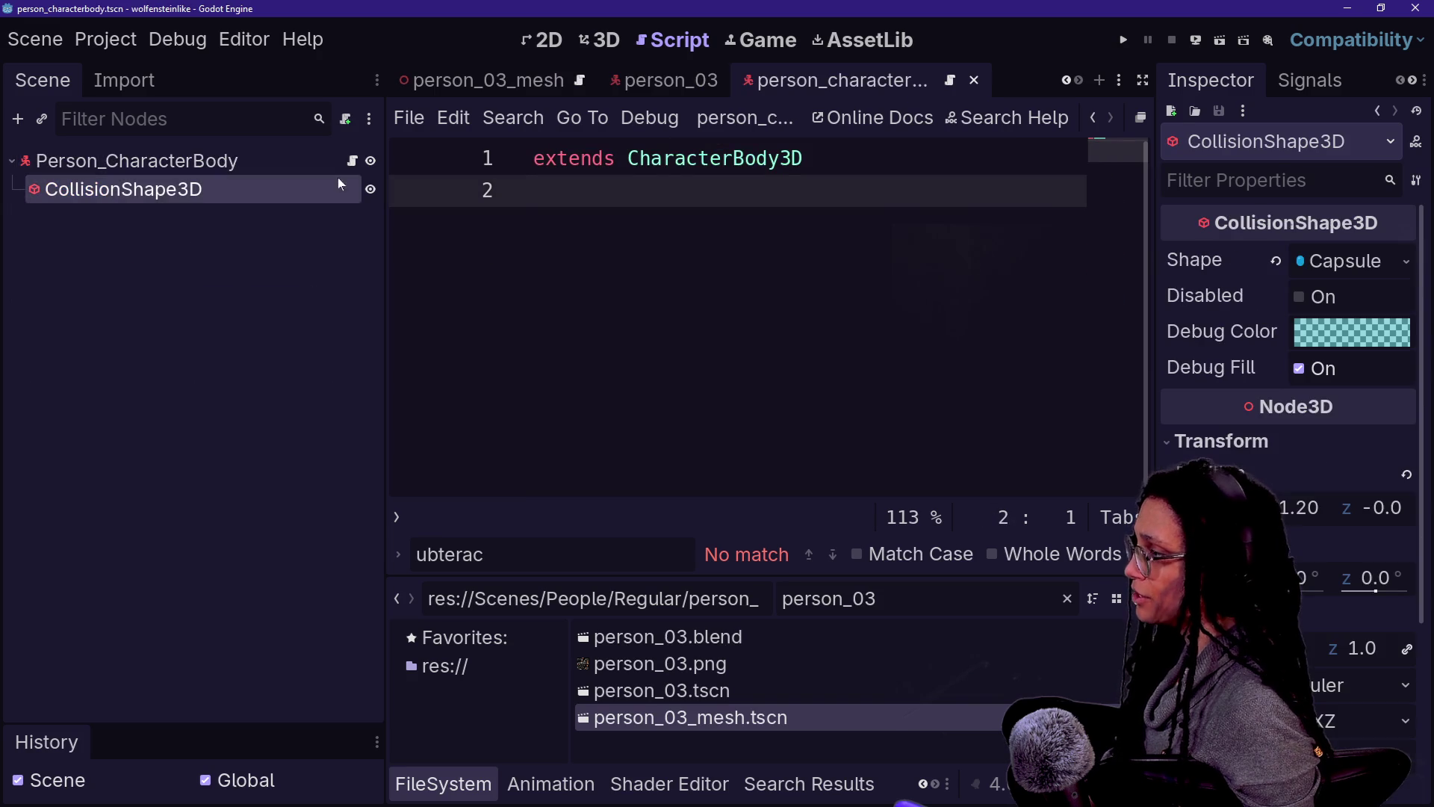
left_click(646, 86)
key("ctrl+v")
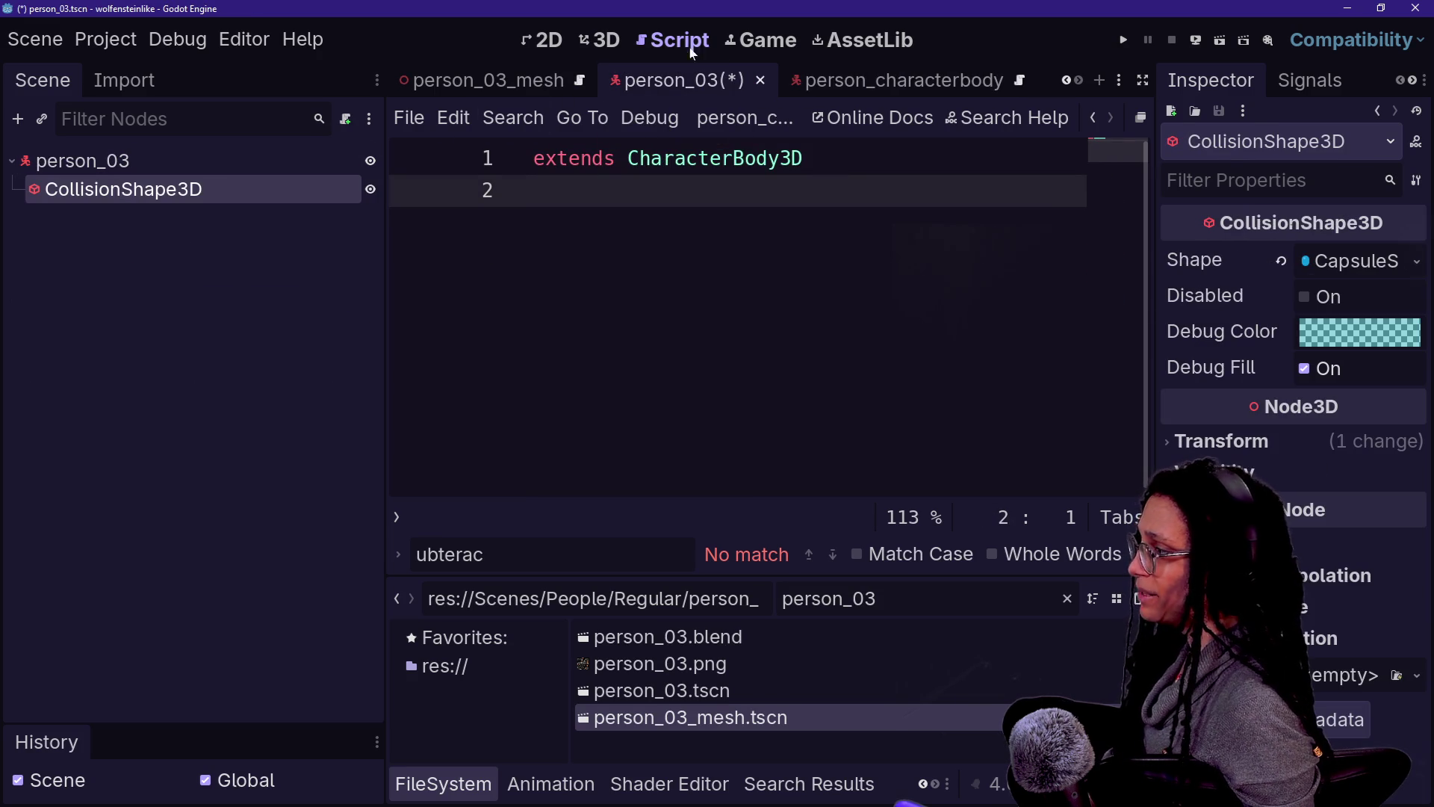
left_click(900, 83)
left_click(672, 79)
key("ctrl+s")
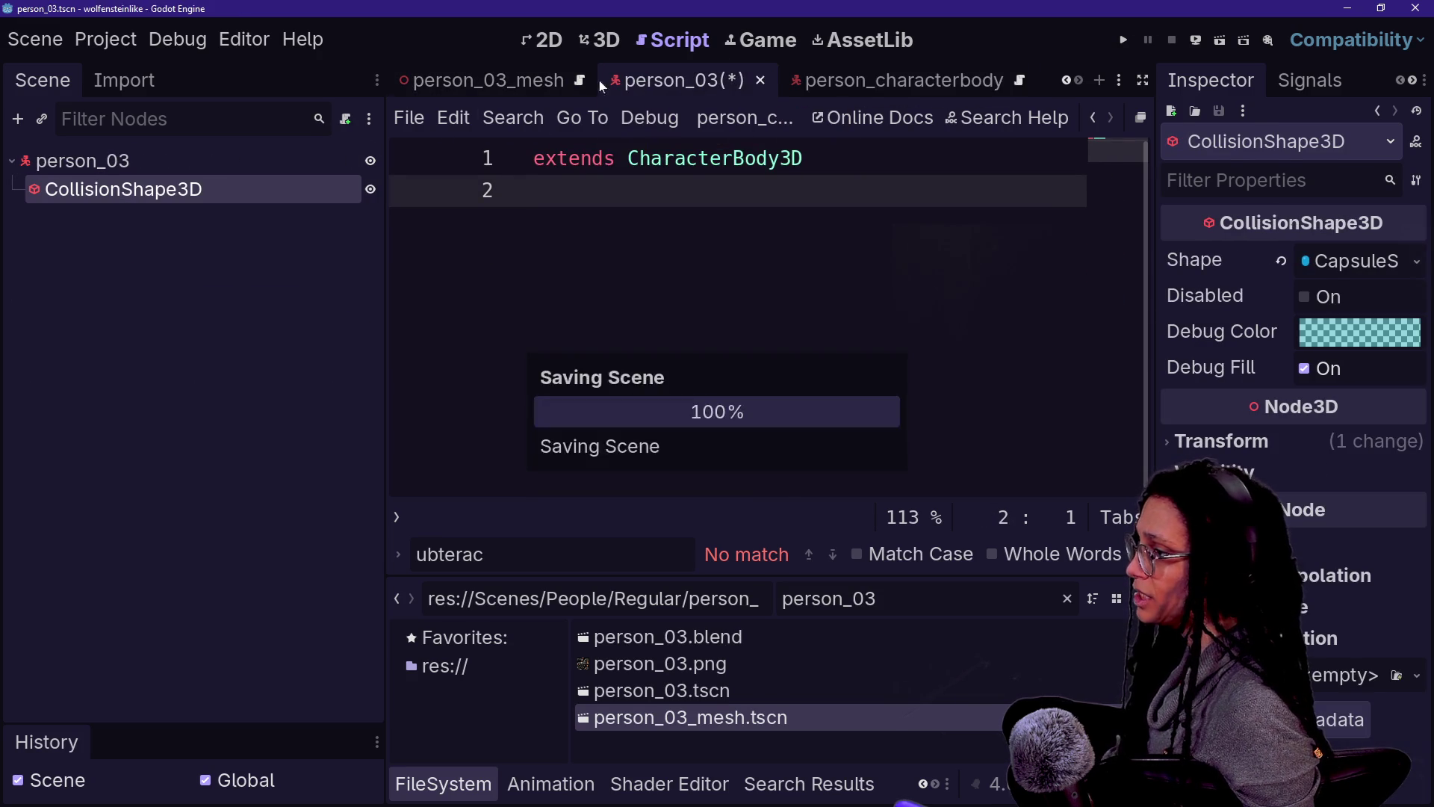
Step: Select Person_AnimationTree and FaceDetection_Point in the person_03_mesh scene
left_click(485, 80)
left_click(109, 360)
left_click(59, 331)
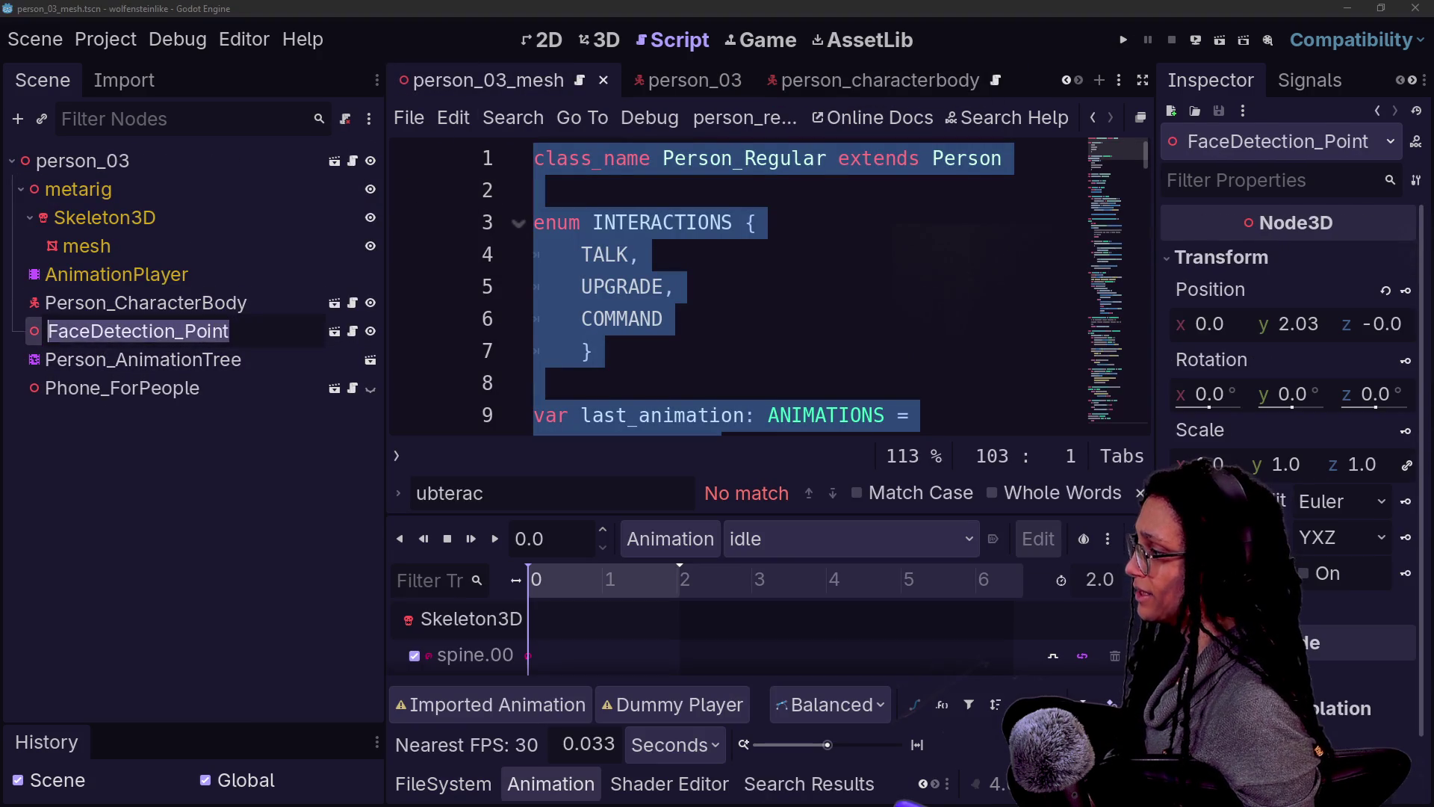
type("Scan")
Step: Rename the detection point to ScanDetection_Point, move it under person_03, and save person_03
key("Return")
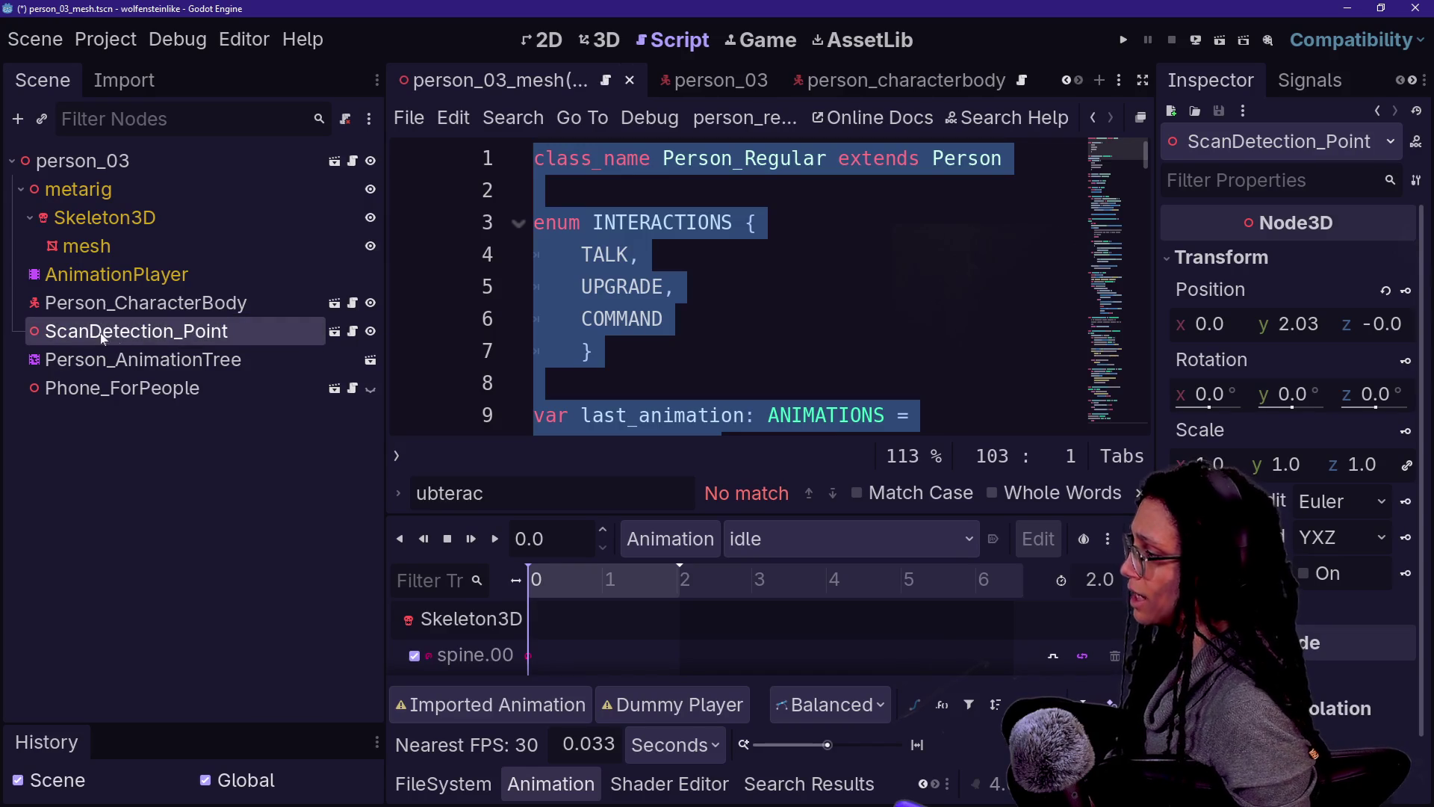
key("Delete")
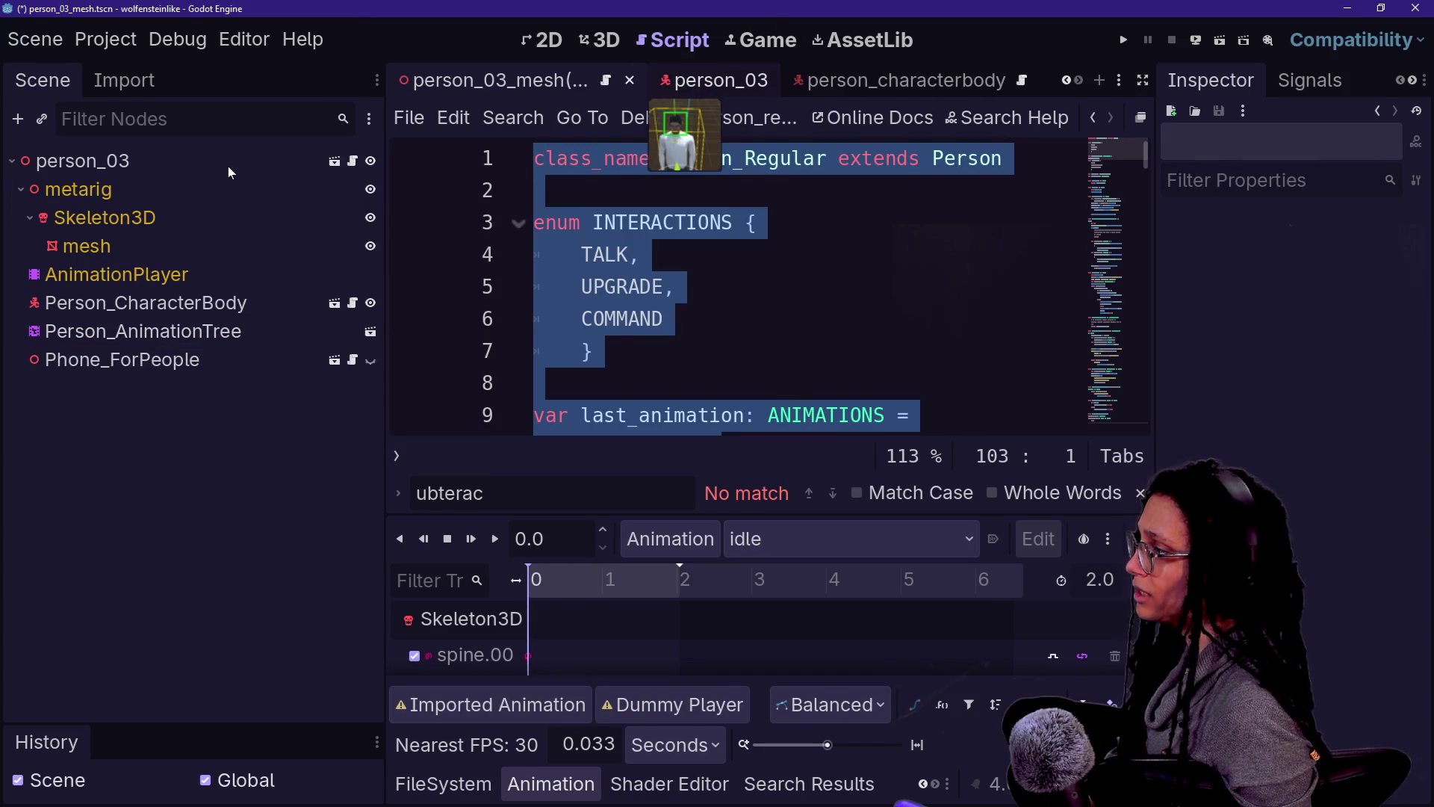
left_click(146, 163)
key("ctrl+v")
key("ctrl+s")
Step: Delete the Person_CharacterBody node from person_03_mesh and save the mesh scene
left_click(456, 80)
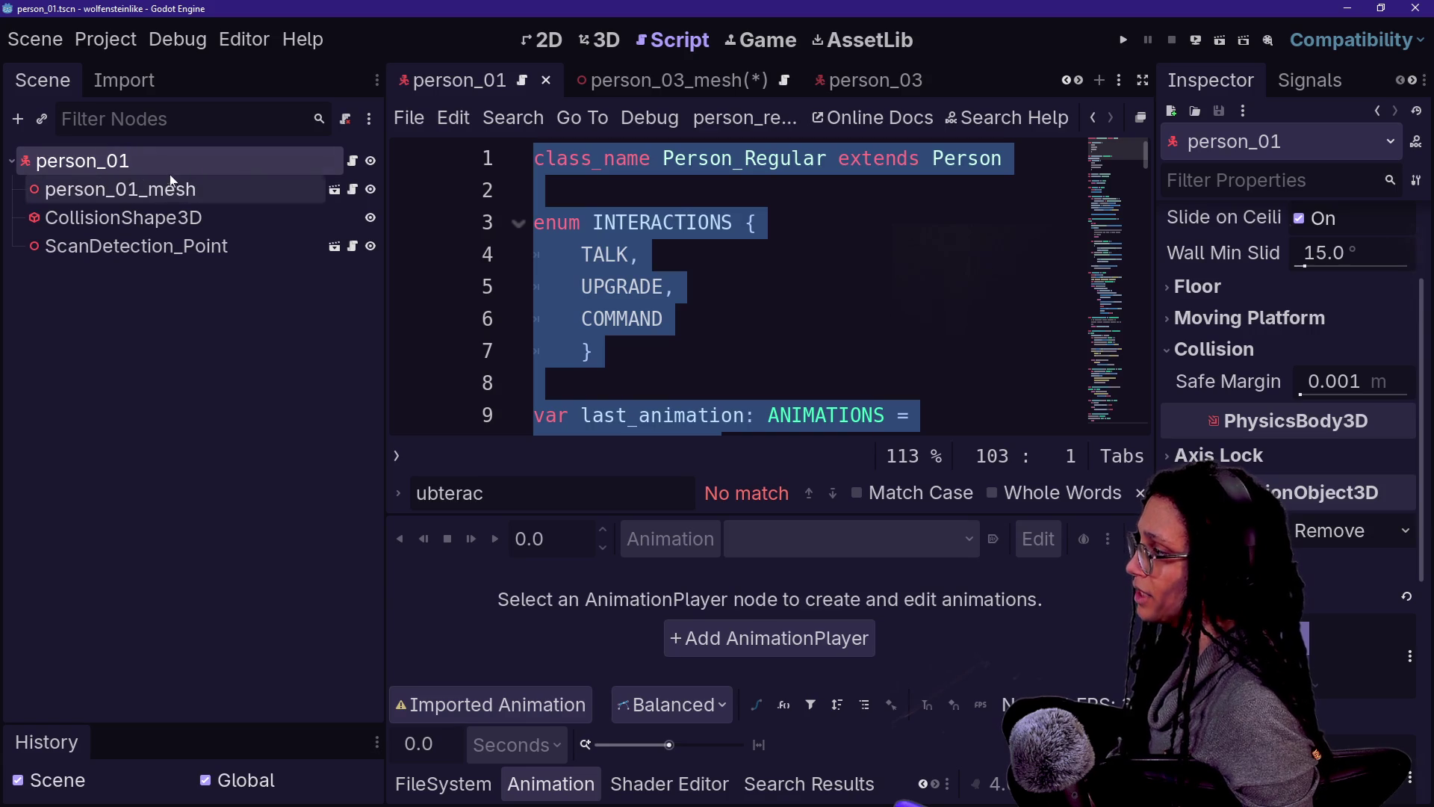
left_click(586, 84)
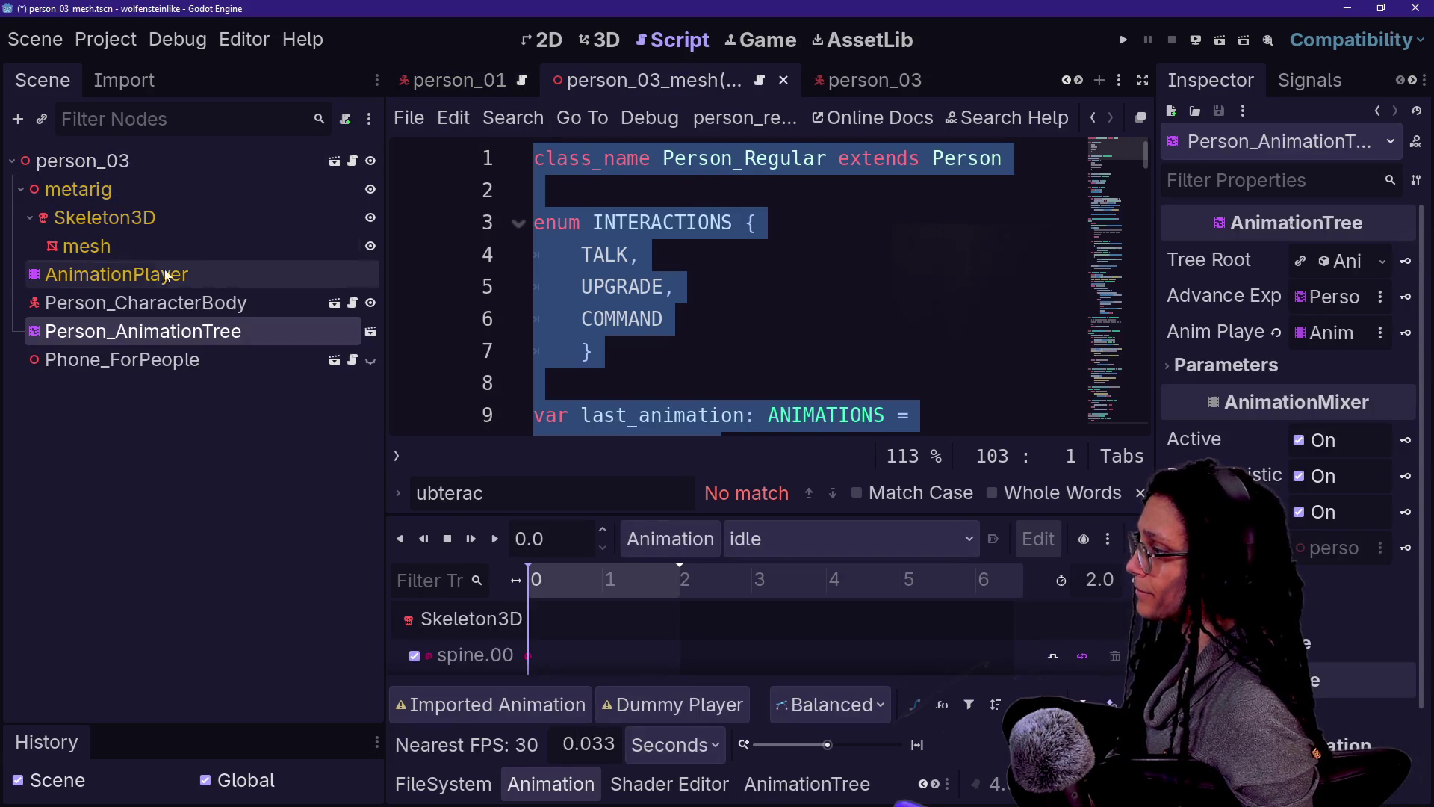
key("ctrl+s")
left_click(262, 360)
left_click(260, 303)
key("Delete")
key("Return")
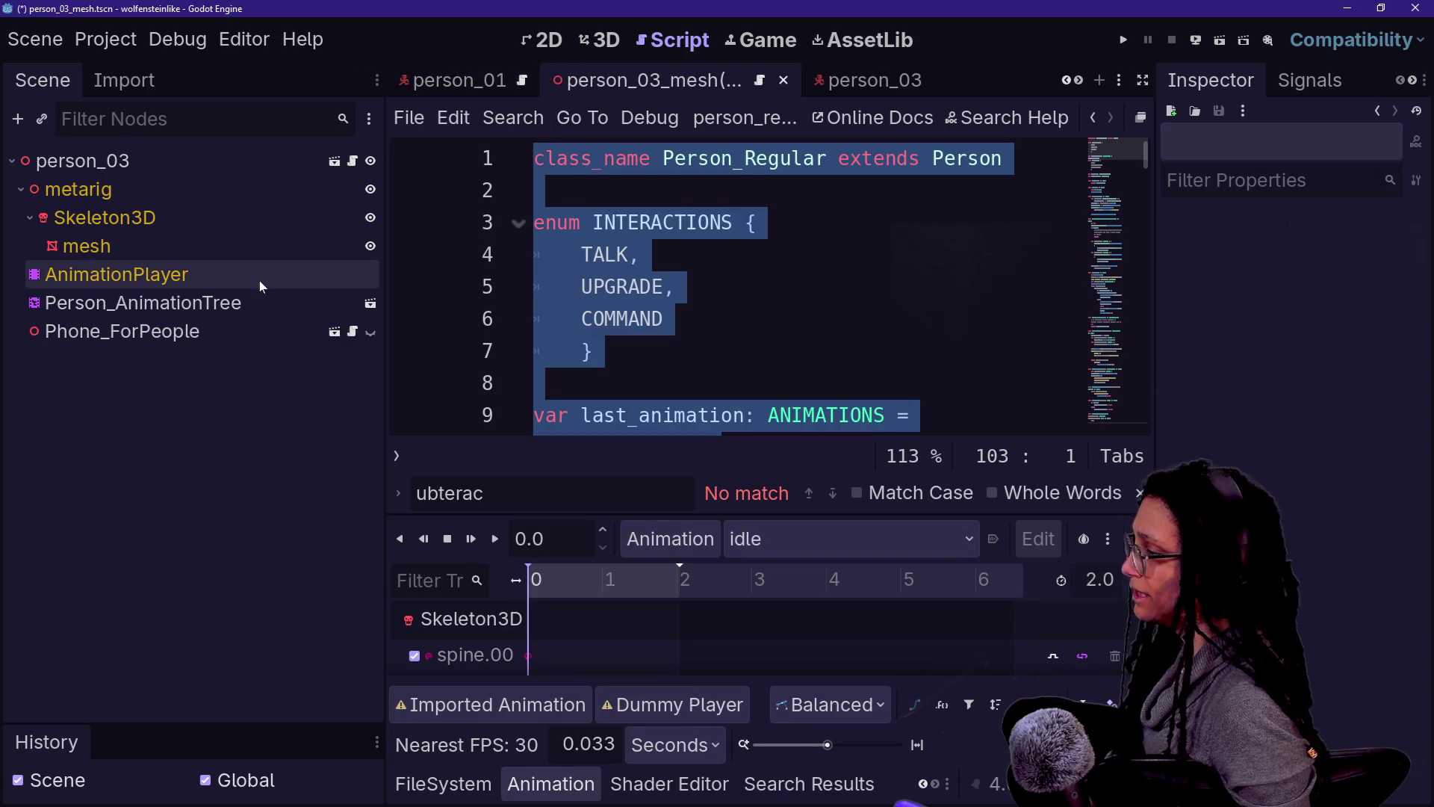
key("ctrl+s")
left_click(149, 161)
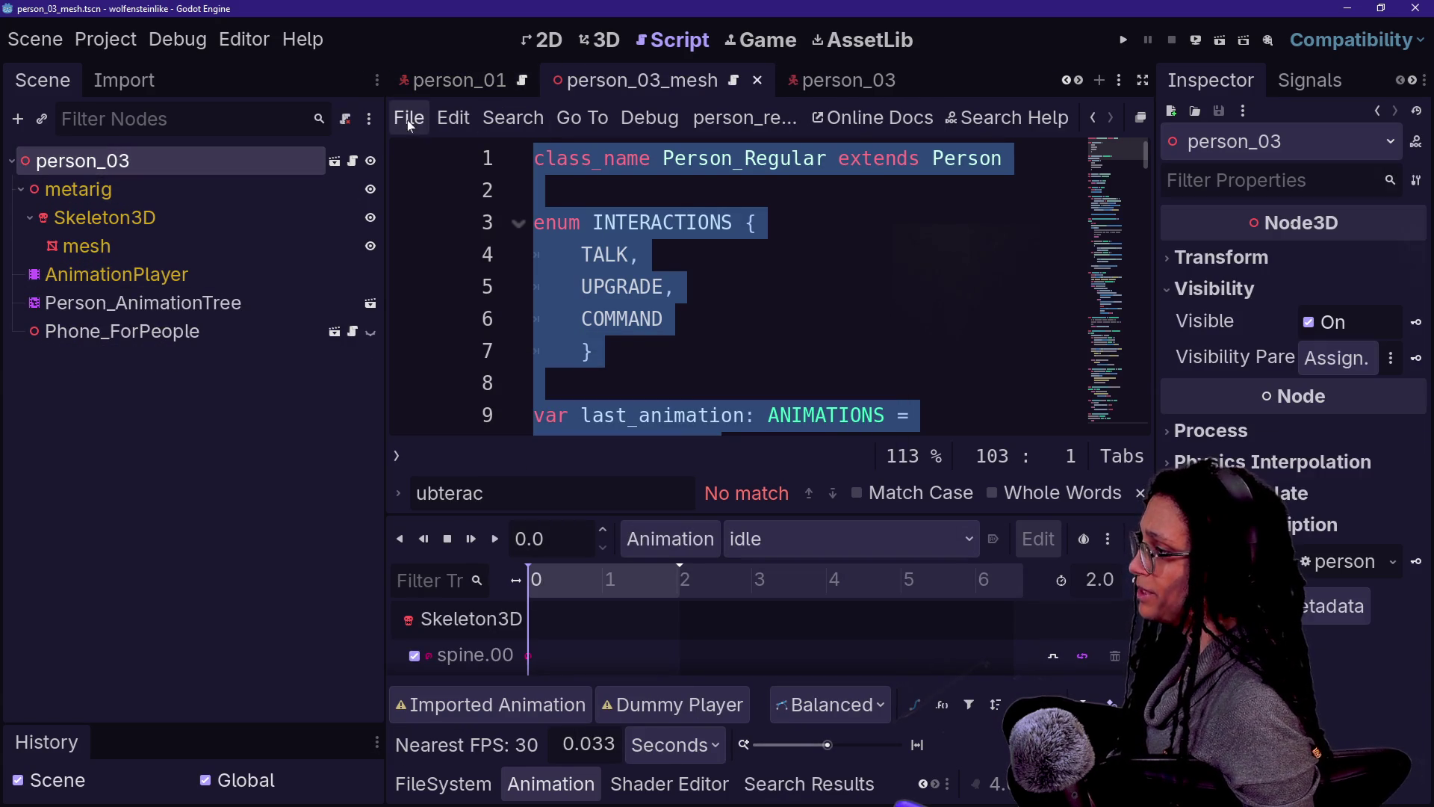
right_click(325, 163)
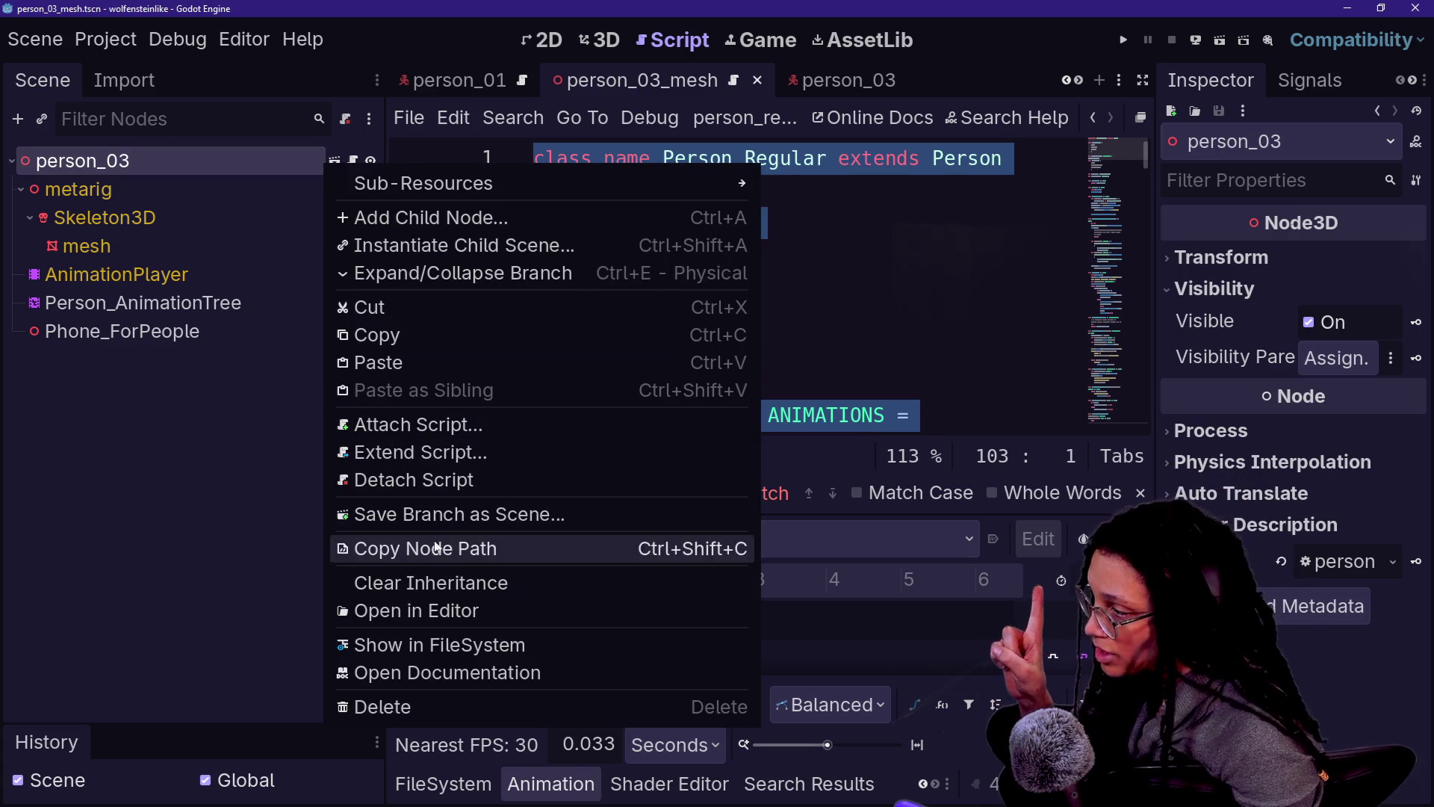
Step: Swap the mesh root's old script for person_mesh_regular.gd and save person_03_mesh
left_click(438, 553)
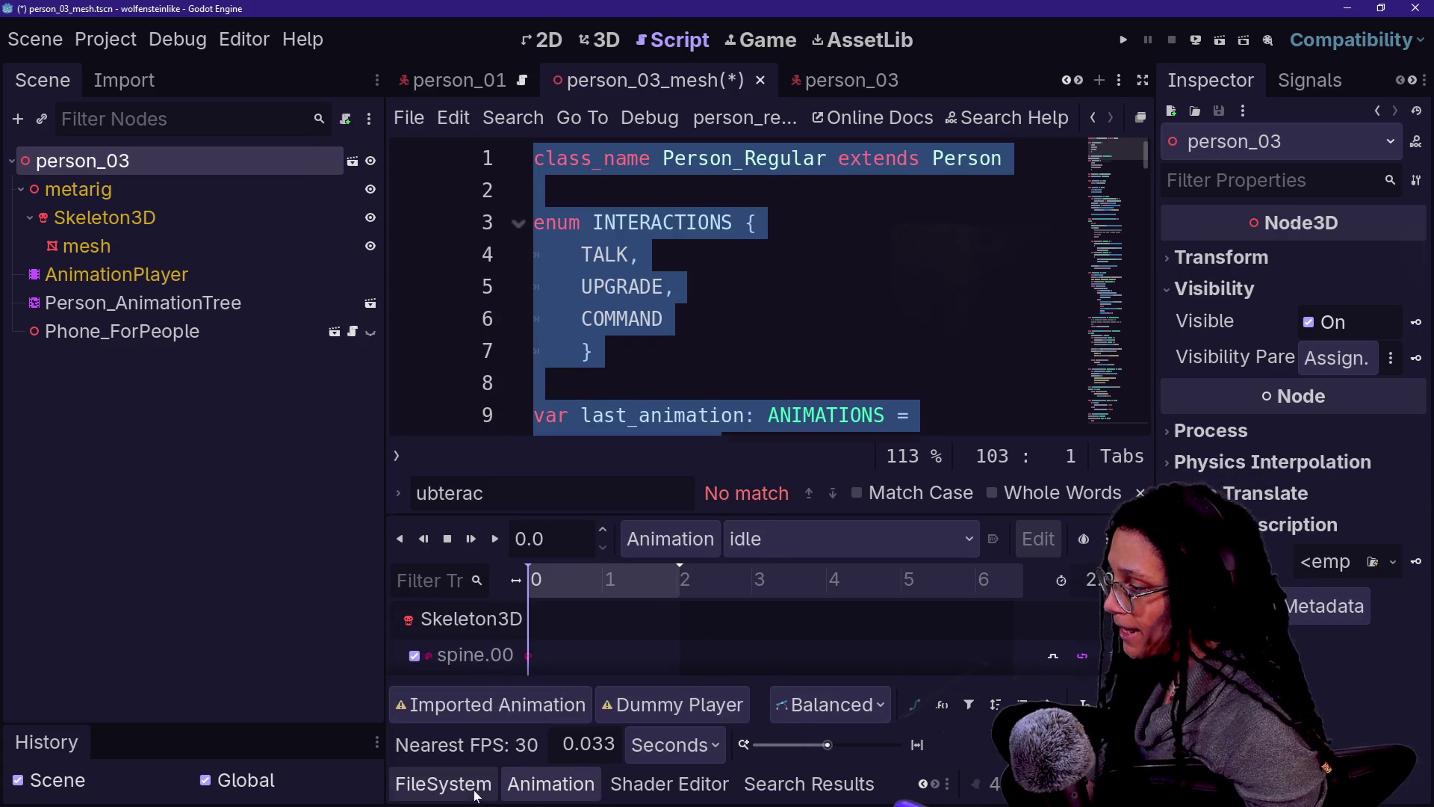
left_click(474, 792)
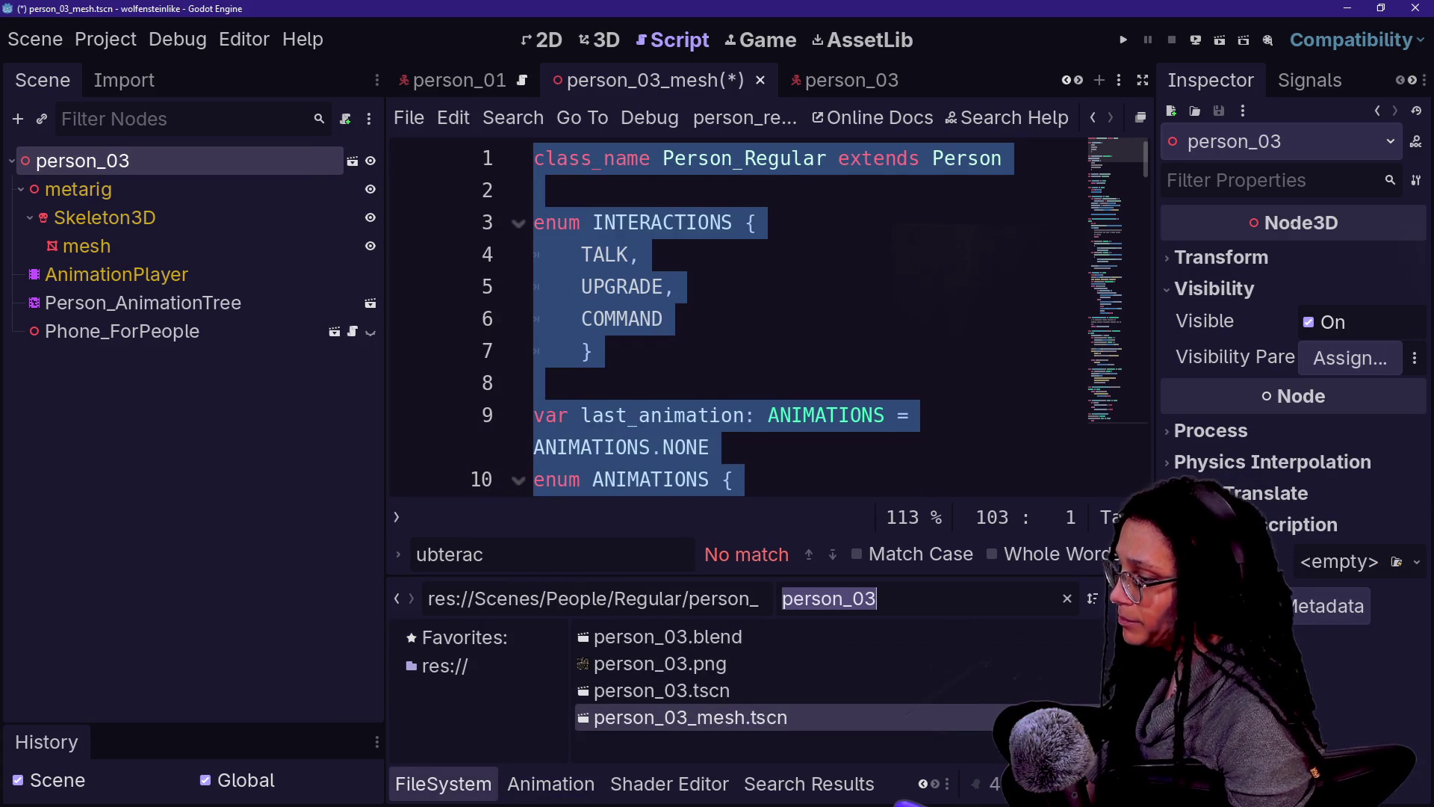
type("person")
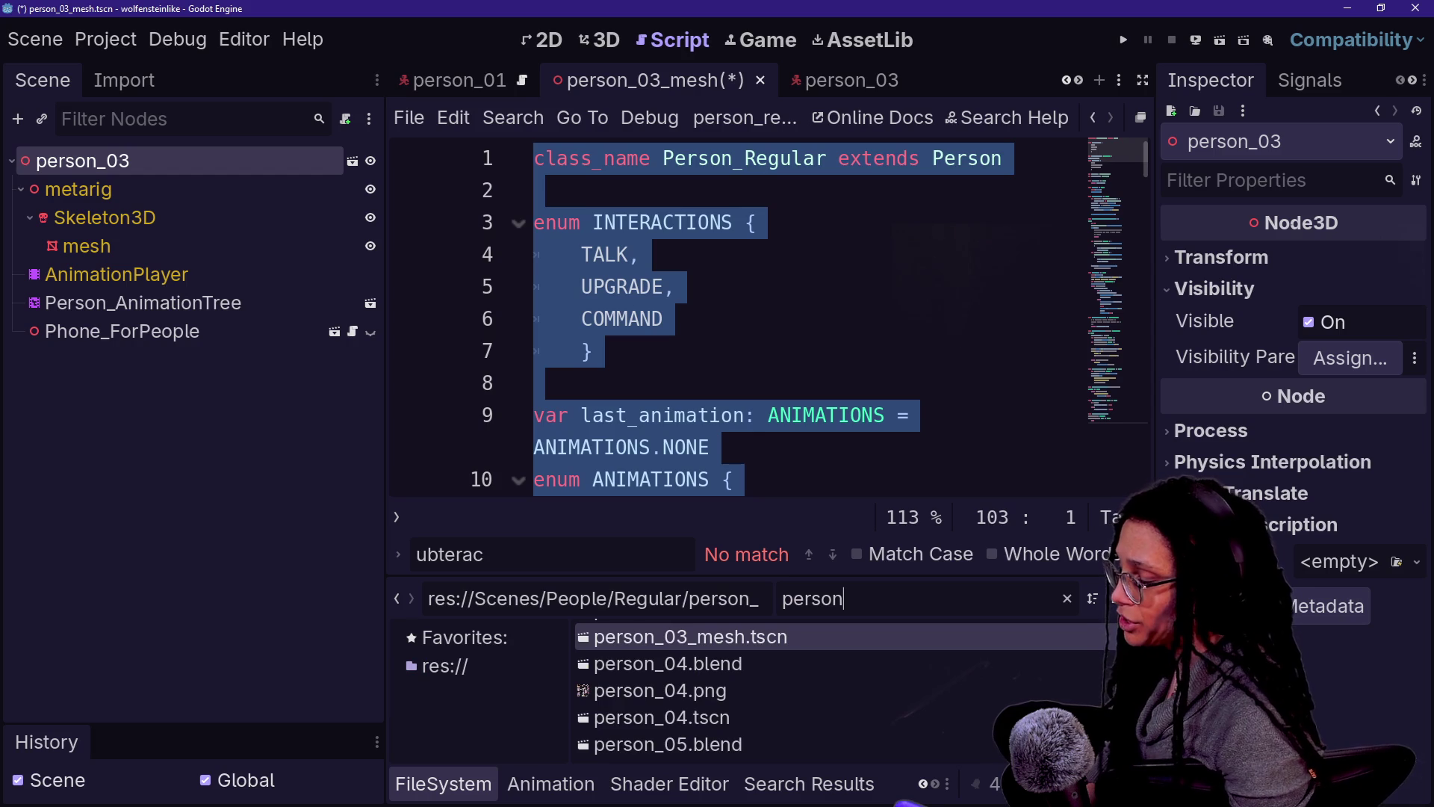
type("_mesh")
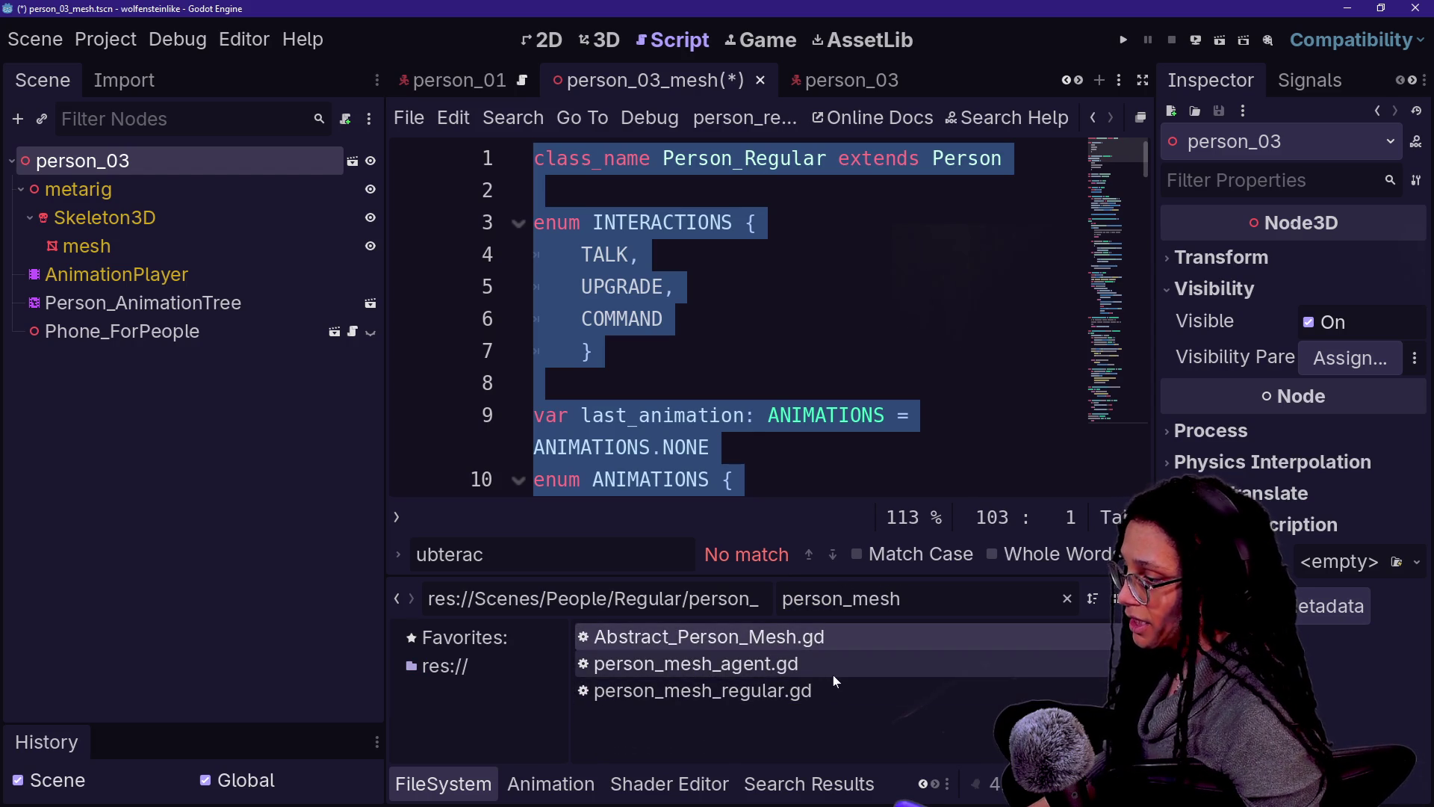
mouse_move(826, 691)
left_mouse_down()
mouse_move(196, 366)
mouse_move(170, 161)
left_mouse_up()
key("ctrl+s")
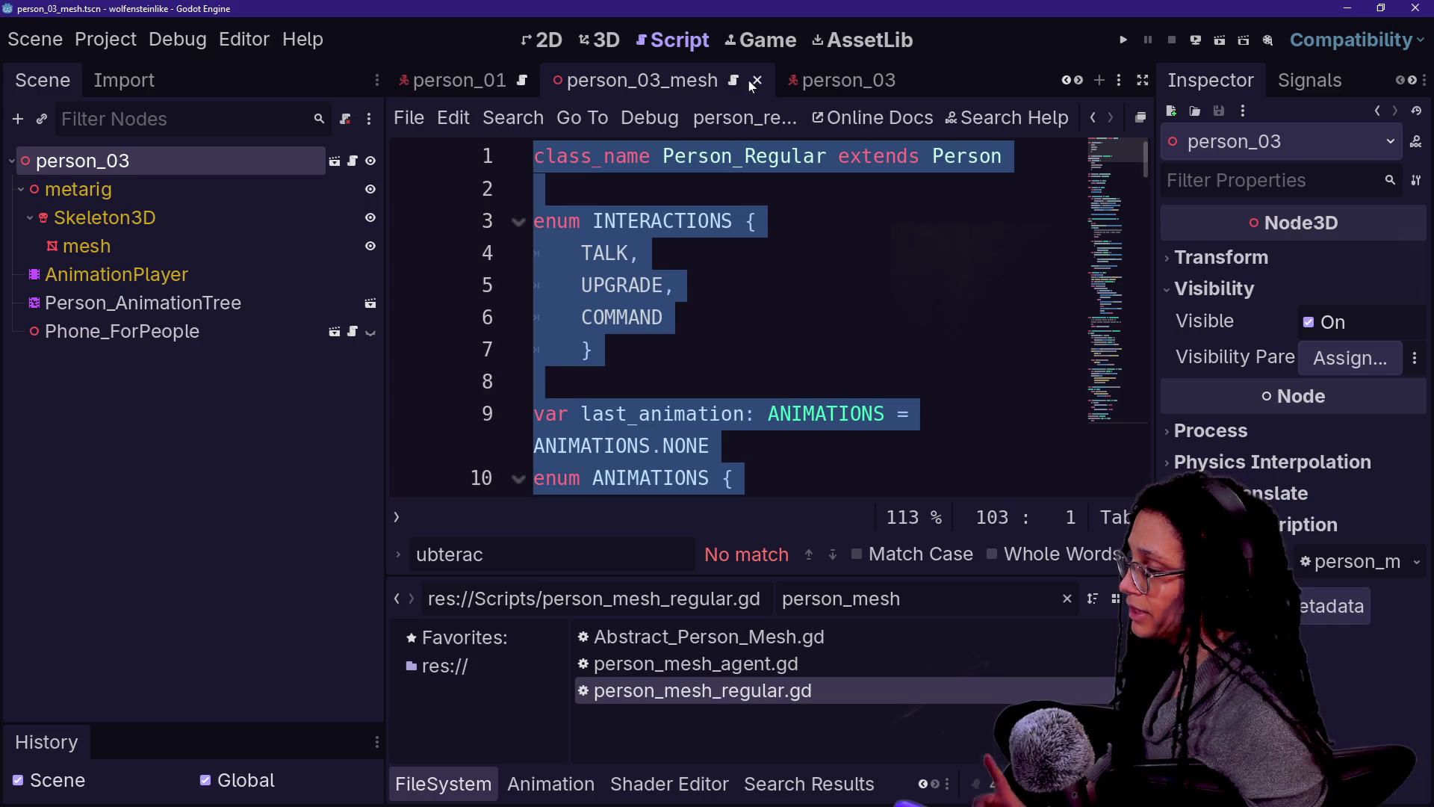
left_click(851, 82)
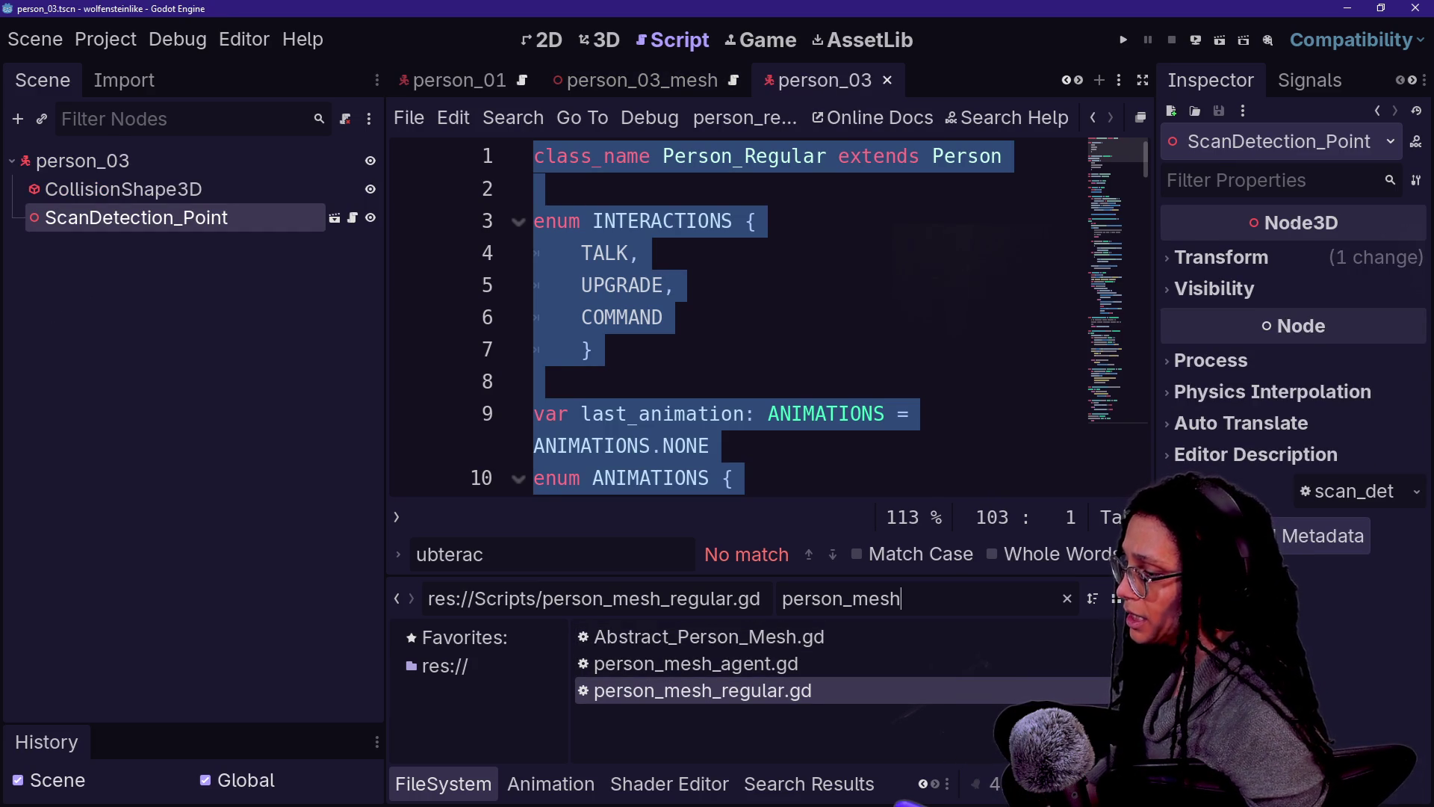
Step: Add a person_03_mesh instance to person_03, placed below ScanDetection_Point
key("BackSpace")
key("BackSpace")
key("BackSpace")
type("03")
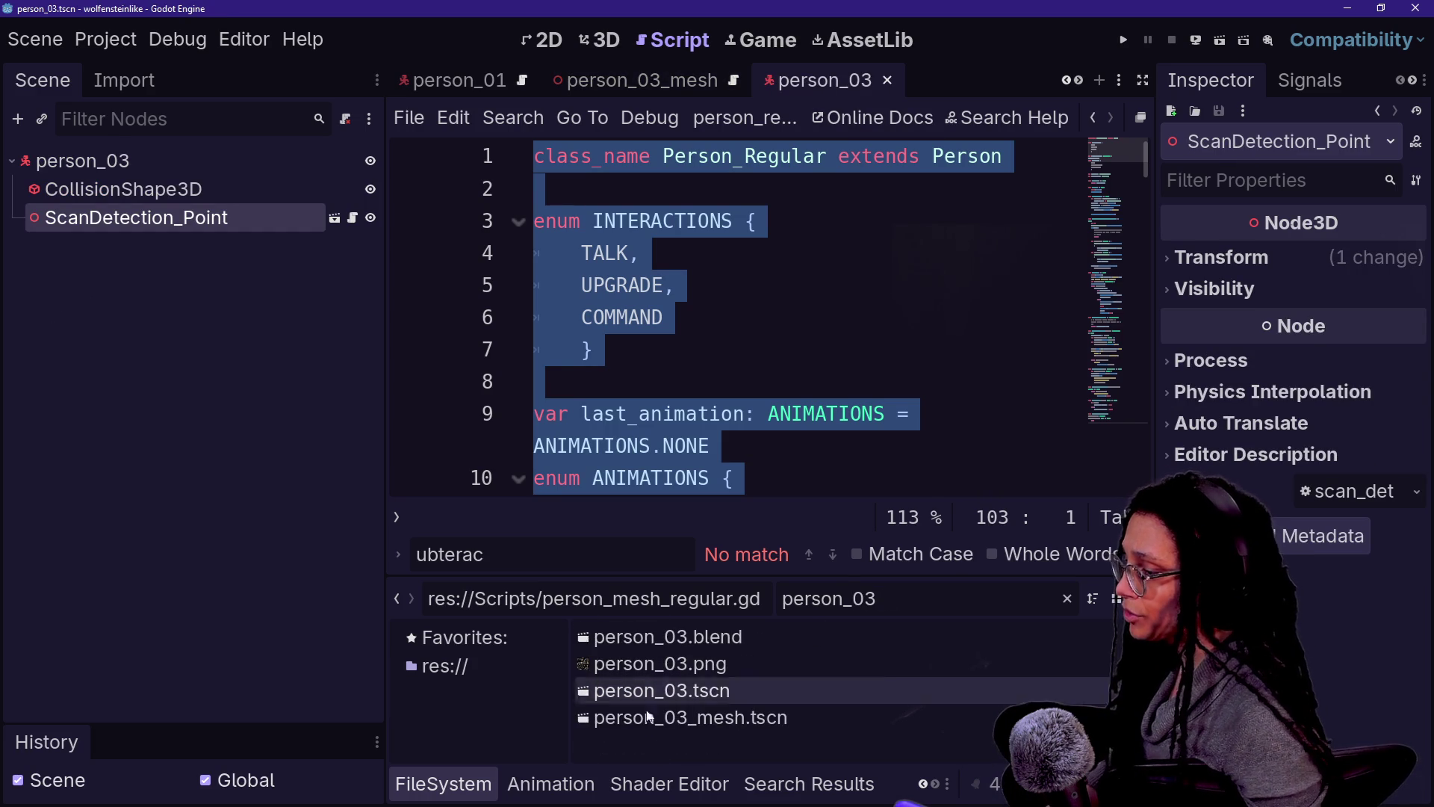
mouse_move(690, 717)
left_mouse_down()
mouse_move(160, 250)
mouse_move(133, 163)
left_mouse_up()
mouse_move(203, 236)
left_mouse_down()
mouse_move(243, 241)
mouse_move(254, 201)
mouse_move(208, 211)
mouse_move(208, 183)
mouse_move(224, 187)
mouse_move(194, 169)
mouse_move(193, 256)
left_mouse_up()
Step: Move the person_03 body from collision layer 1 to layer 4 and save the scene
left_click(198, 186)
left_click(203, 162)
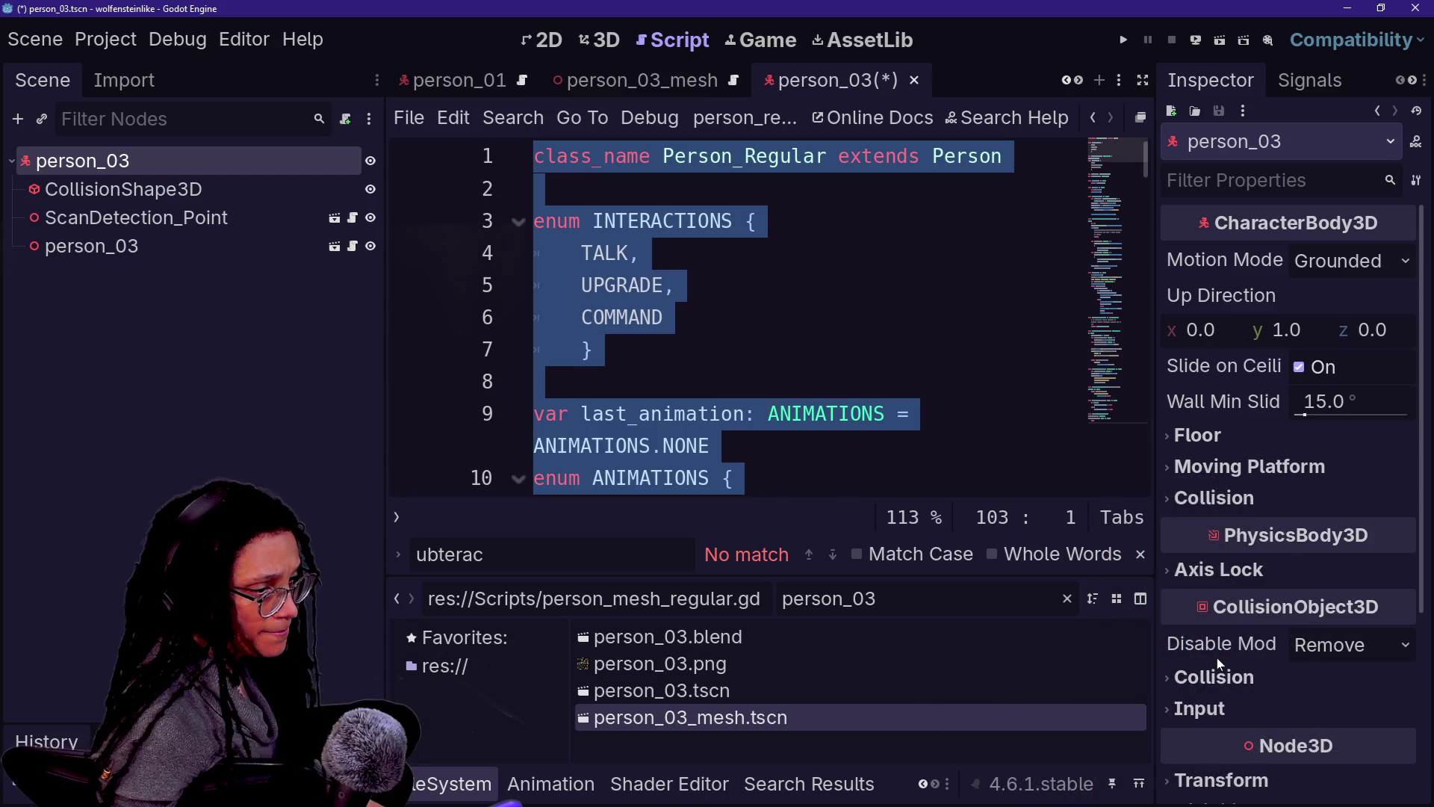
scroll(1217, 658, "down", 2)
left_click(1226, 603)
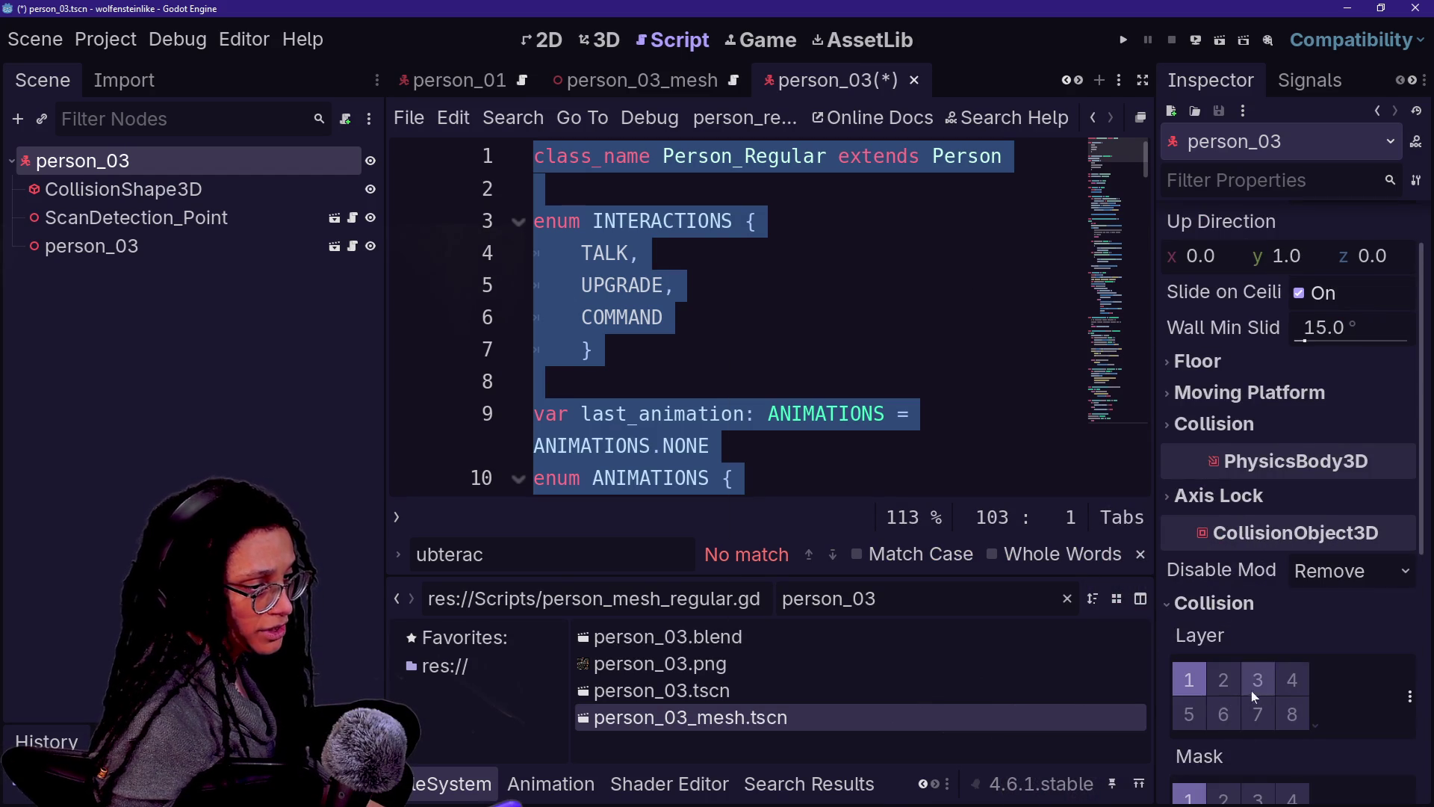
left_click(1291, 680)
left_click(719, 446)
type("s")
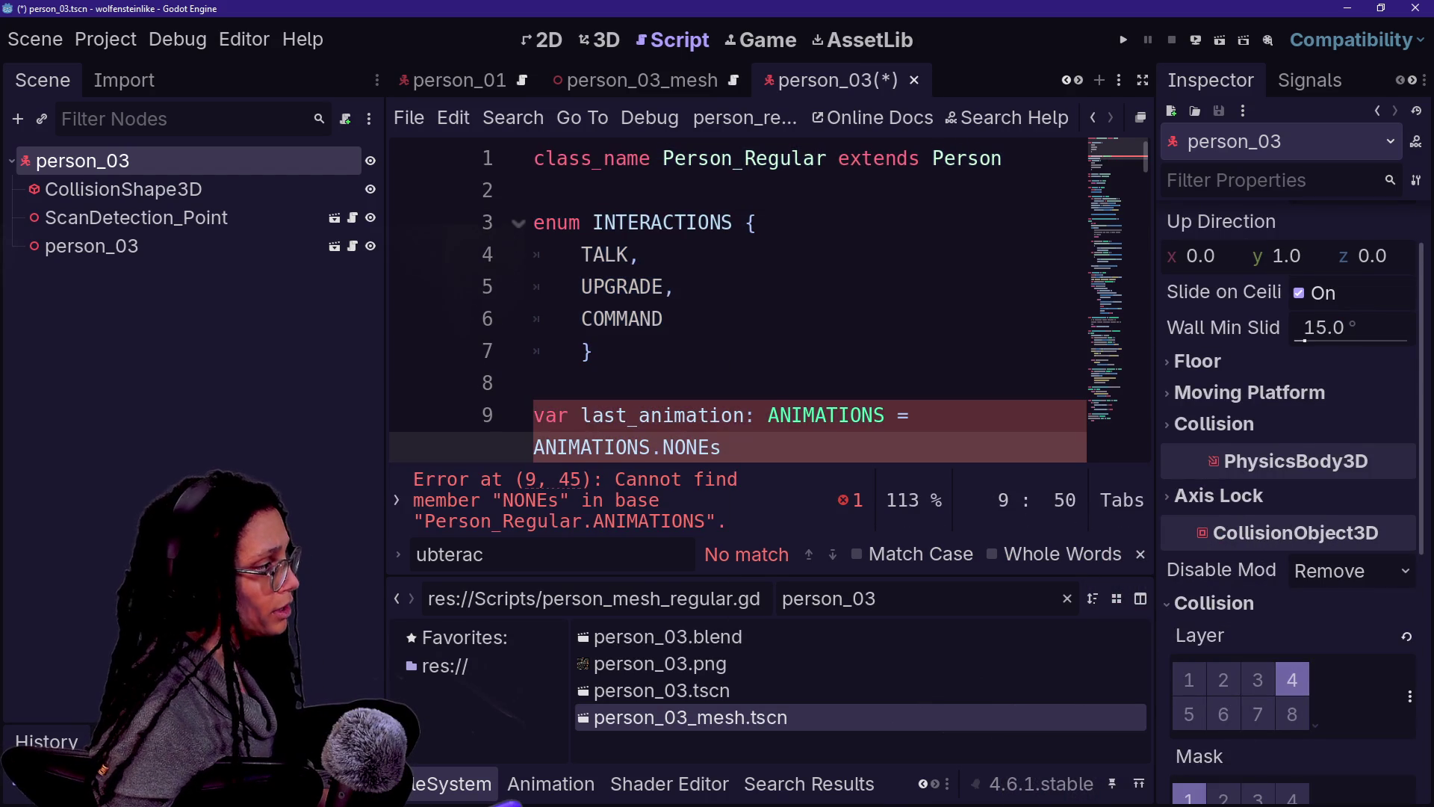
key("BackSpace")
key("ctrl+s")
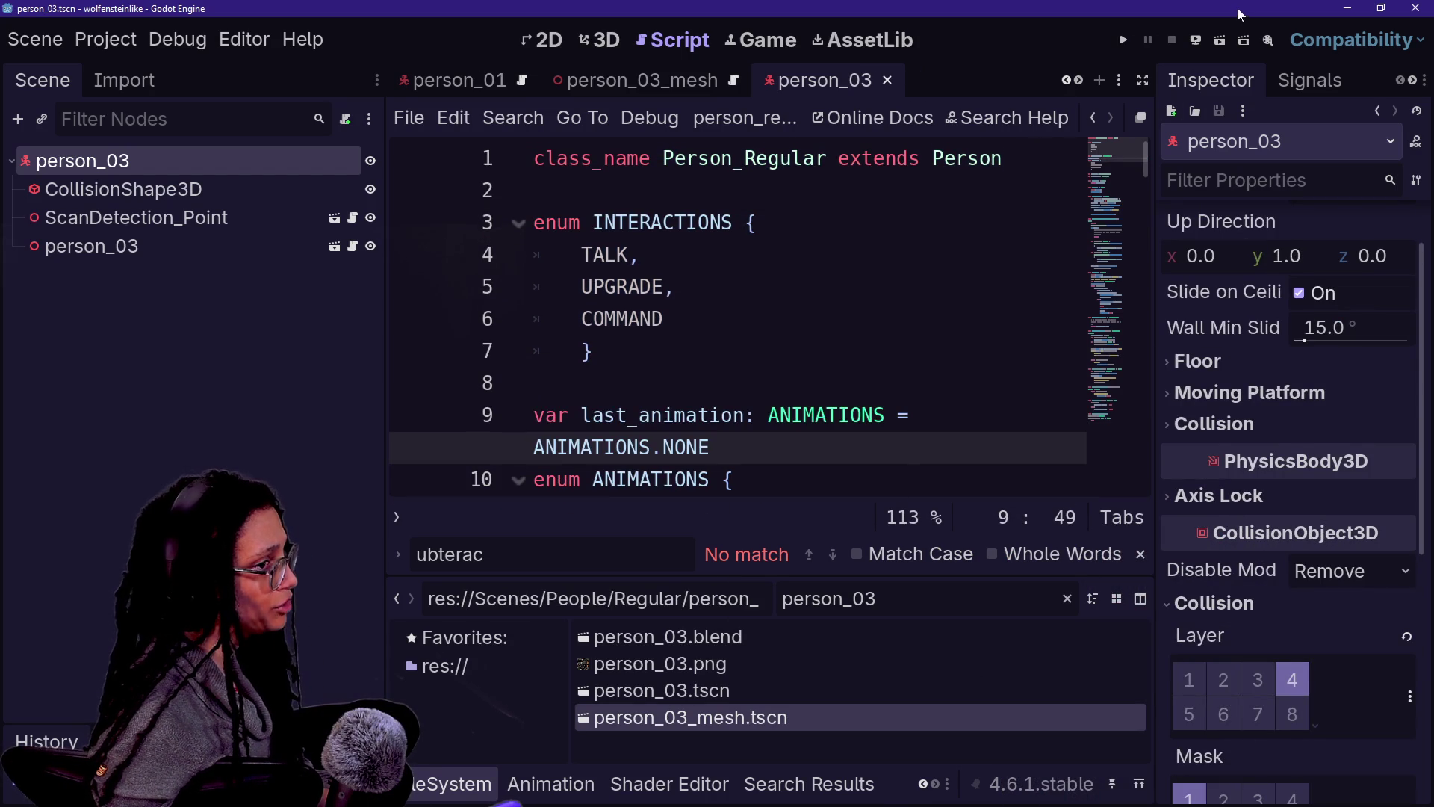
Step: Drop a person_03 instance into the altercation_03 scene in 3D view and save it
scroll(594, 82, "up", 3)
left_click(695, 80)
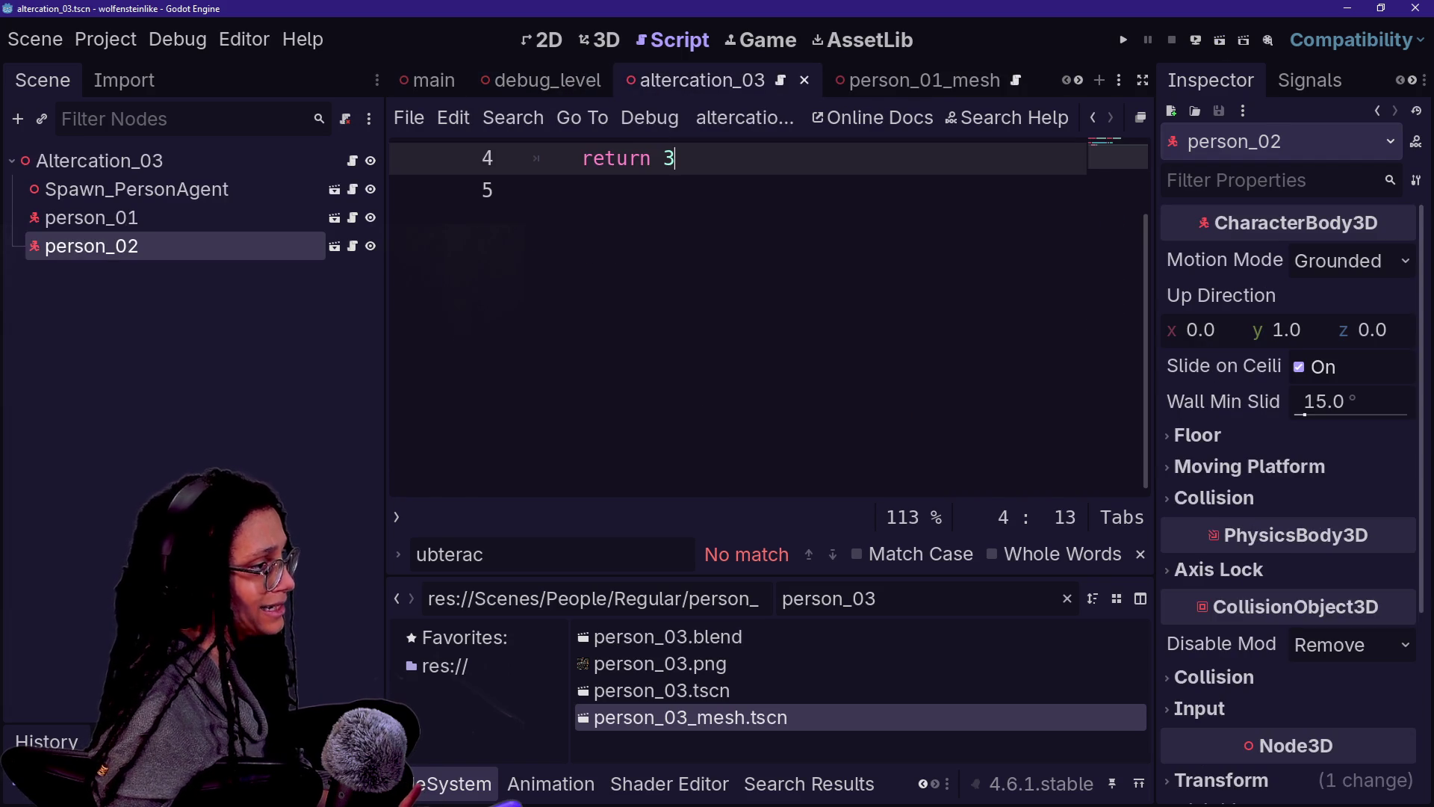
left_click(598, 38)
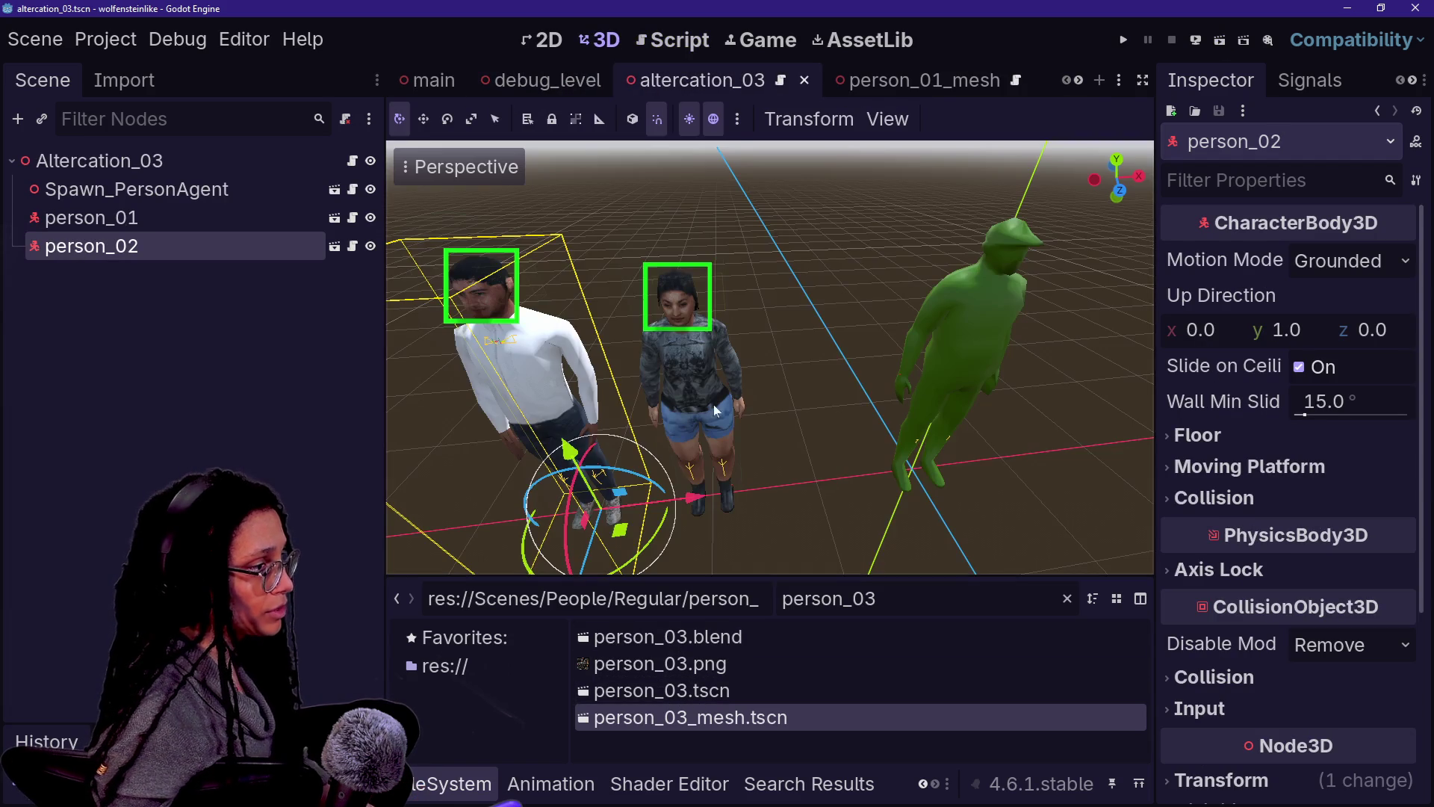
mouse_move(733, 693)
left_mouse_down()
mouse_move(777, 481)
mouse_move(780, 510)
mouse_move(822, 516)
left_mouse_up()
key("ctrl+s")
Step: Run the debug_level scene to test, hitting the get_scan_shader error
left_click(551, 88)
left_click(1221, 46)
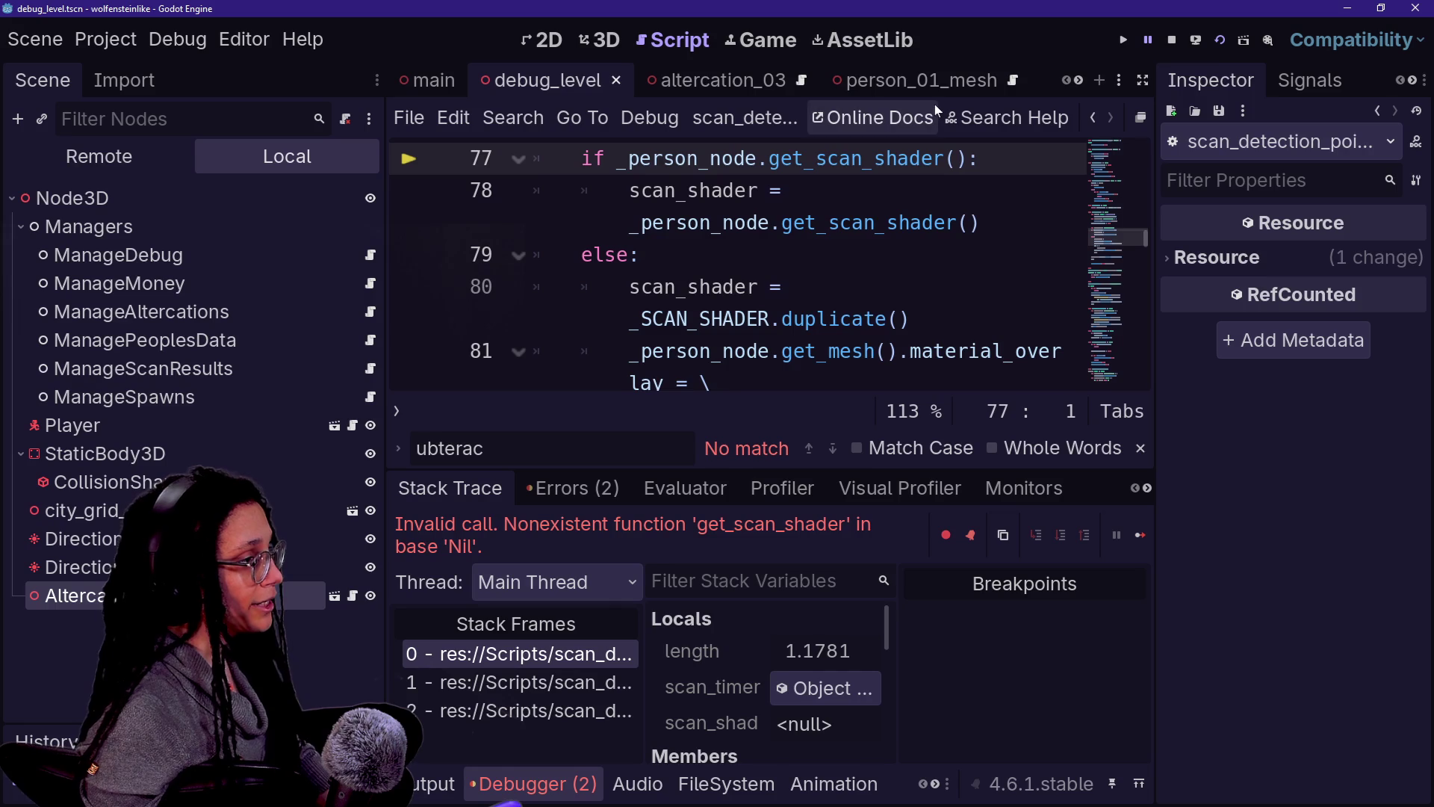
left_click(723, 80)
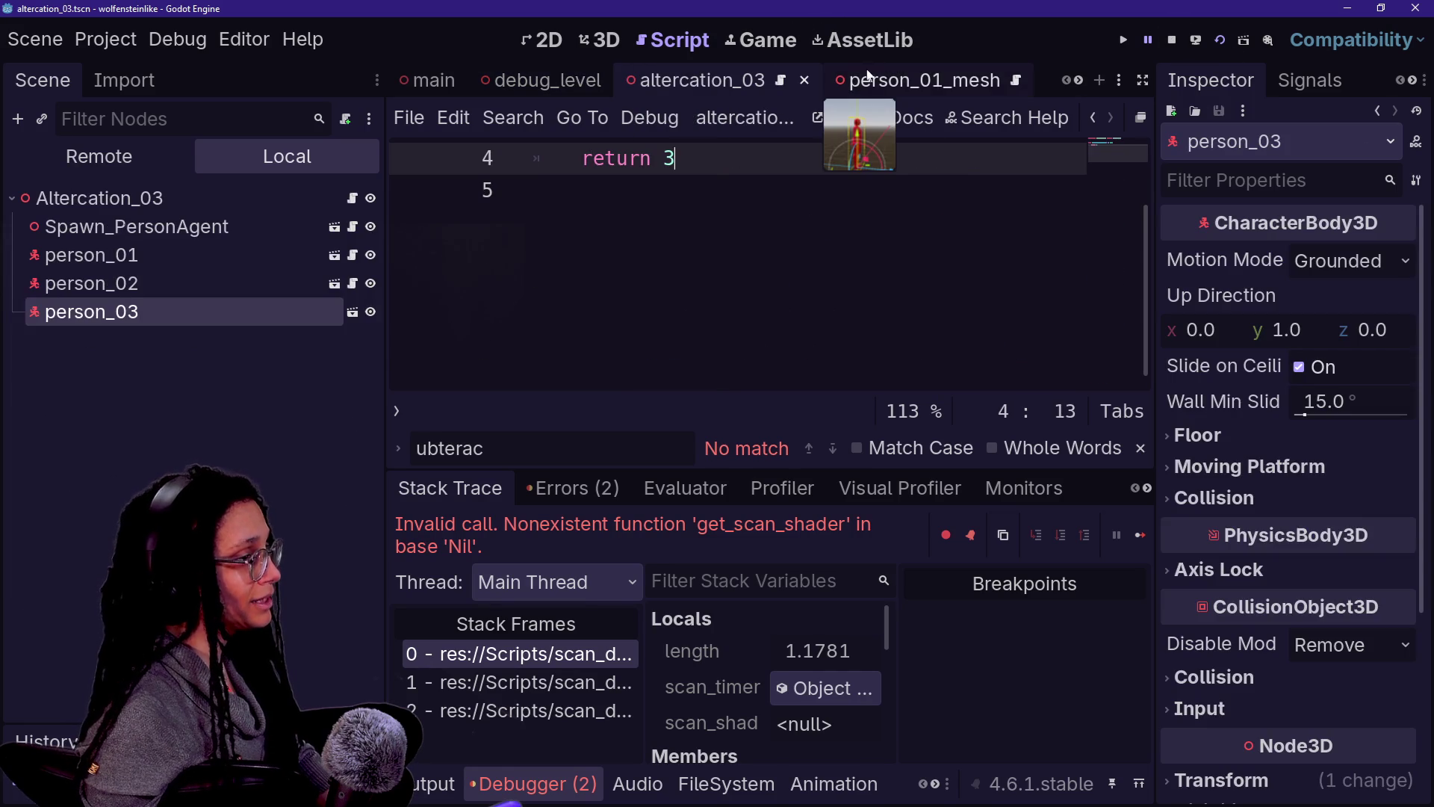
Step: Look over the person_01_mesh and person_03_mesh scenes, then bring up person_03
left_click(858, 79)
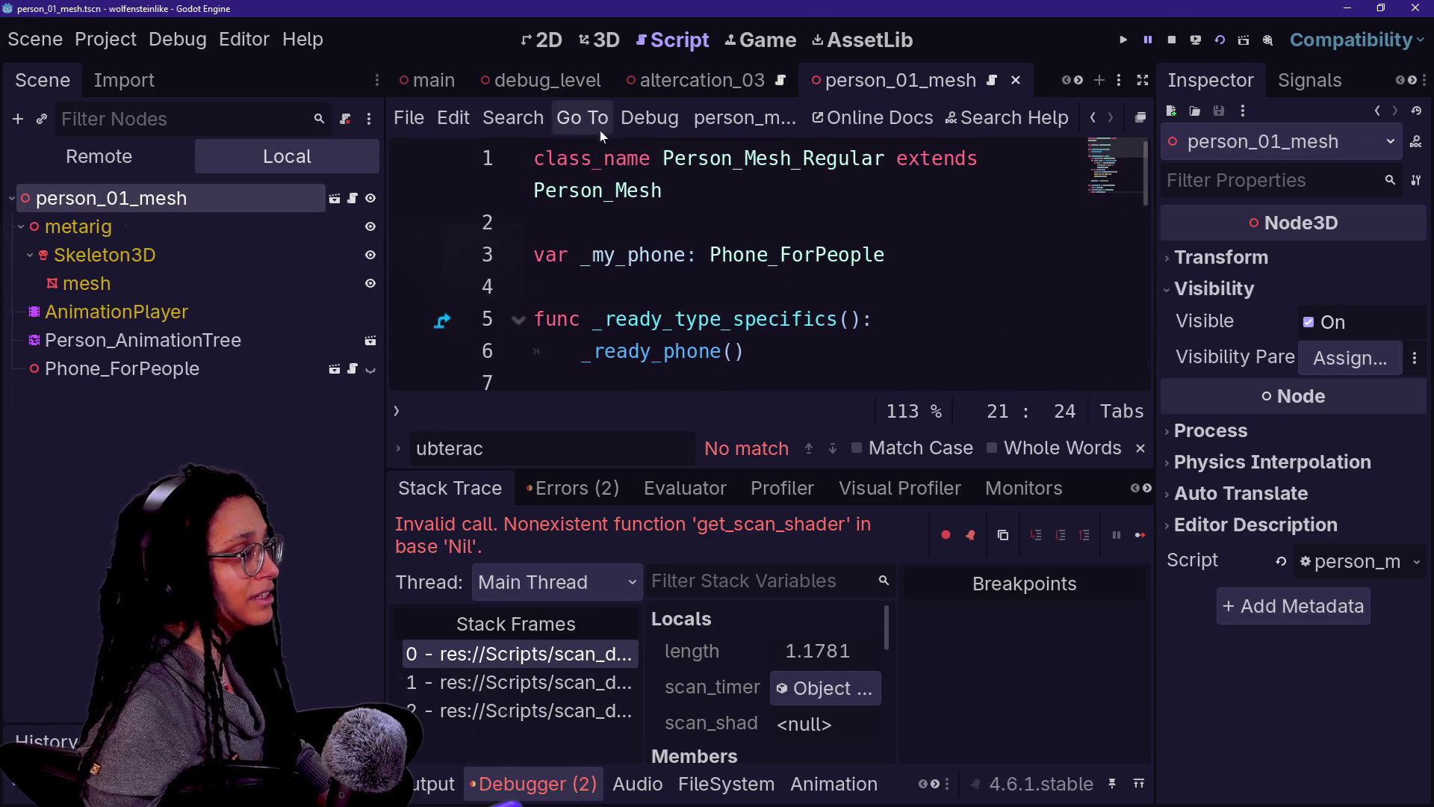
mouse_move(765, 89)
scroll(765, 89, "down", 3)
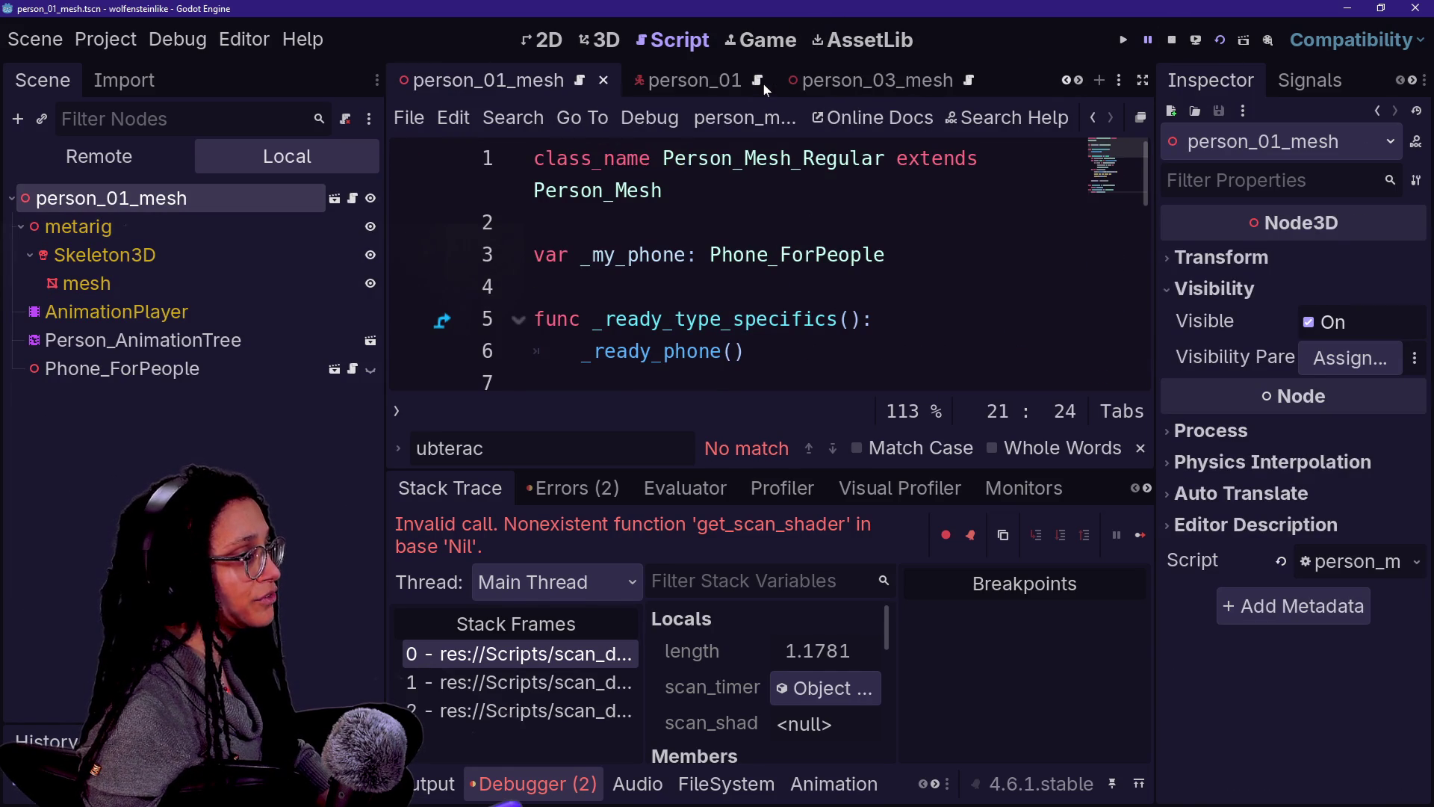
left_click(815, 83)
scroll(786, 93, "down", 2)
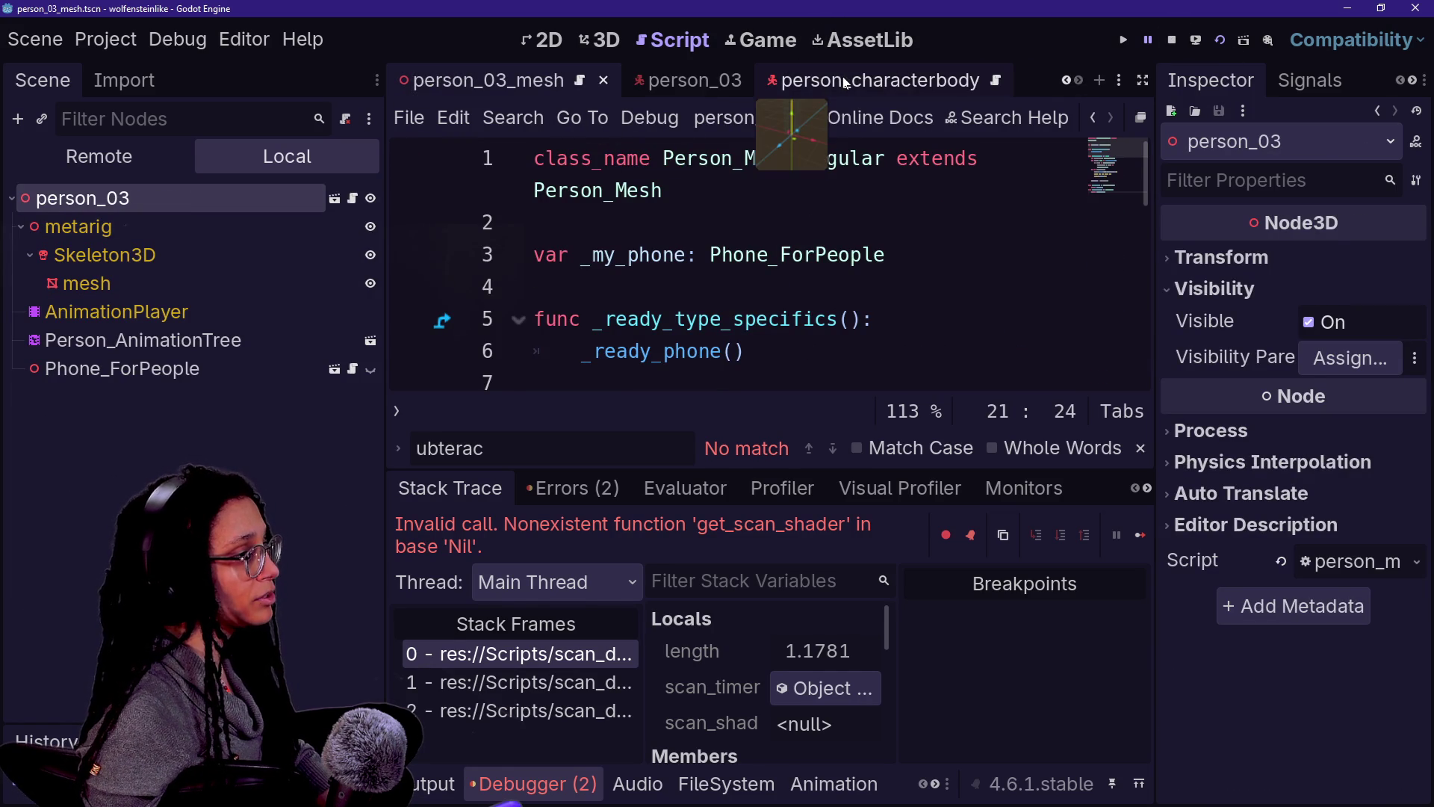
left_click(635, 84)
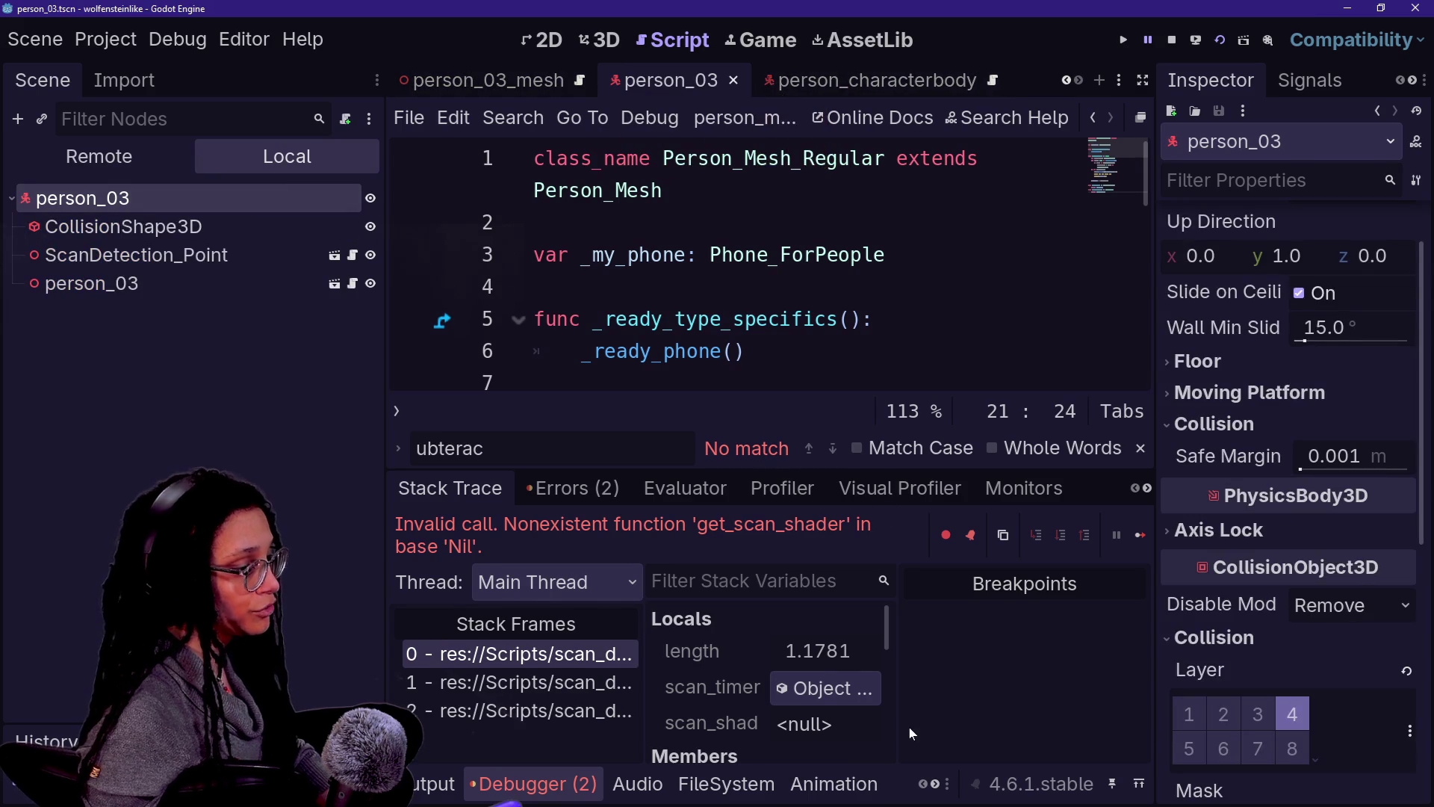
Step: Attach person_regular.gd from the FileSystem dock to the person_03 root node
left_click(724, 783)
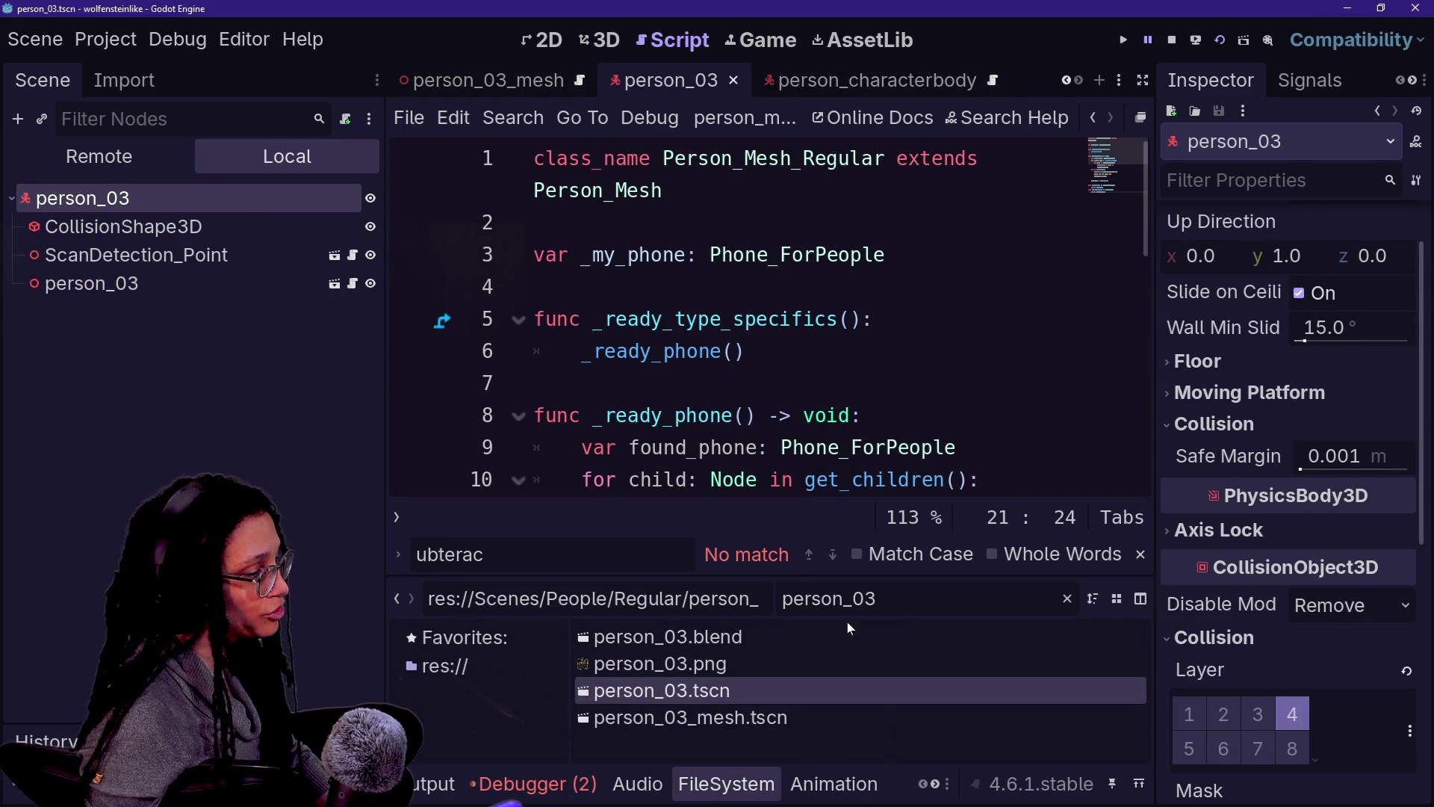
key("BackSpace")
type("3")
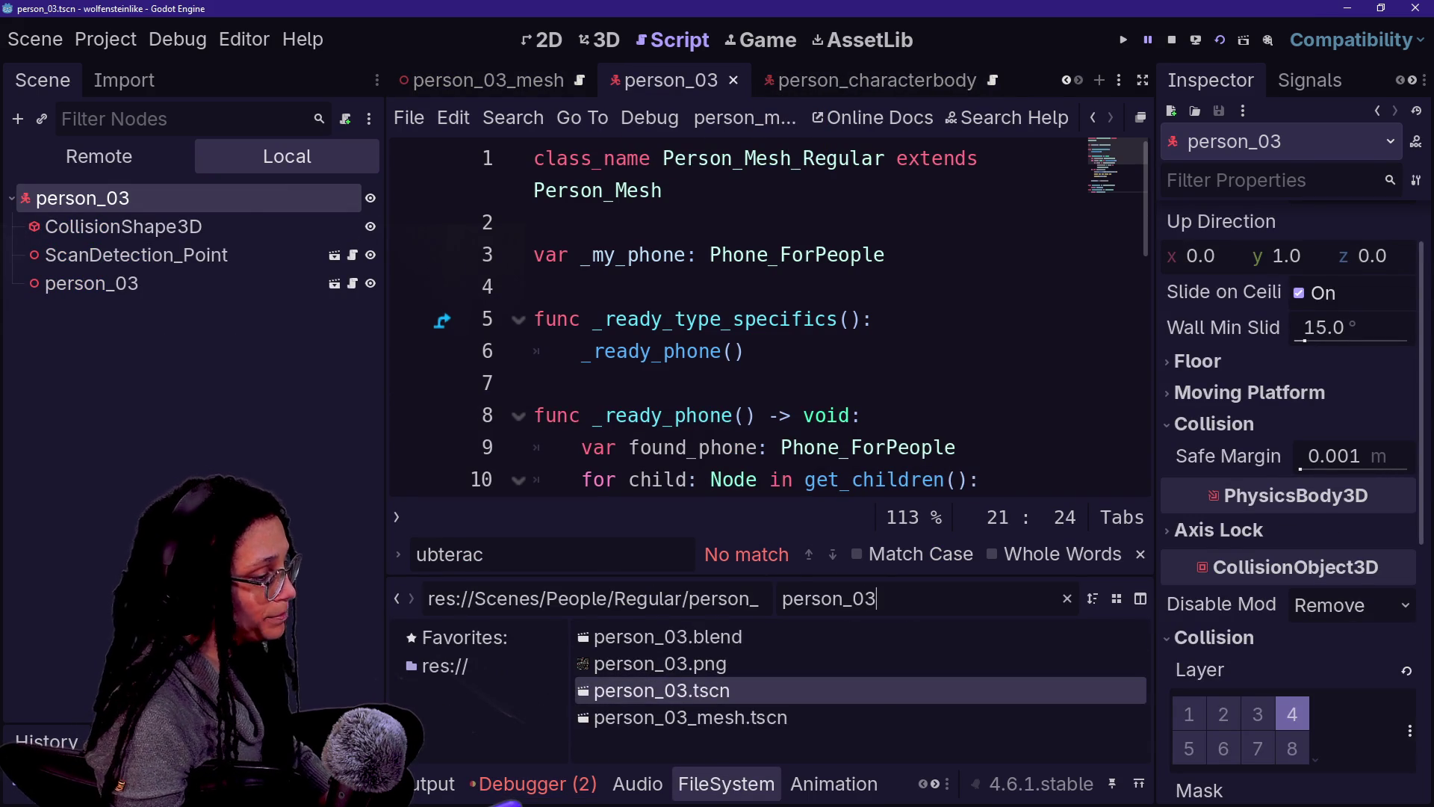
key("BackSpace")
key("BackSpace")
type("_rg")
key("BackSpace")
mouse_move(672, 637)
left_mouse_down()
mouse_move(673, 598)
mouse_move(186, 199)
left_mouse_up()
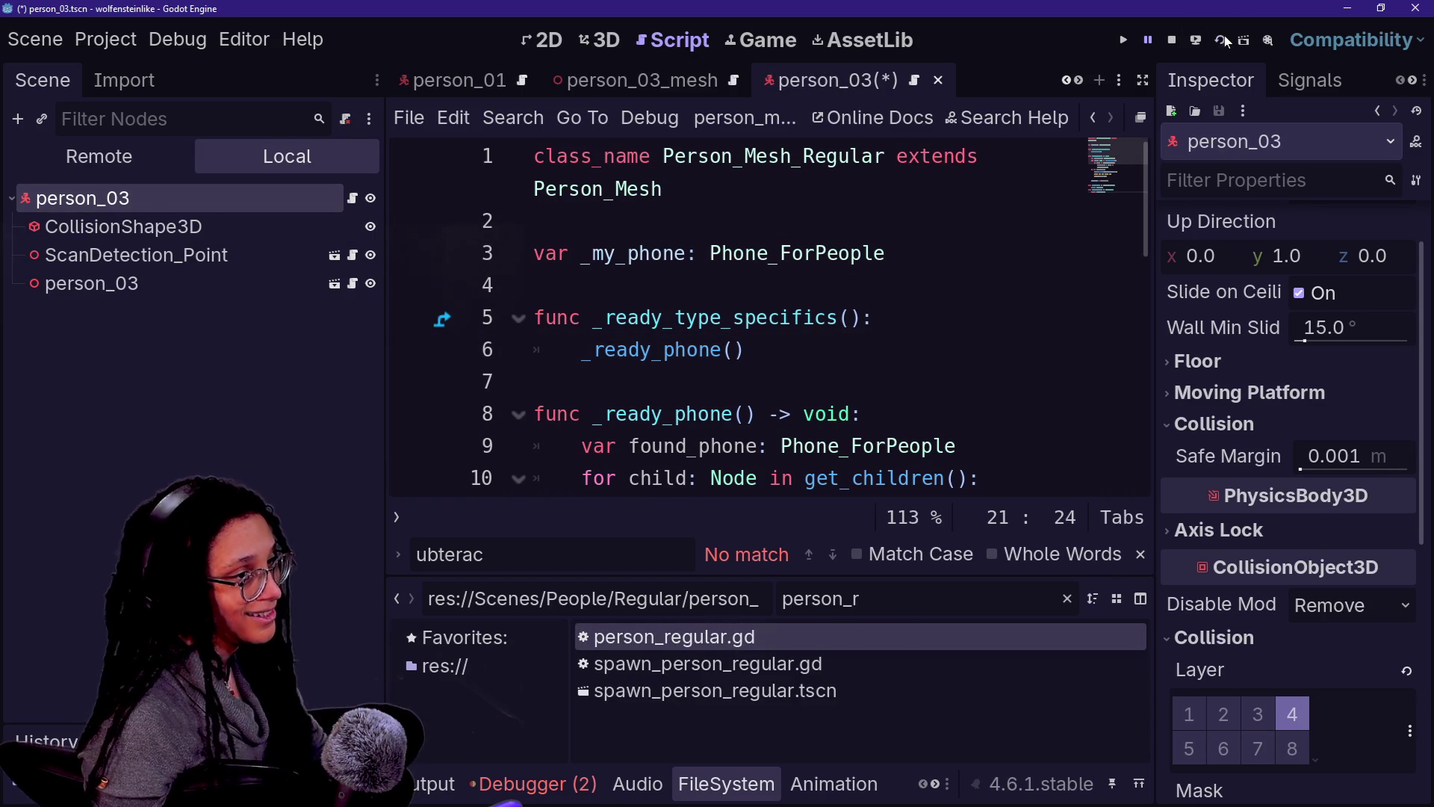
Step: Save and run the game, walk toward and back from the four people, then stop it
left_click(1225, 35)
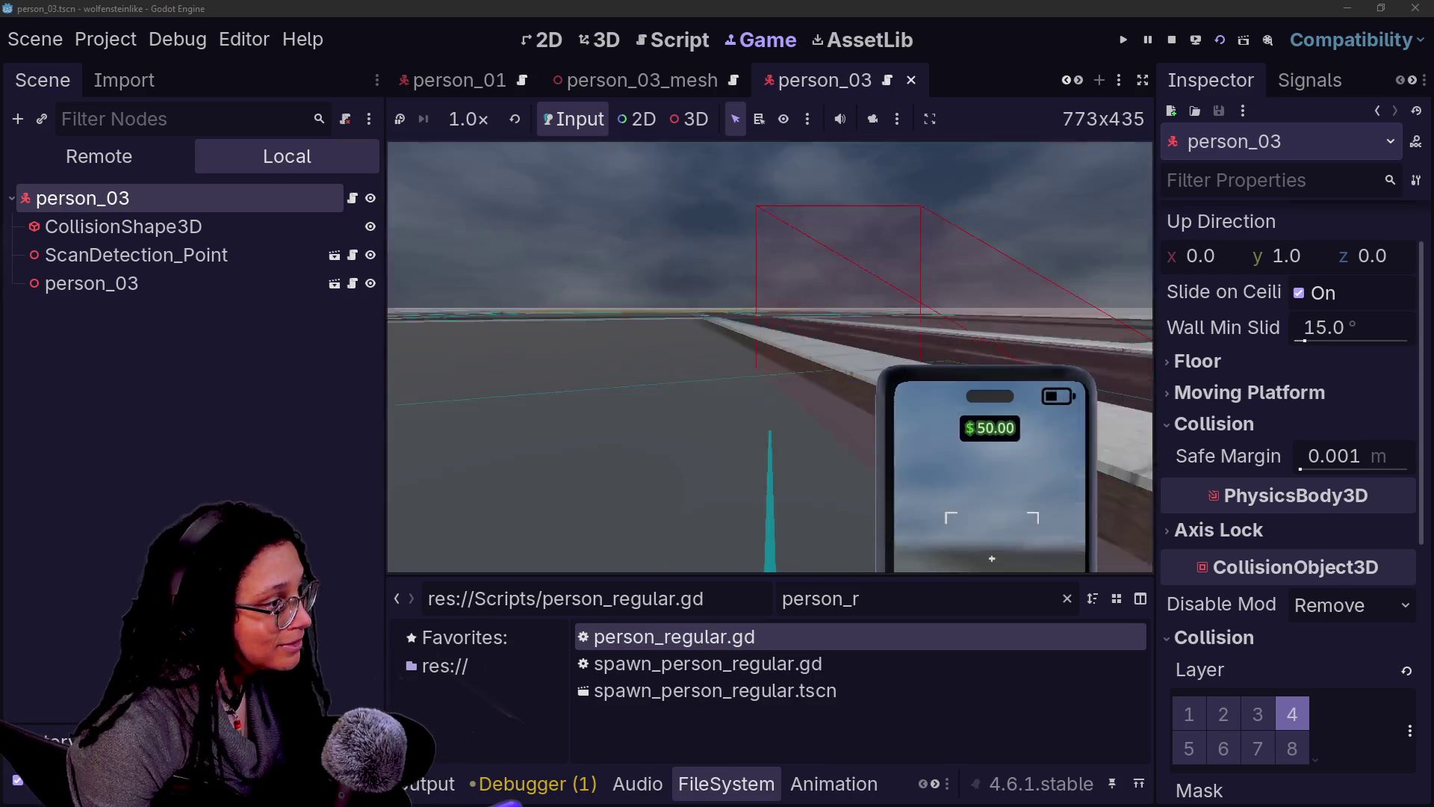
key("w")
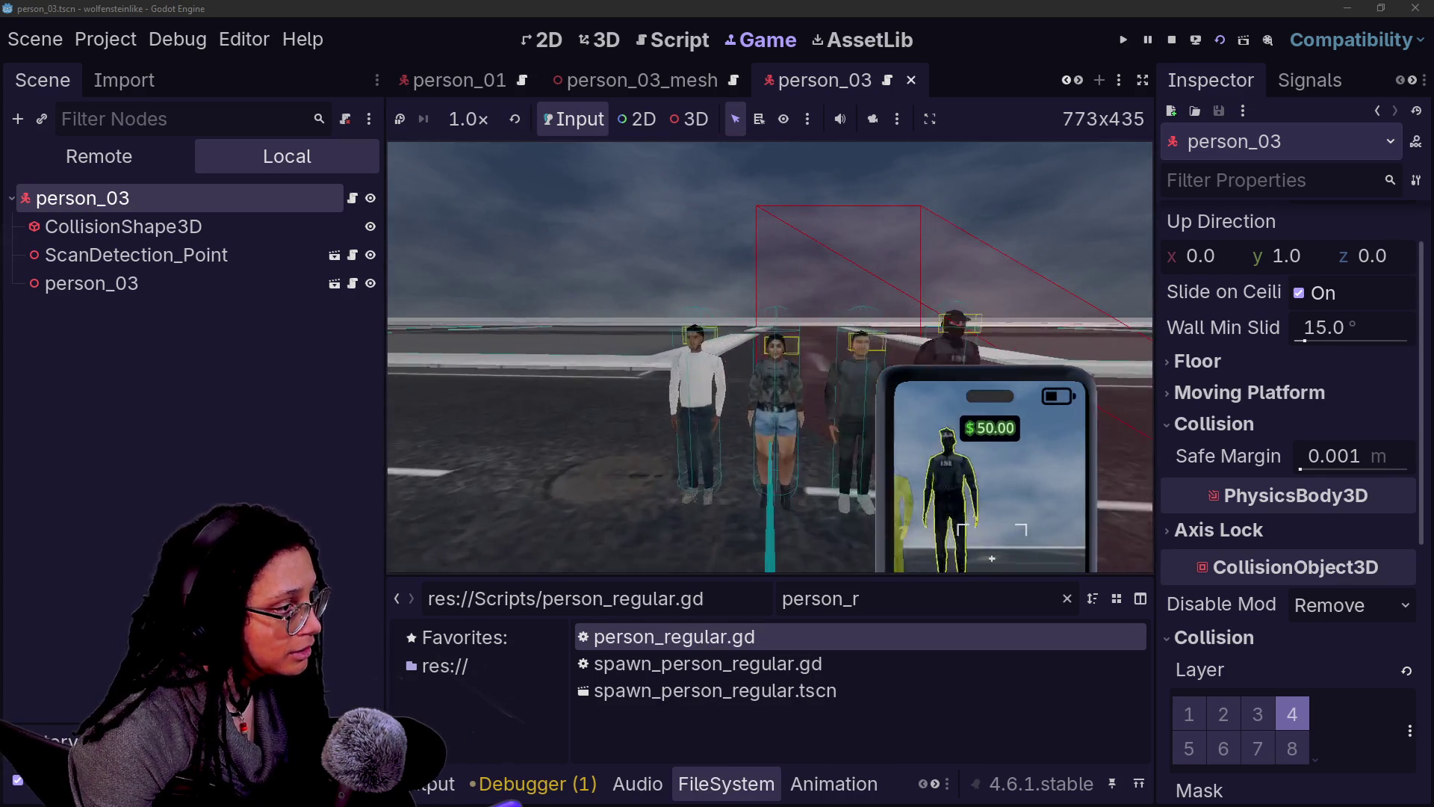
key("s")
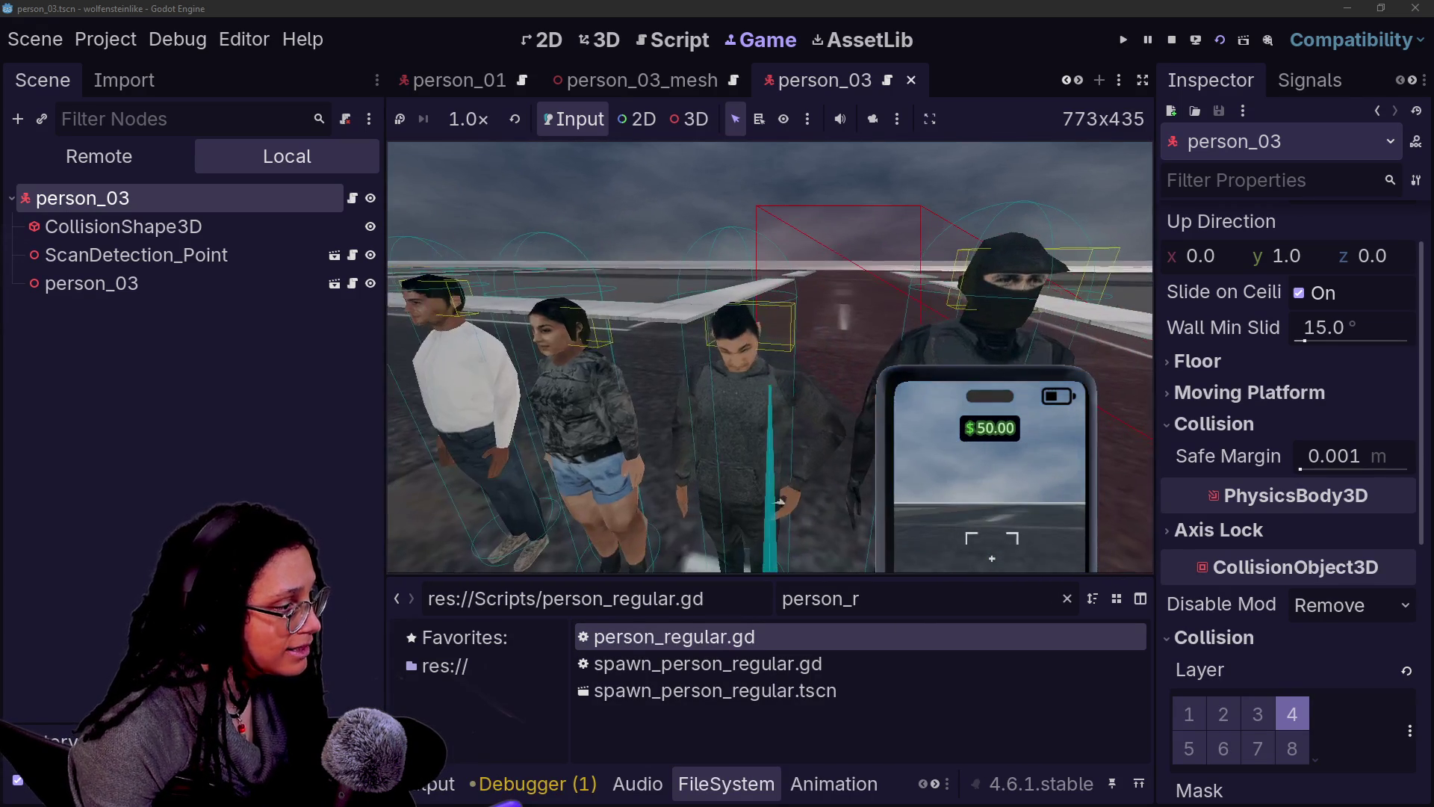
key("s")
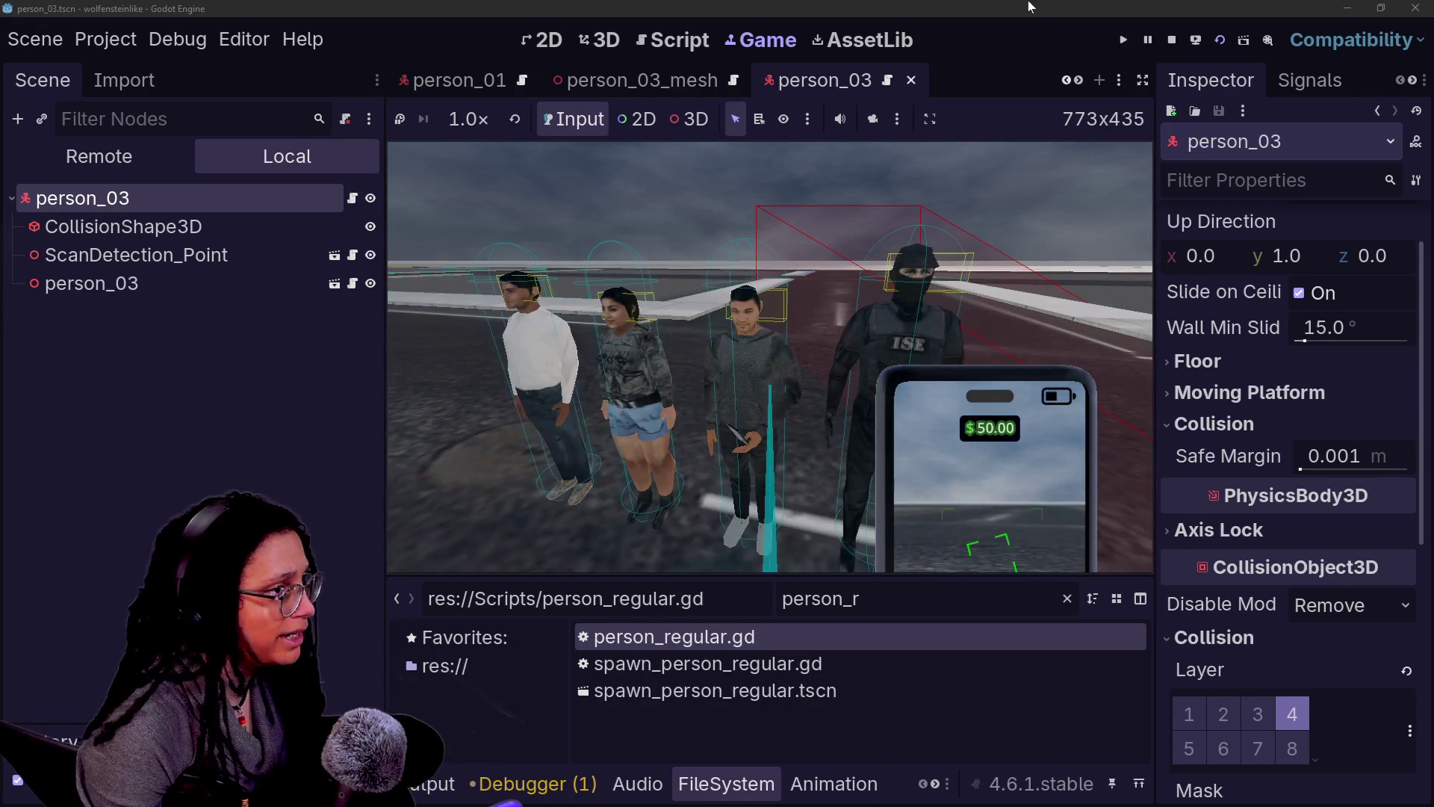
left_click(1196, 45)
left_click(1028, 177)
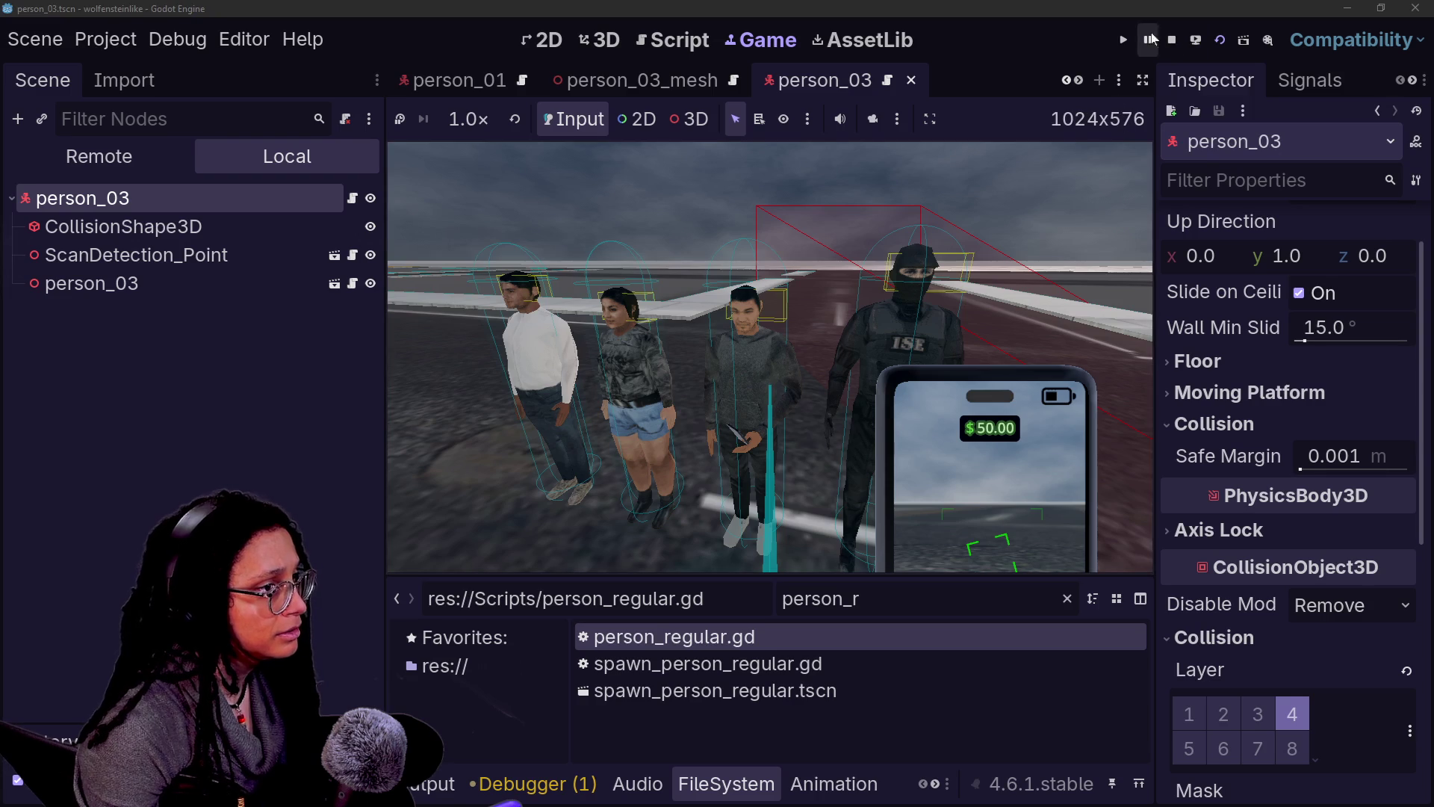
left_click(1171, 39)
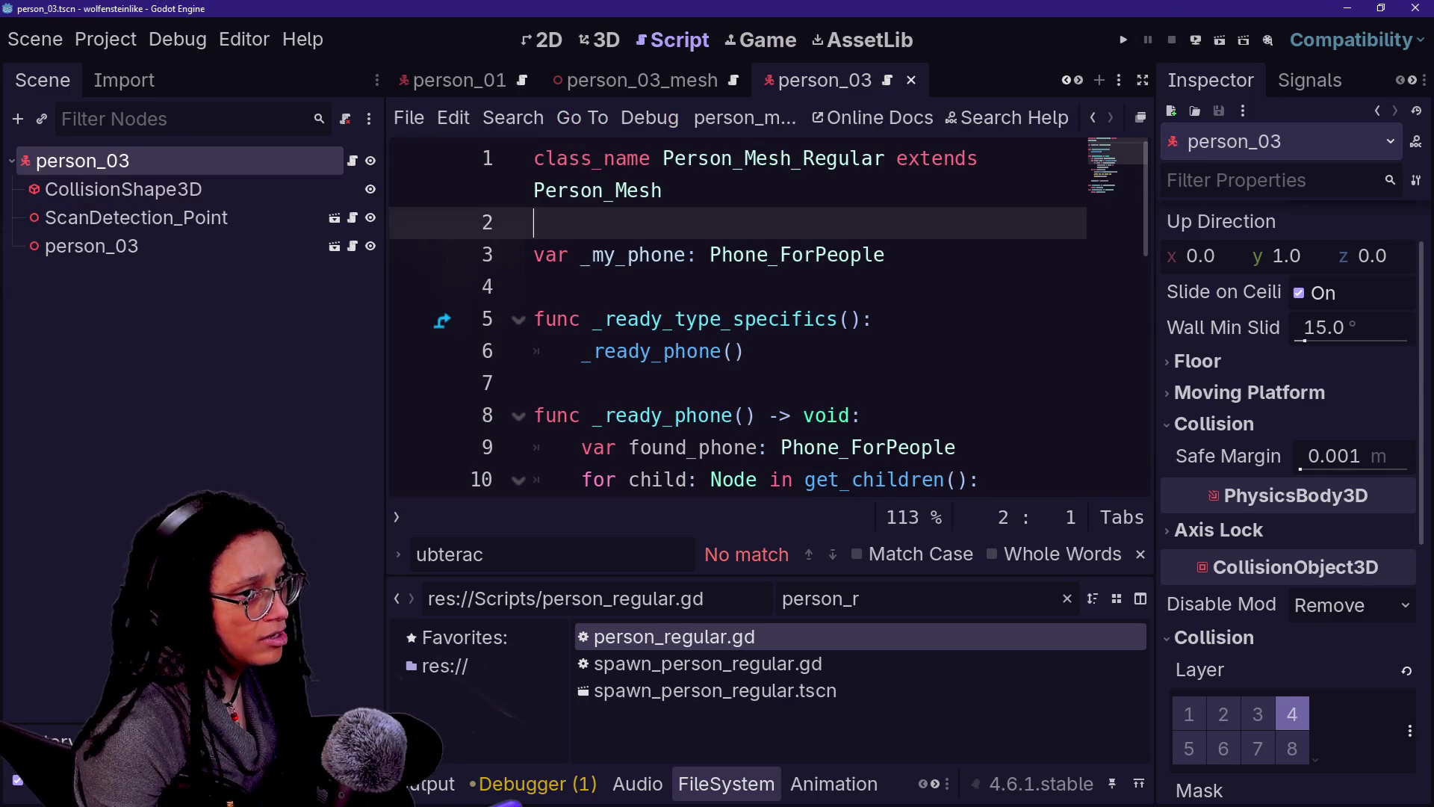
key("alt+Tab")
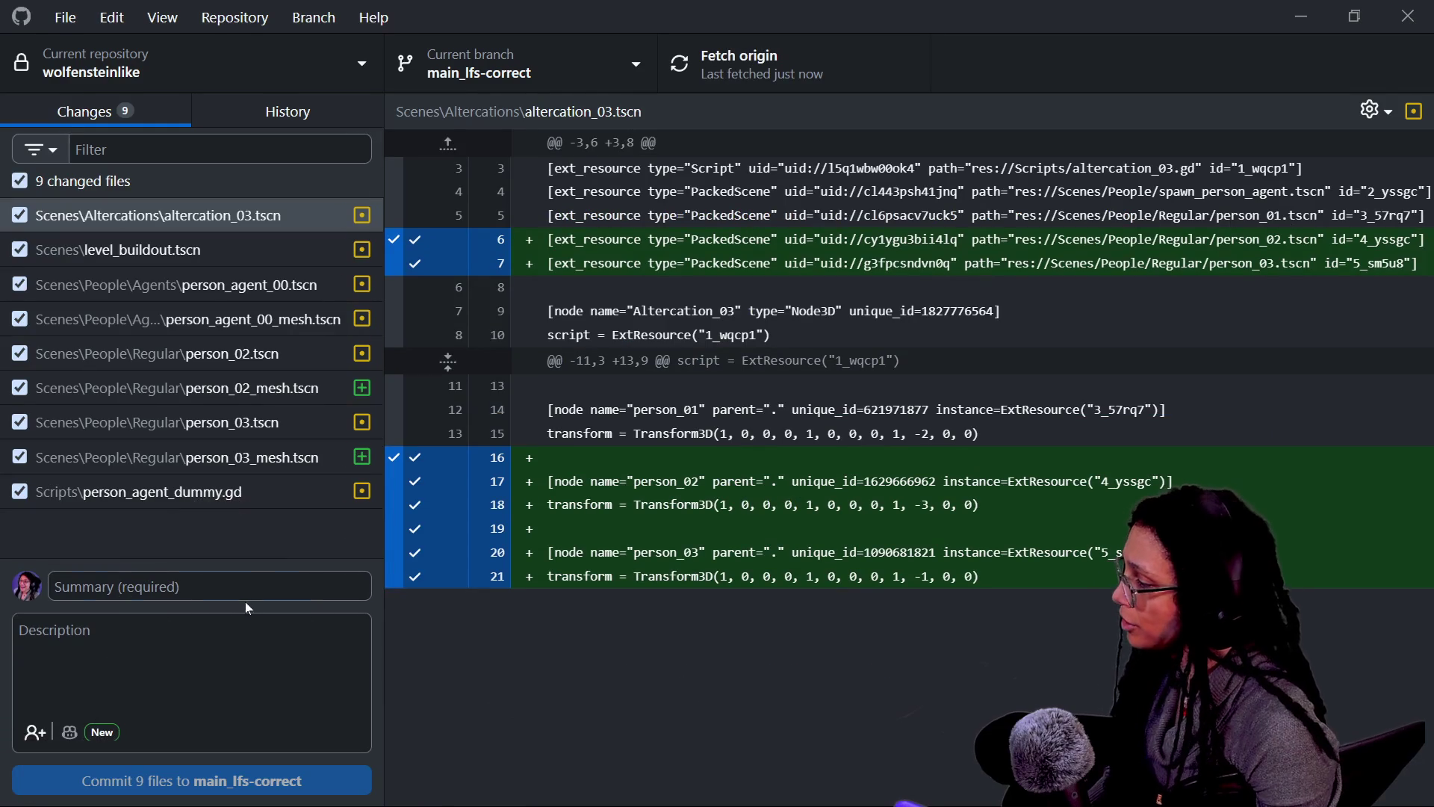
Step: Commit the 9 changed files to main_lfs-correct as 'couple more people refactored'
left_click(246, 588)
type("couple m")
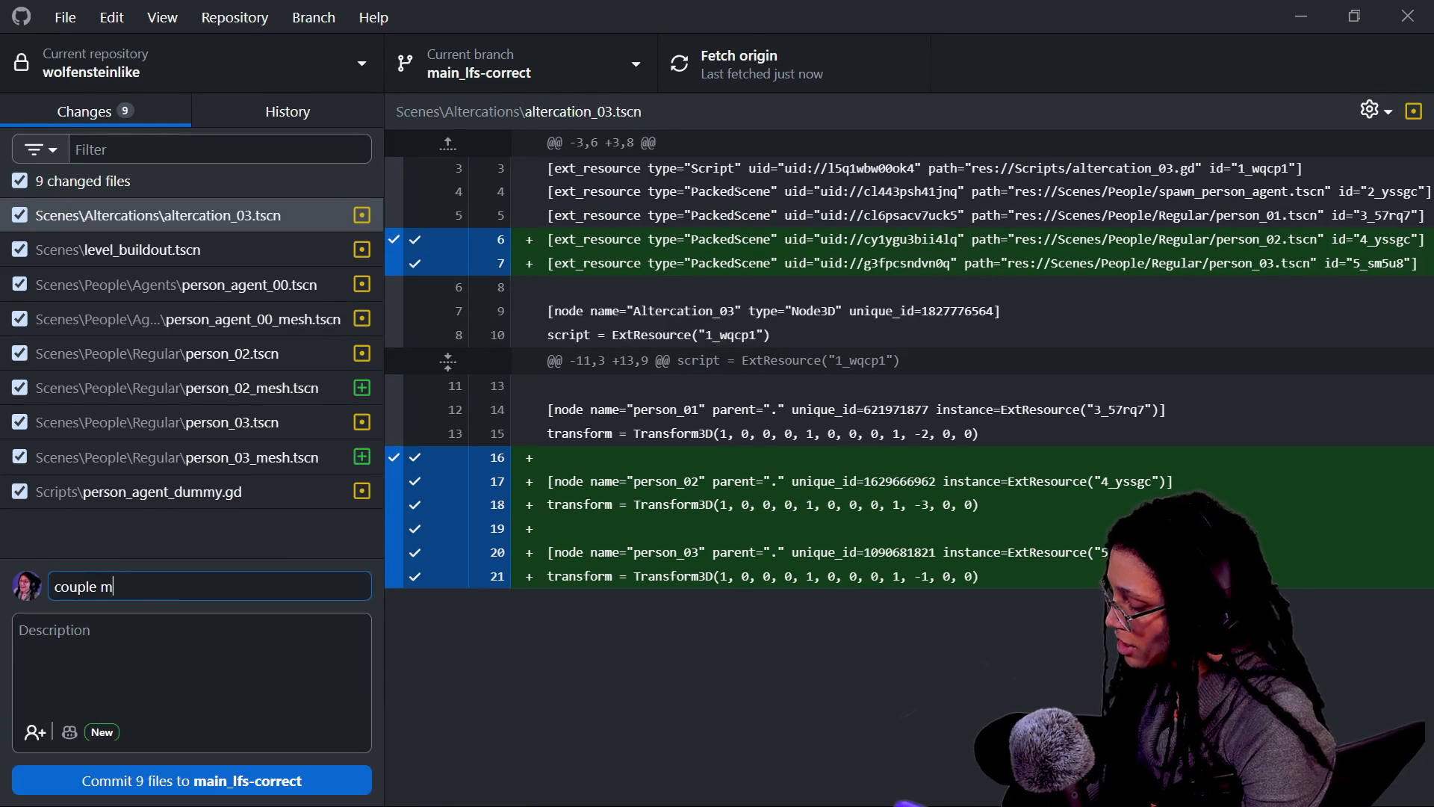
type("s")
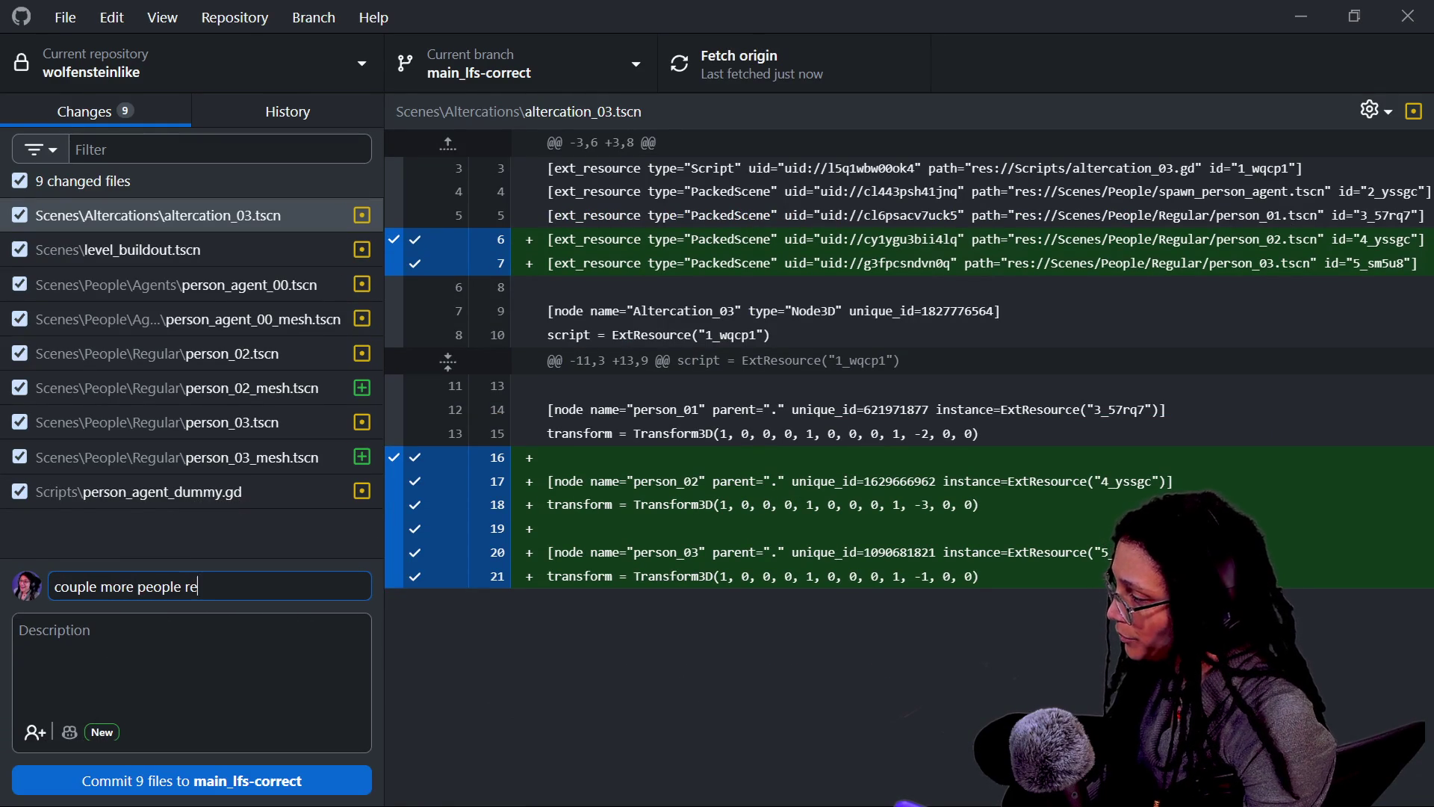
left_click(283, 770)
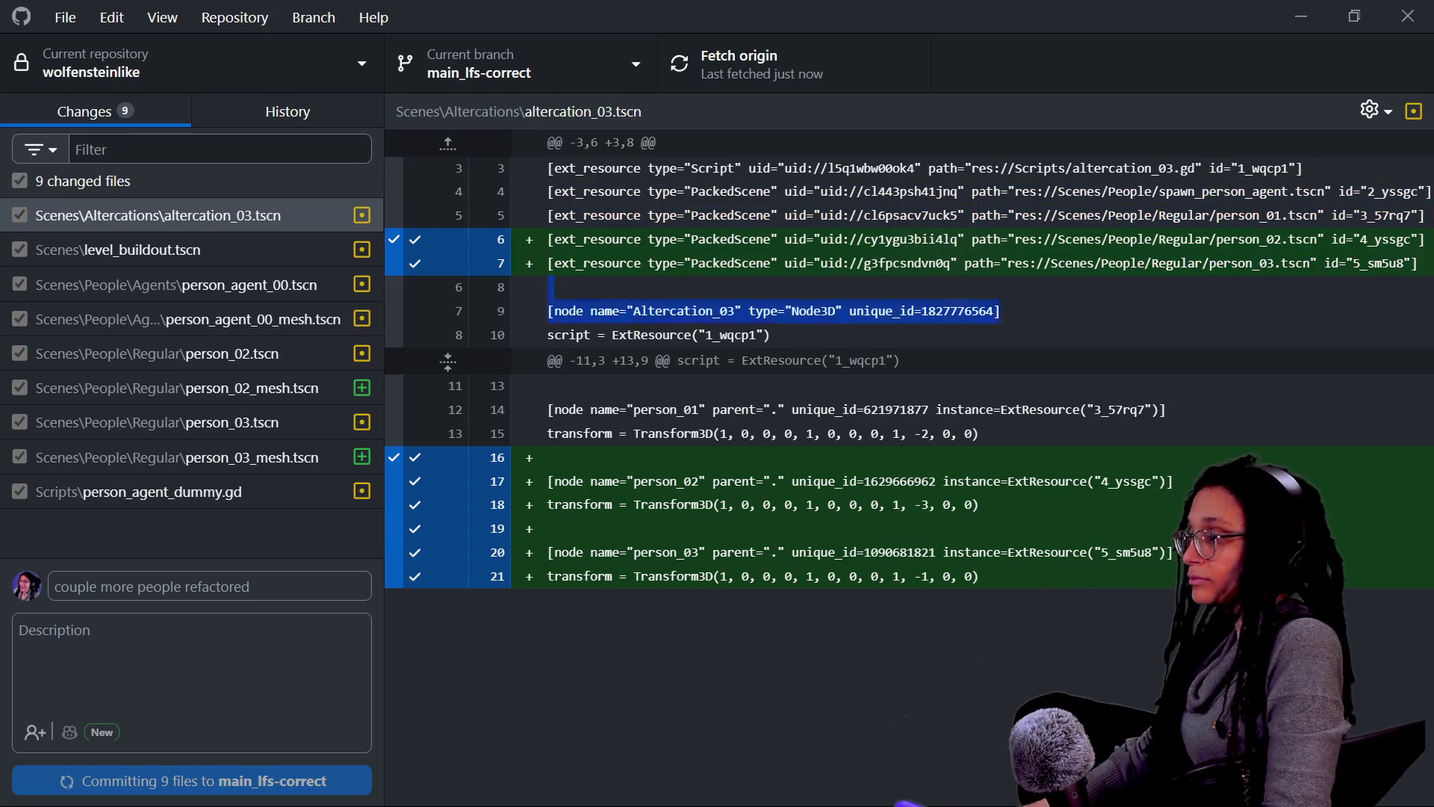
left_click_drag(878, 192, 1423, 263)
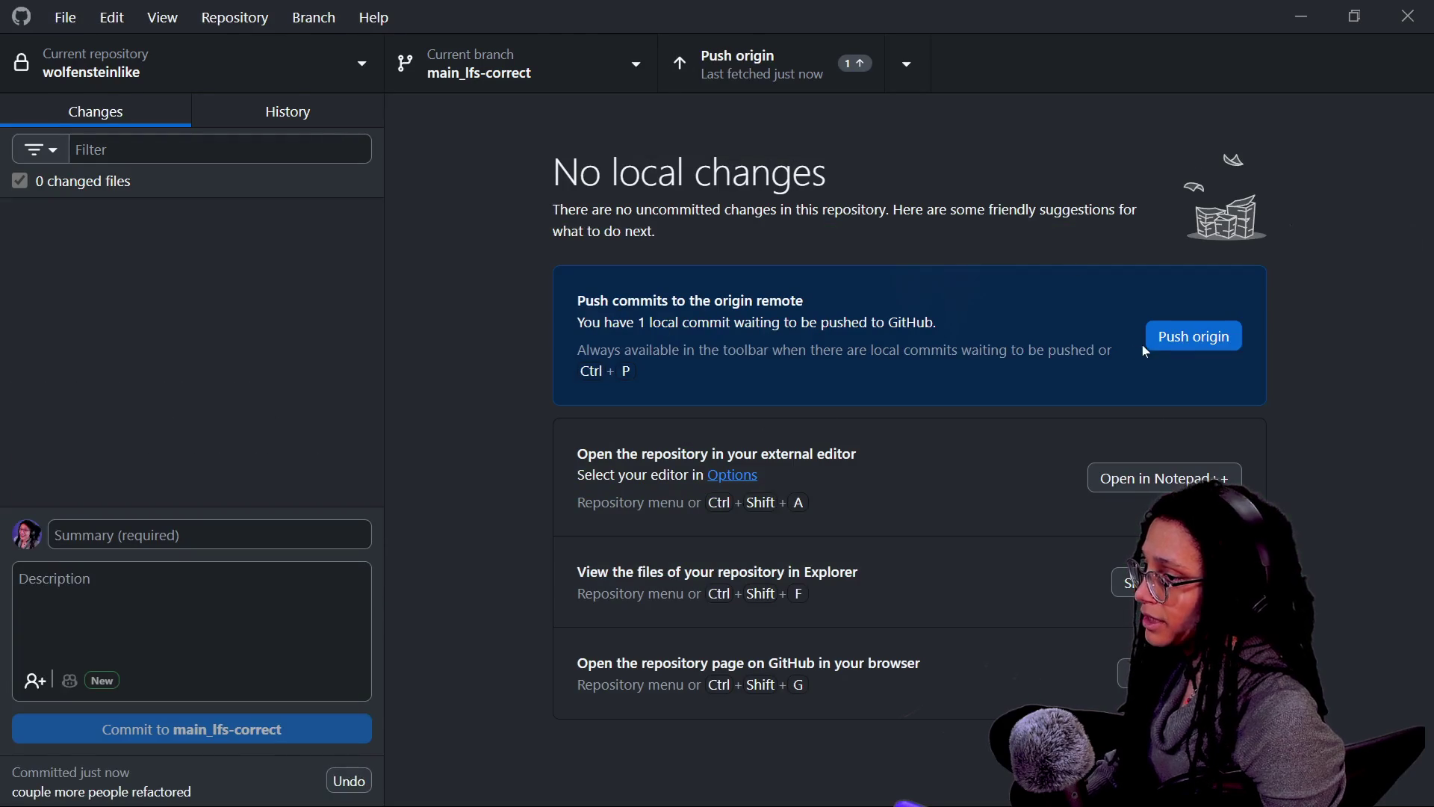
Step: Publish the commit, then close the person_03 and person_03_mesh scenes in Godot
left_click(1151, 338)
key("alt+Tab")
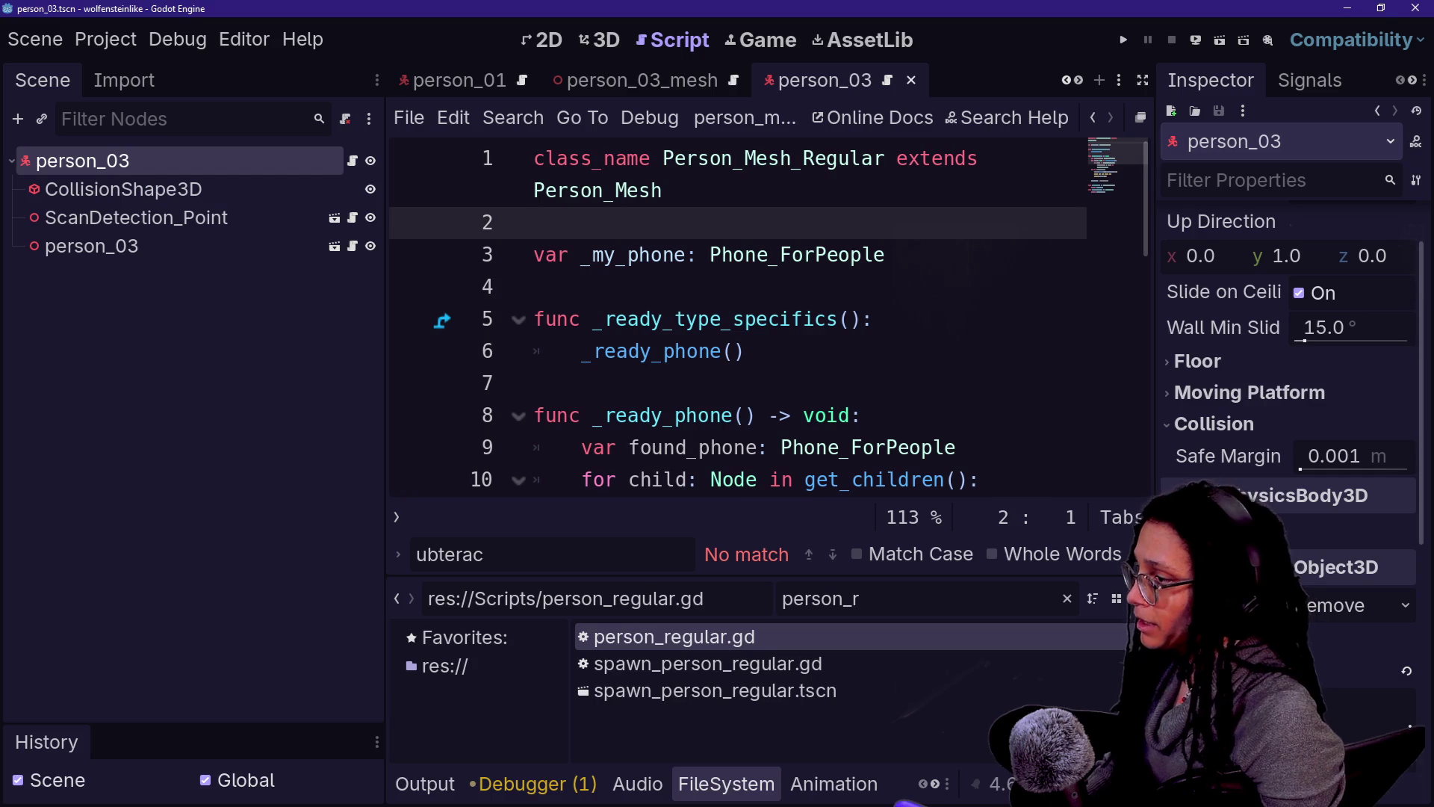
left_click(911, 81)
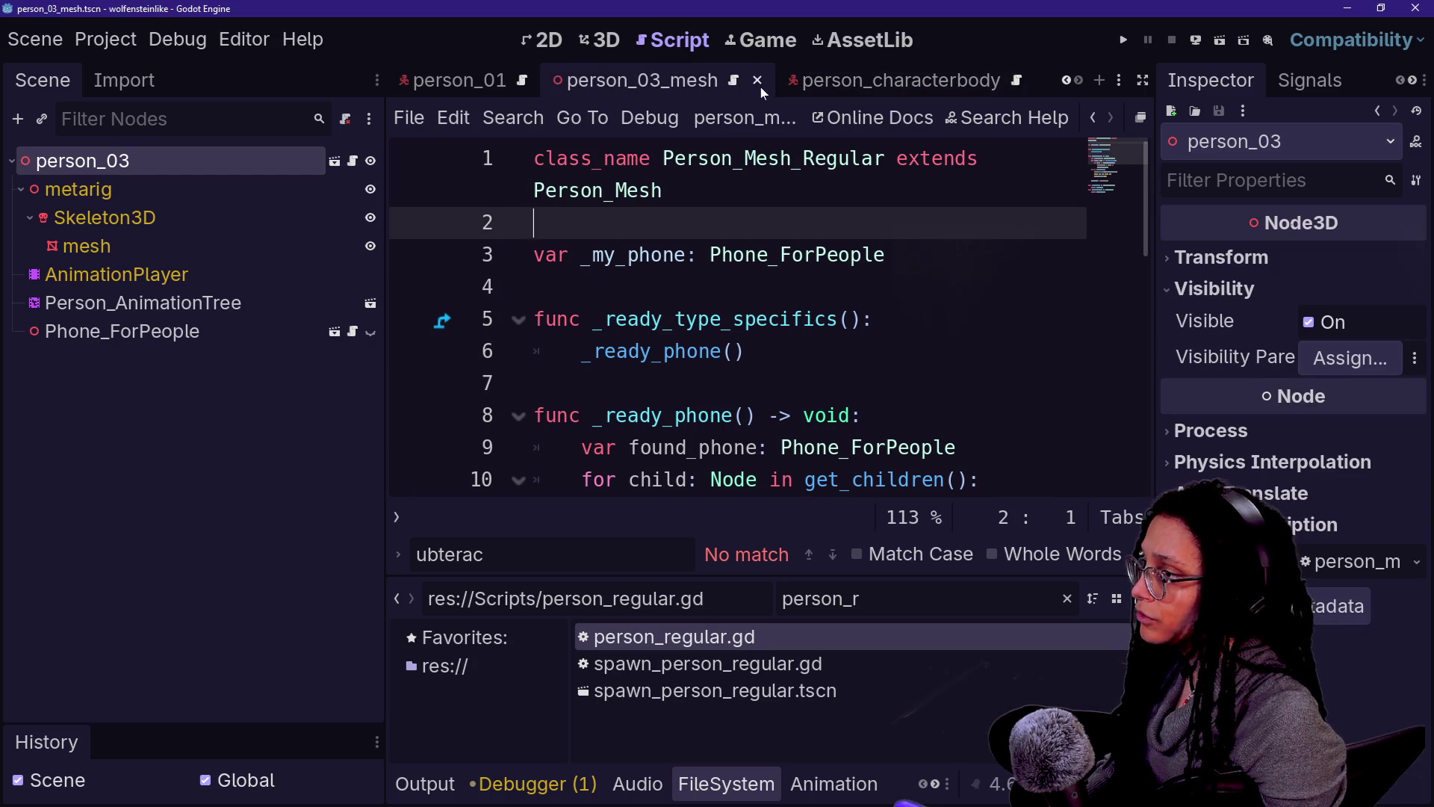
left_click(759, 83)
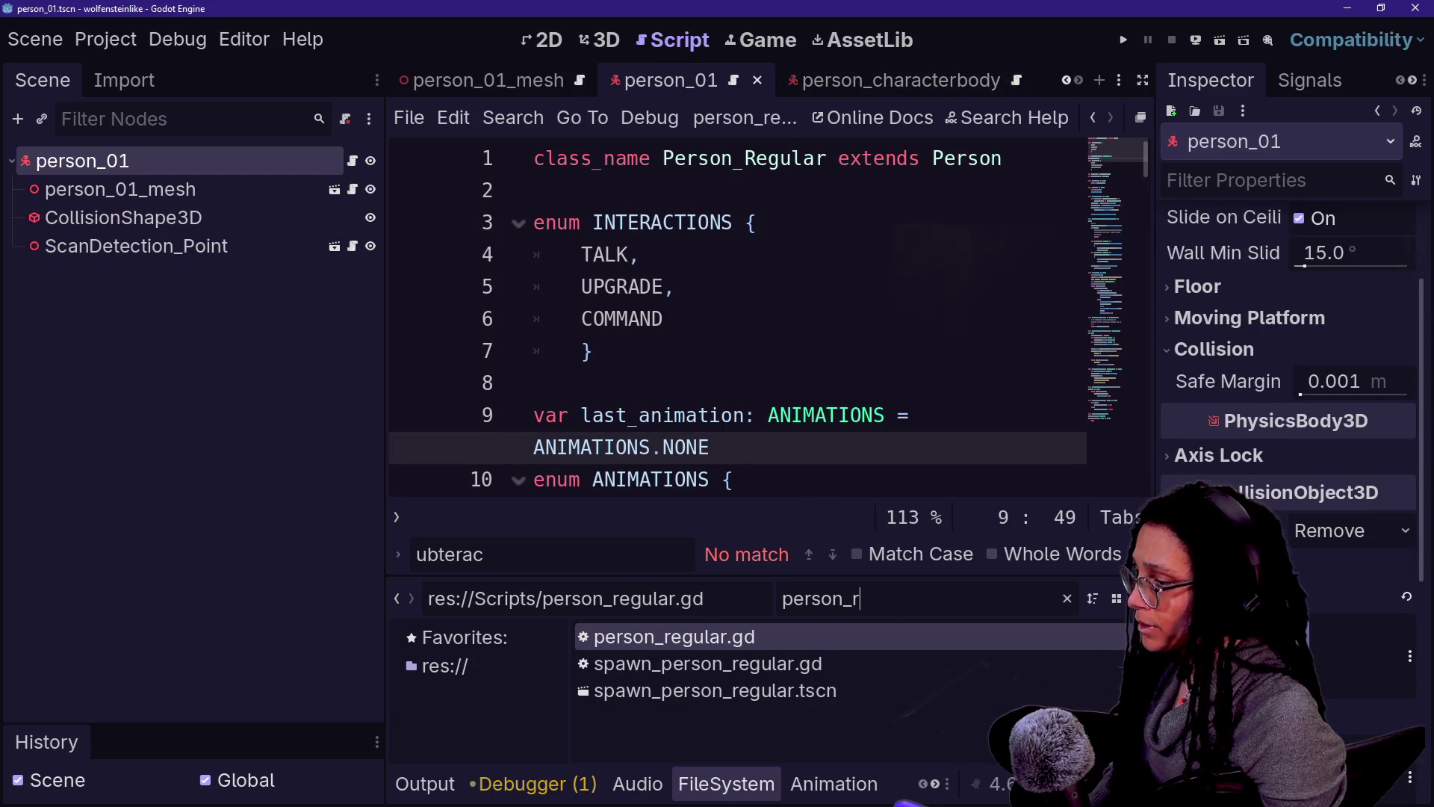
Step: Filter the FileSystem for person_04 and open person_04.tscn
key("BackSpace")
type("04")
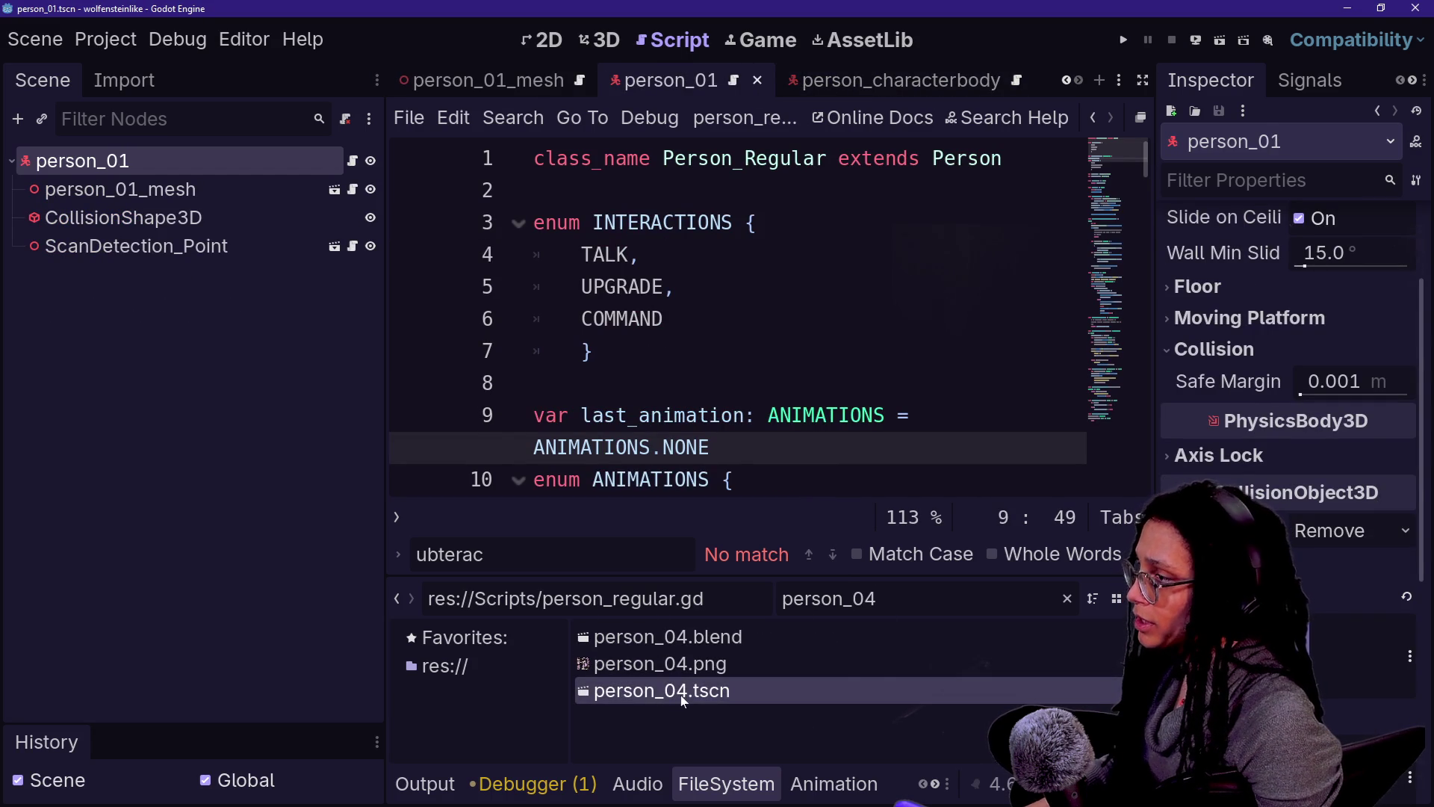
left_click(678, 695)
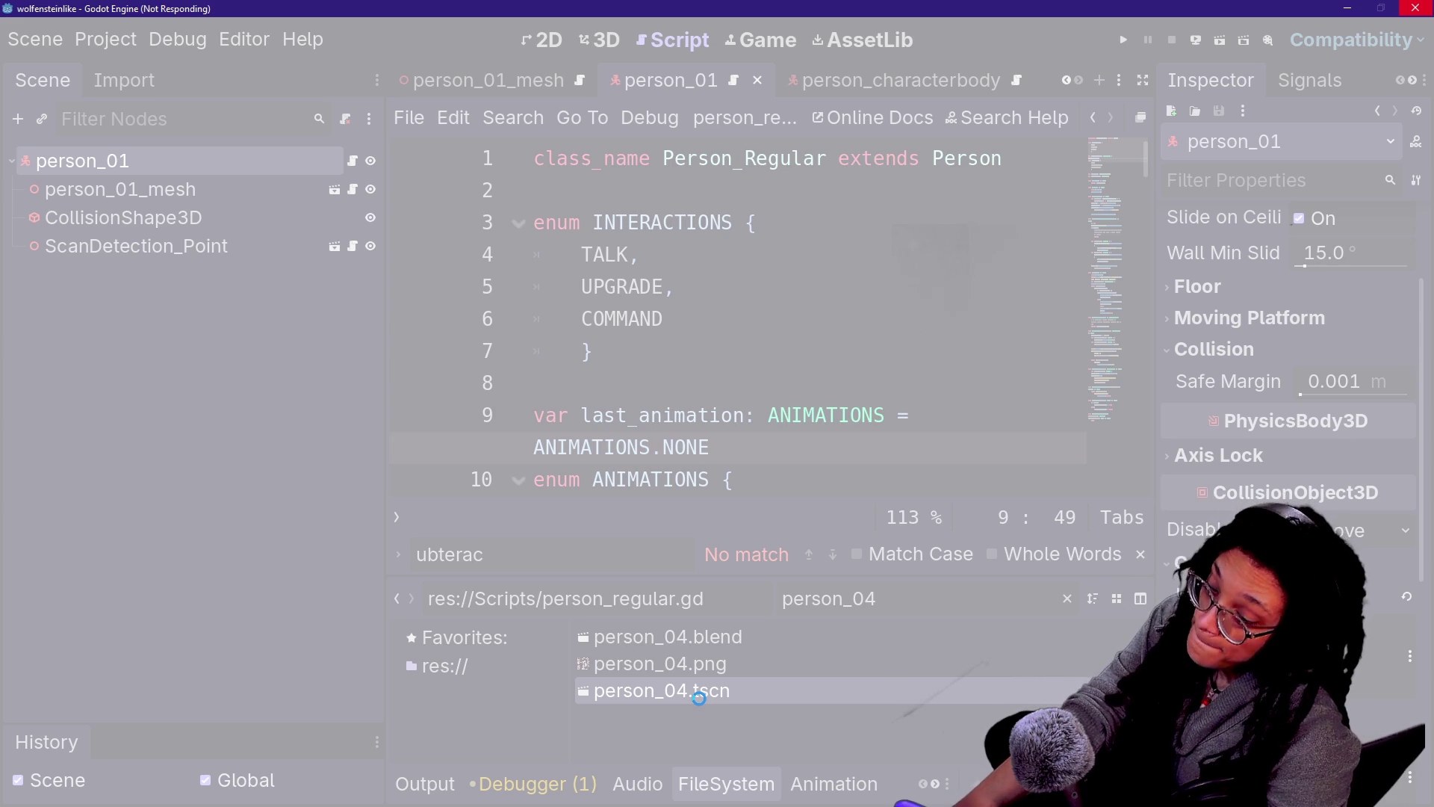
right_click(699, 697)
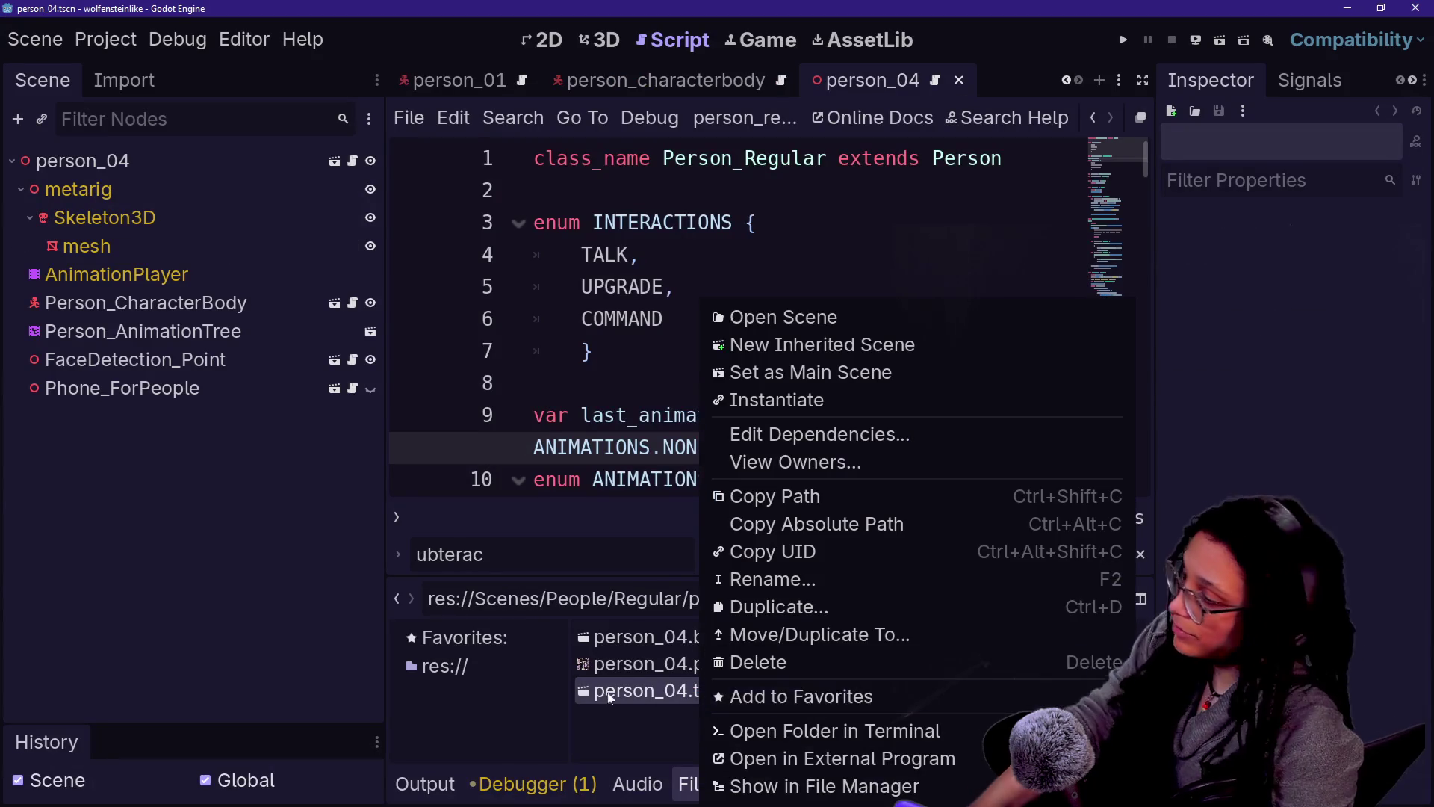
Step: Rename the person_04.tscn file to person_04_mesh.tscn
left_click(647, 693)
right_click(642, 691)
left_click(765, 577)
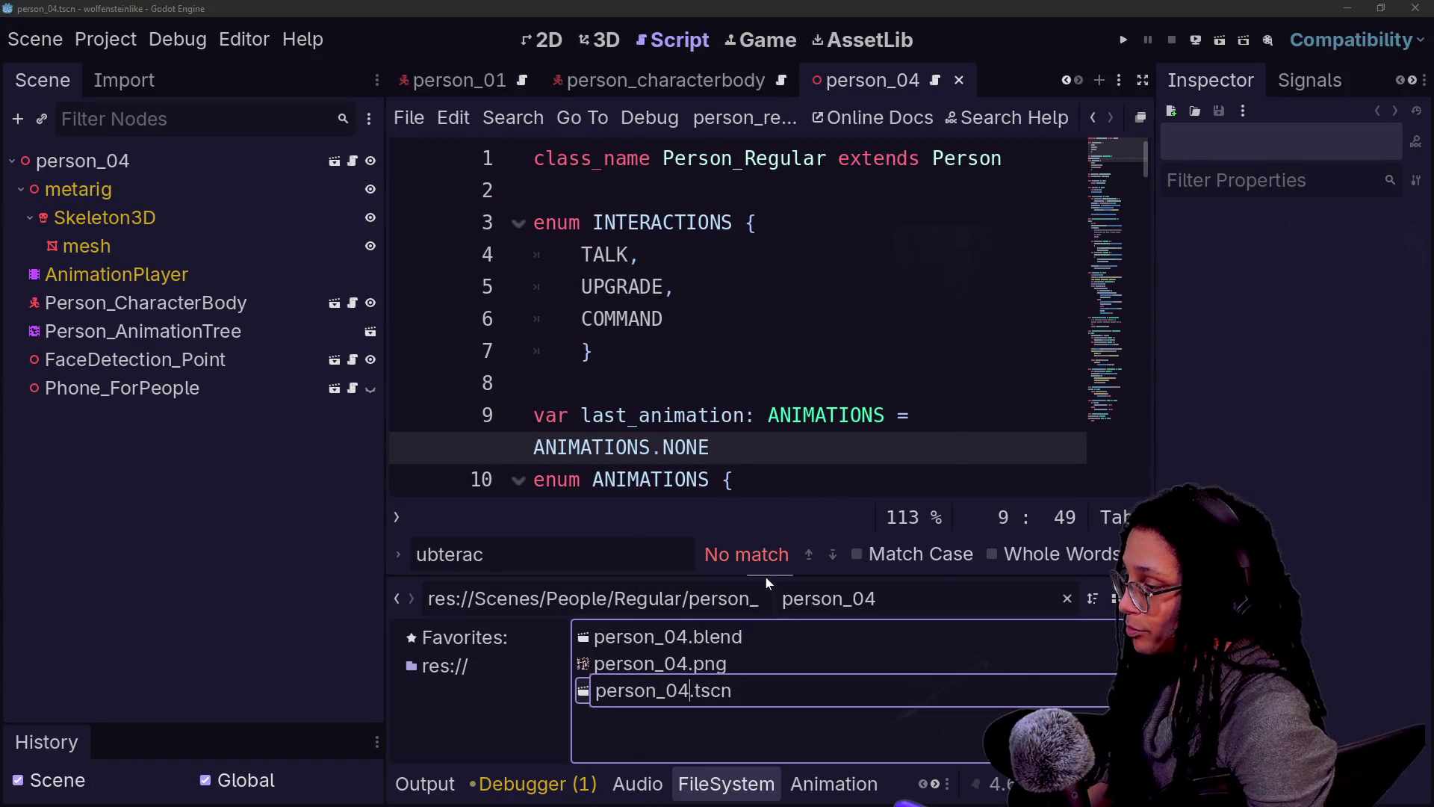
type("_mesh")
key("Return")
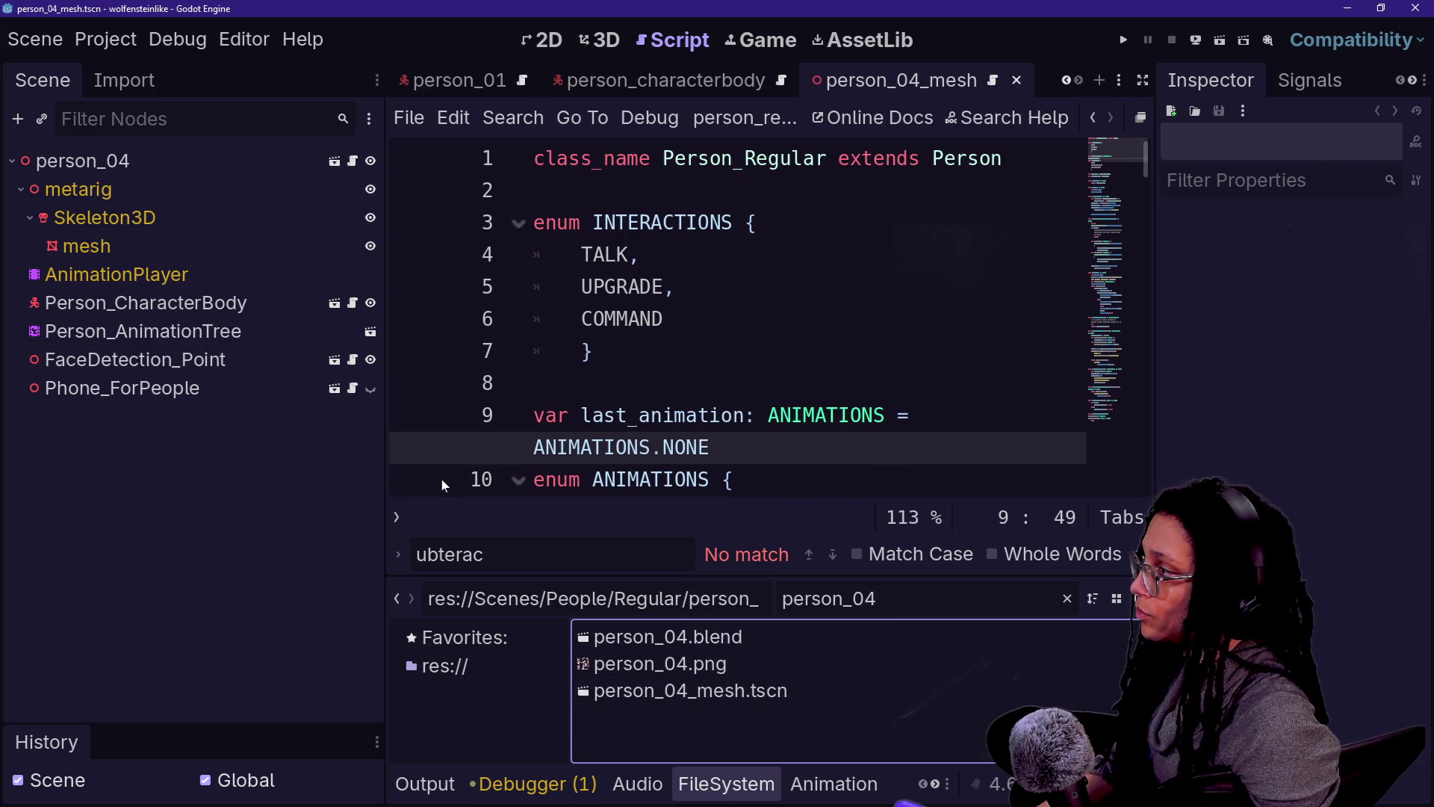
Step: Rename the root to person_04_mesh and FaceDetection_Point to ScanDetection_Point, then save
double_click(187, 172)
type("_me")
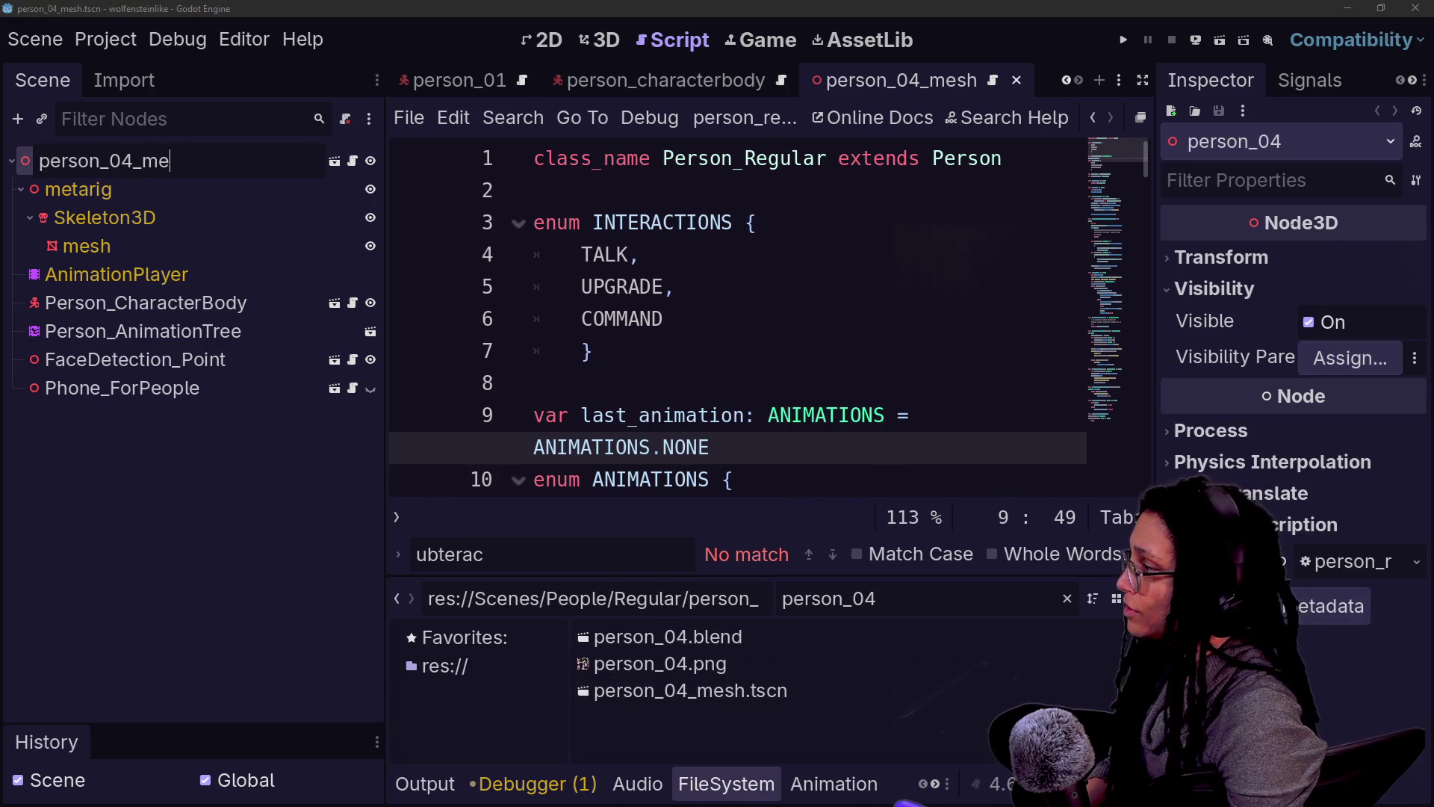
type("sh")
key("Return")
double_click(102, 359)
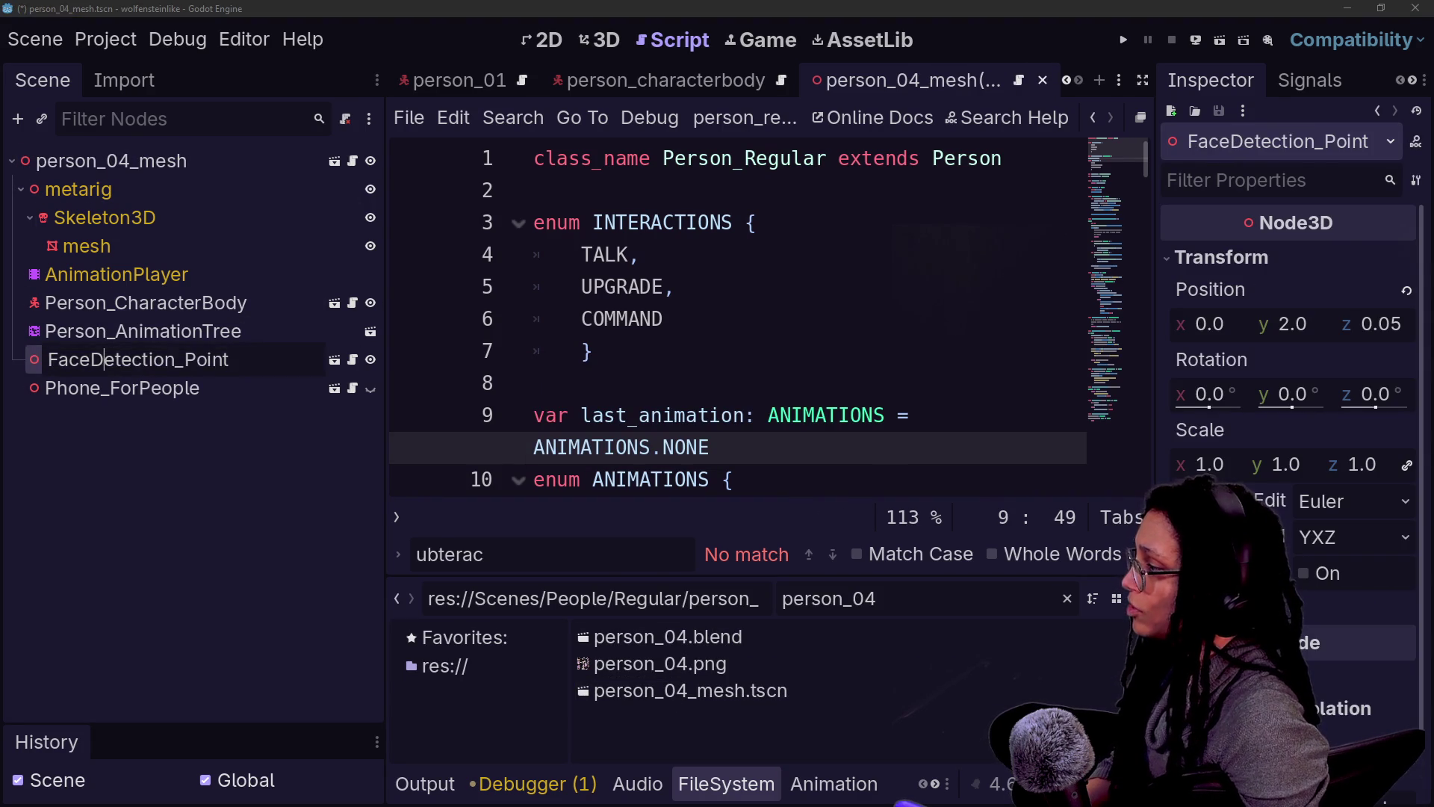
type("Scan")
key("Return")
key("ctrl+s")
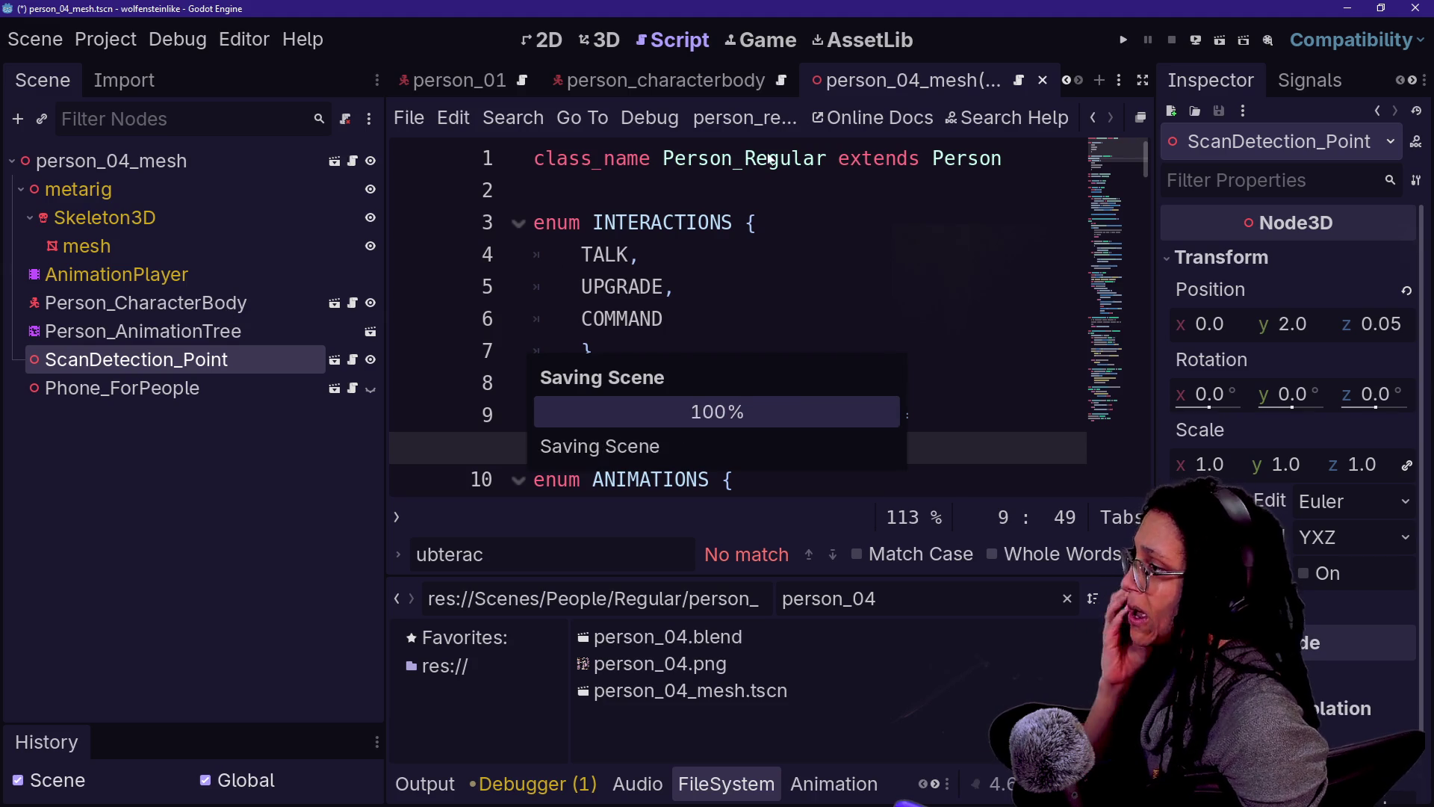
Step: Look through the person_characterbody, person_04_mesh and person_01_mesh scene tabs
left_click(668, 82)
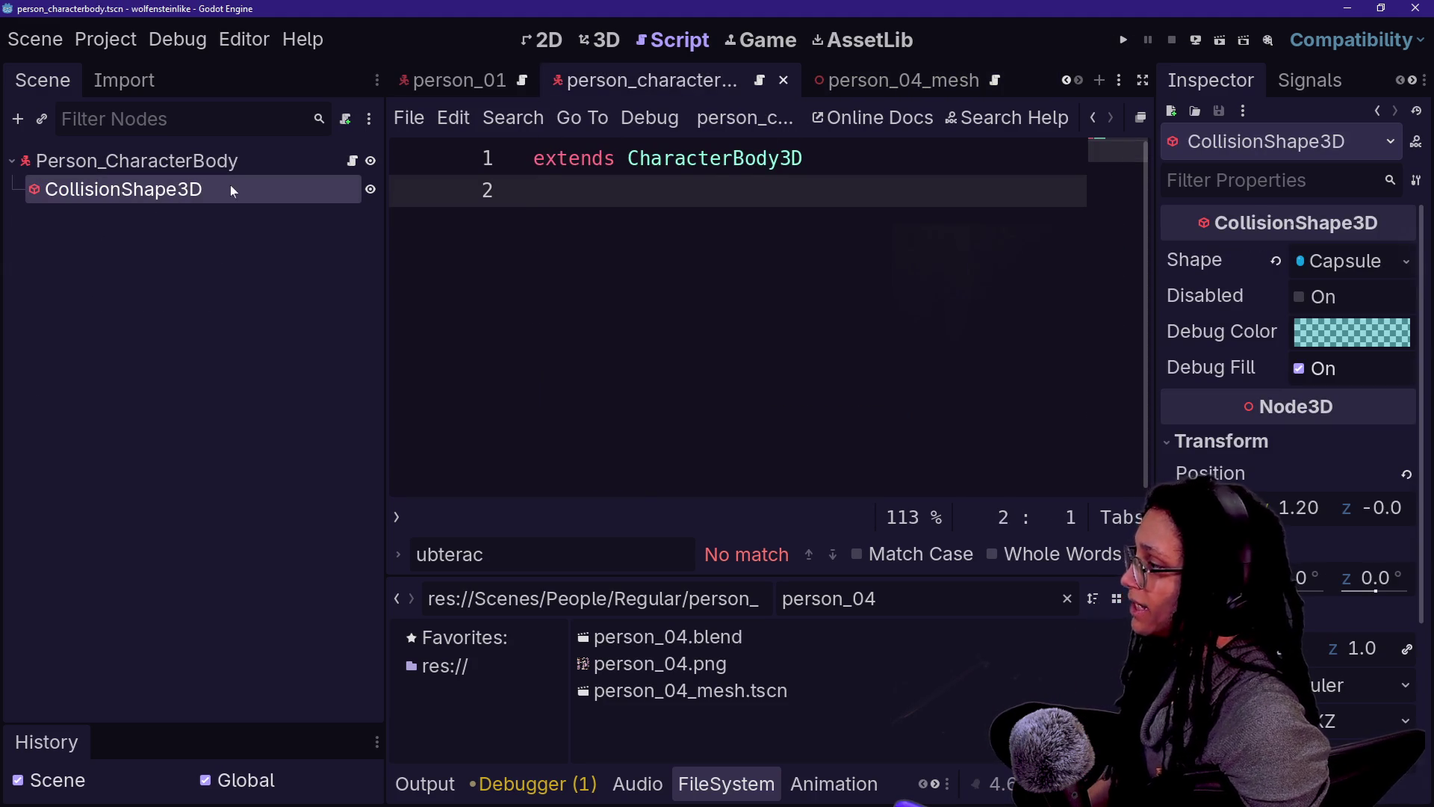
left_click(859, 83)
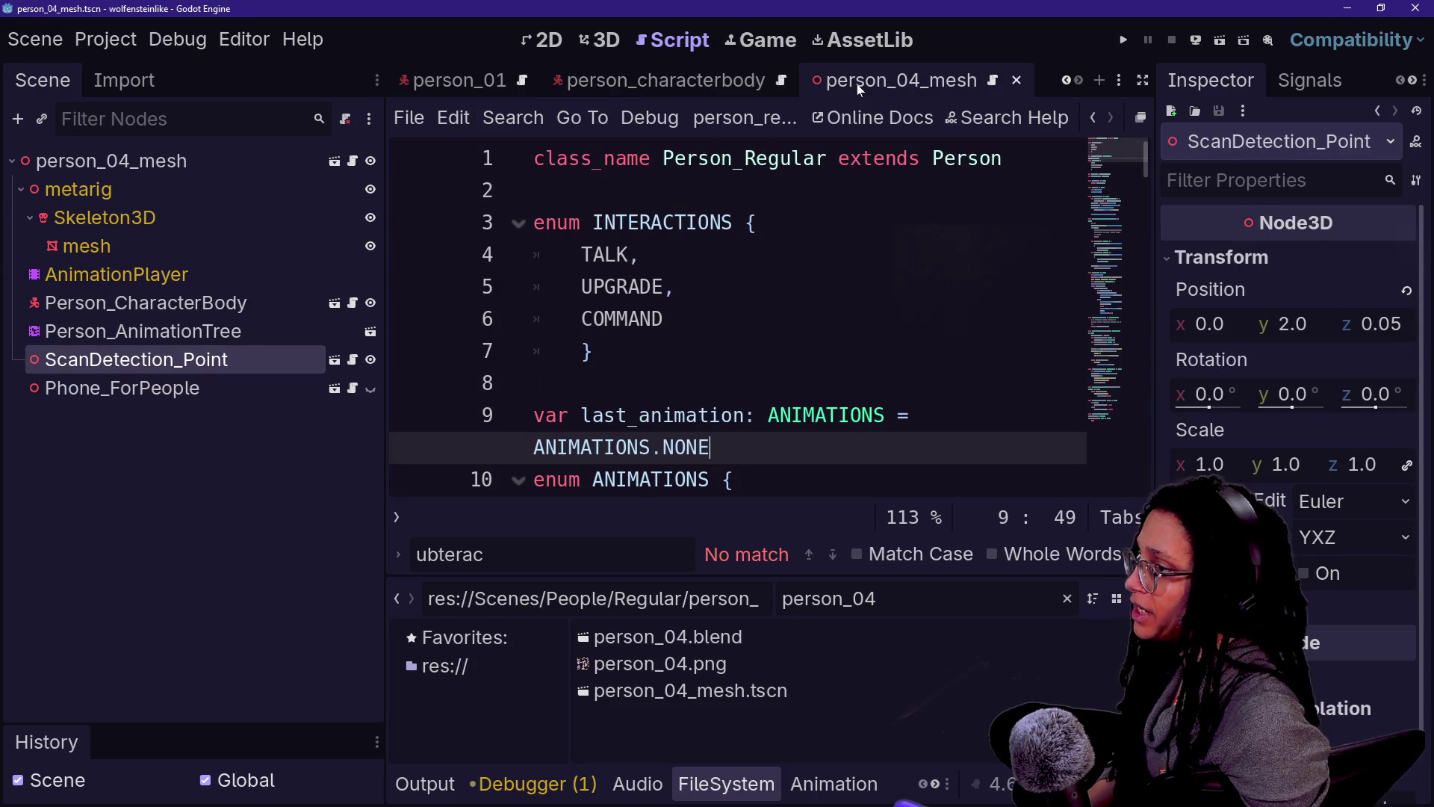
scroll(859, 88, "up", 3)
scroll(859, 88, "down", 3)
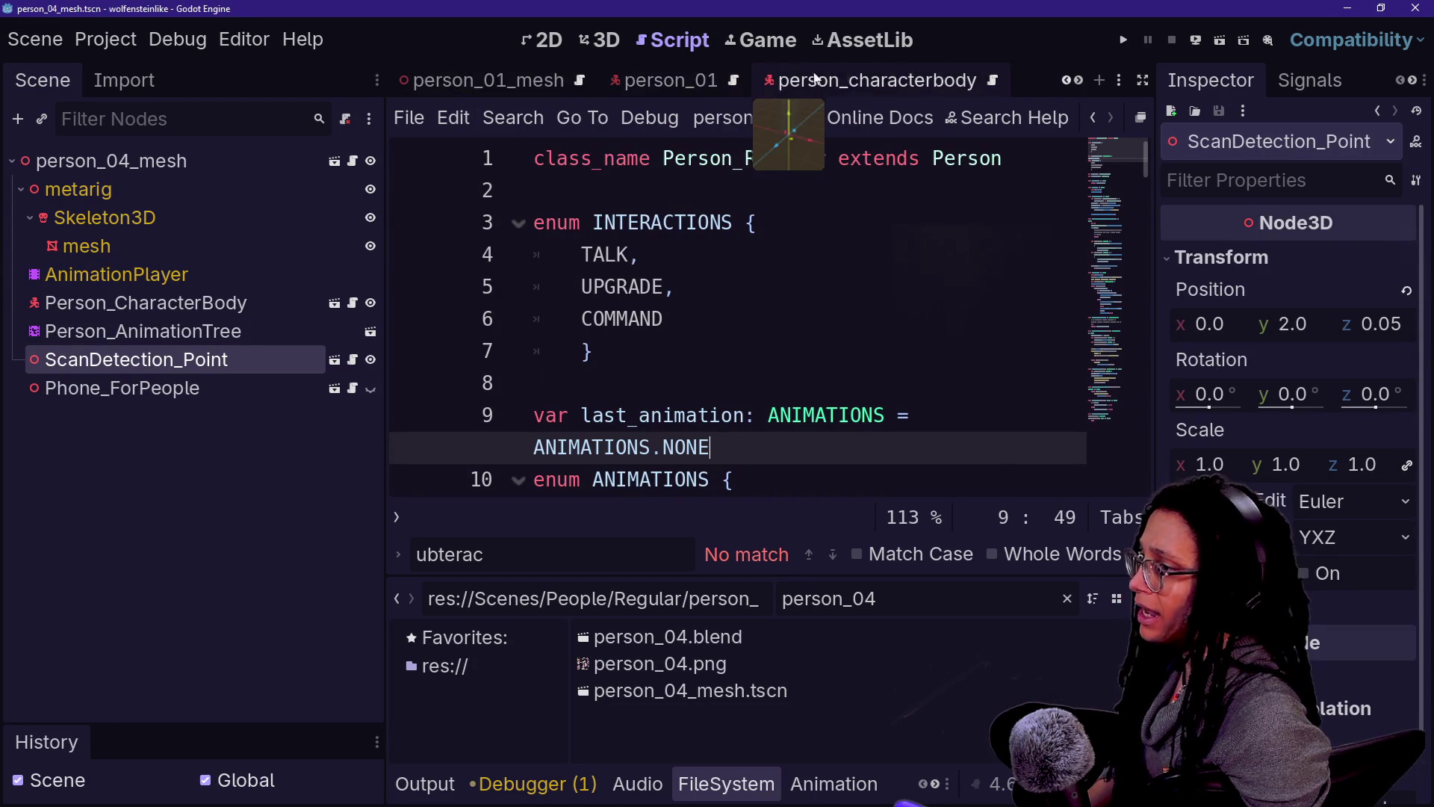
scroll(791, 82, "up", 3)
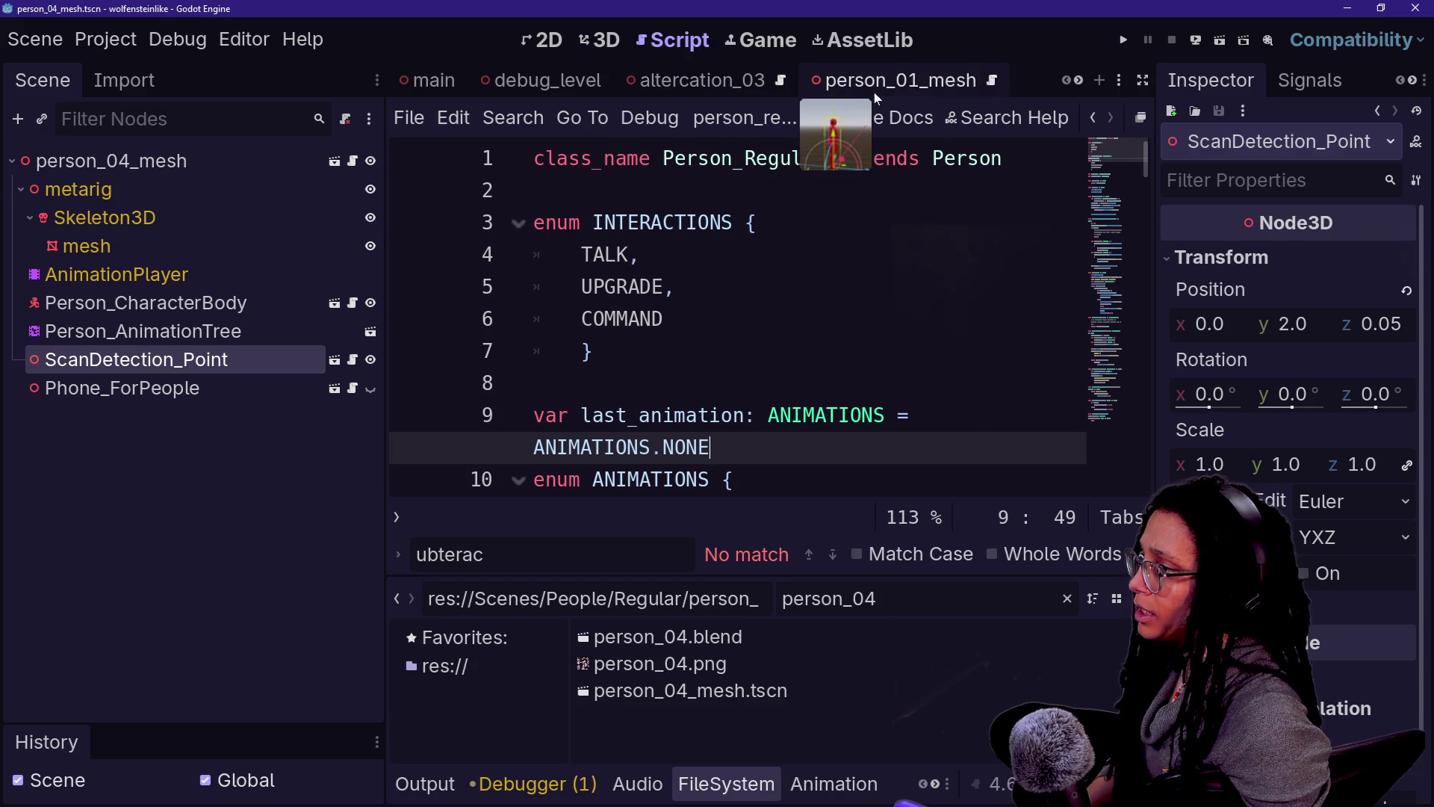
left_click(852, 90)
Step: Start a new scene with a 3D root renamed person_04, saved as person_04.tscn in Regular
left_click(1100, 80)
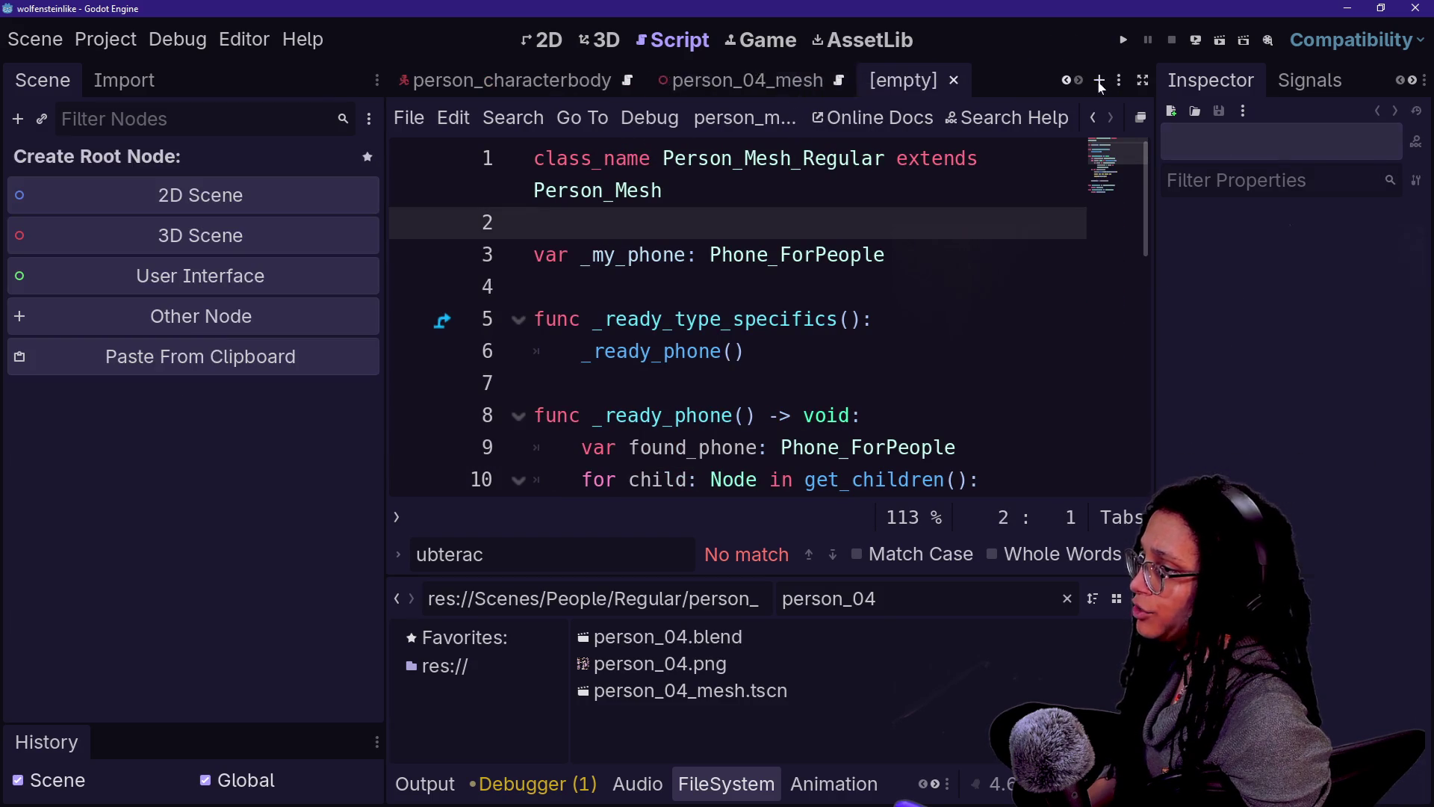
left_click(217, 233)
double_click(205, 165)
type("person_04")
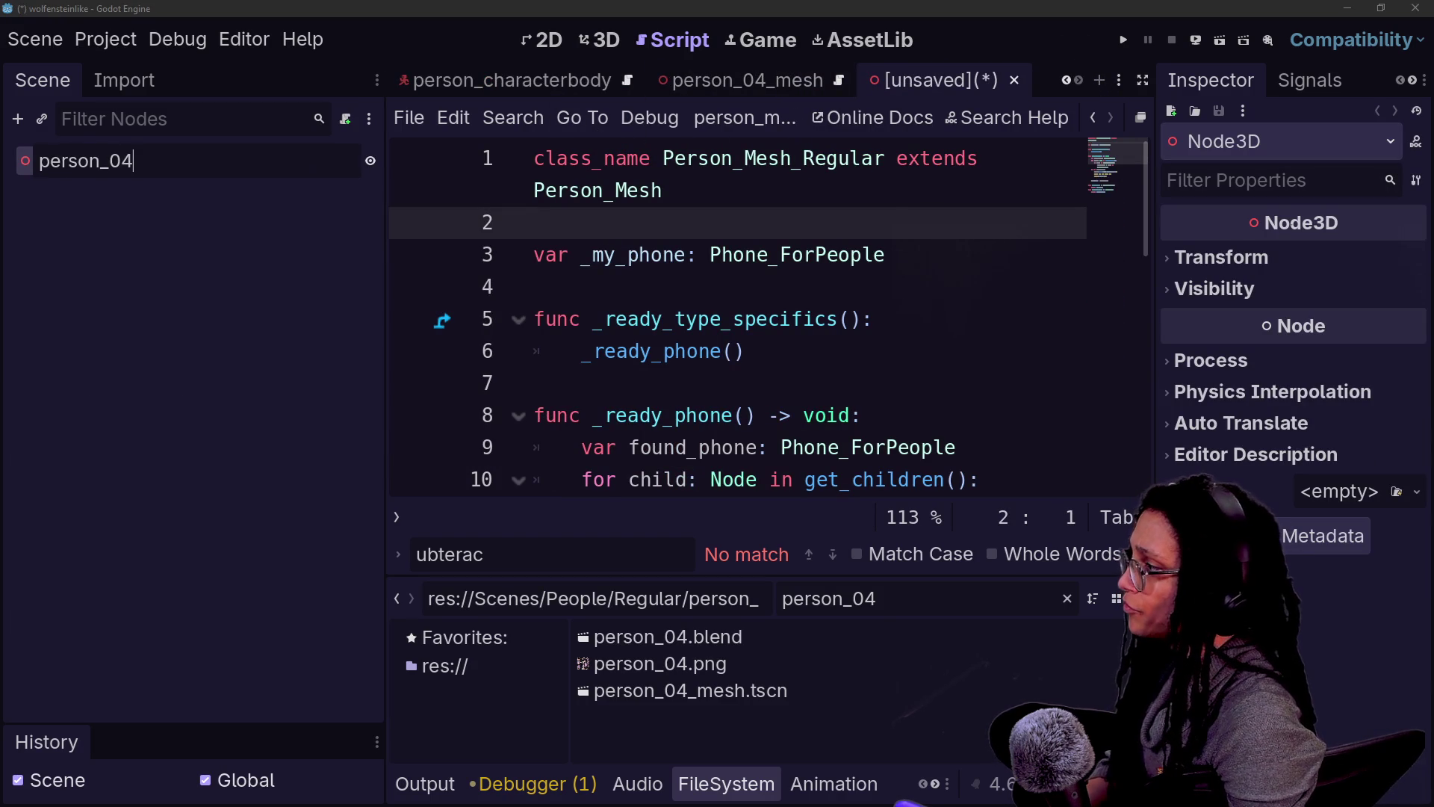
key("Return")
key("ctrl+s")
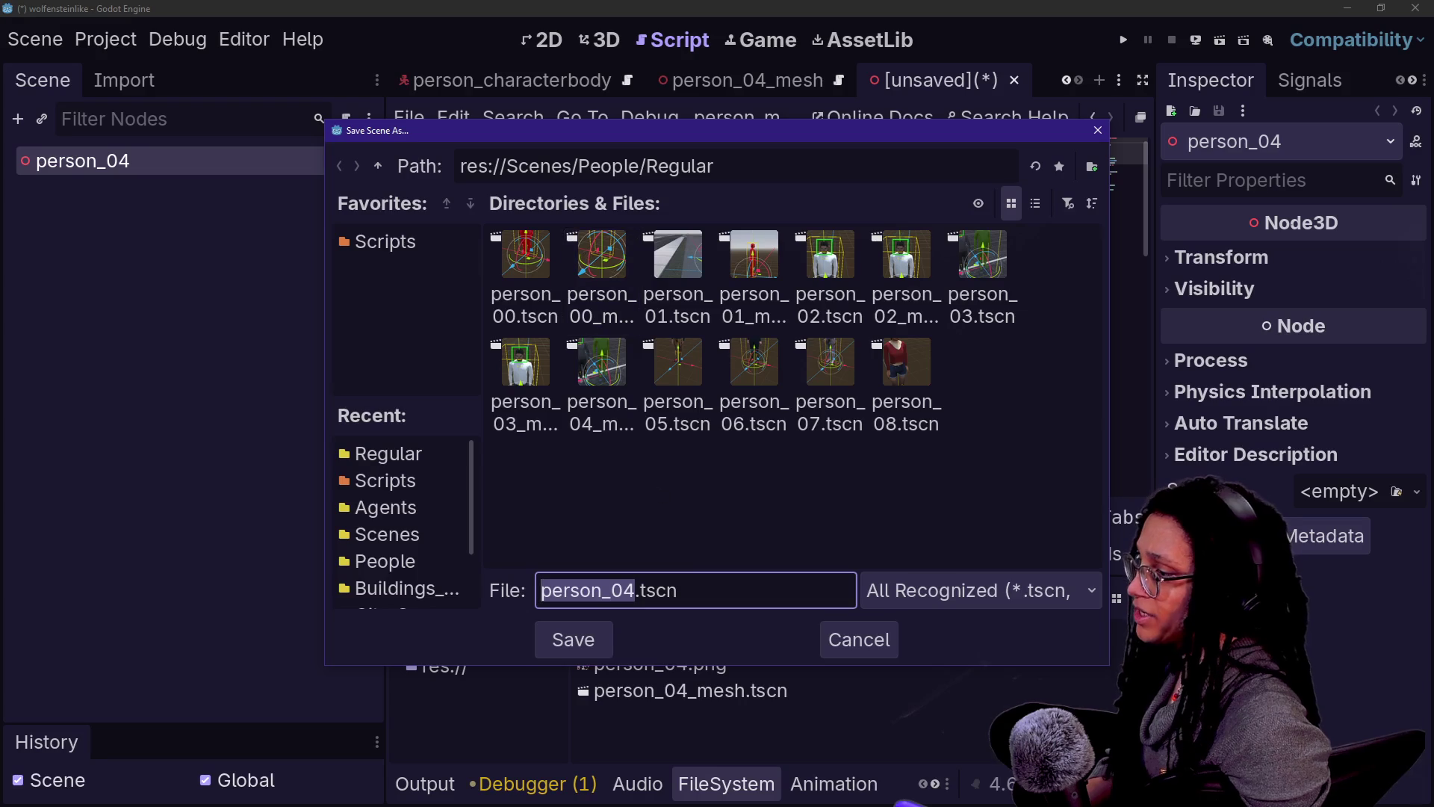
left_click(603, 629)
right_click(222, 166)
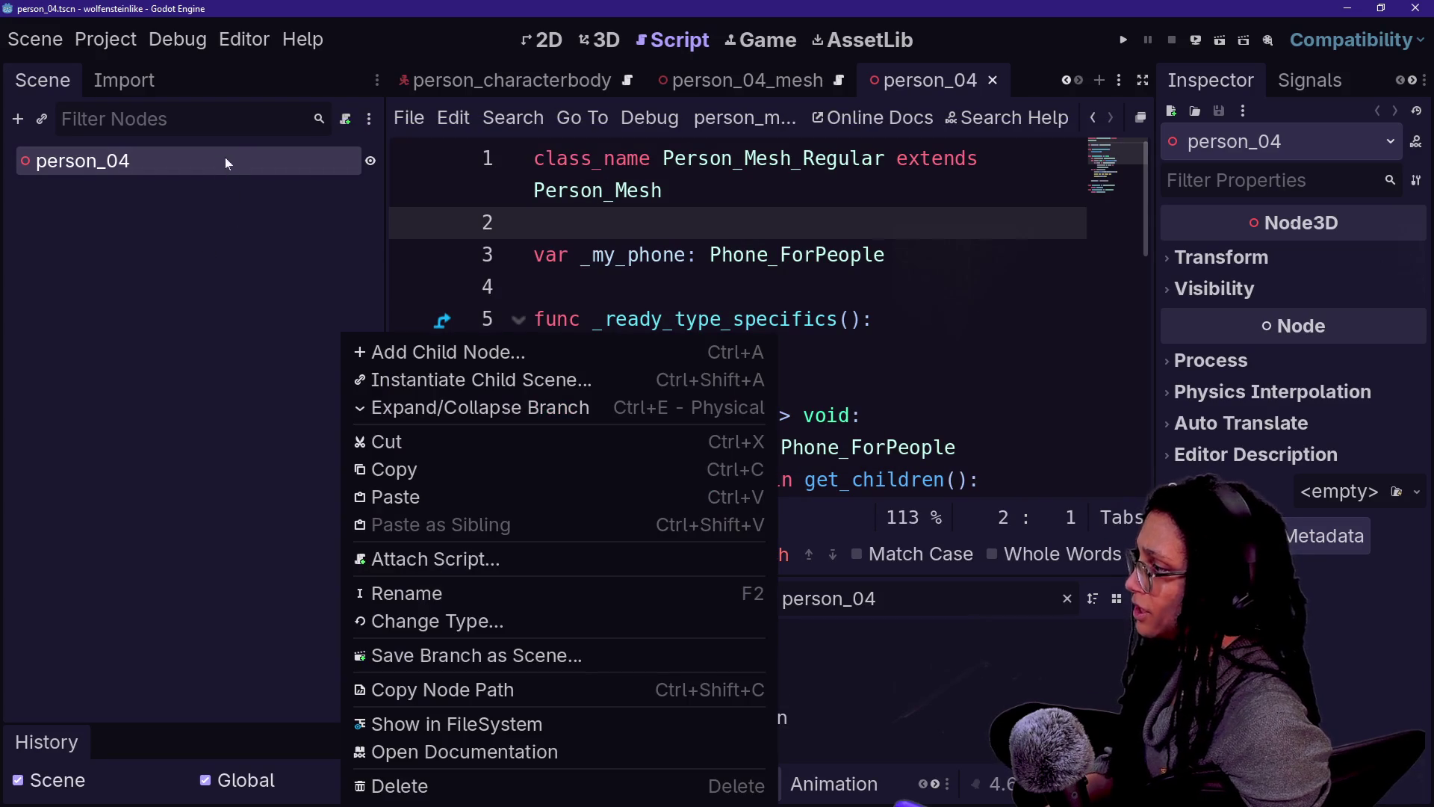
Step: Change the person_04 root node's type to CharacterBody3D and save the scene
left_click(401, 621)
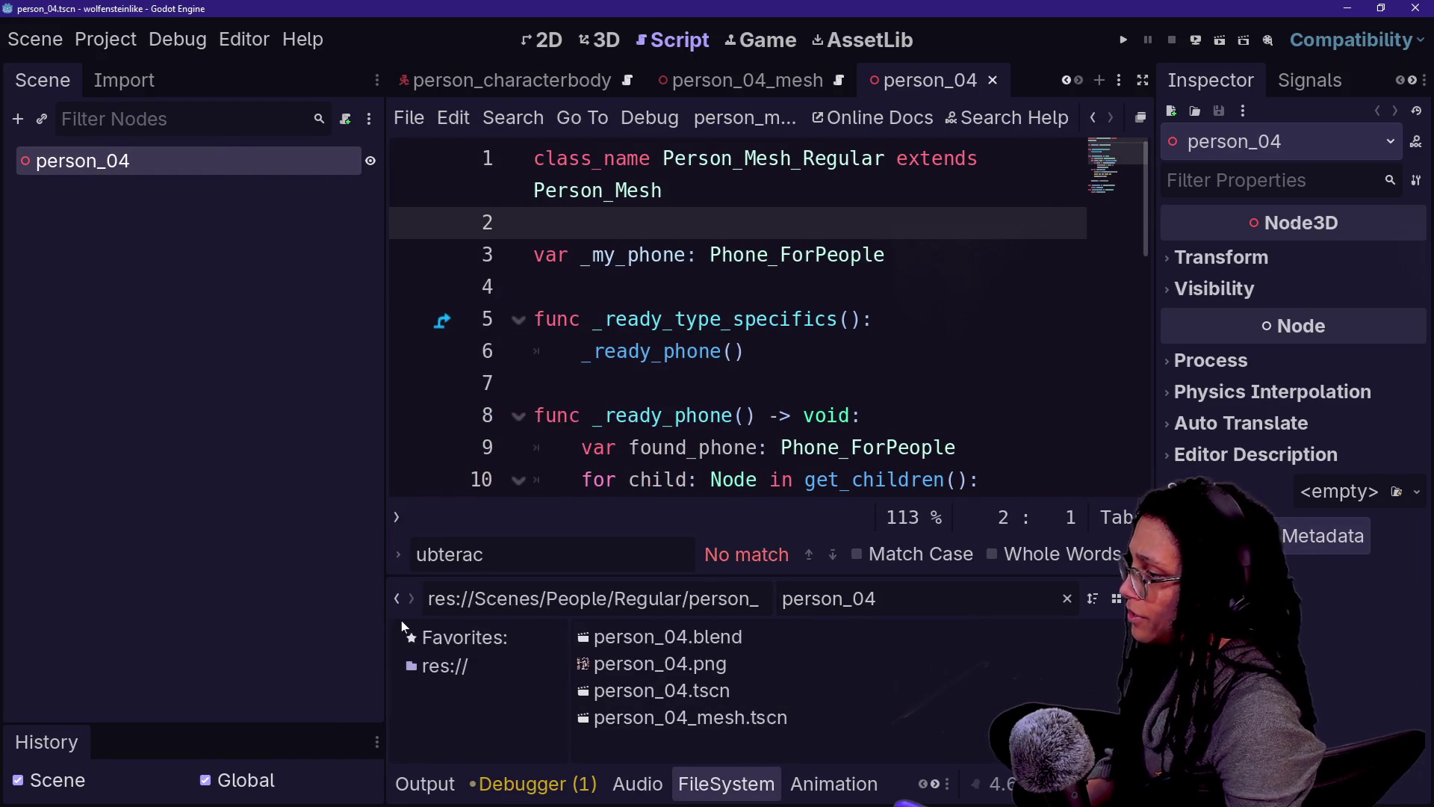
type("chara")
key("Return")
key("ctrl+s")
Step: Paste the CollisionShape3D under the root, undoing the accidental rename, and save person_04
key("F2")
key("ctrl+v")
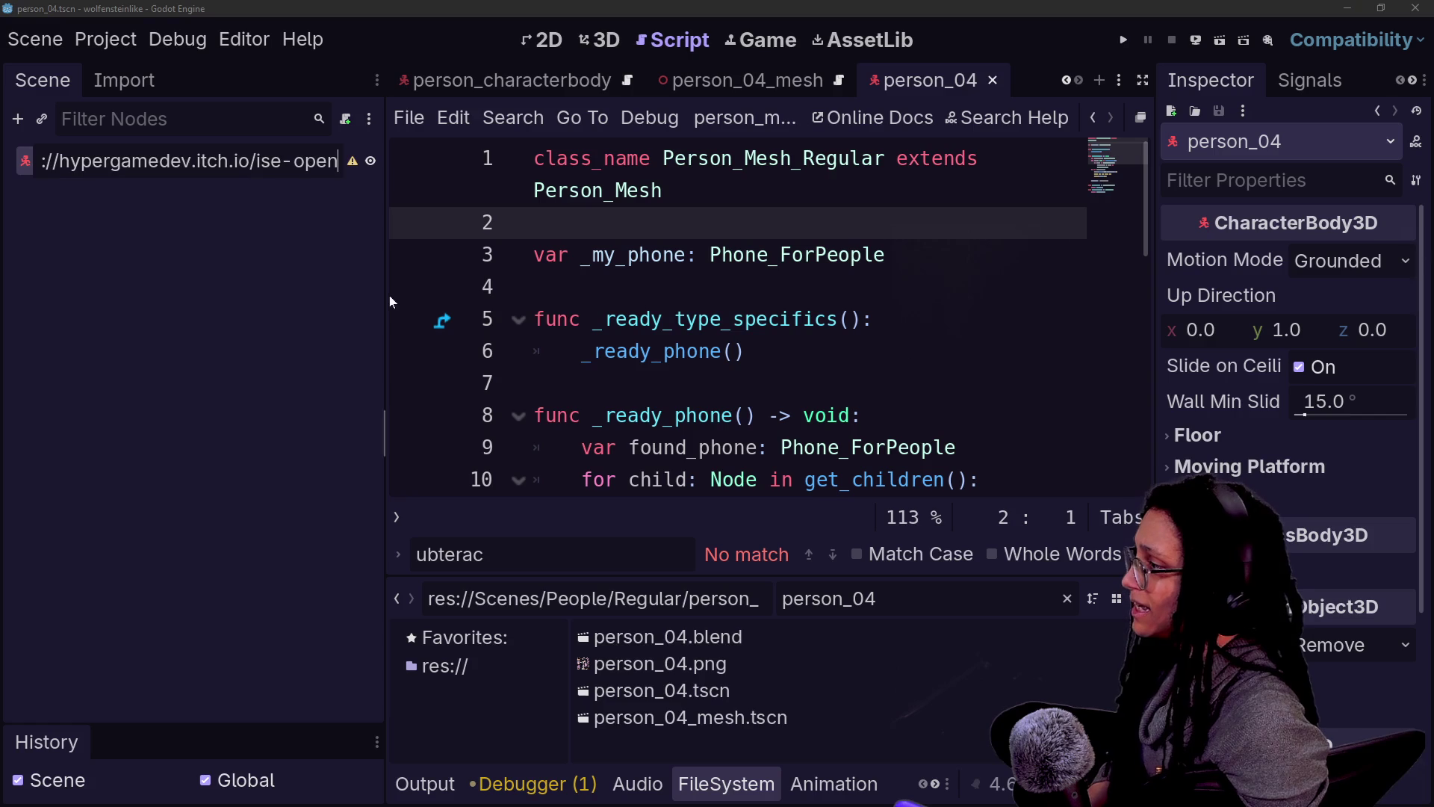
key("Escape")
key("F2")
key("ctrl+v")
key("Return")
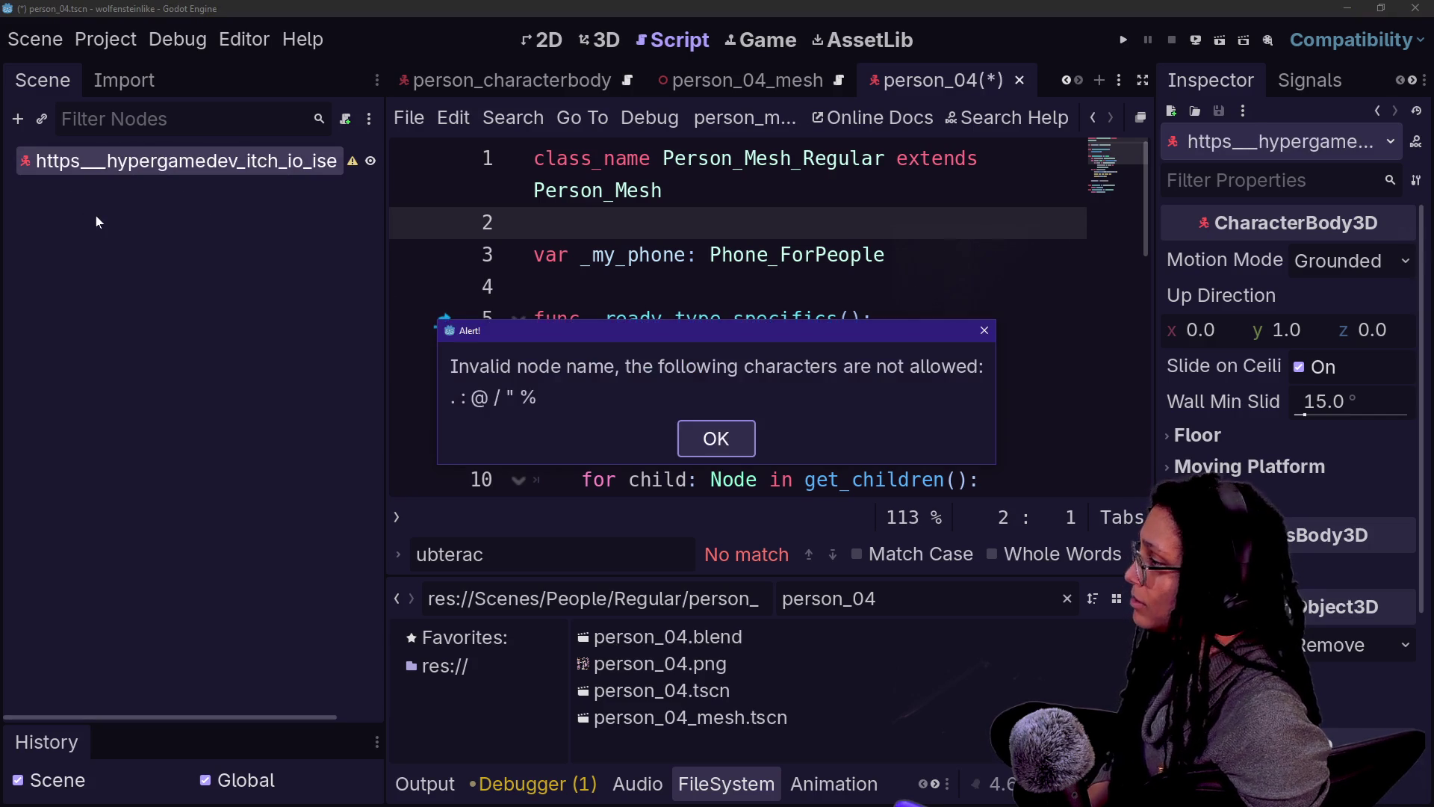
left_click(734, 437)
key("ctrl+z")
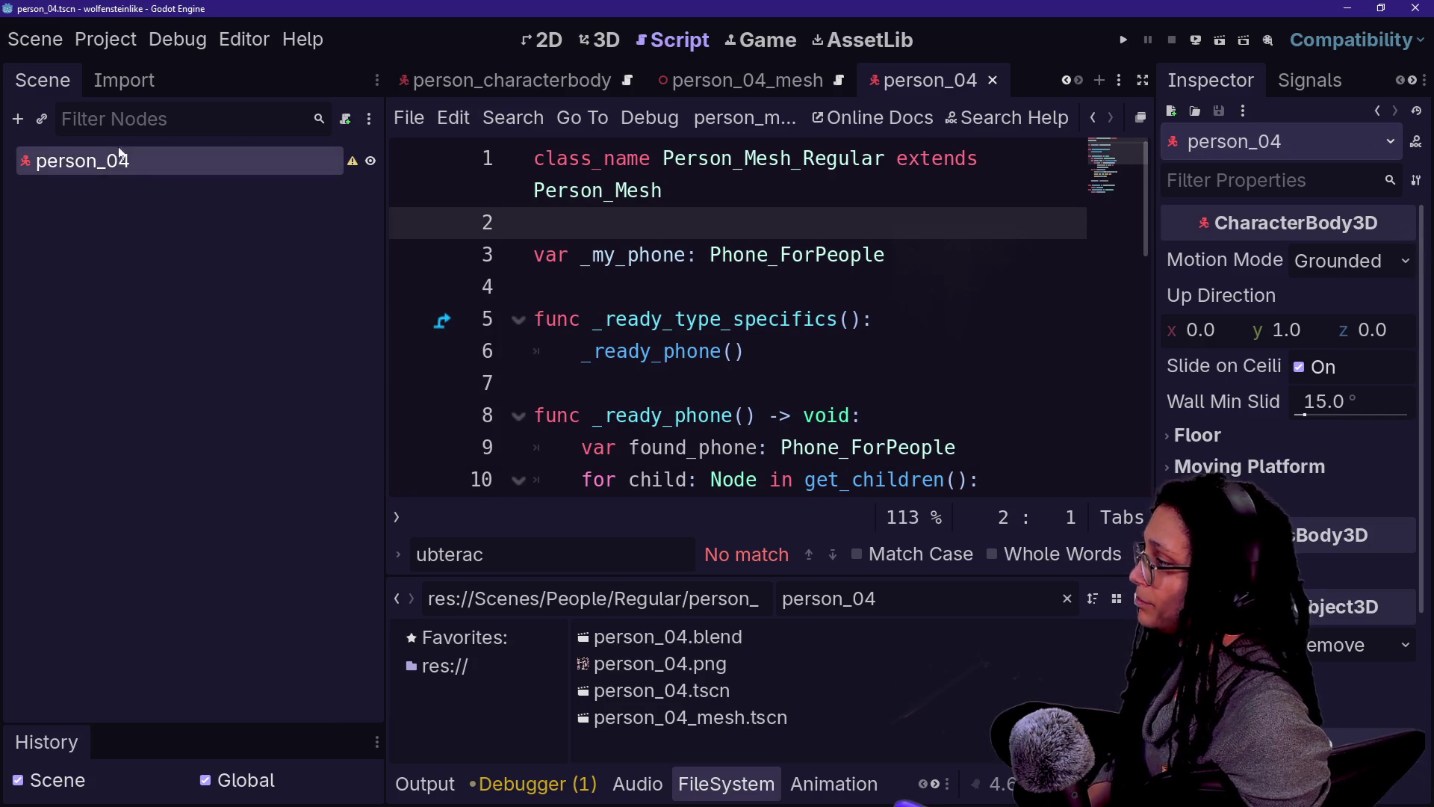
key("Return")
key("ctrl+s")
left_click(840, 82)
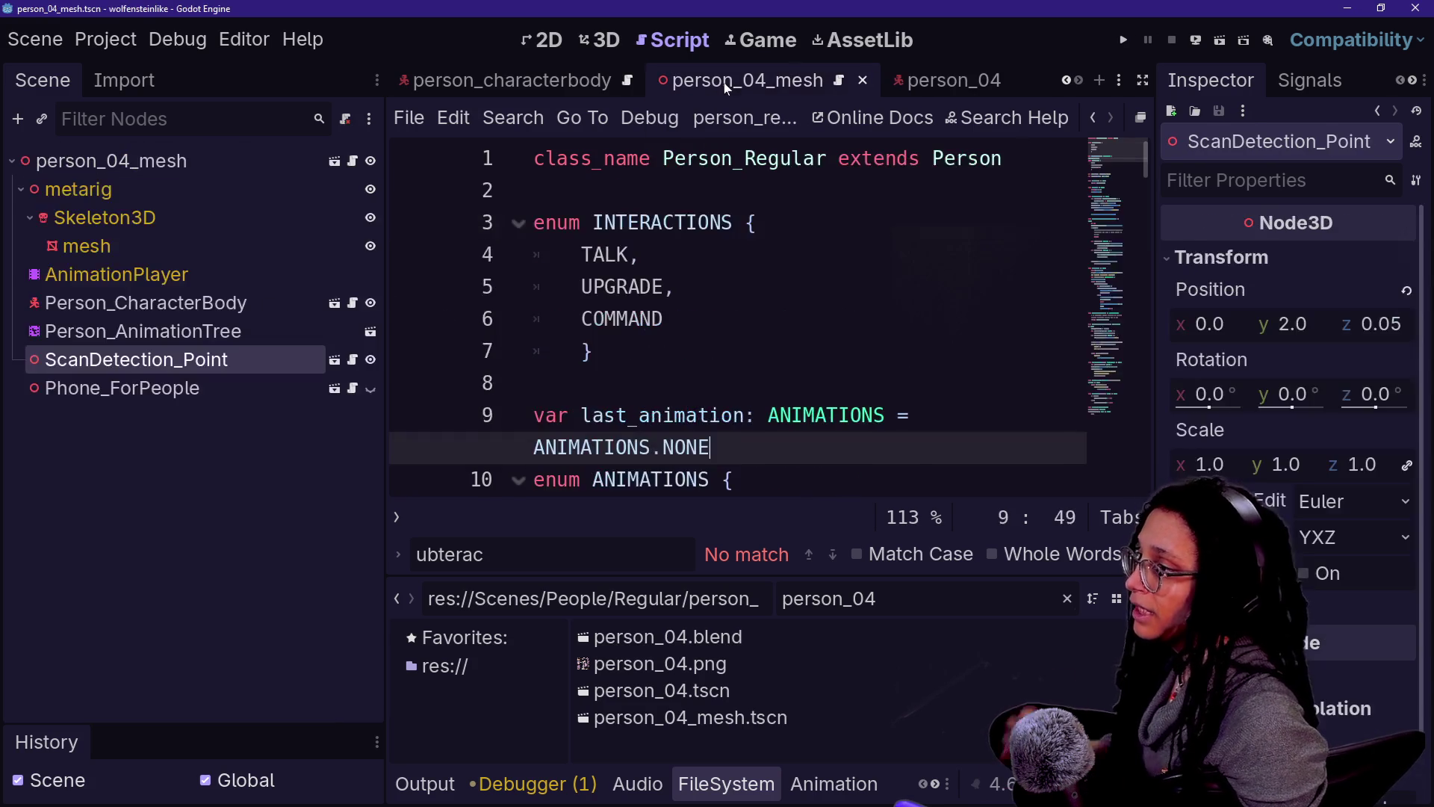
Step: Move ScanDetection_Point from person_04_mesh to the person_04 root and save
key("ctrl+x")
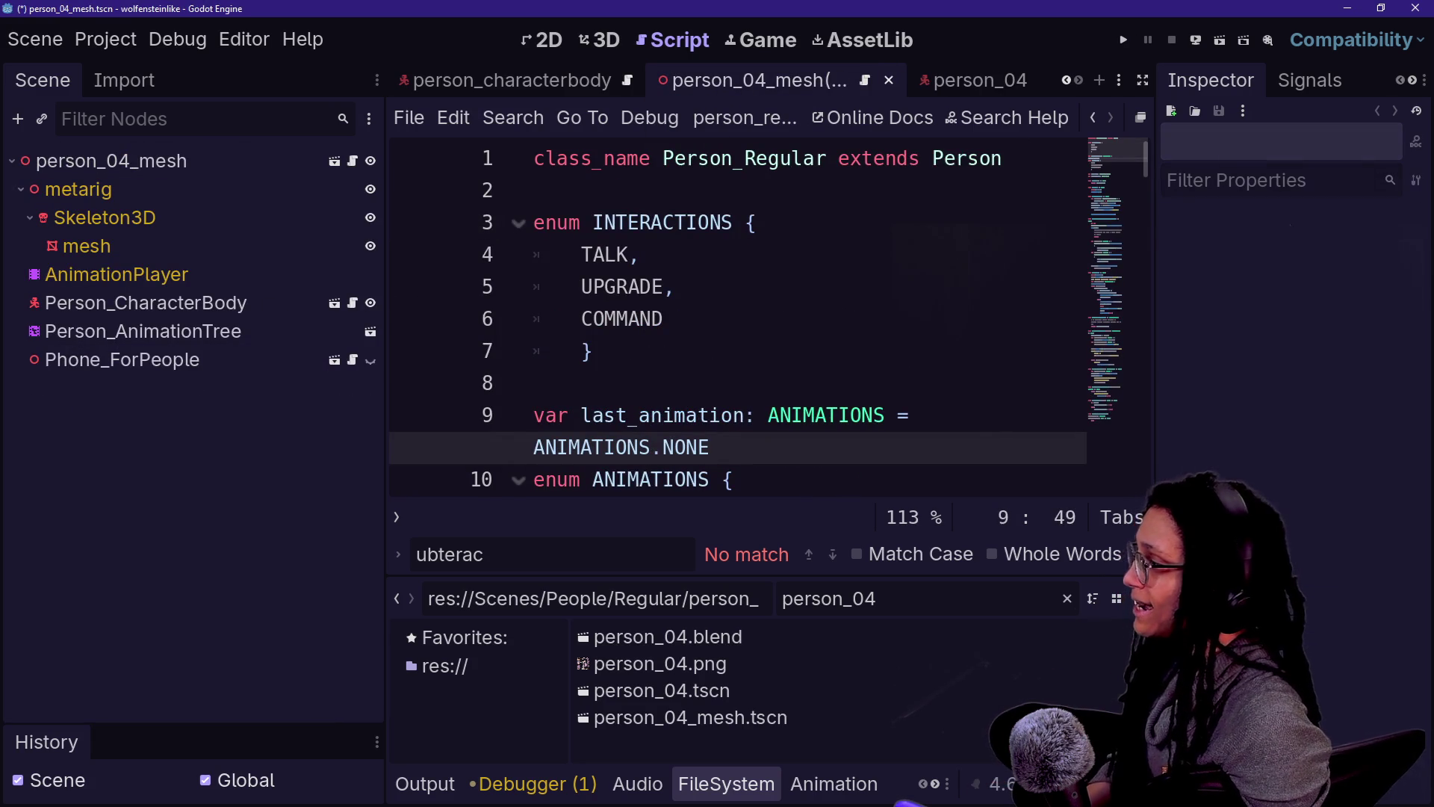
left_click(955, 81)
left_click(279, 160)
key("ctrl+v")
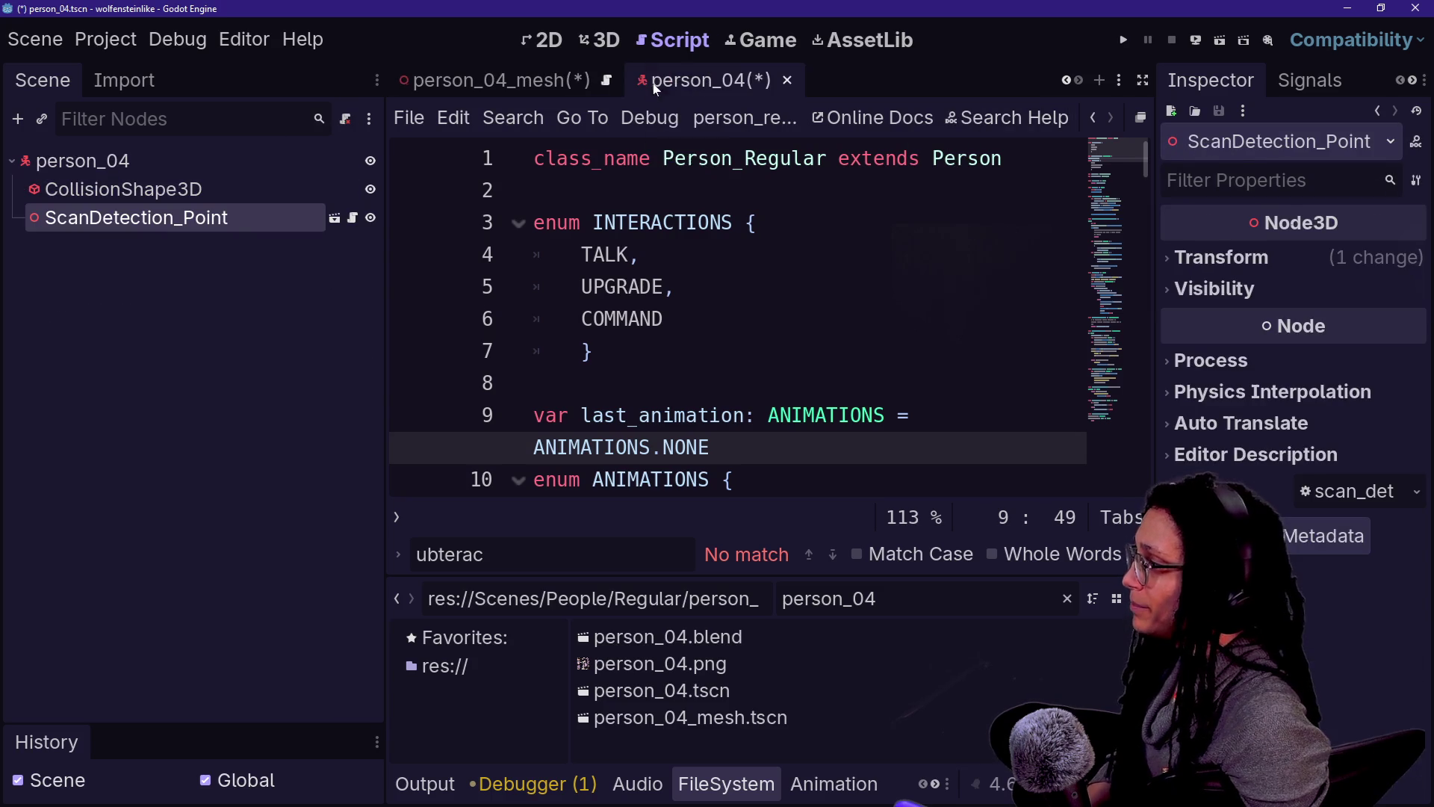
key("ctrl+s")
Step: Replace the person_04_mesh root's script with person_mesh_regular.gd
left_click(735, 83)
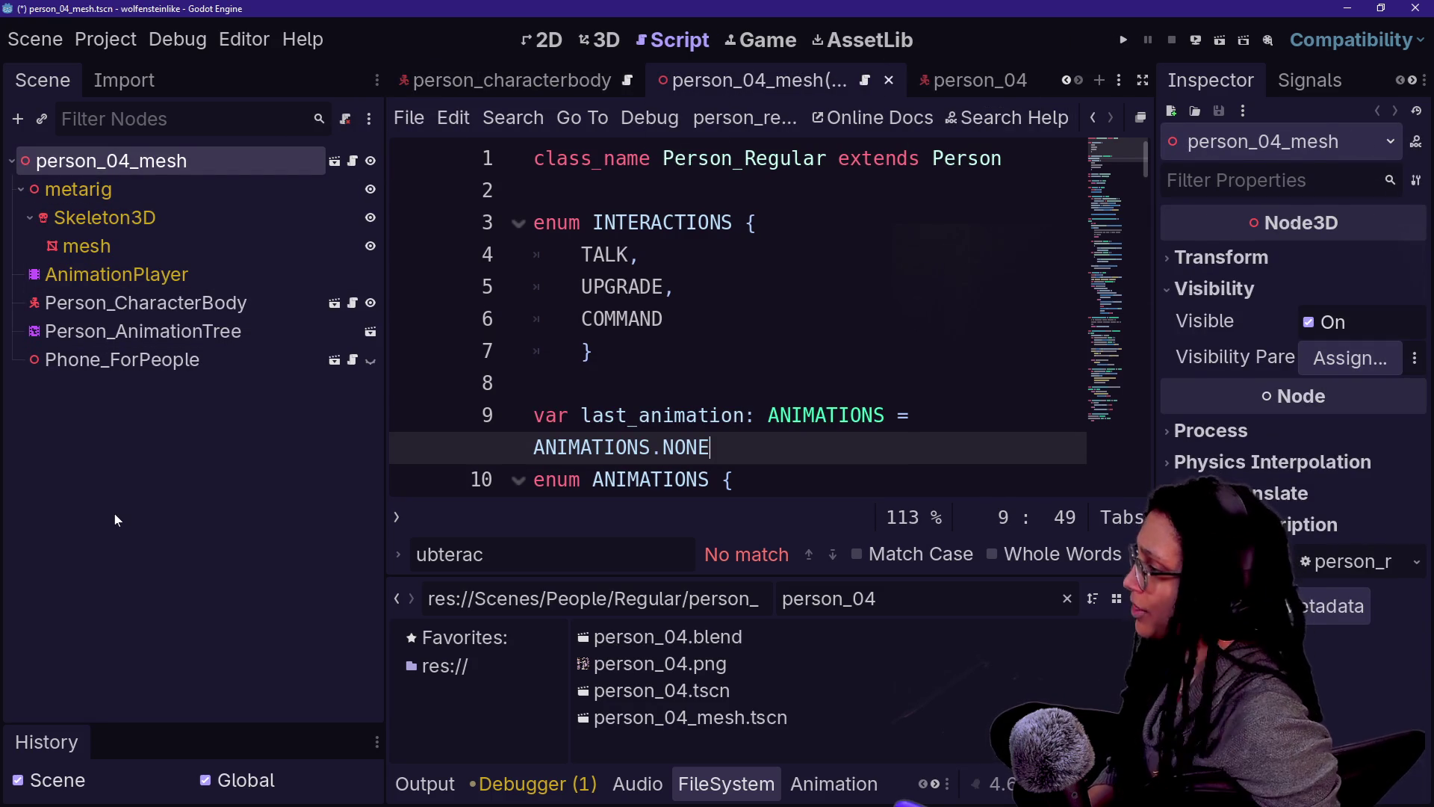
right_click(242, 156)
left_click(334, 478)
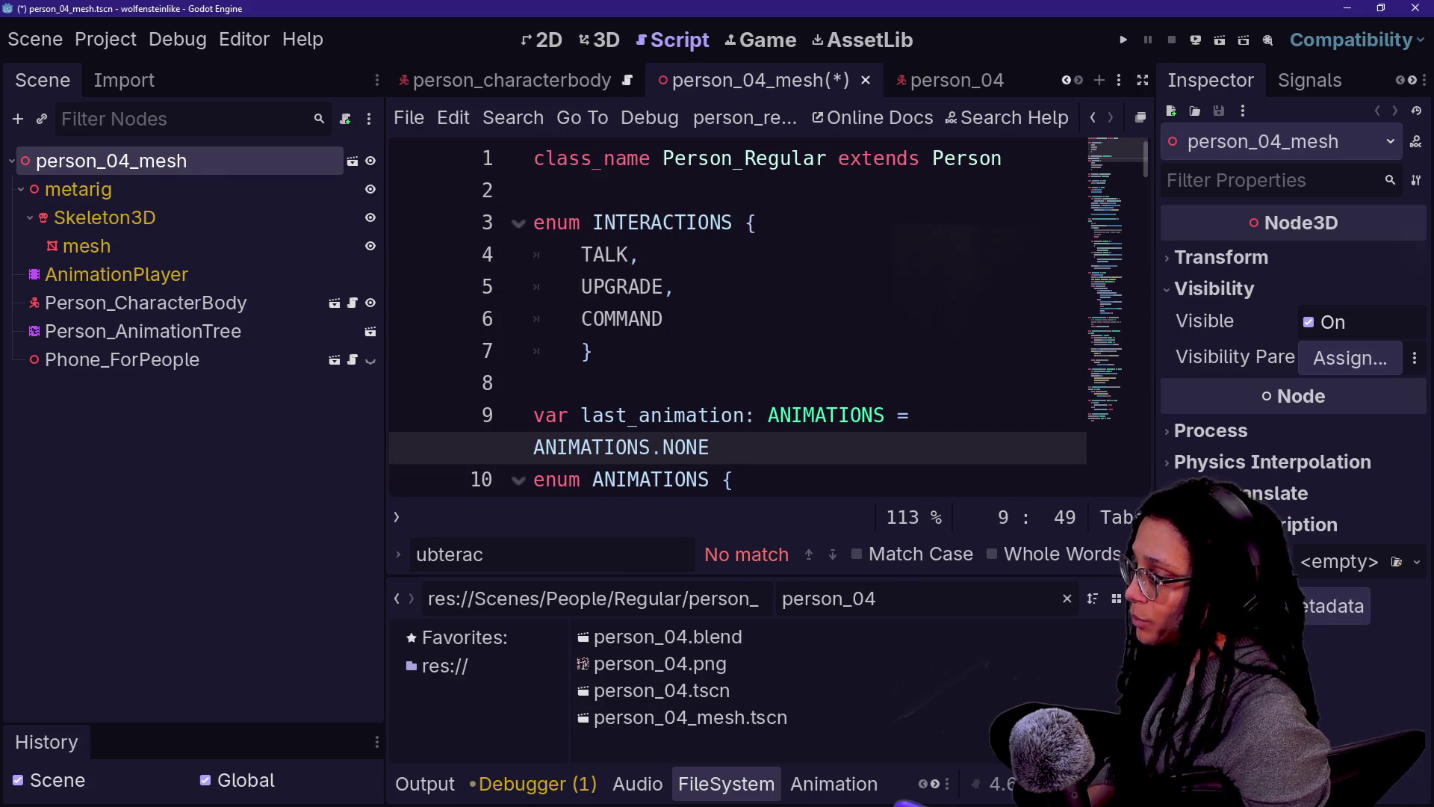
type("person_mesh")
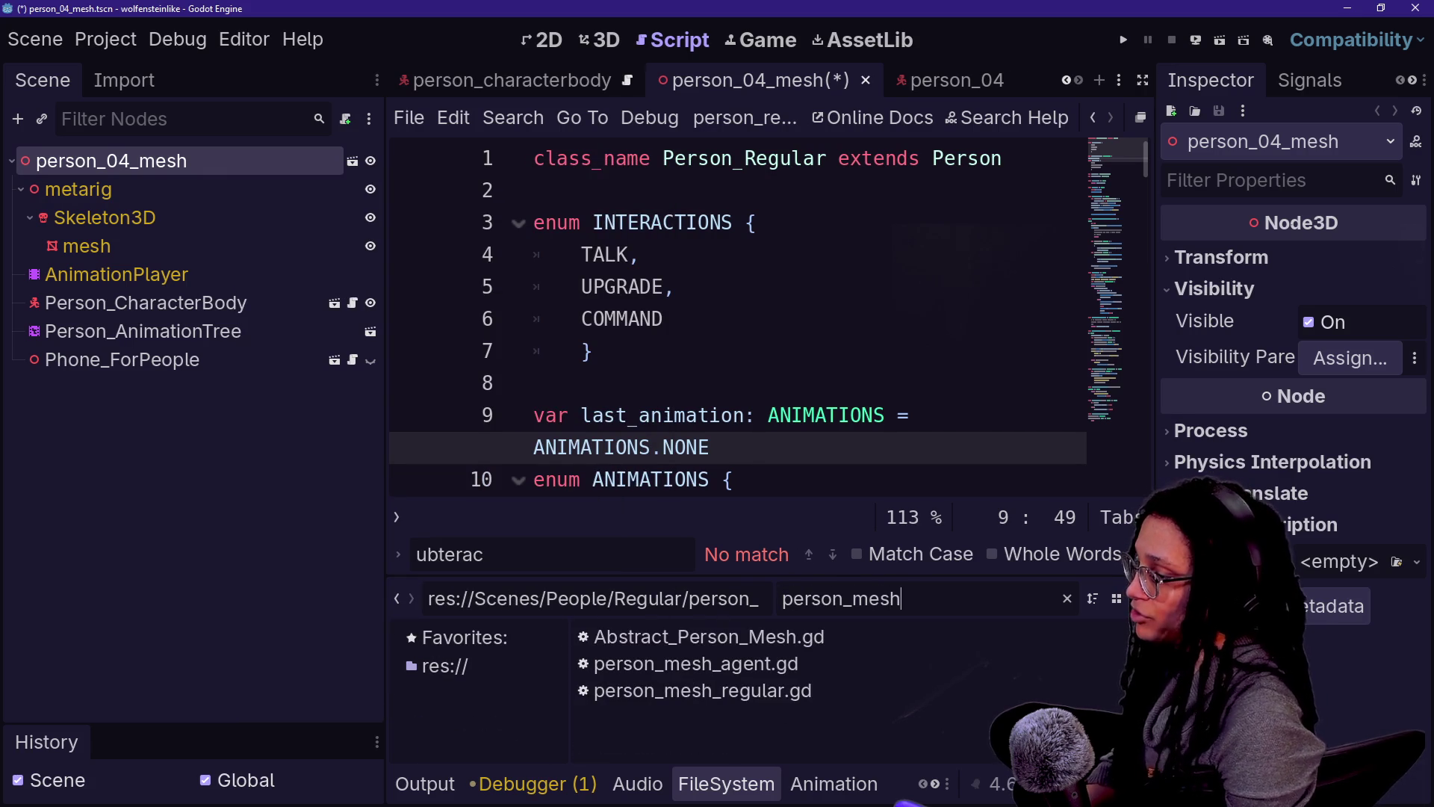
mouse_move(797, 695)
left_mouse_down()
mouse_move(239, 210)
mouse_move(224, 162)
left_mouse_up()
Step: Delete the Person_CharacterBody node from person_04_mesh and save the scene
left_click(213, 302)
left_click(214, 332)
left_click(240, 303)
key("Delete")
key("Return")
key("ctrl+s")
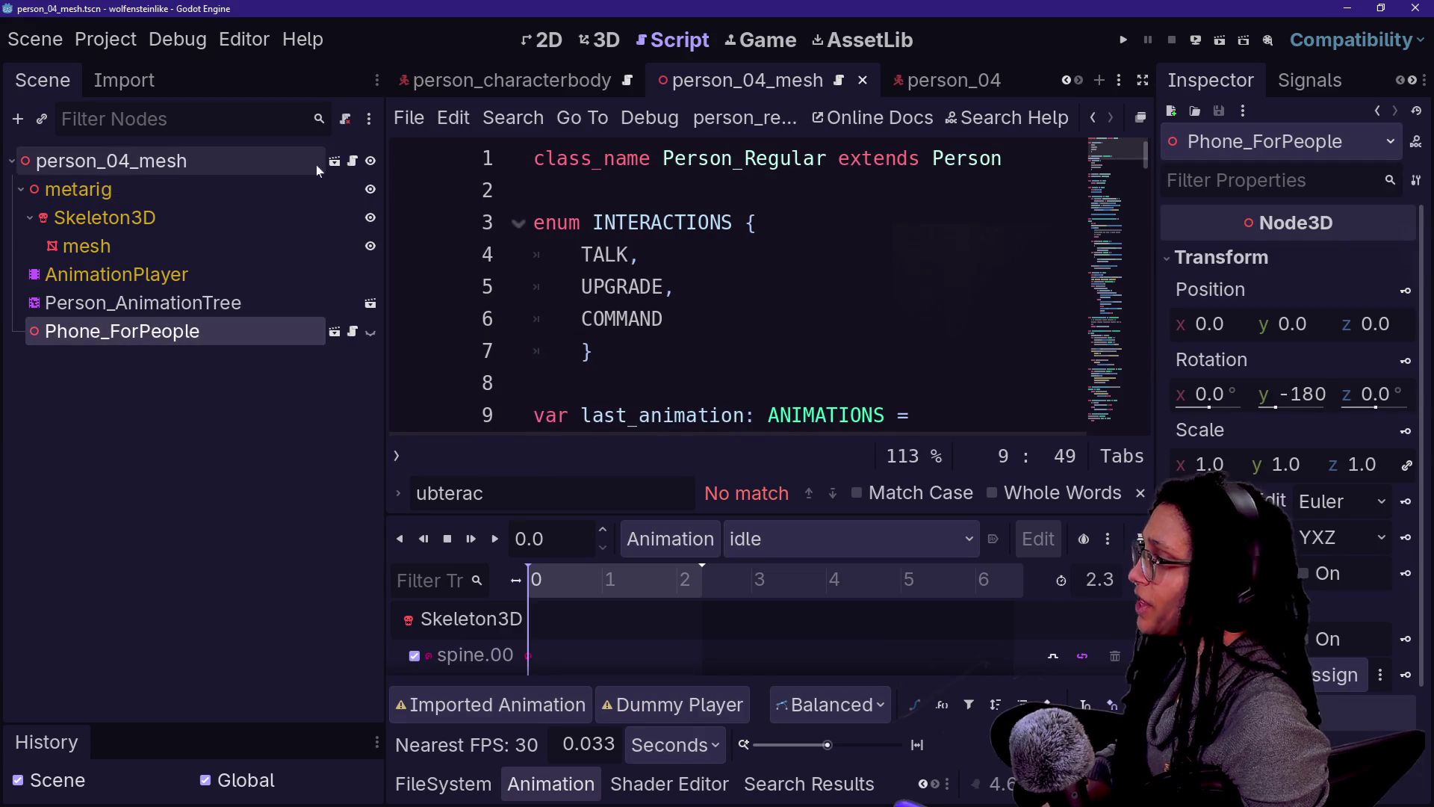
Step: Instance person_04_mesh.tscn as a child of the person_04 root
left_click(928, 78)
left_click(418, 786)
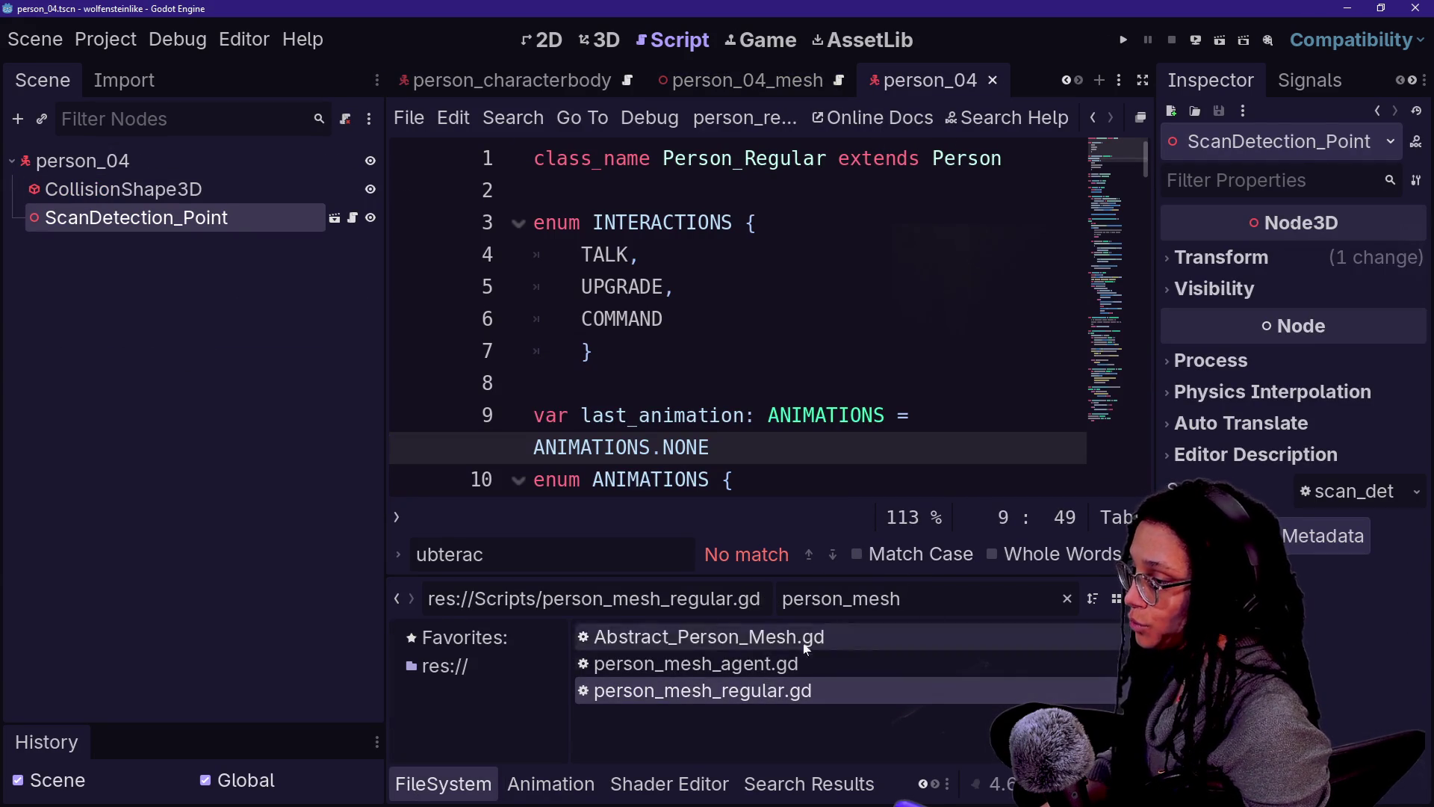
key("BackSpace")
key("BackSpace")
type("04")
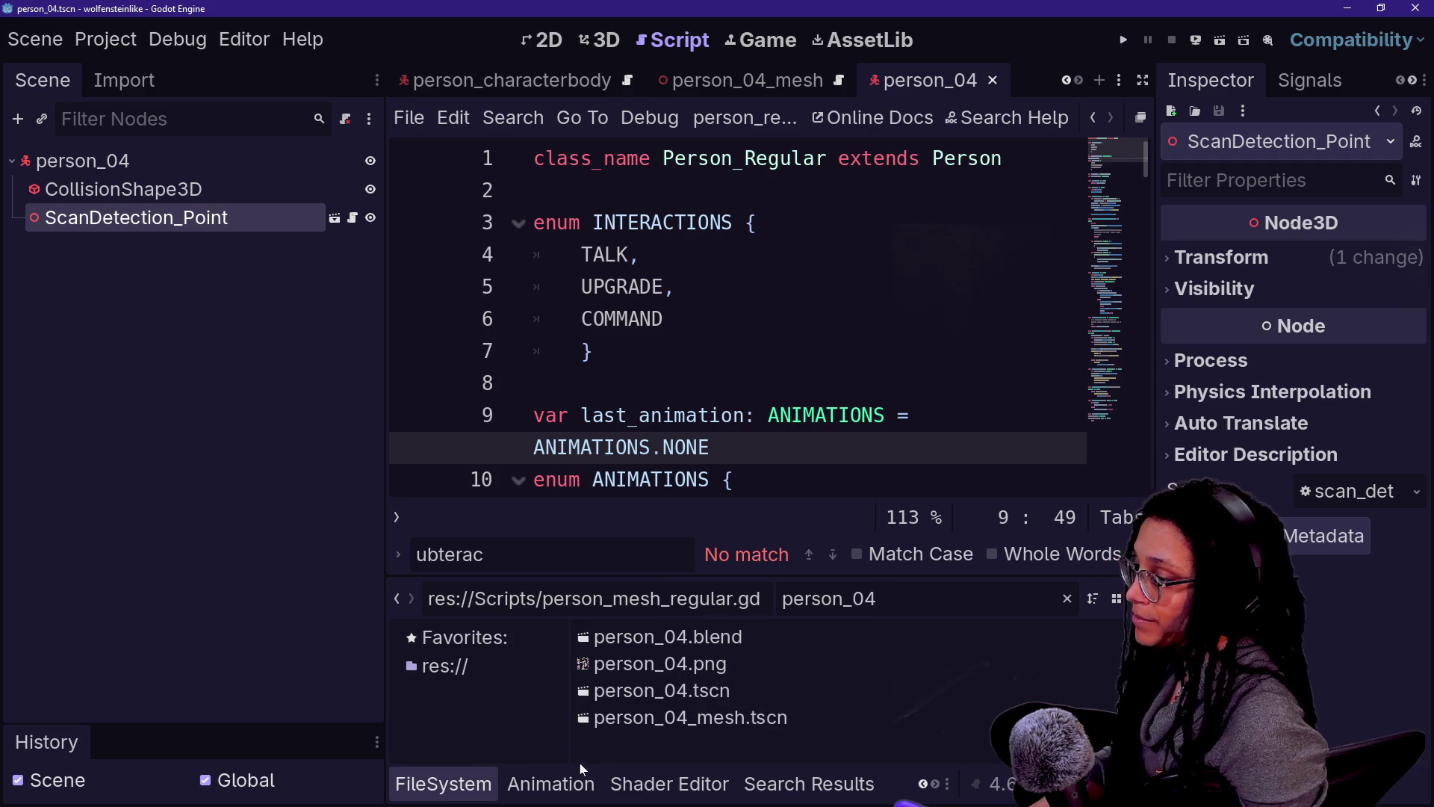
mouse_move(658, 719)
left_mouse_down()
mouse_move(45, 216)
mouse_move(83, 163)
left_mouse_up()
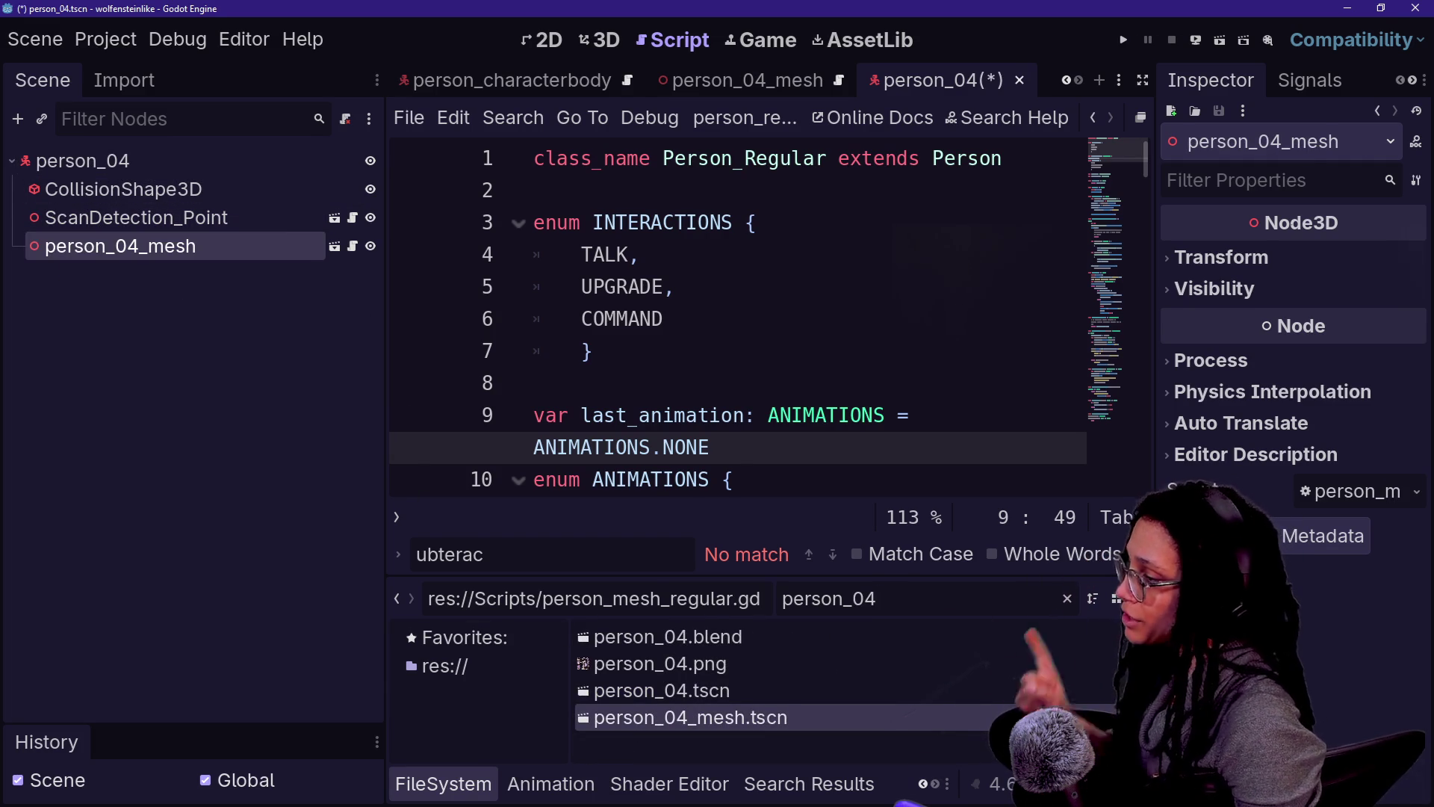
Step: Attach the person_regular.gd script to the person_04 root
double_click(829, 598)
type("person_reg")
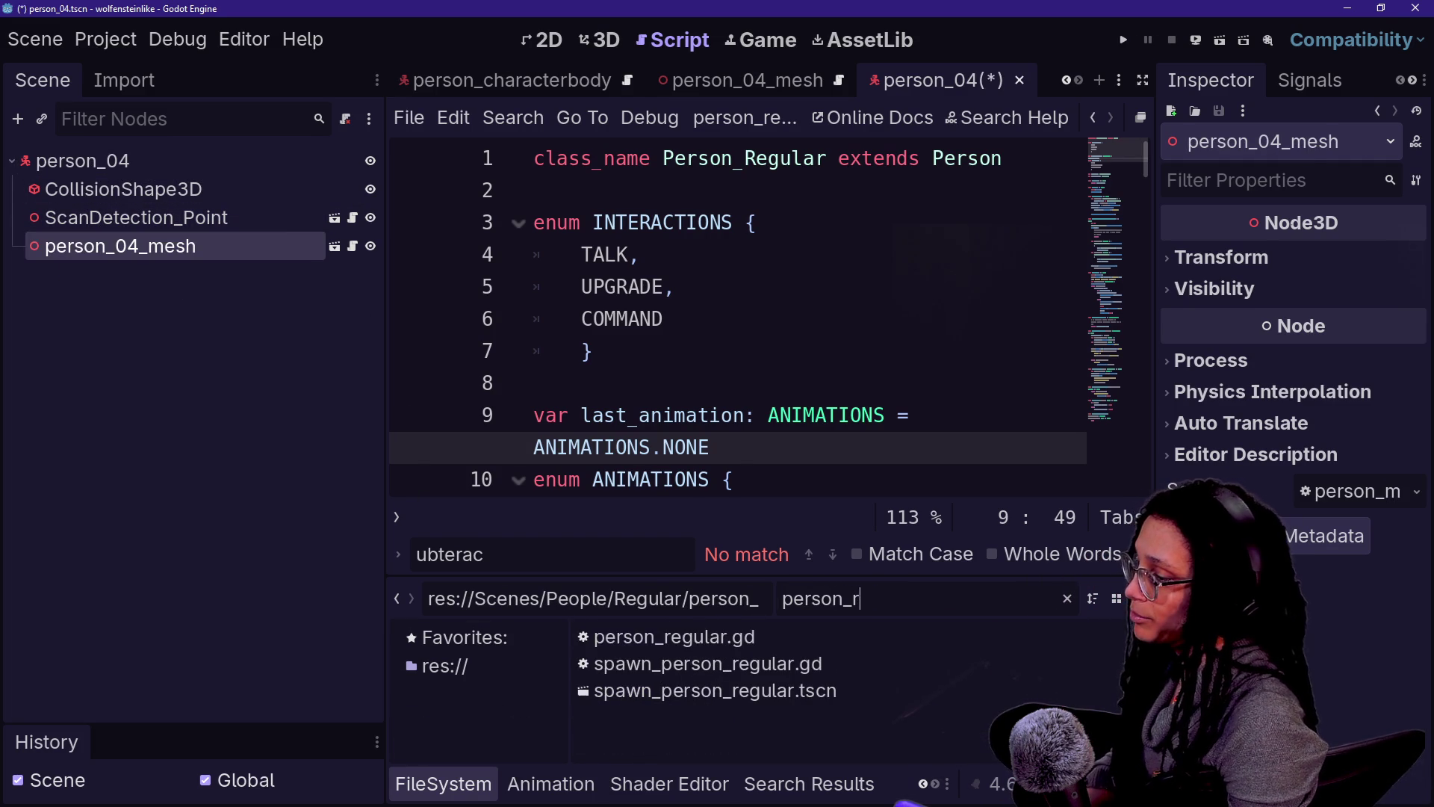
mouse_move(736, 570)
left_mouse_down()
mouse_move(213, 227)
mouse_move(199, 160)
left_mouse_up()
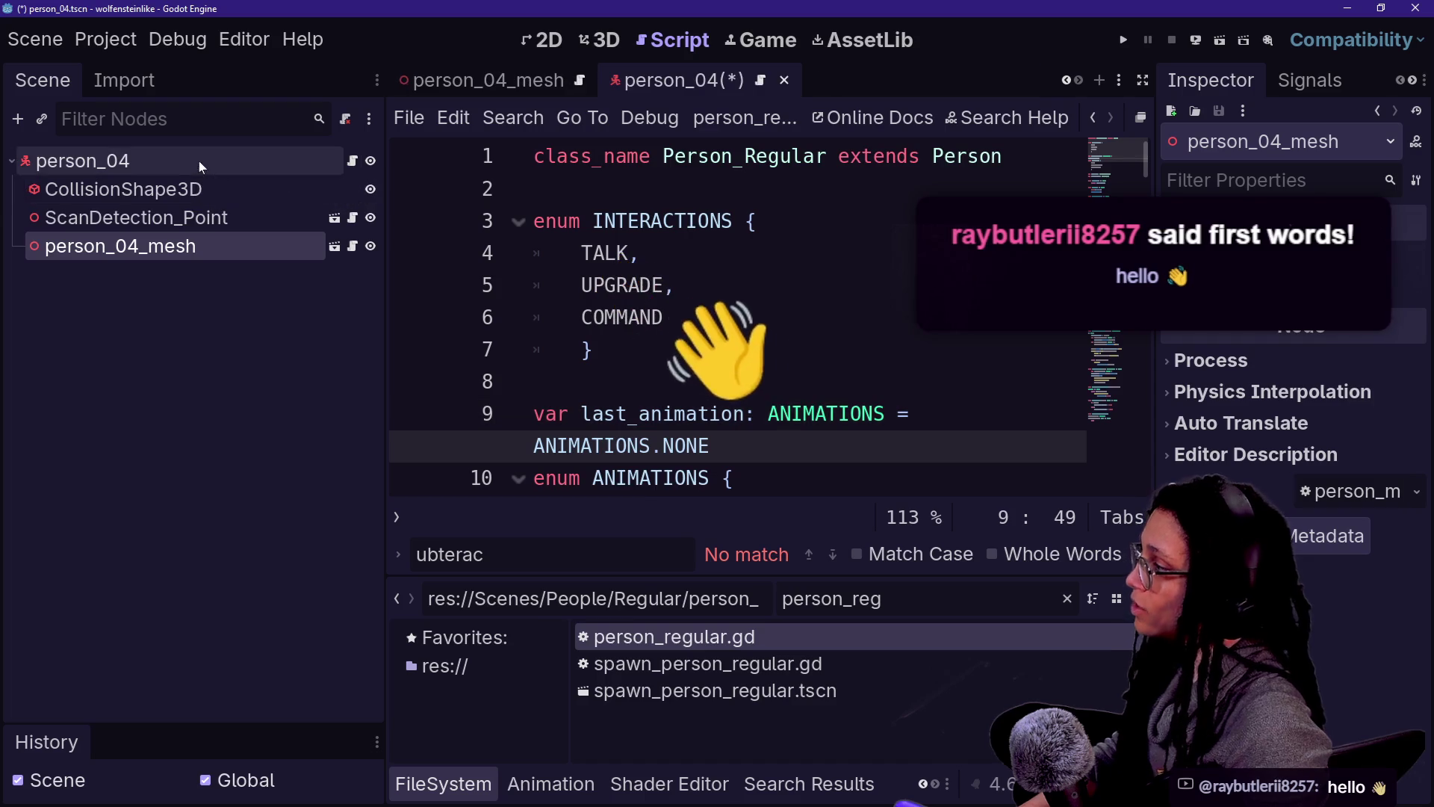
Step: Move the person_04 body from collision layer 1 to layer 4 and save
left_click(217, 185)
key("ctrl+s")
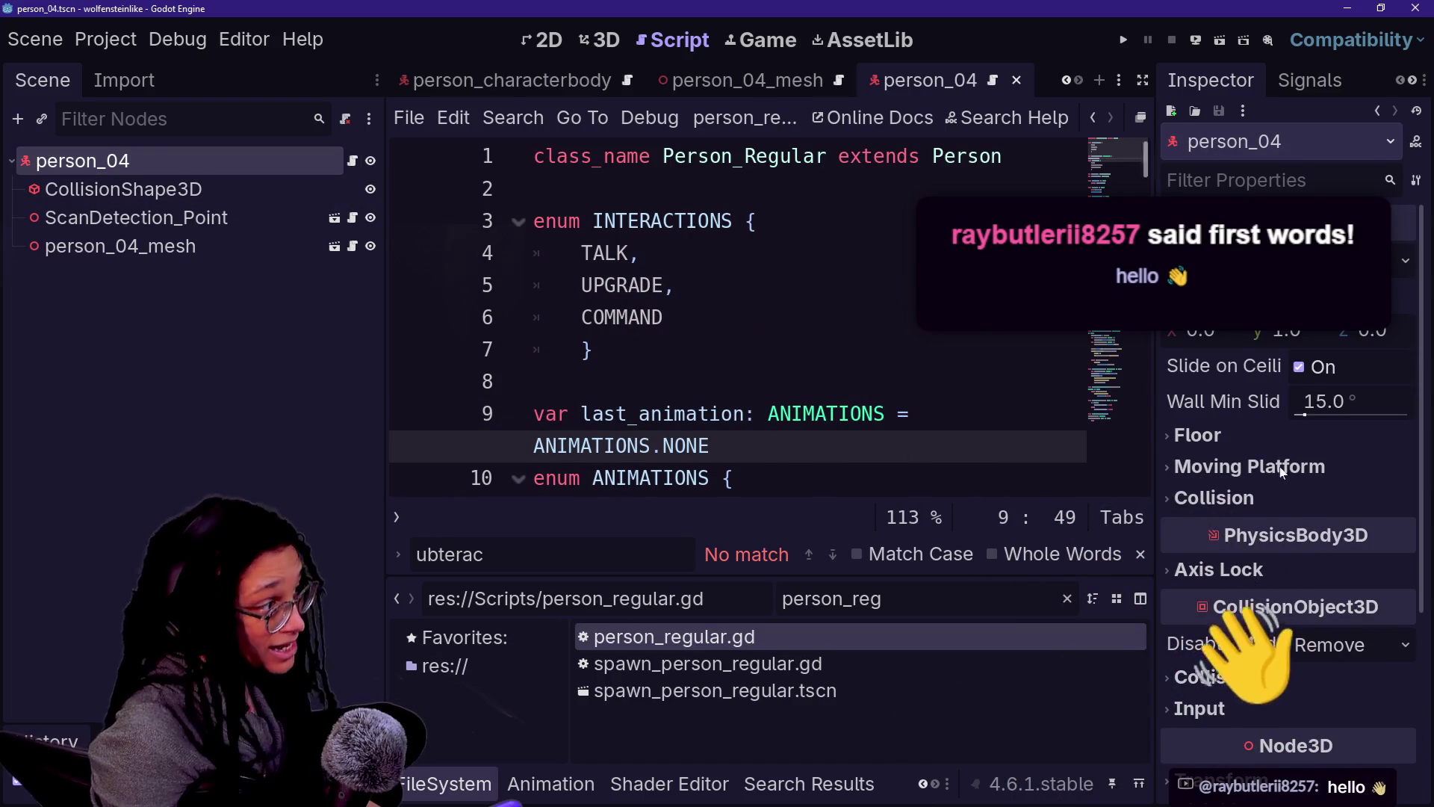
left_click(1240, 496)
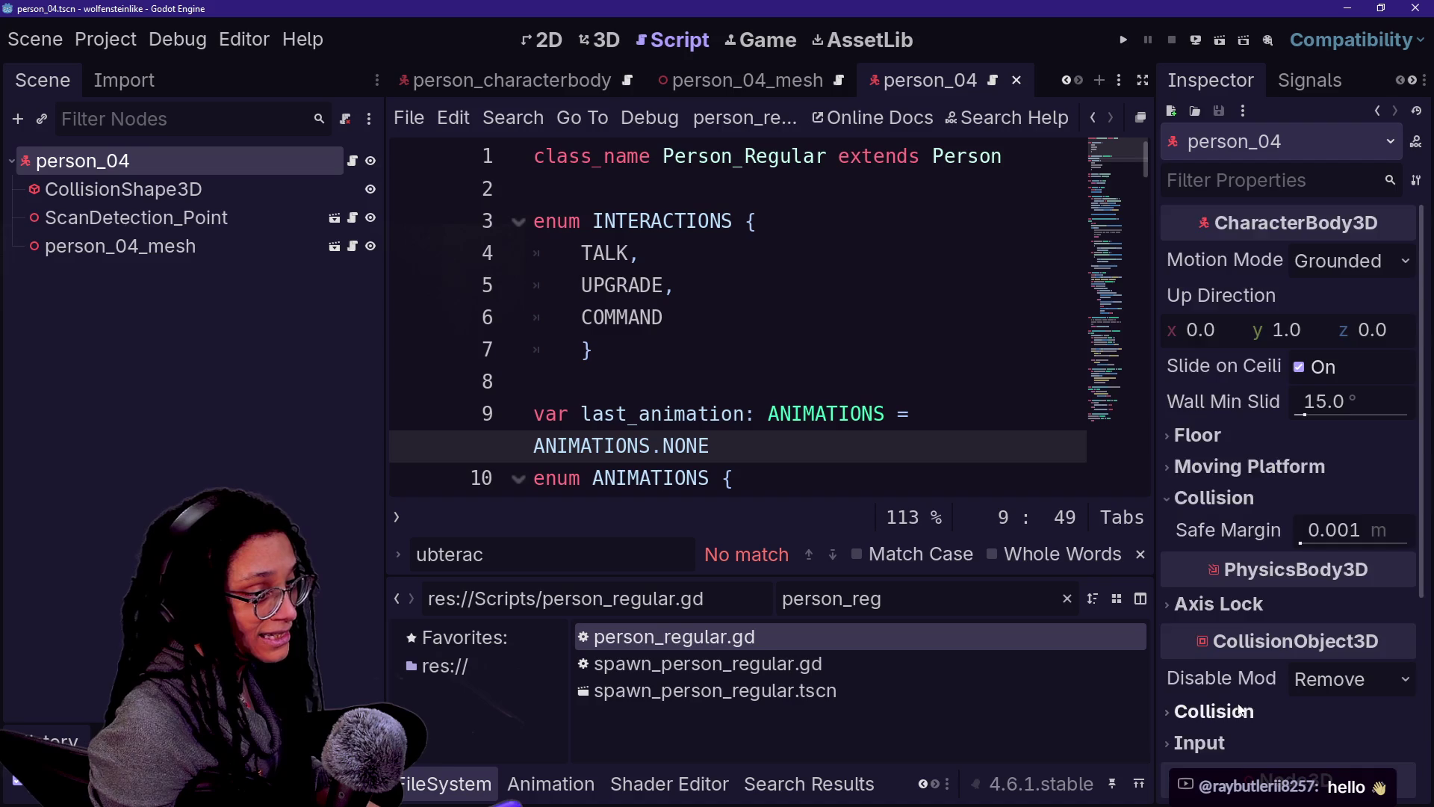
scroll(1233, 695, "down", 3)
left_click(1237, 493)
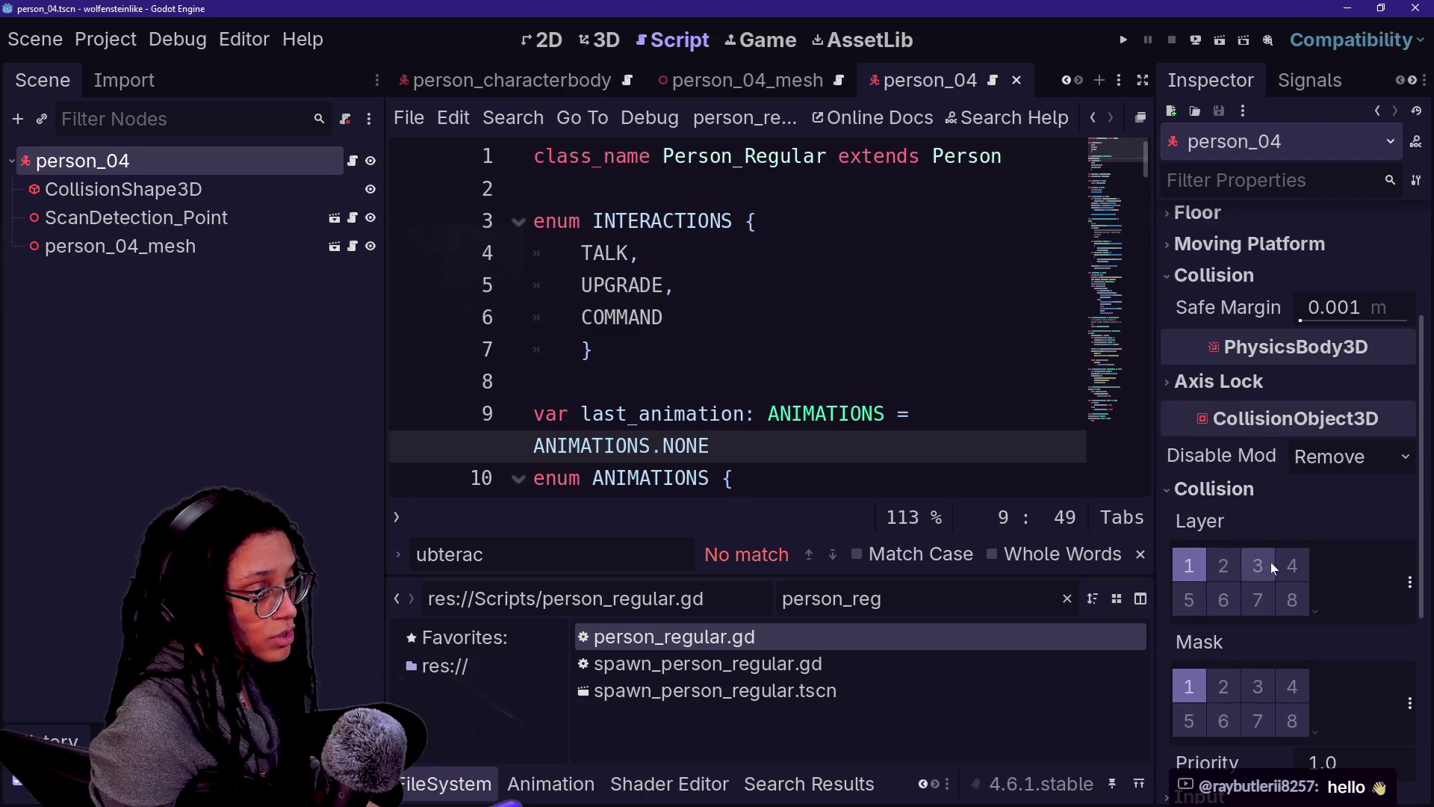
left_click(1212, 576)
key("ctrl+s")
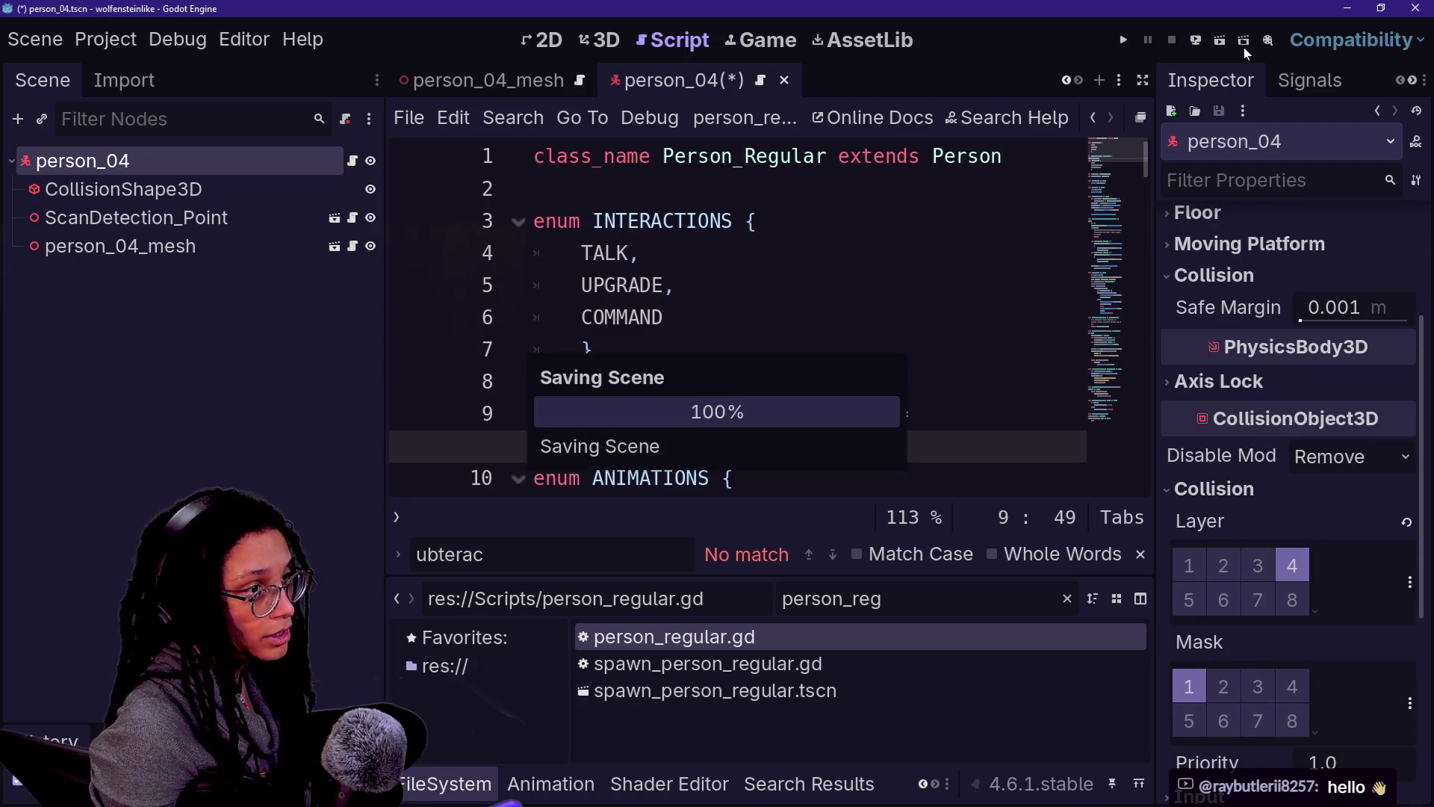
scroll(525, 82, "up", 3)
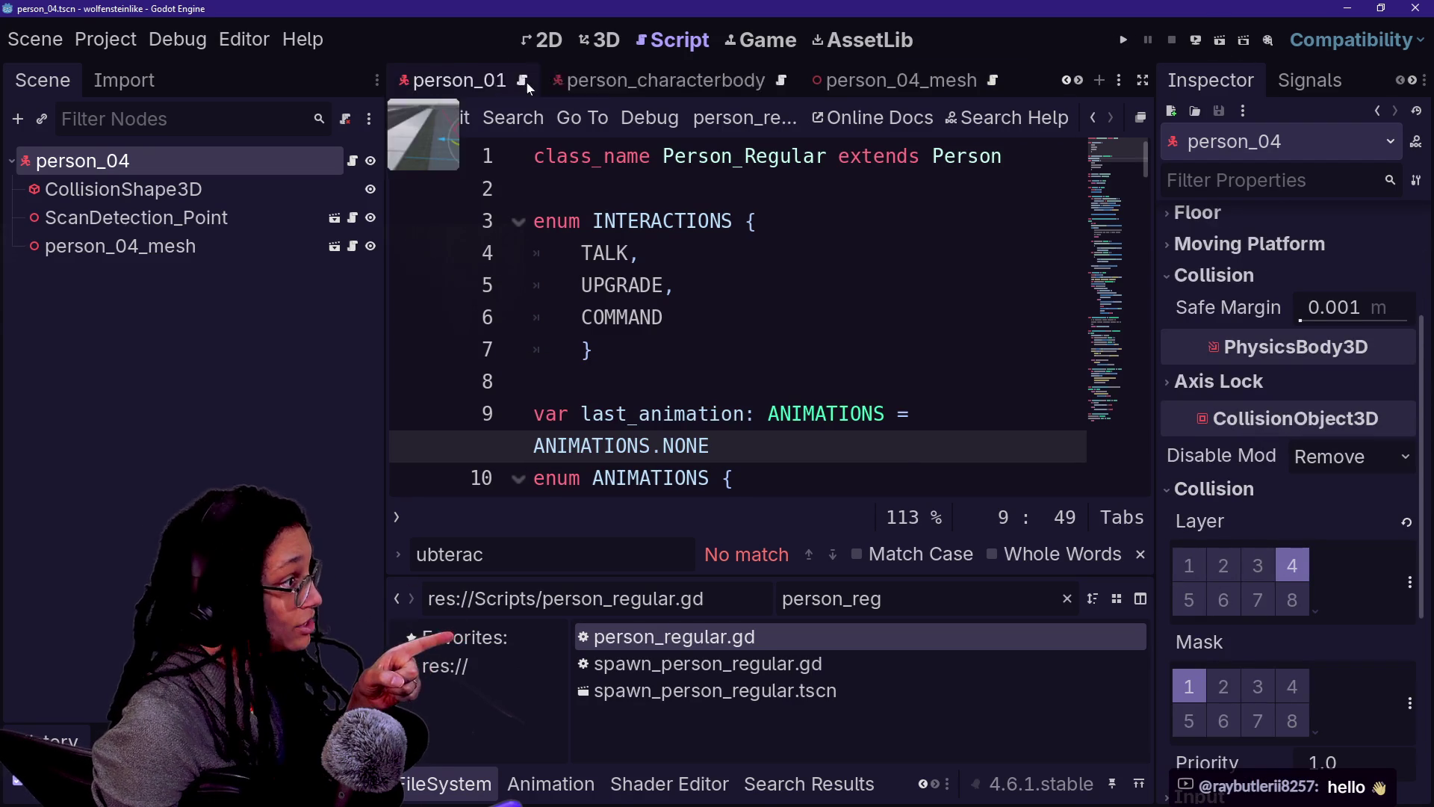
left_click(730, 82)
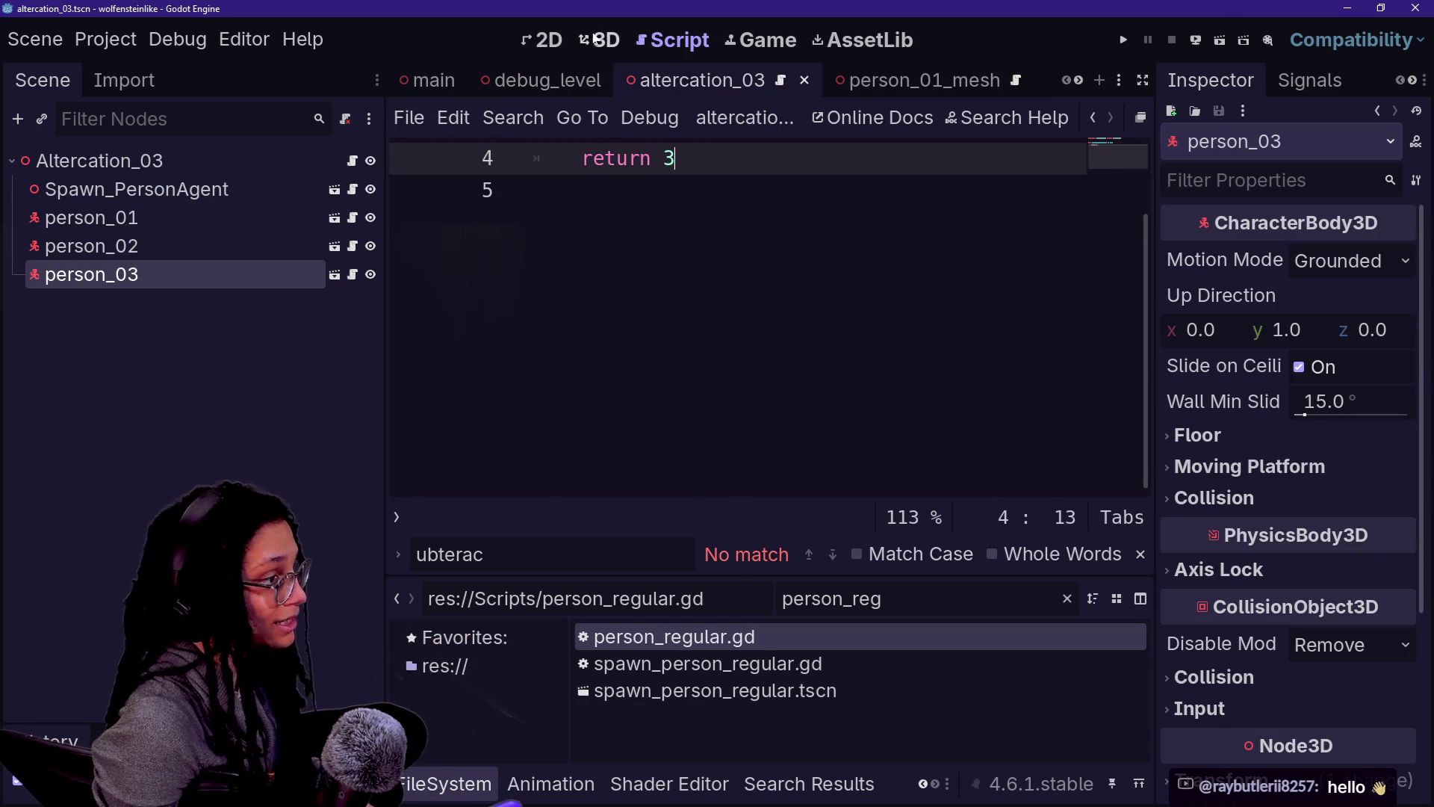
Step: Place a person_04.tscn instance into the altercation_03 scene in the 3D view
left_click(595, 38)
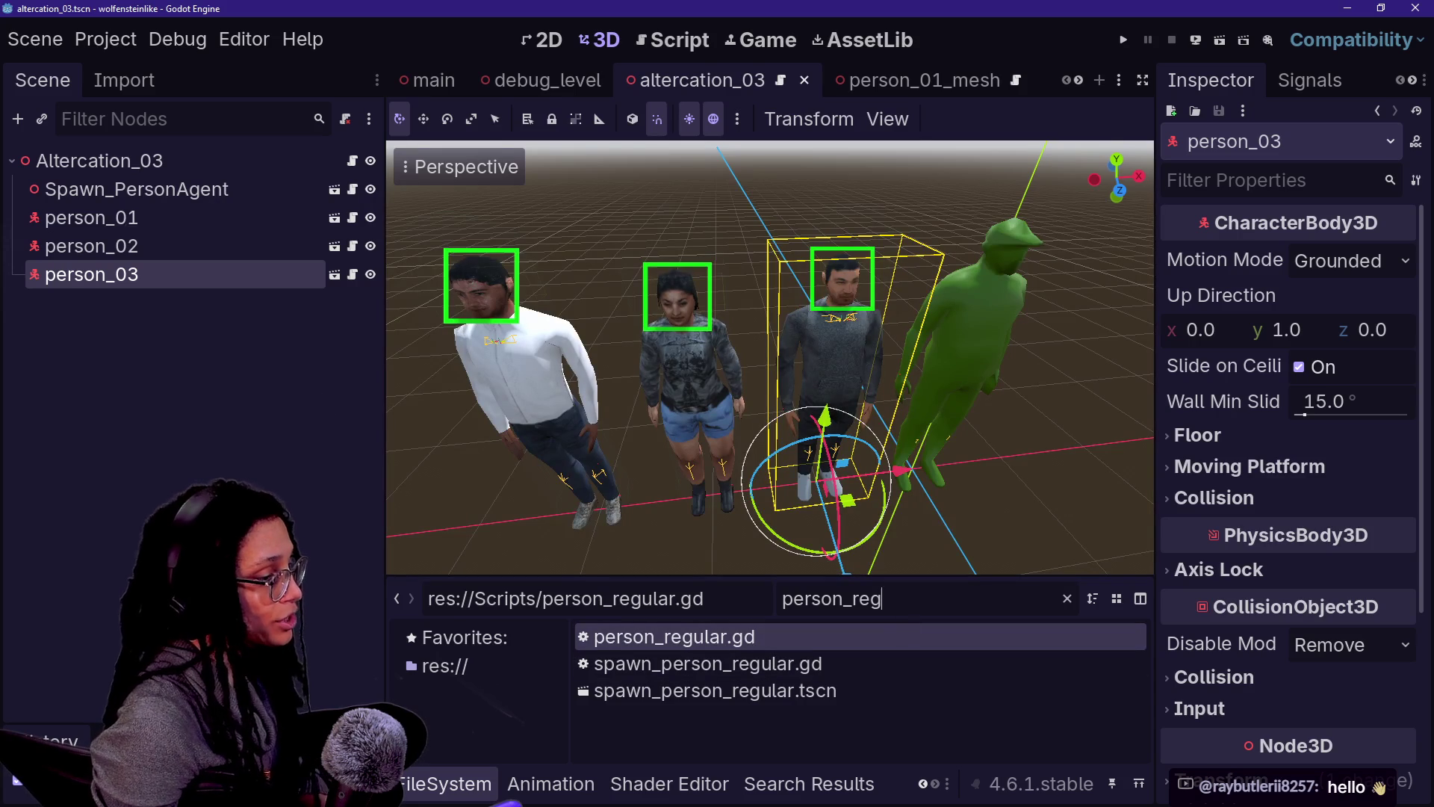
type("0")
key("BackSpace")
key("BackSpace")
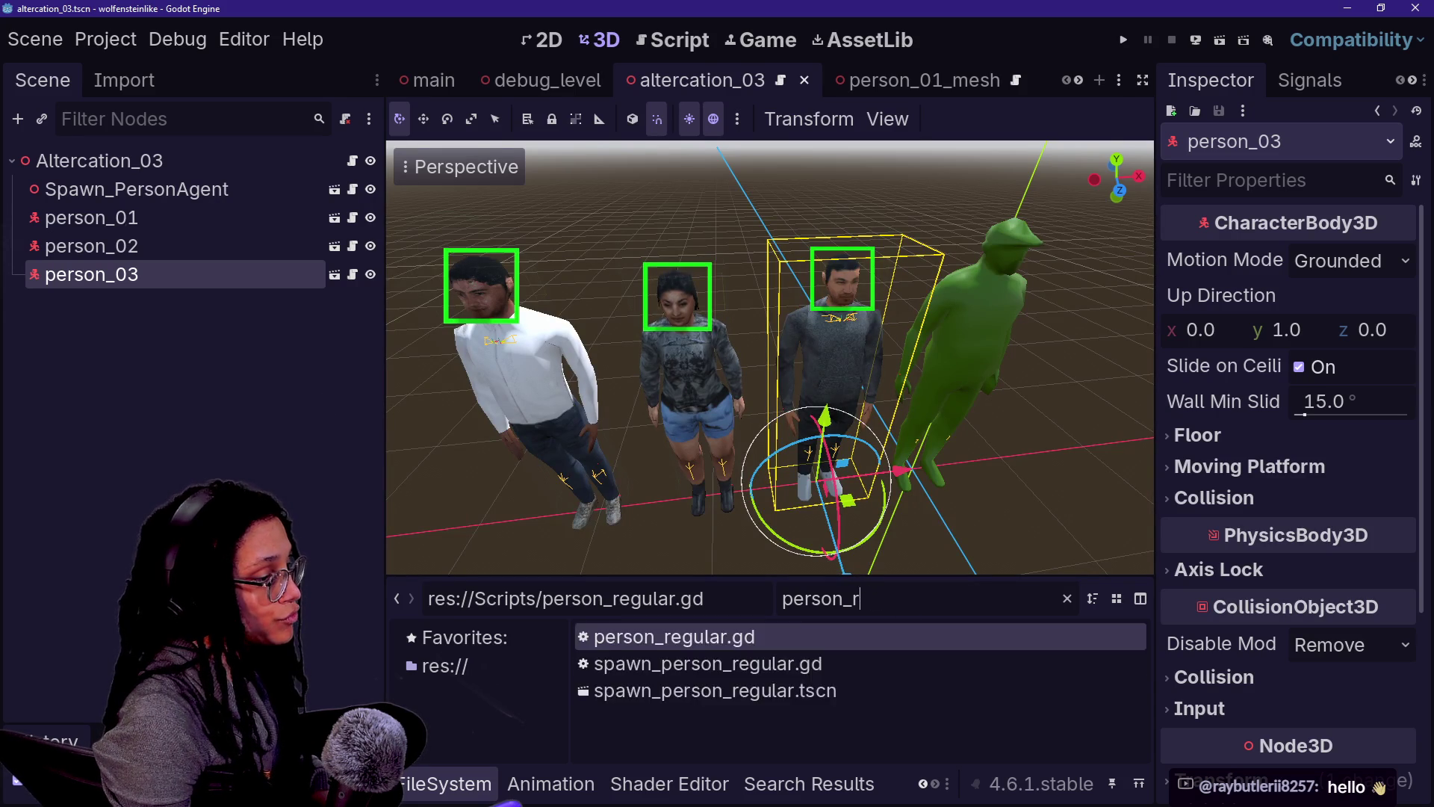
type("04")
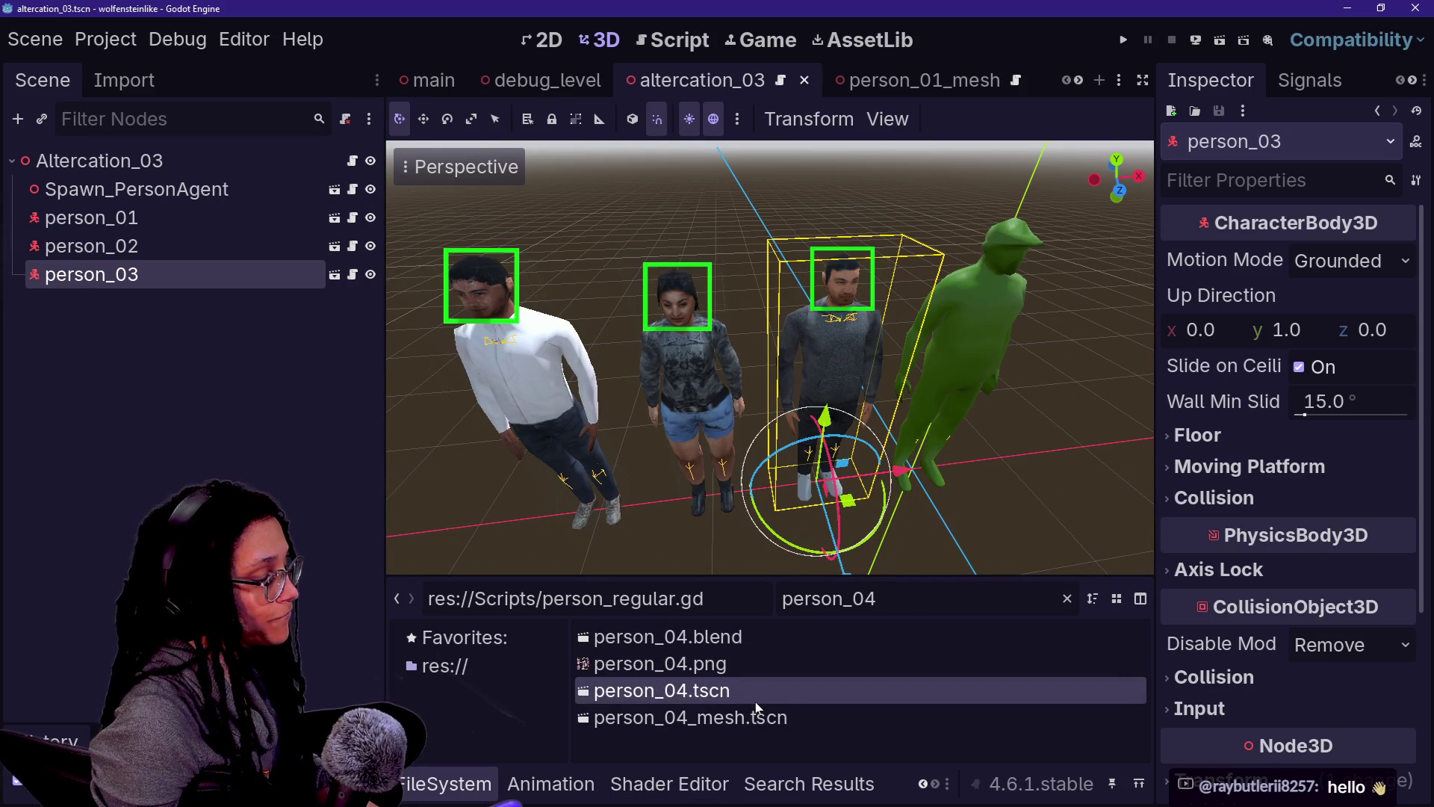
left_click(661, 690)
mouse_move(661, 691)
left_mouse_down()
mouse_move(499, 470)
mouse_move(553, 508)
left_mouse_up()
Step: Run the game, stop it after the error, and run the debug_level scene instead
left_click(1208, 44)
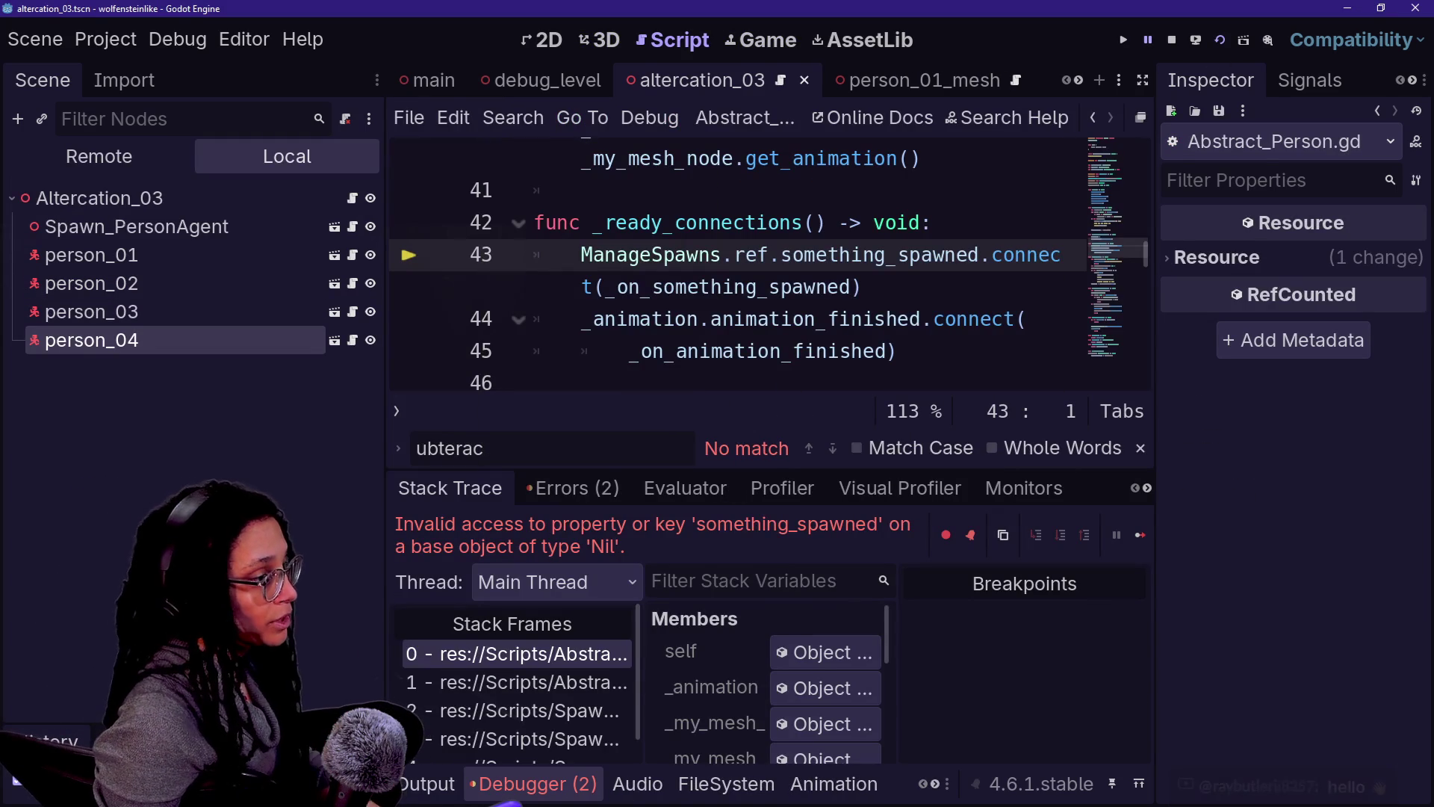
left_click(1172, 41)
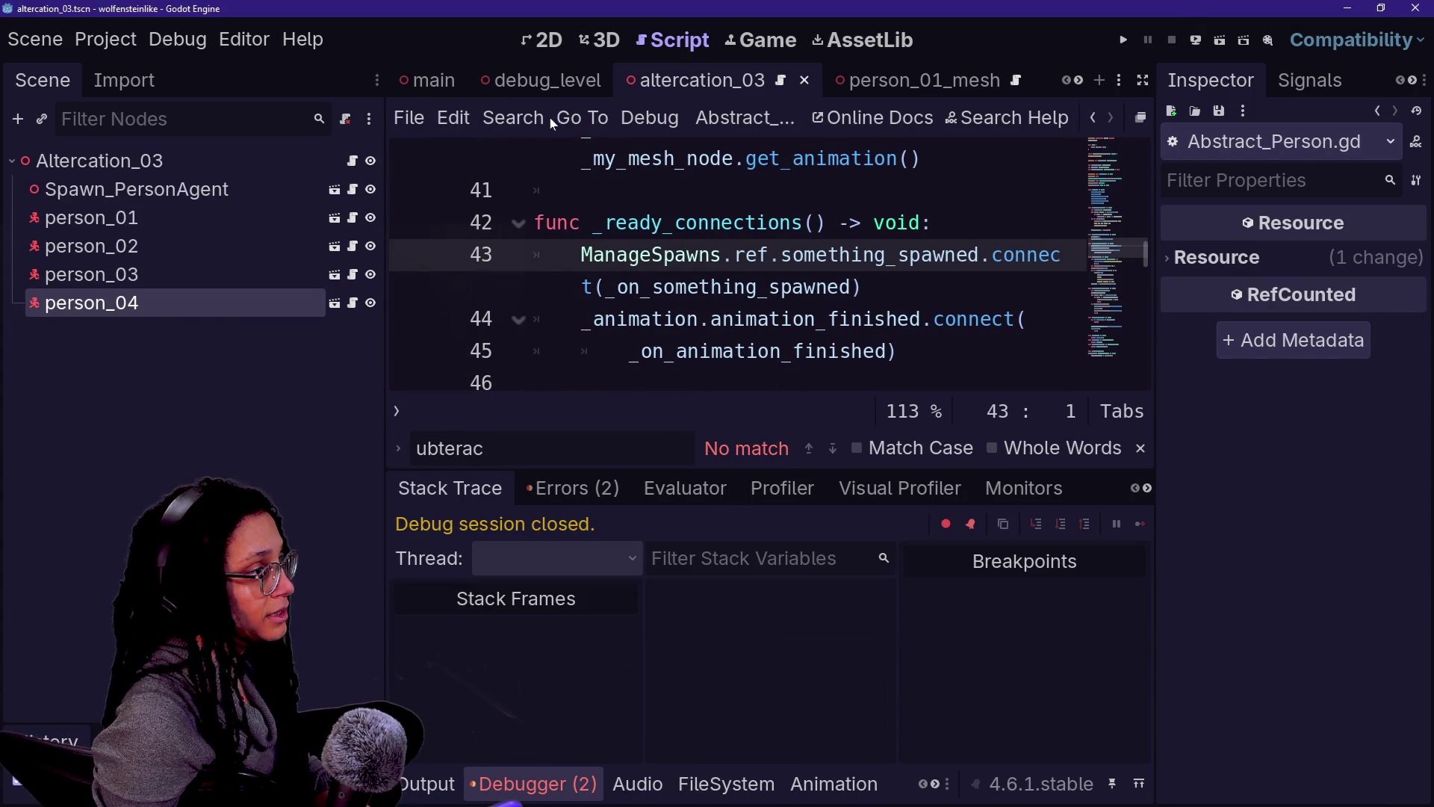
left_click(548, 80)
left_click(1220, 42)
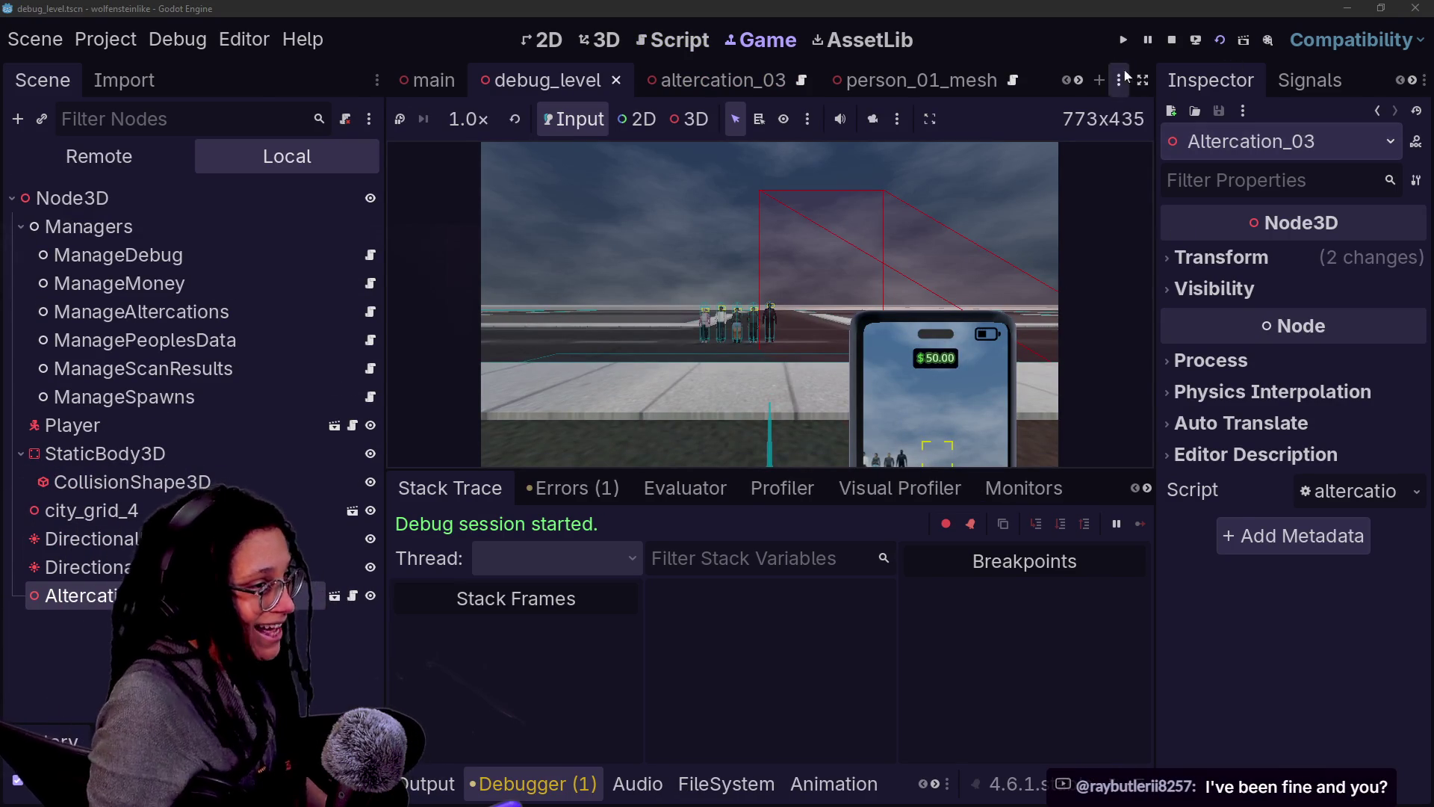
Step: Maximize the game view and walk the player back and forth around the five people
left_click(1143, 80)
key("ctrl+j")
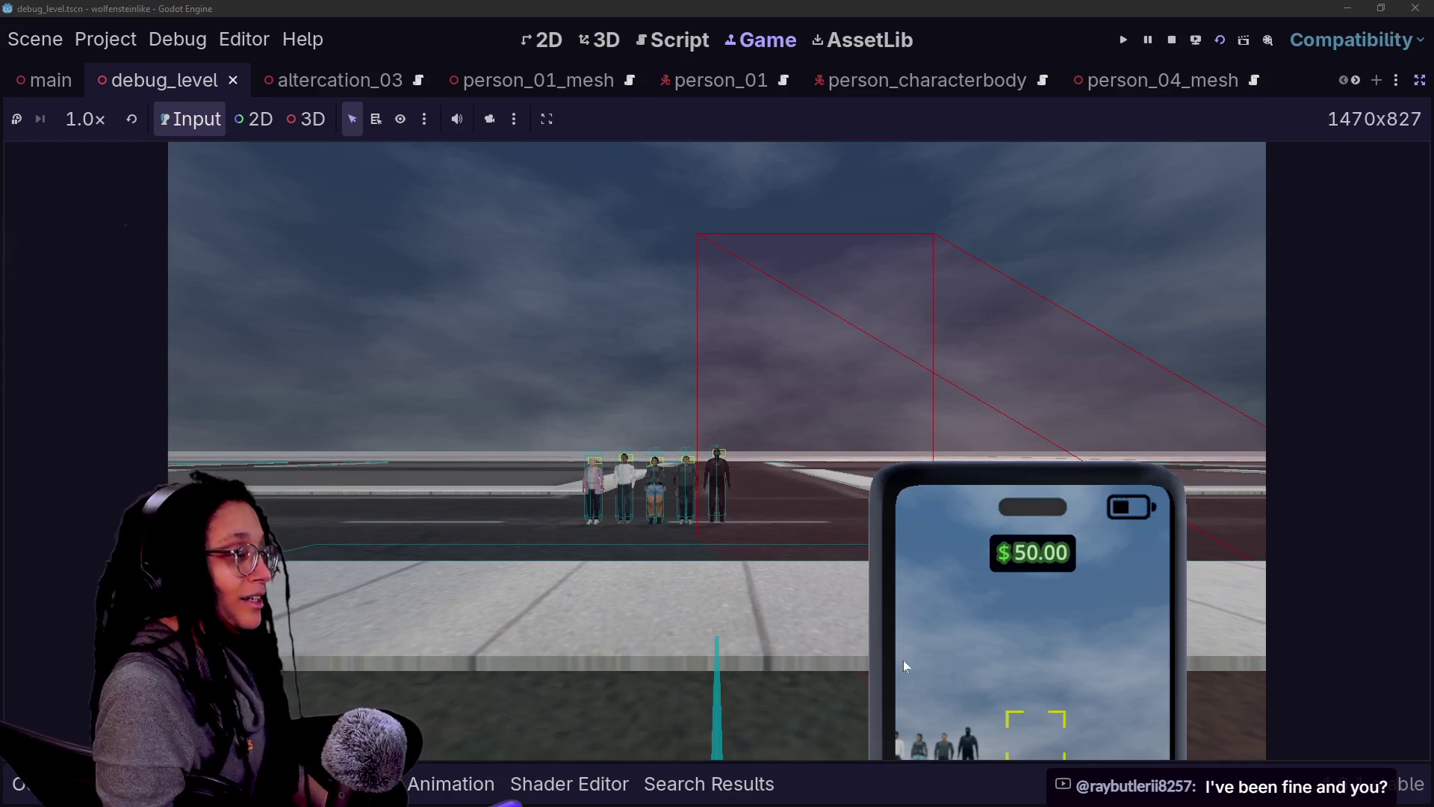
left_click(879, 483)
key("w")
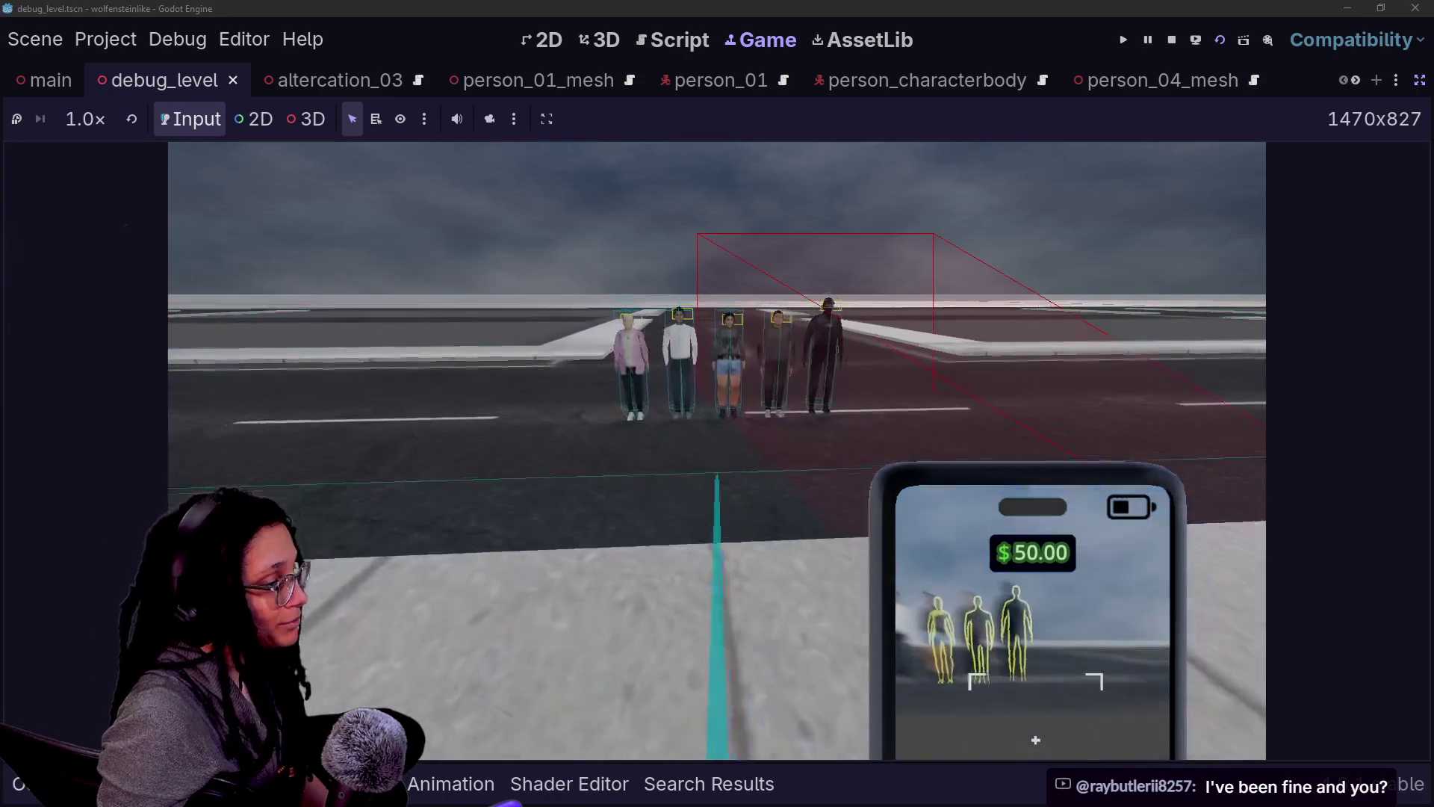
key("w")
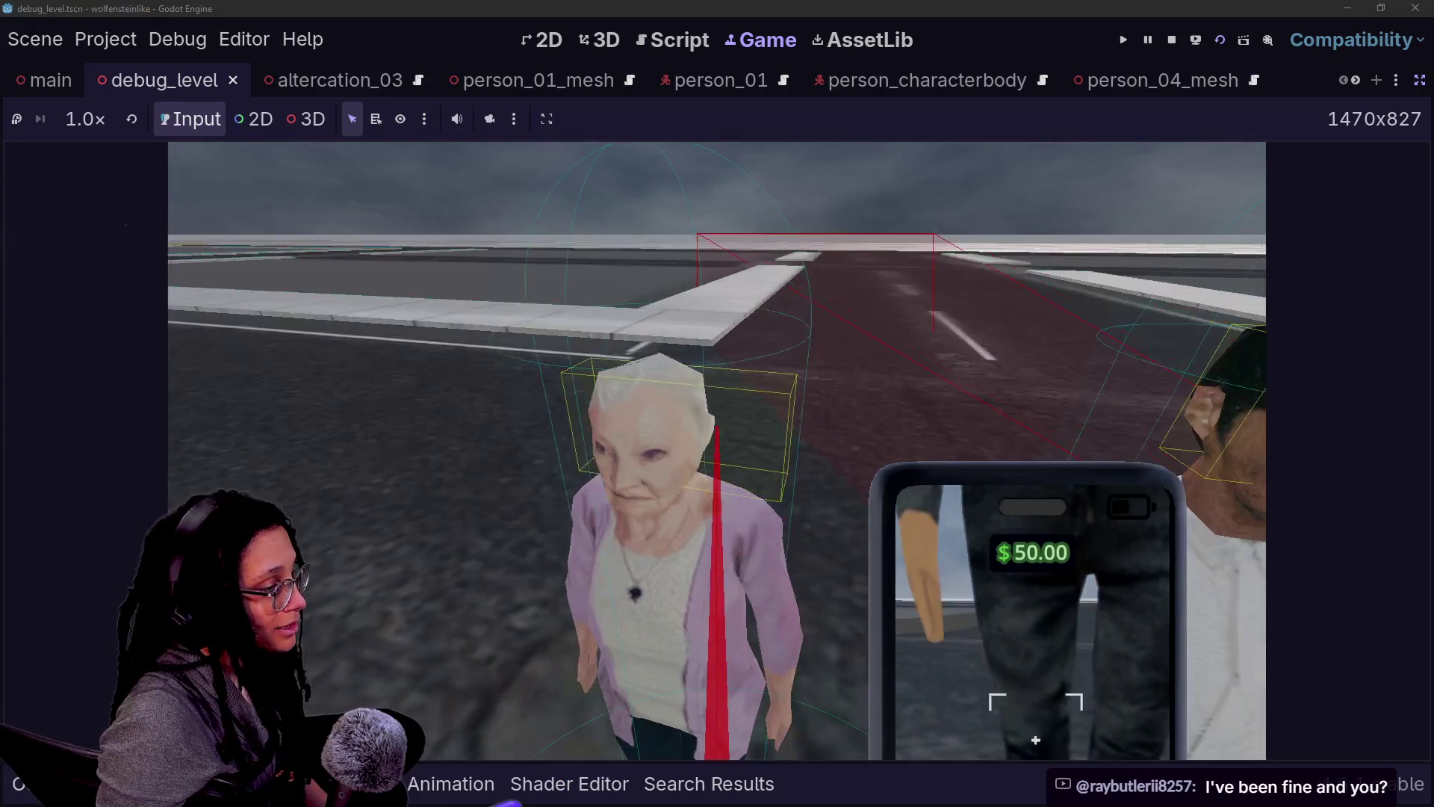
key("s")
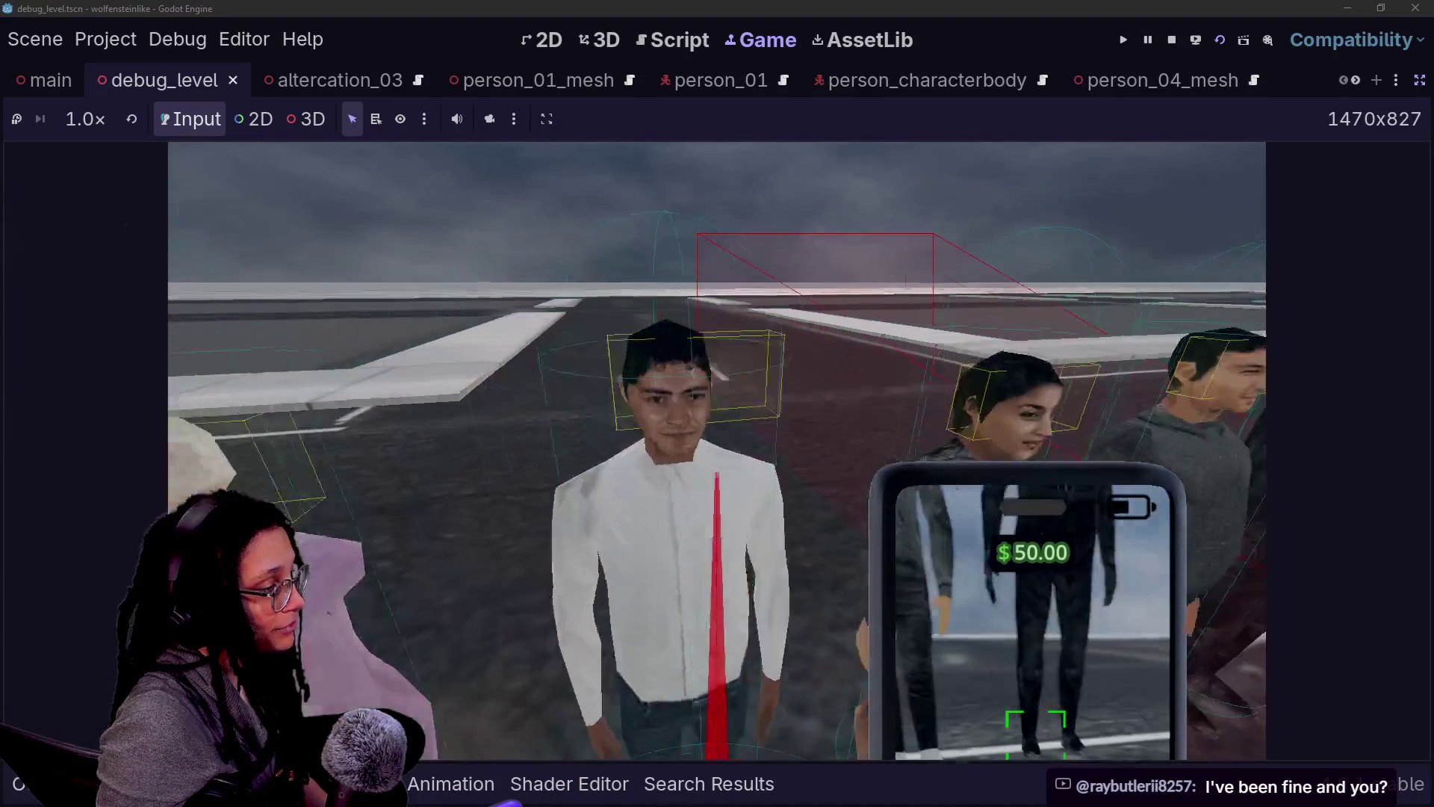
key("w")
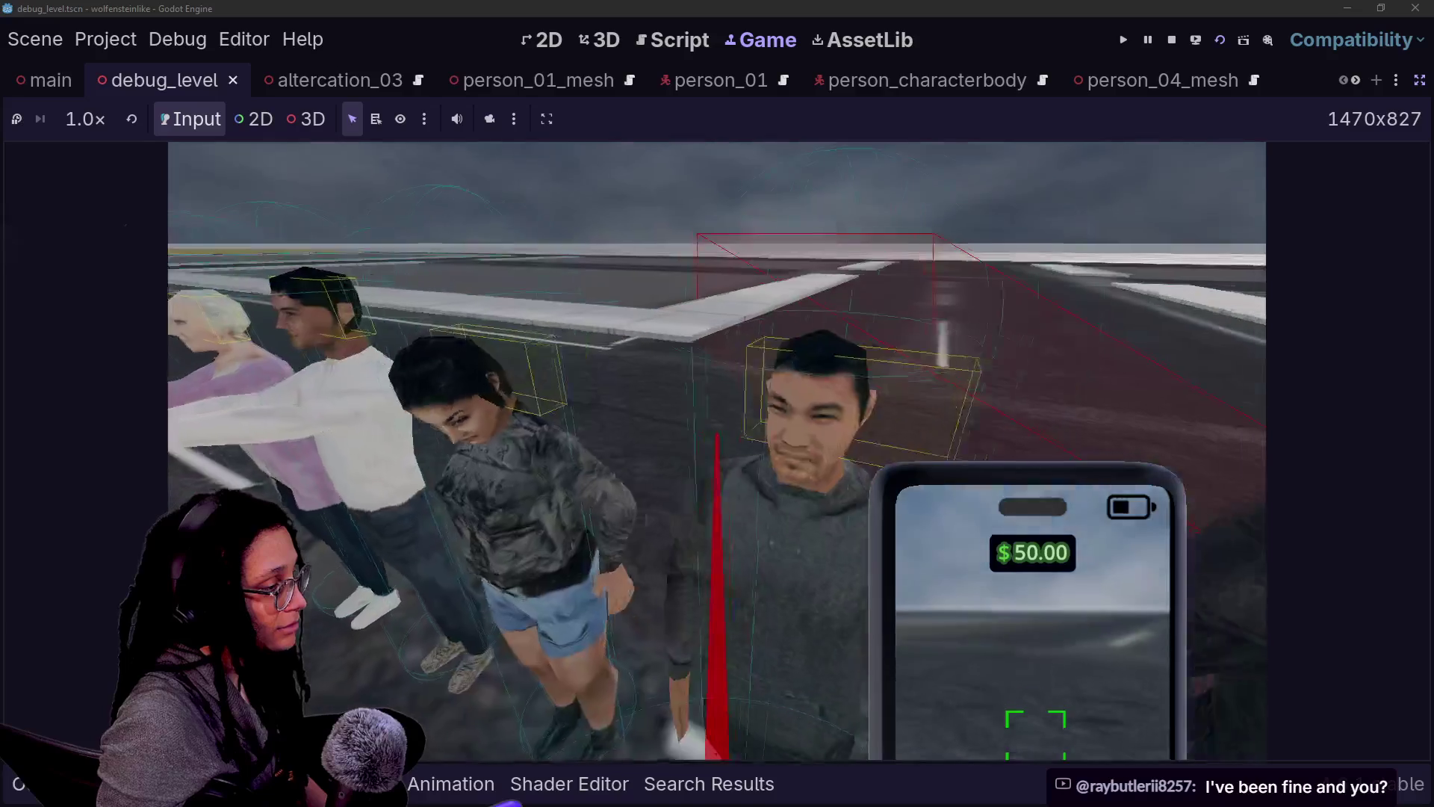
key("s")
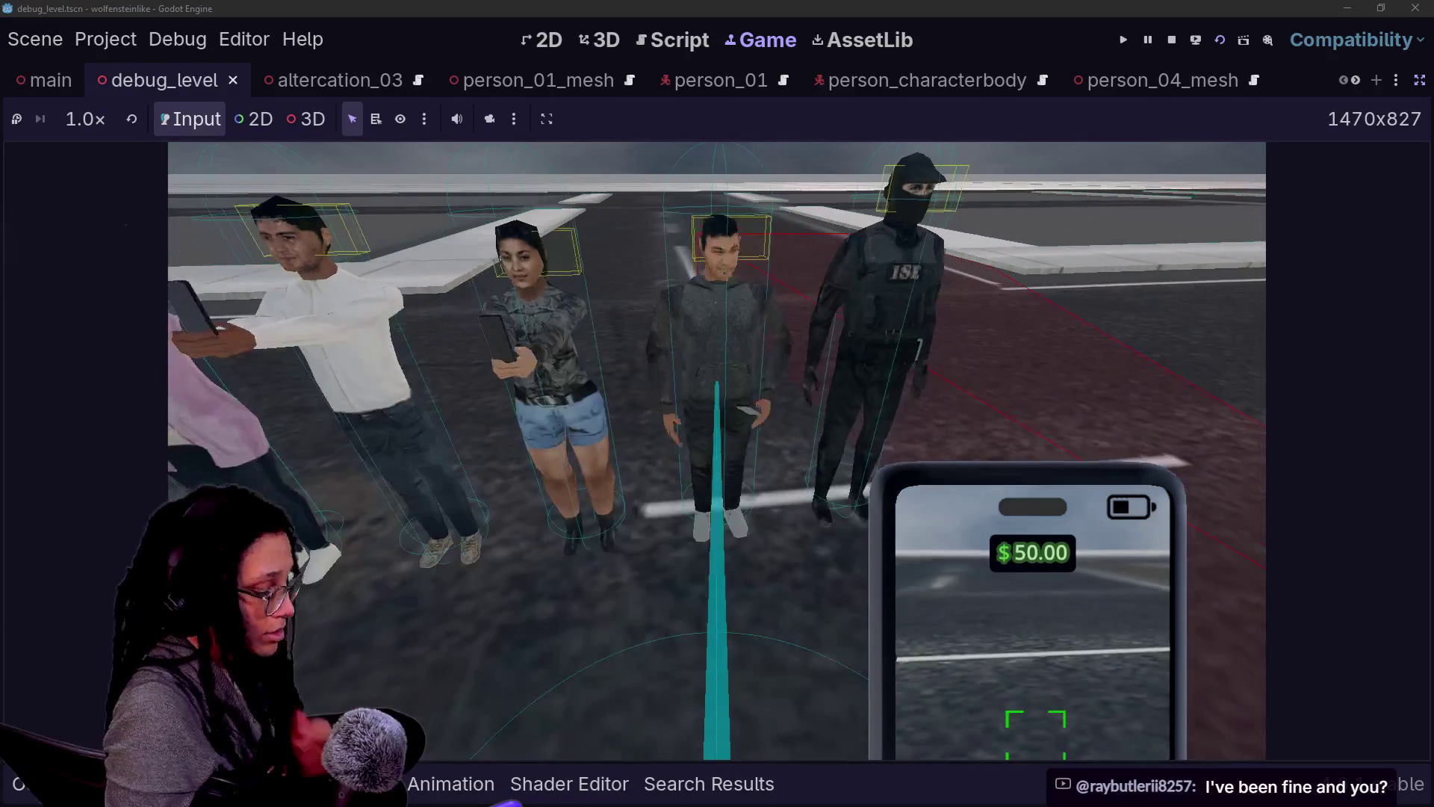
Step: Stop the game, close the person_04_mesh and person_04 scenes, and show the FileSystem
left_click(1172, 42)
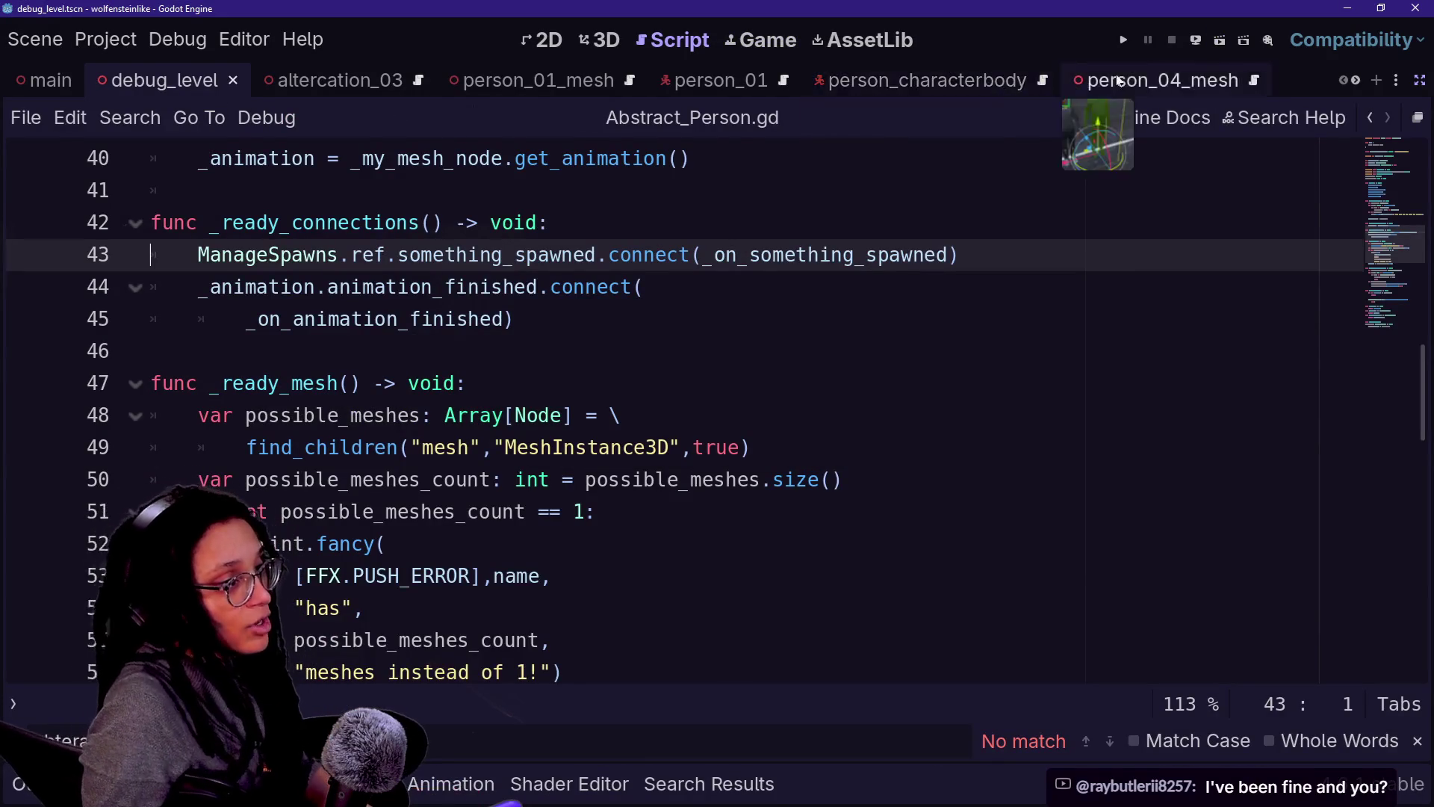
left_click(1219, 77)
left_click(1257, 80)
left_click(1099, 80)
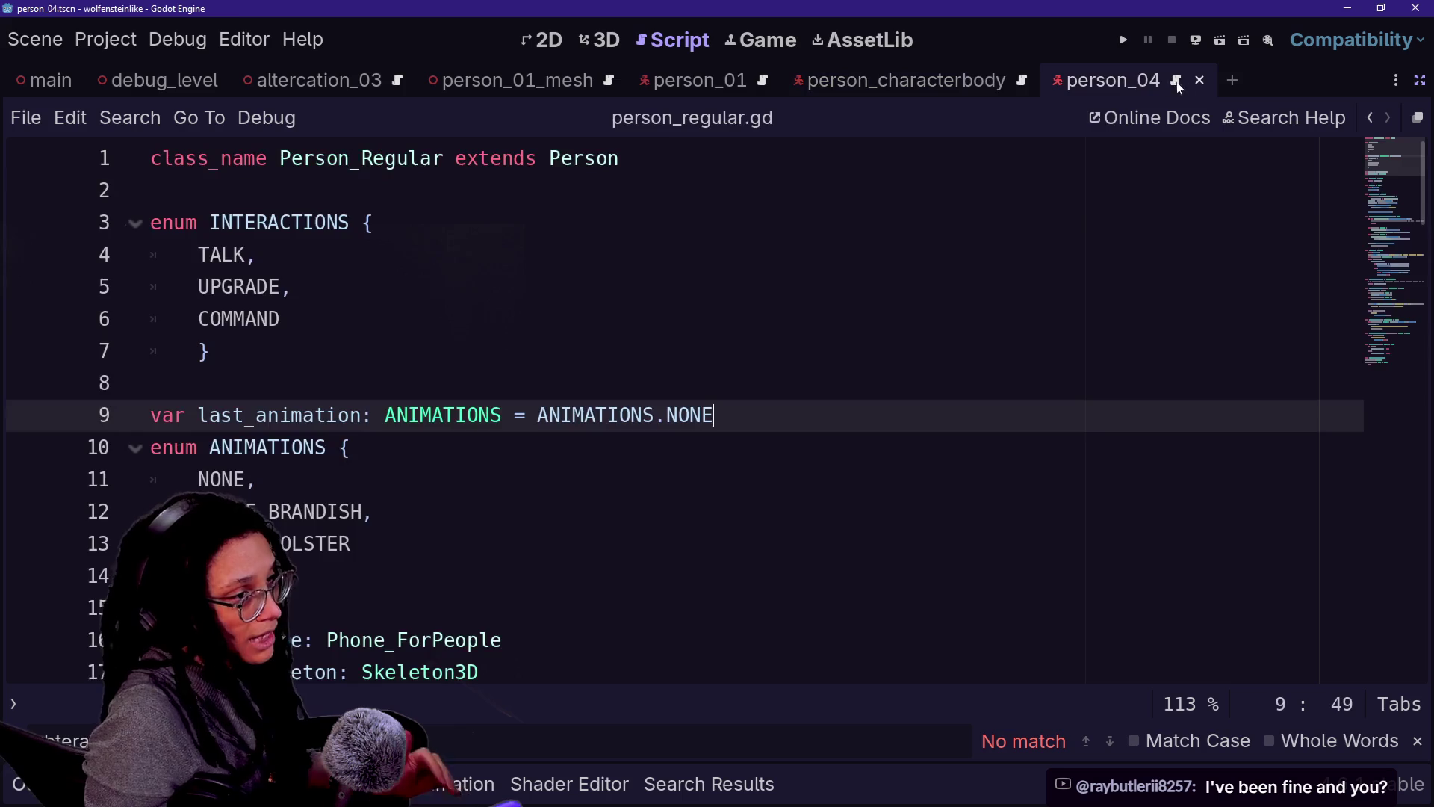
left_click(1211, 80)
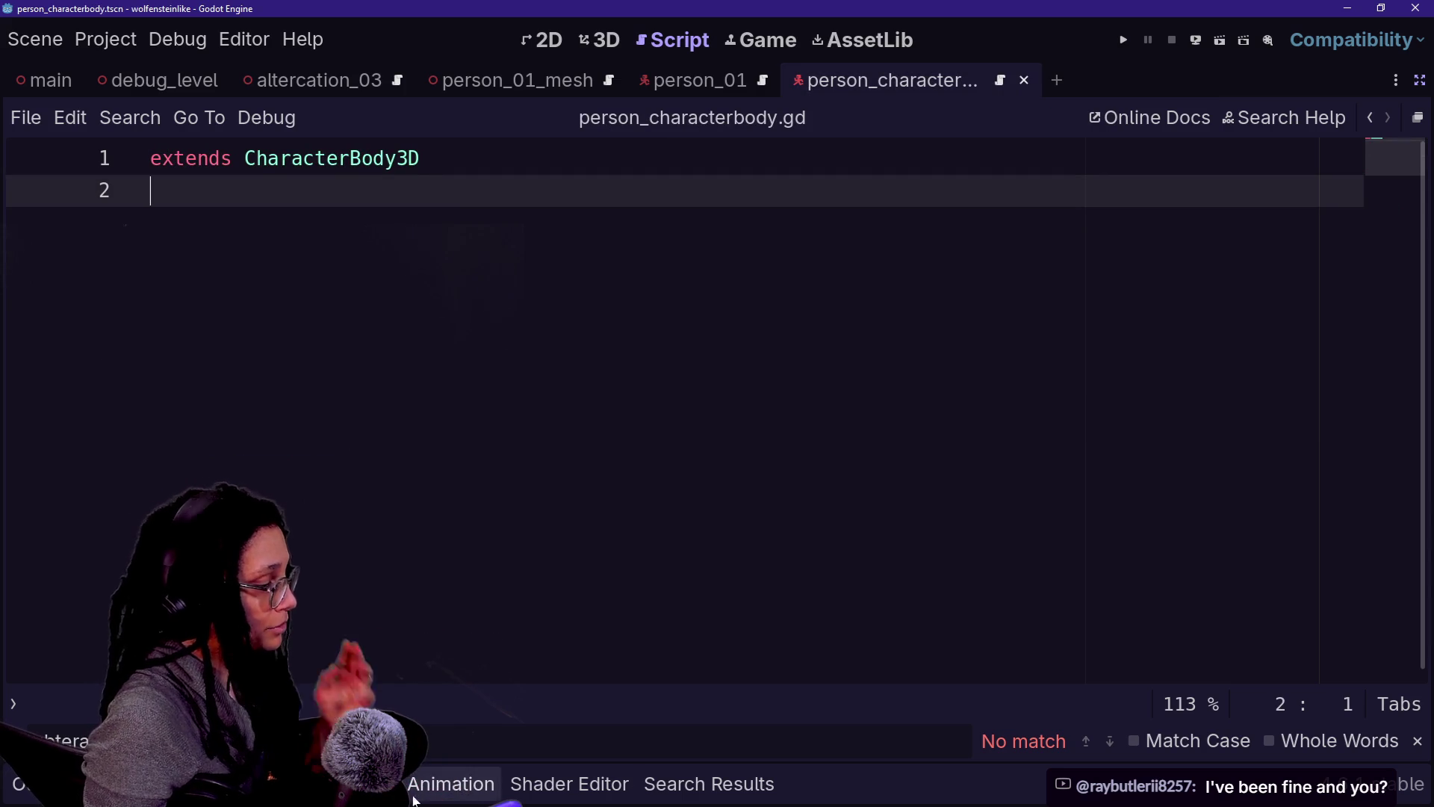
key("alt+f")
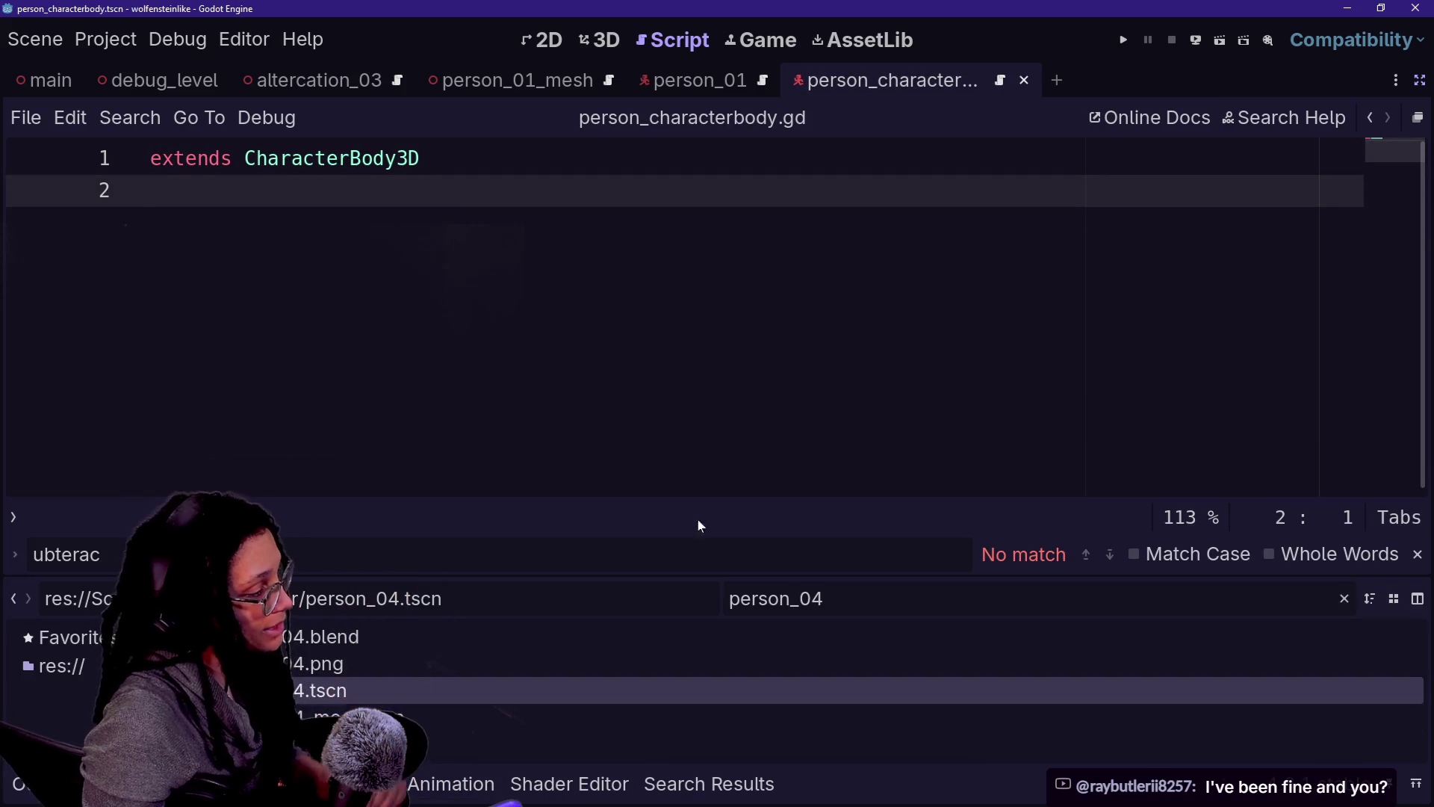
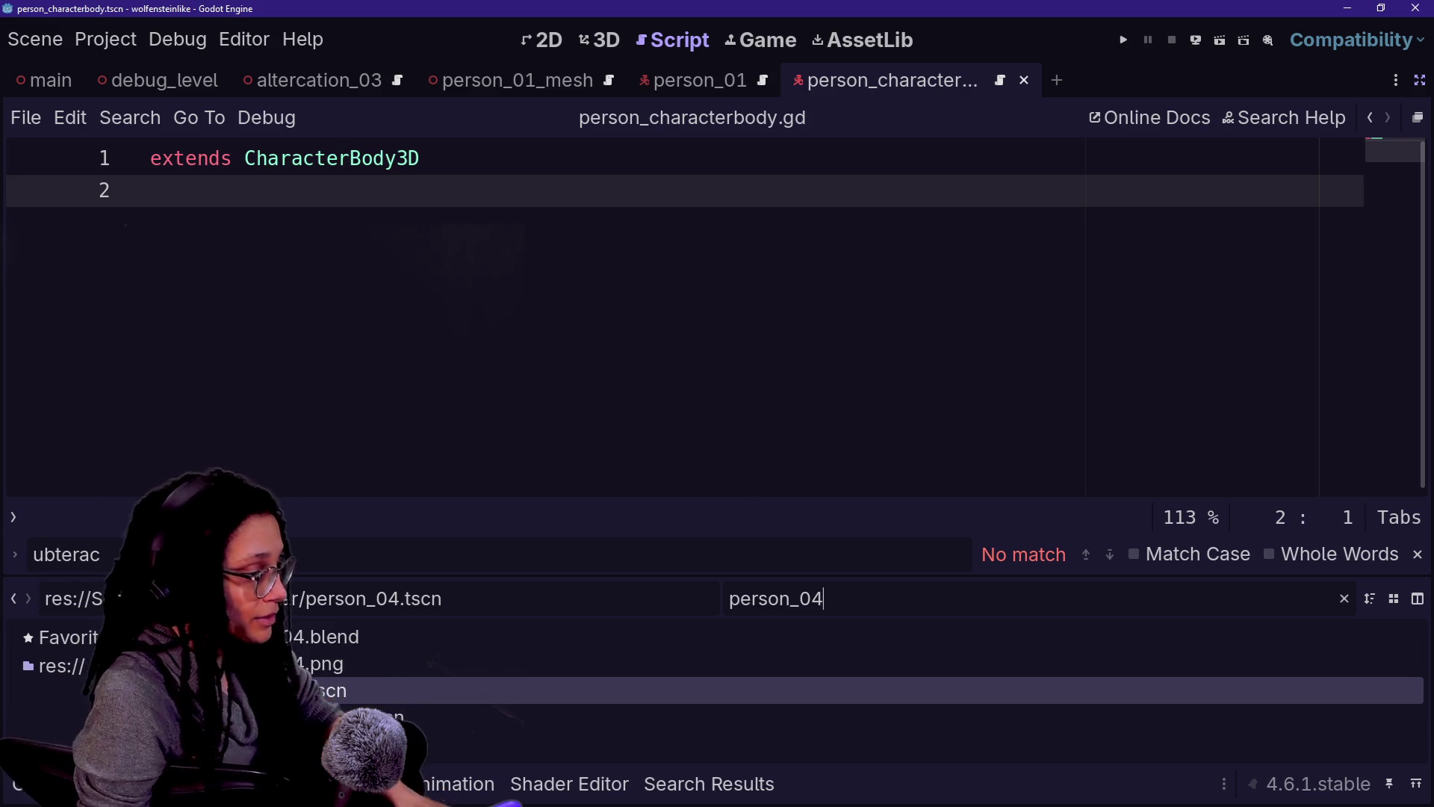
Step: Filter the FileSystem for person_05 and open person_05.tscn
key("BackSpace")
type("5")
left_click(321, 692)
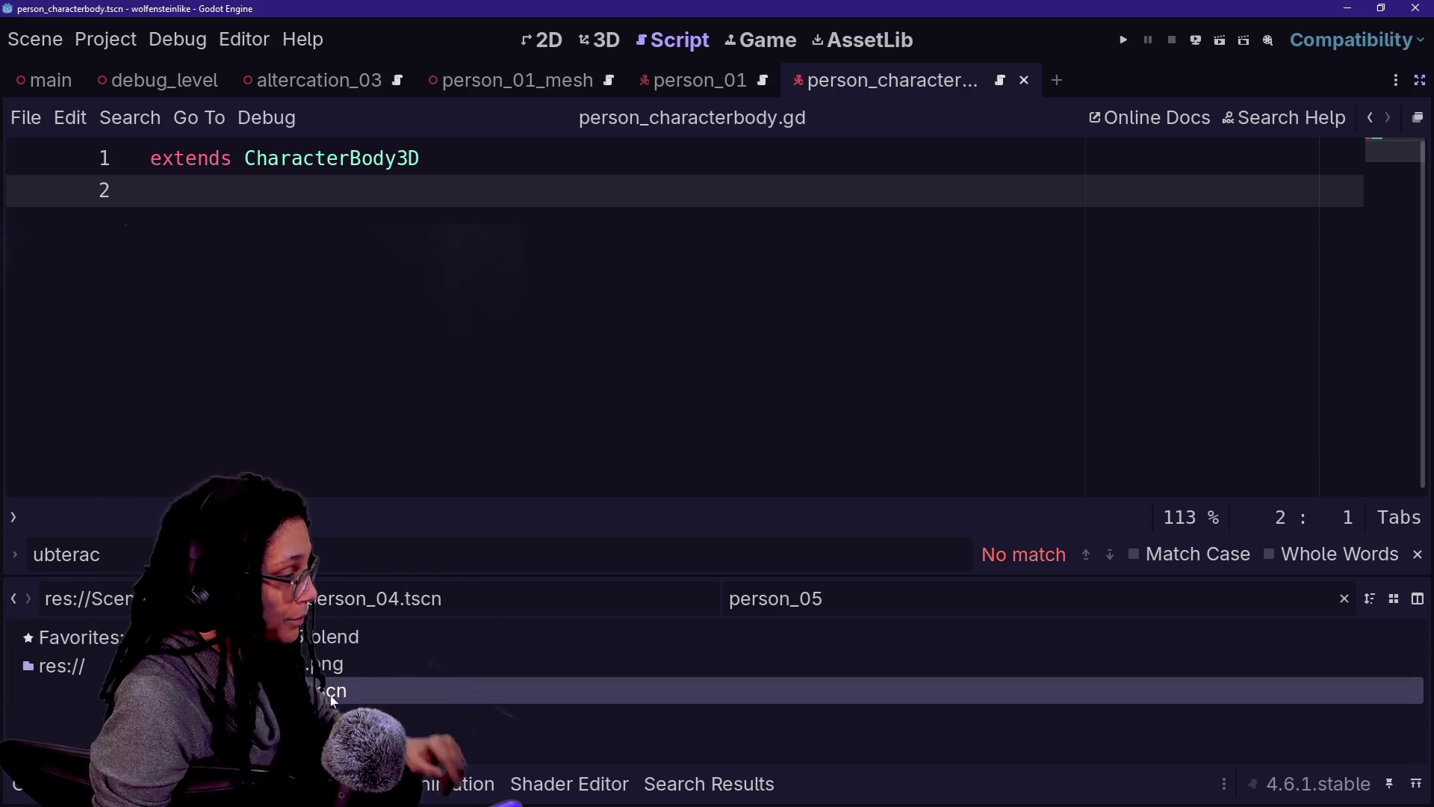
double_click(322, 691)
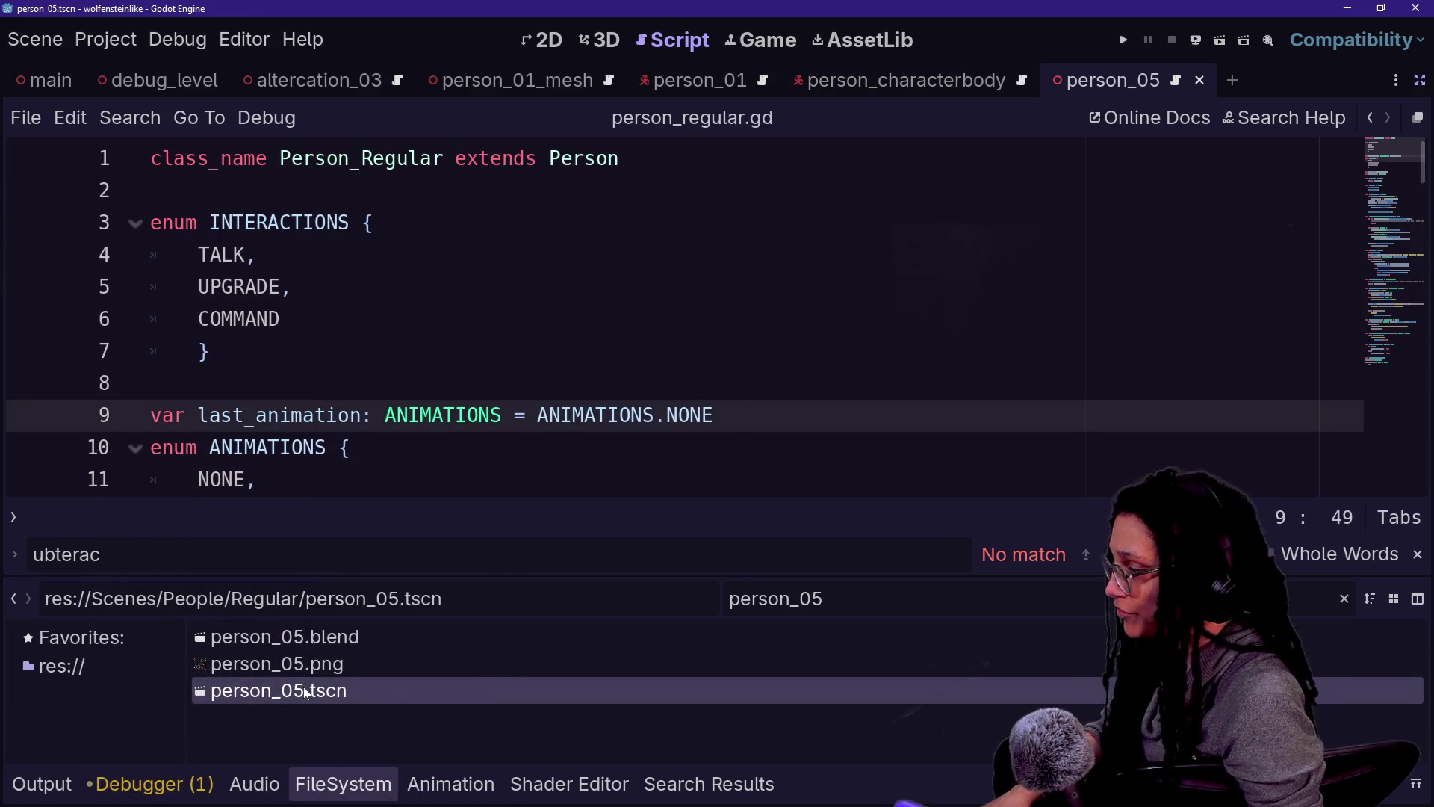
Step: Duplicate person_05.tscn as person_05_mesh.tscn and show it in the 3D view
right_click(305, 693)
left_click(356, 598)
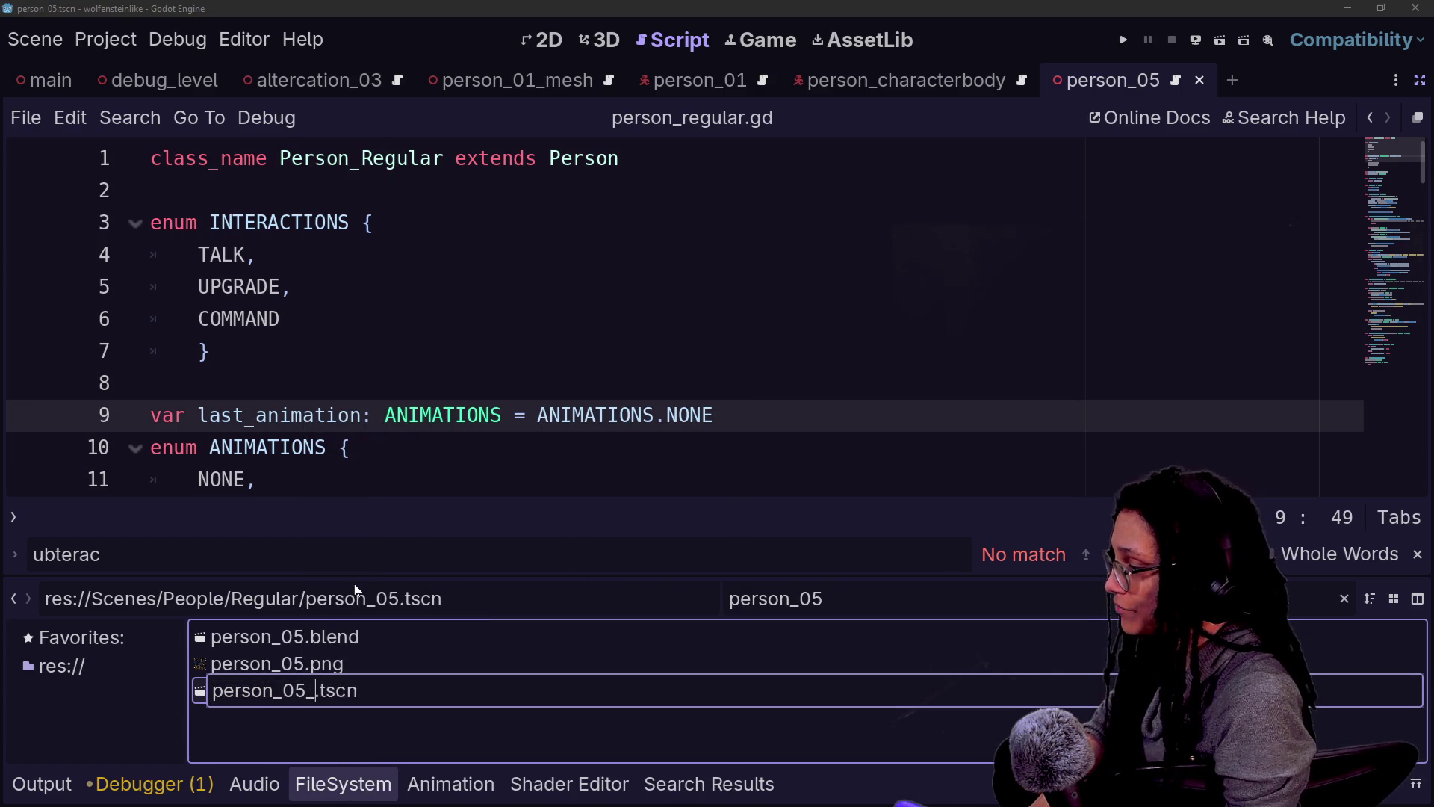
type("mesh")
key("Return")
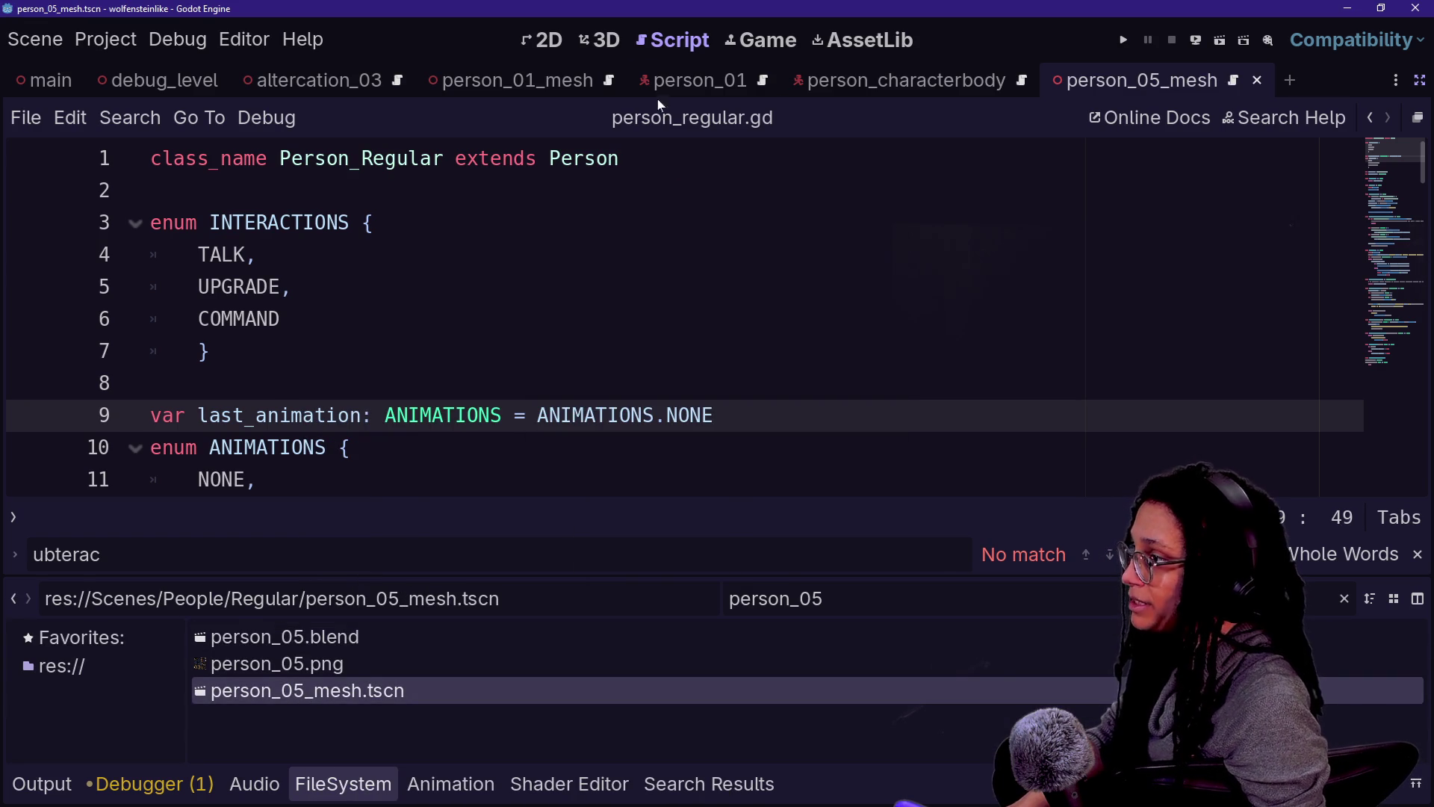
left_click(602, 40)
left_click(1418, 78)
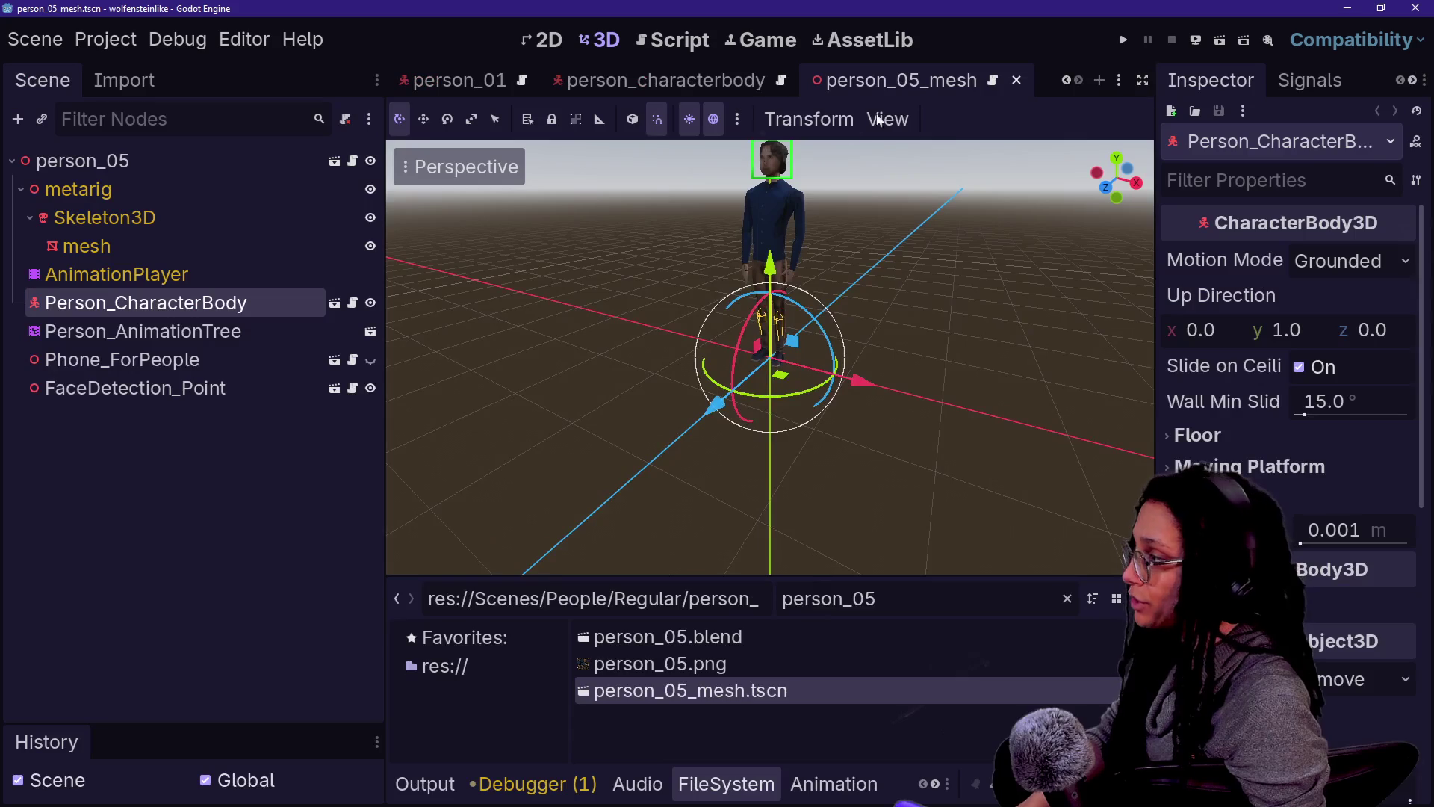
Step: Rename the root to person_05_mesh and delete the Person_CharacterBody node
double_click(86, 160)
type("_mesh")
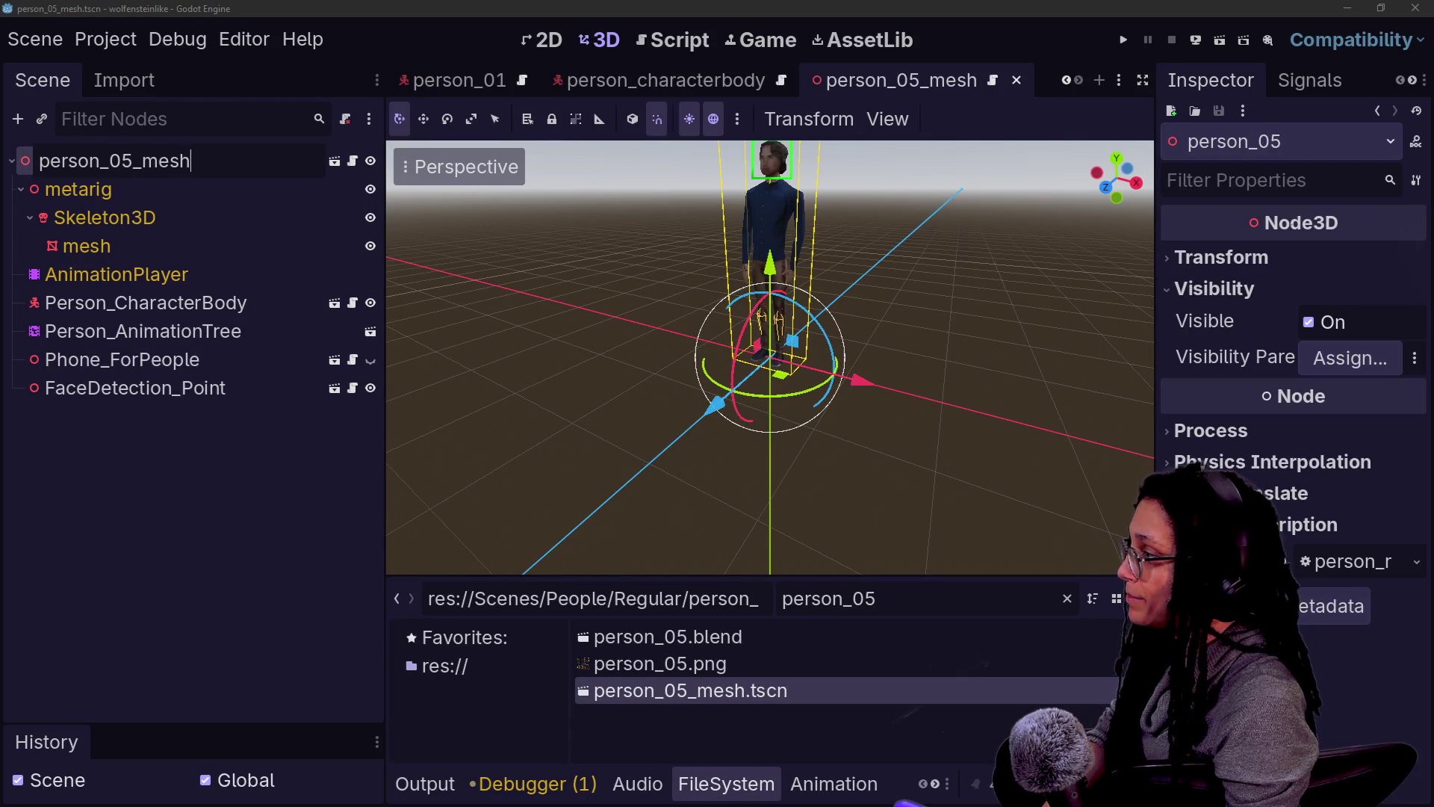
key("Return")
left_click(142, 303)
key("Delete")
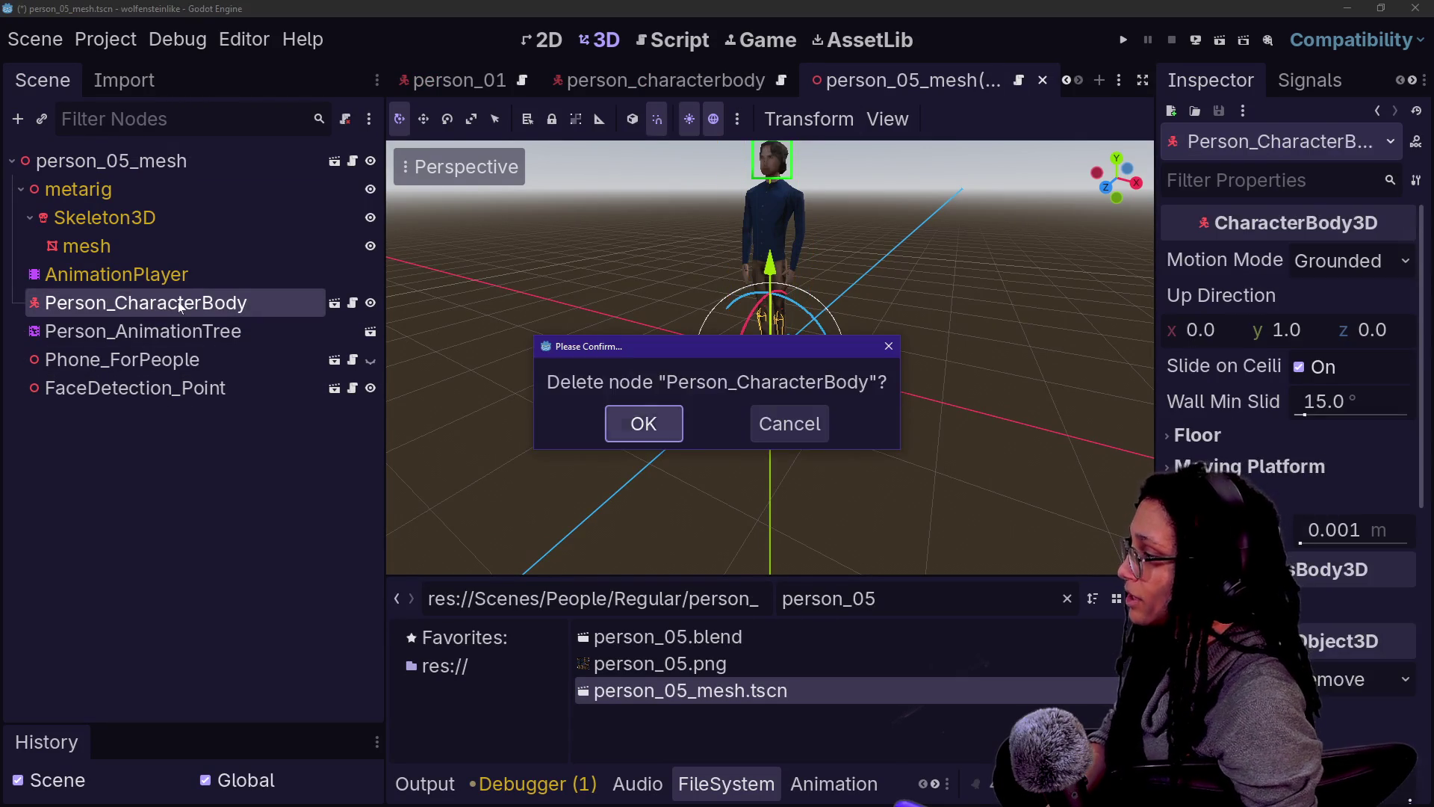
key("Return")
Step: Replace the root's script with person_mesh_regular.gd and save the scene
left_click(314, 188)
right_click(293, 163)
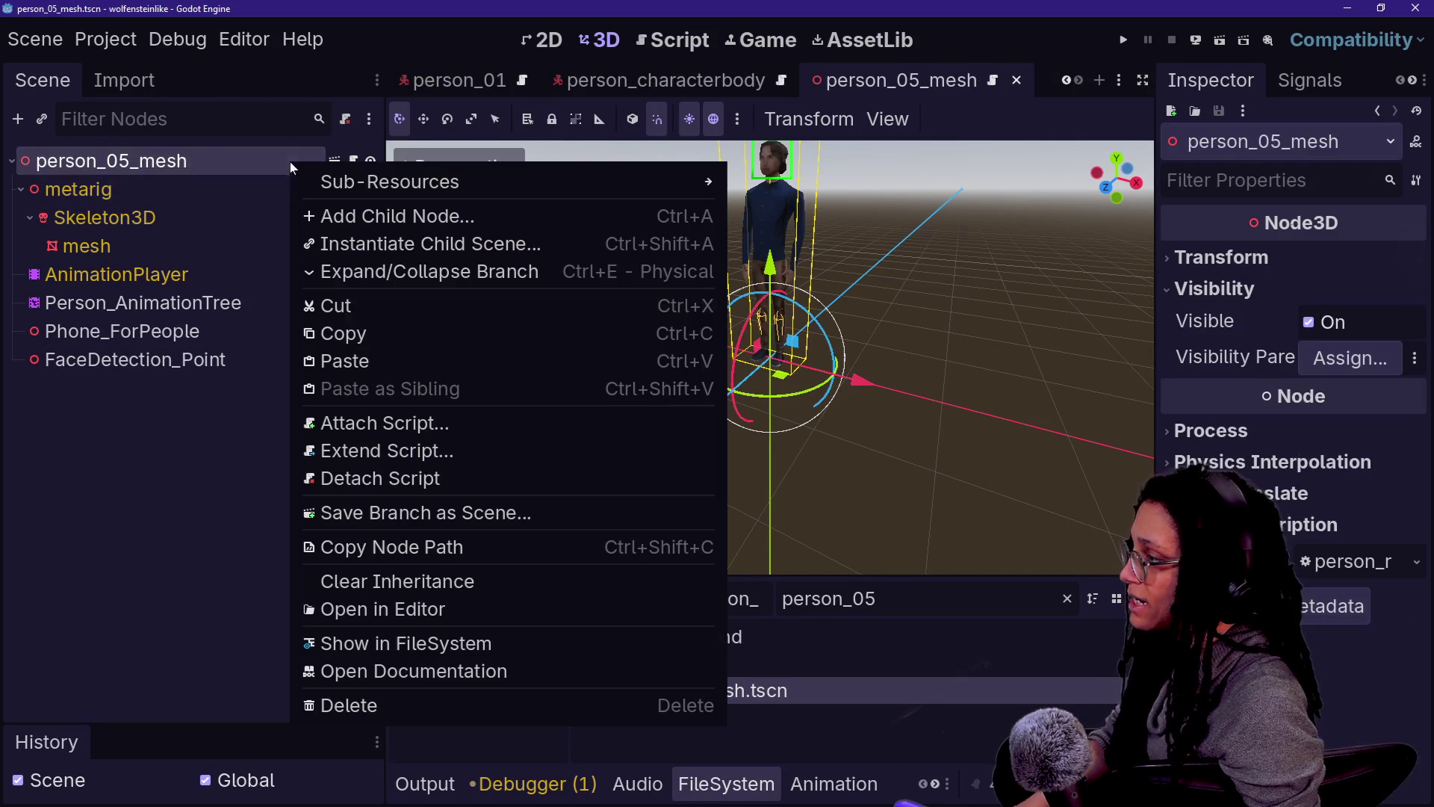
left_click(390, 482)
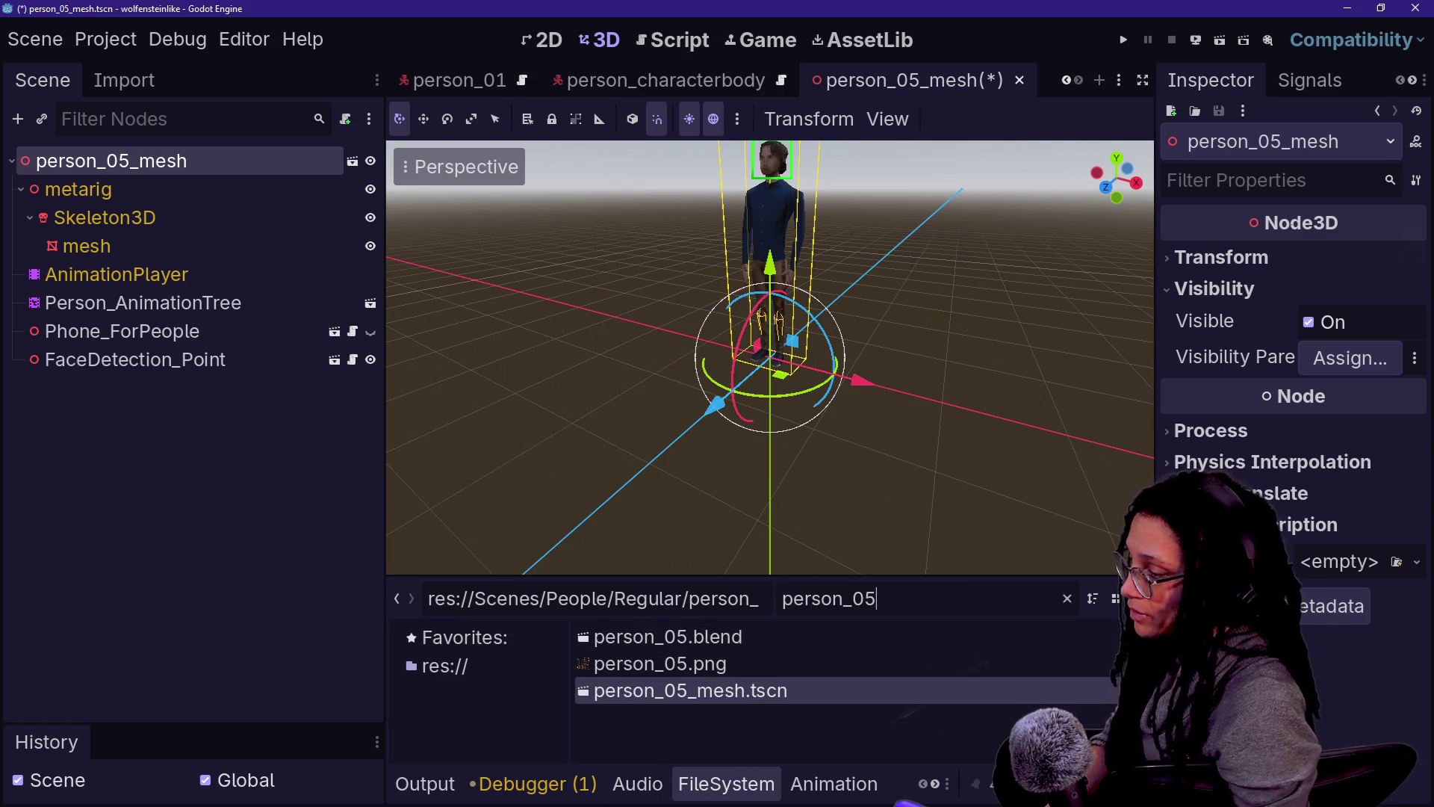
key("BackSpace")
key("BackSpace")
type("_mesh")
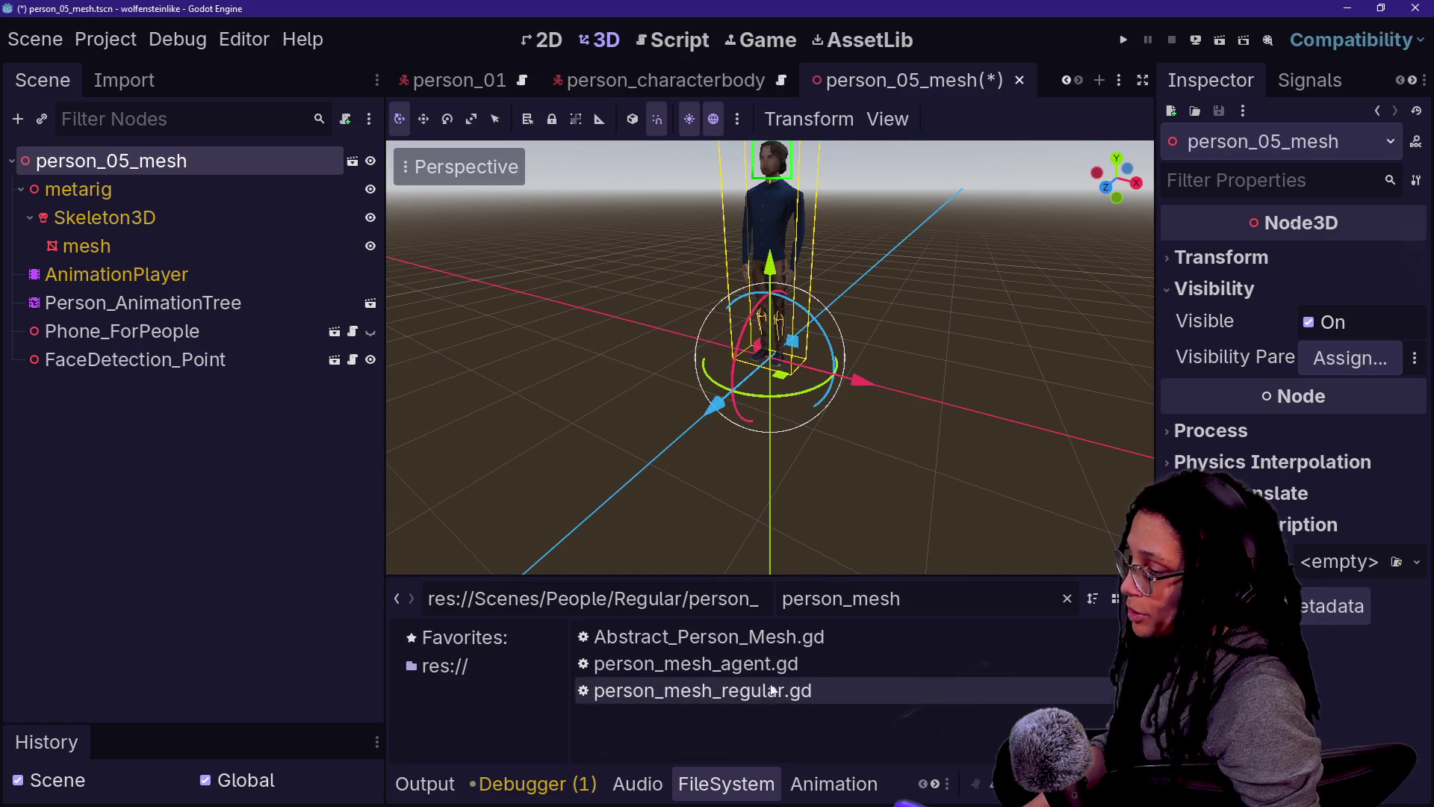
mouse_move(803, 688)
left_mouse_down()
mouse_move(407, 454)
mouse_move(224, 162)
left_mouse_up()
key("ctrl+s")
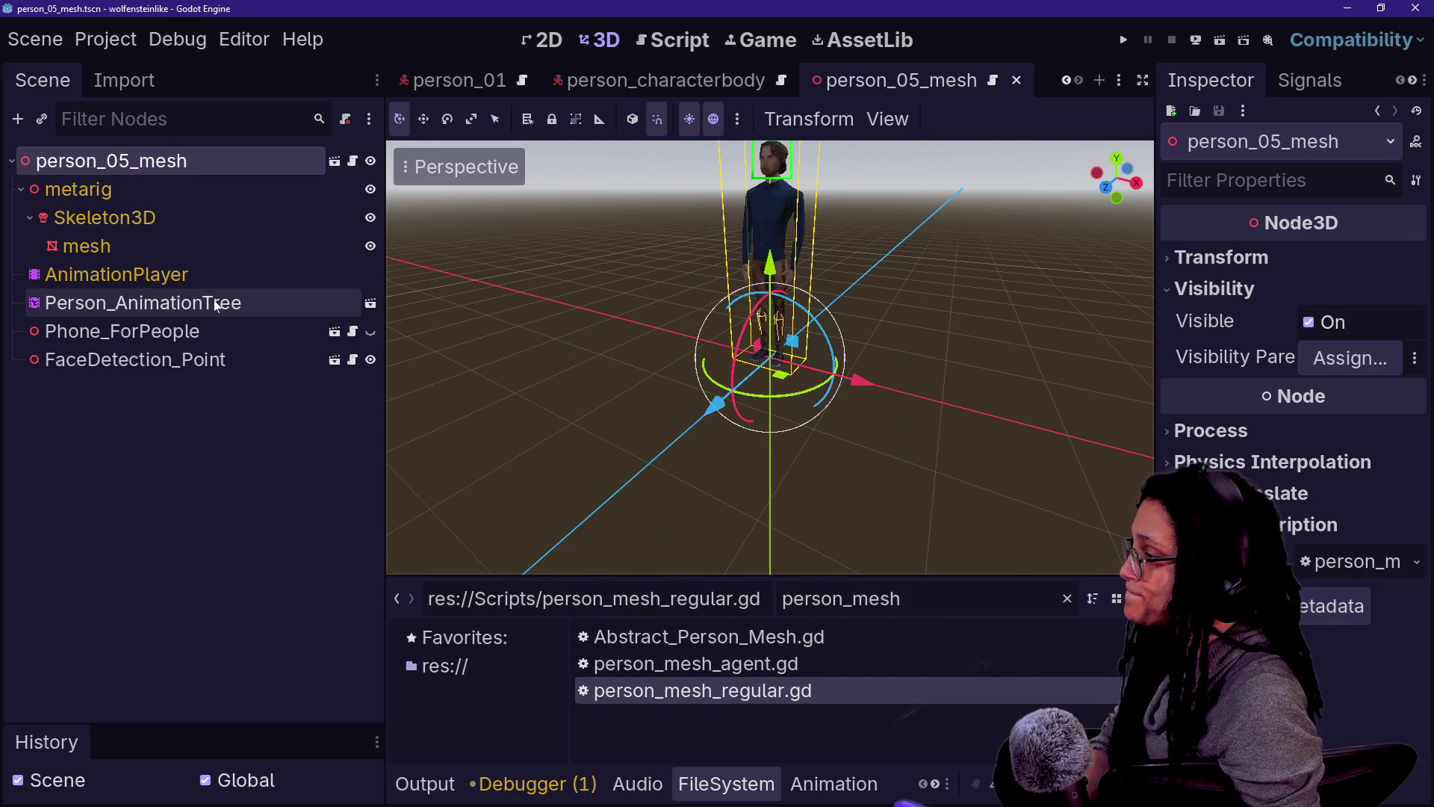
Step: Rename FaceDetection_Point to ScanDetection_Point
double_click(105, 359)
left_click(84, 359)
key("BackSpace")
type("an")
key("Return")
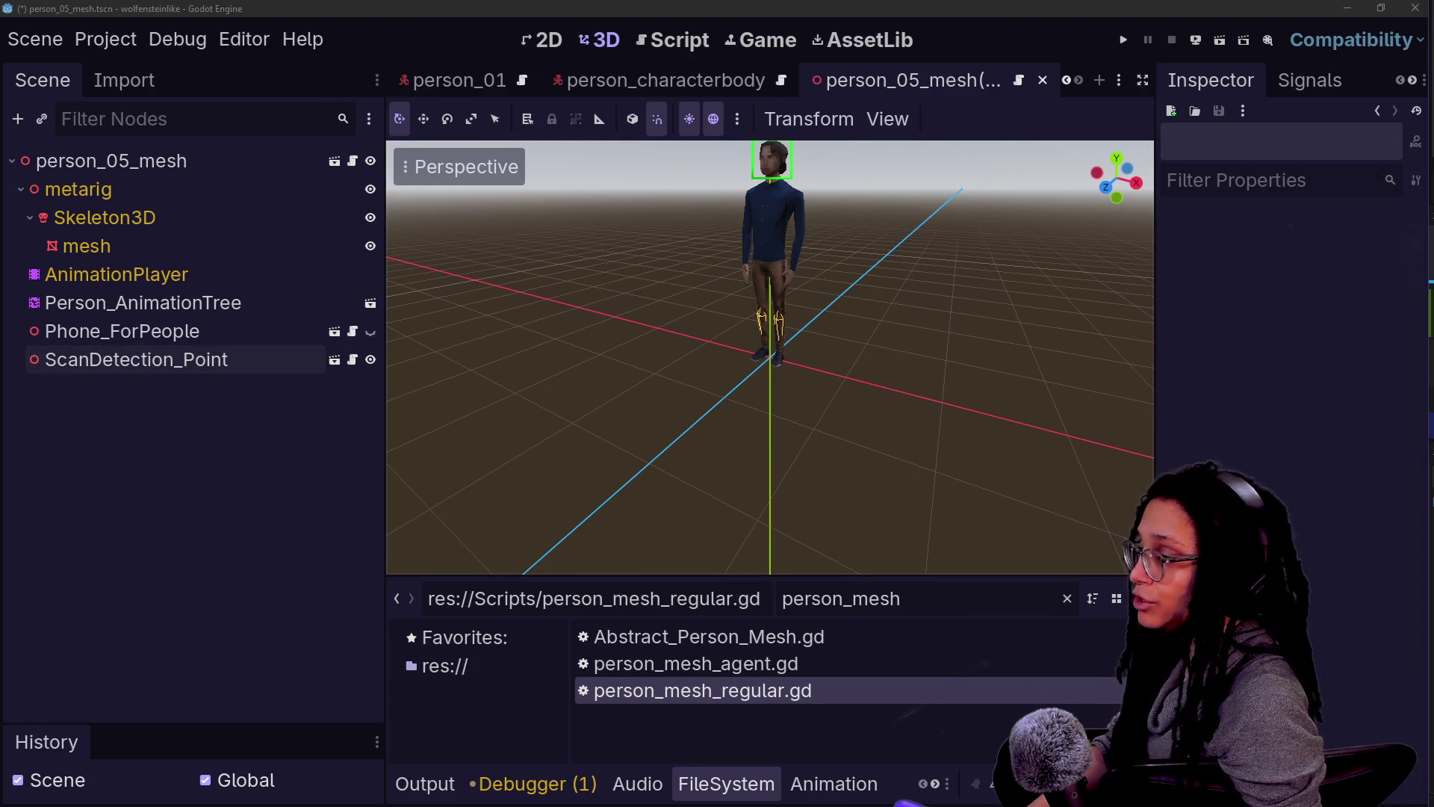
Step: Cut ScanDetection_Point out of the mesh scene and start a new empty scene
left_click(216, 359)
left_click(239, 332)
left_click(245, 359)
key("Delete")
key("ctrl+z")
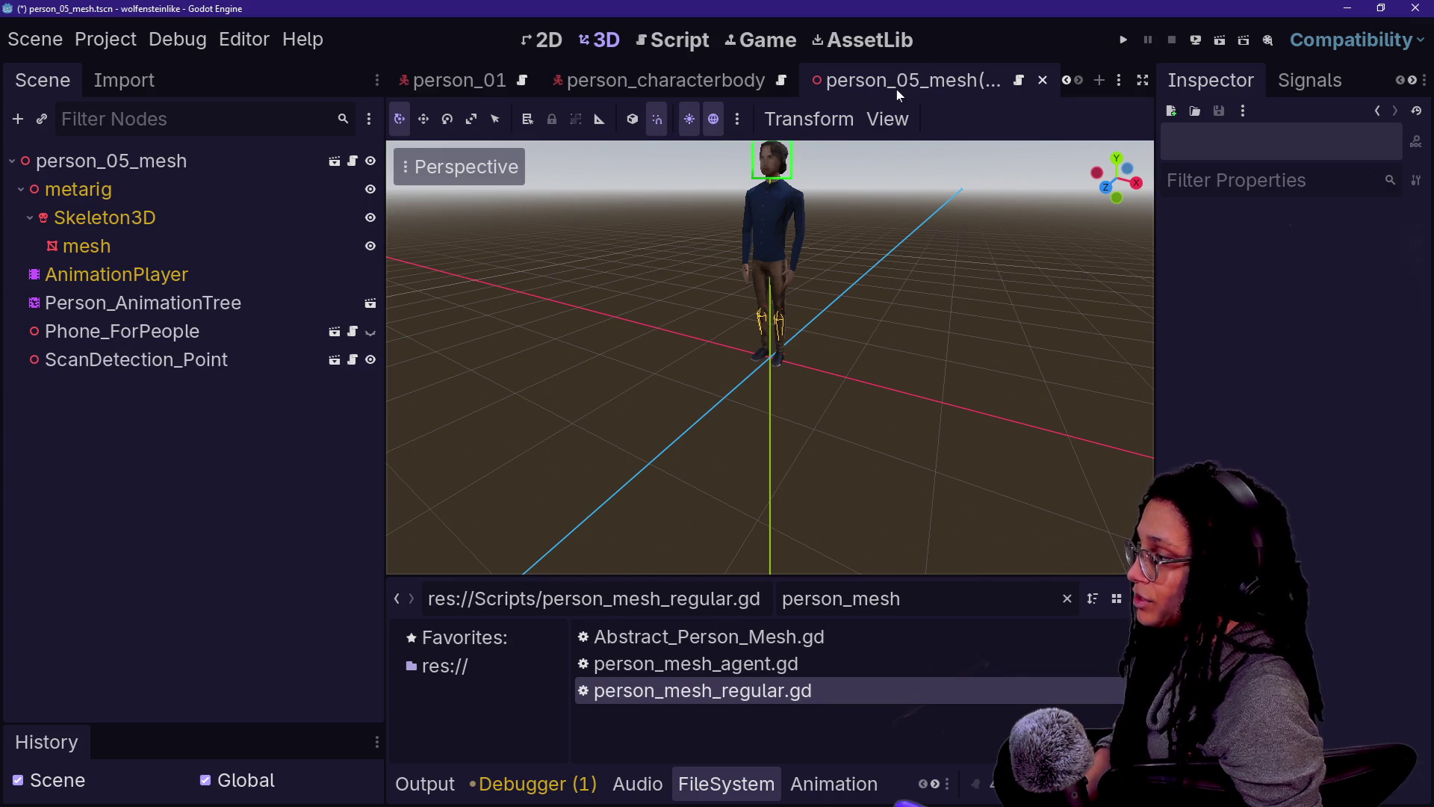
key("ctrl+shift+z")
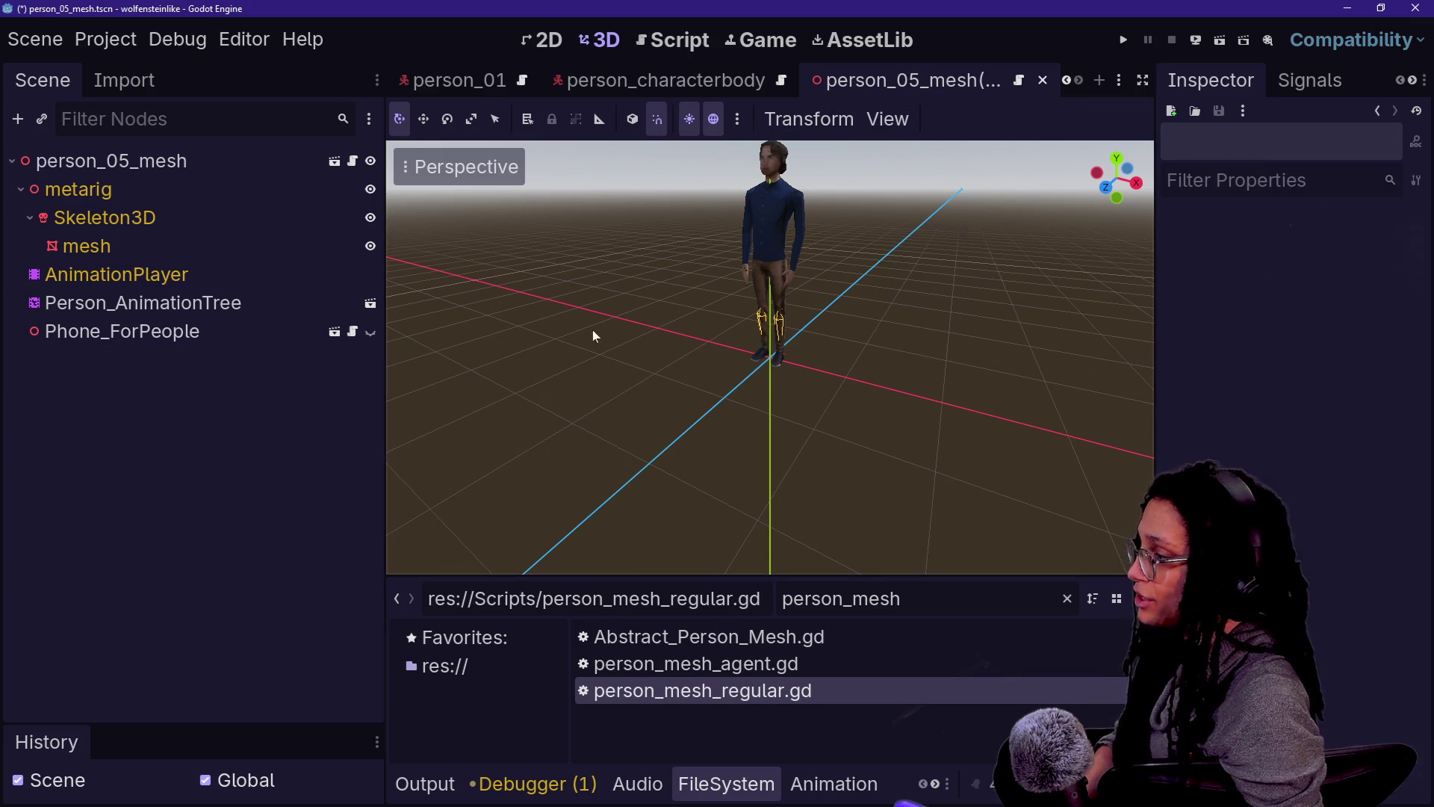
left_click(1100, 81)
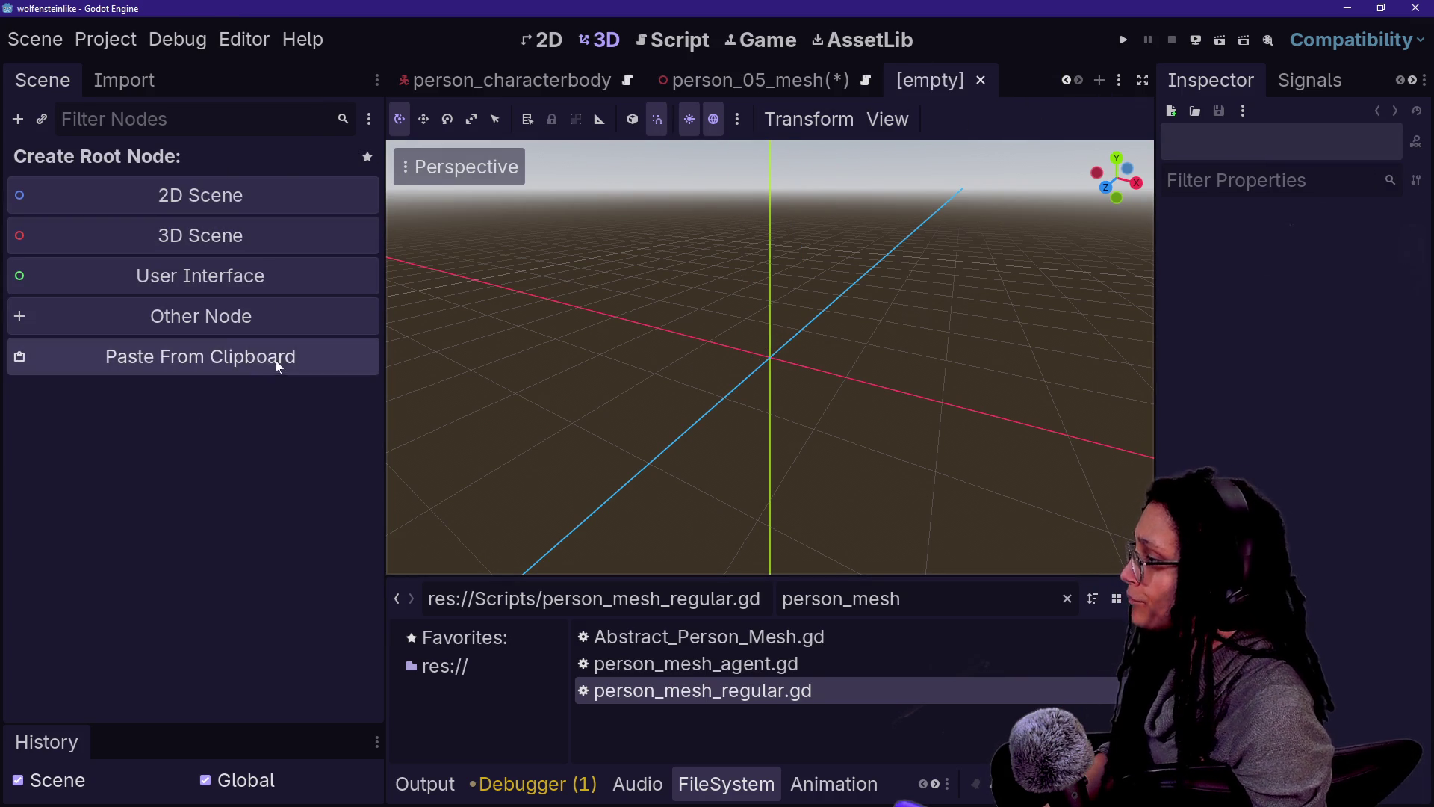
Step: Create a CharacterBody3D root named person_05 and paste ScanDetection_Point under it
left_click(201, 314)
type("c")
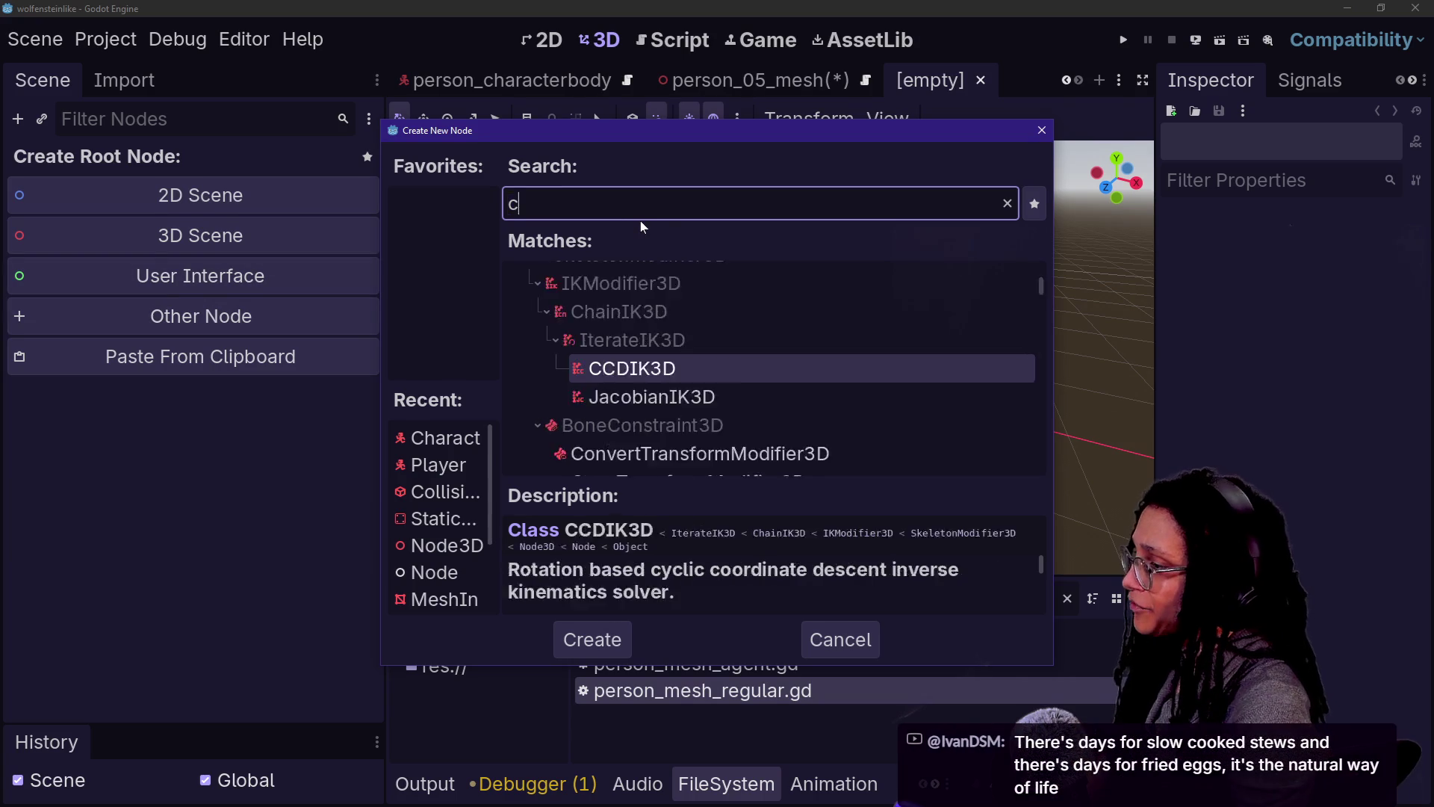
type("har")
key("Return")
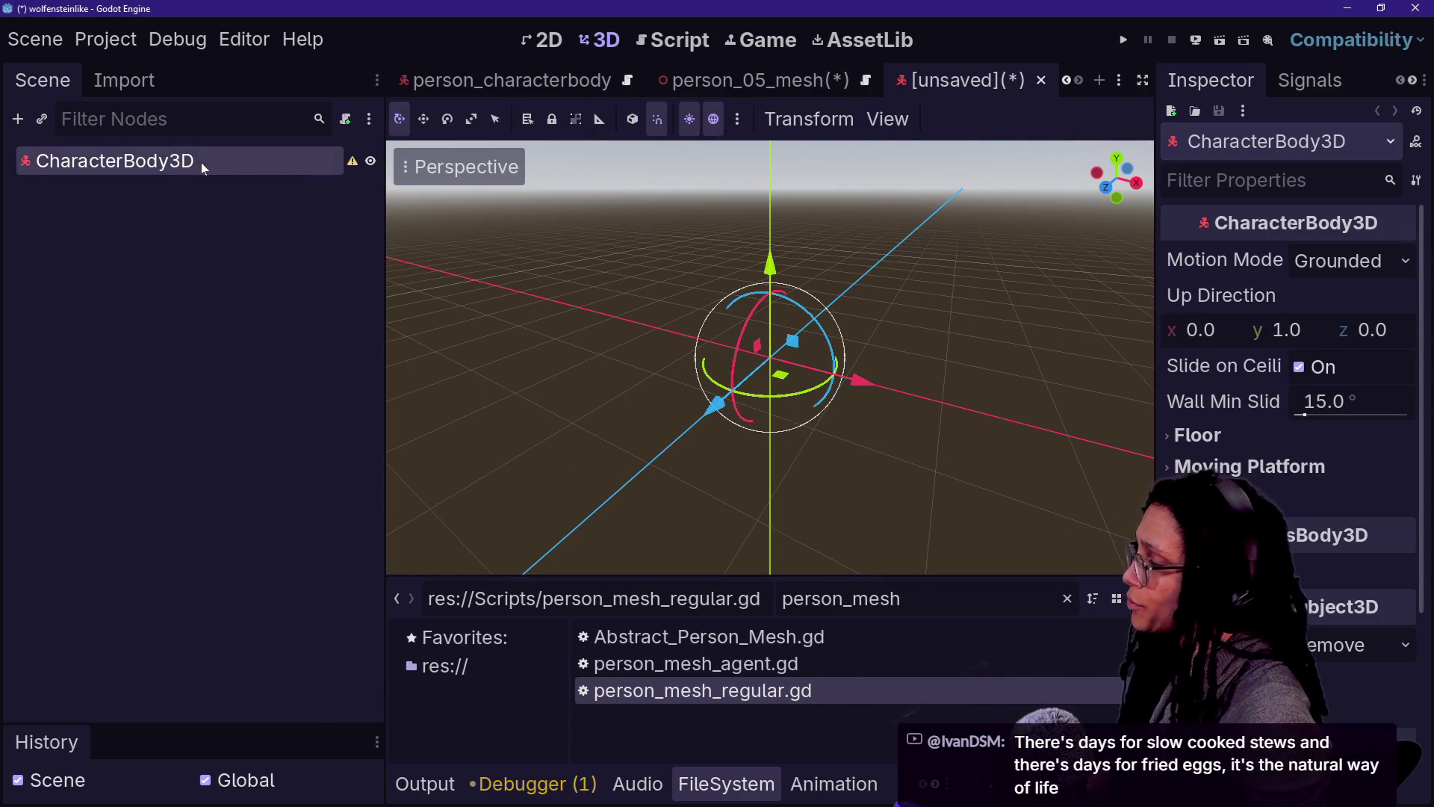
double_click(202, 162)
type("person_")
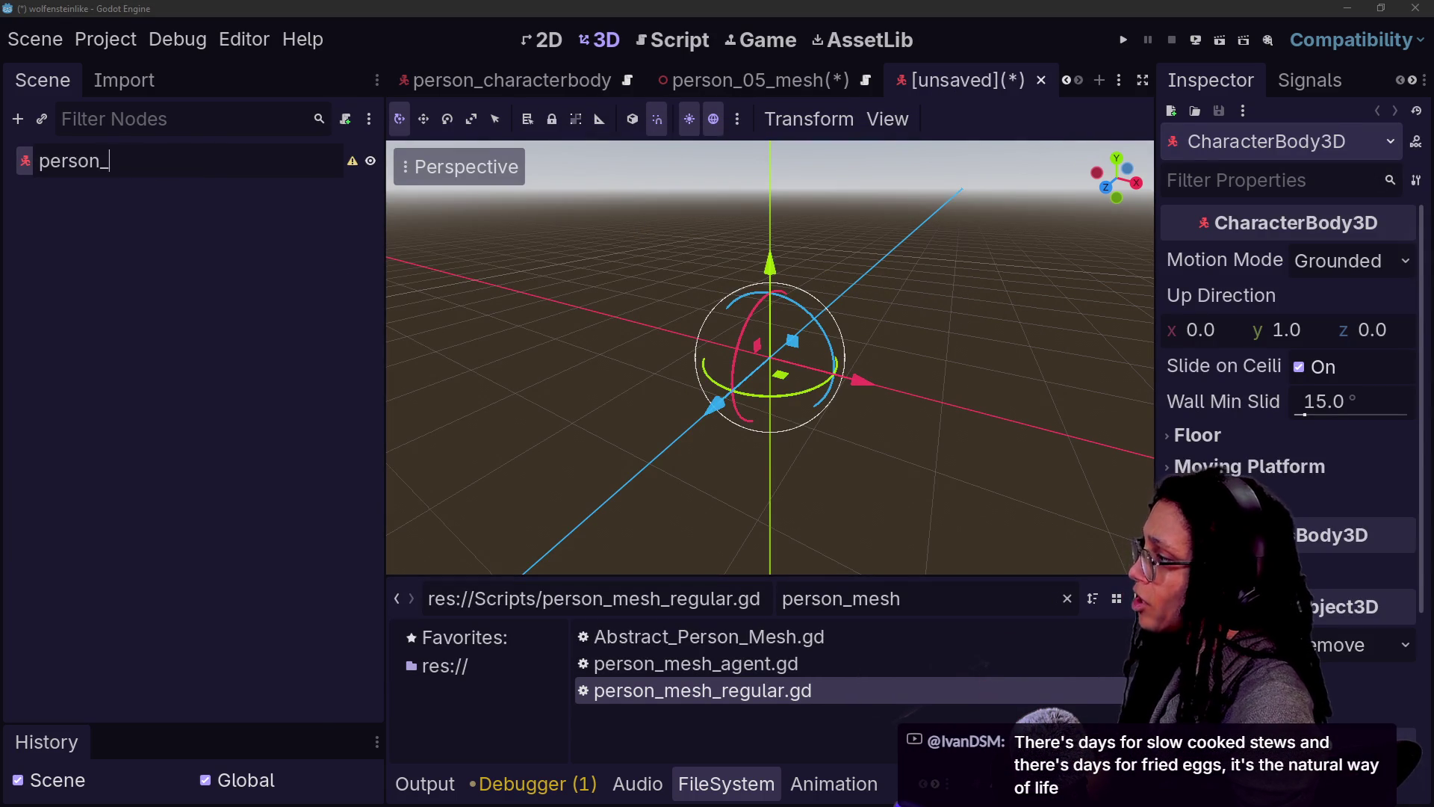
type("05")
key("Return")
key("ctrl+v")
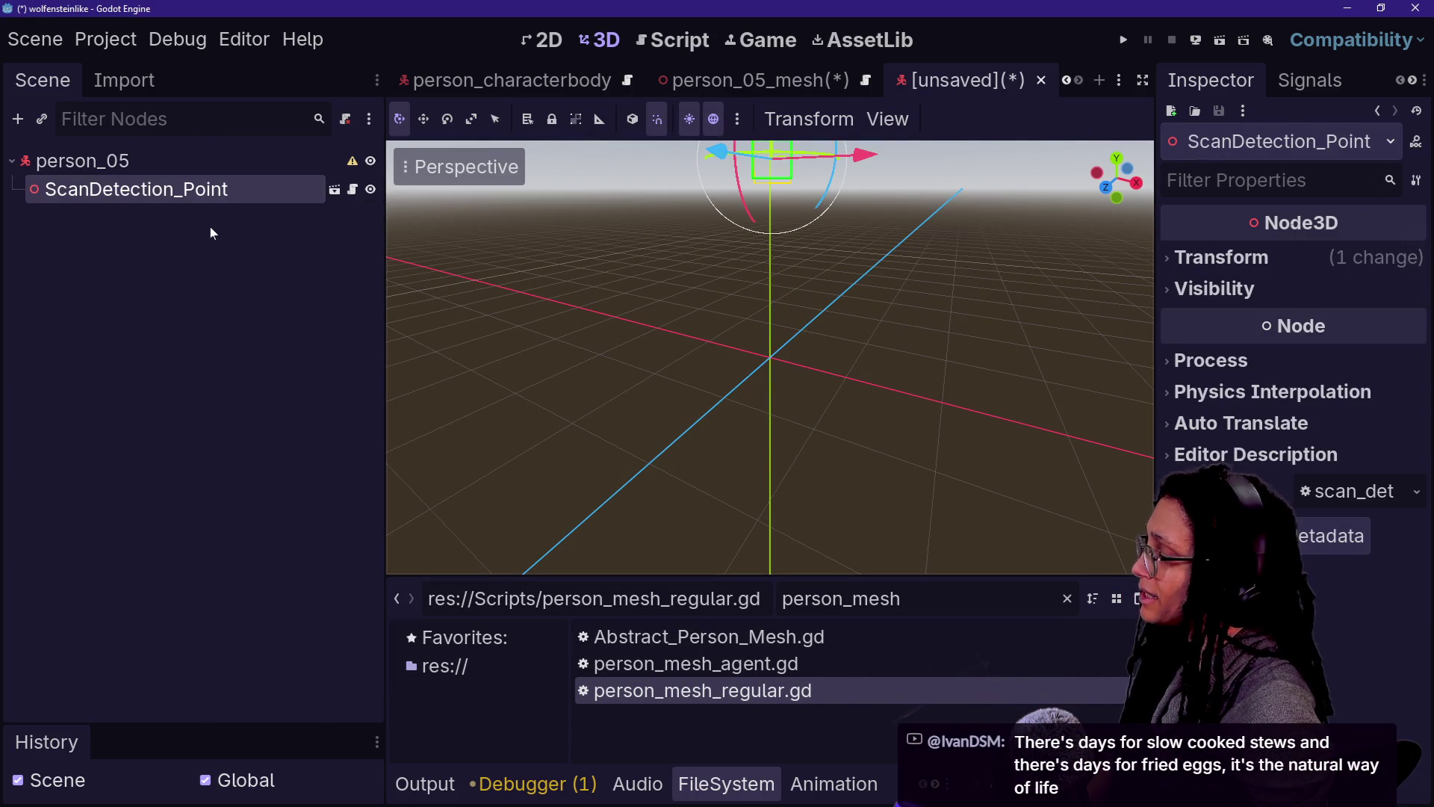
Step: Copy the capsule CollisionShape3D from person_characterbody into person_05 and save as person_05.tscn
left_click(493, 80)
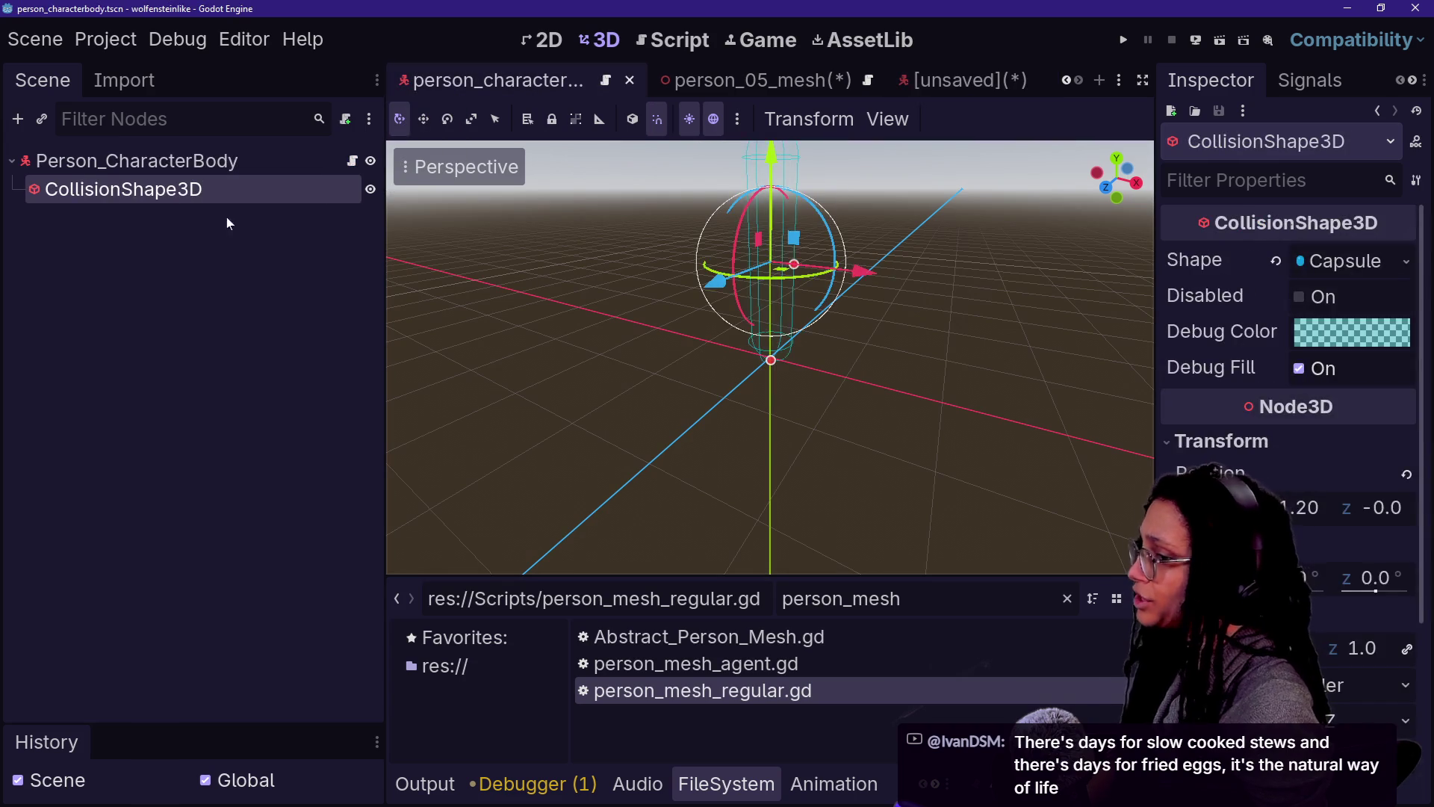
left_click(181, 228)
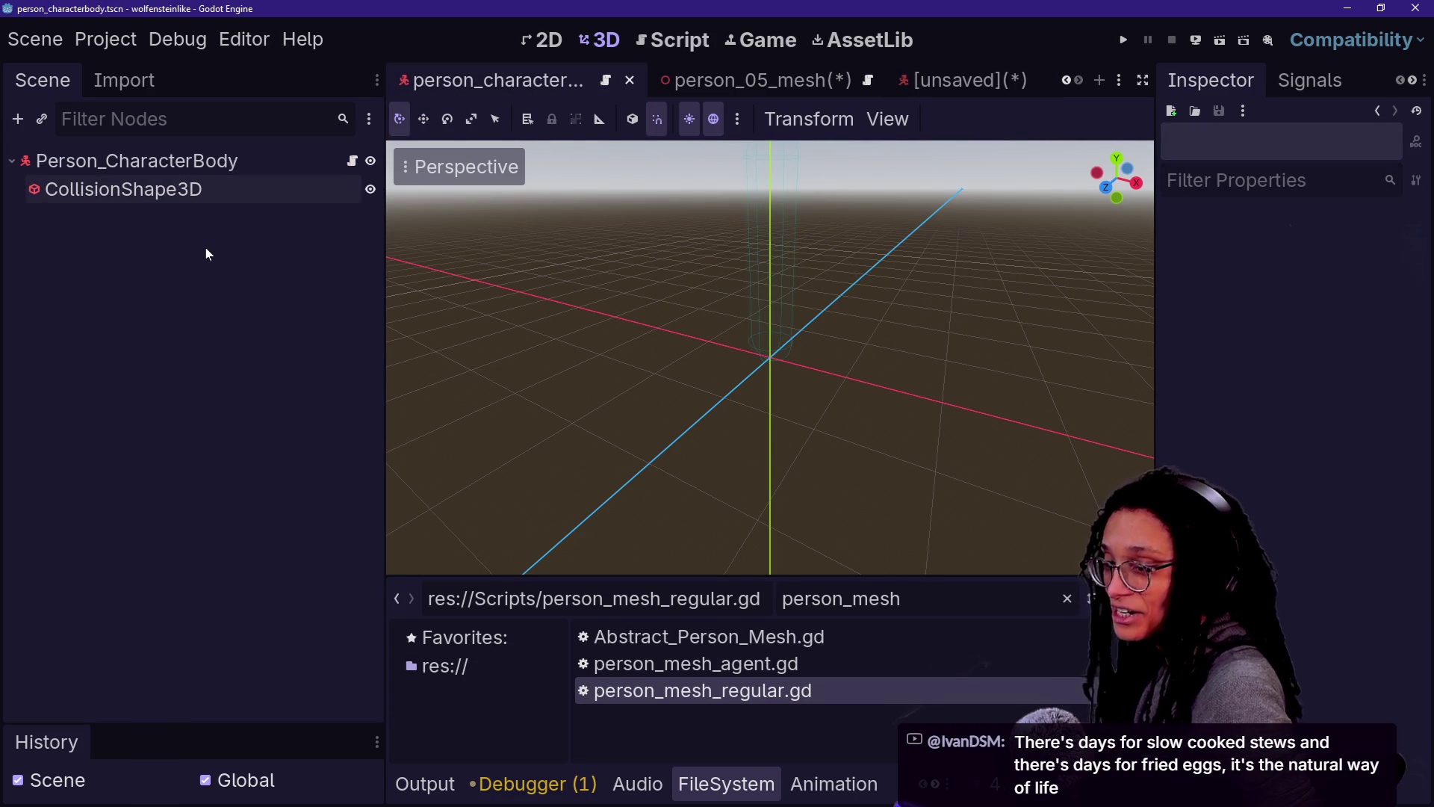
left_click(217, 187)
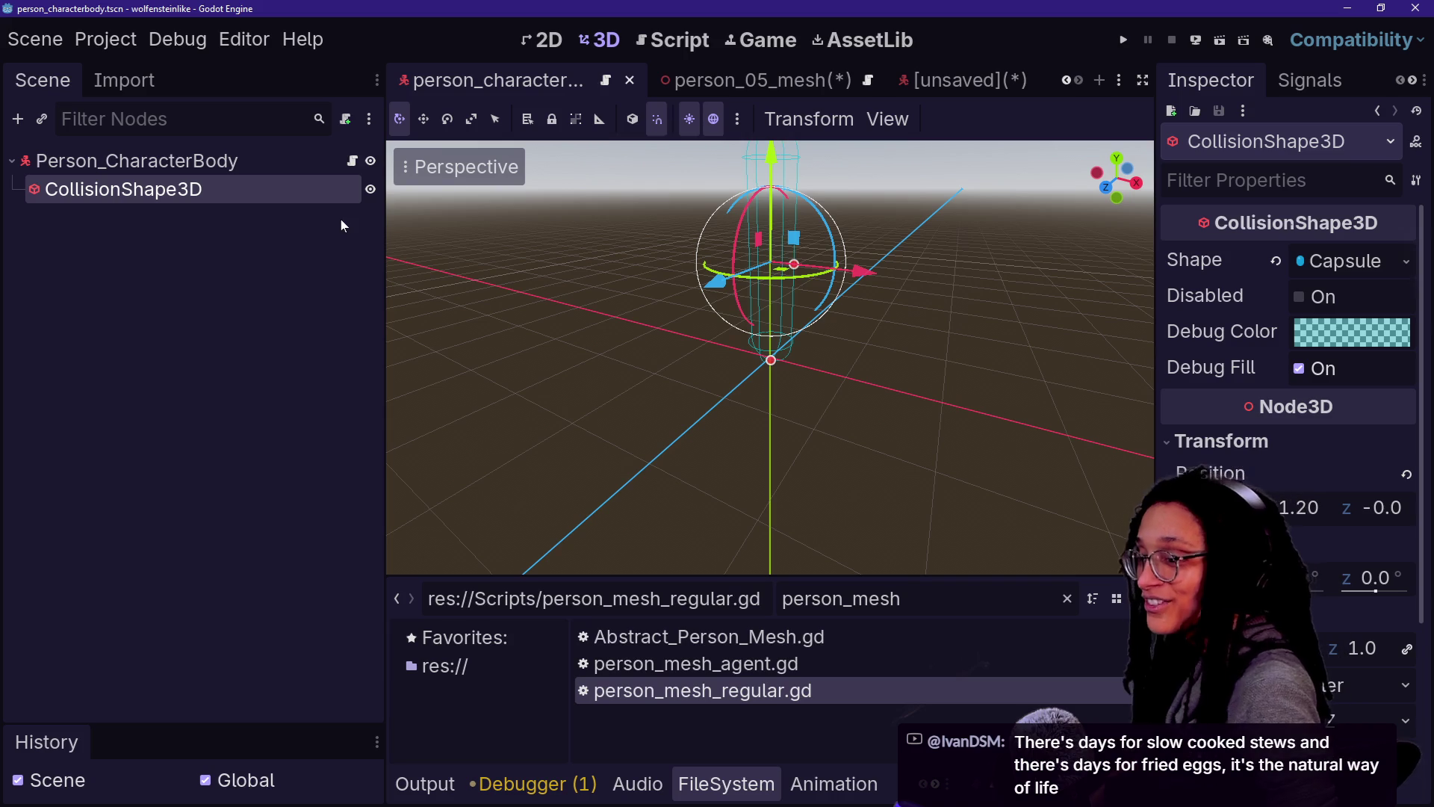
left_click(945, 82)
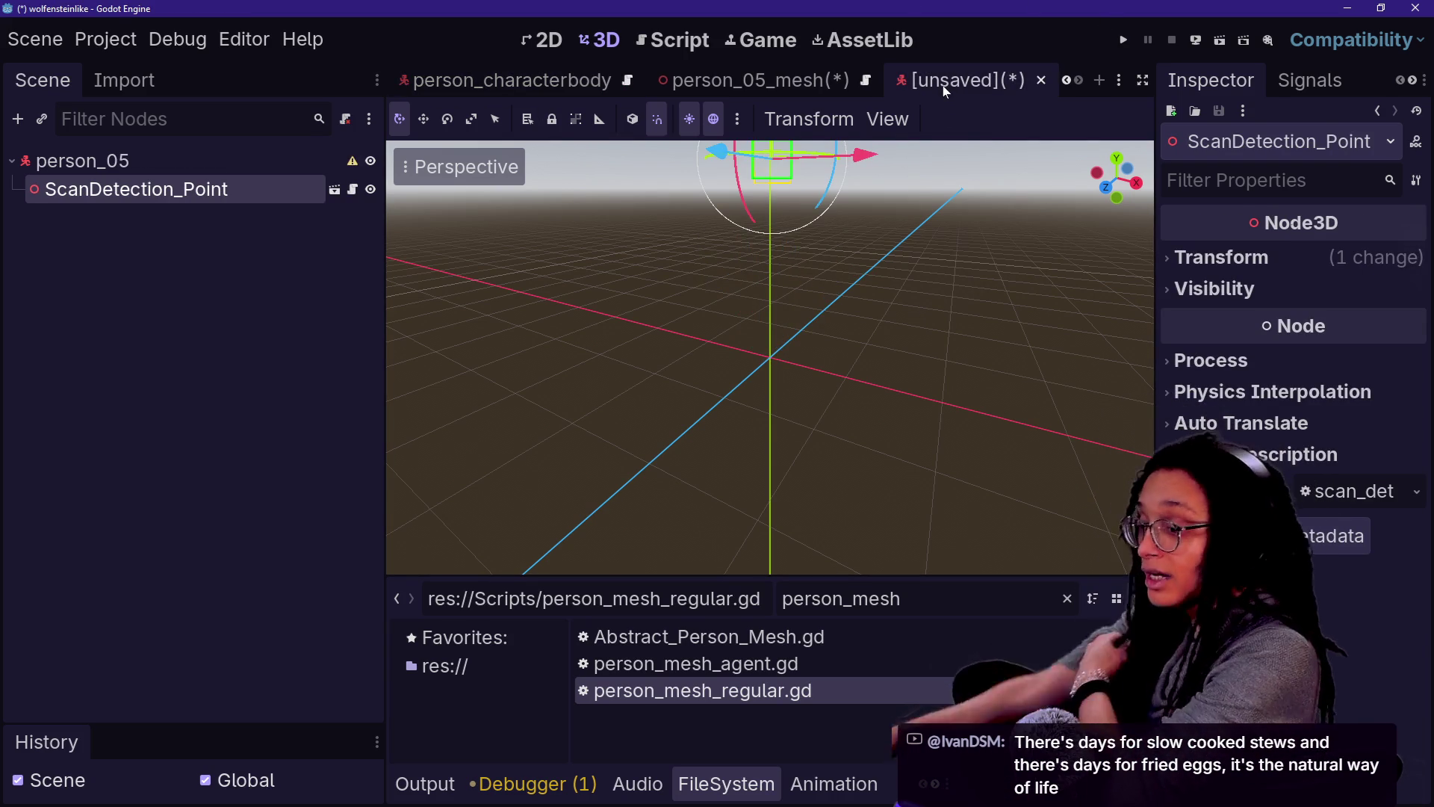
left_click(209, 165)
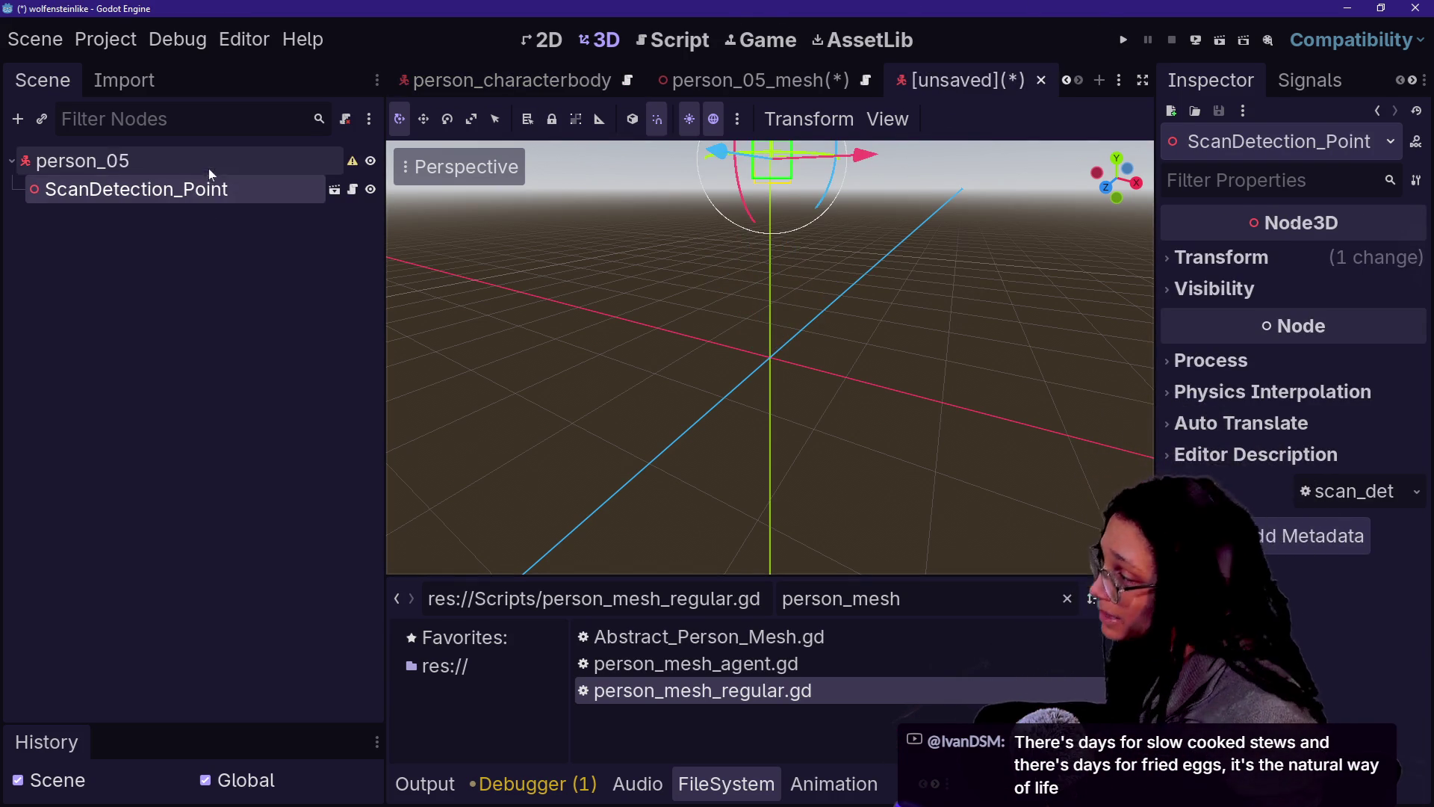
key("ctrl+v")
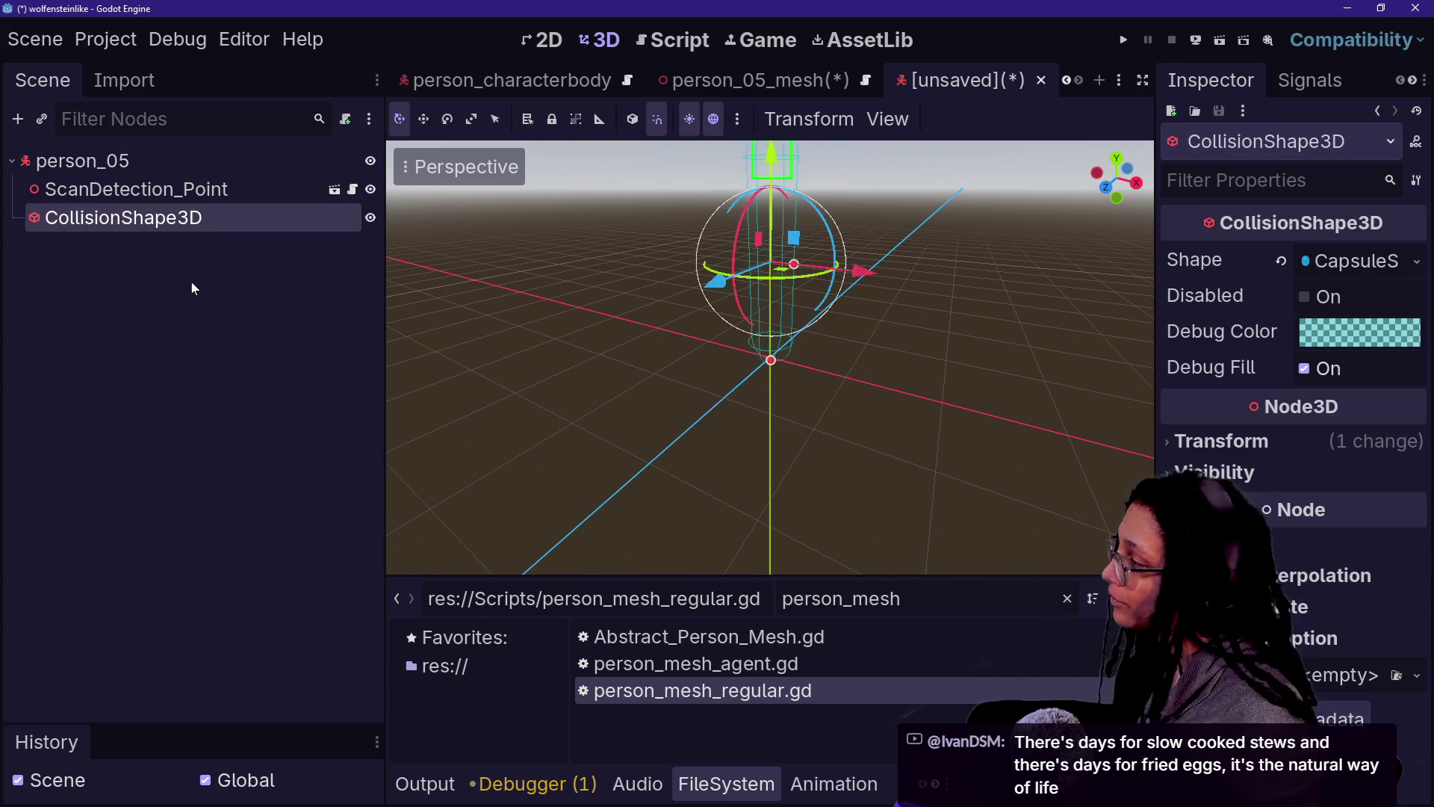
key("ctrl+s")
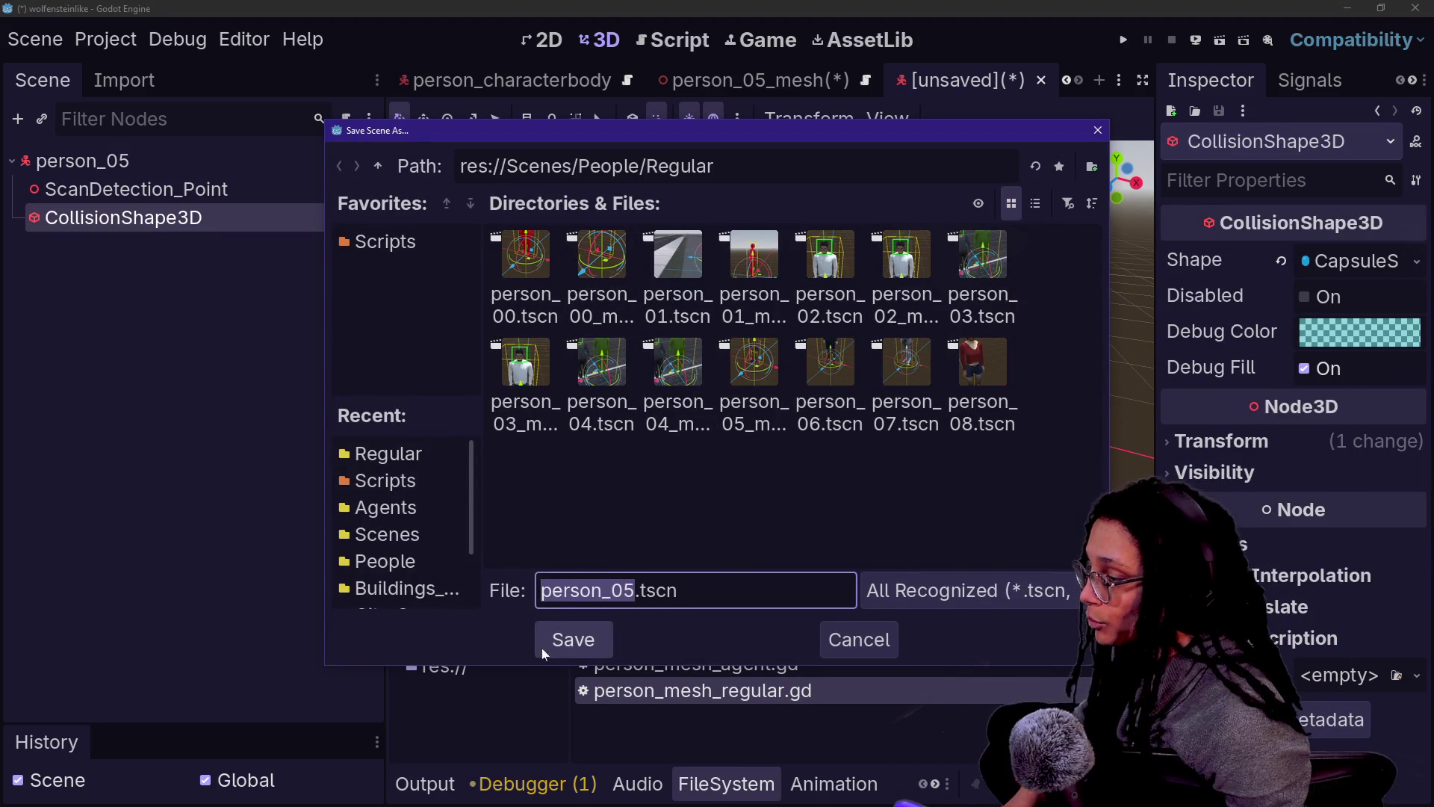
left_click(603, 639)
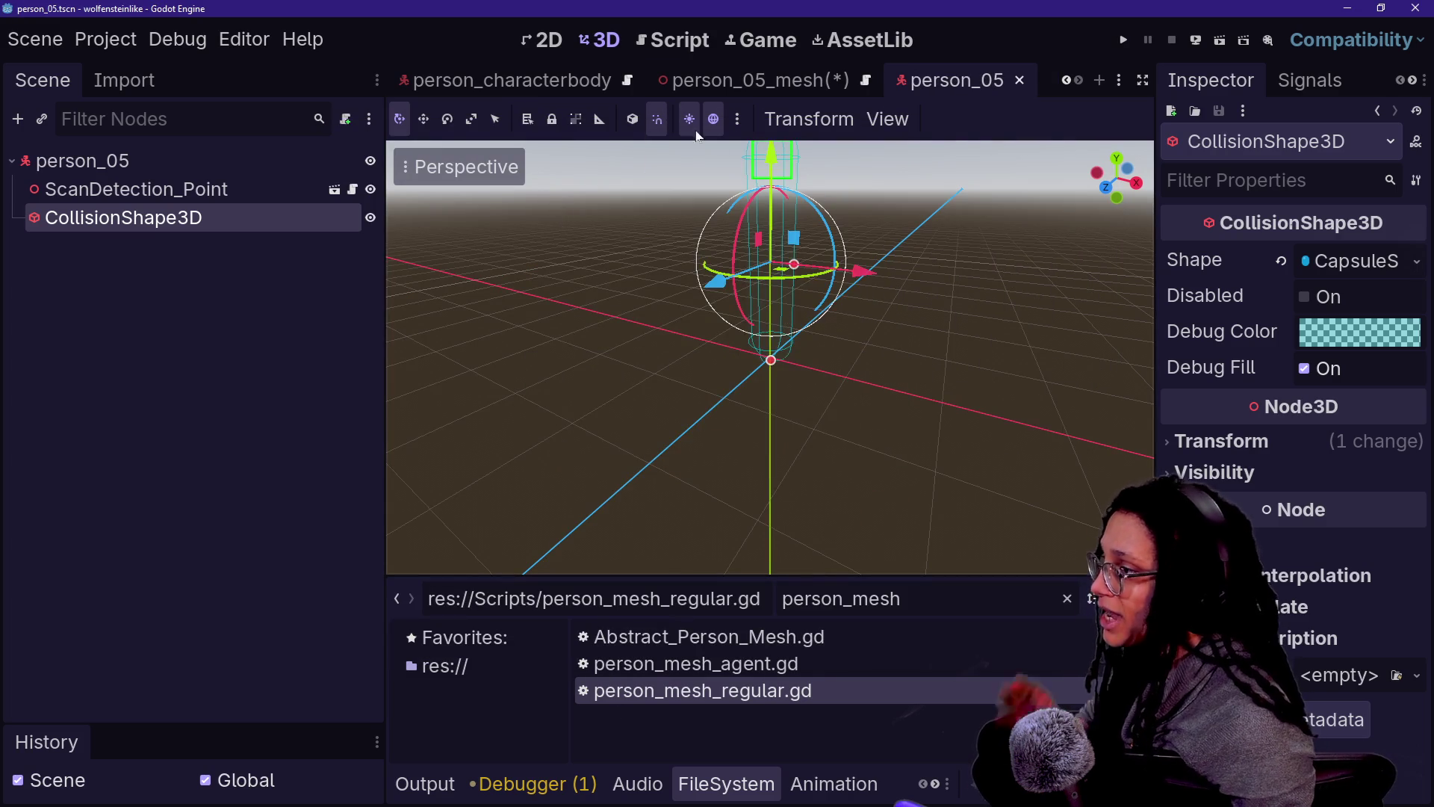
Step: Attach spawn_person_regular.gd to the person_05 root node
left_click(747, 80)
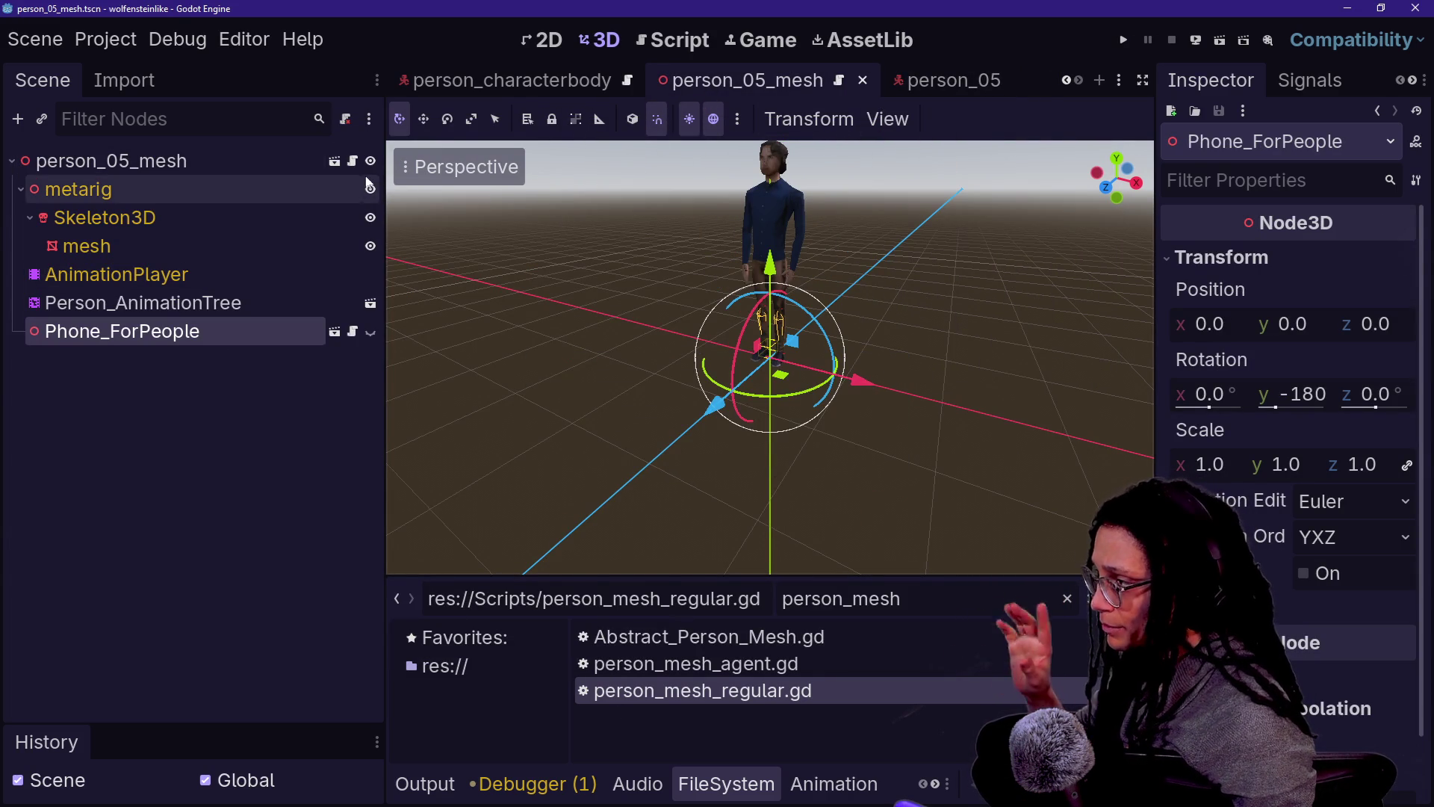
left_click(949, 80)
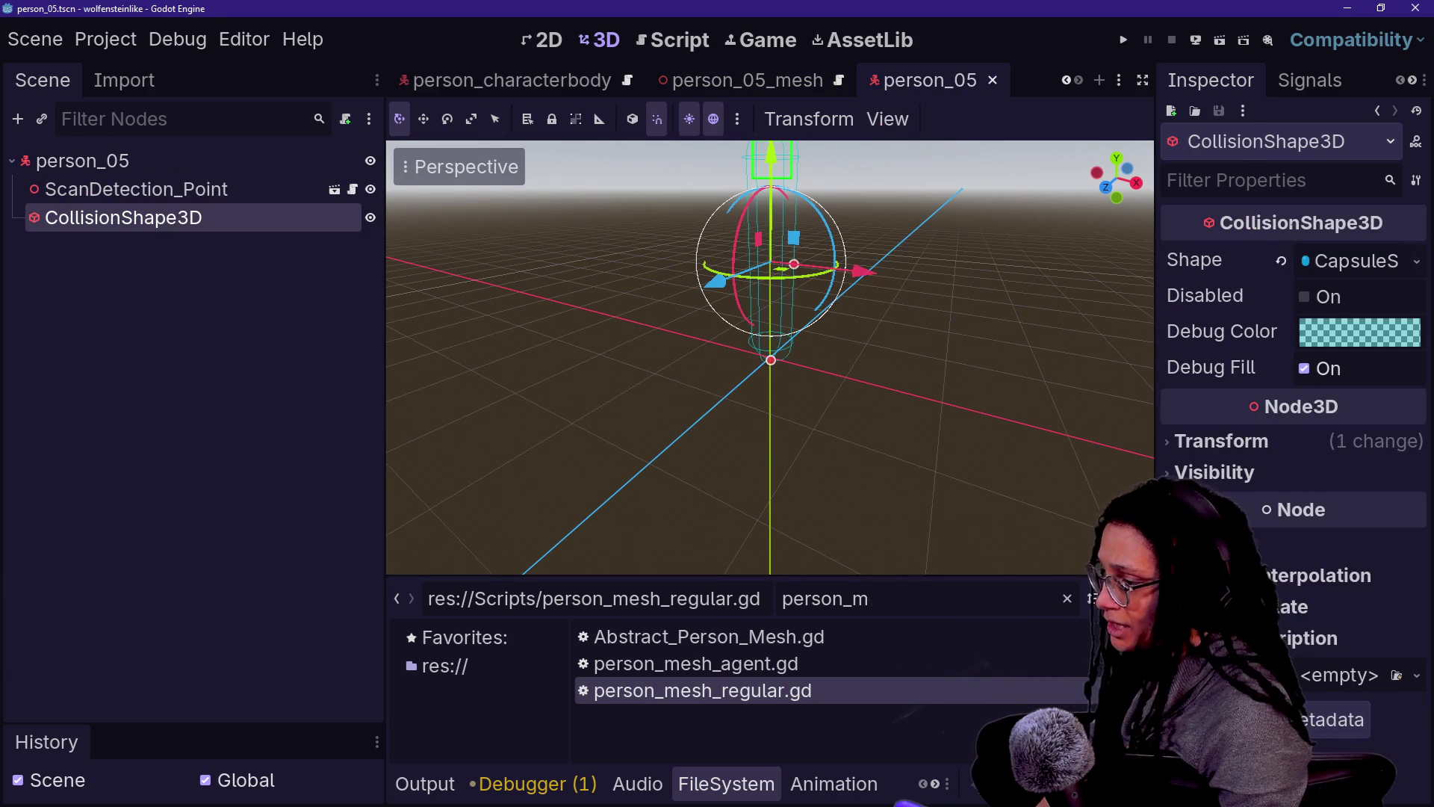
key("BackSpace")
key("BackSpace")
type("regu")
mouse_move(830, 671)
left_mouse_down()
mouse_move(460, 492)
mouse_move(145, 183)
mouse_move(218, 158)
left_mouse_up()
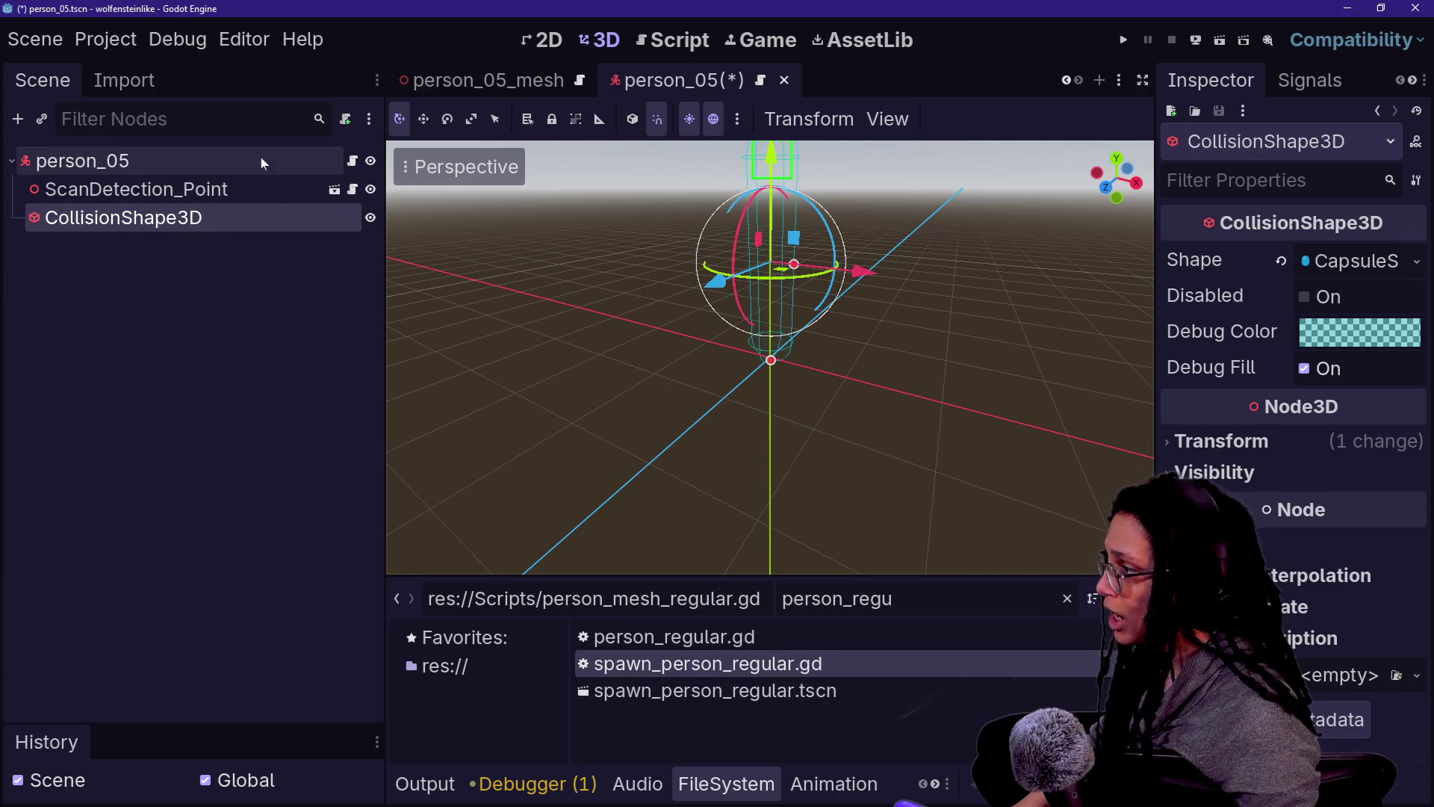
left_click(313, 160)
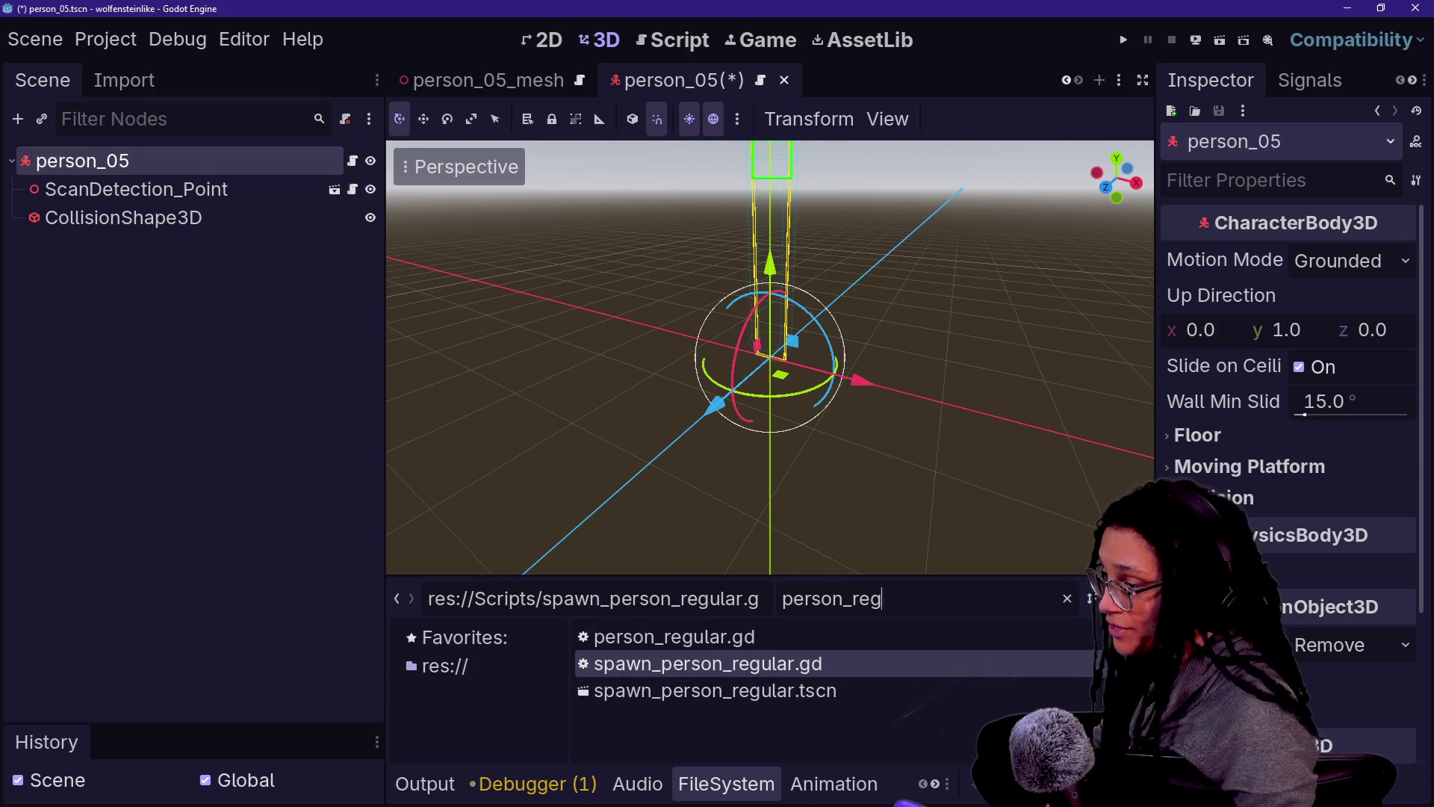
Step: Add person_05_mesh.tscn as a child instance of person_05
key("BackSpace")
key("BackSpace")
key("BackSpace")
type("05")
mouse_move(691, 717)
left_mouse_down()
mouse_move(358, 418)
mouse_move(198, 191)
mouse_move(208, 174)
left_mouse_up()
Step: Review person_05's collision layer settings, save the scene, and move to altercation_03
left_click(208, 174)
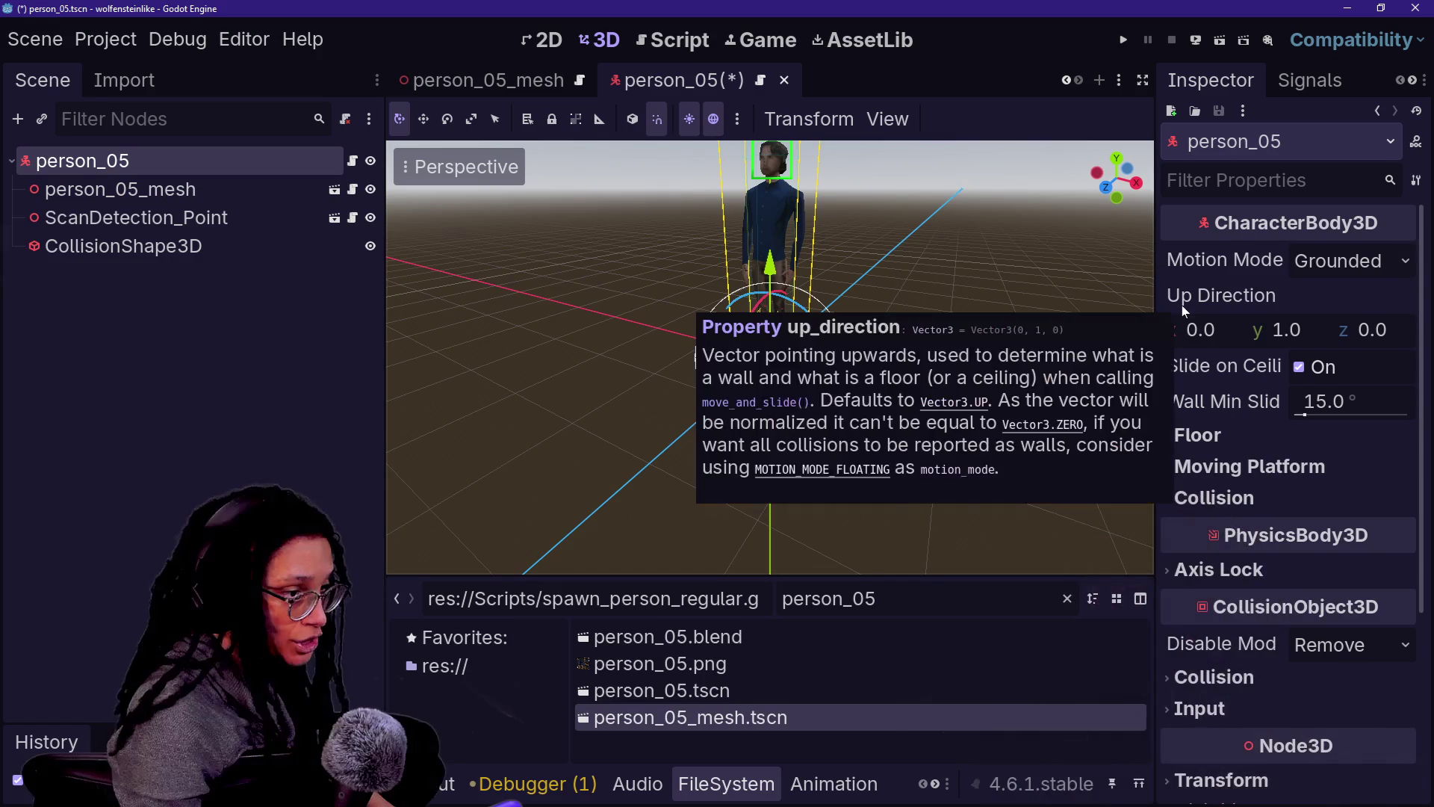
left_click(1223, 502)
left_click(1224, 507)
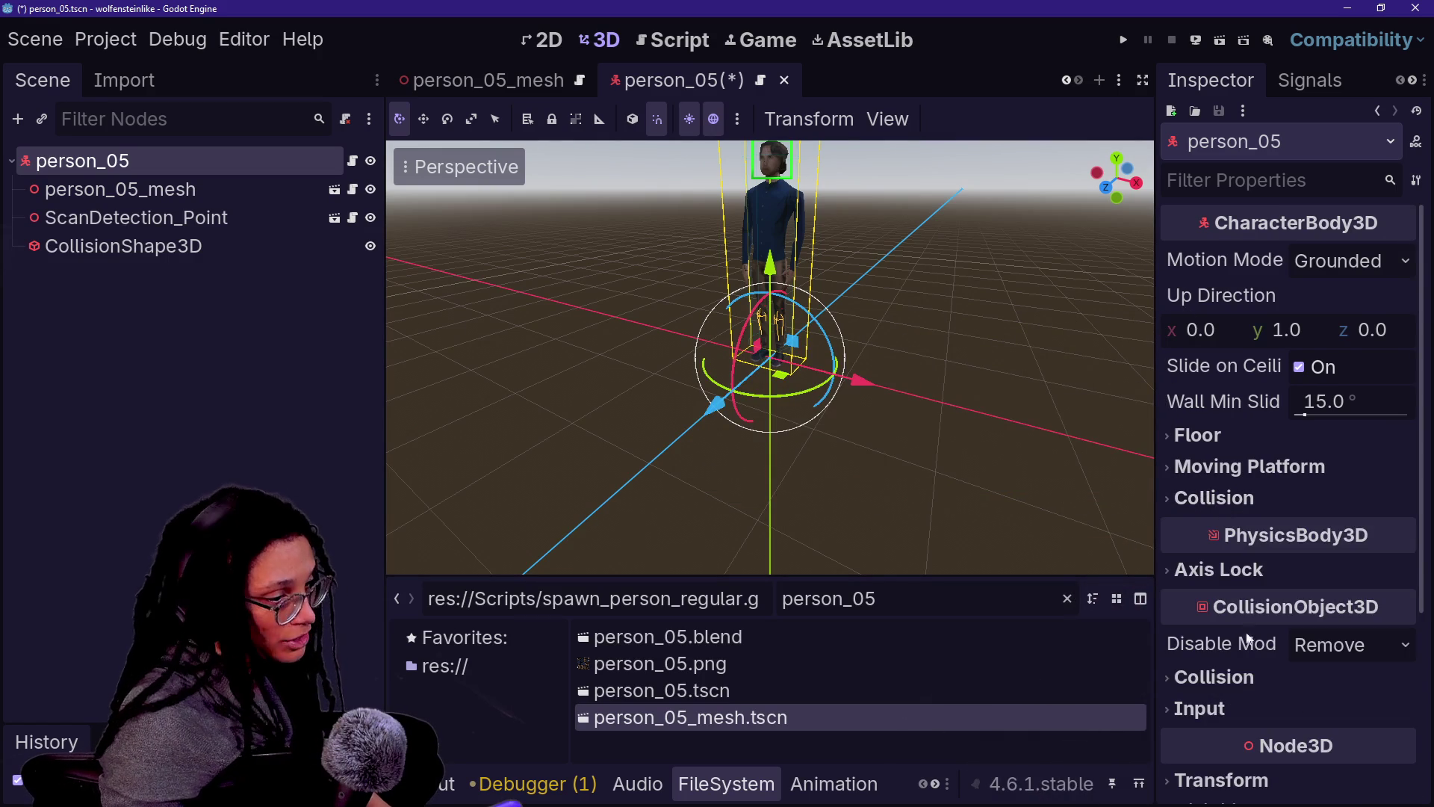
left_click(1261, 677)
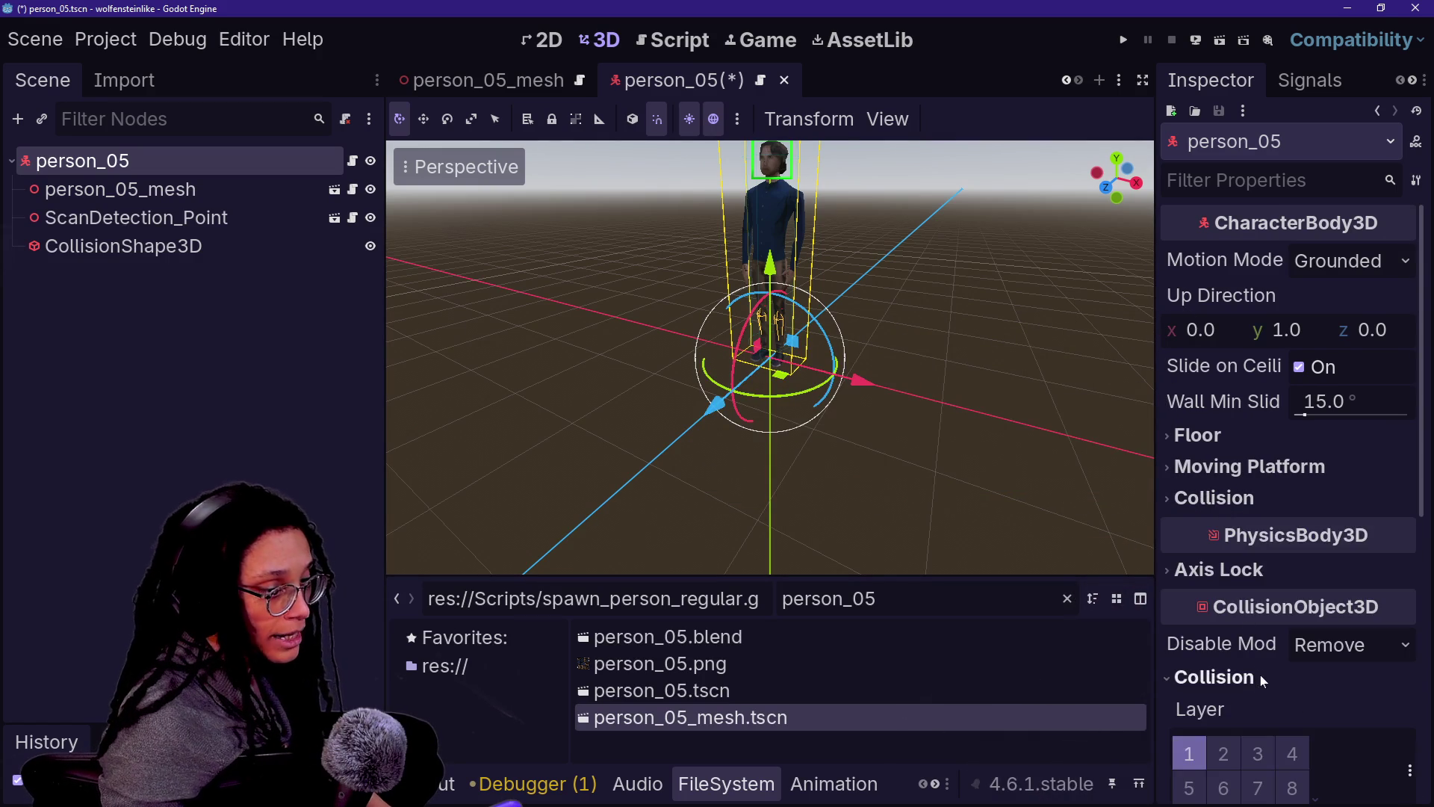
left_click(874, 487)
key("ctrl+s")
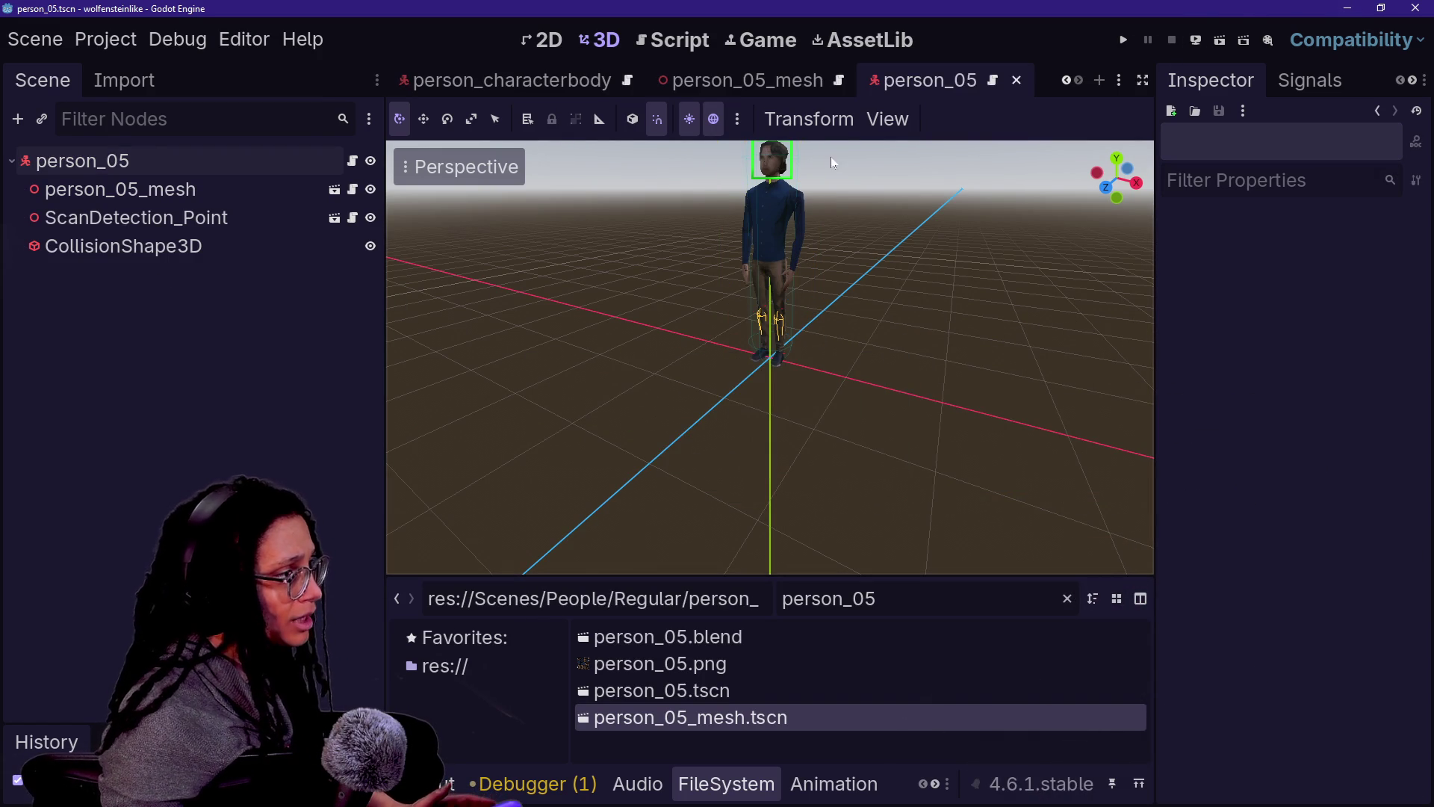
scroll(448, 80, "up", 3)
left_click(660, 82)
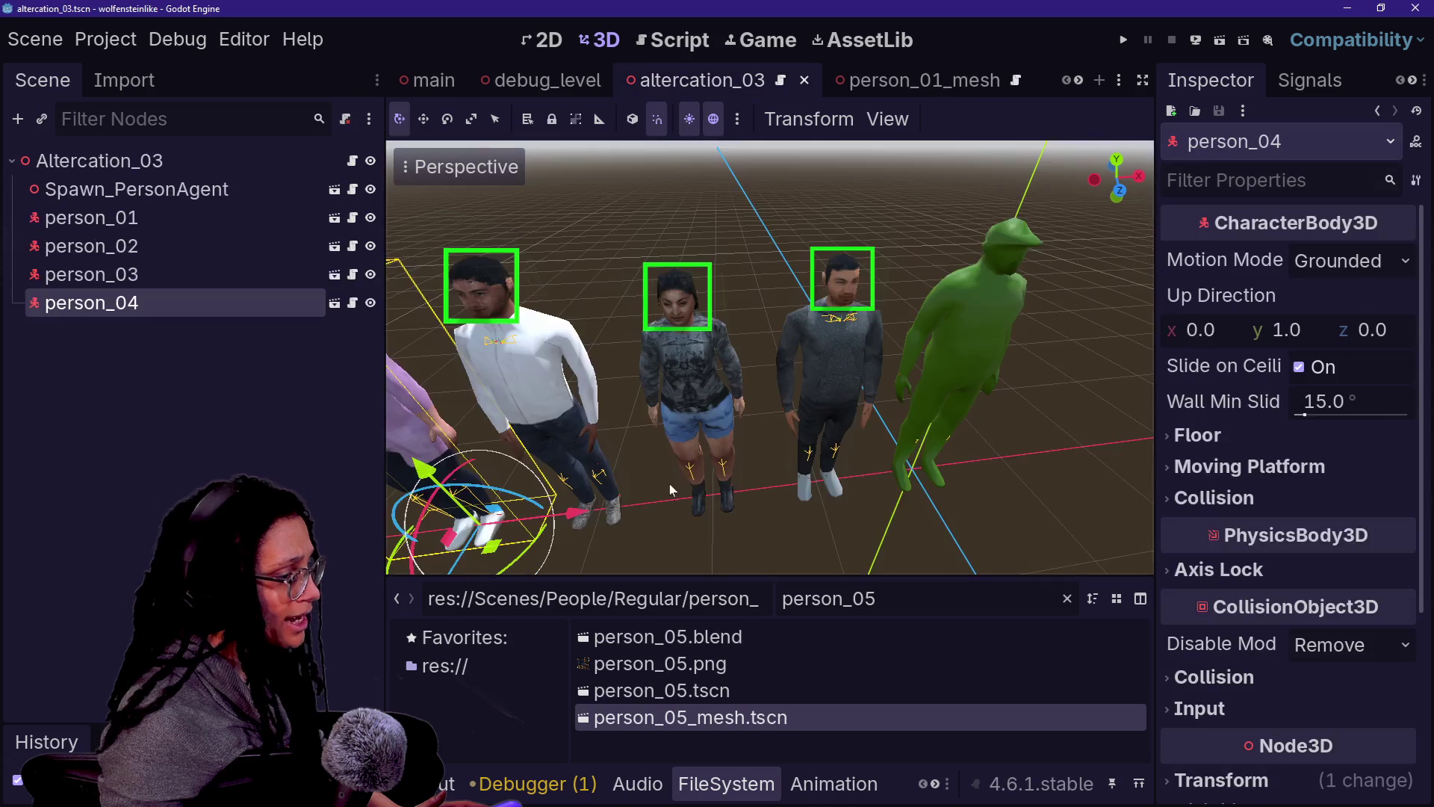
Step: Drop a person_05 instance into altercation_03 and run it, hitting the 'something_spawned' error at line 43
mouse_move(667, 691)
left_mouse_down()
mouse_move(738, 452)
mouse_move(708, 438)
mouse_move(775, 518)
mouse_move(772, 583)
mouse_move(849, 568)
mouse_move(448, 486)
mouse_move(560, 490)
mouse_move(879, 592)
mouse_move(844, 575)
left_mouse_up()
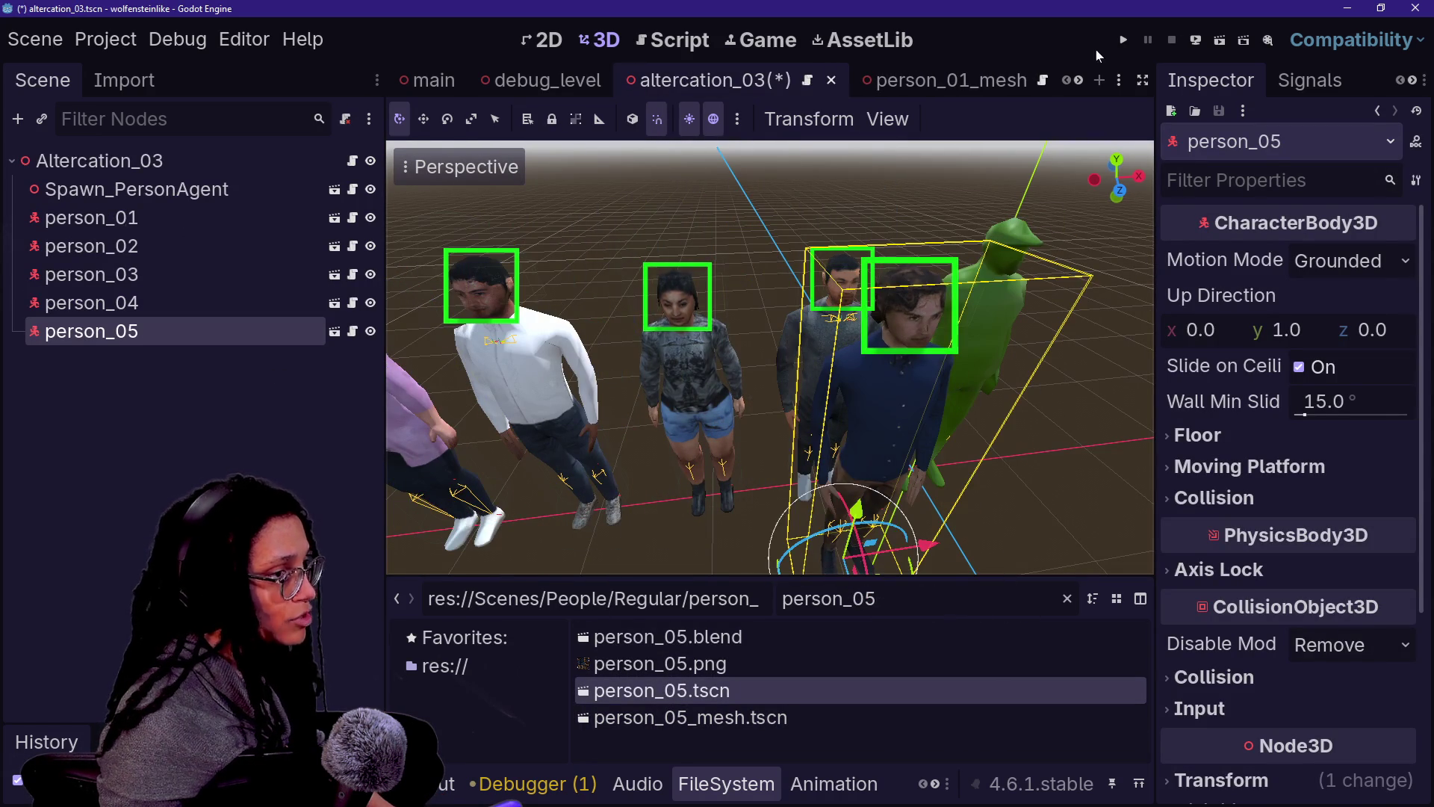
left_click(1223, 42)
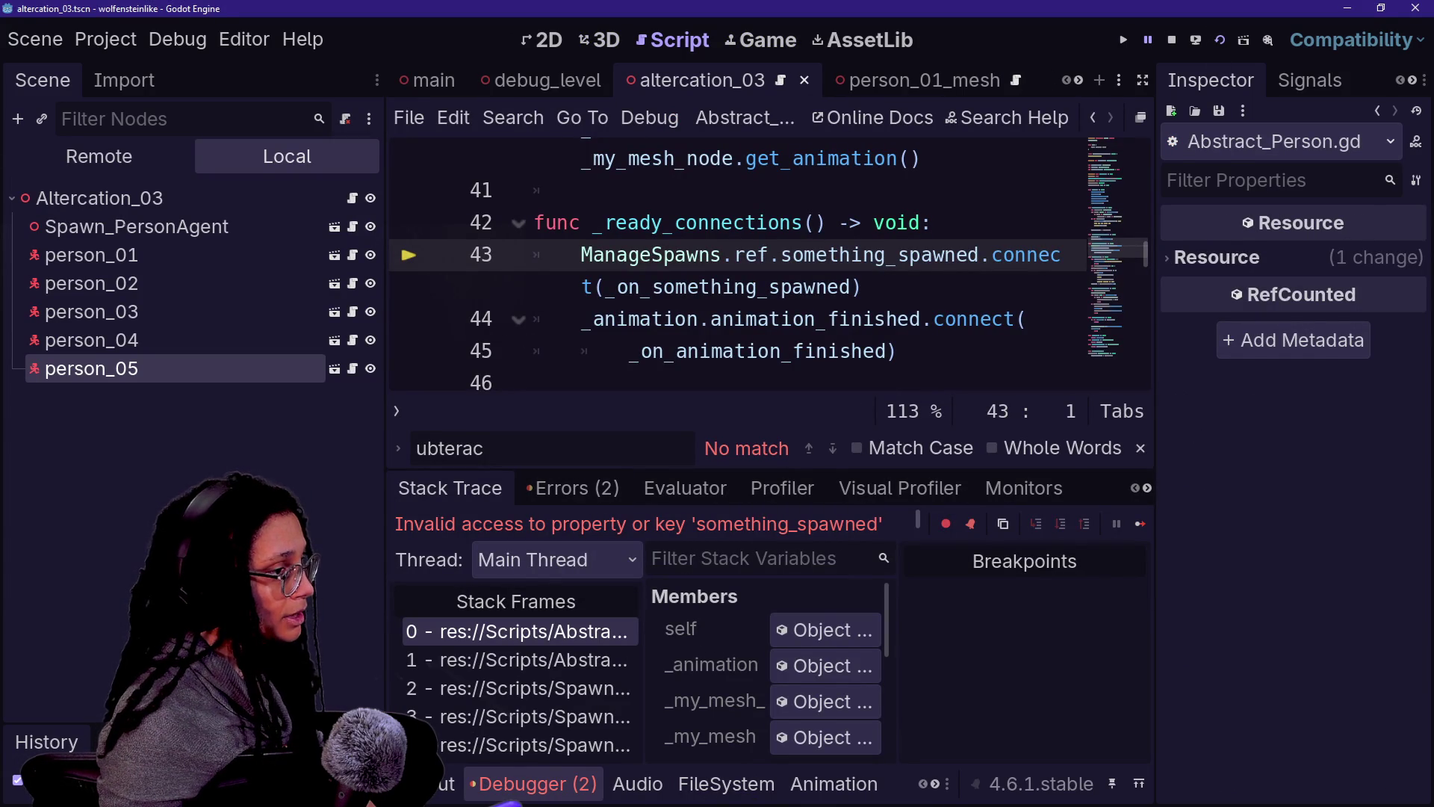
Step: Stop the debugger and run the debug_level scene instead
left_click(1172, 40)
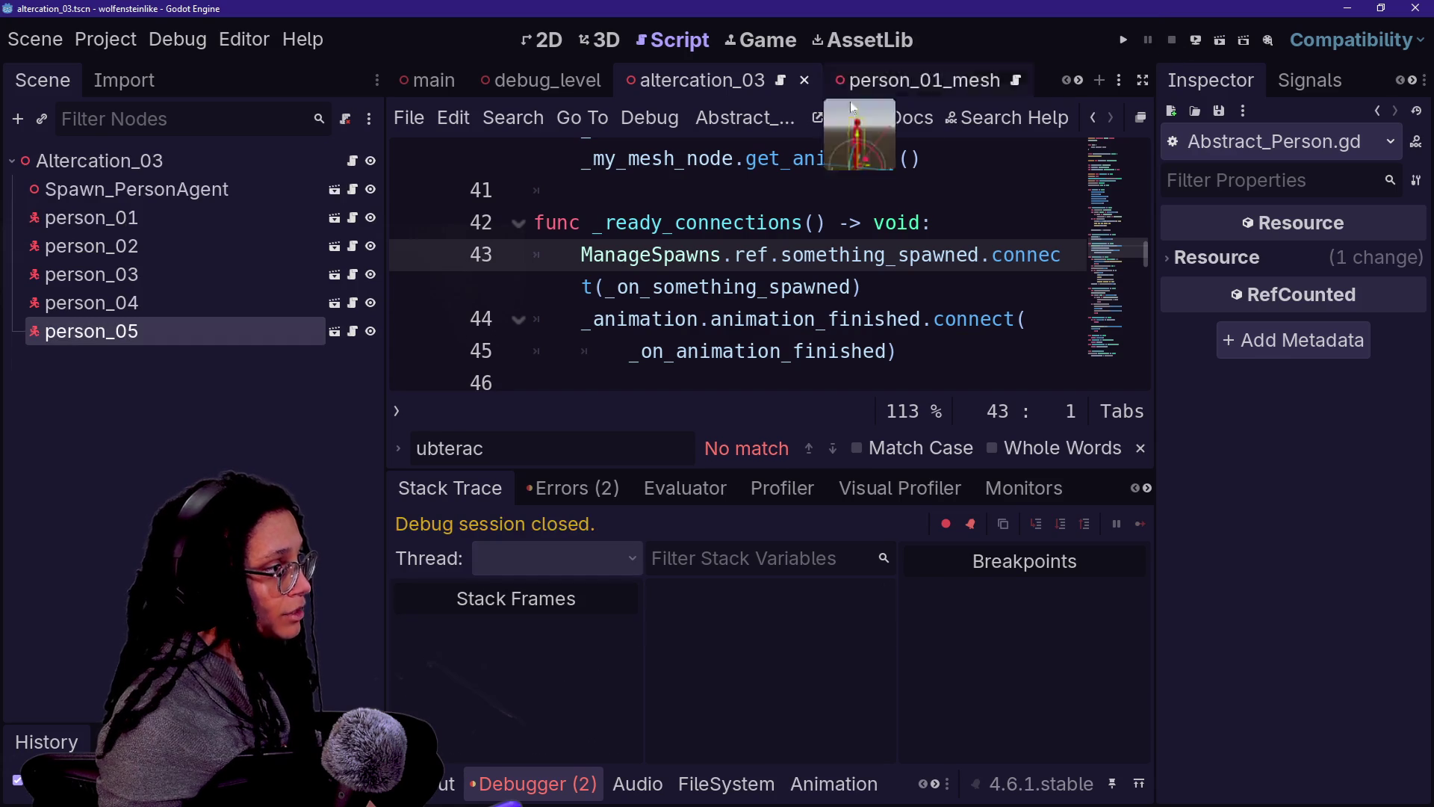
scroll(938, 87, "down", 5)
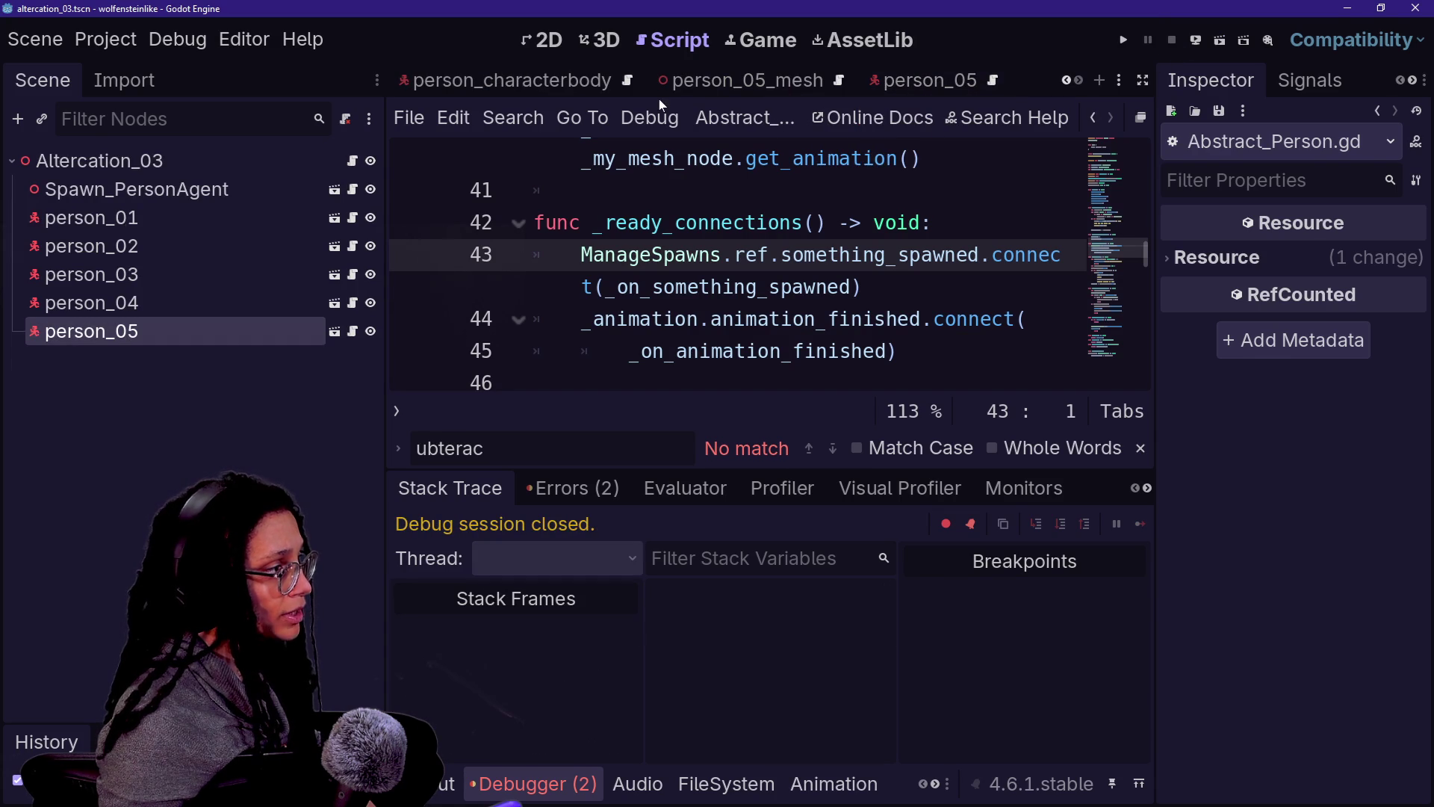
scroll(575, 82, "up", 4)
key("ctrl+shift+Tab")
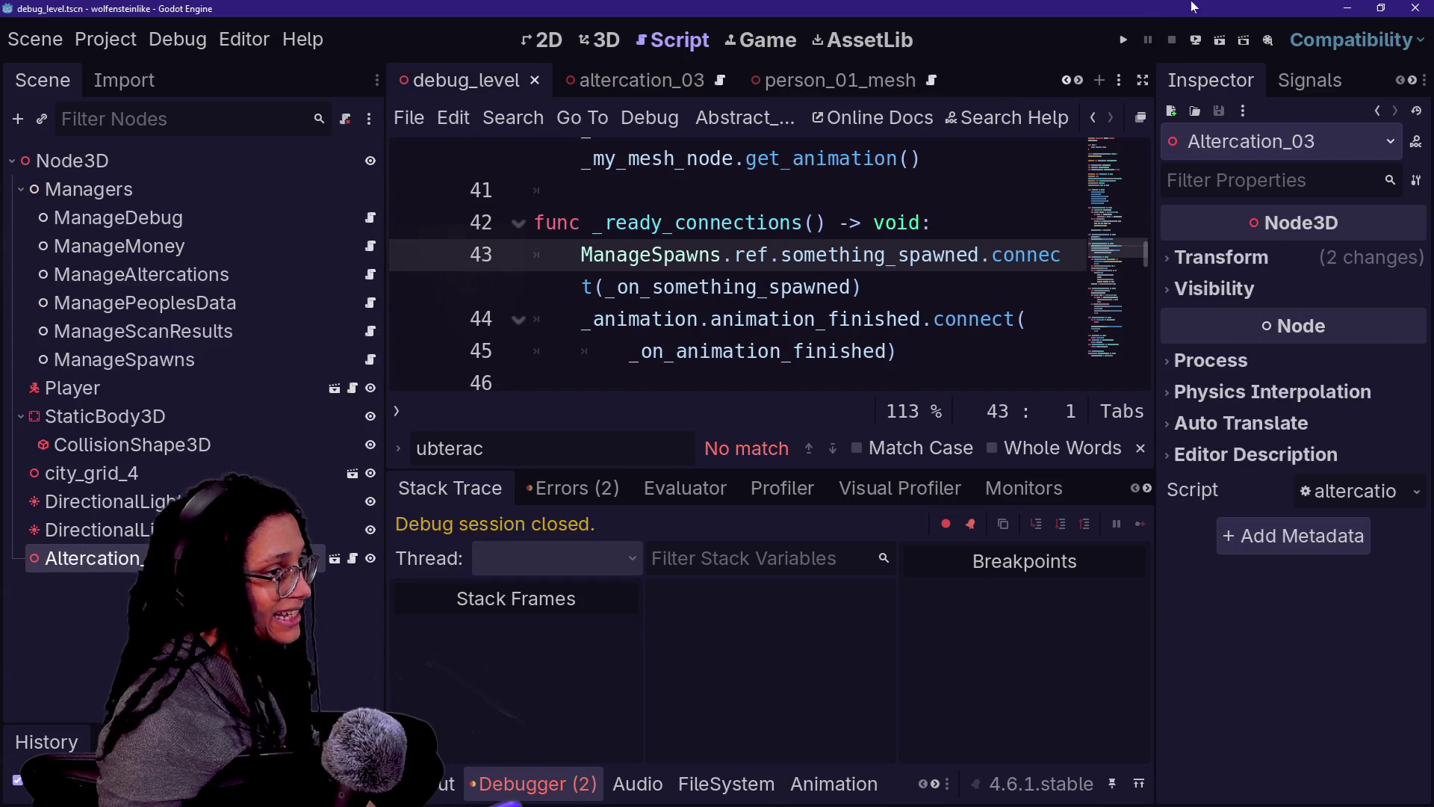
left_click(1236, 46)
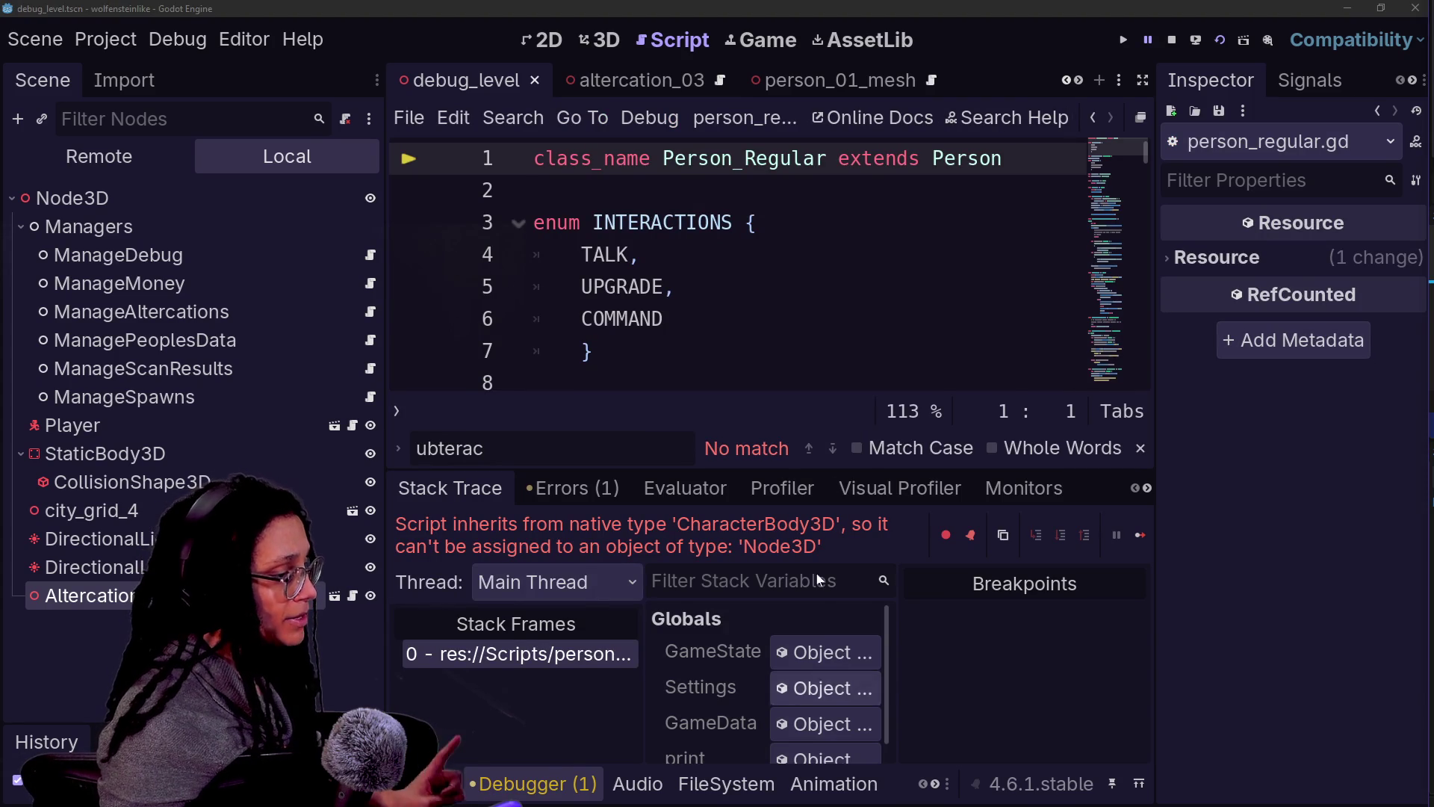
Step: Compare the person_01_mesh and person_05_mesh scenes, cancelling the person_05.blend open prompt
left_click(818, 88)
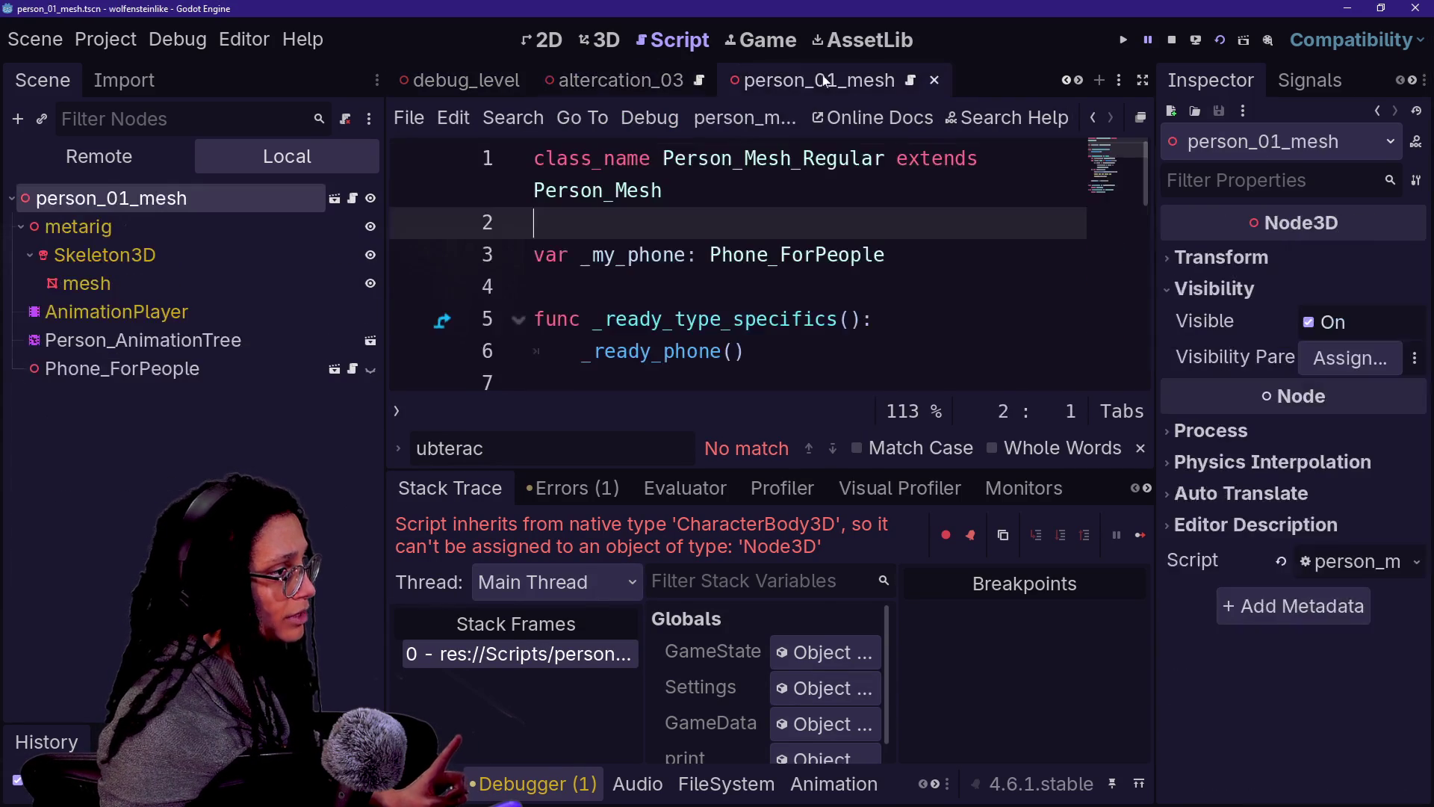
scroll(849, 84, "up", 1)
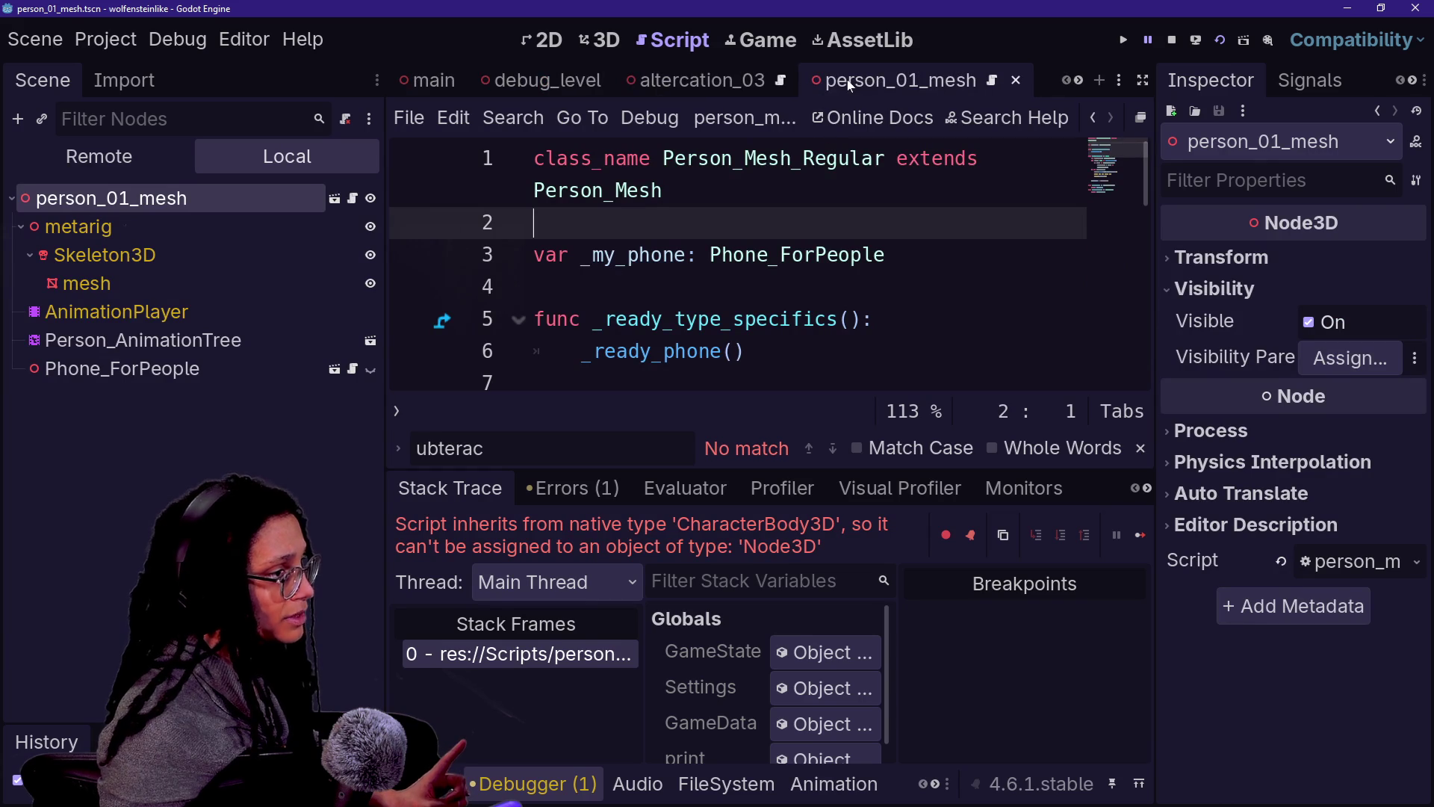
scroll(857, 80, "down", 5)
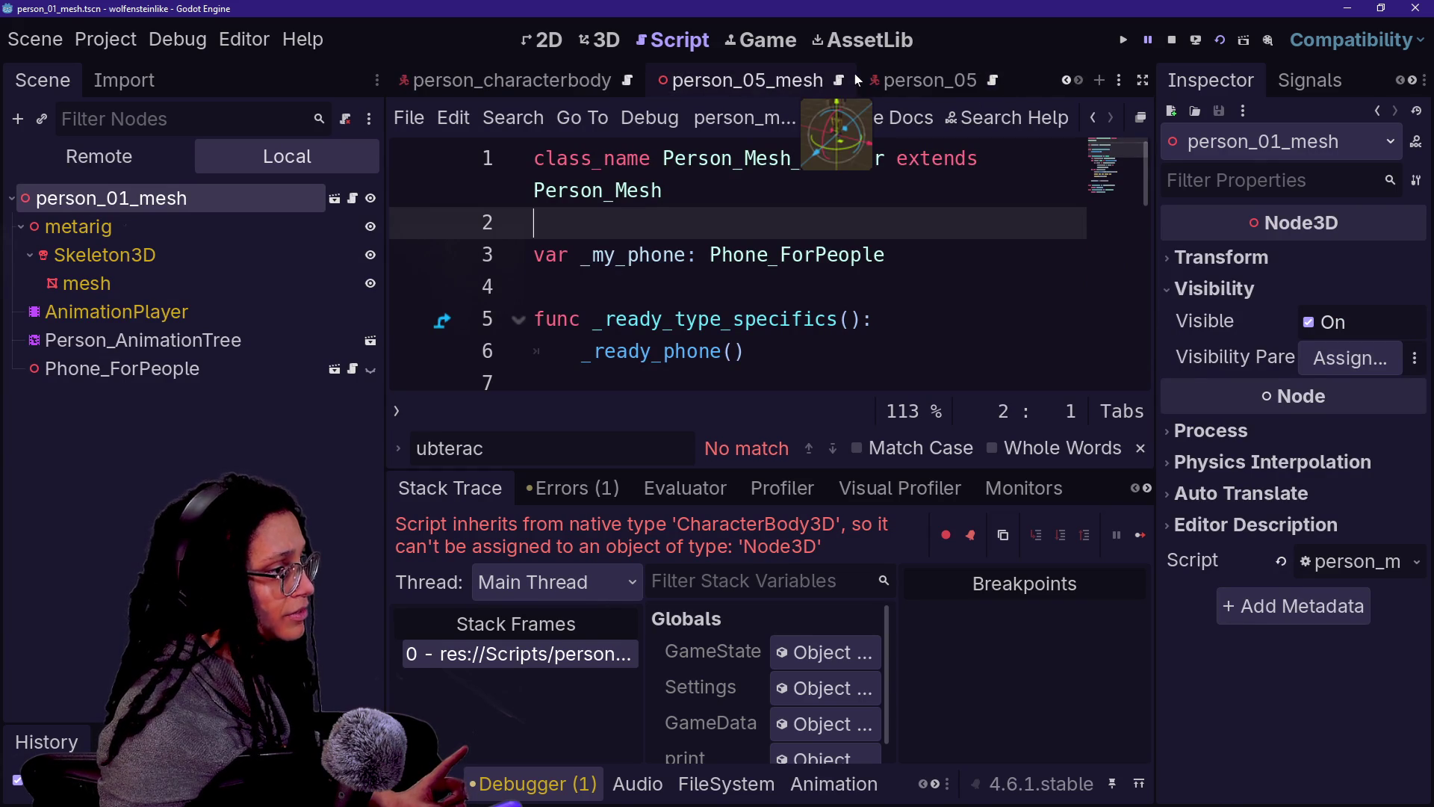
left_click(857, 80)
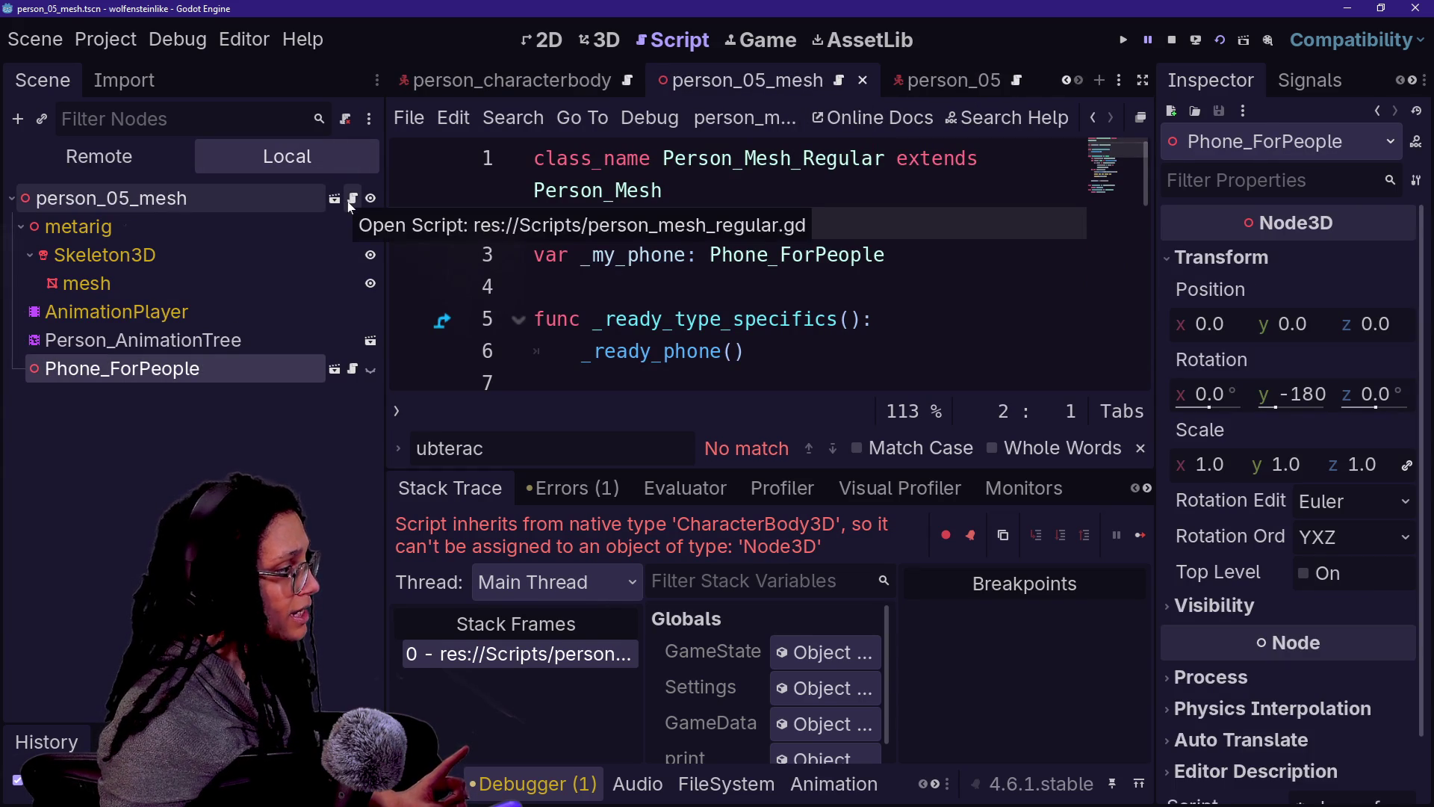
left_click(299, 196)
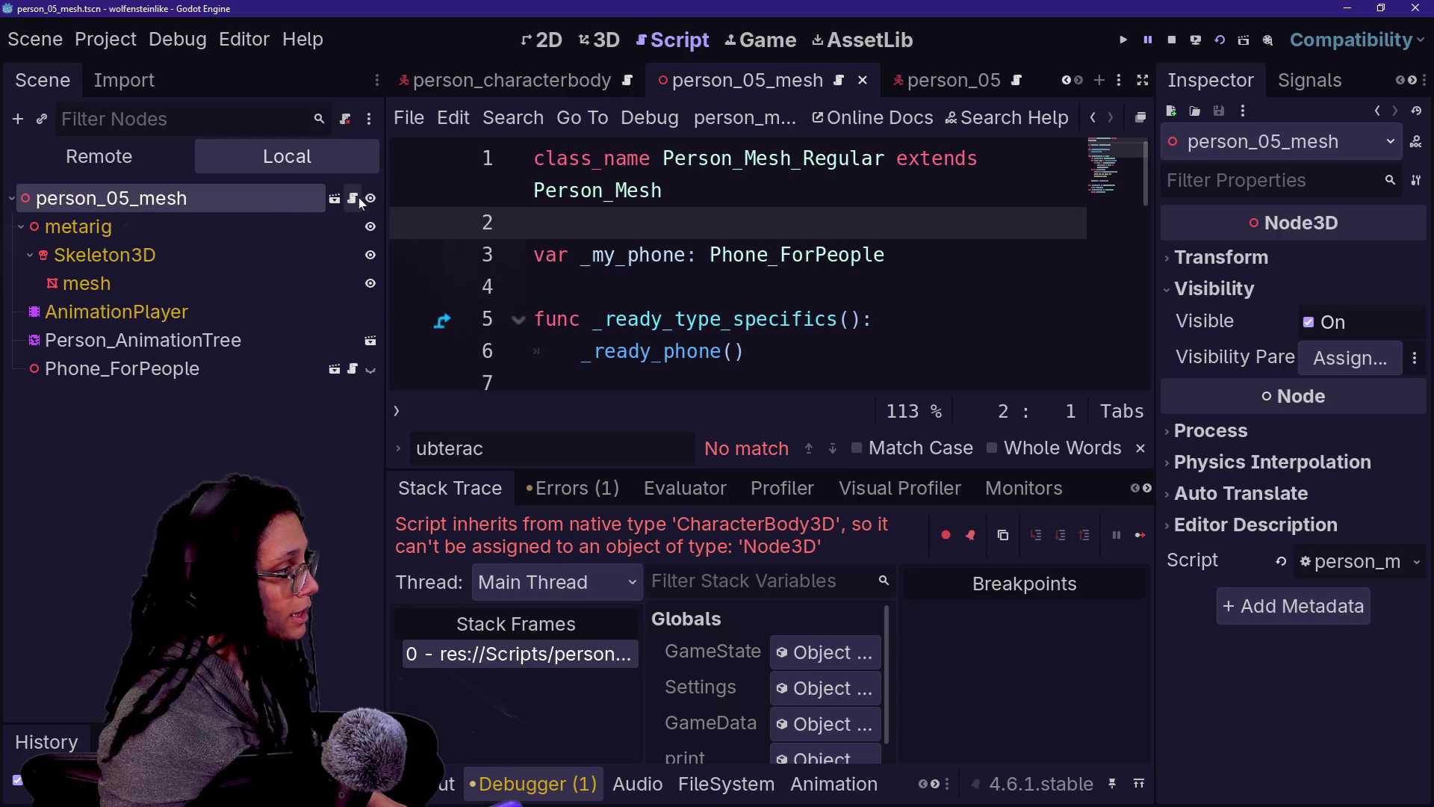
left_click(334, 199)
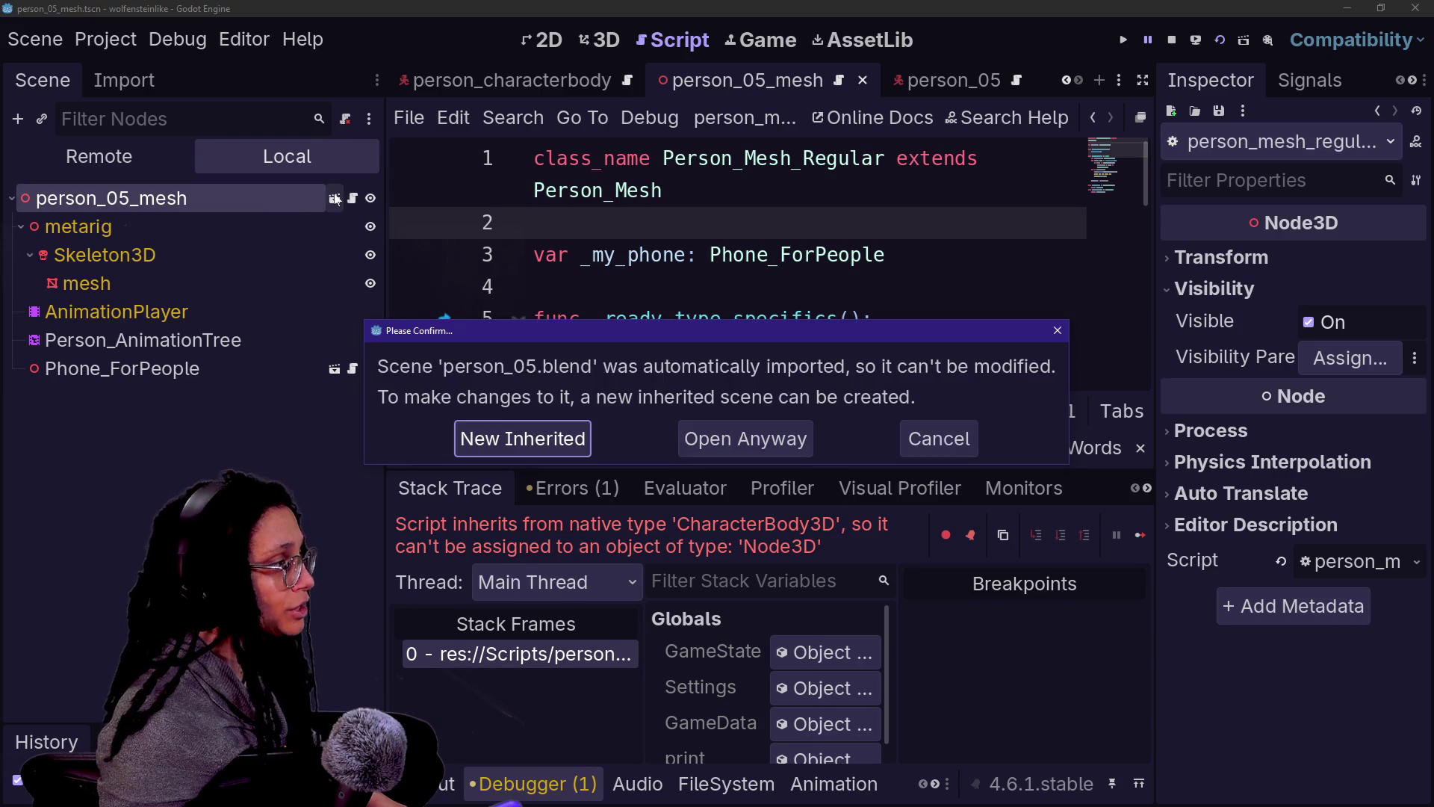
left_click(937, 439)
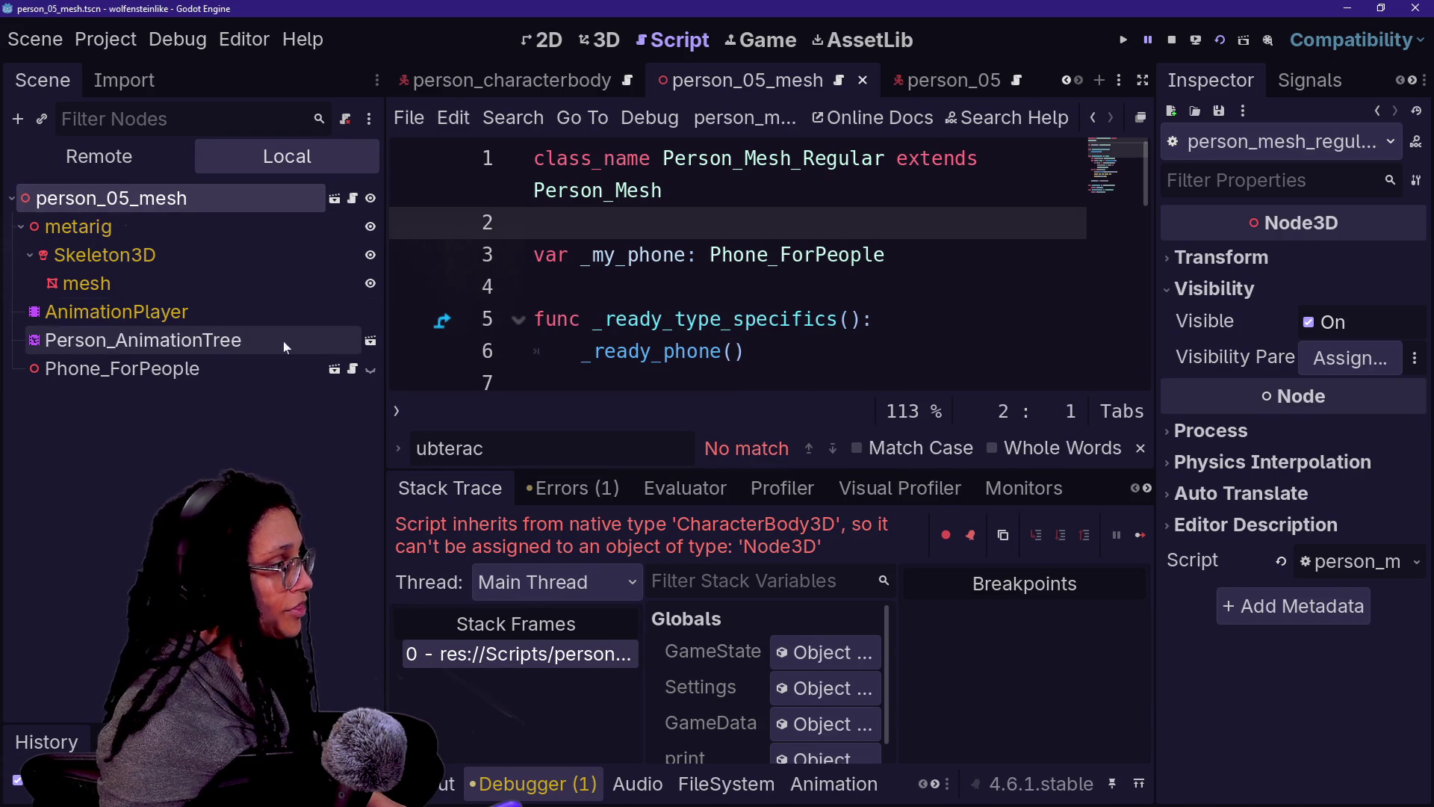
Step: Inspect the mesh and Person_AnimationTree nodes, then select the person_05 root
left_click(312, 340)
left_click(164, 283)
left_click(186, 340)
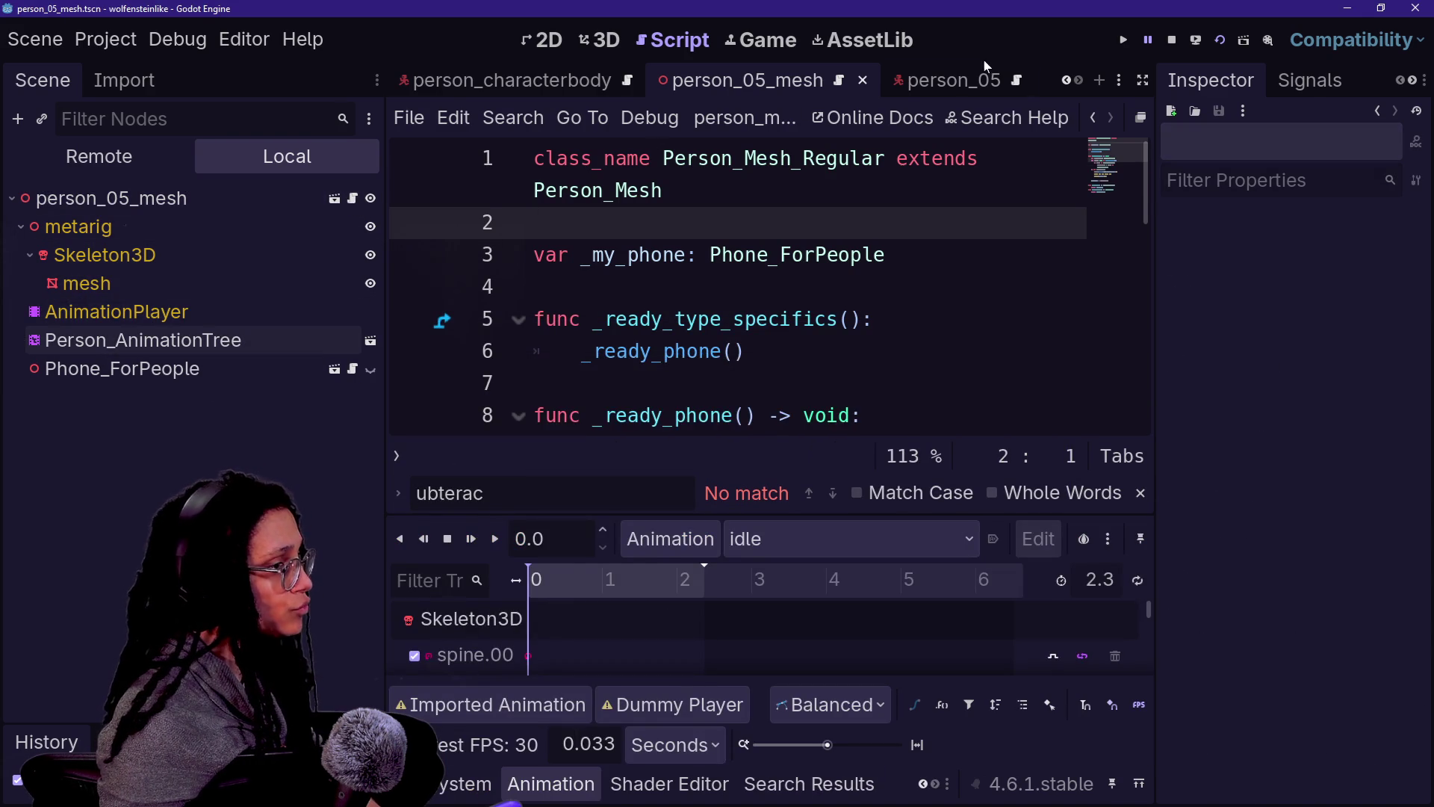
left_click(949, 80)
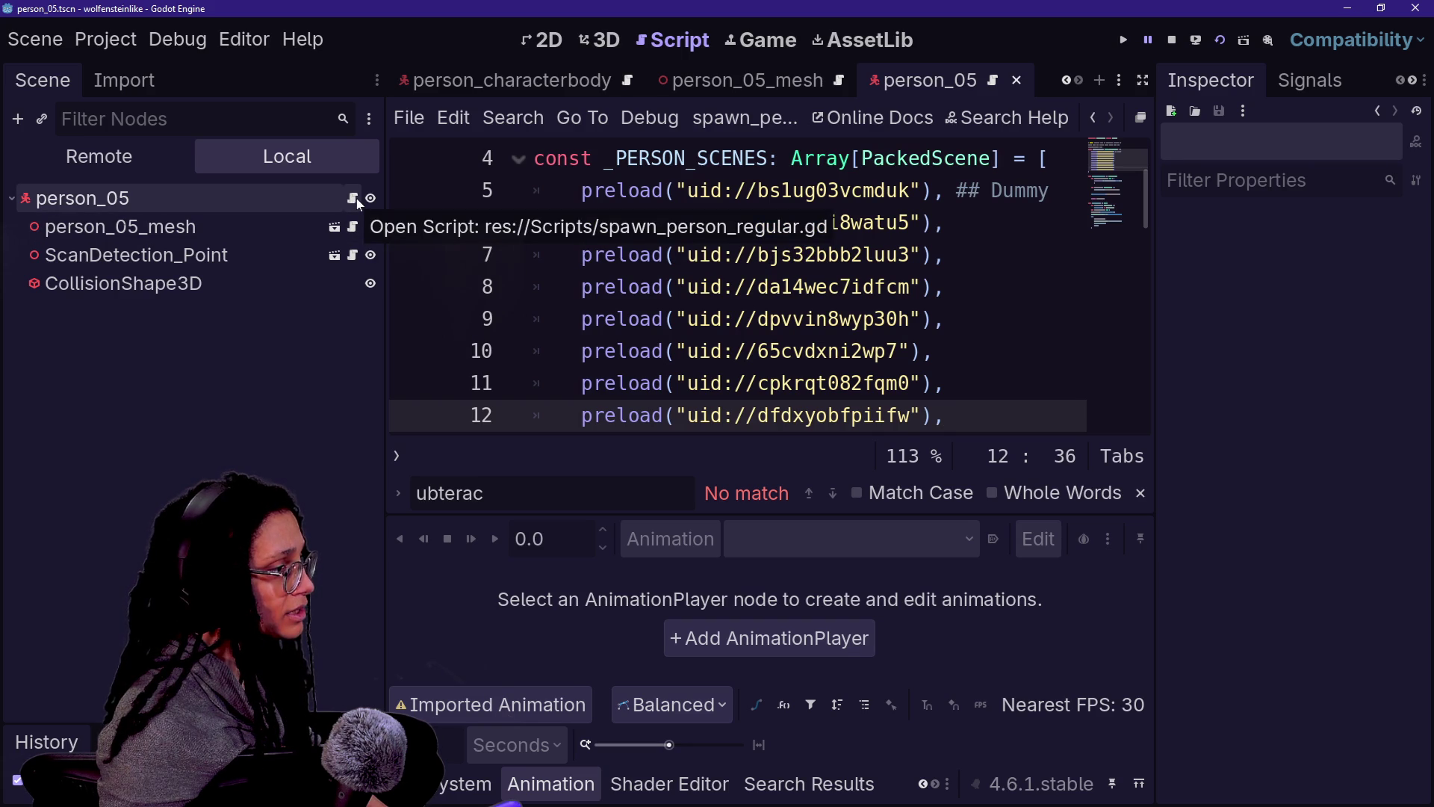
left_click(284, 196)
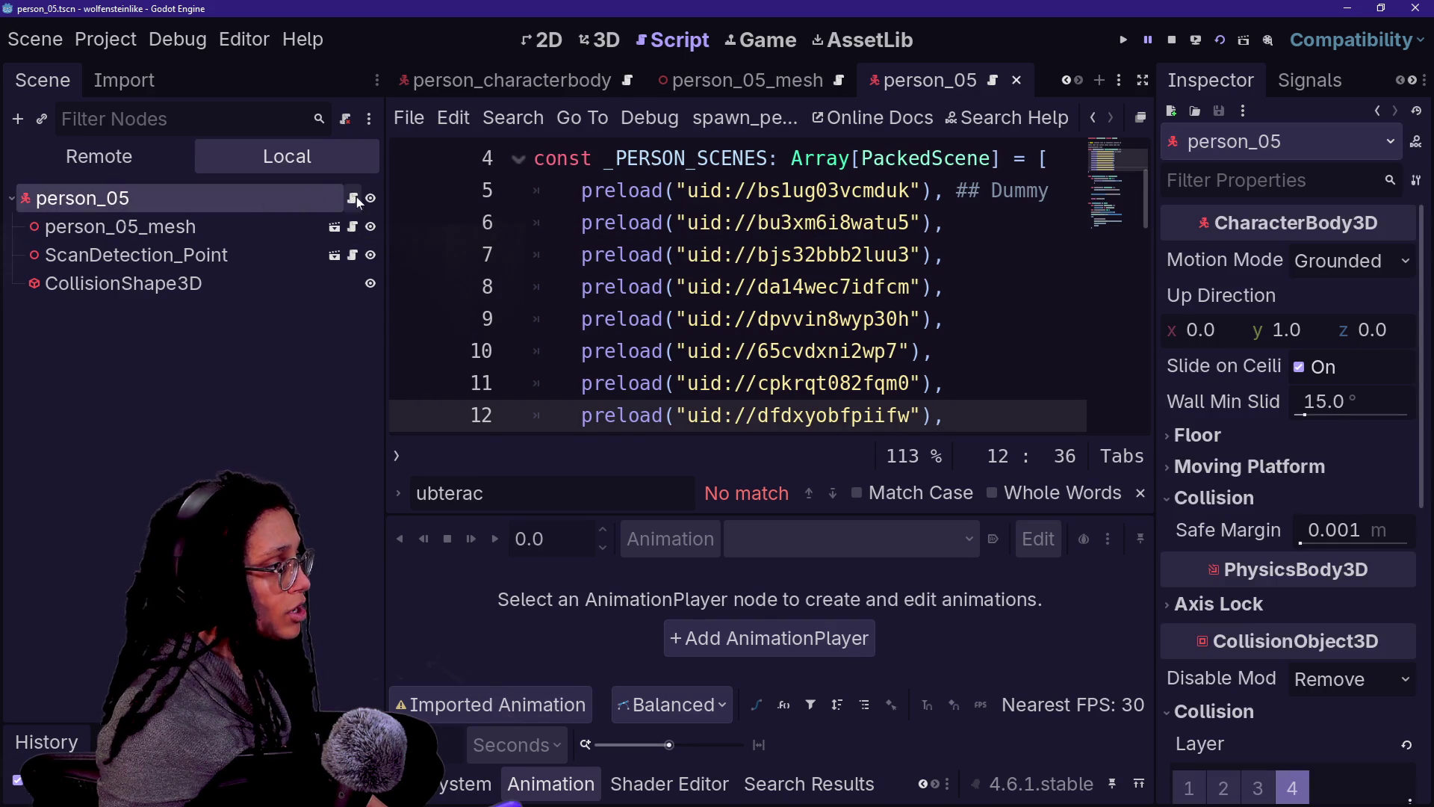
Step: Attach person_regular.gd to the person_05 node
key("alt+f")
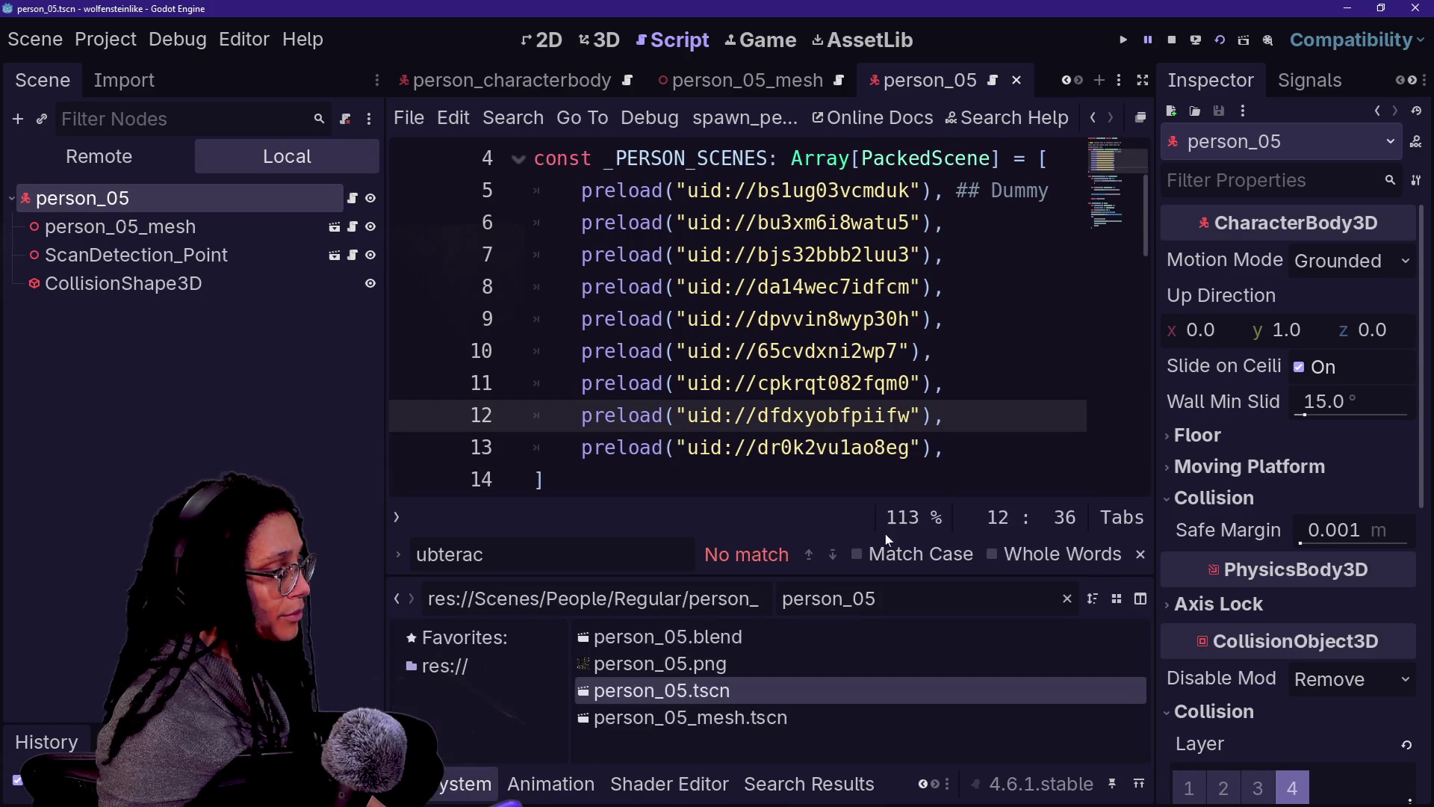
key("BackSpace")
key("BackSpace")
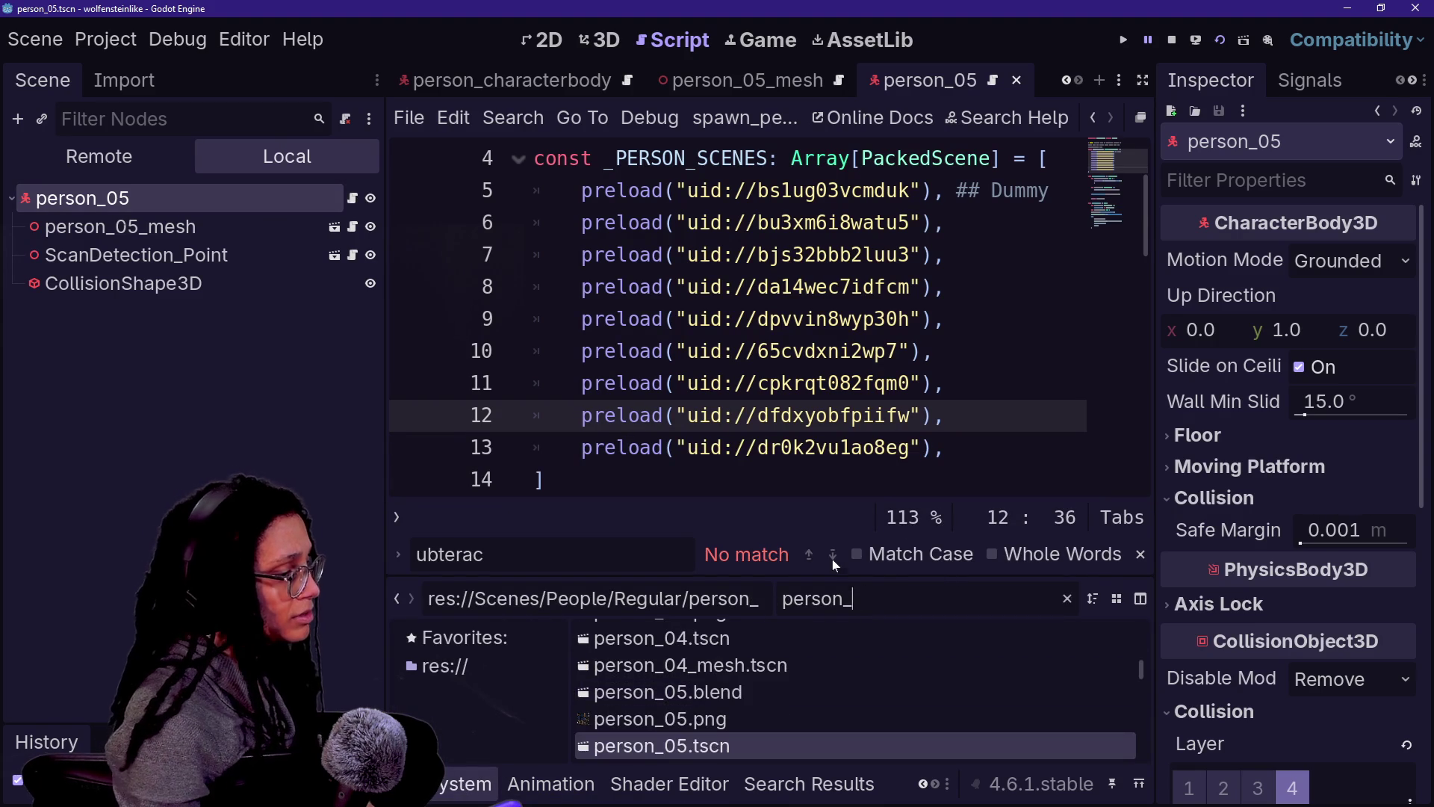
type("regul")
mouse_move(660, 639)
left_mouse_down()
mouse_move(343, 123)
mouse_move(262, 209)
left_mouse_up()
Step: Test-run the game with person_05, then close the person_05_mesh scene
left_click(1216, 47)
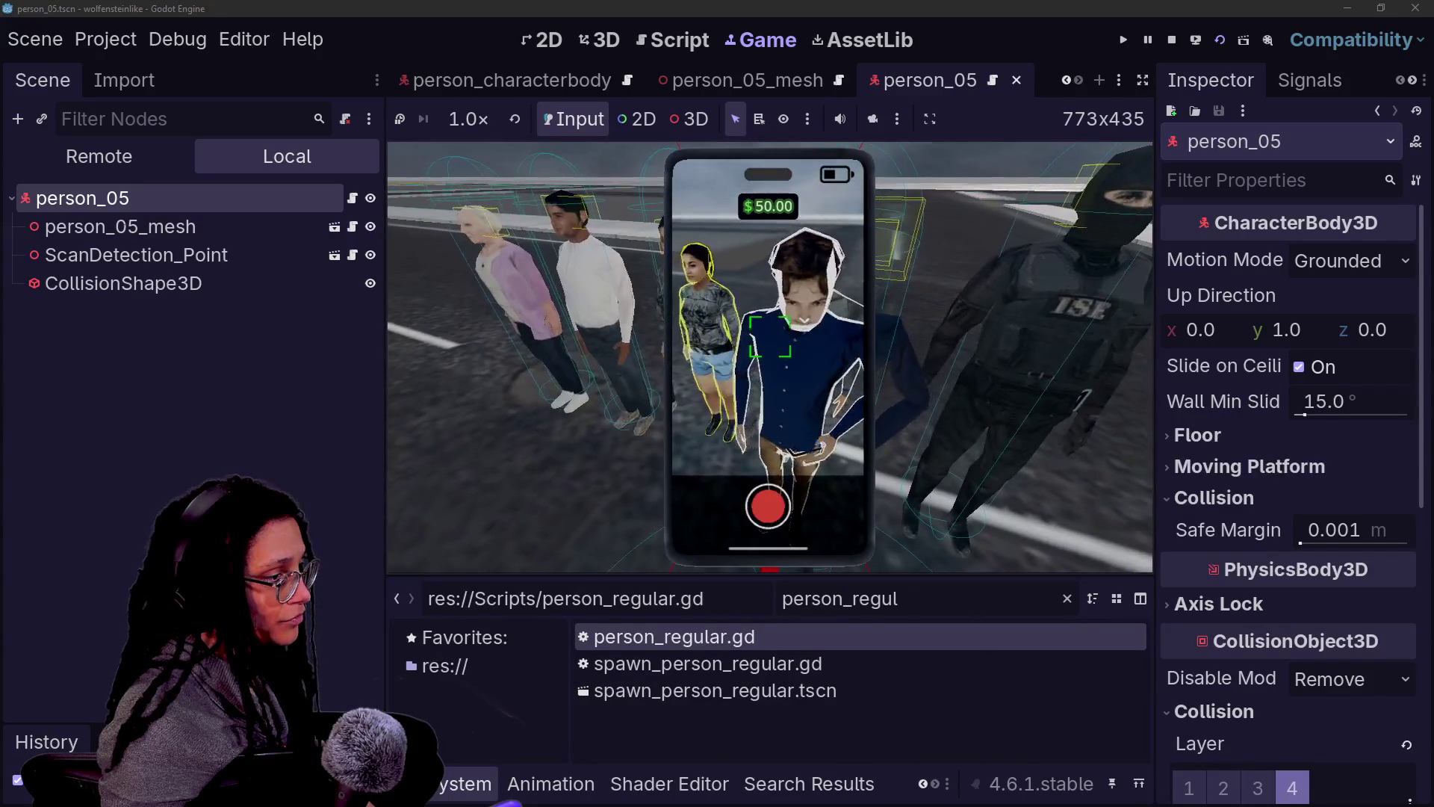
left_click(1172, 40)
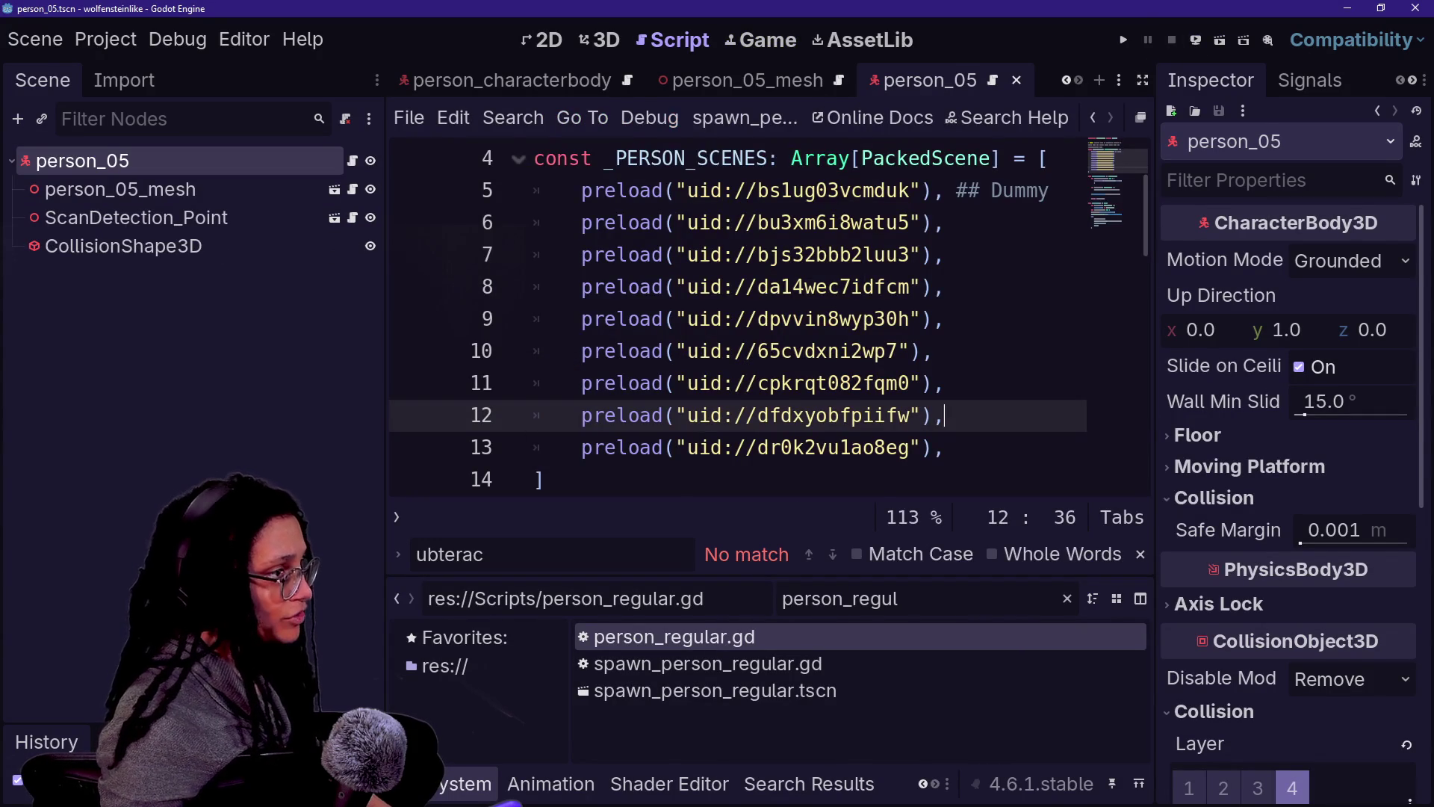
left_click(845, 85)
left_click(858, 83)
left_click(936, 83)
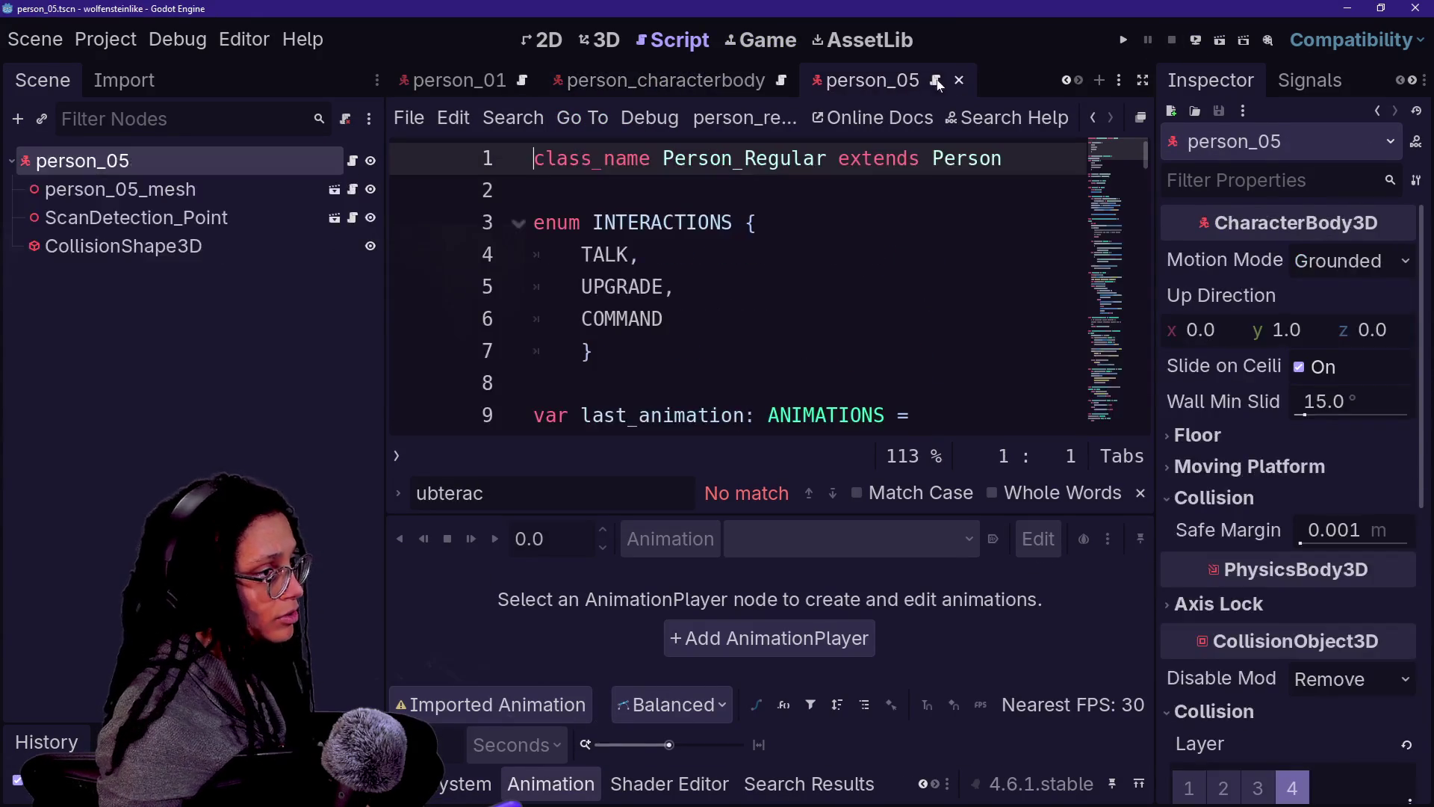
Step: Close person_05, filter the FileSystem for 06, and open person_06.tscn
left_click(959, 80)
left_click(491, 795)
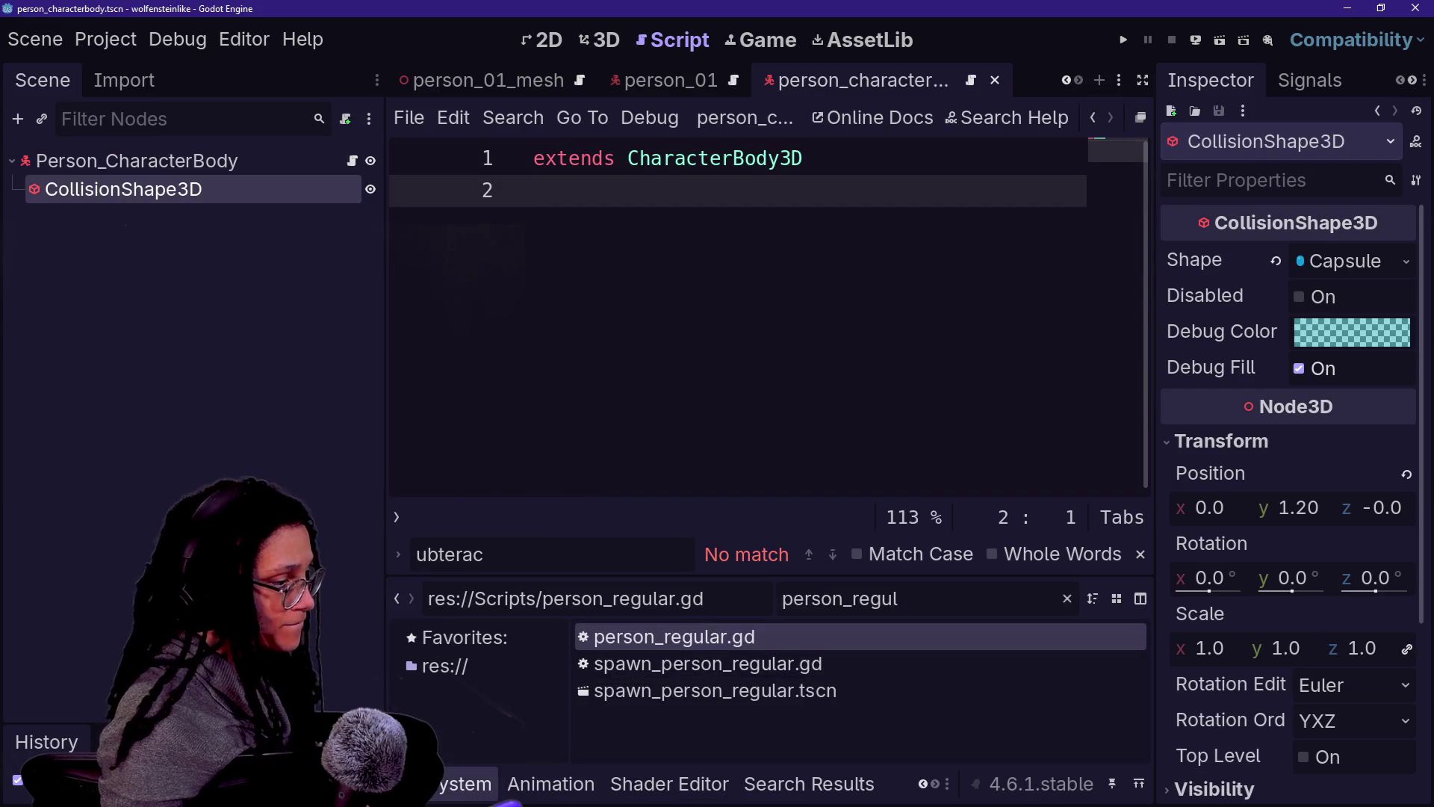
key("BackSpace")
key("BackSpace")
type("06")
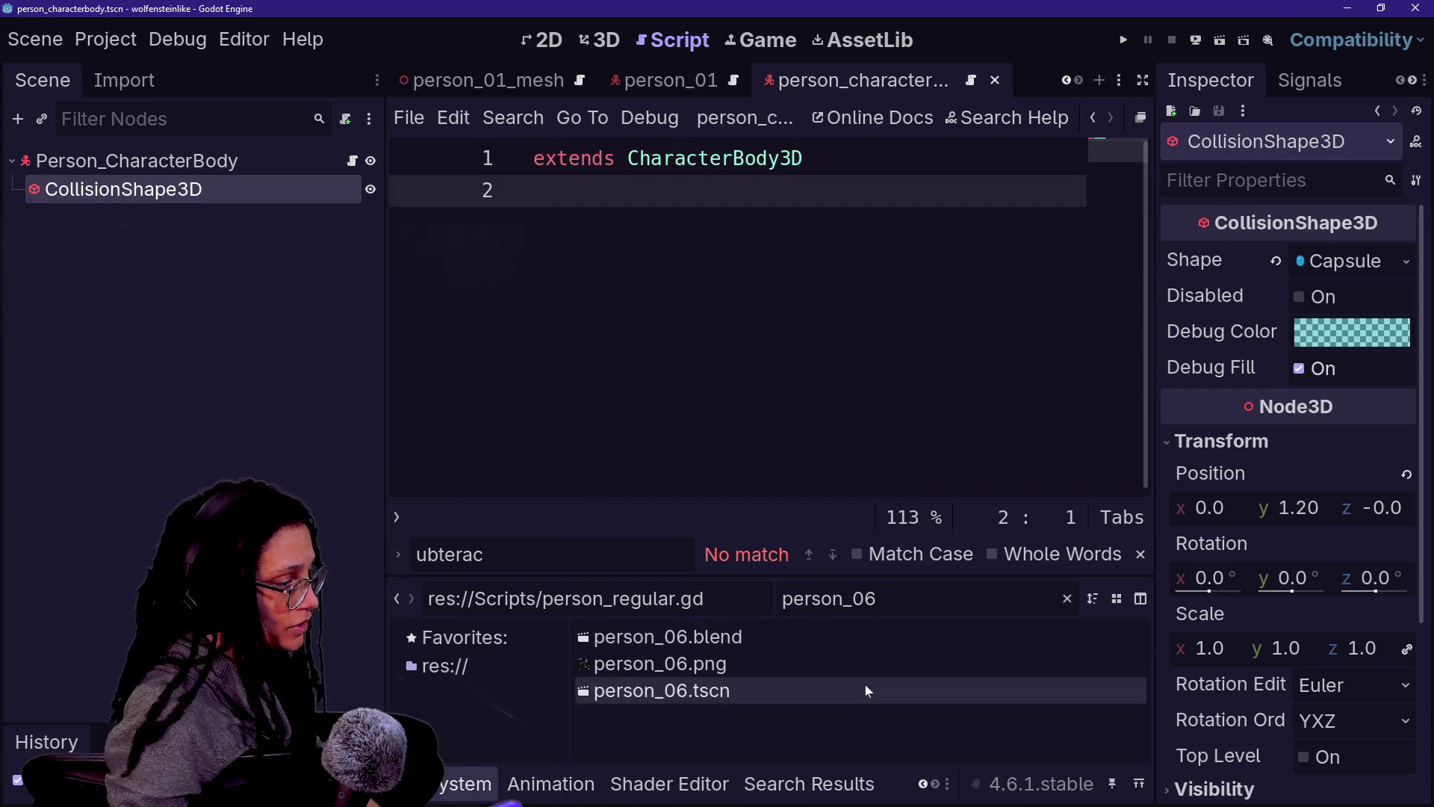
double_click(682, 696)
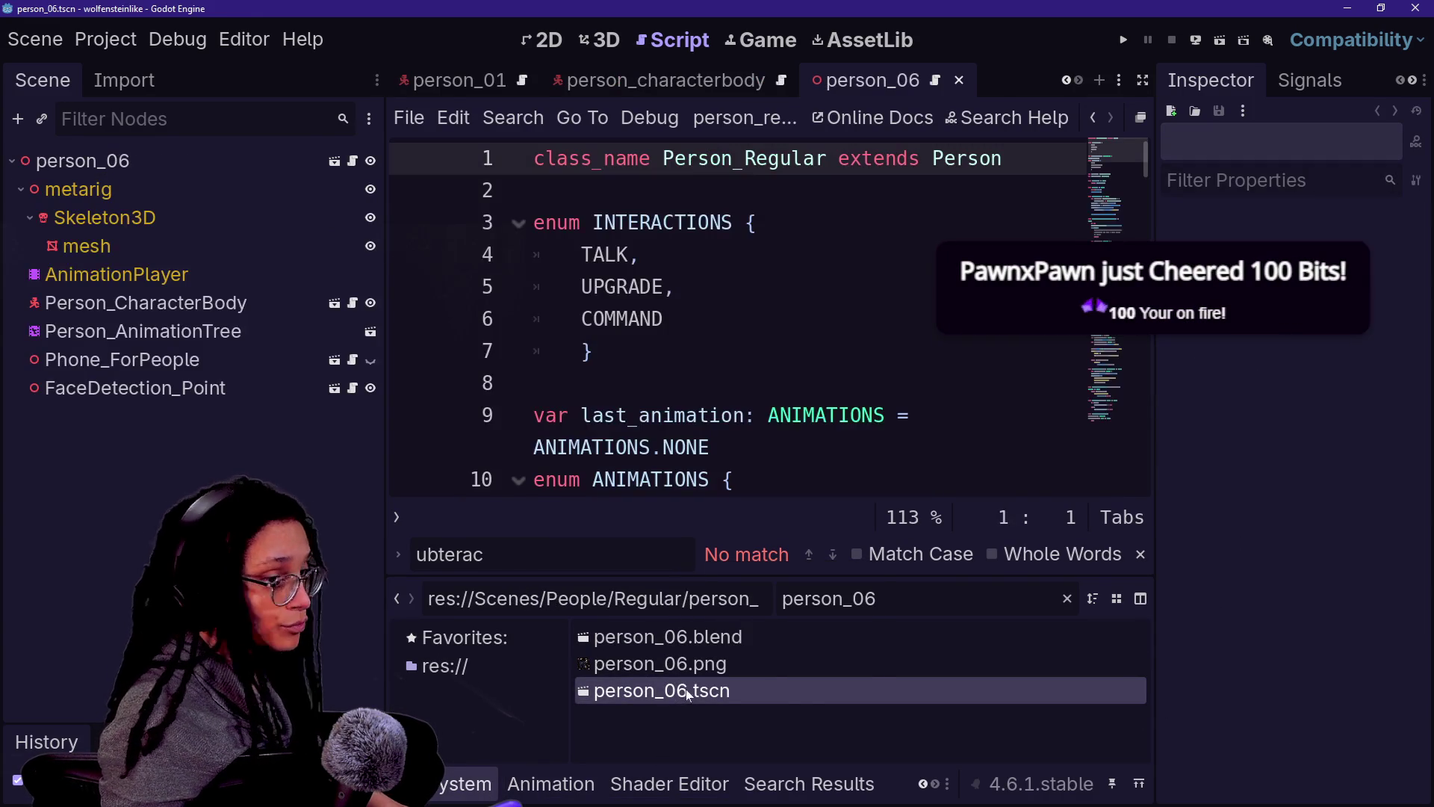
Step: Start renaming person_06.tscn and clear its old base name
right_click(688, 695)
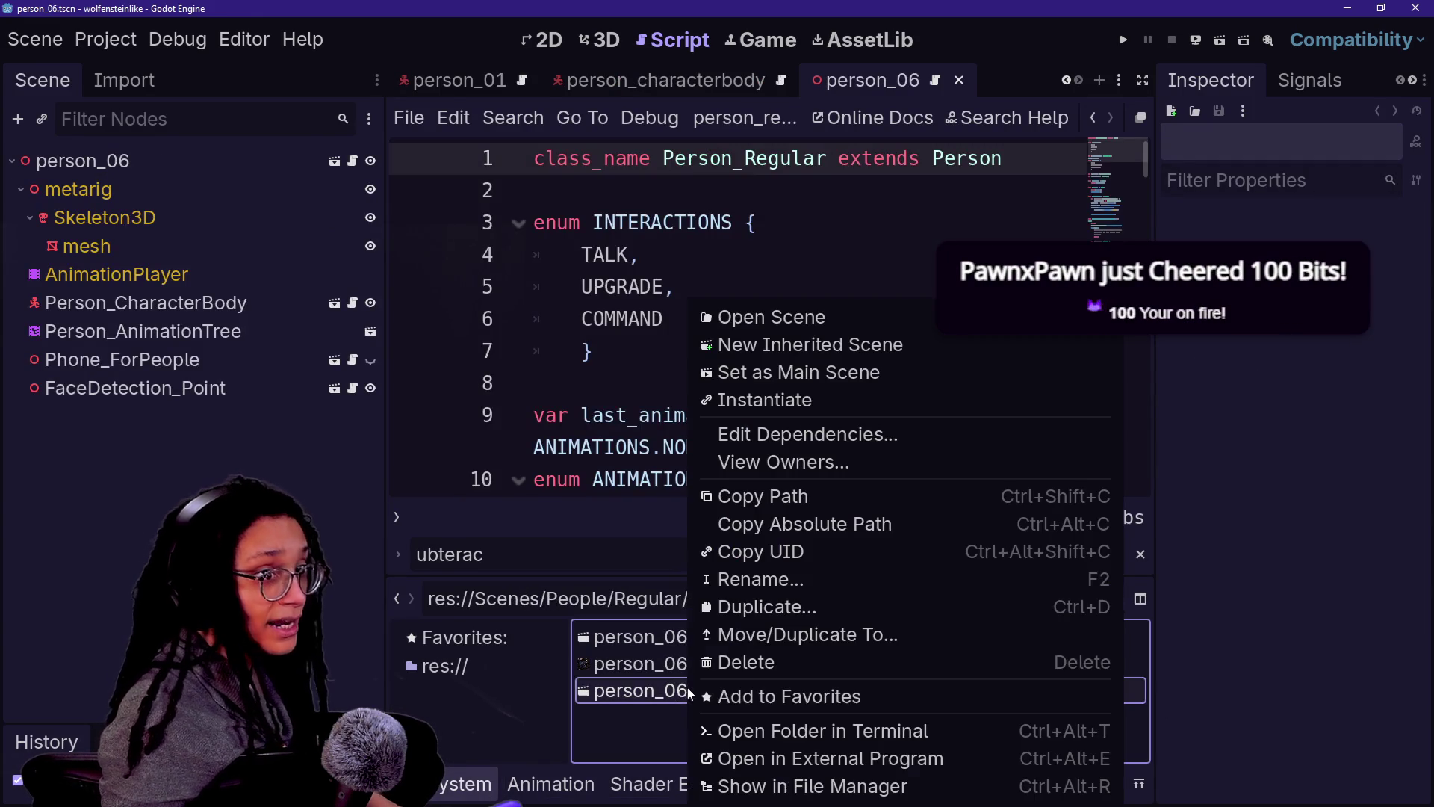
left_click(814, 577)
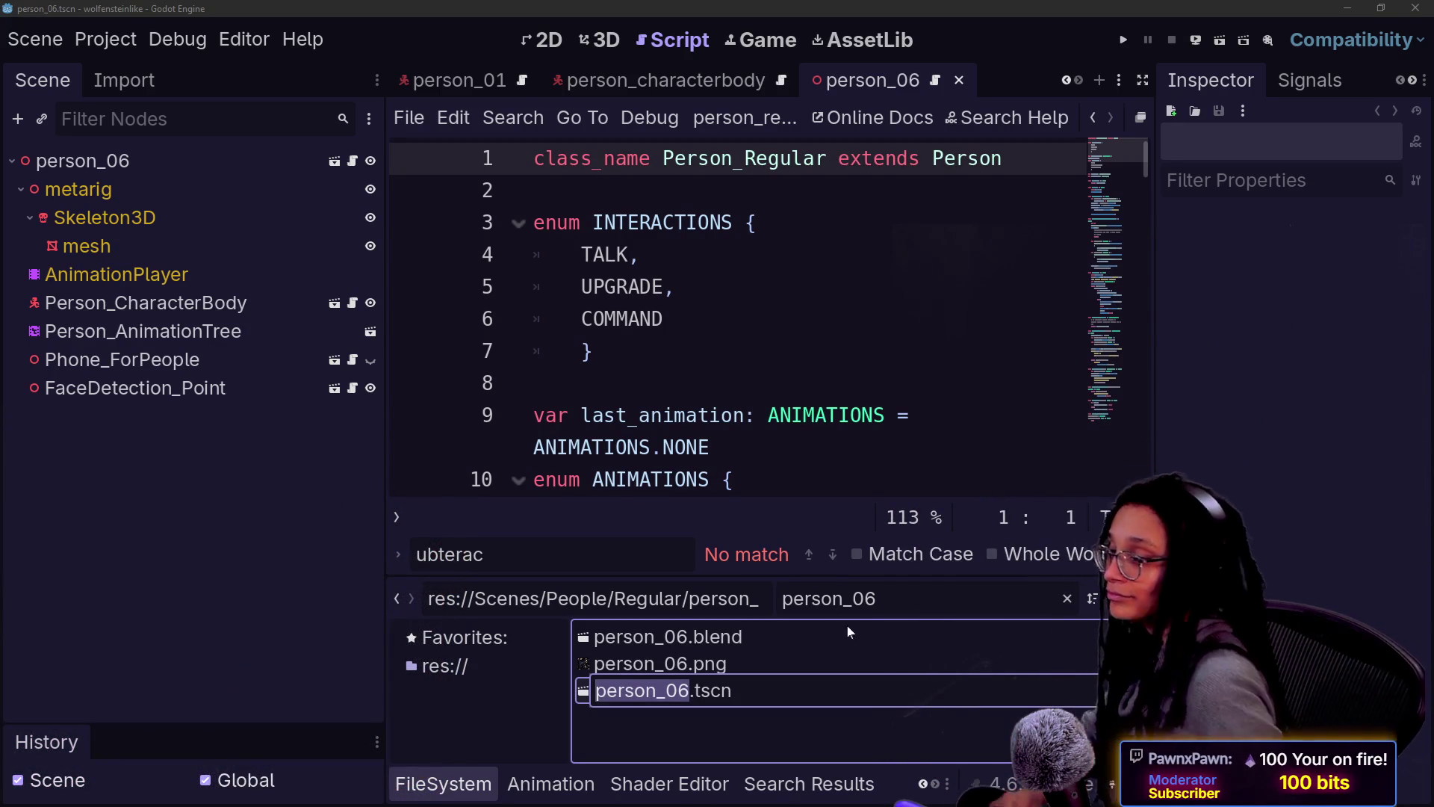
key("BackSpace")
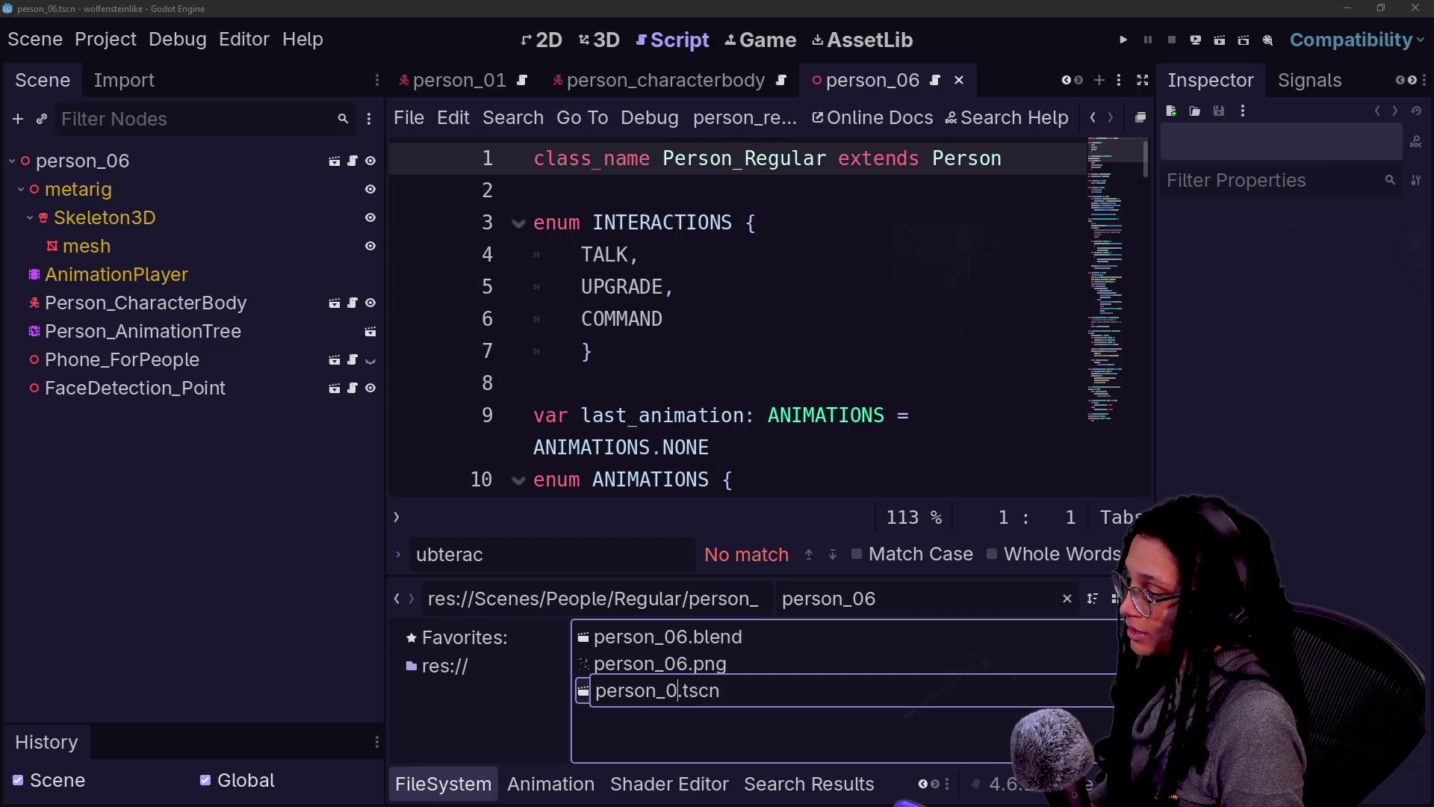
Step: Rename the file to person_06_mesh.tscn and its root node to person_06_mesh
type("6_mesh")
key("Return")
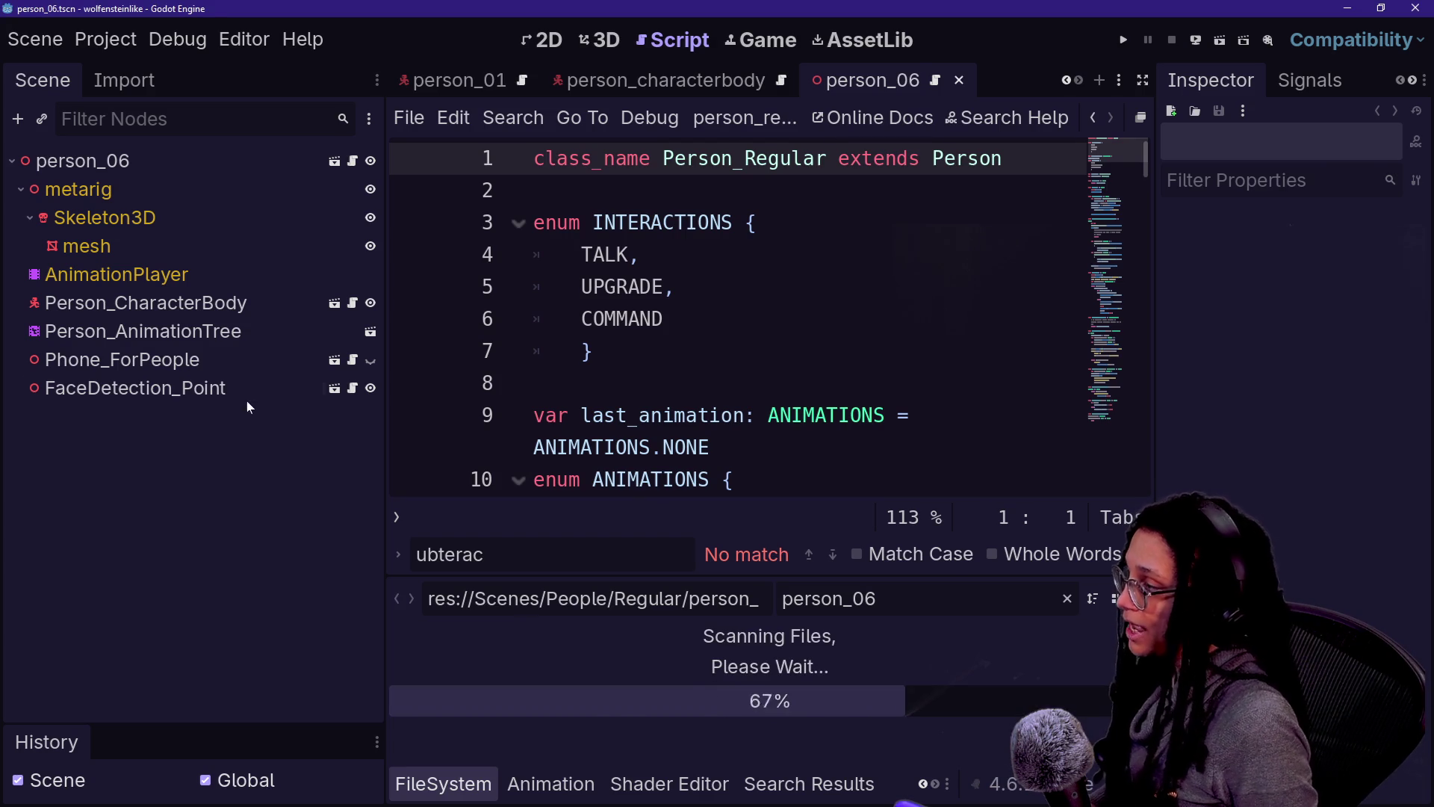
double_click(112, 160)
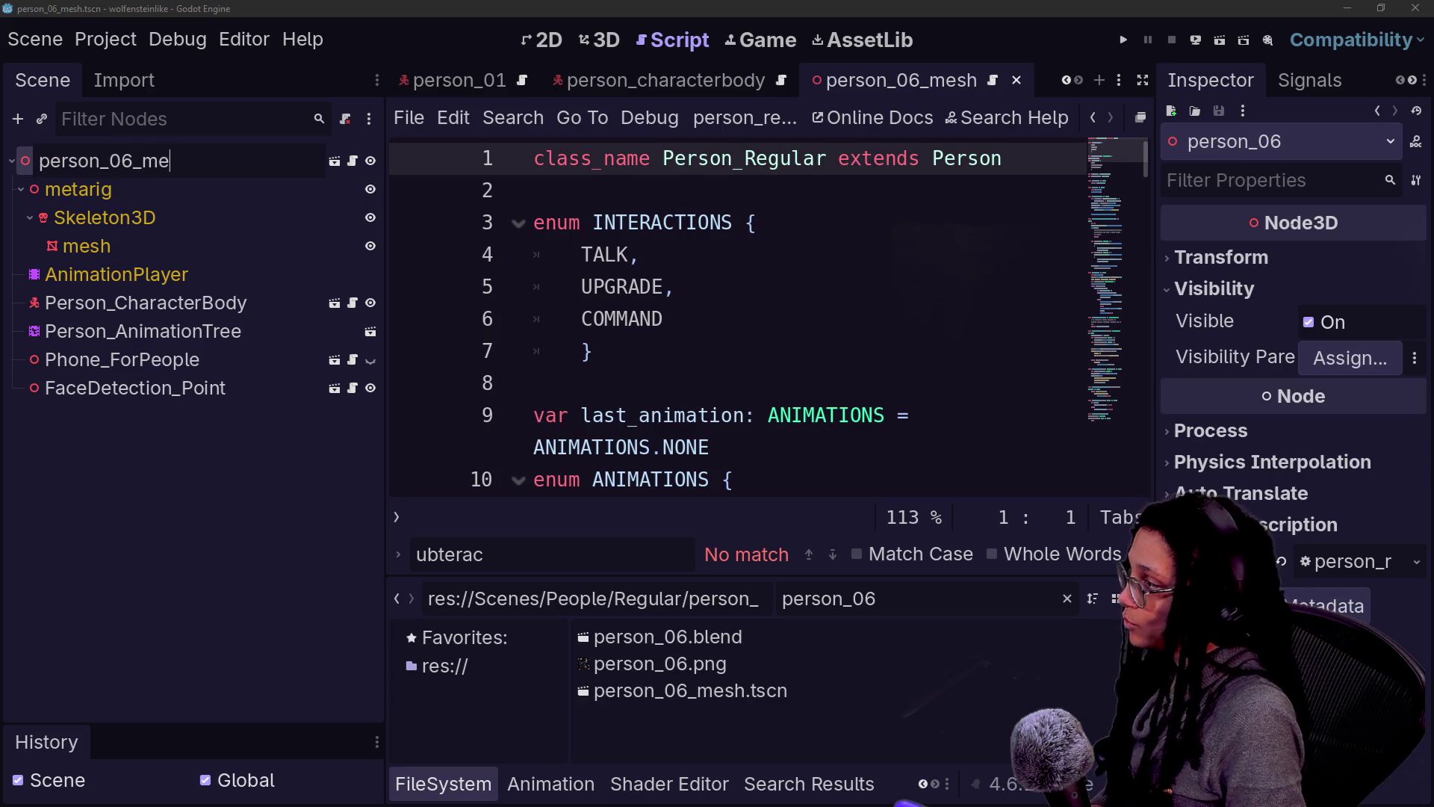
type("esh")
key("Return")
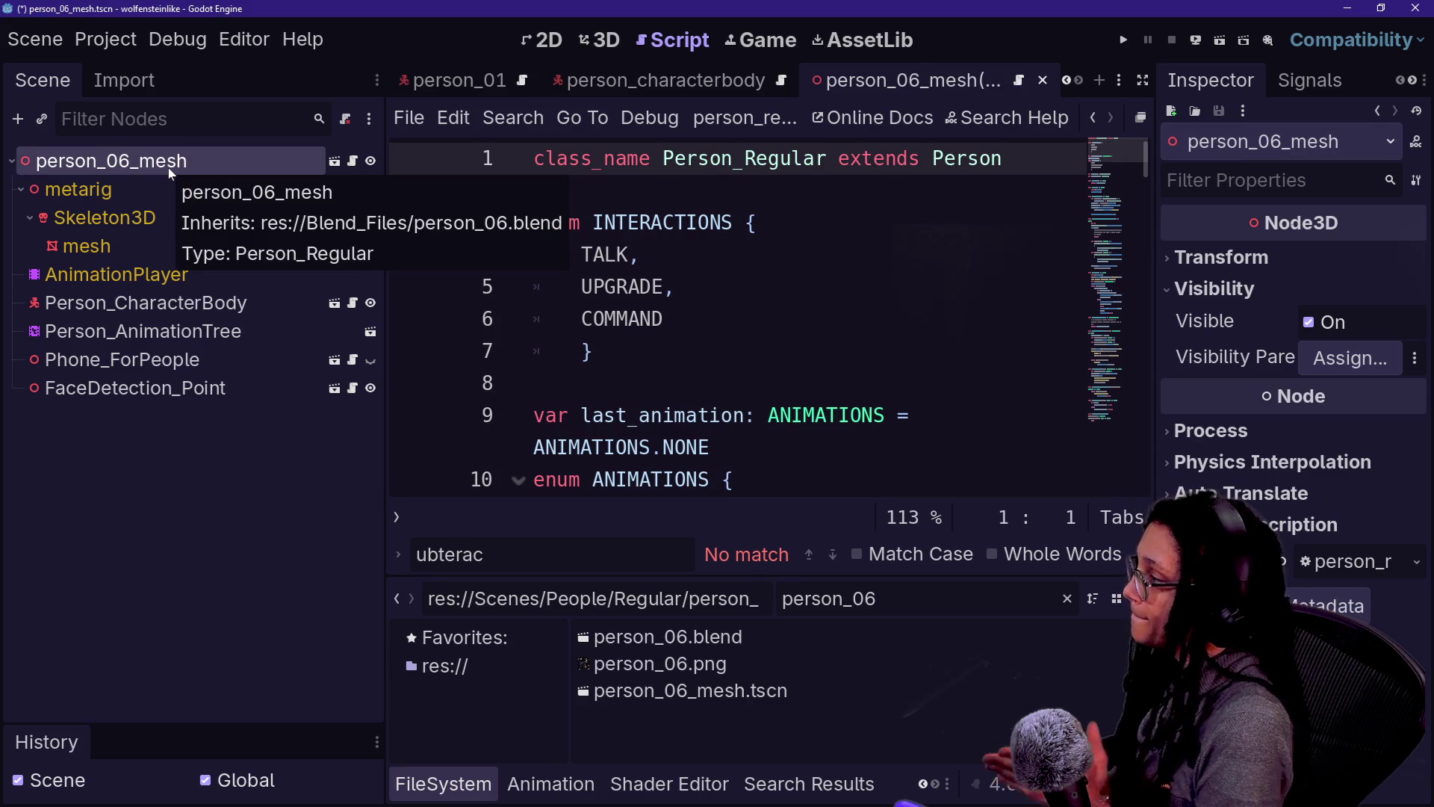
Step: Rename FaceDetection_Point to ScanDetection_Point, delete Person_CharacterBody, cut ScanDetection_Point, and start a new scene
double_click(74, 388)
type("Scan")
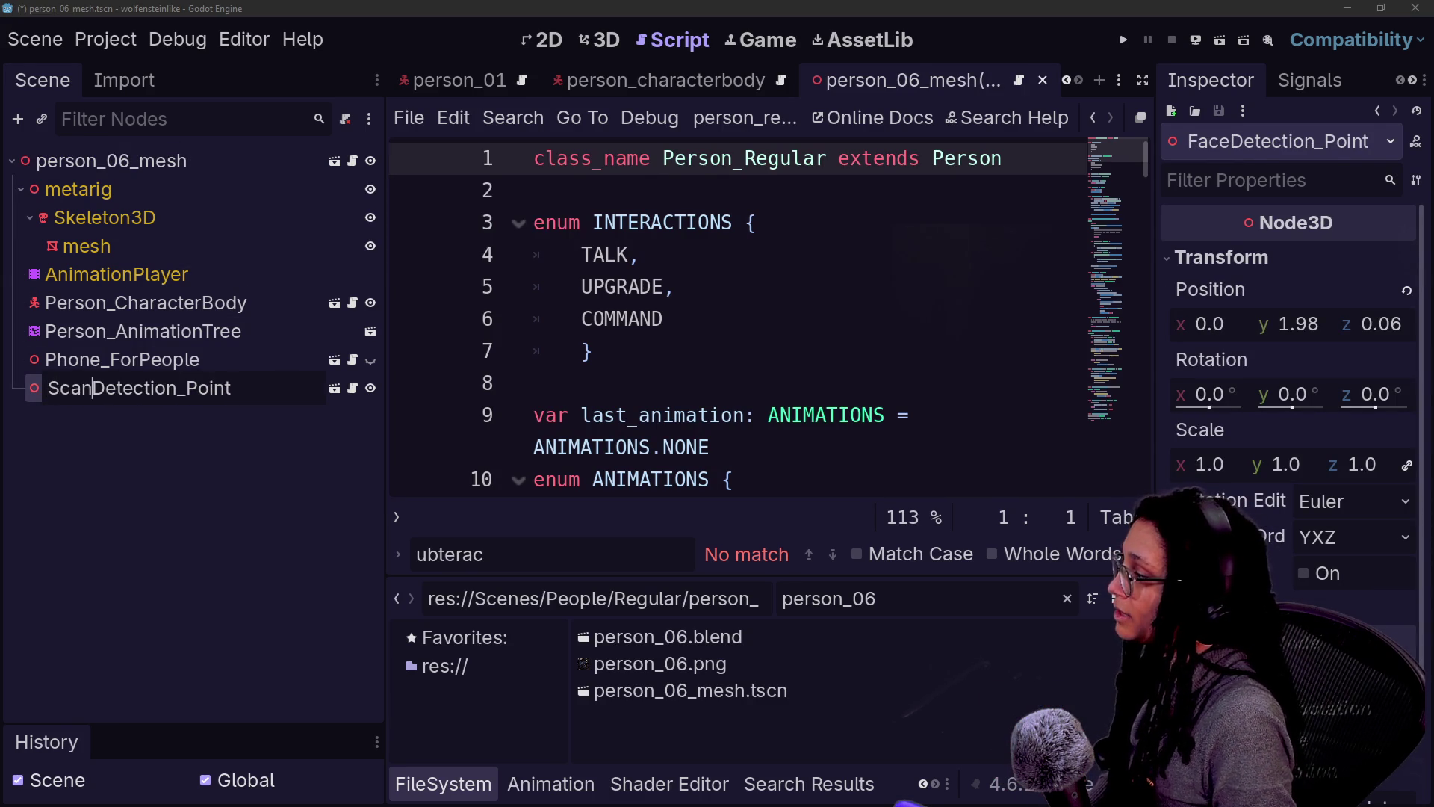
left_click(142, 331)
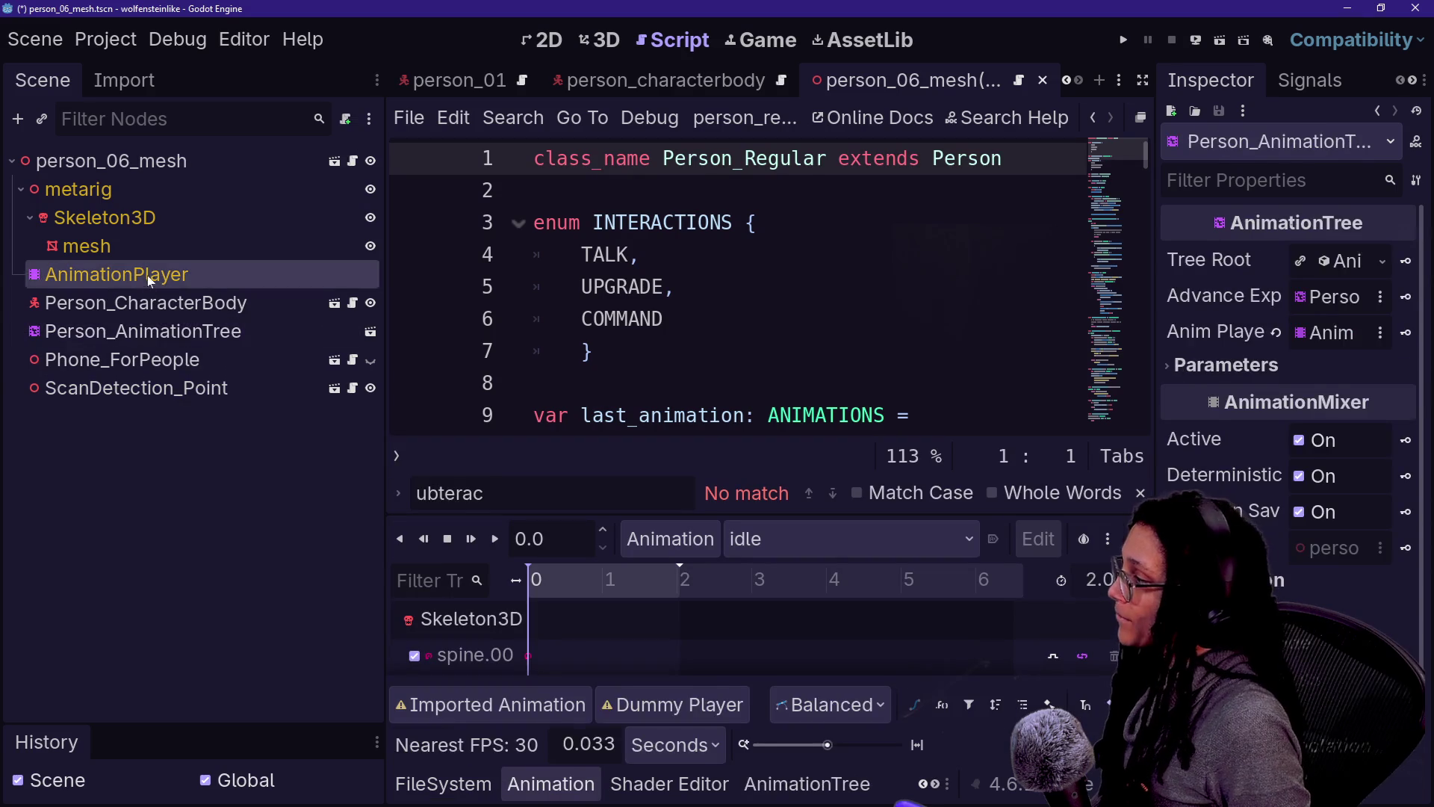
left_click(150, 303)
key("Delete")
key("Return")
left_click(167, 360)
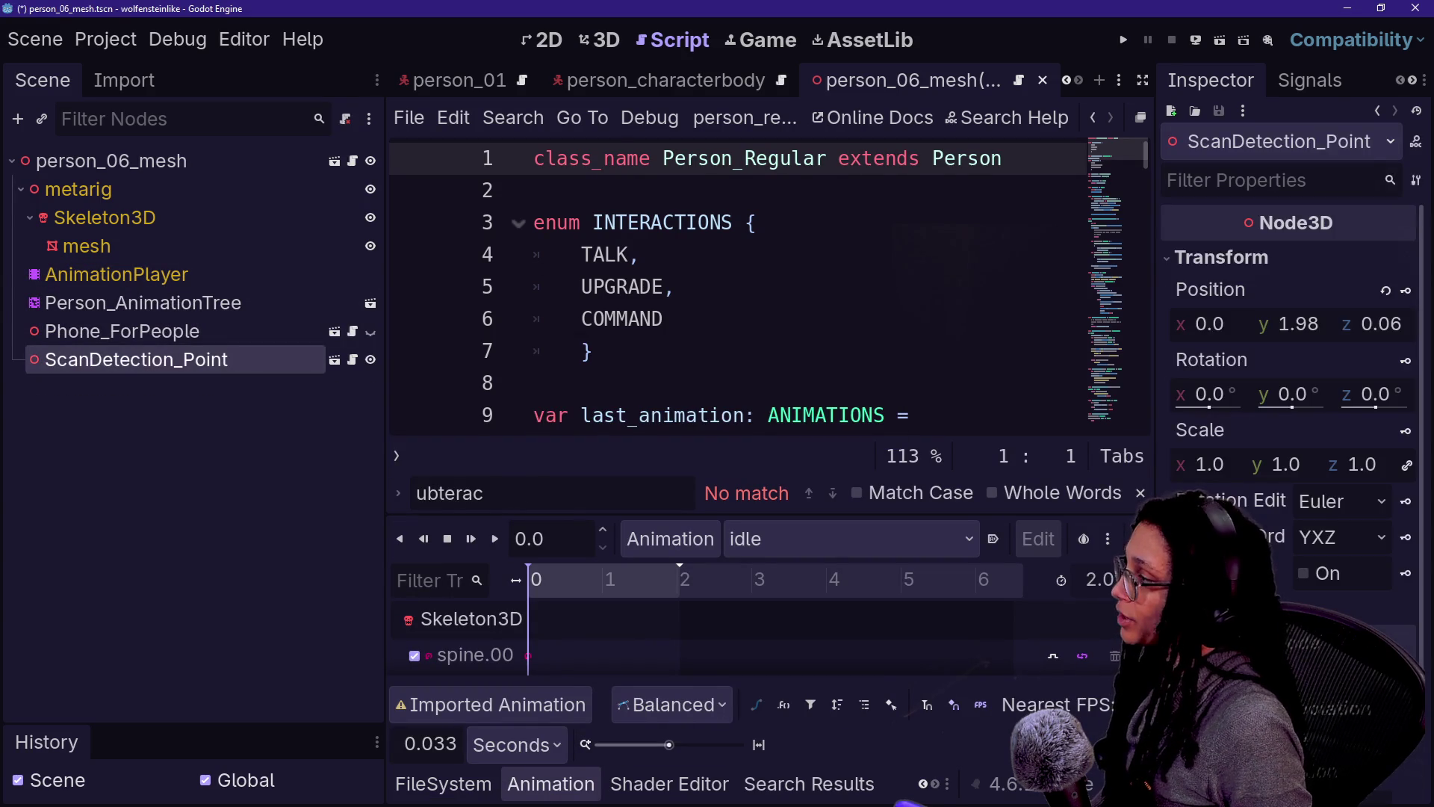
key("Delete")
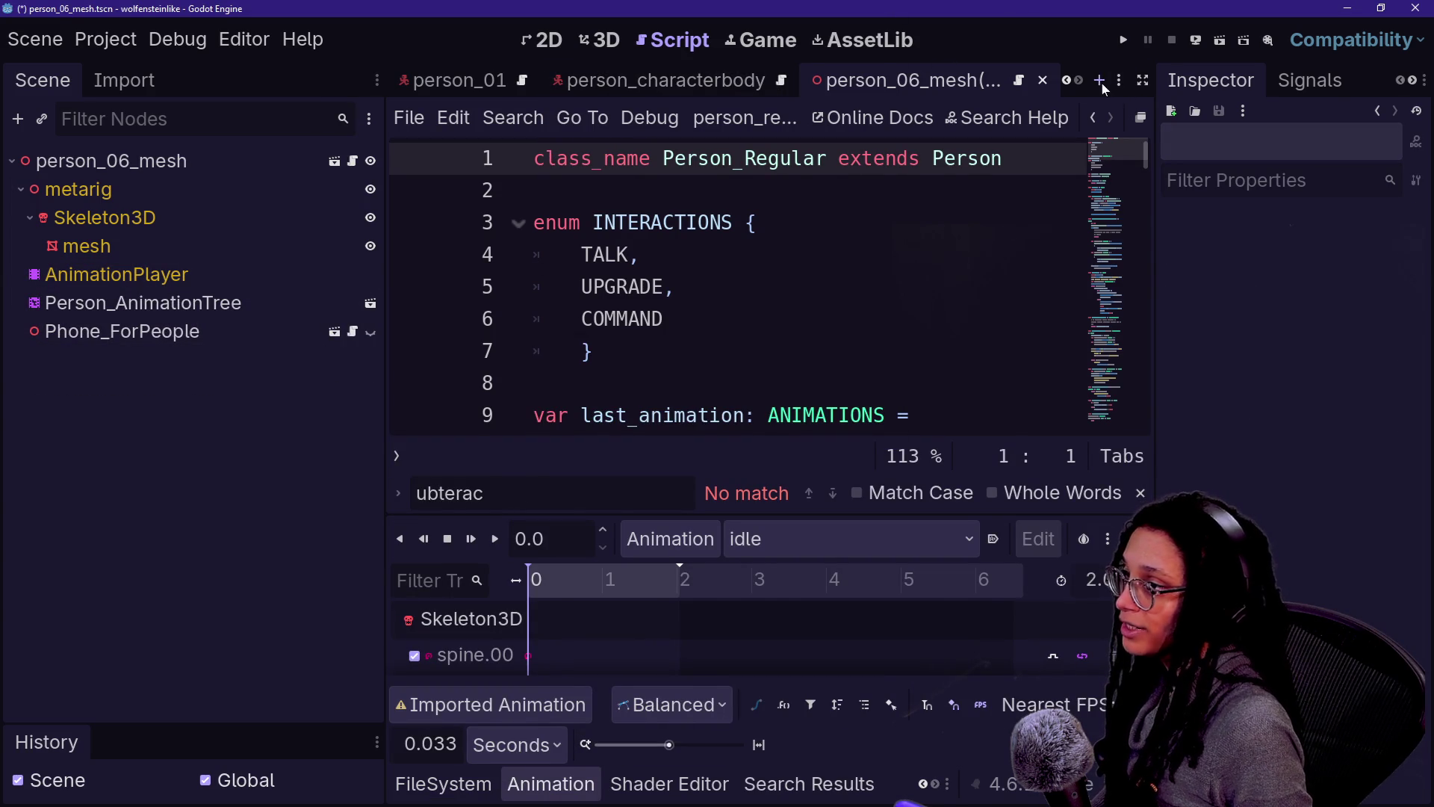
left_click(1100, 80)
left_click(258, 330)
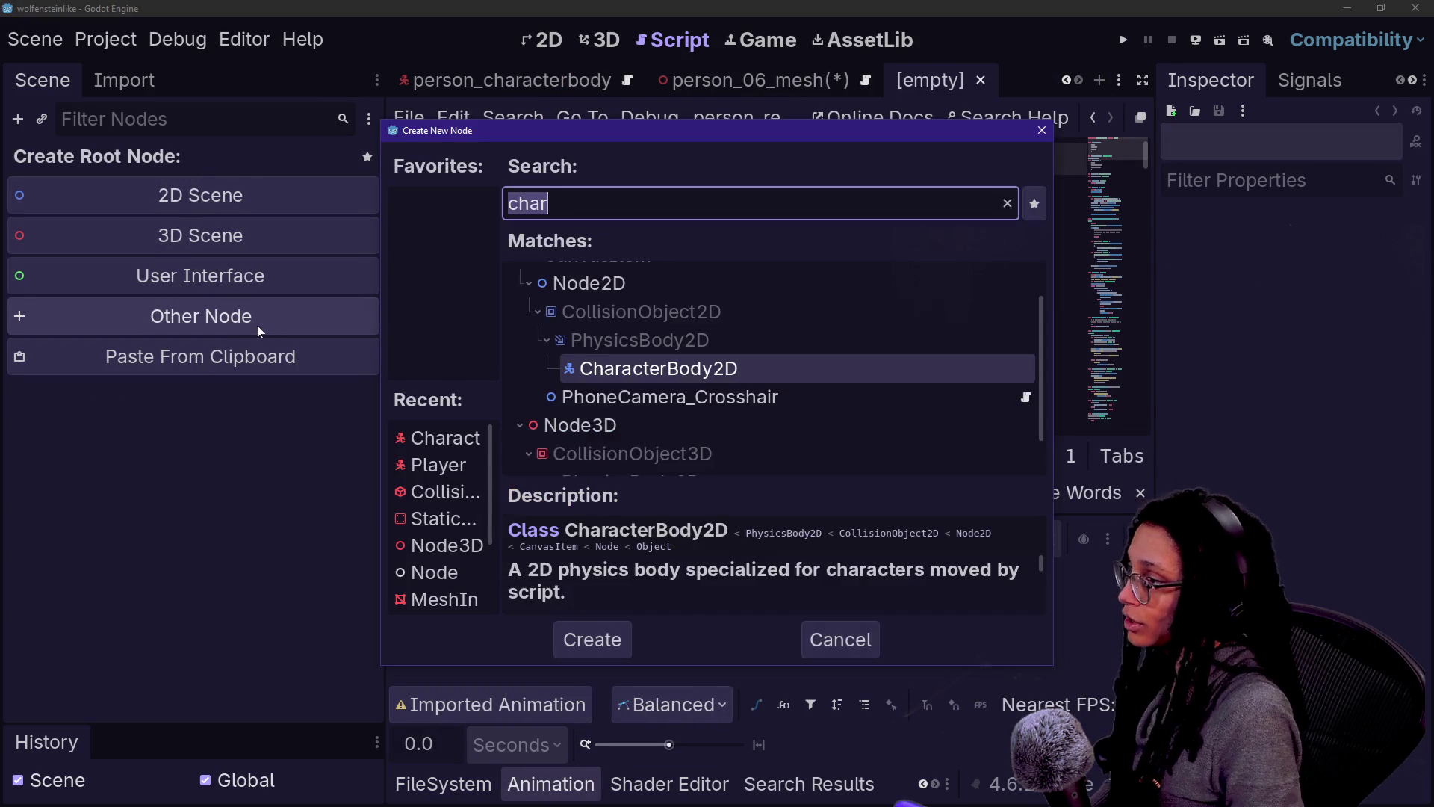
Step: Build a CharacterBody3D root person_06 holding ScanDetection_Point and save it as person_06.tscn
type("ac")
key("Return")
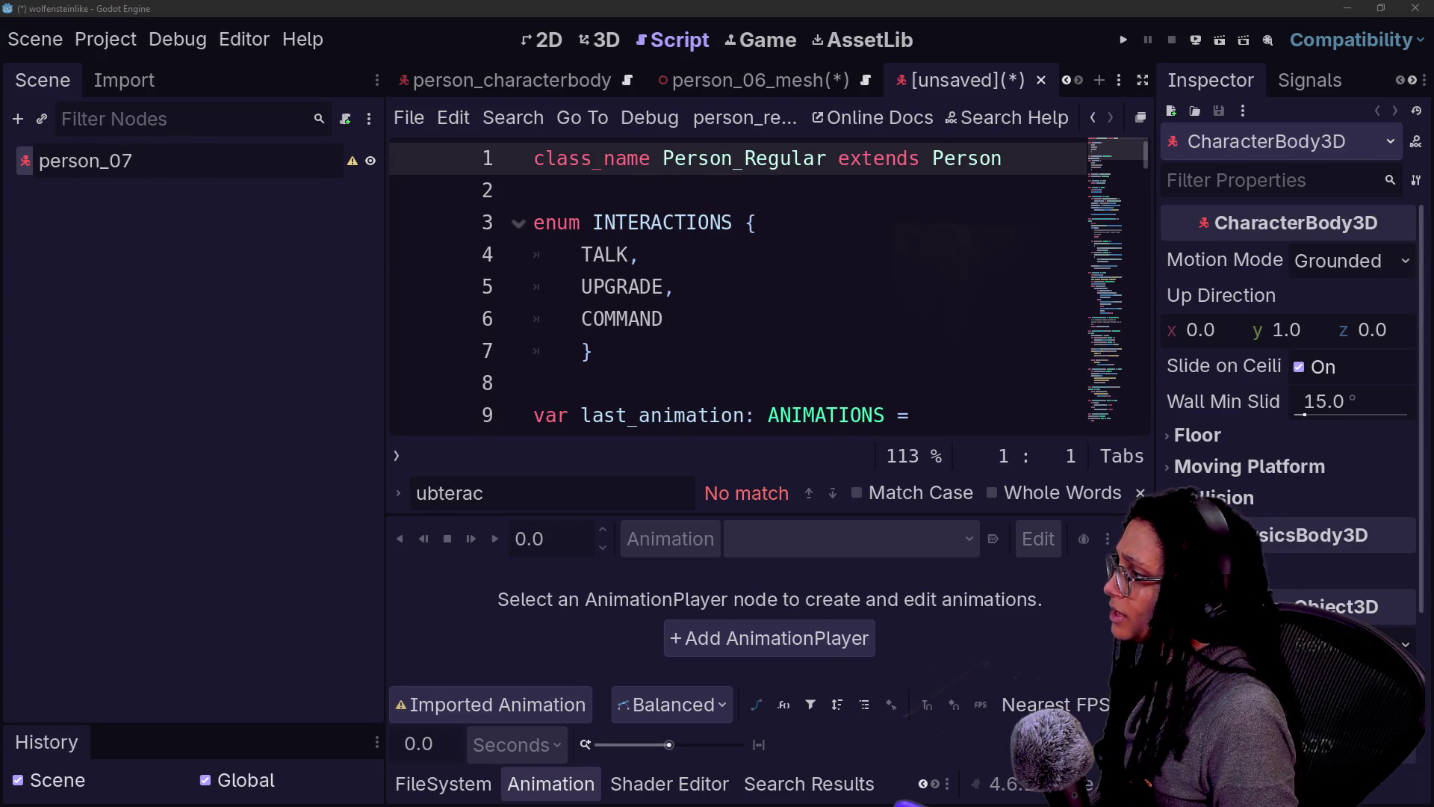
key("Return")
key("ctrl+v")
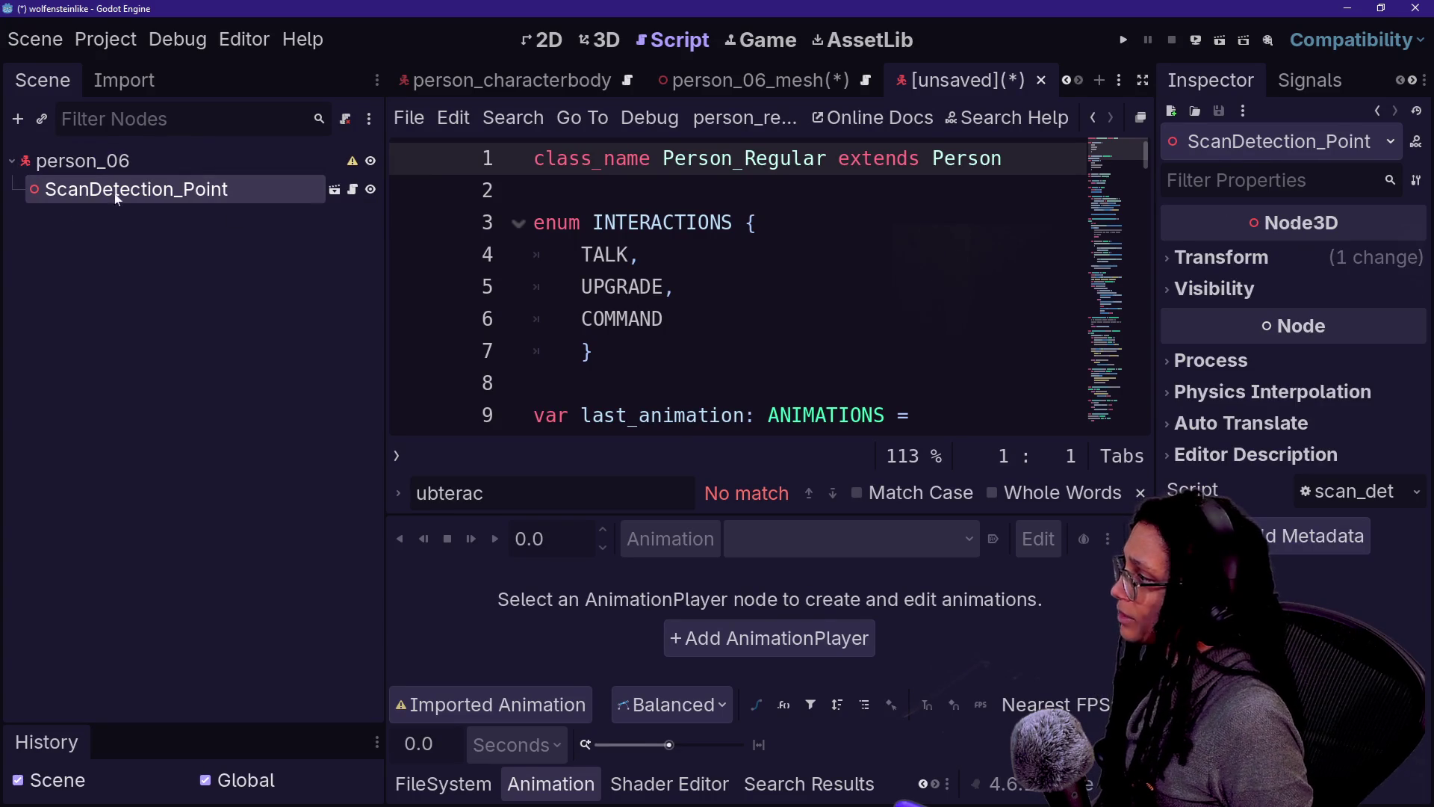
key("ctrl+s")
key("Return")
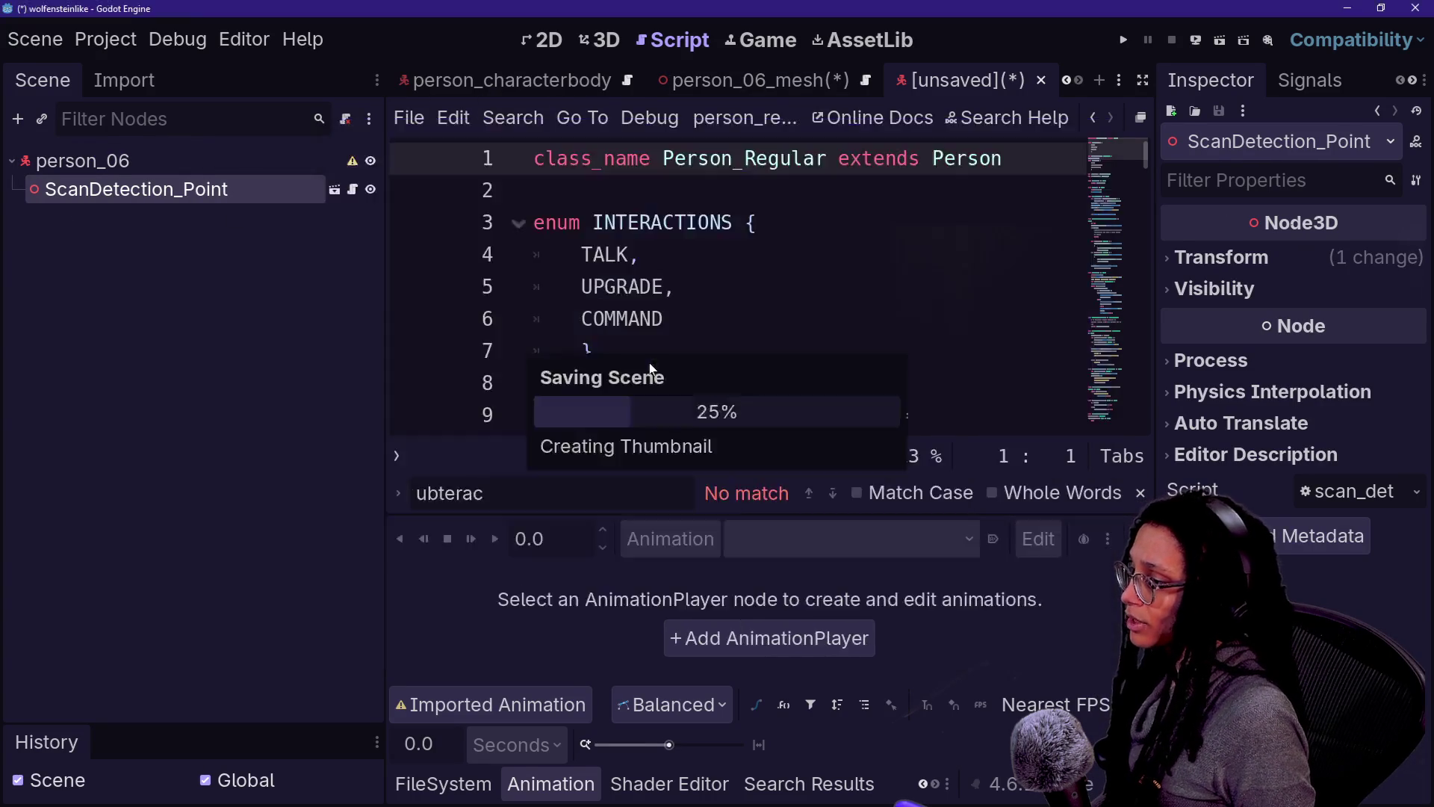
left_click(588, 89)
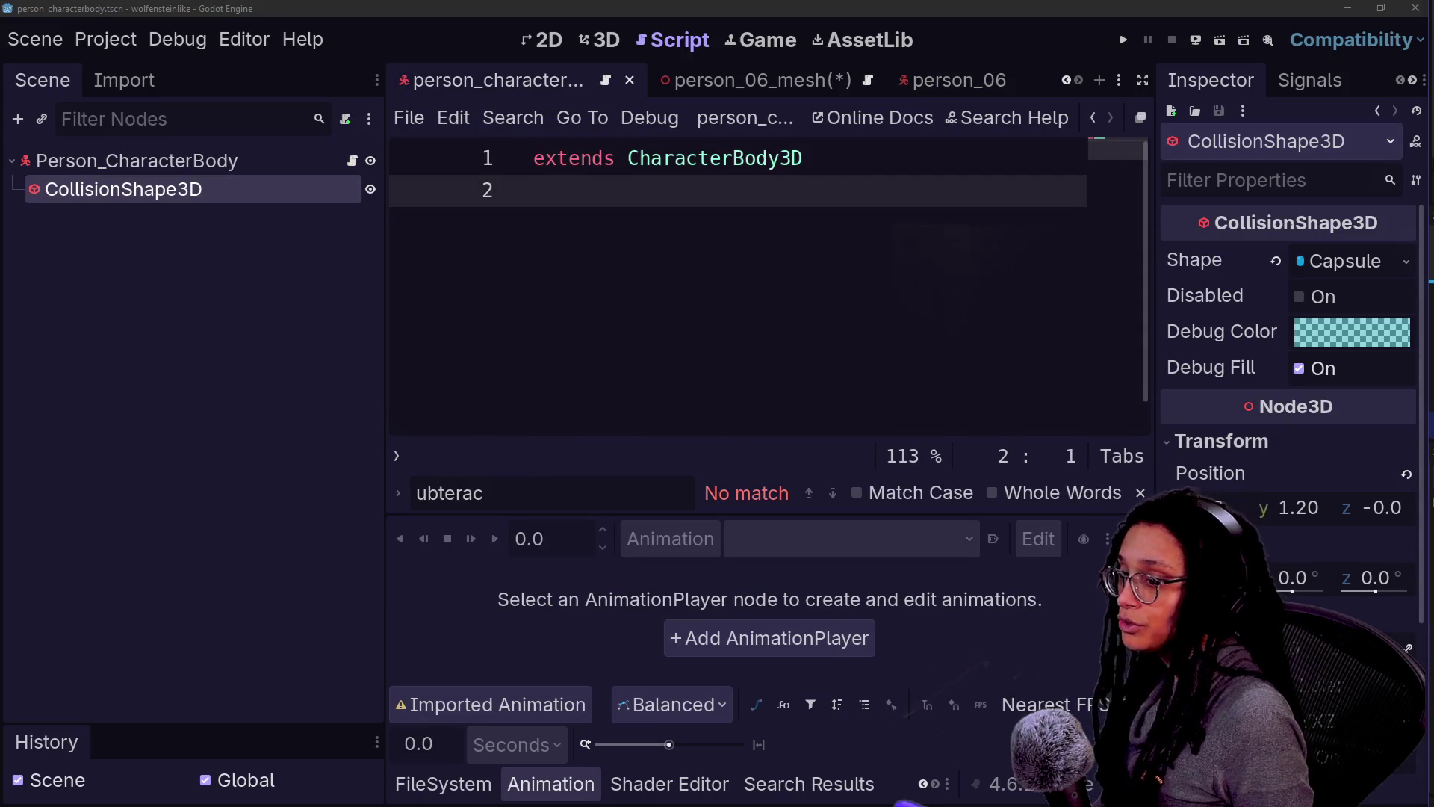
left_click(759, 83)
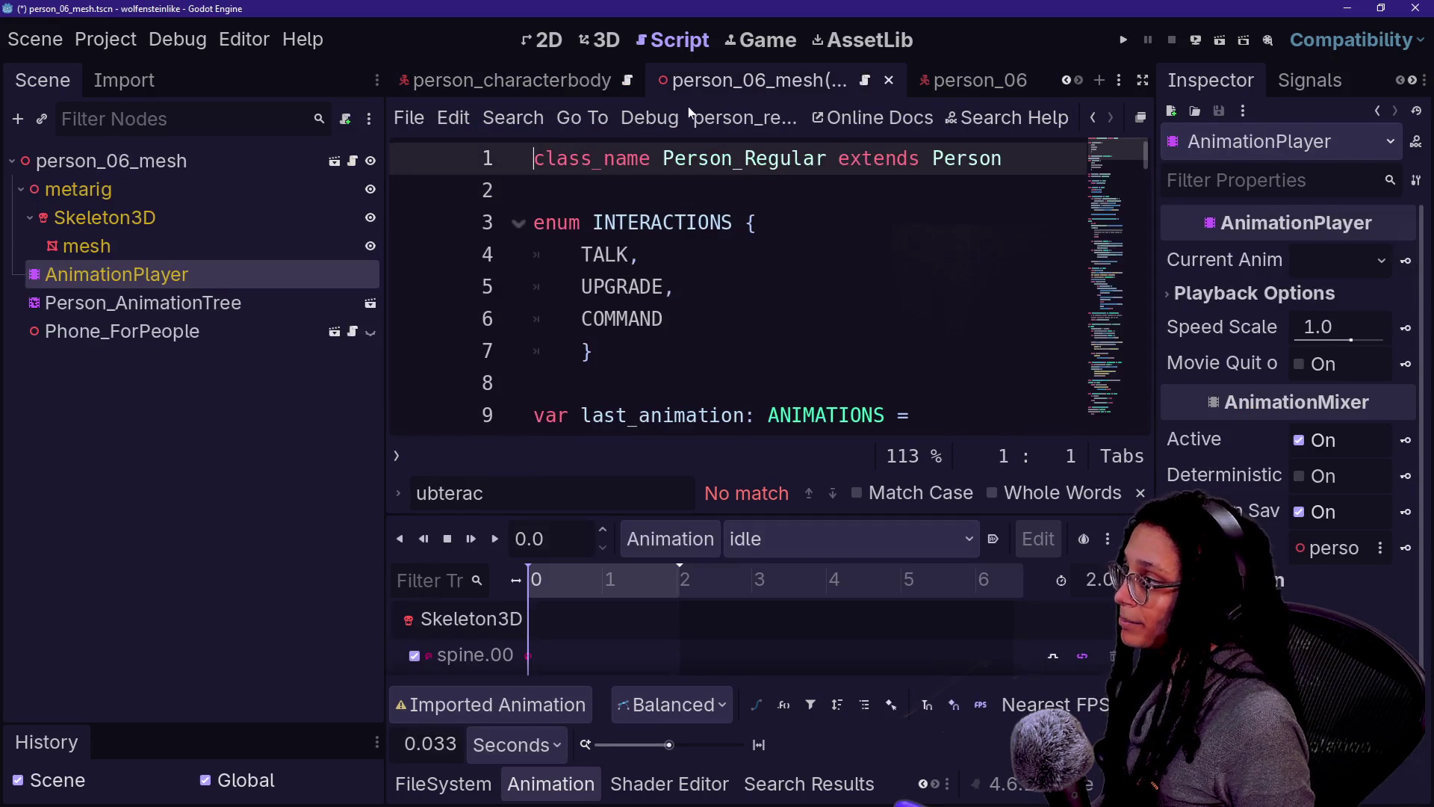
Step: Paste the copied CollisionShape3D under the person_06 root node
left_click(112, 193)
left_click(207, 159)
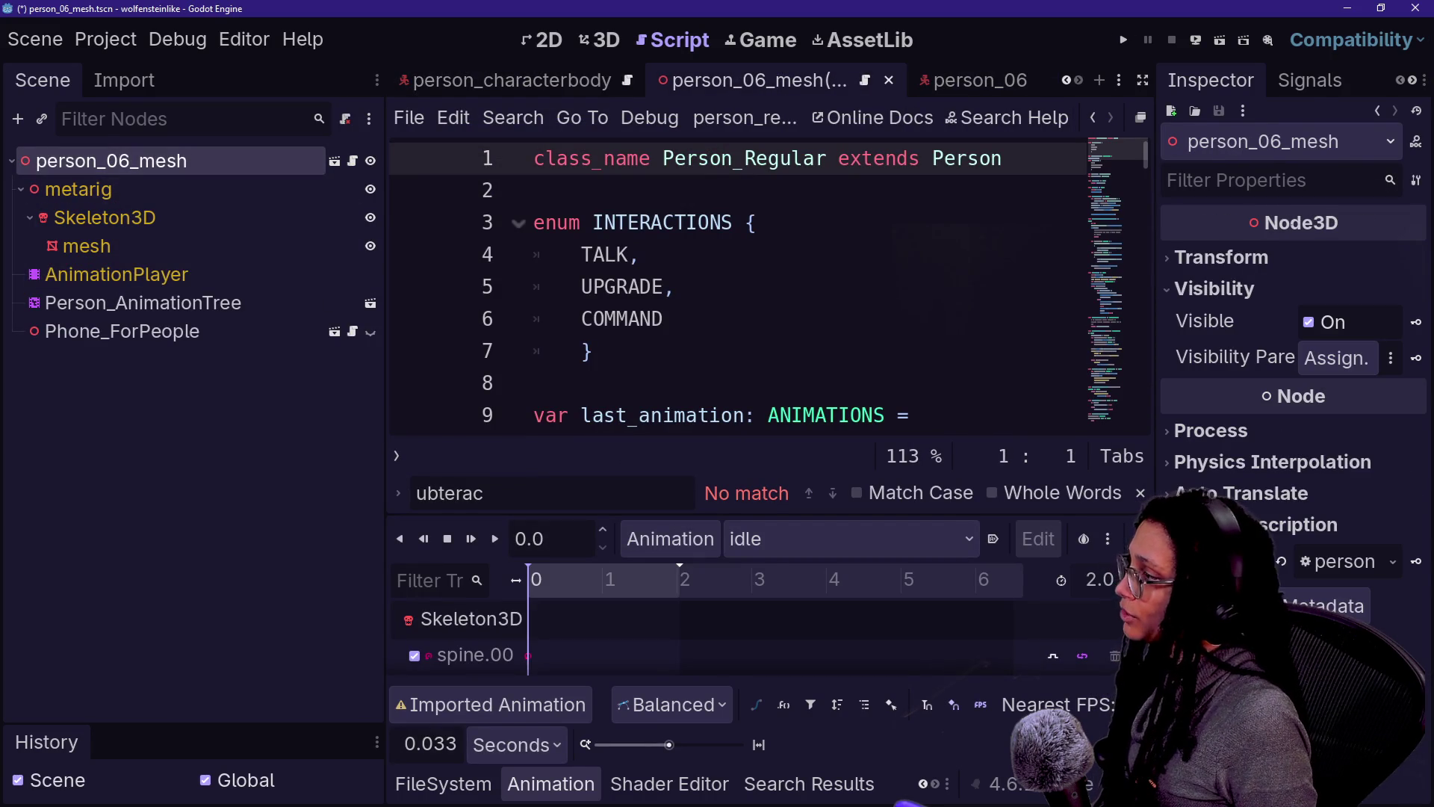
left_click(925, 87)
left_click(82, 161)
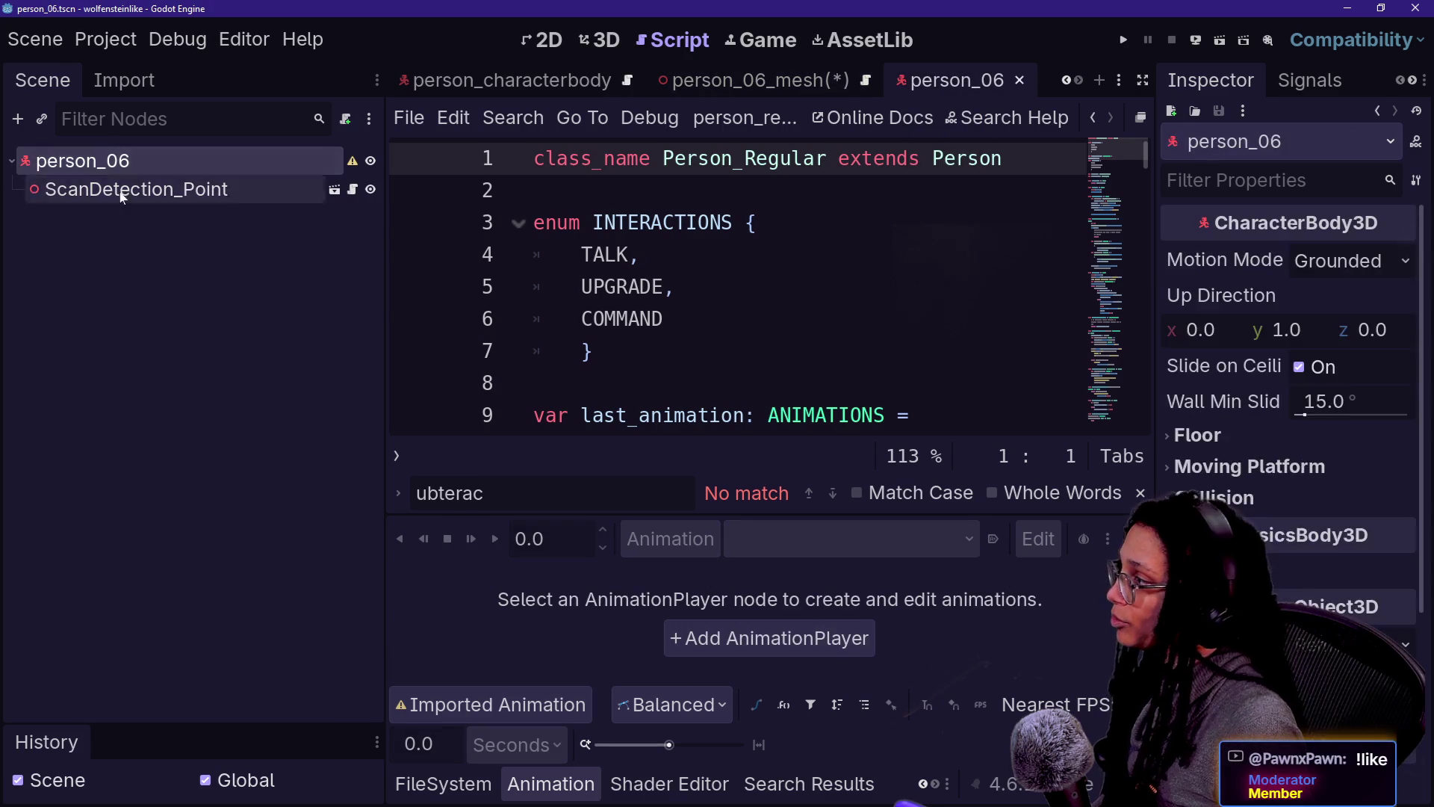
key("ctrl+v")
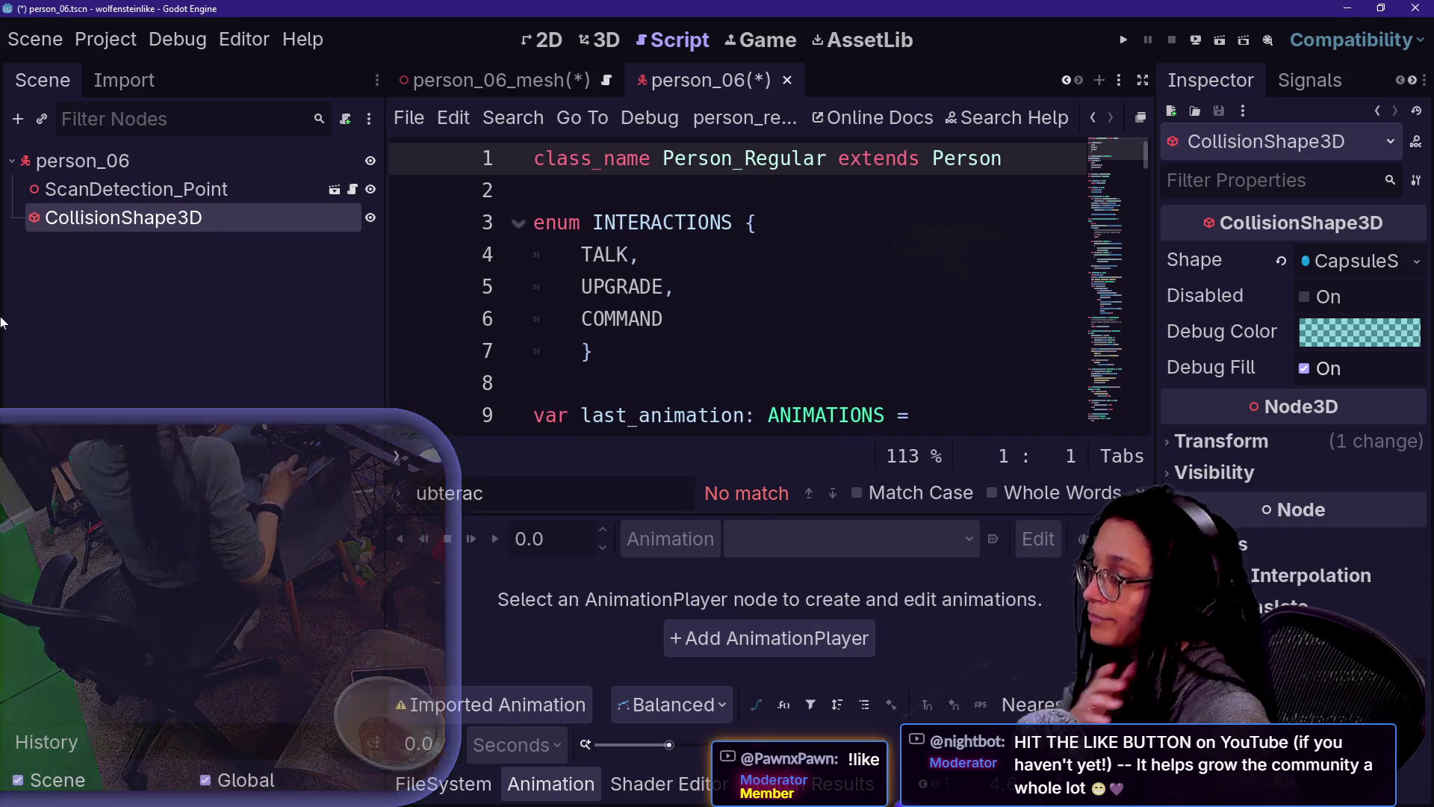
Step: Attach spawn_person_regular.gd to the person_06 root, found via a person_reg filter, and save
left_click(297, 200)
left_click(314, 224)
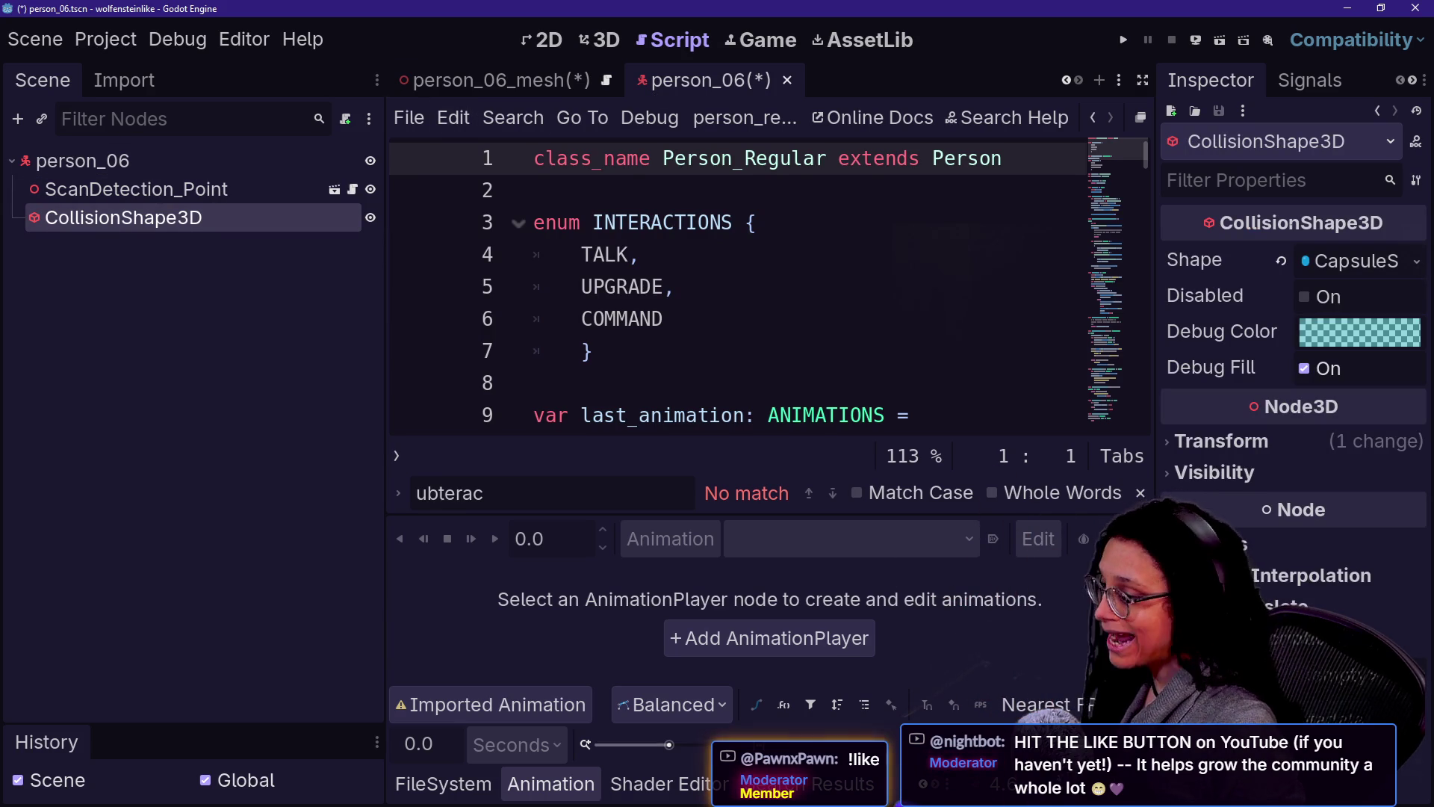
key("alt+f")
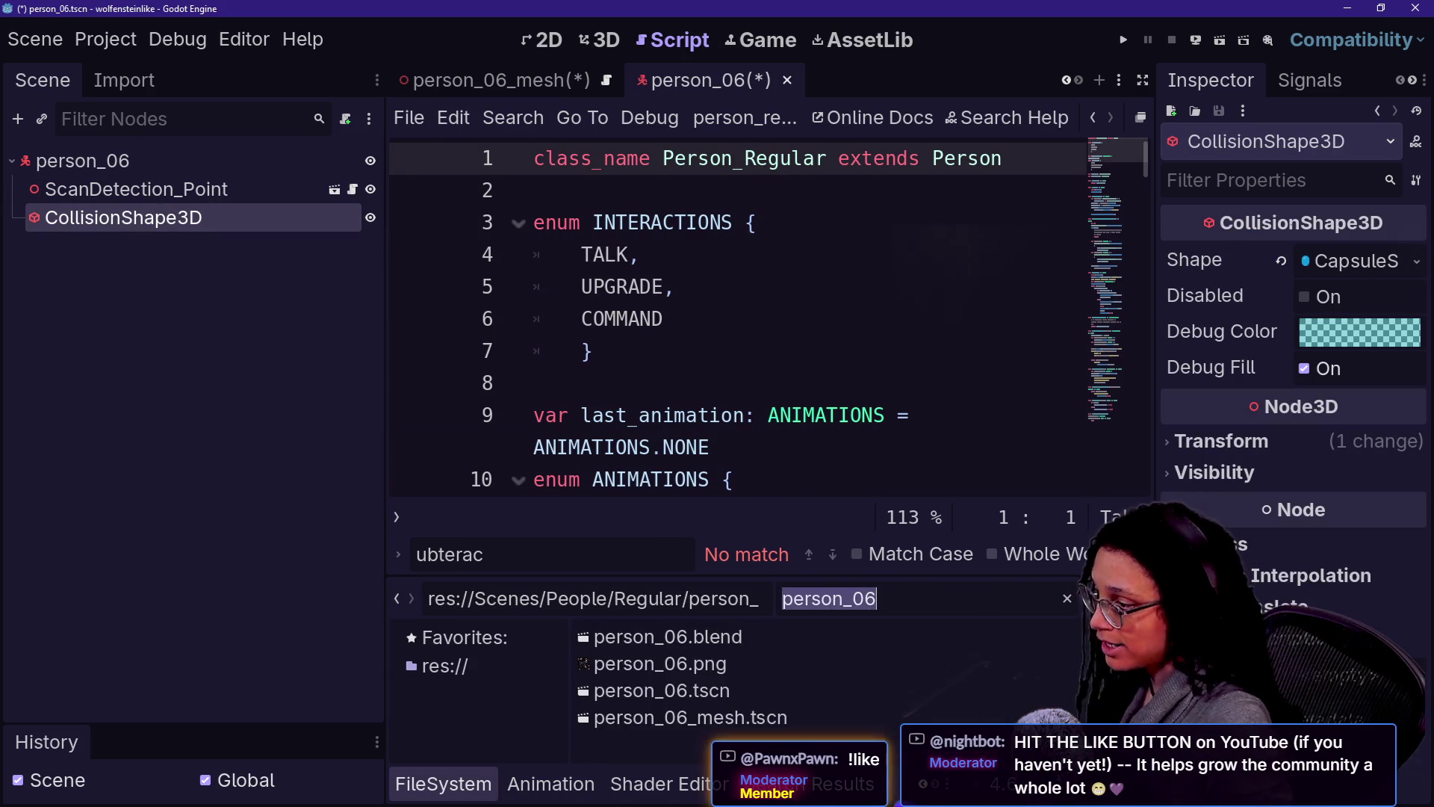
type("perdon_")
key("BackSpace")
type("son_reg")
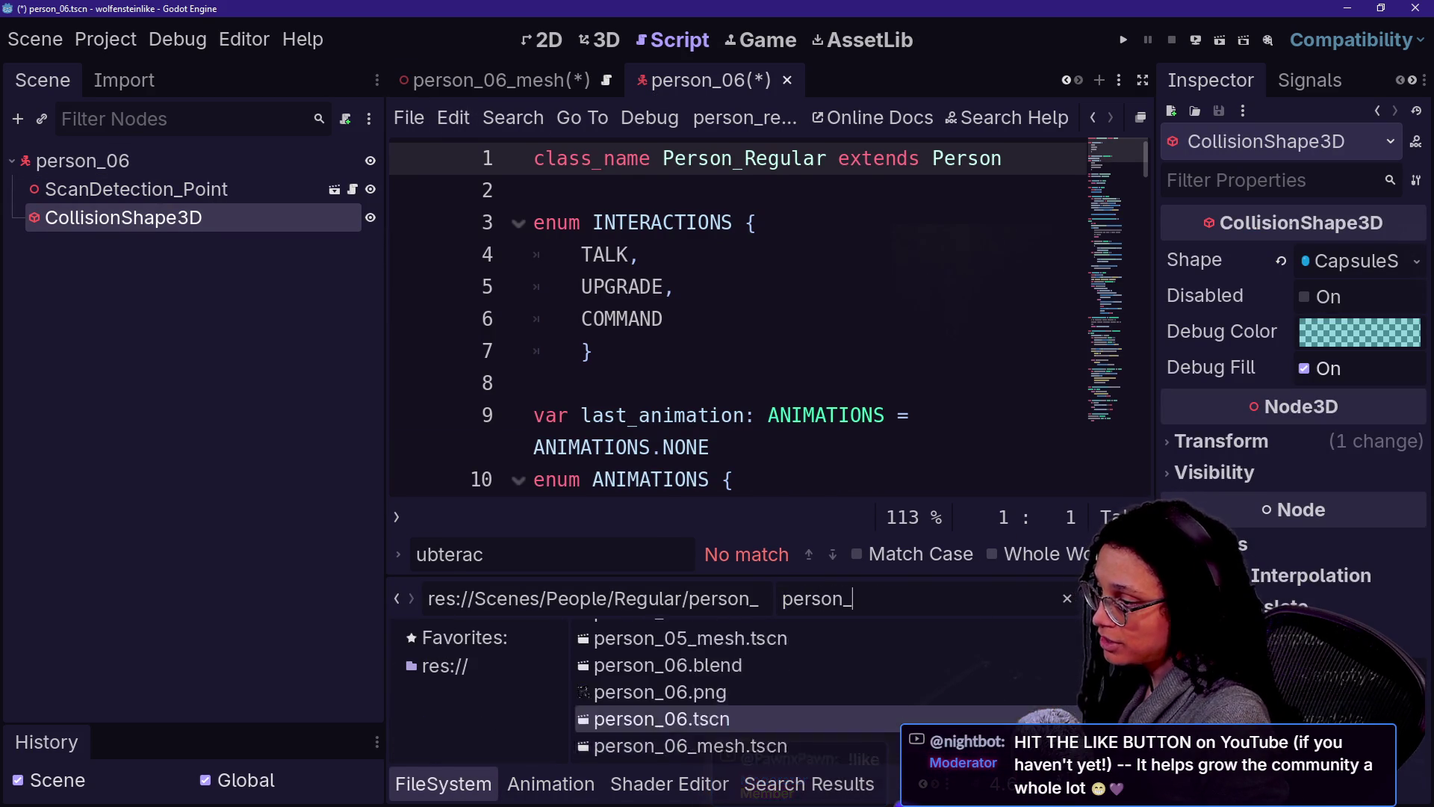
left_click_drag(822, 671, 246, 161)
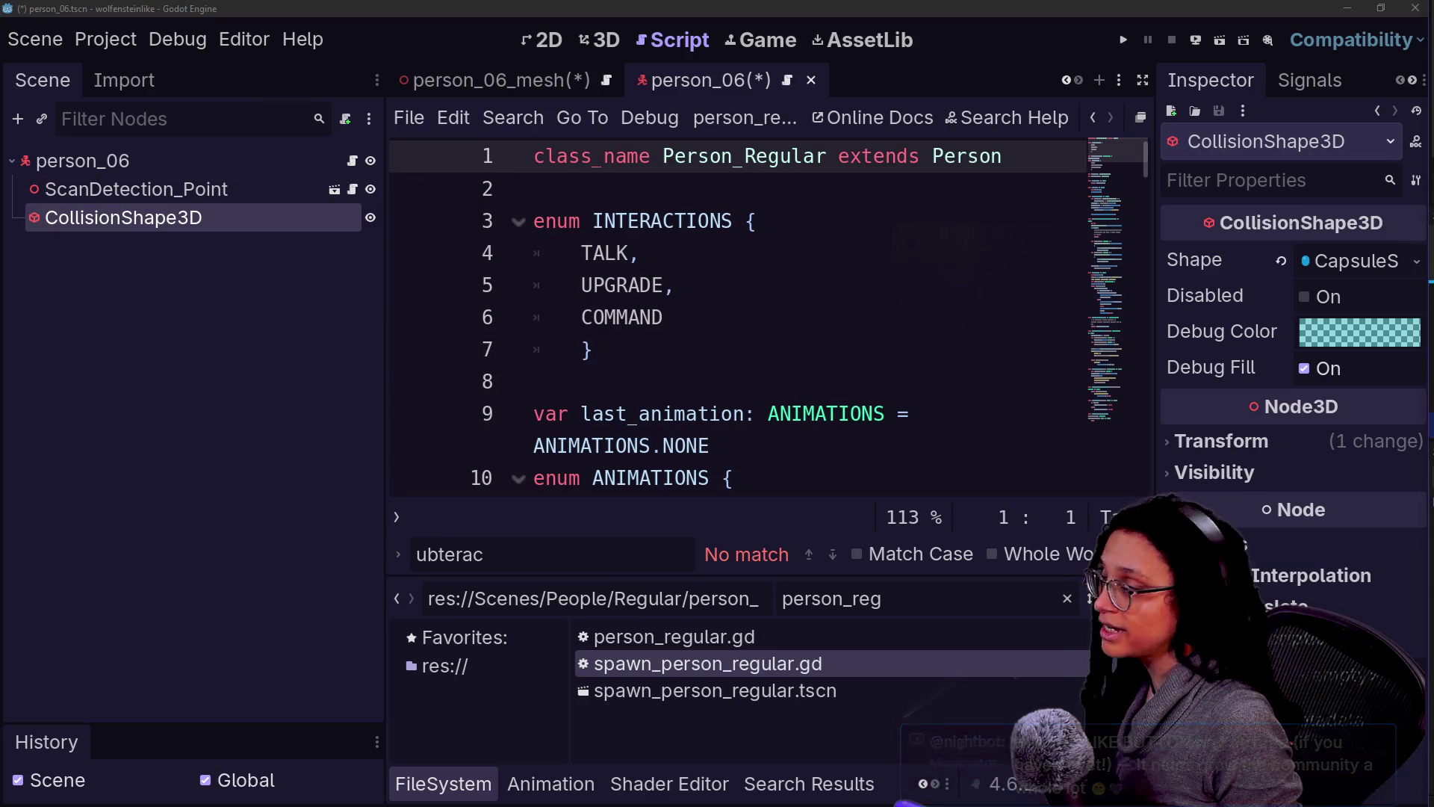
key("ctrl+s")
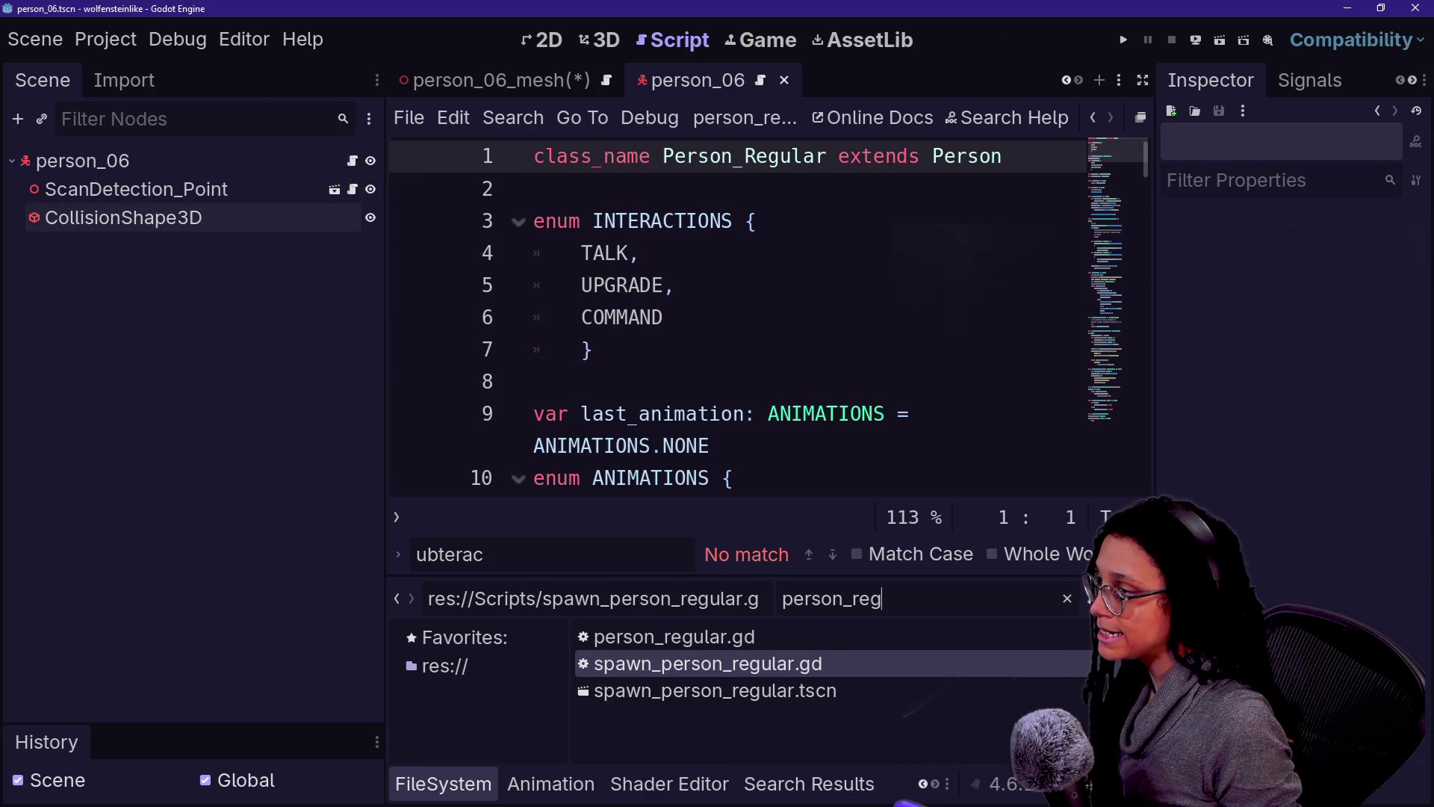
Step: Add a person_06_mesh instance as a child of the person_06 root
left_click(520, 87)
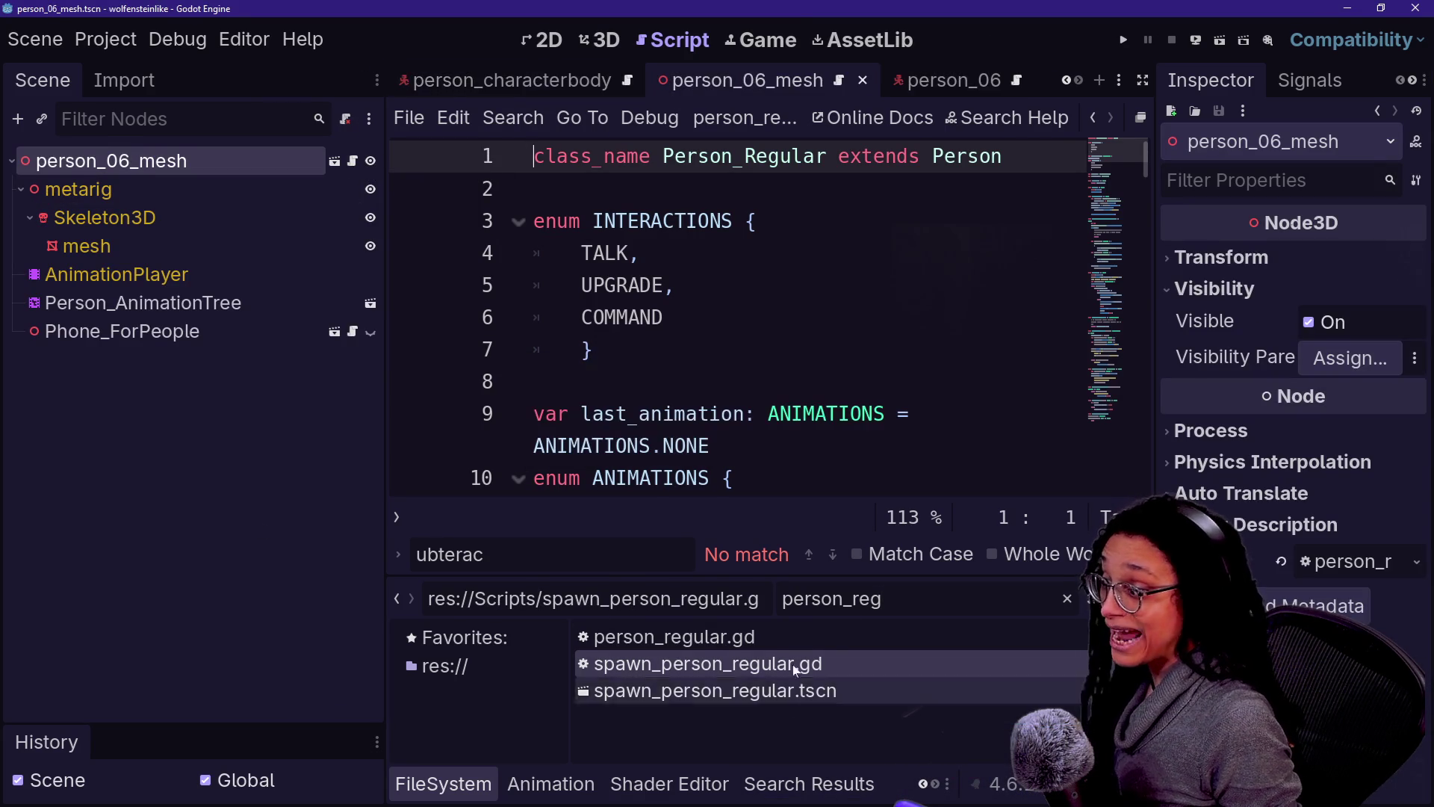
left_click(952, 80)
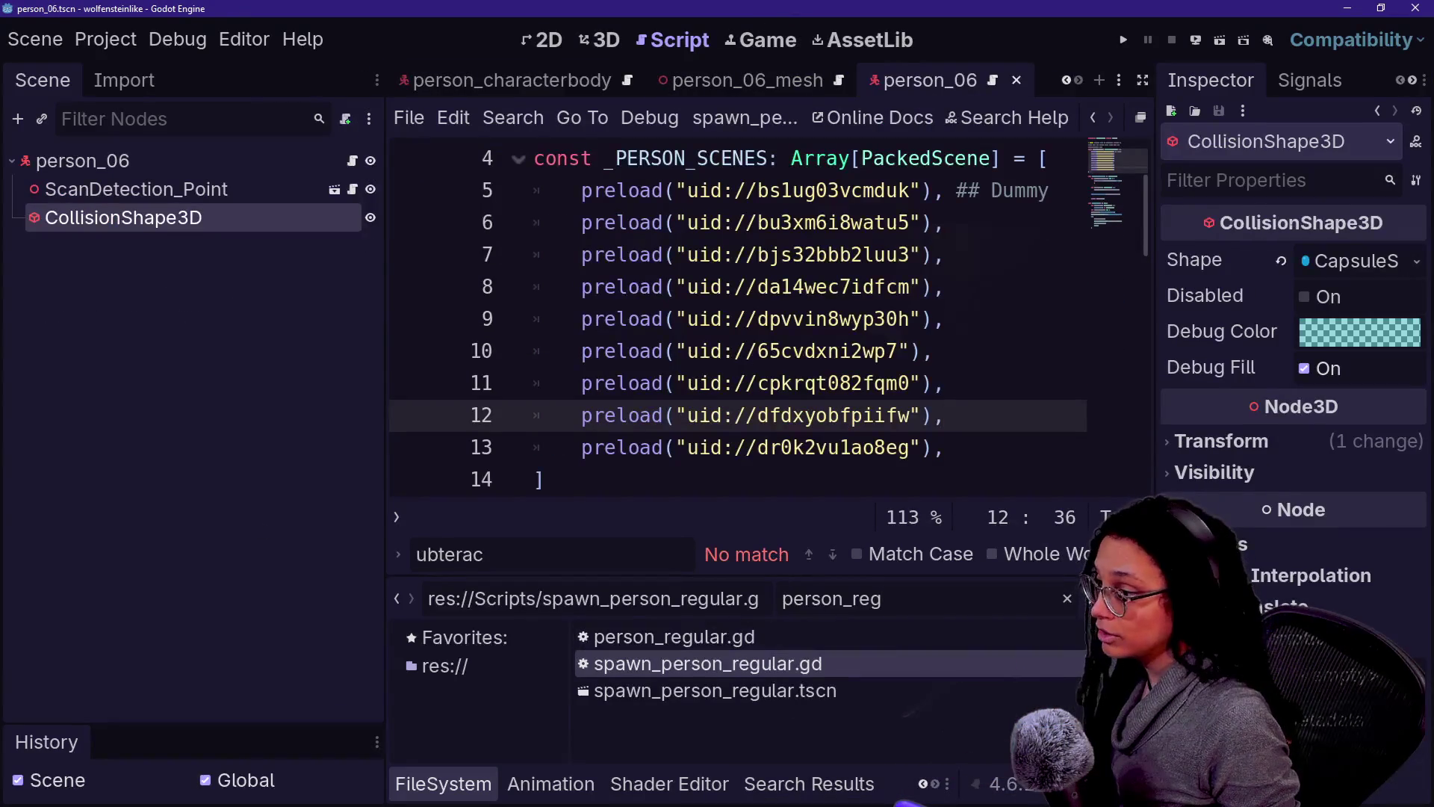
key("BackSpace")
key("BackSpace")
type("07")
key("BackSpace")
type("7")
key("BackSpace")
type("6")
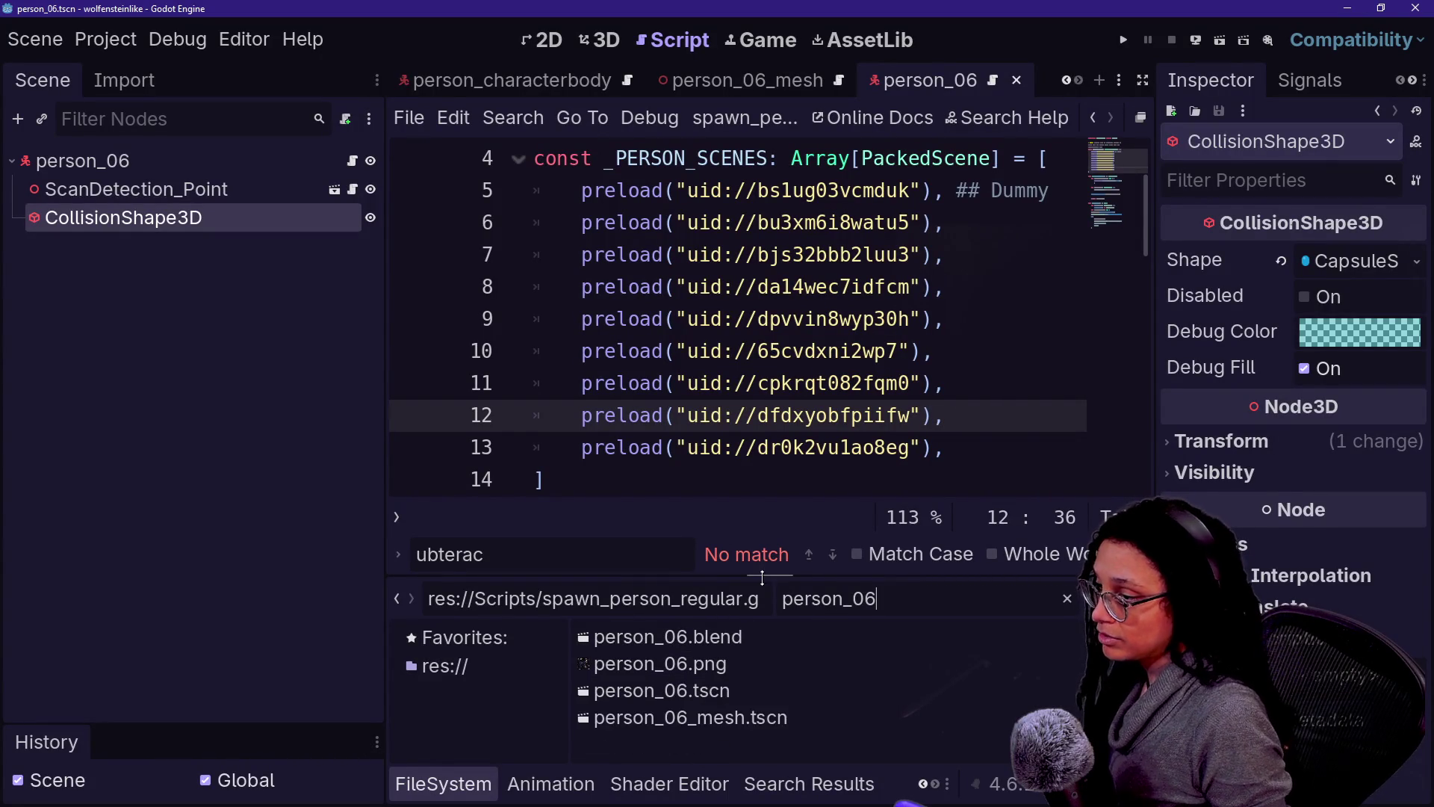
mouse_move(666, 723)
left_mouse_down()
mouse_move(262, 340)
mouse_move(134, 161)
left_mouse_up()
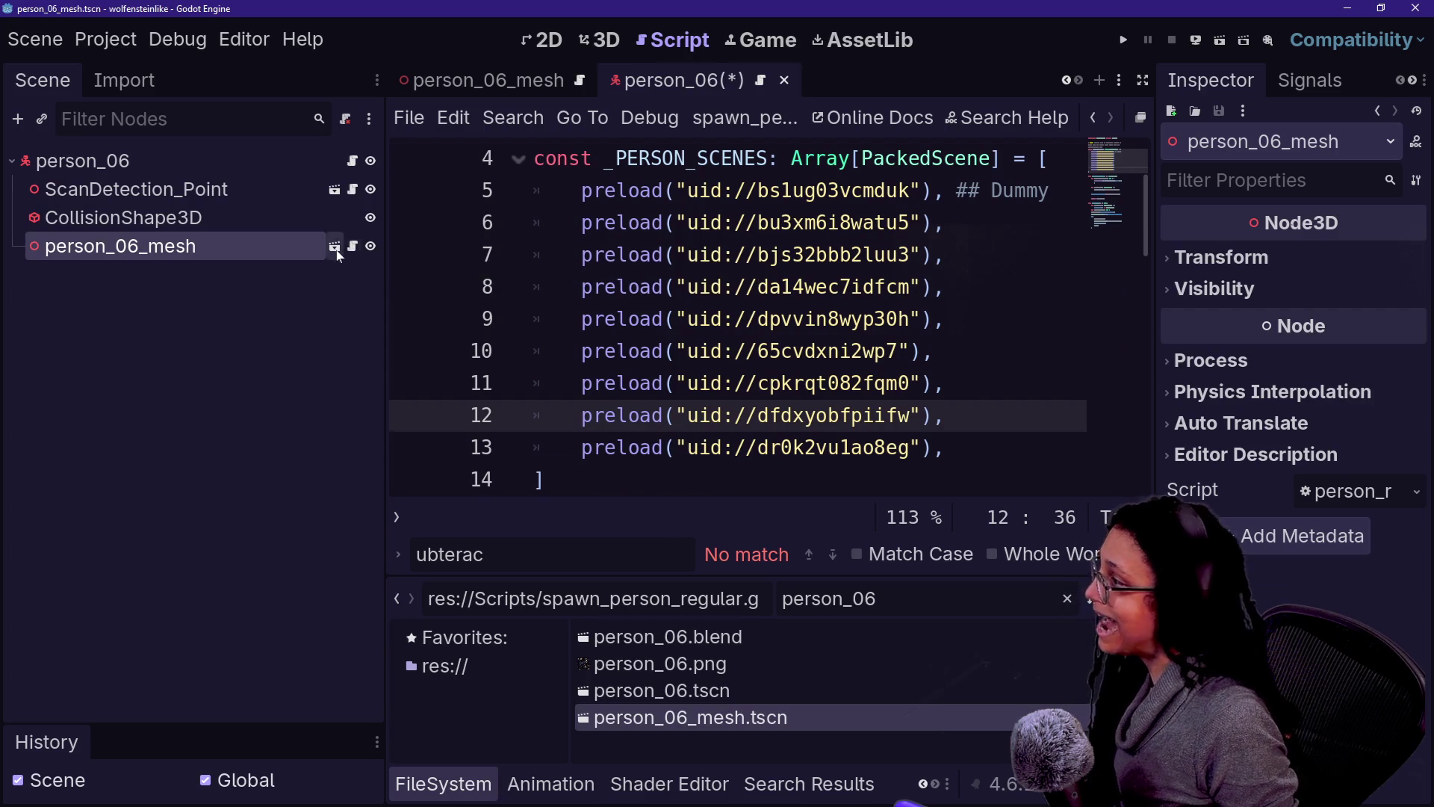
Step: Attach person_mesh_regular.gd to the person_06_mesh root and save the mesh scene
left_click(336, 248)
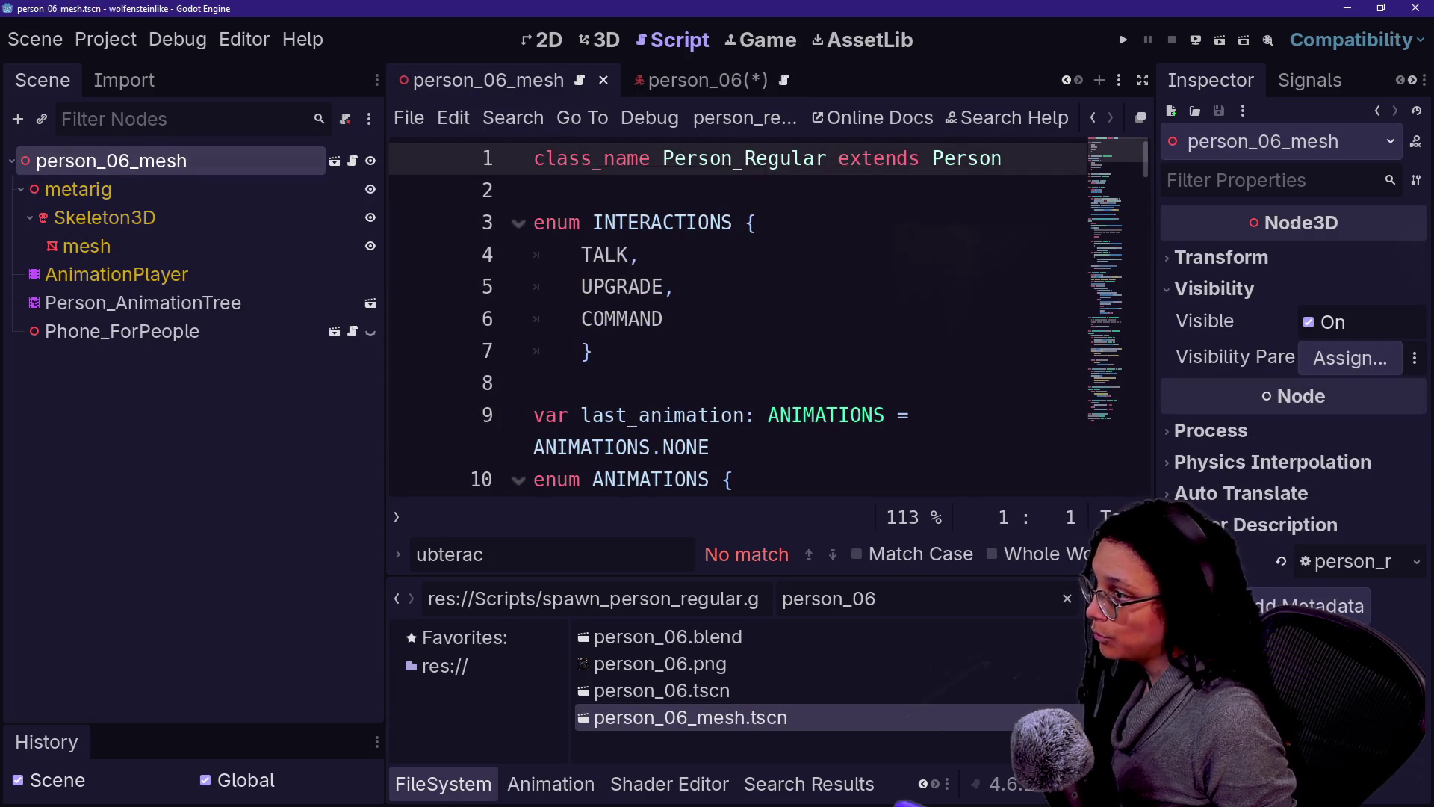
key("BackSpace")
key("BackSpace")
type("mesh")
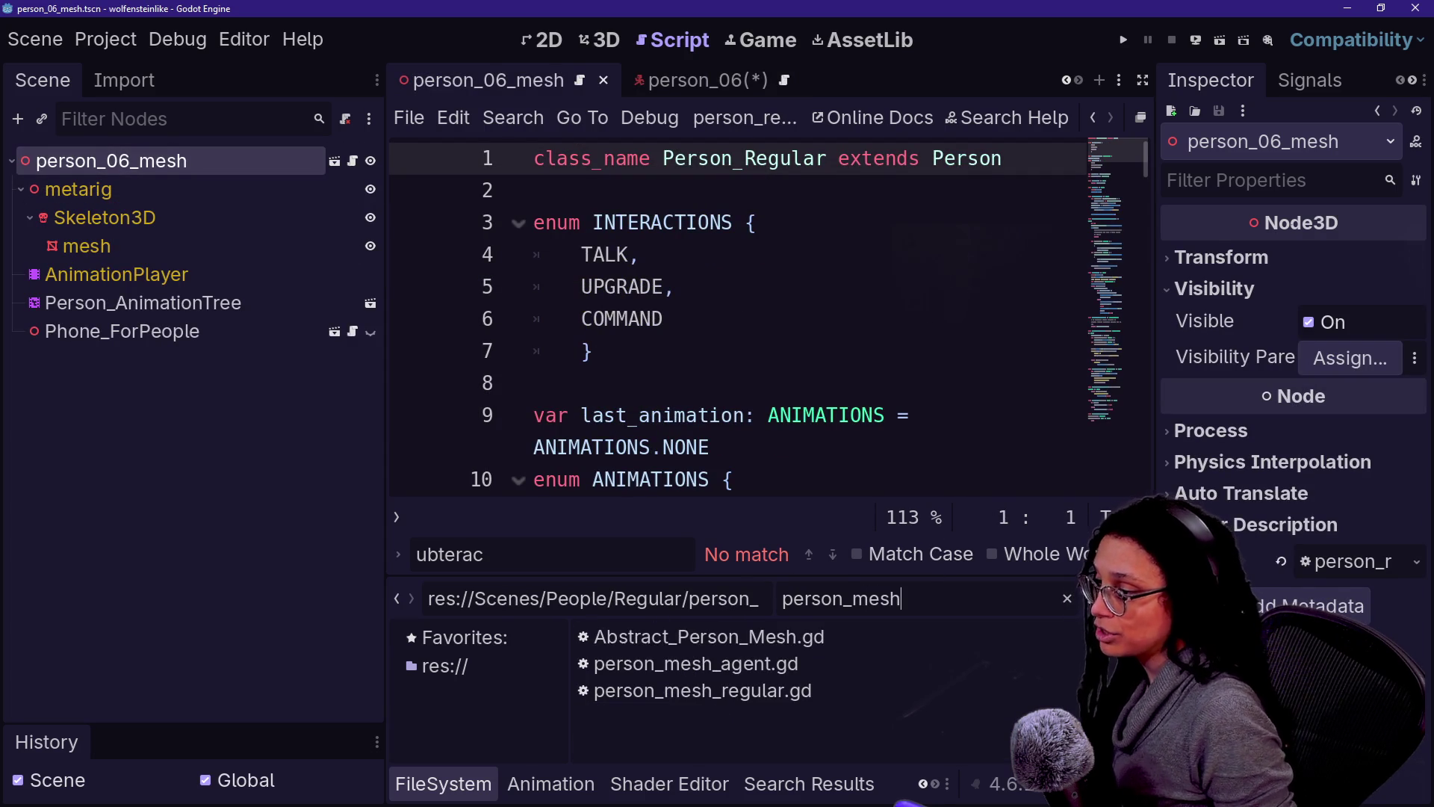
mouse_move(702, 690)
left_mouse_down()
mouse_move(303, 266)
mouse_move(295, 168)
mouse_move(360, 160)
left_mouse_up()
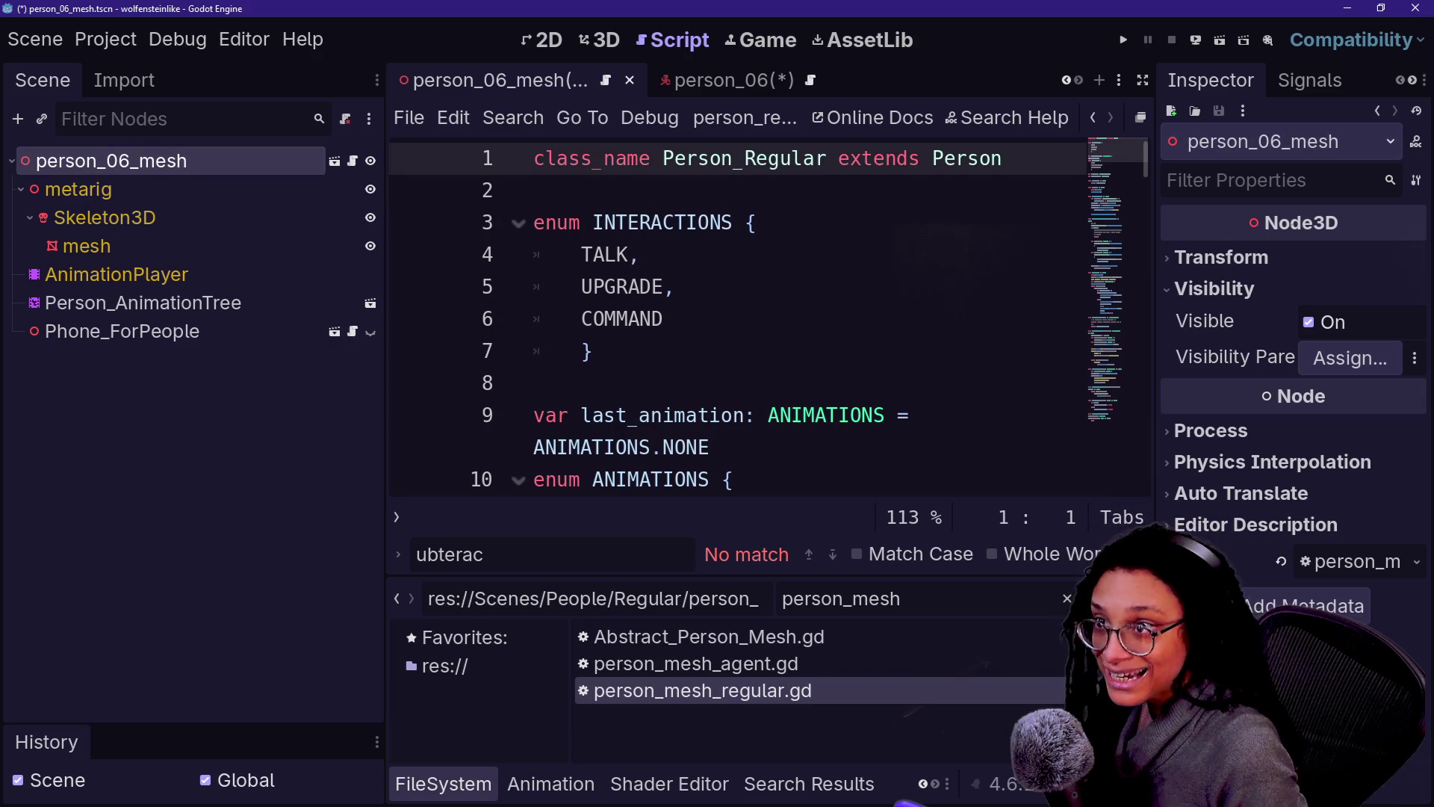
left_click(93, 247)
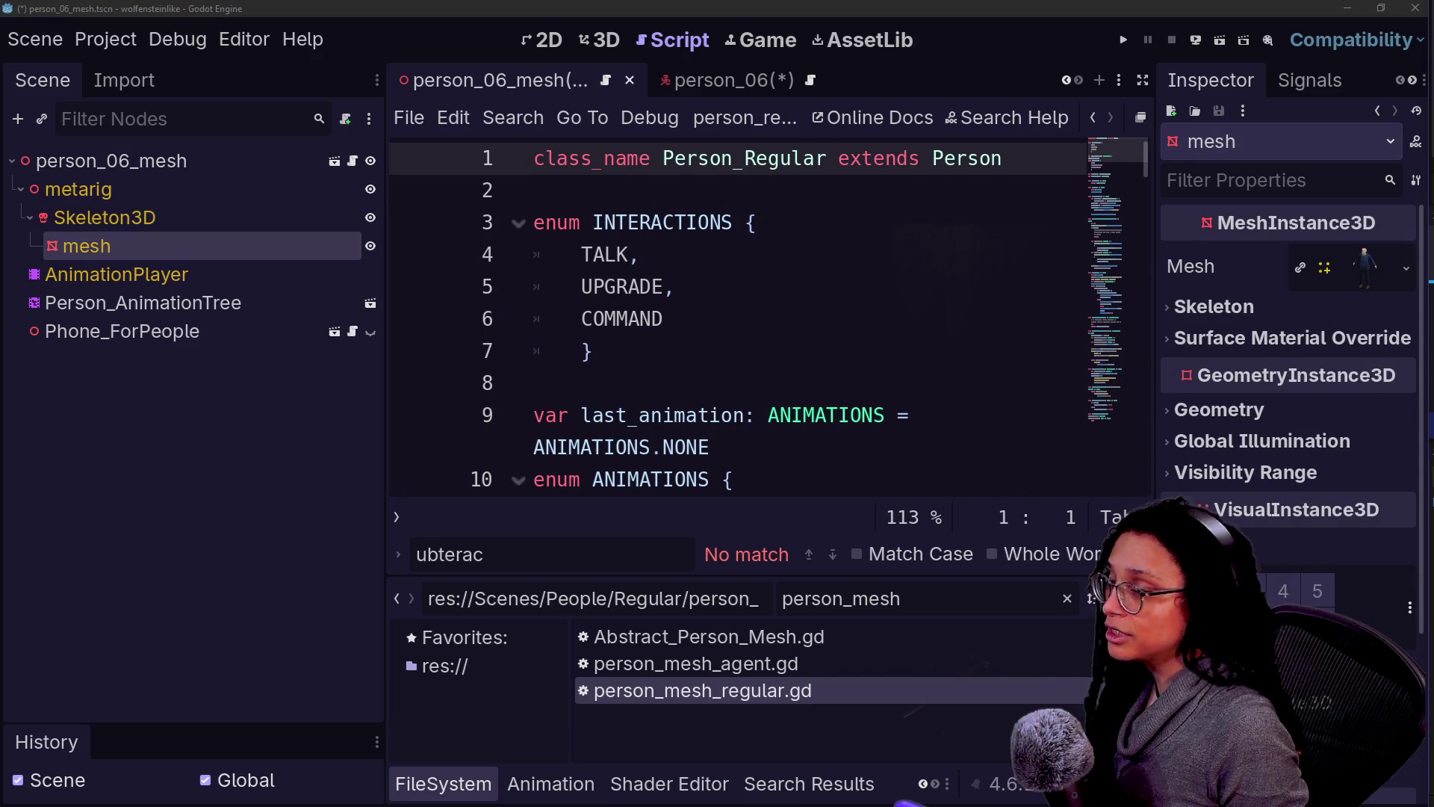
key("ctrl+s")
left_click(717, 81)
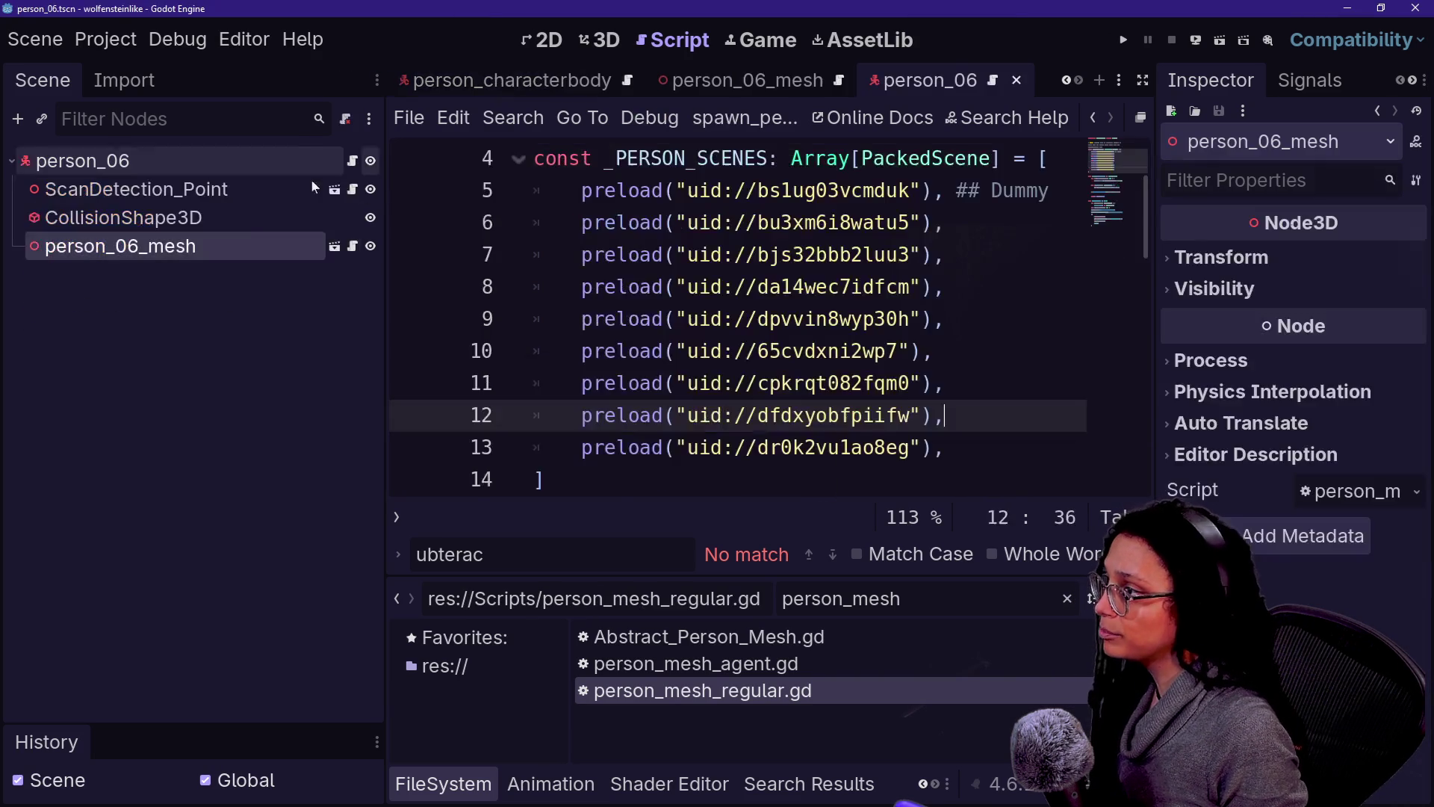
Step: Move the person_06 root body from collision layer 1 to layer 4 and save
left_click(149, 160)
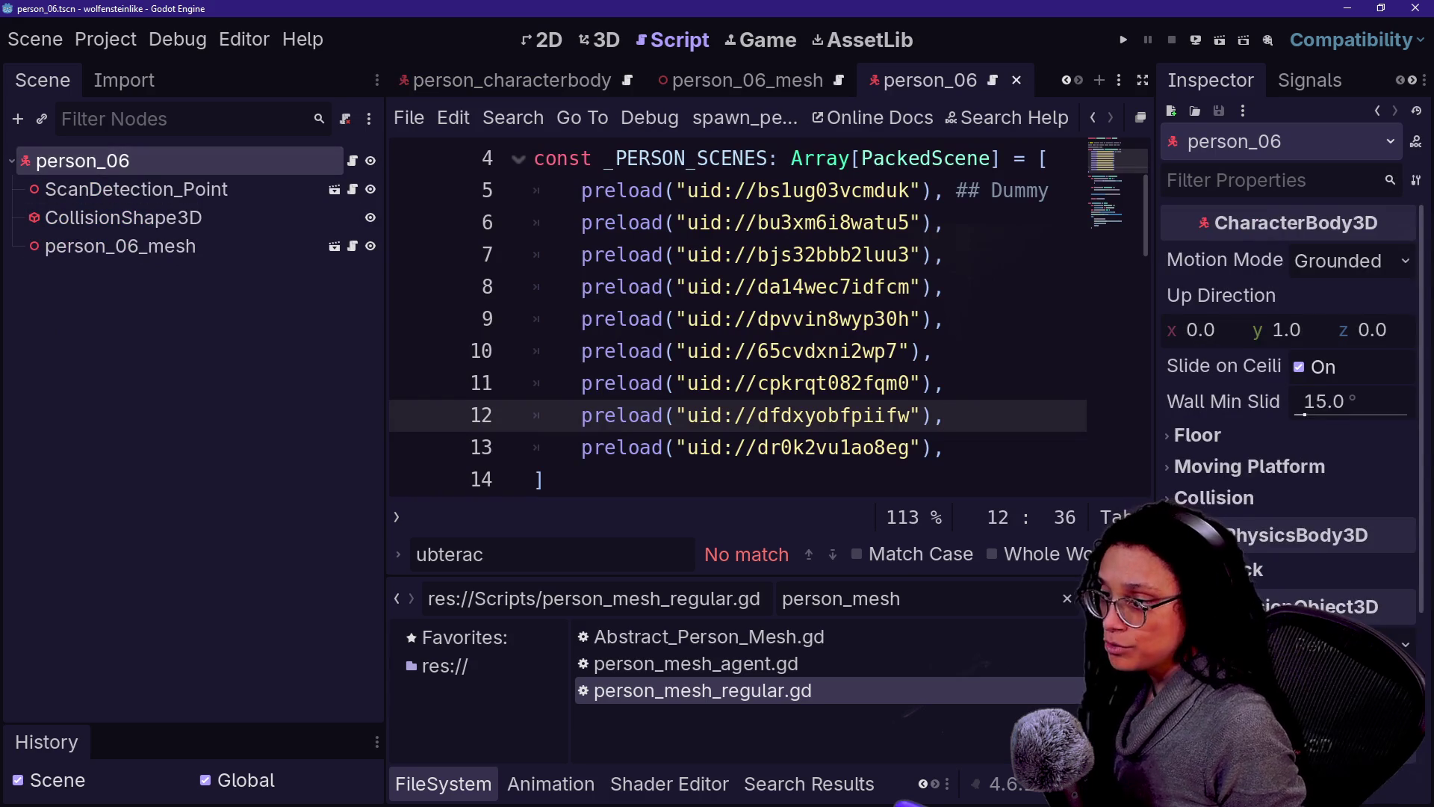
scroll(1289, 374, "down", 5)
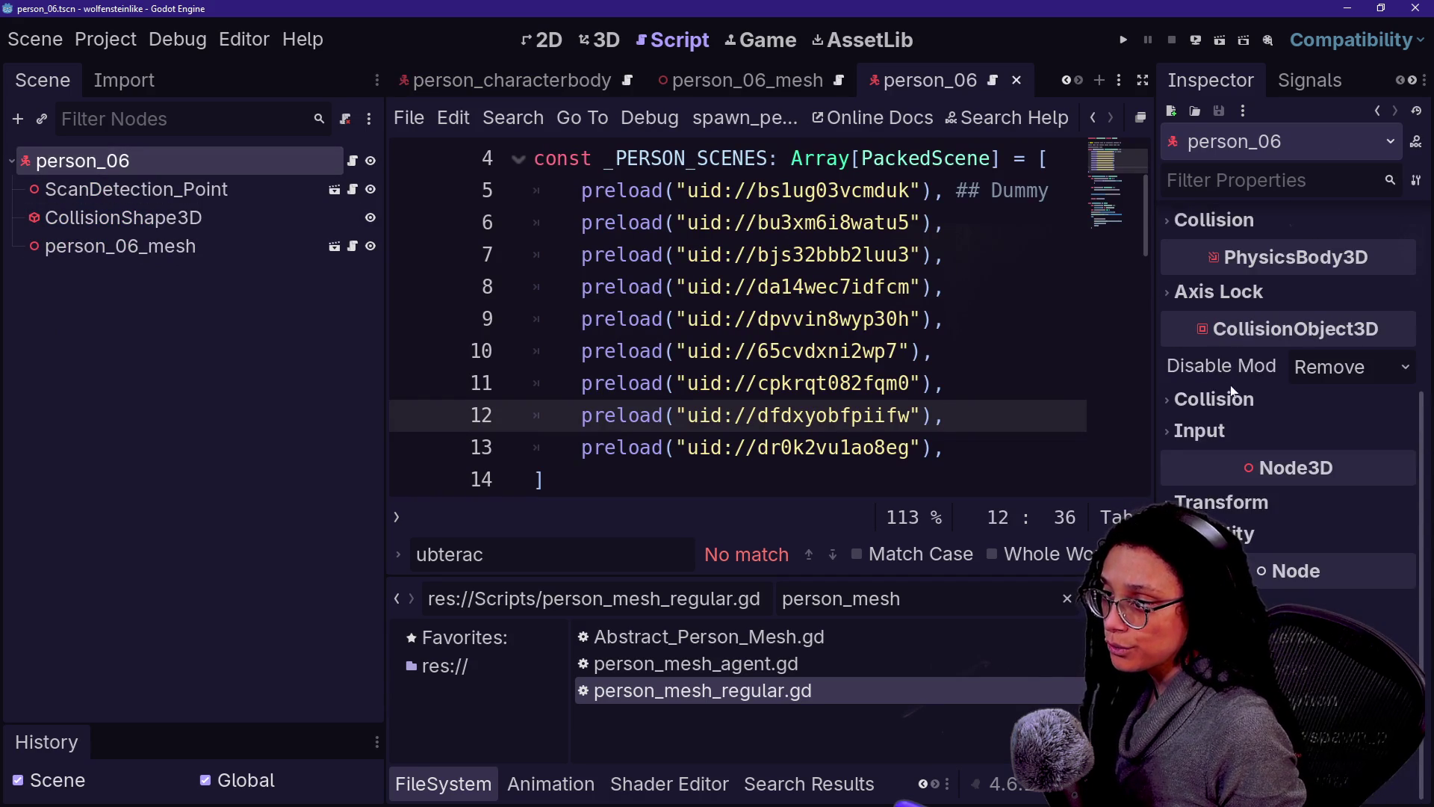
left_click(1214, 399)
left_click(1293, 476)
left_click(1190, 475)
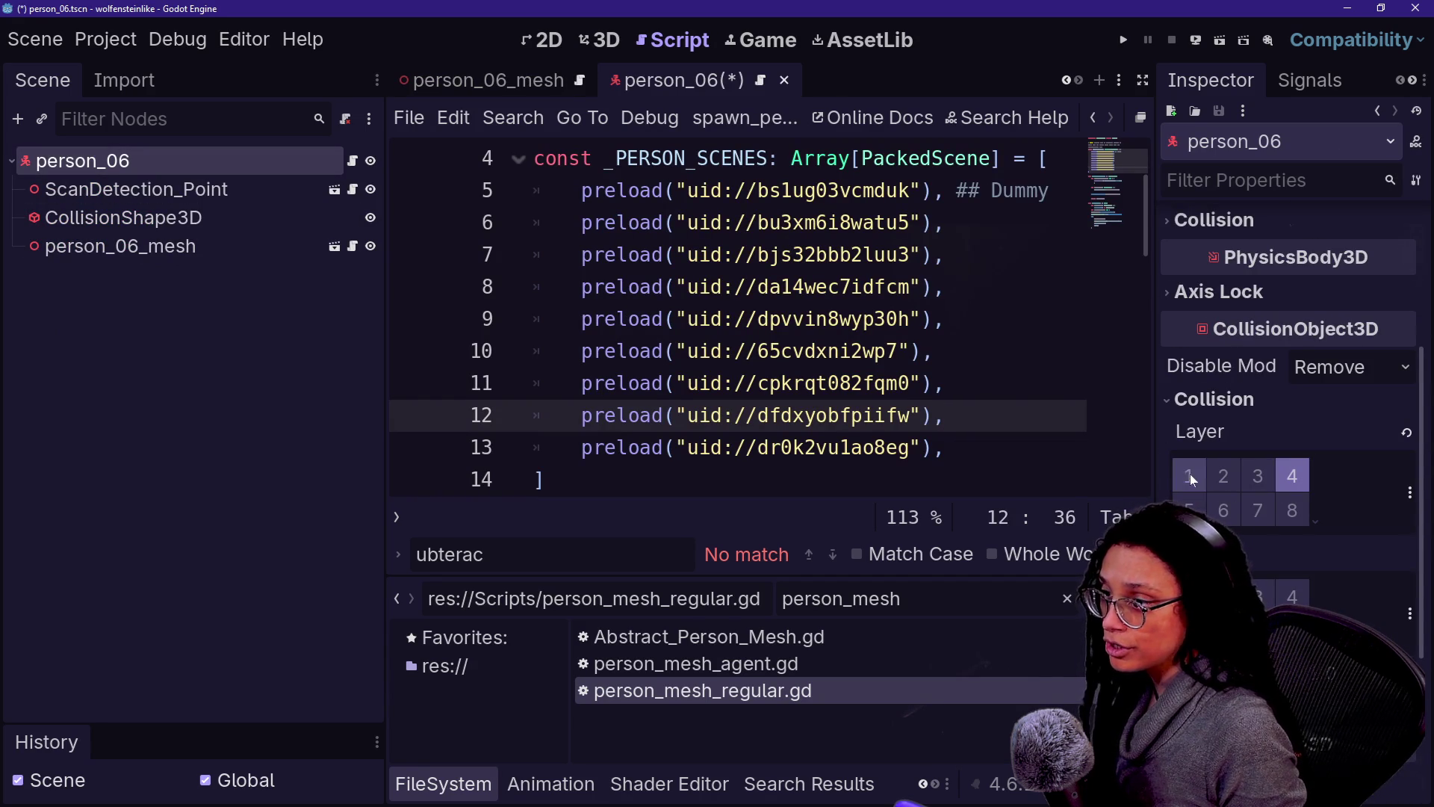
left_click(921, 384)
key("ctrl+s")
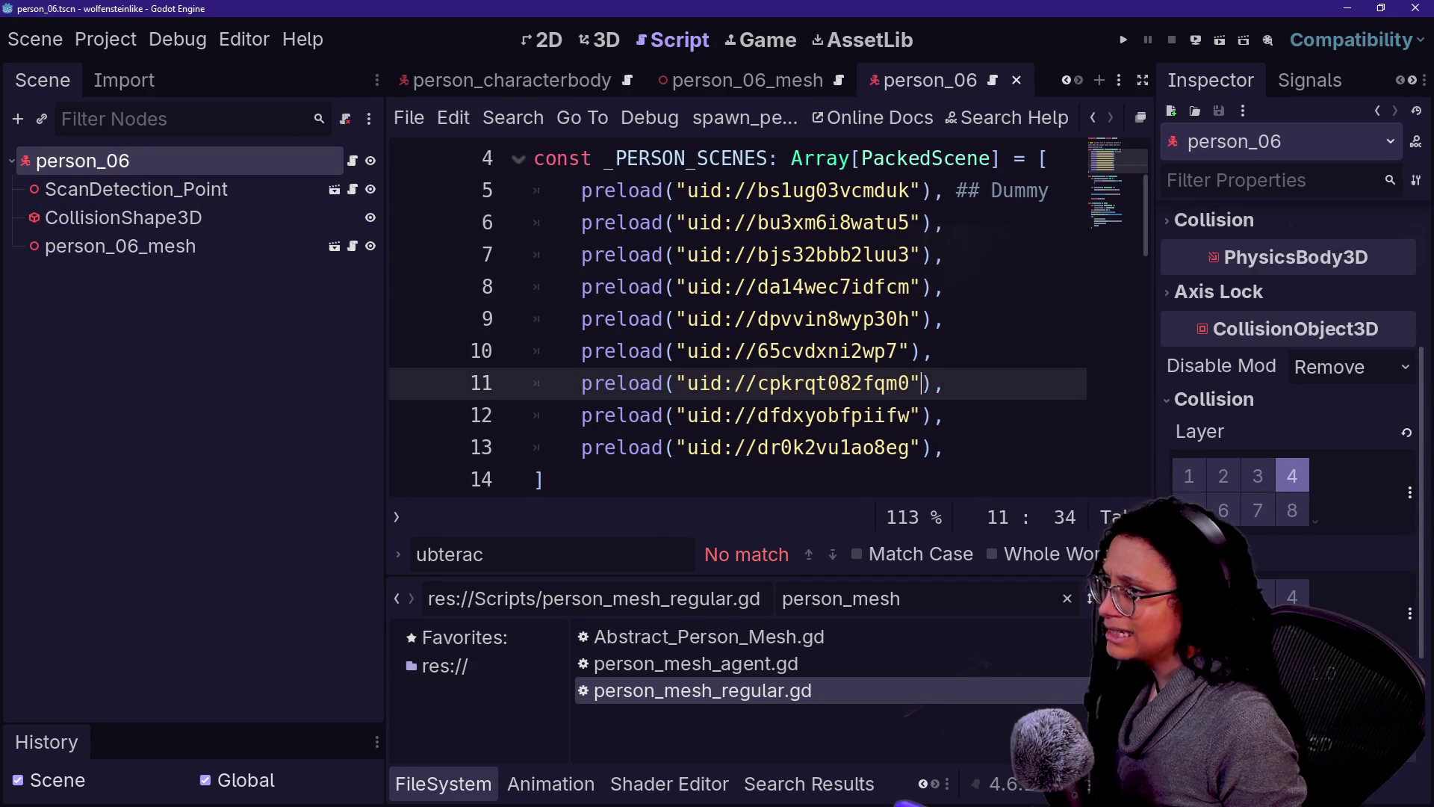
scroll(647, 80, "up", 5)
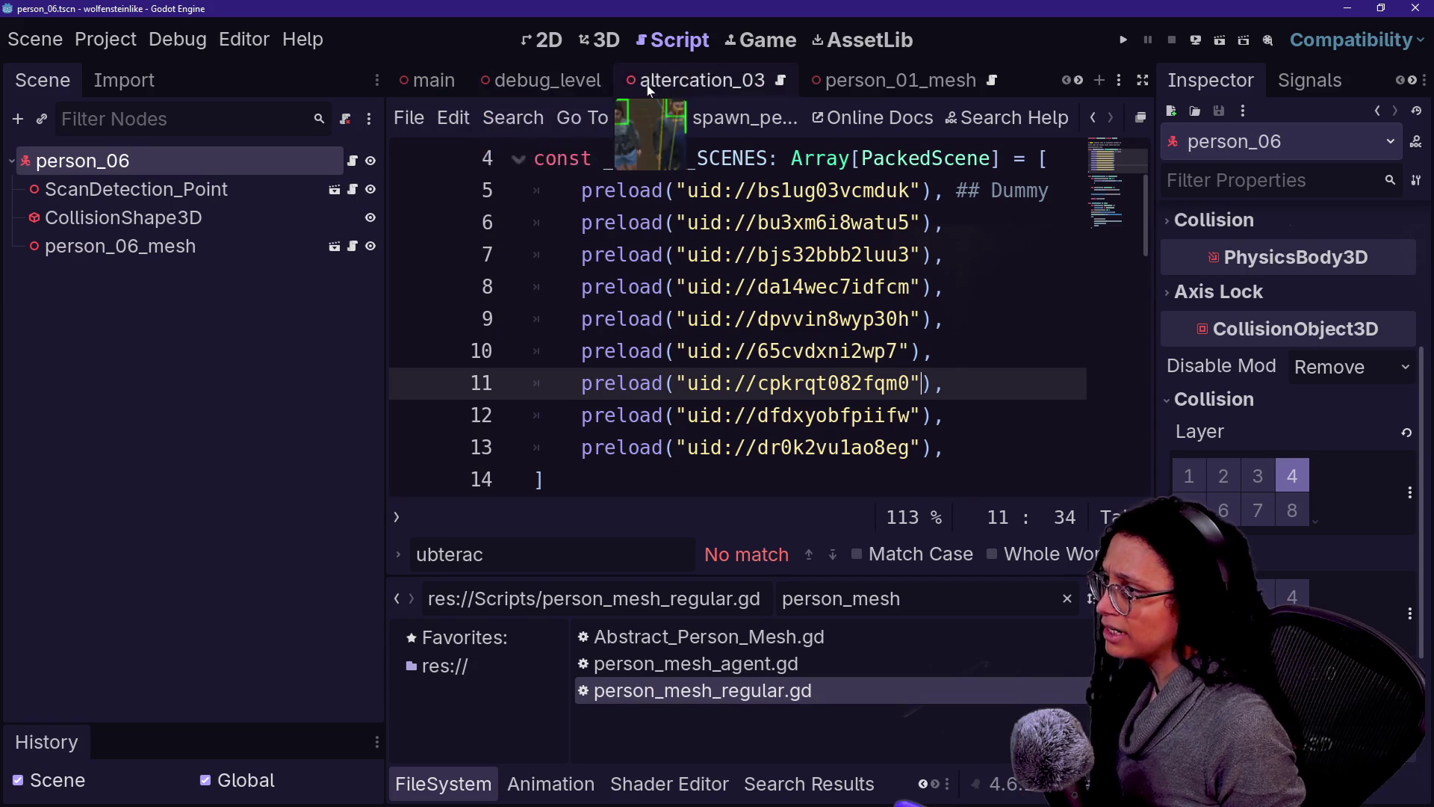
Step: Place a person_06 instance in debug_level facing the camera, save, and test-run it
left_click(528, 75)
key("ctrl+F2")
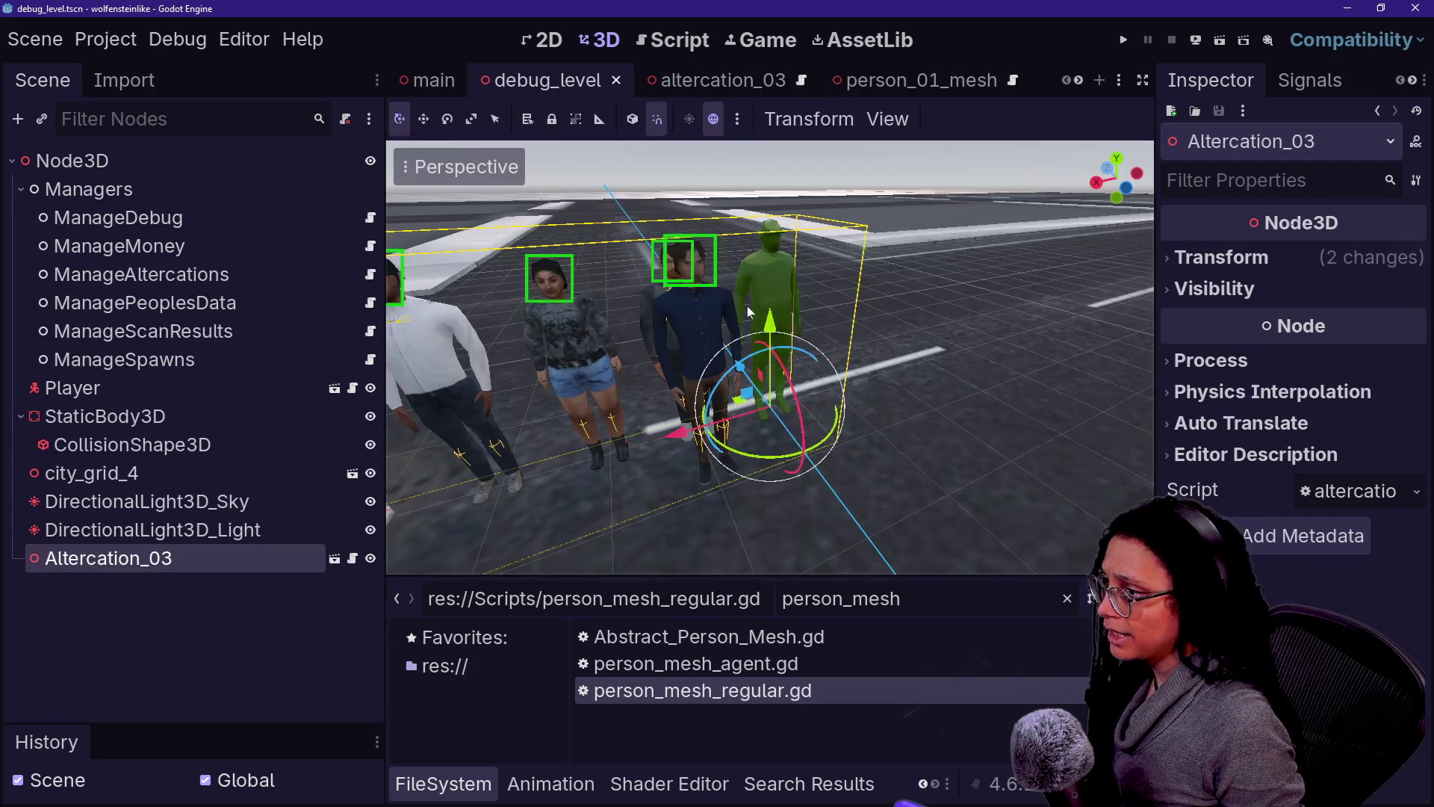
key("BackSpace")
key("BackSpace")
key("BackSpace")
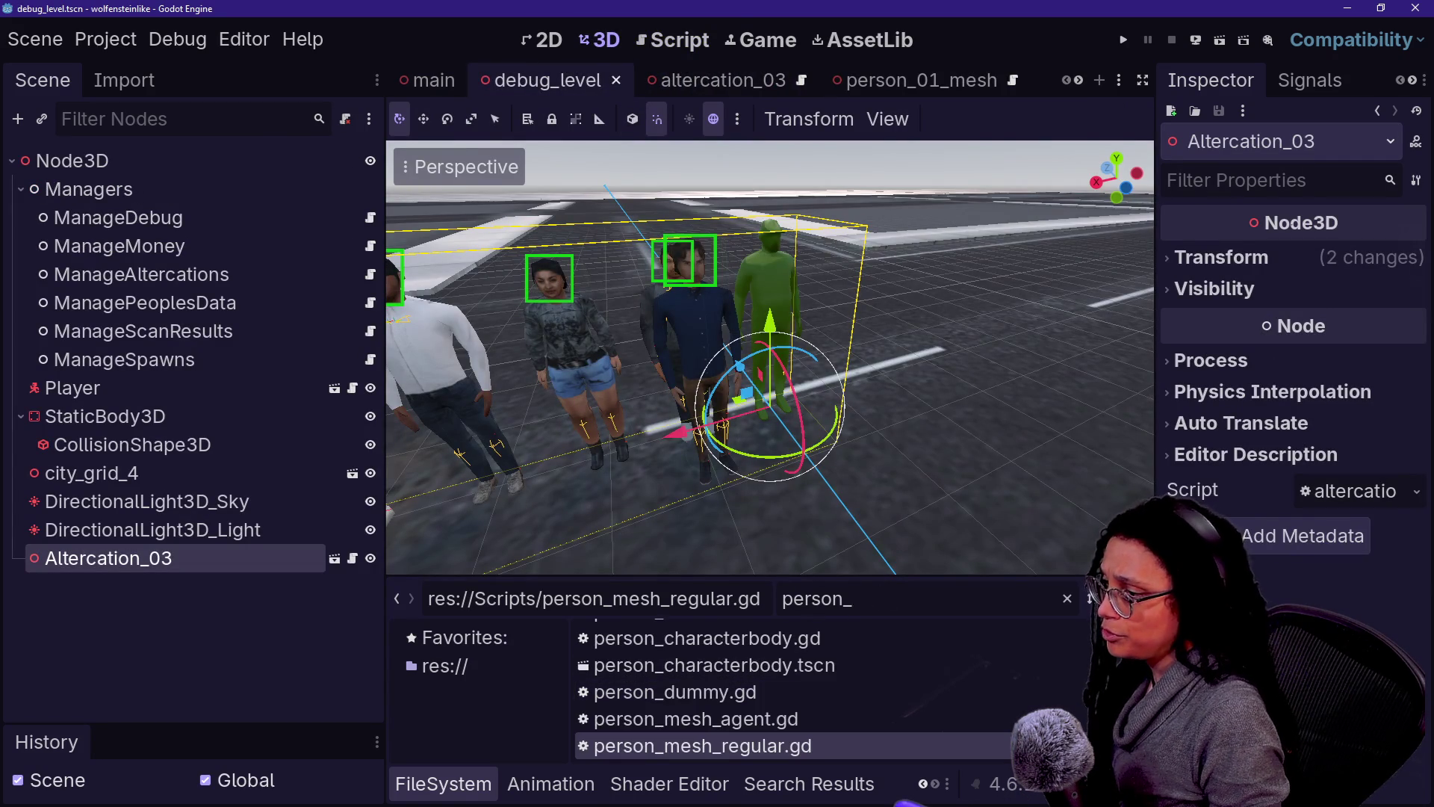
type("_06")
mouse_move(810, 690)
left_mouse_down()
mouse_move(617, 464)
mouse_move(699, 504)
mouse_move(590, 523)
left_mouse_up()
mouse_move(668, 573)
left_mouse_down()
mouse_move(393, 536)
mouse_move(449, 486)
mouse_move(619, 428)
left_mouse_up()
key("ctrl+s")
left_click(1220, 45)
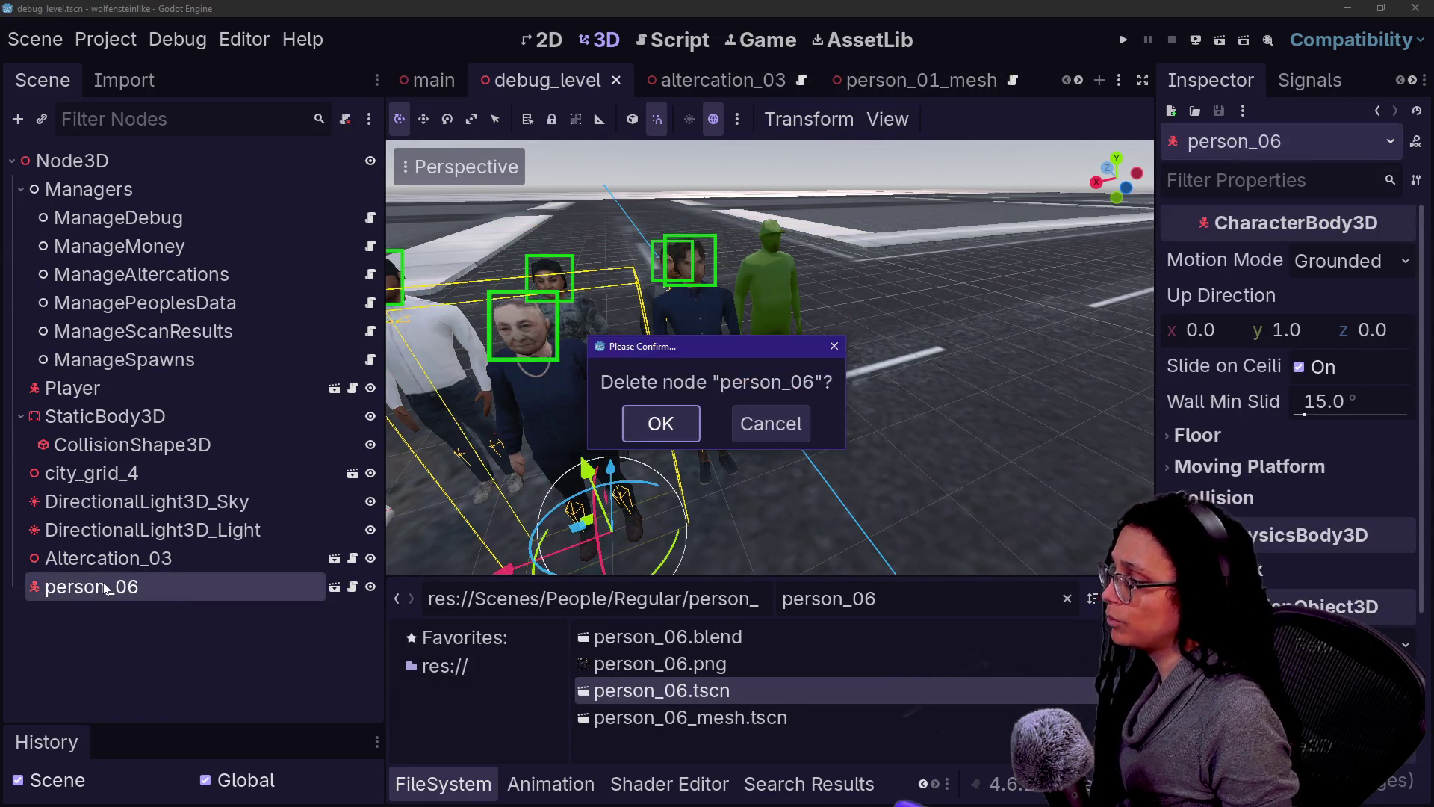
Step: Remove person_06 from debug_level, add it to altercation_03, save, and run that scene
key("Delete")
left_click(335, 559)
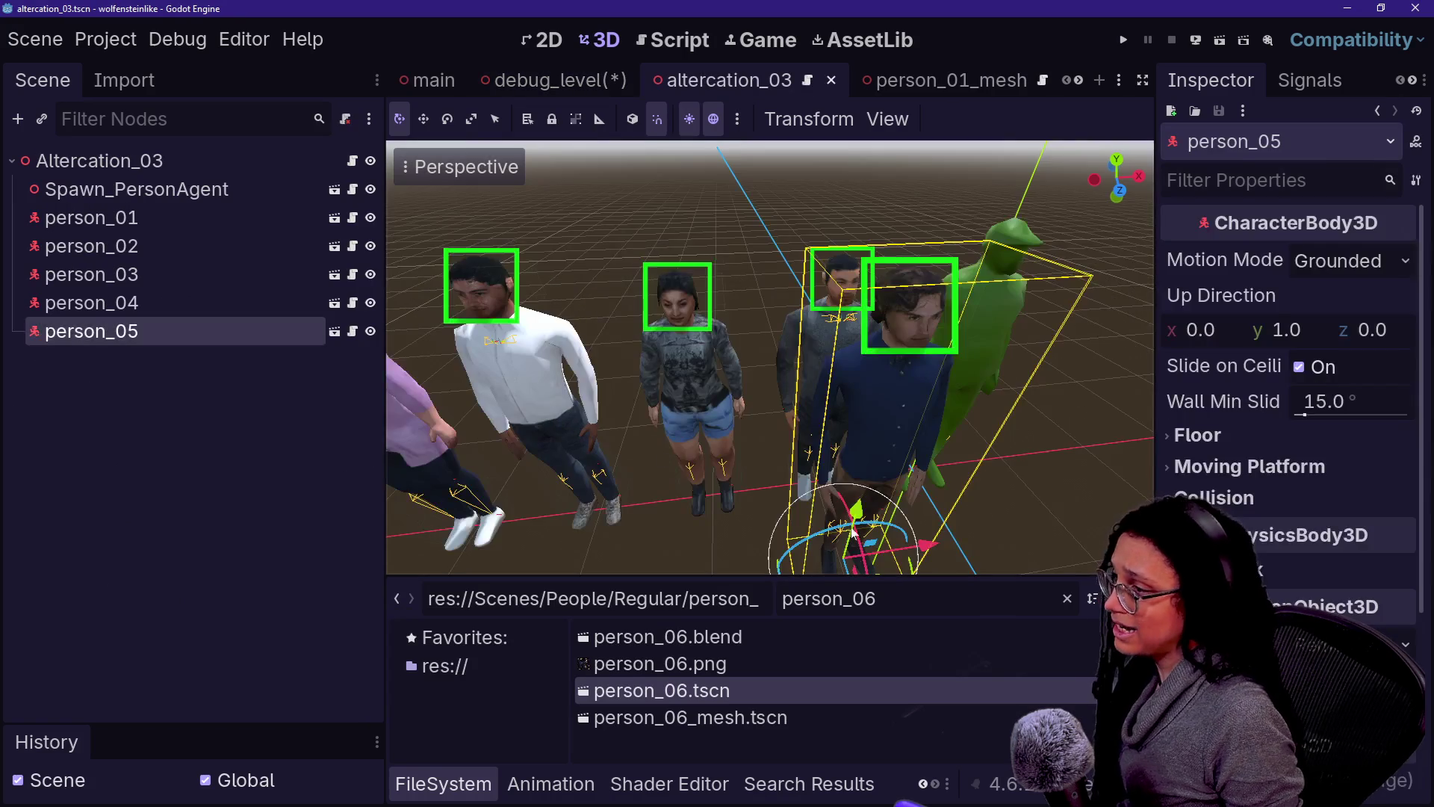
mouse_move(733, 696)
left_mouse_down()
mouse_move(761, 498)
mouse_move(750, 529)
mouse_move(732, 513)
mouse_move(896, 524)
left_mouse_up()
key("ctrl+s")
left_click(1237, 31)
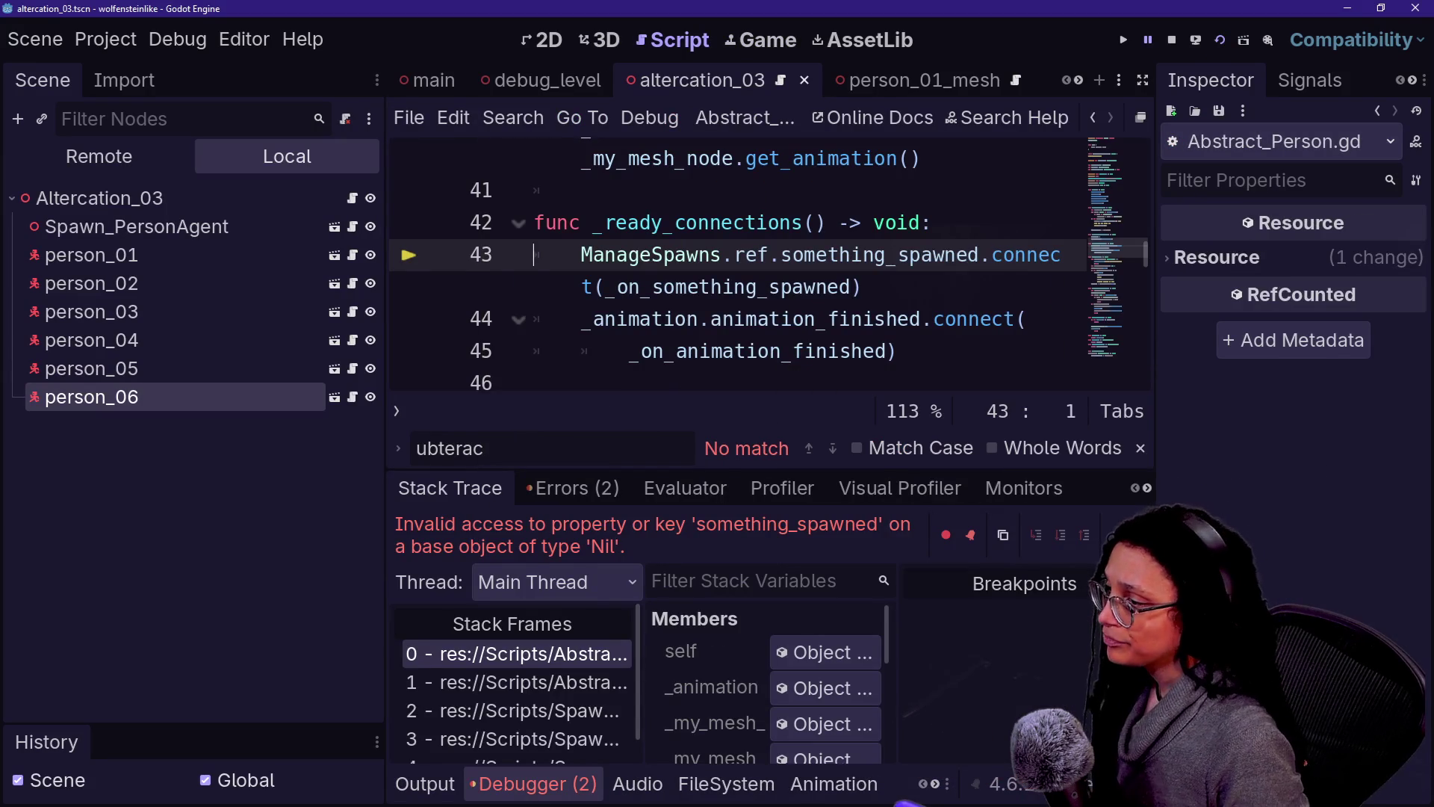
Step: Stop the game and run debug_level, which halts on the Nil 'get_scan_shader' error
left_click(734, 223)
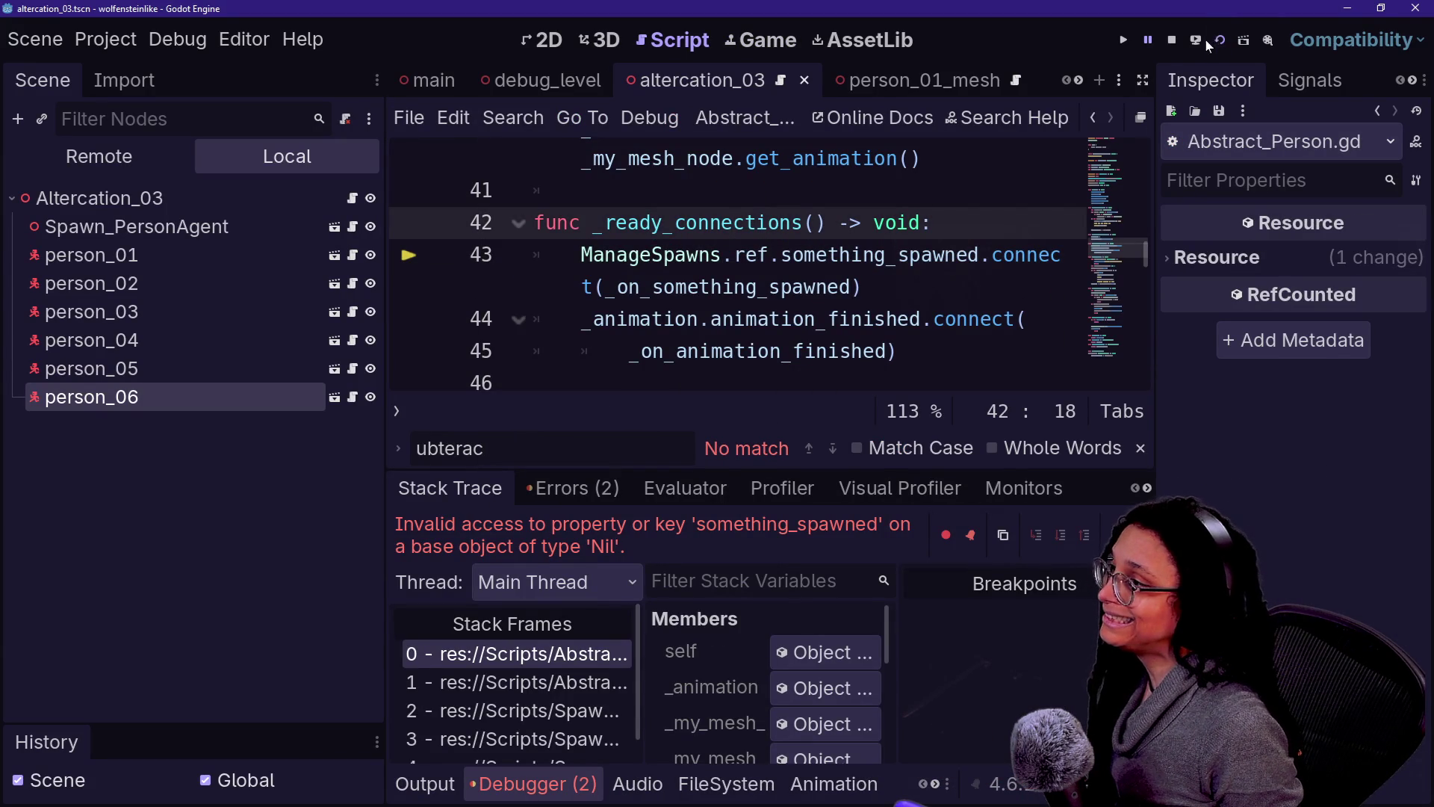
left_click(1170, 41)
left_click(533, 81)
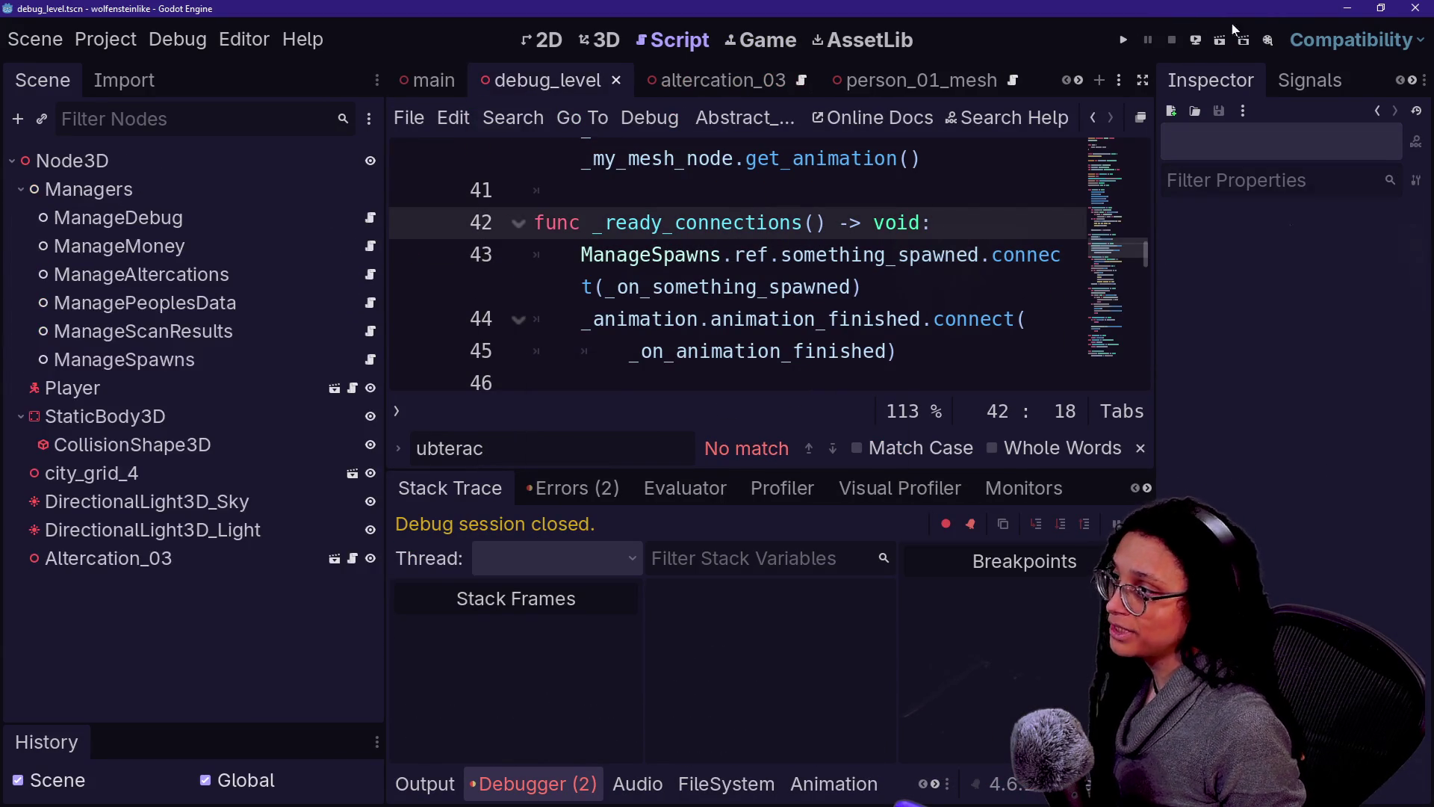
left_click(1244, 41)
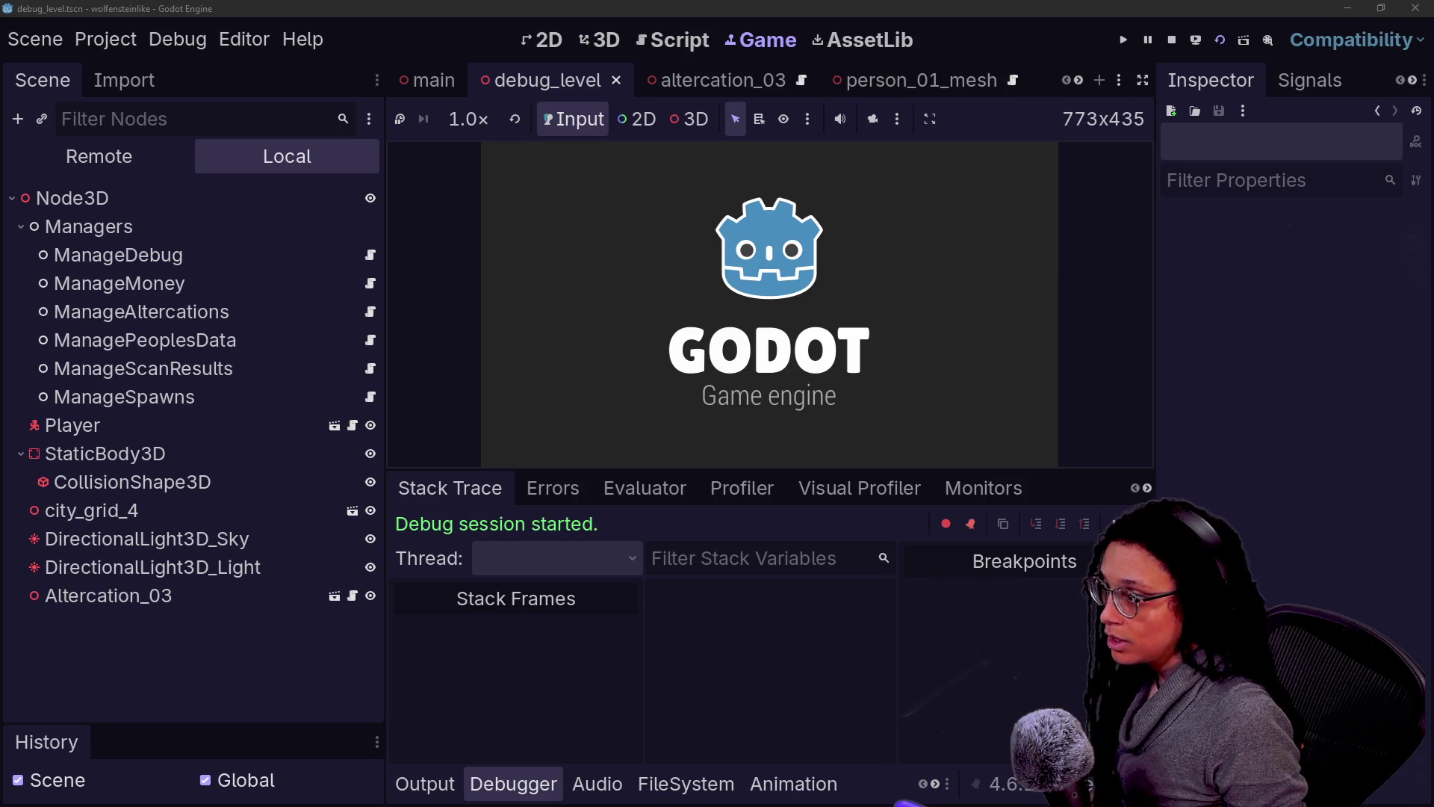
type("w")
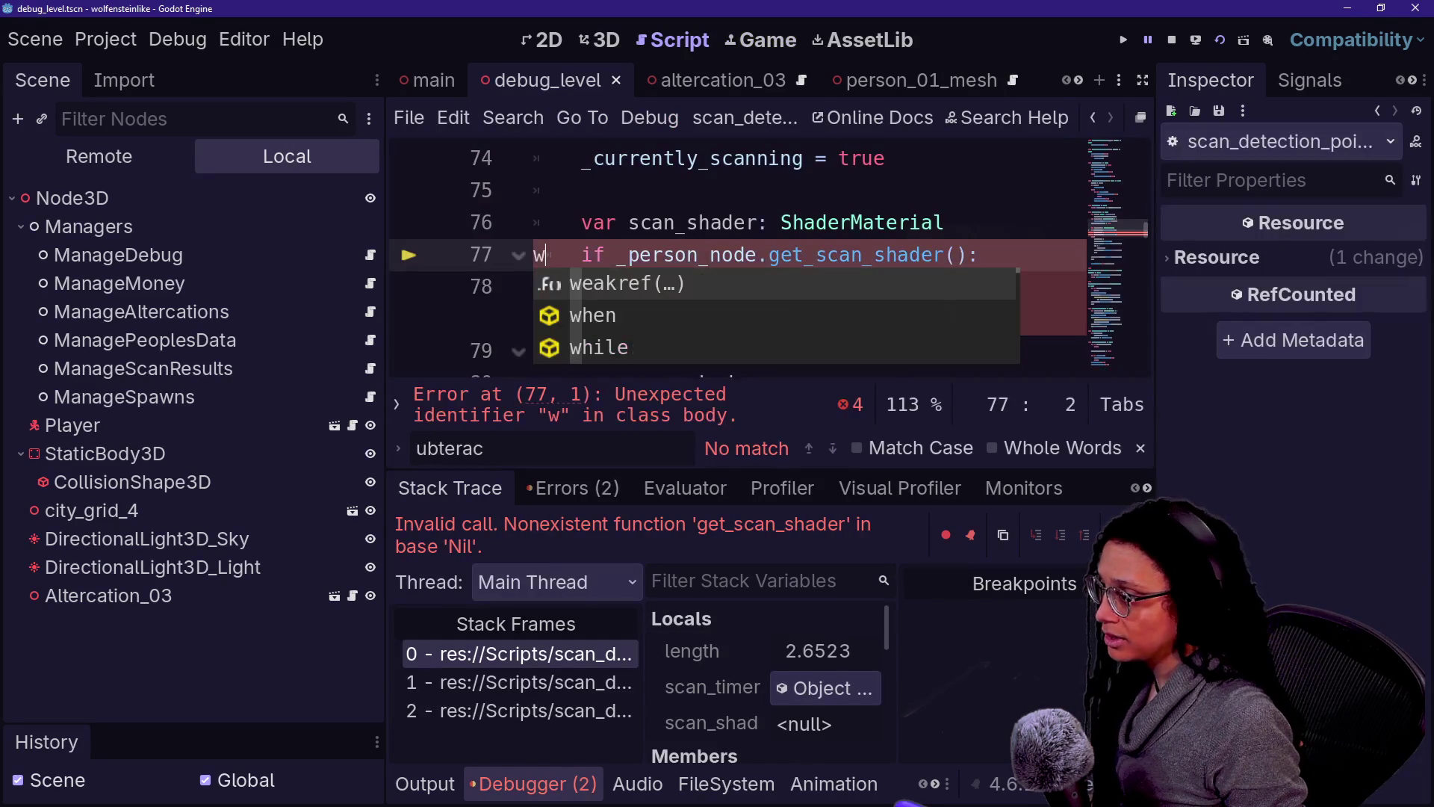
key("BackSpace")
left_click(582, 191)
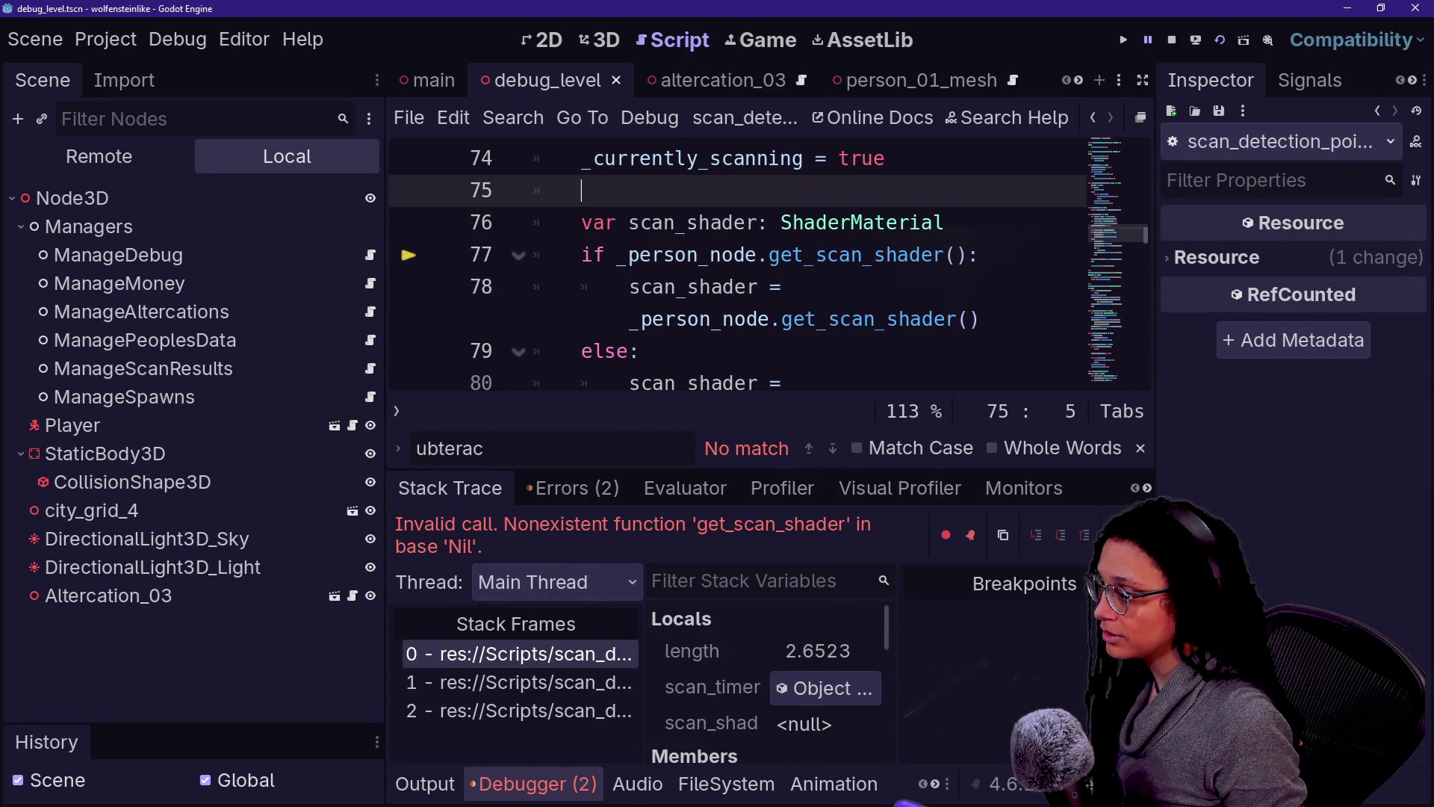
Step: Go back through the person_06_mesh scene to the person_06 scene and show the project files
left_click_drag(718, 74, 909, 81)
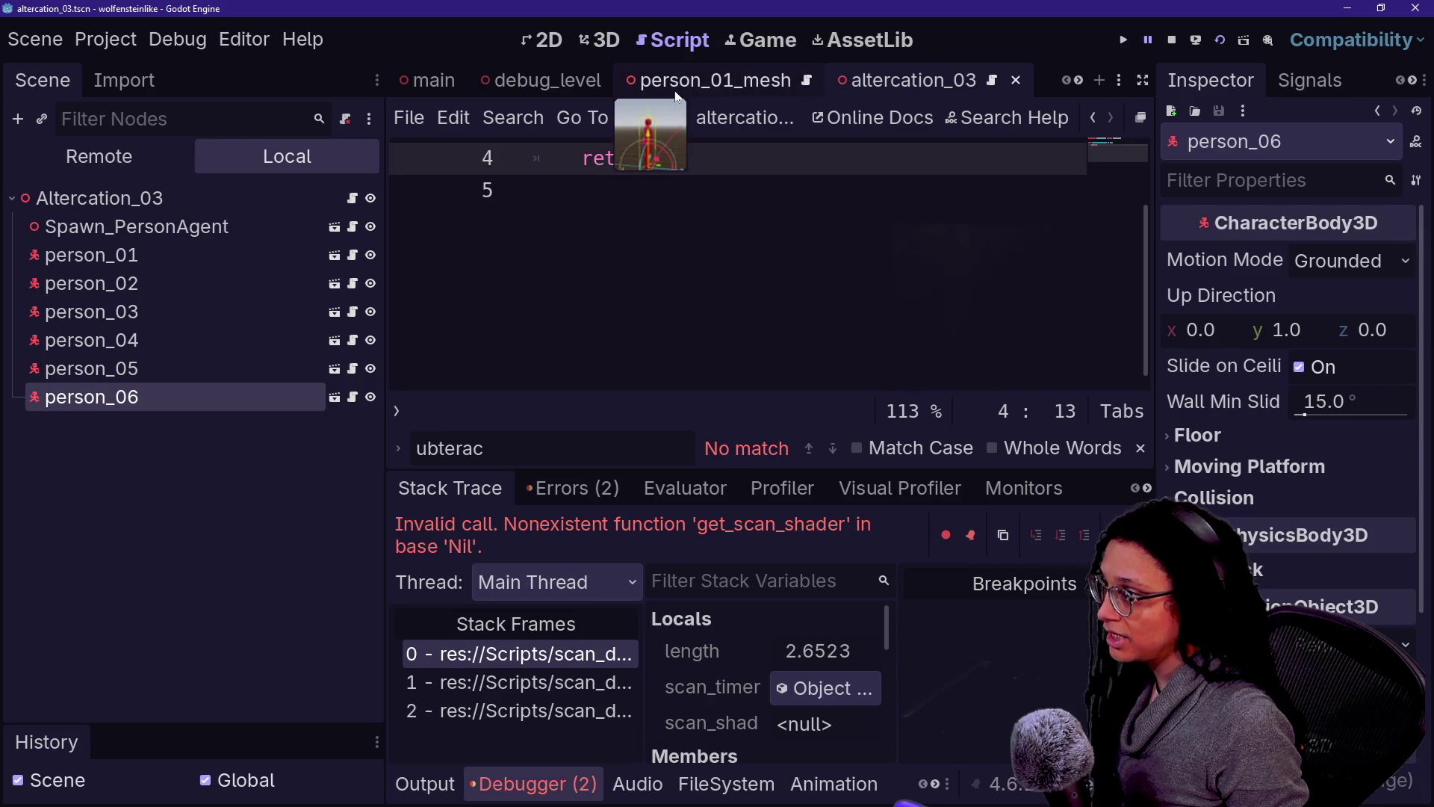
scroll(674, 91, "down", 5)
scroll(675, 91, "up", 1)
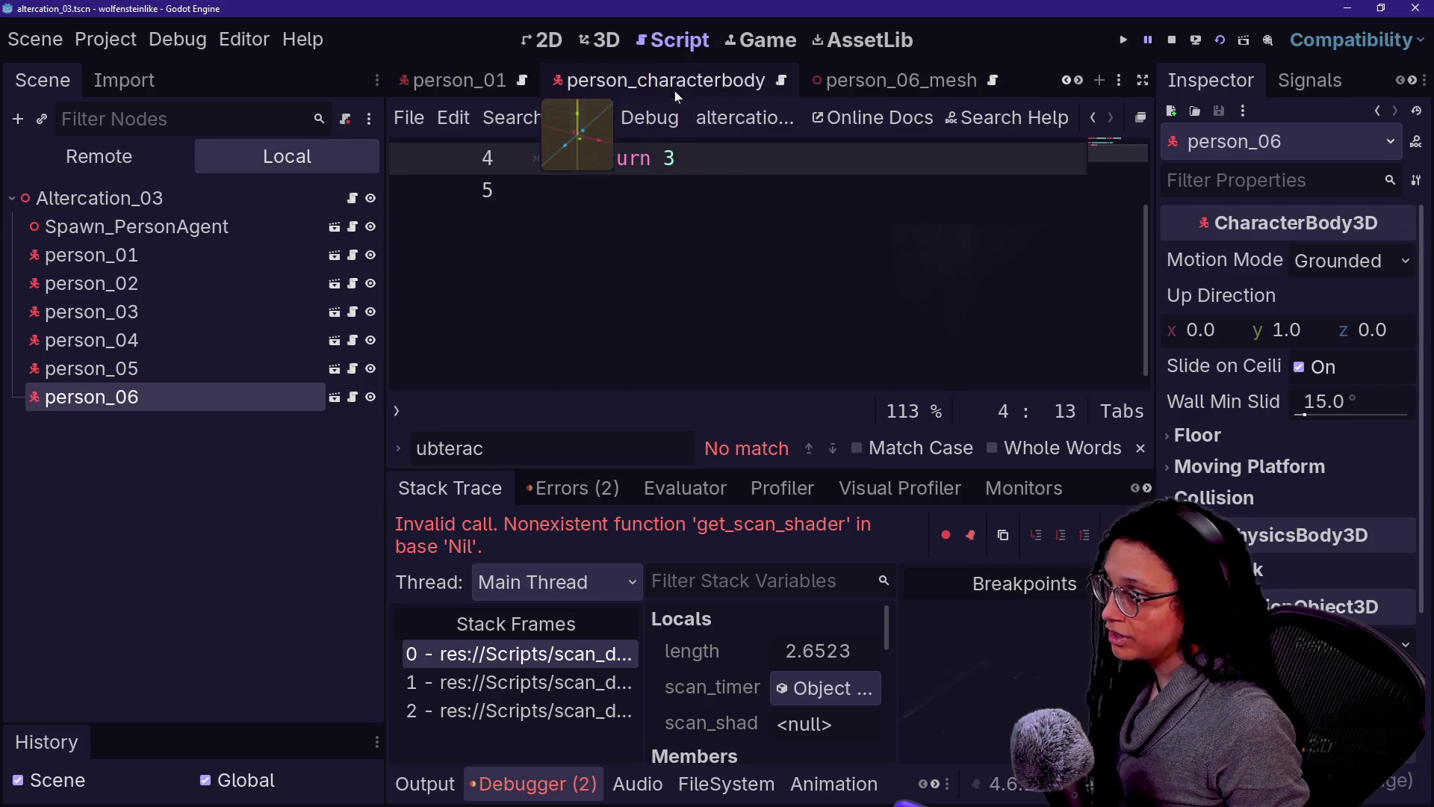
scroll(714, 88, "down", 1)
left_click(740, 81)
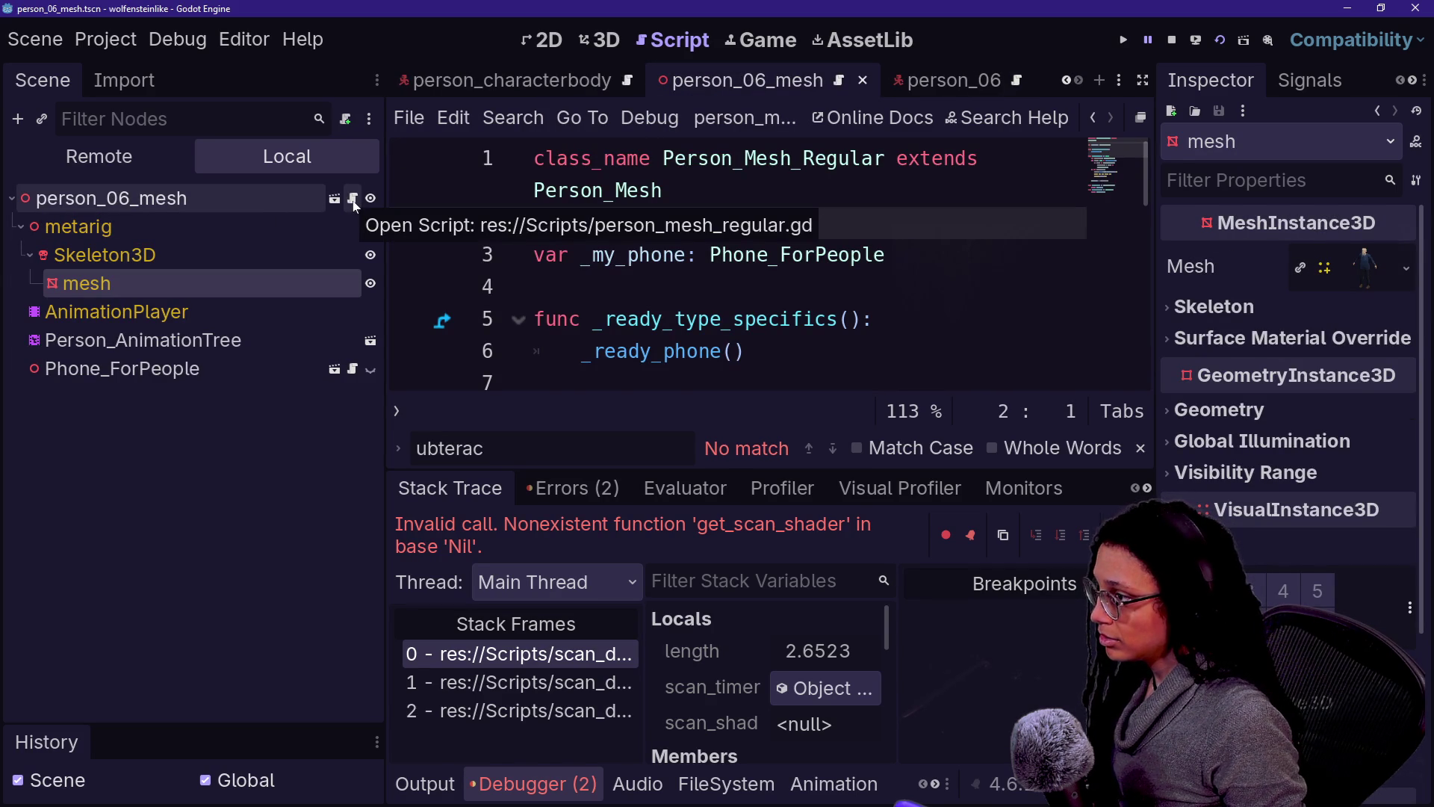
left_click(190, 220)
left_click(206, 203)
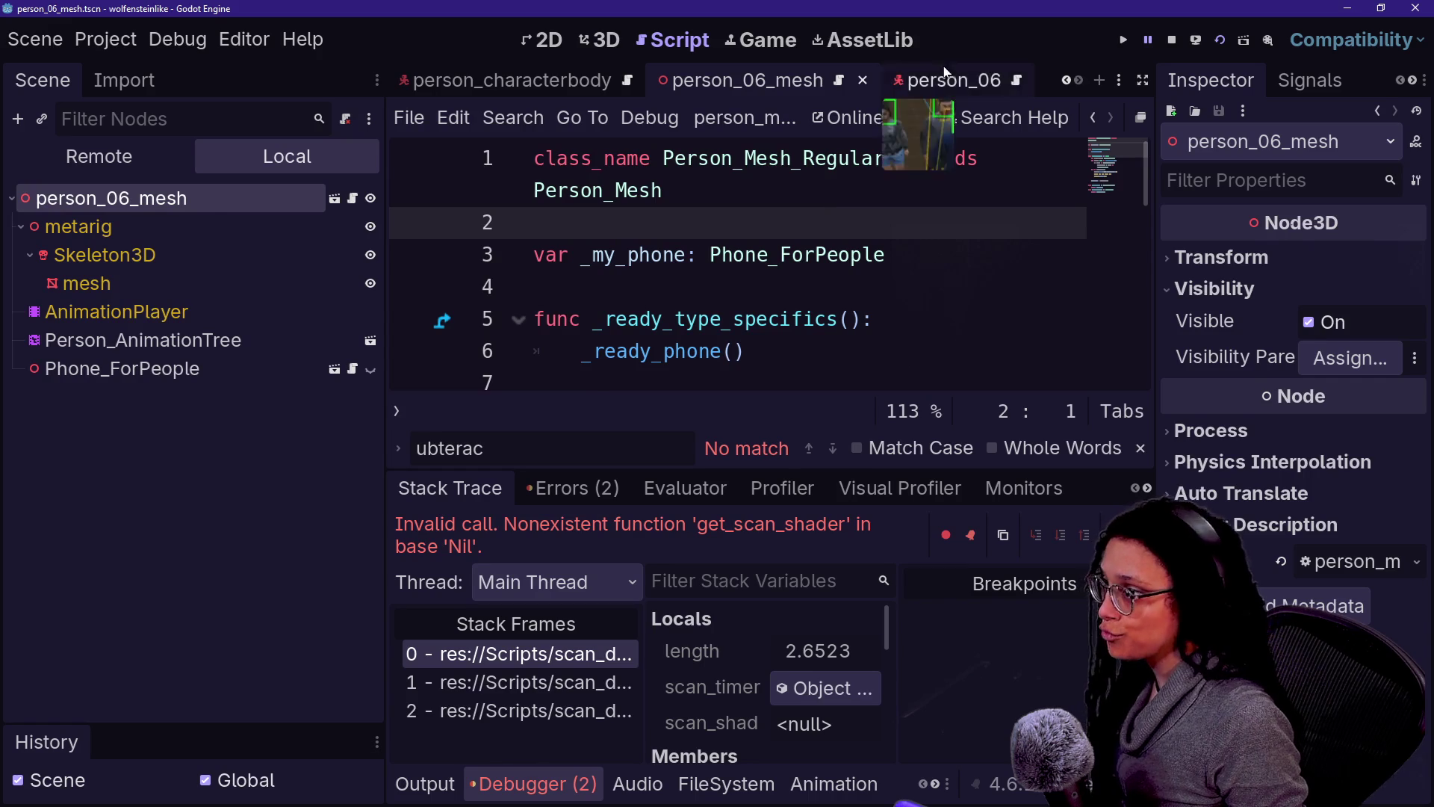
left_click(943, 78)
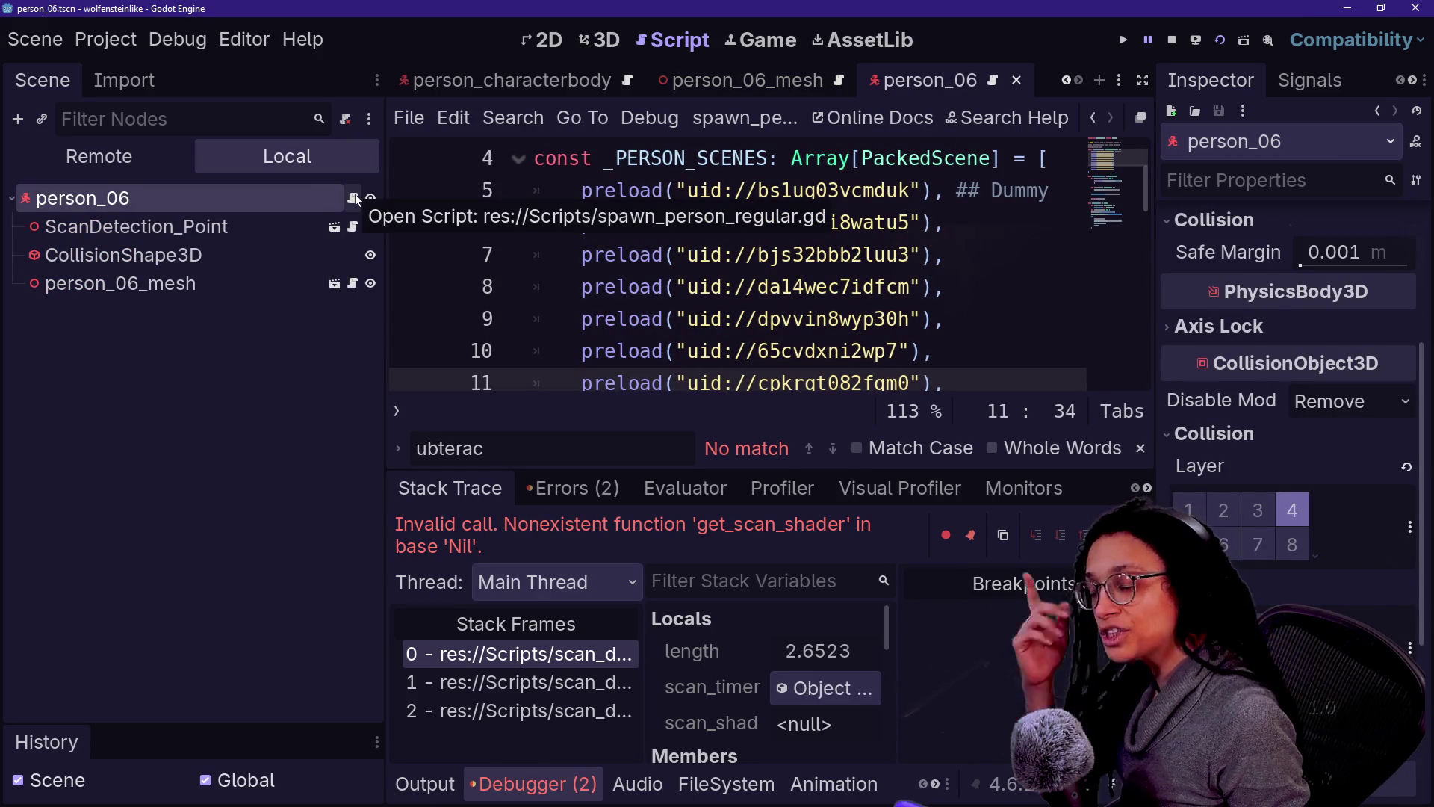
left_click(712, 785)
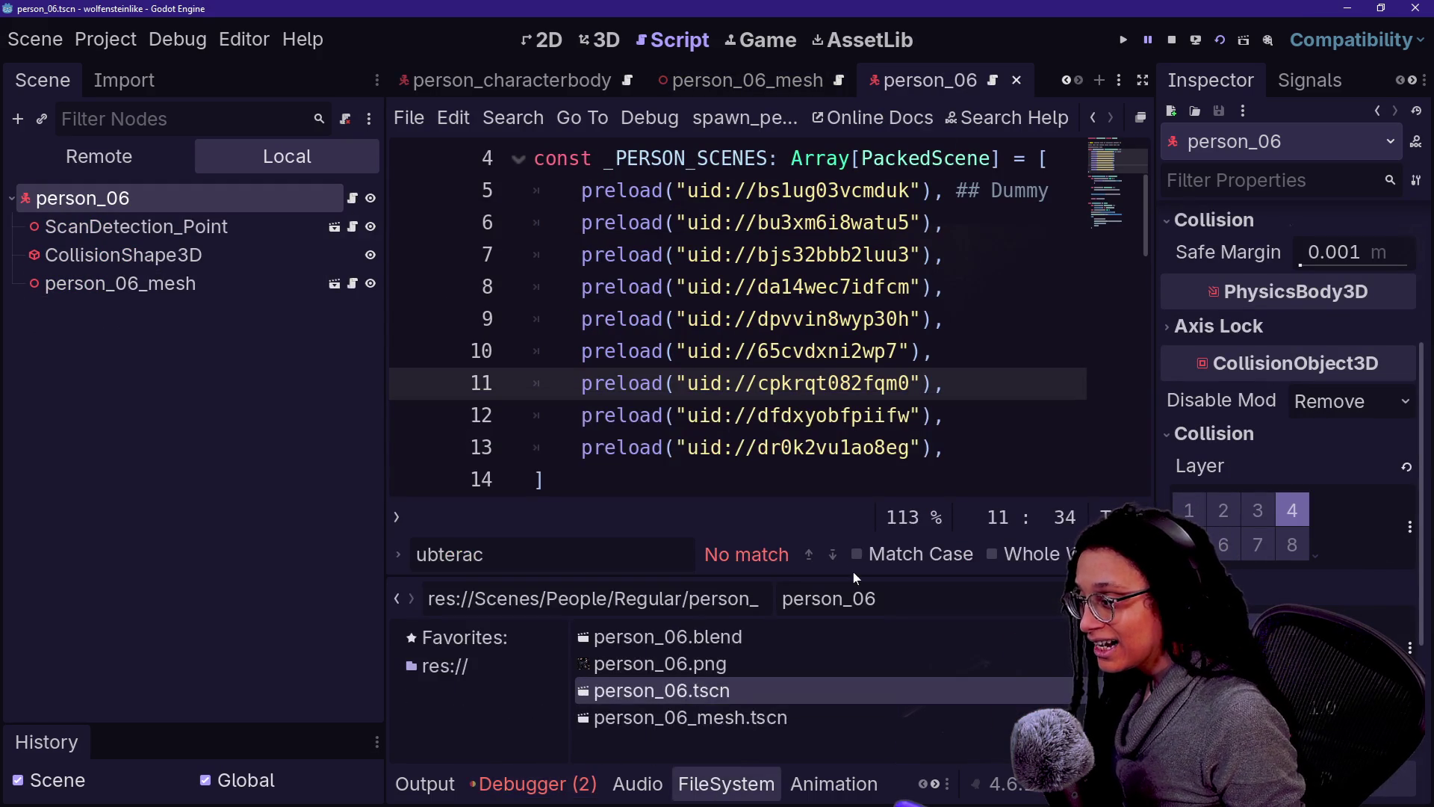
Step: Narrow the FileSystem filter to person_r to list the person_regular script and scene files
key("BackSpace")
key("BackSpace")
key("BackSpace")
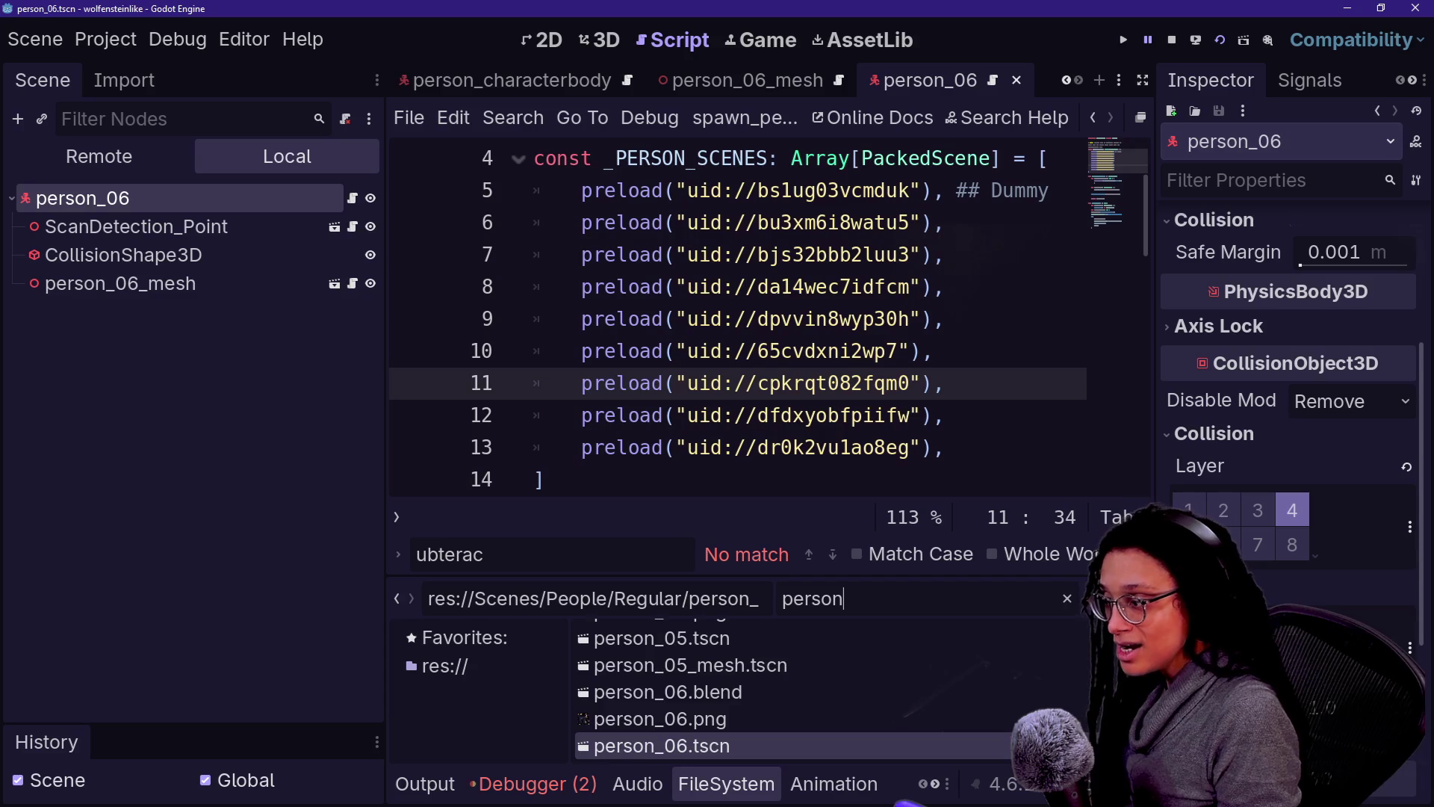
type(")r")
key("BackSpace")
type("_regu")
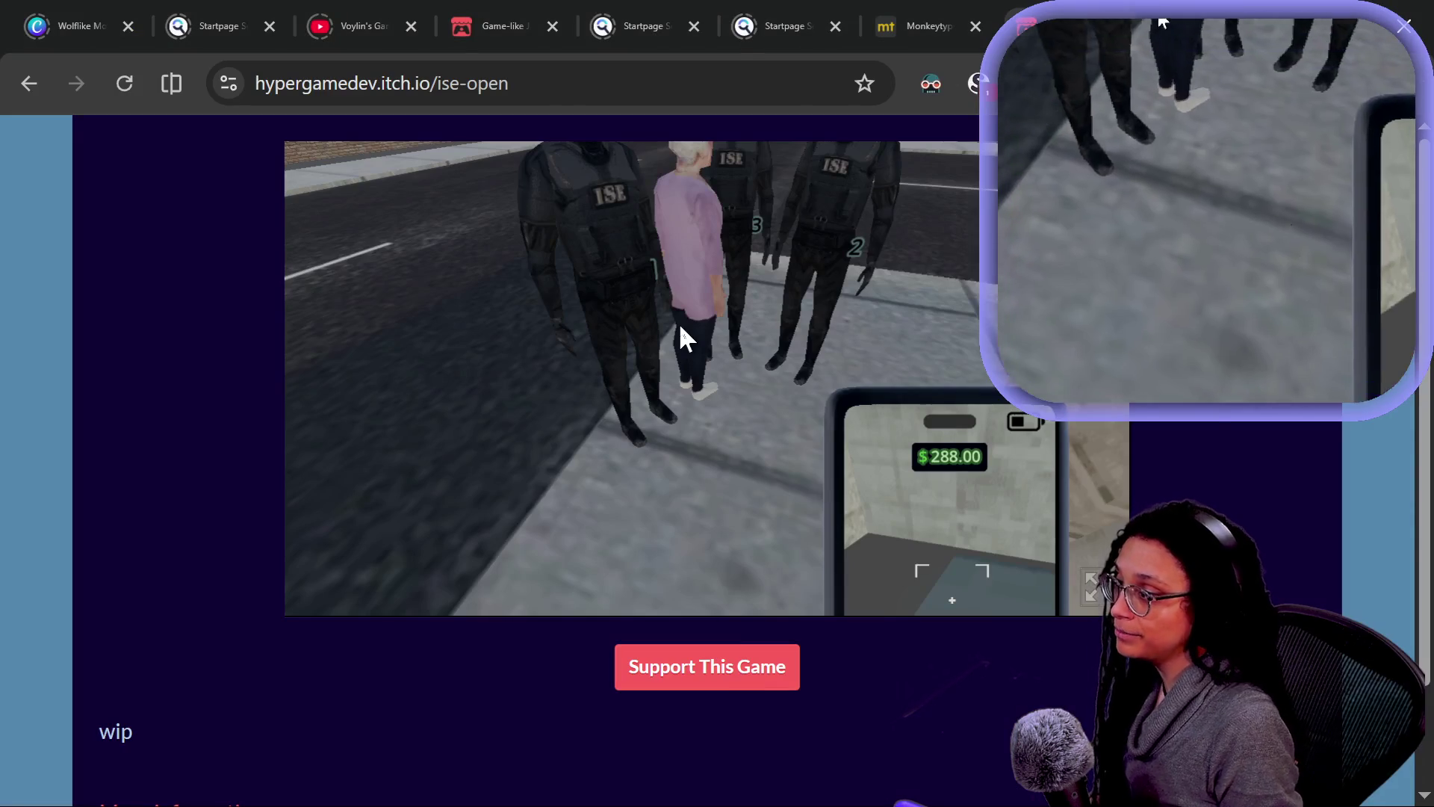
left_click(680, 326)
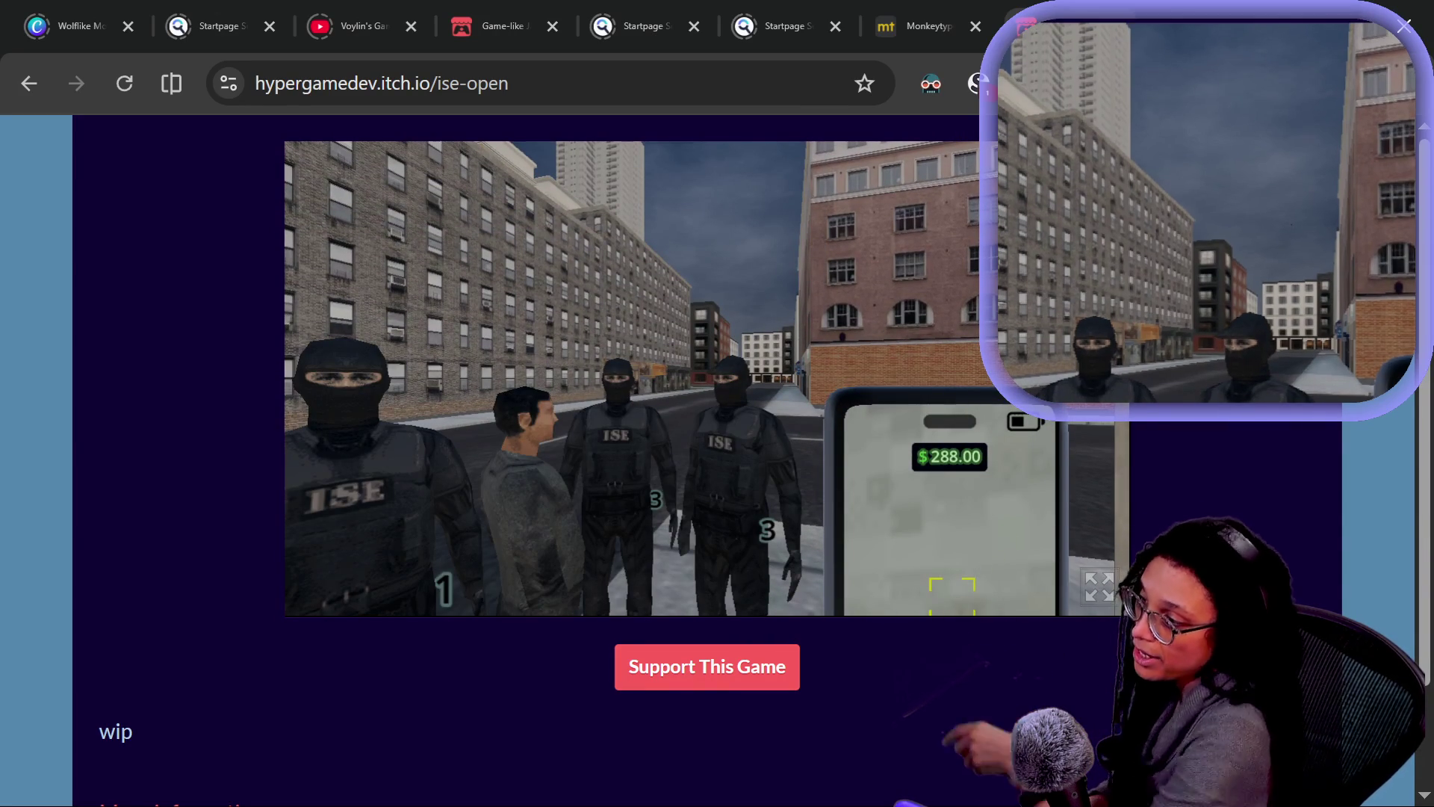
Step: Leave the itch.io web build and return to the Godot editor
key("alt+Tab")
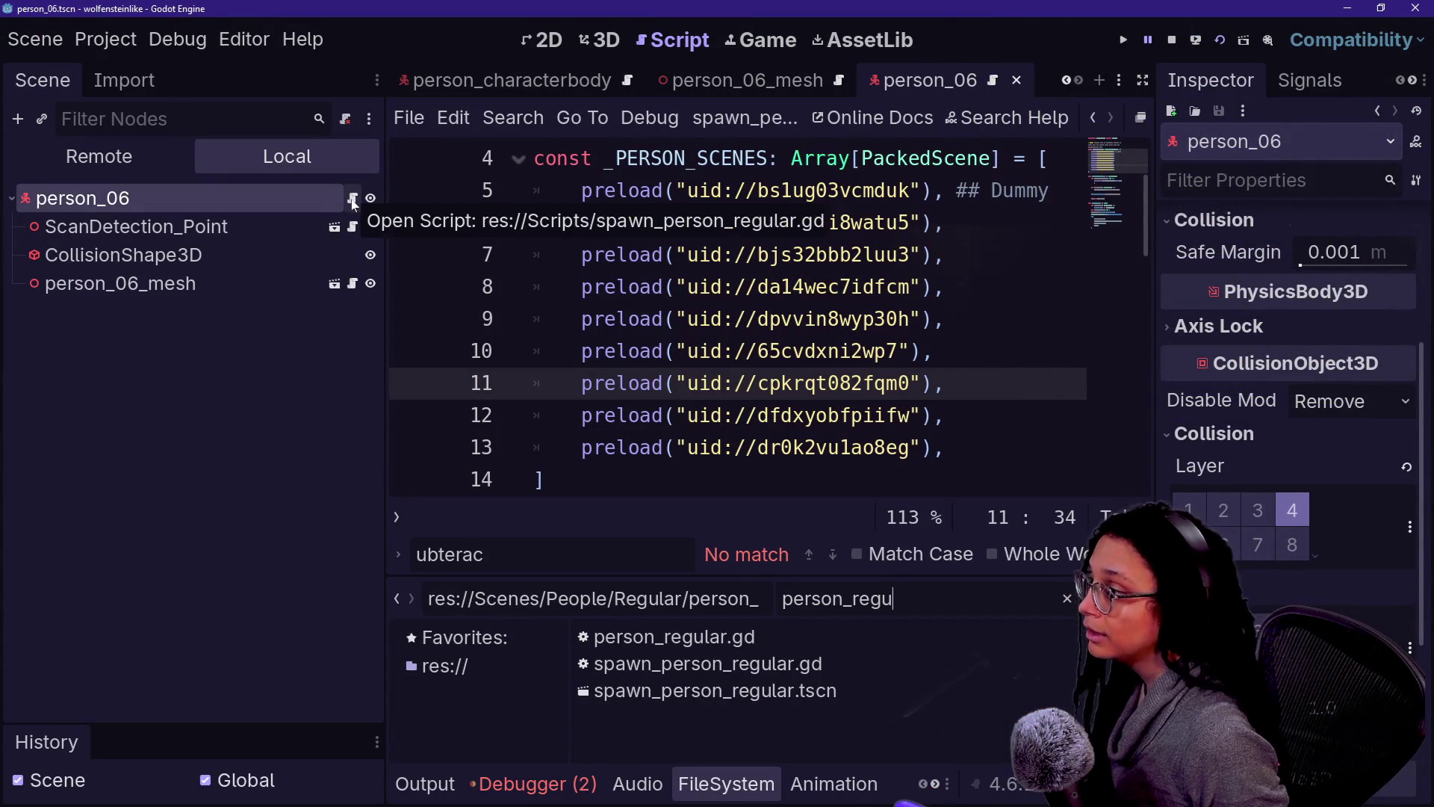
Step: Attach person_regular.gd to the person_06 node, then save, test-run and stop the scene
mouse_move(776, 631)
left_mouse_down()
mouse_move(336, 220)
mouse_move(276, 193)
left_mouse_up()
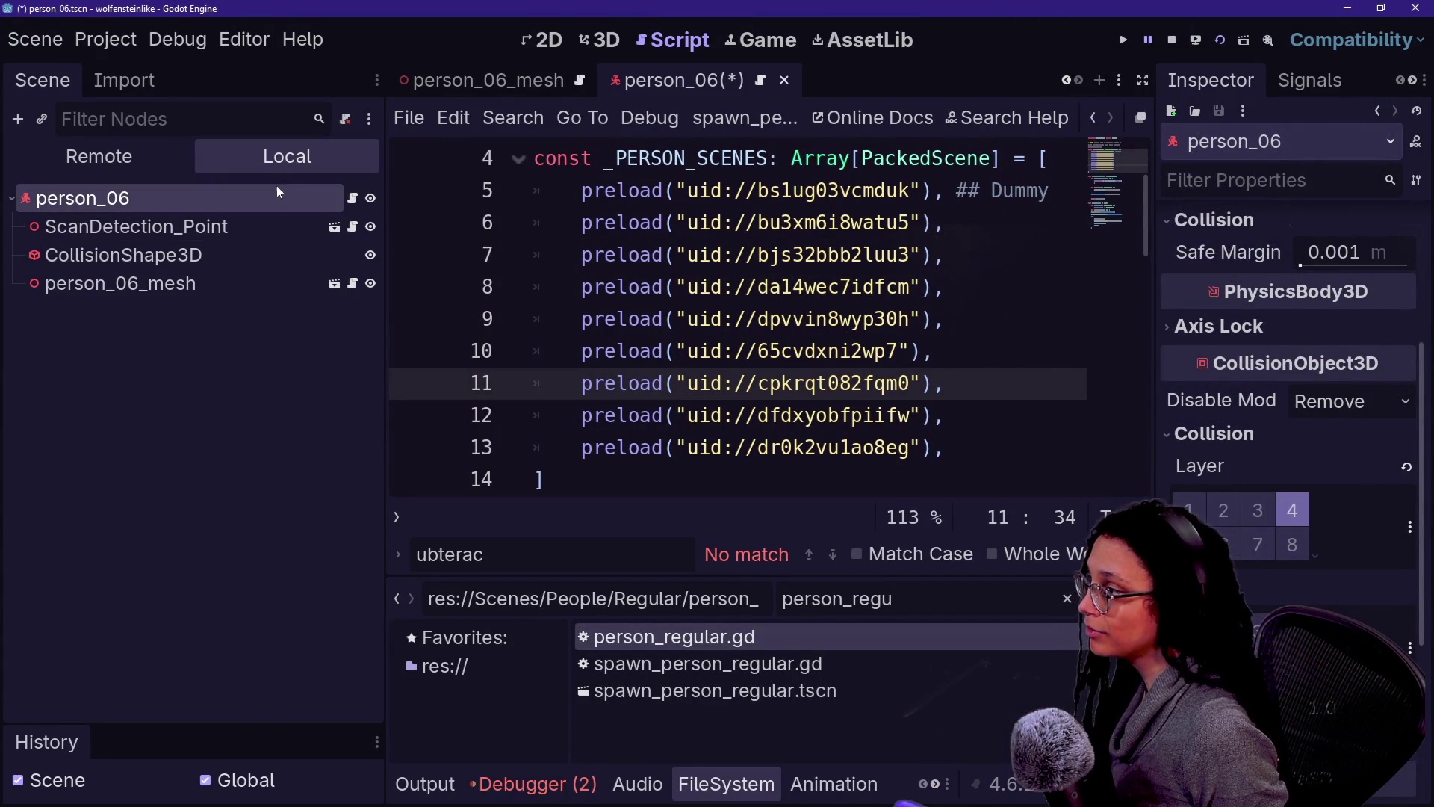
left_click(1219, 39)
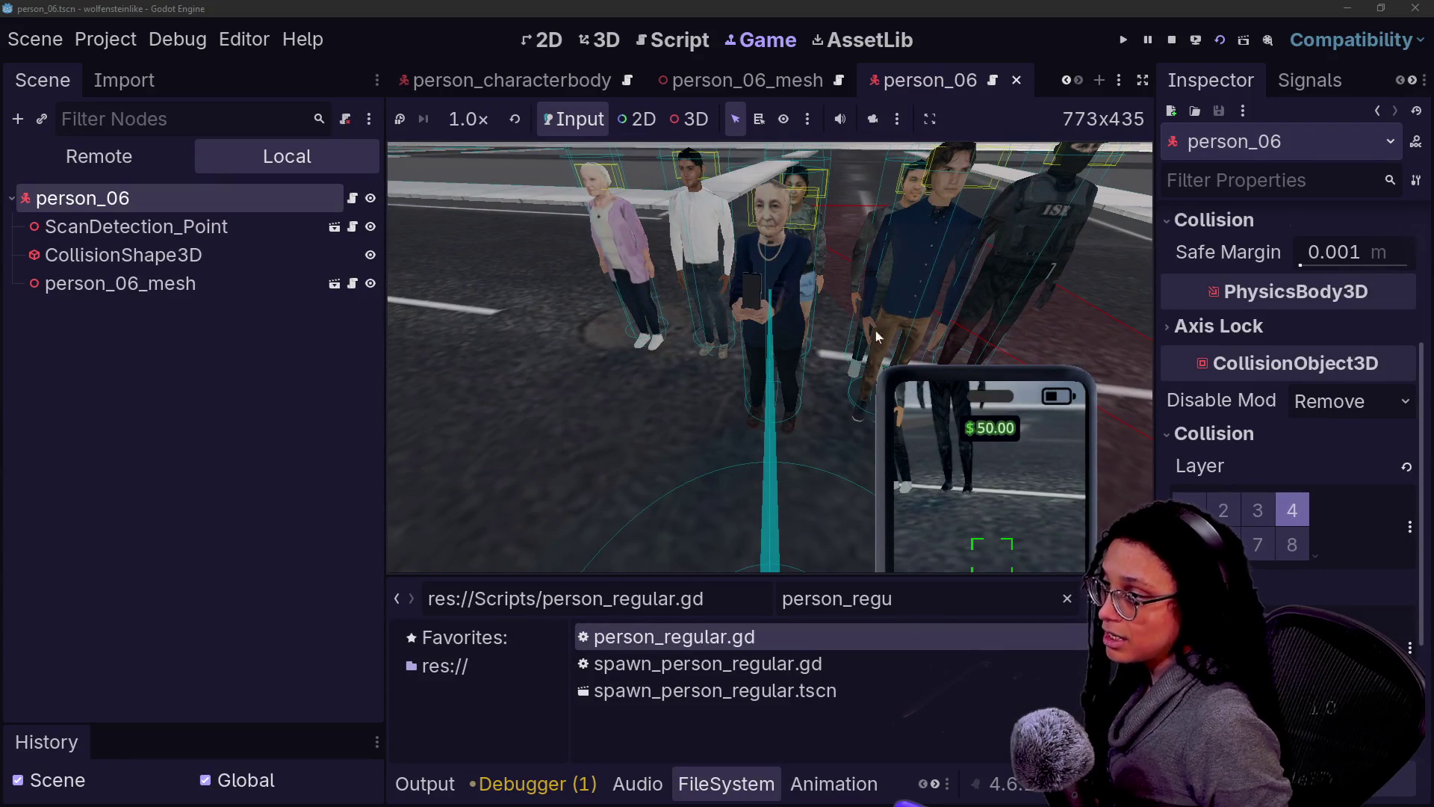
left_click(1173, 42)
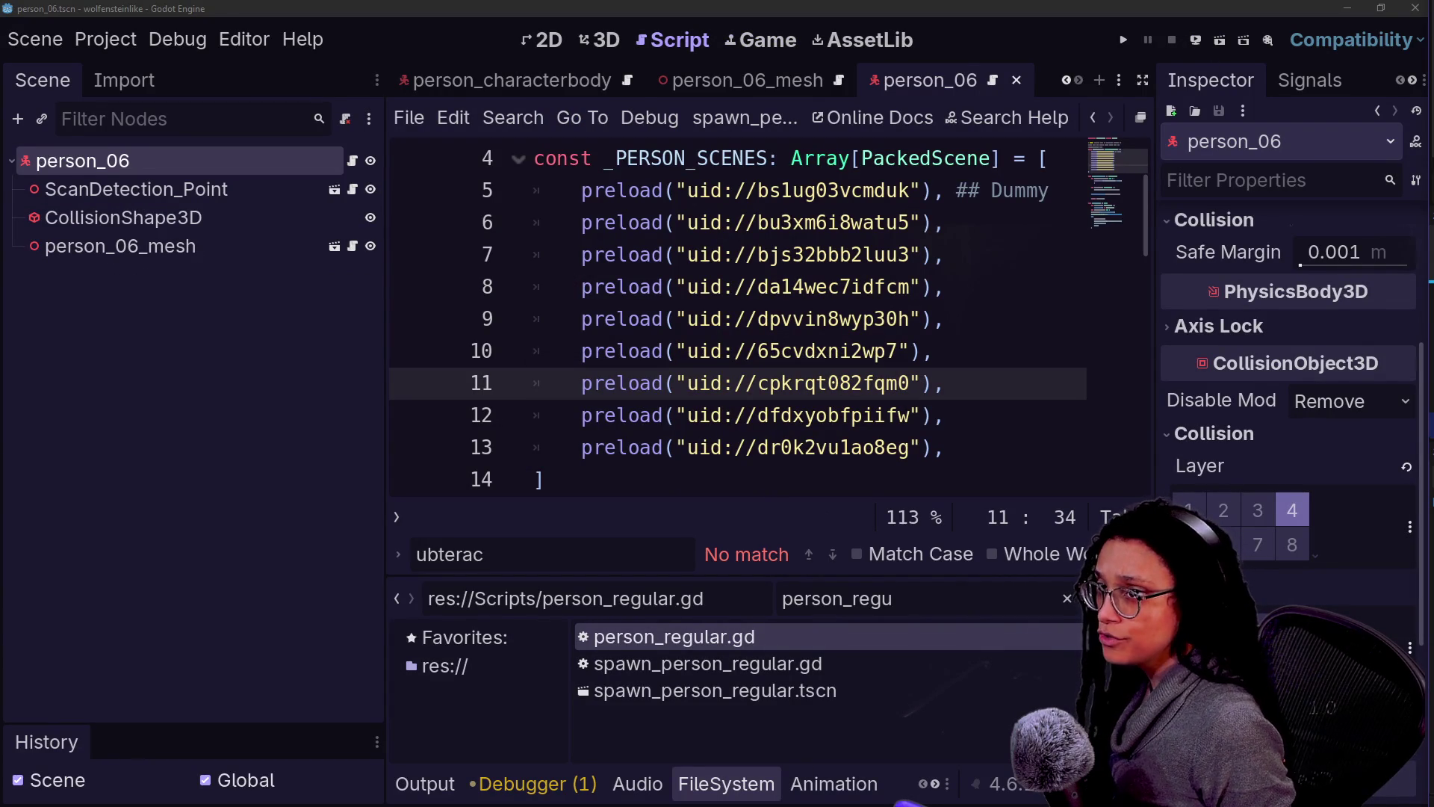
Step: Close the person_06 tabs and rename person_07.tscn to person_07_mesh.tscn
left_click(896, 598)
left_click(785, 81)
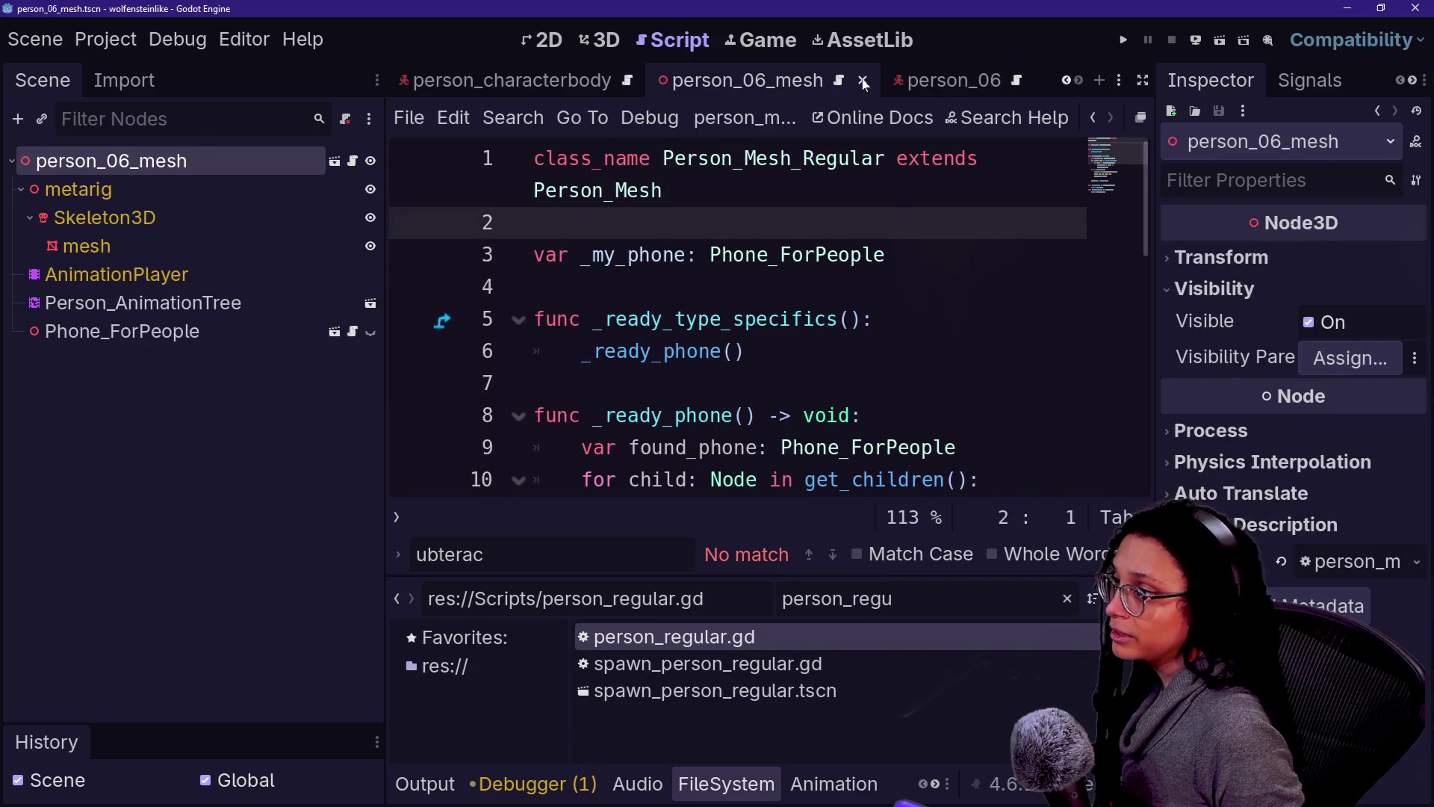
left_click(863, 82)
left_click(949, 86)
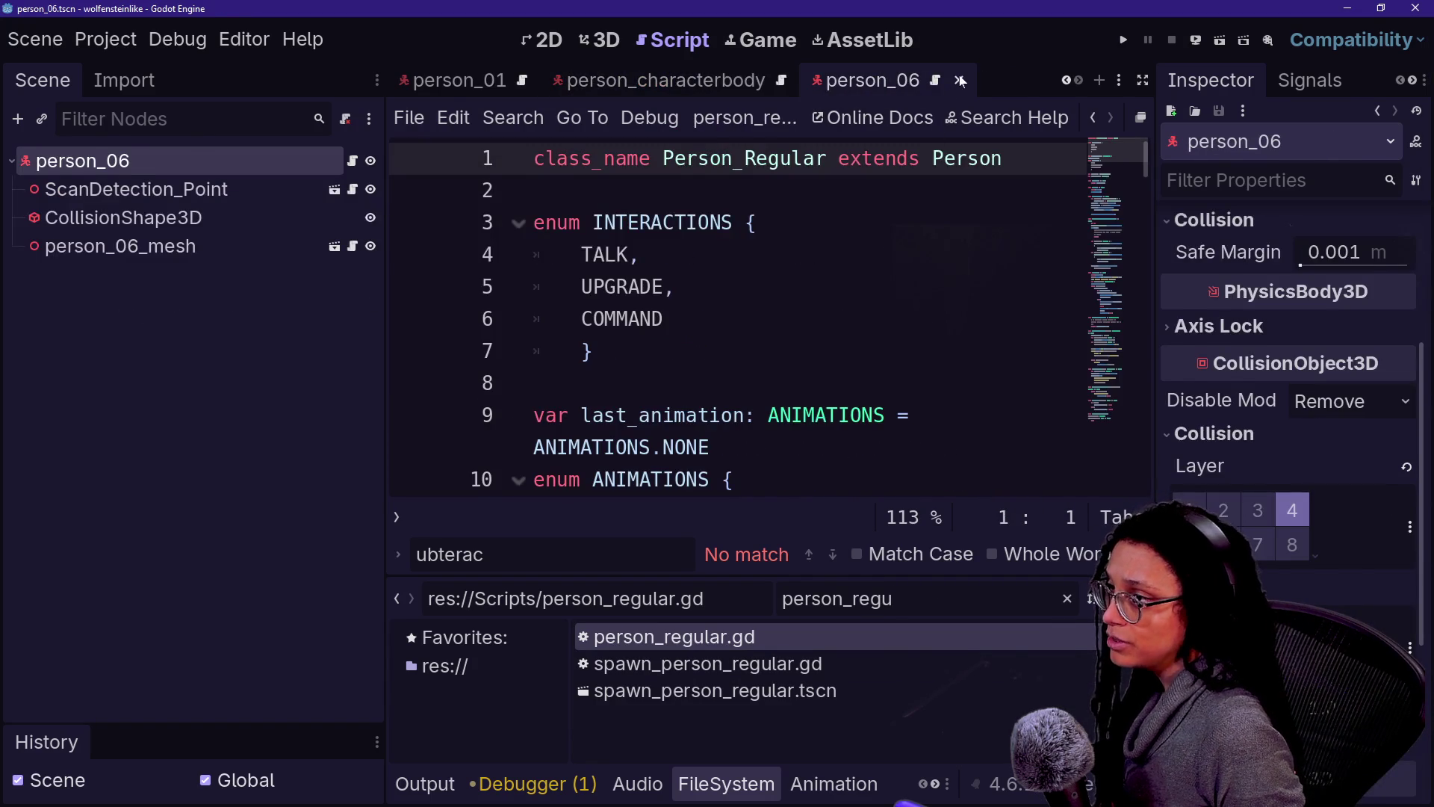
left_click(959, 80)
key("BackSpace")
type("07")
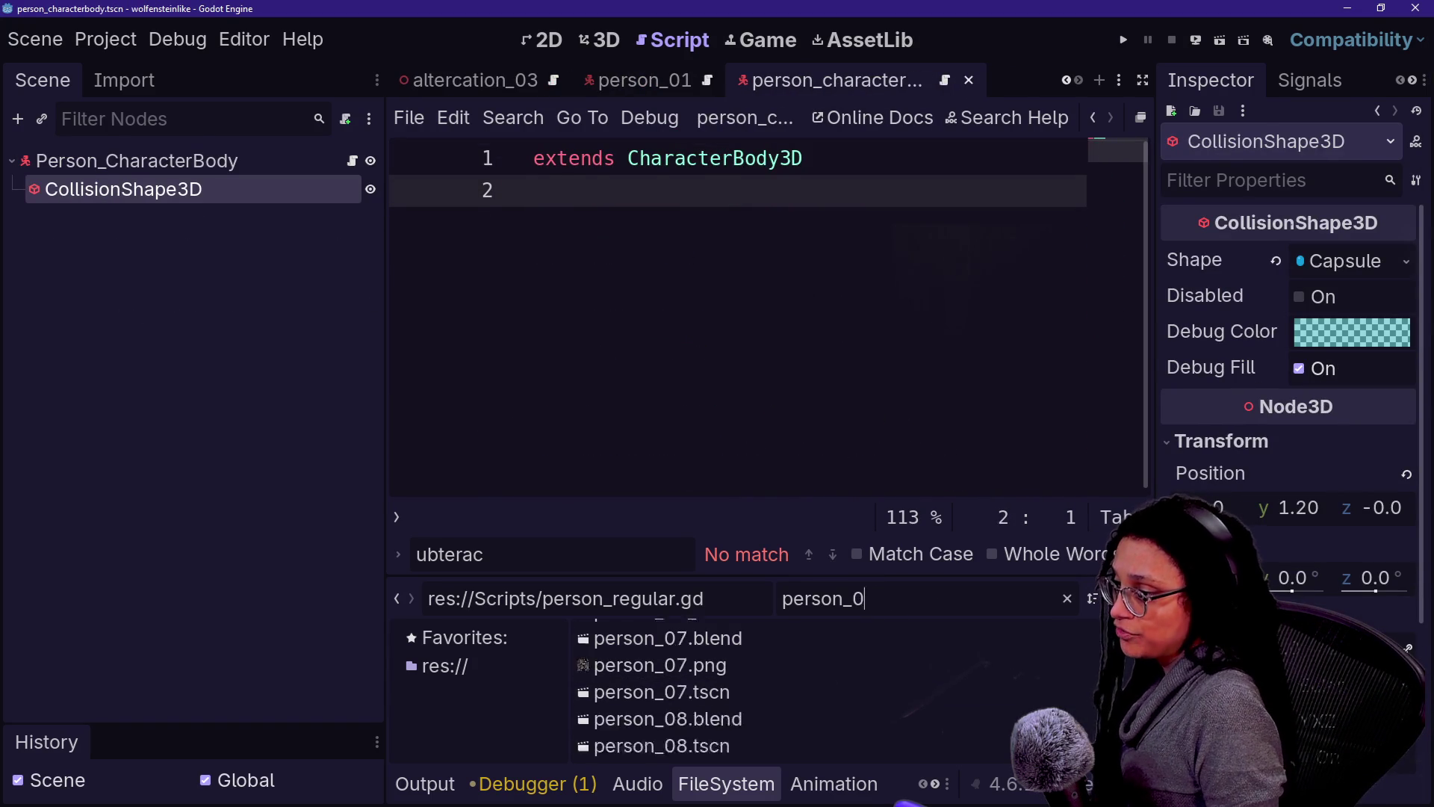
right_click(688, 702)
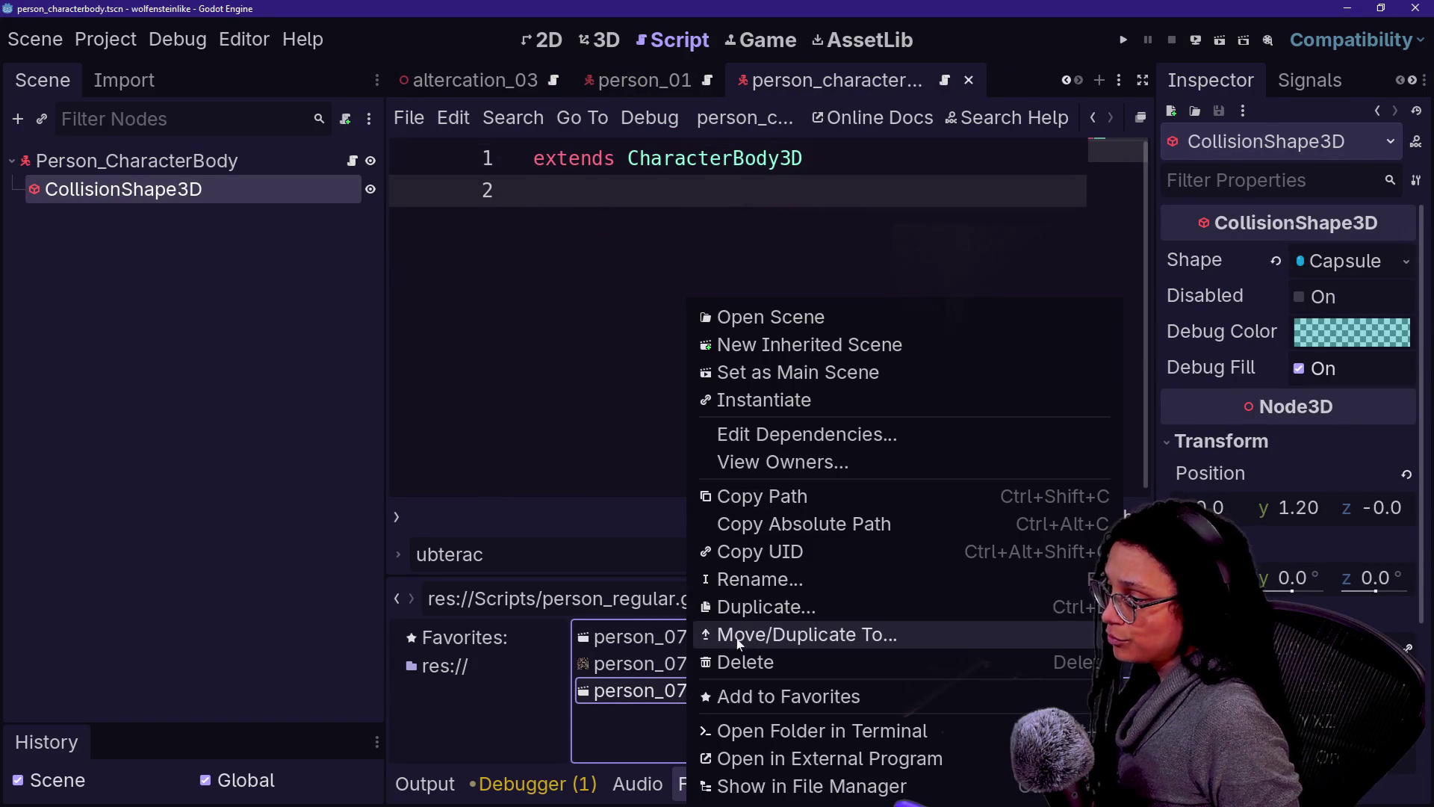
left_click(754, 580)
key("Right")
type("_mesh")
key("Return")
Step: Open person_07_mesh and create a new scene with a CharacterBody3D root named person_07
double_click(710, 690)
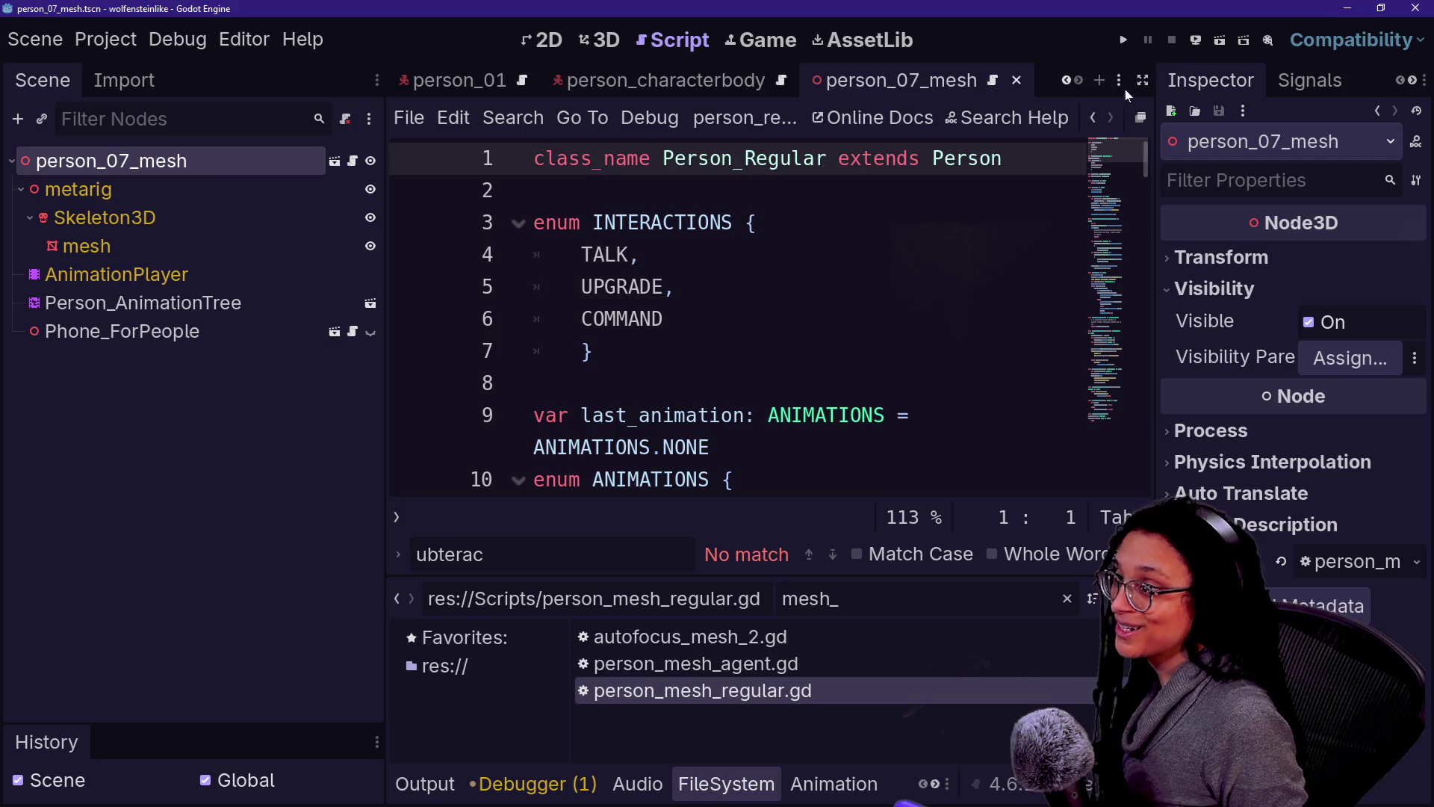
left_click(1097, 80)
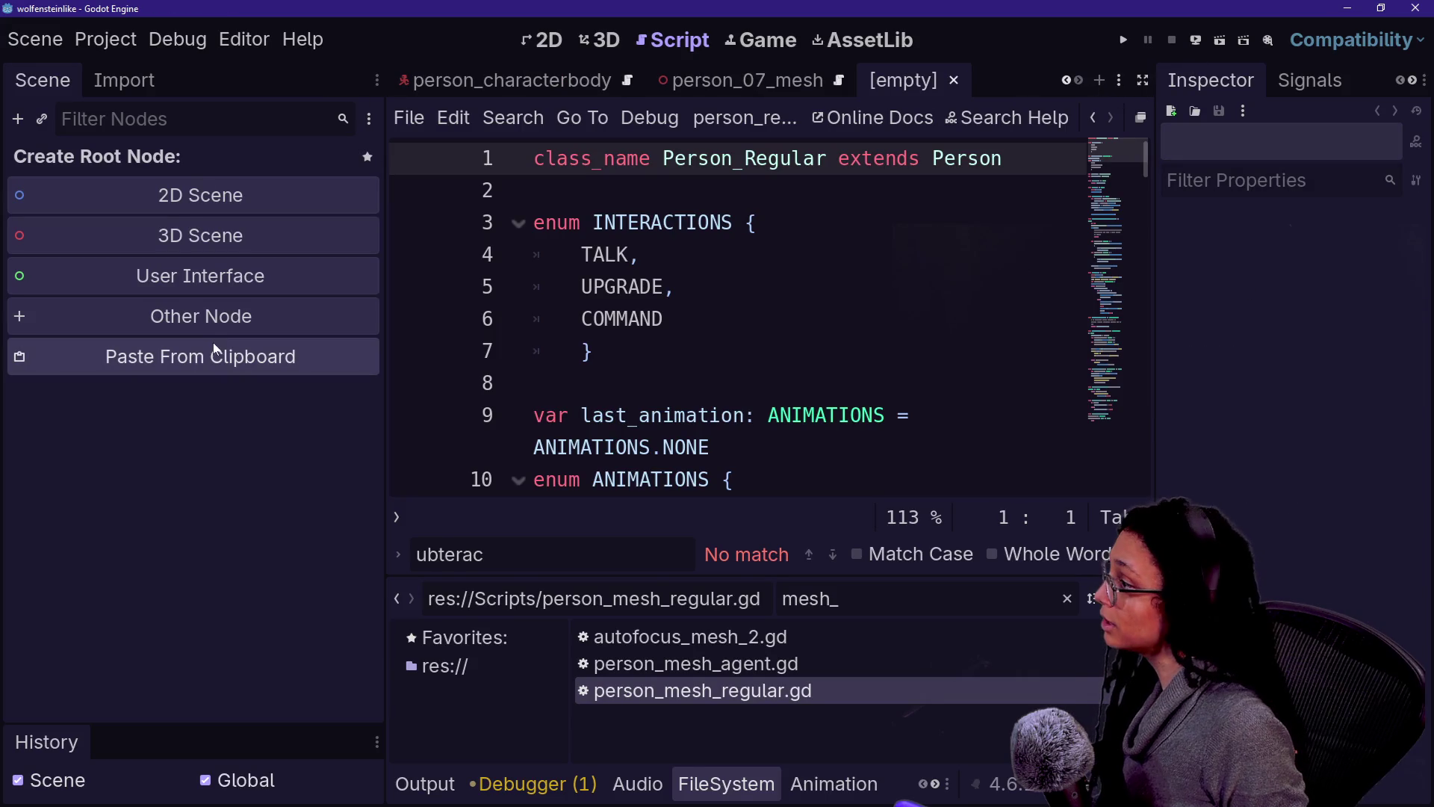
left_click(207, 321)
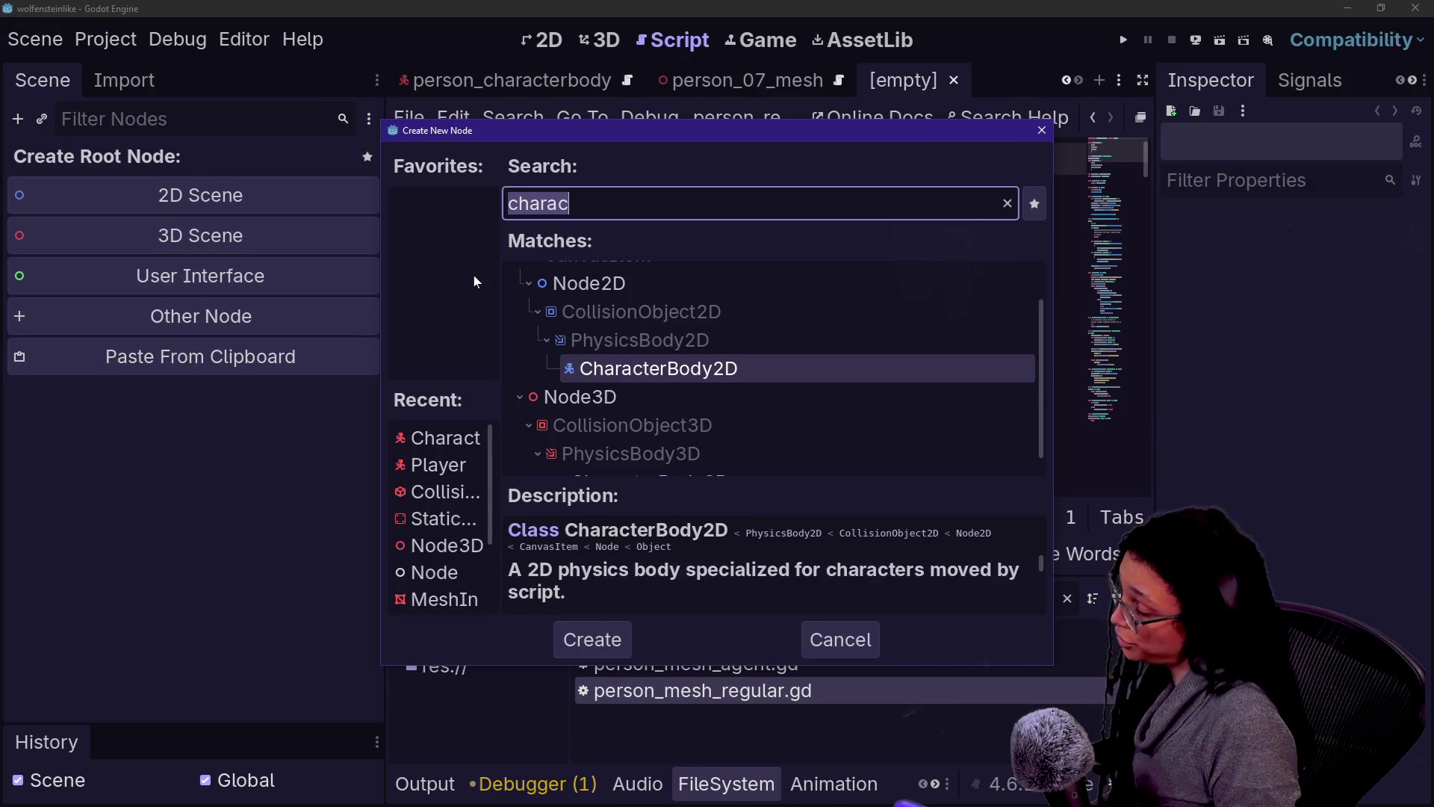
type("char")
key("Return")
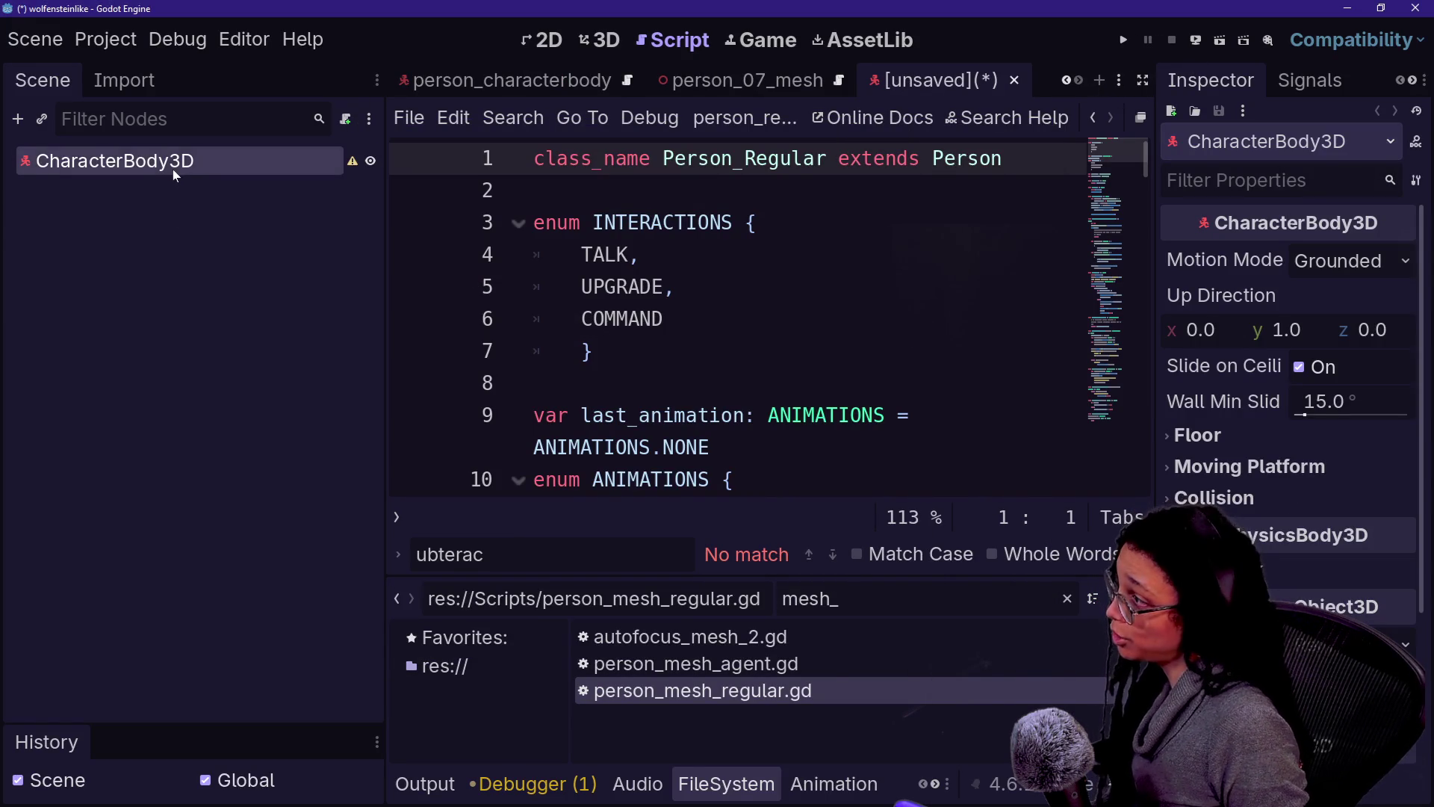
double_click(174, 169)
type("oers")
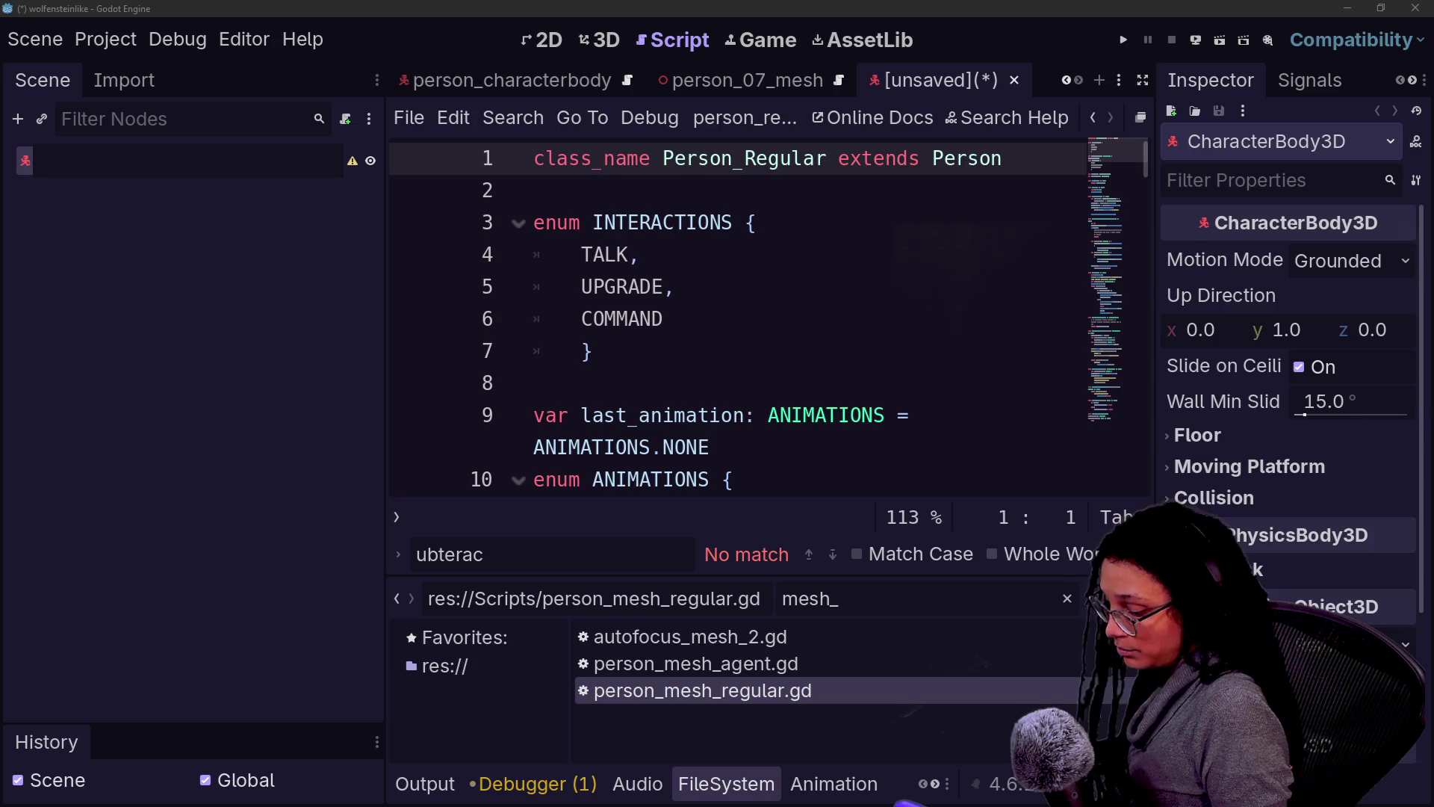
type("person_07")
key("Return")
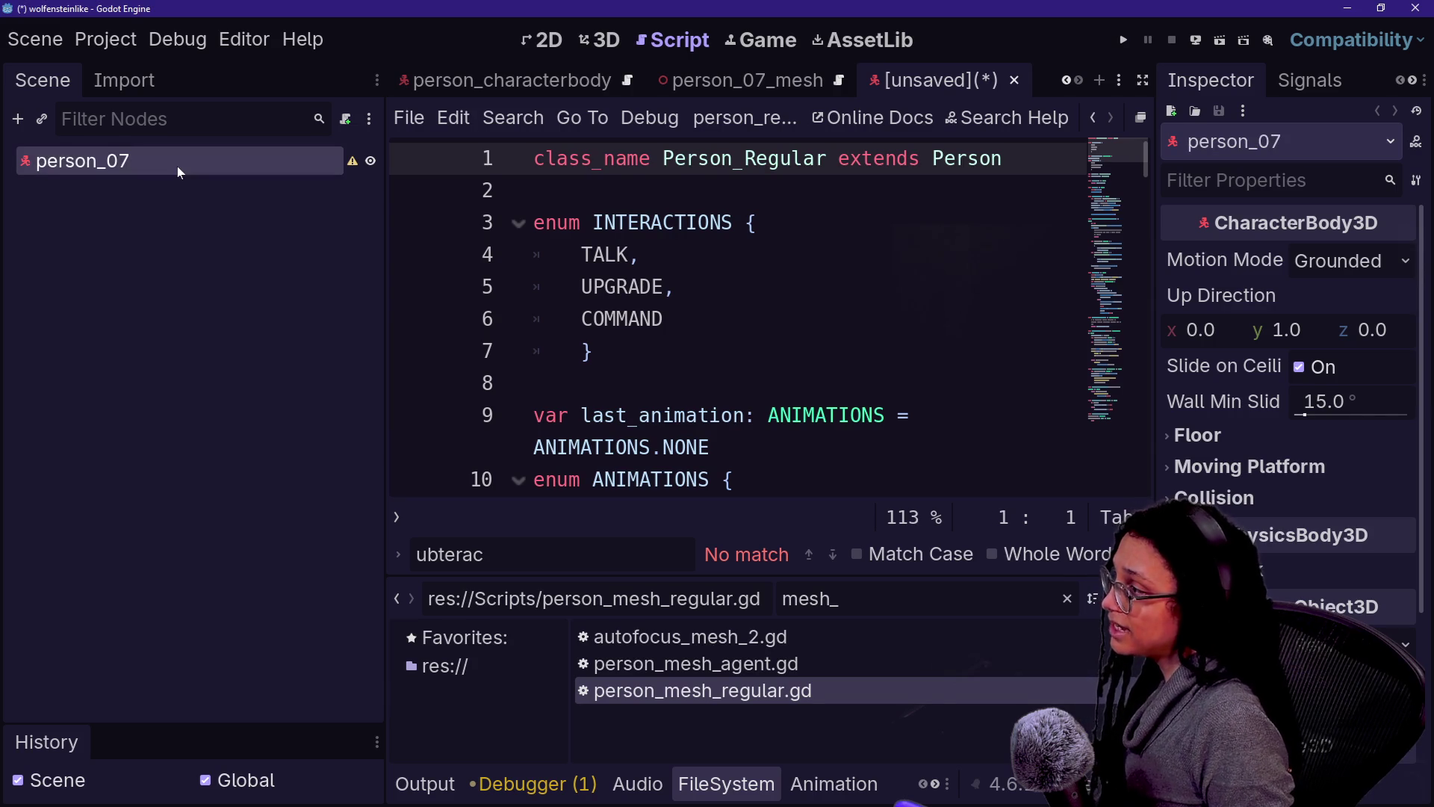
Step: Paste ScanDetection_Point and the CollisionShape3D under person_07 and save it as person_07.tscn
right_click(176, 164)
left_click(297, 331)
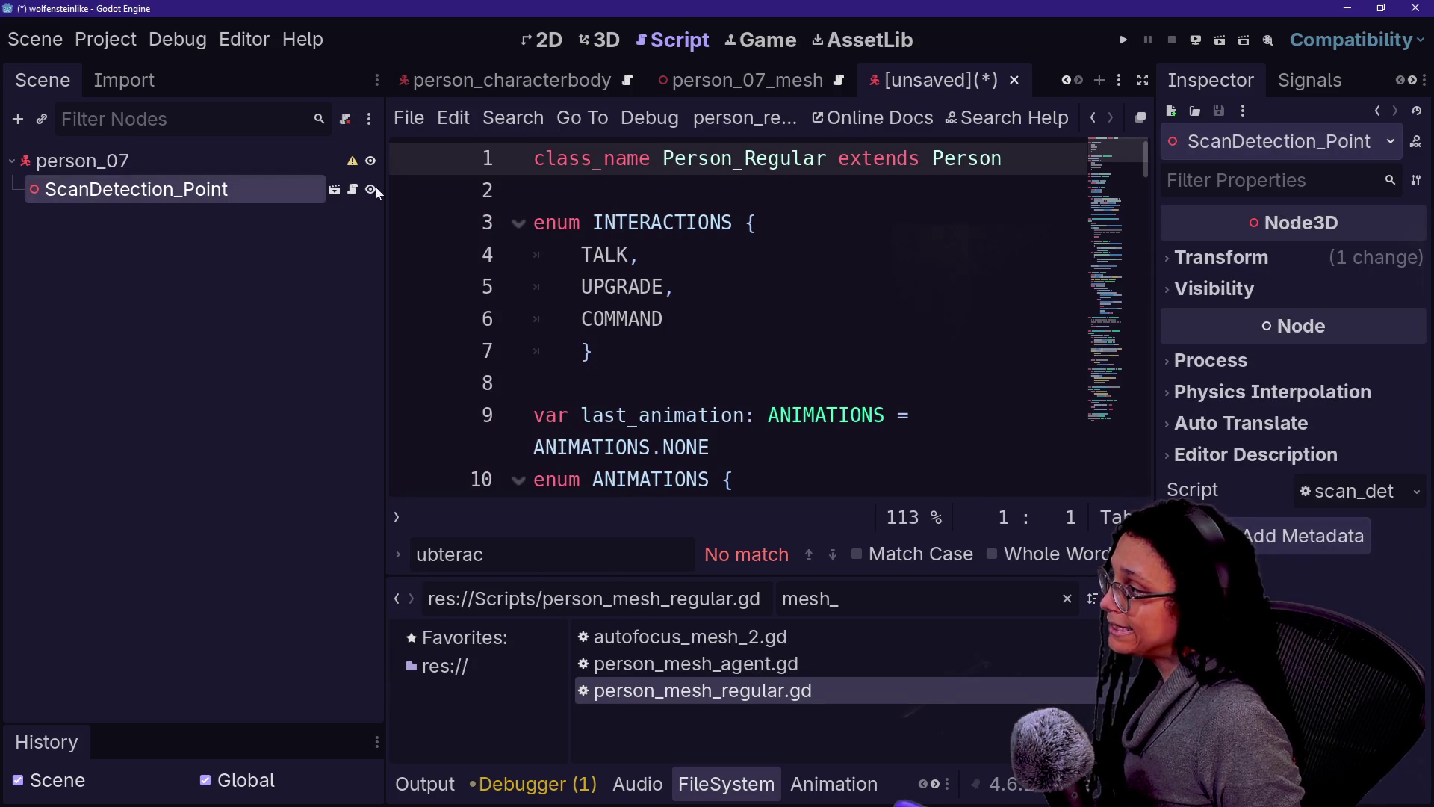
left_click(579, 91)
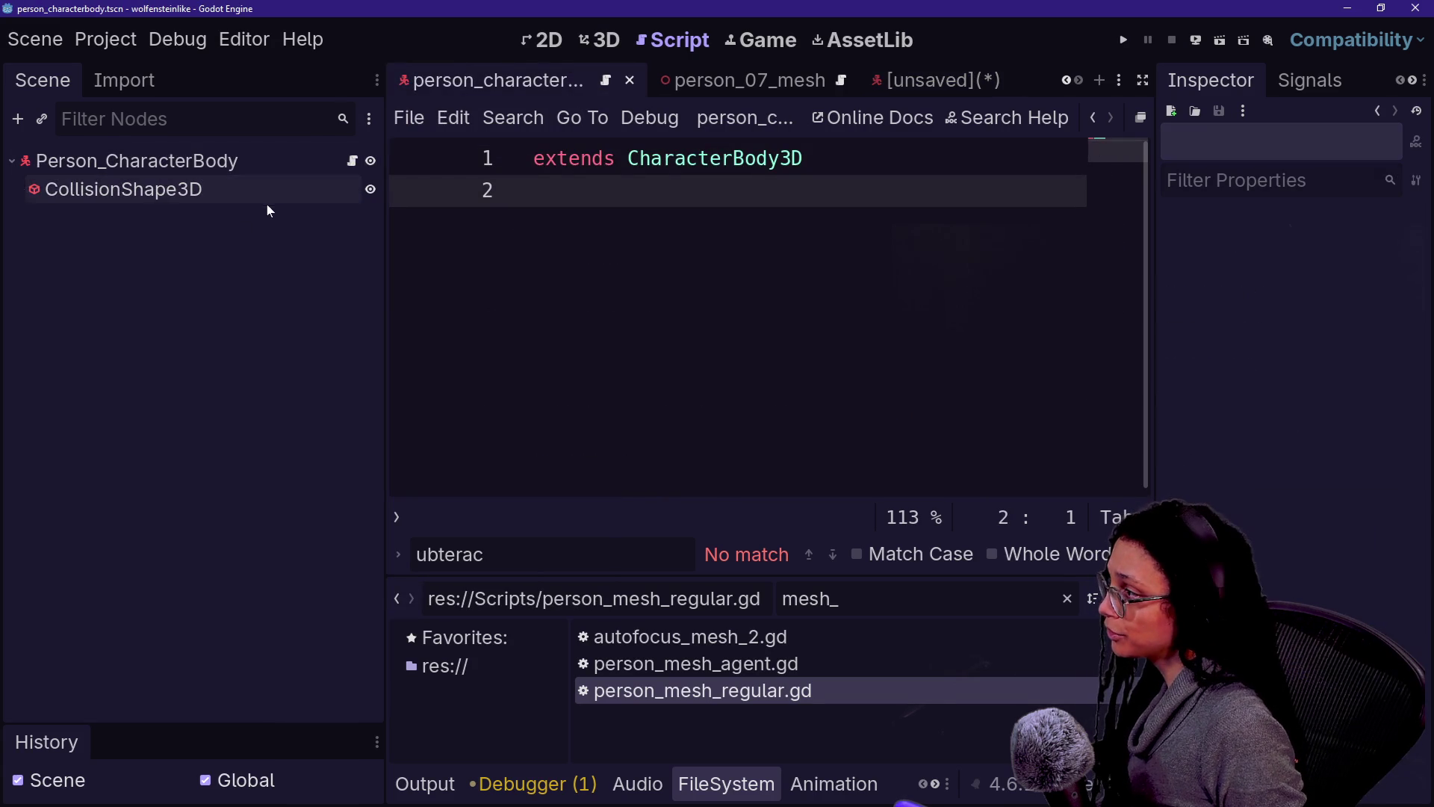
left_click(268, 200)
left_click(963, 71)
left_click(153, 149)
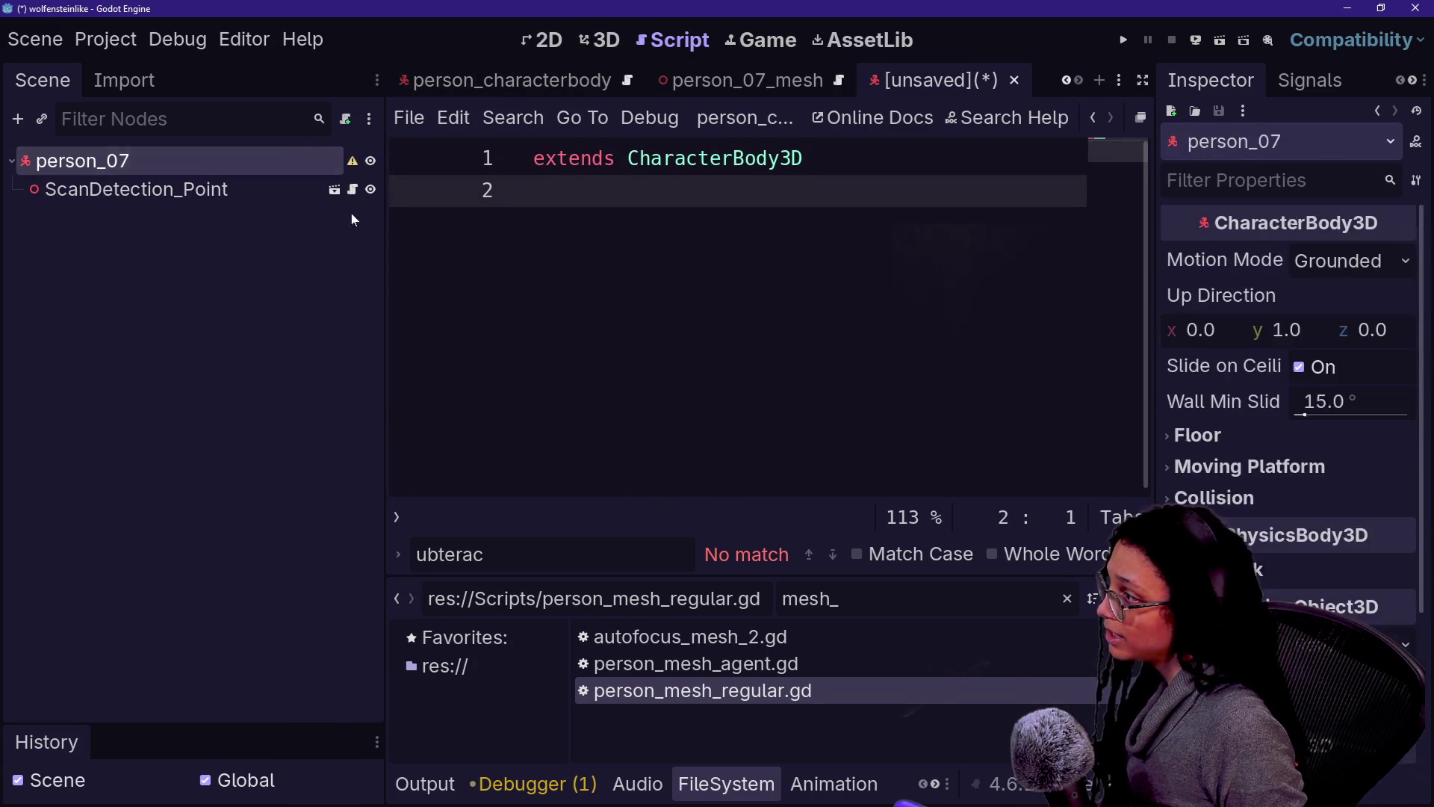
key("ctrl+v")
key("ctrl+s")
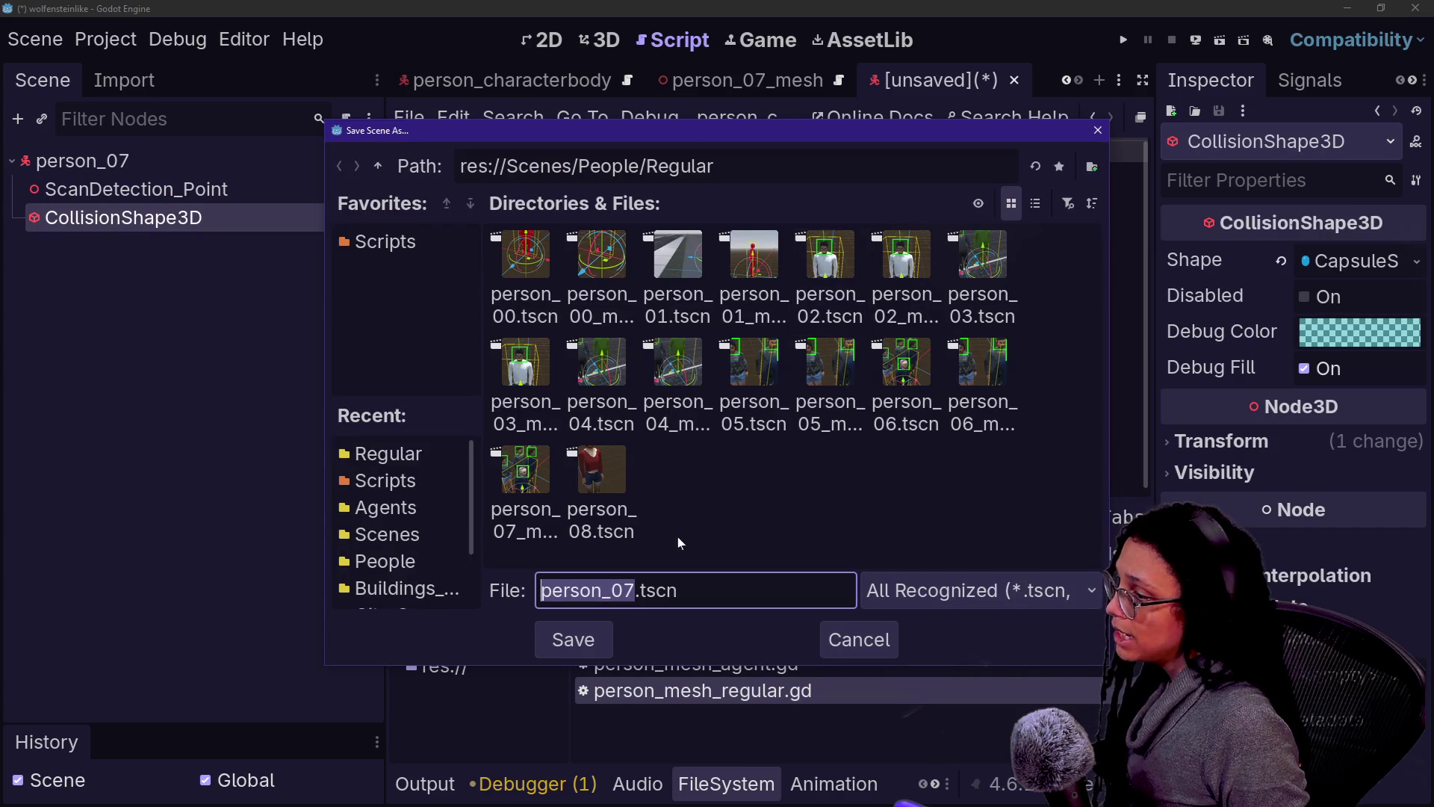
key("Return")
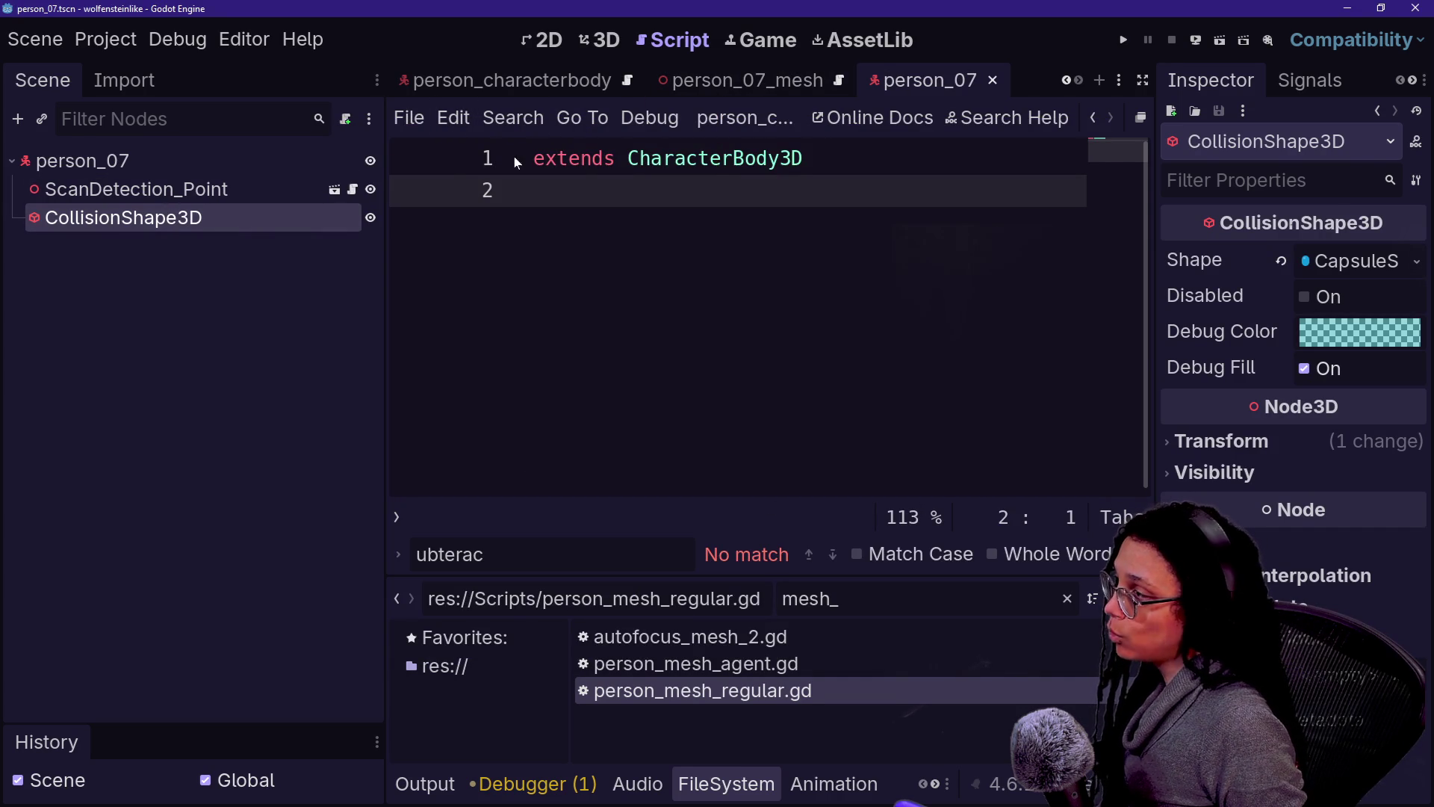
Step: Instance person_07_mesh into person_07, check the root's collision settings, and save
mouse_move(773, 93)
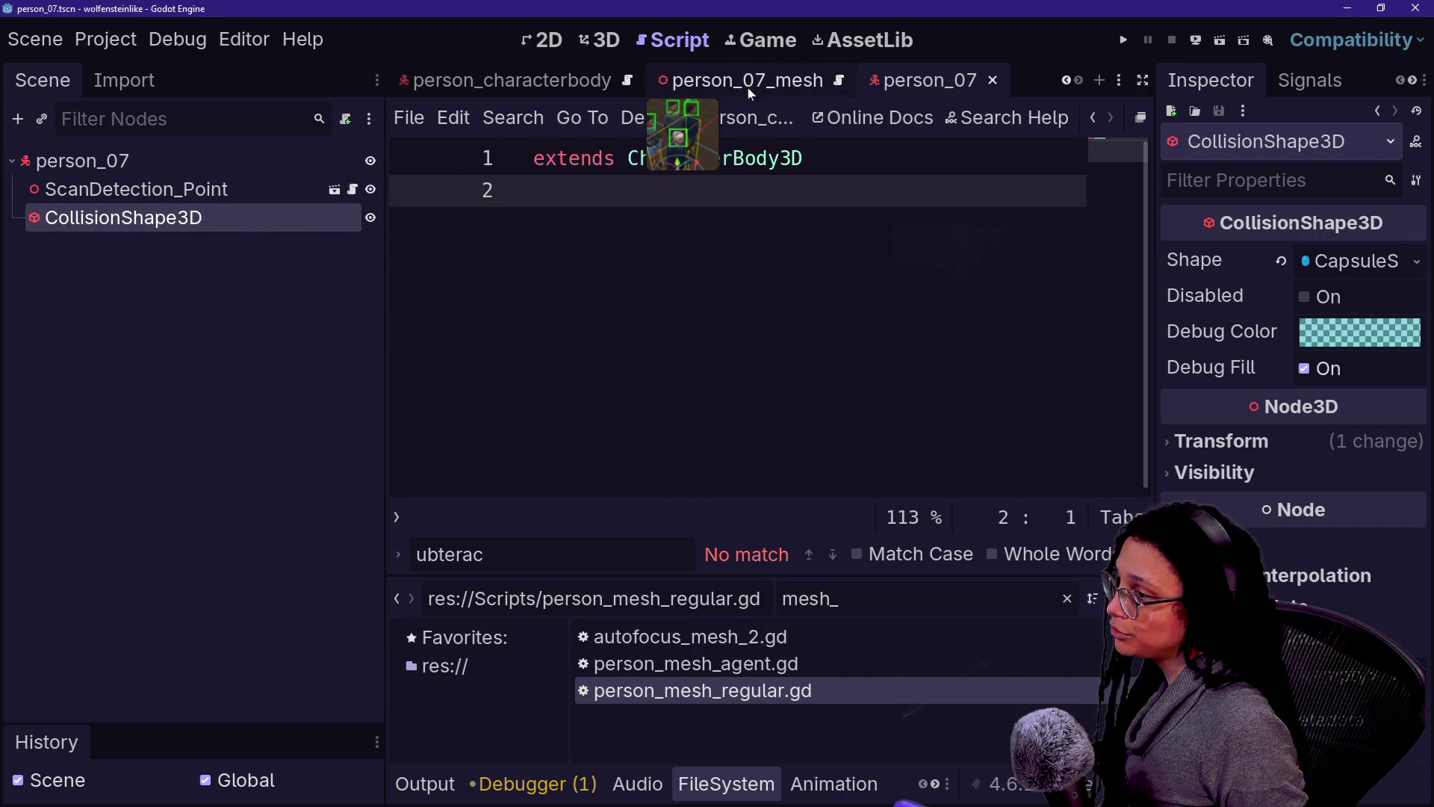
key("BackSpace")
key("BackSpace")
key("BackSpace")
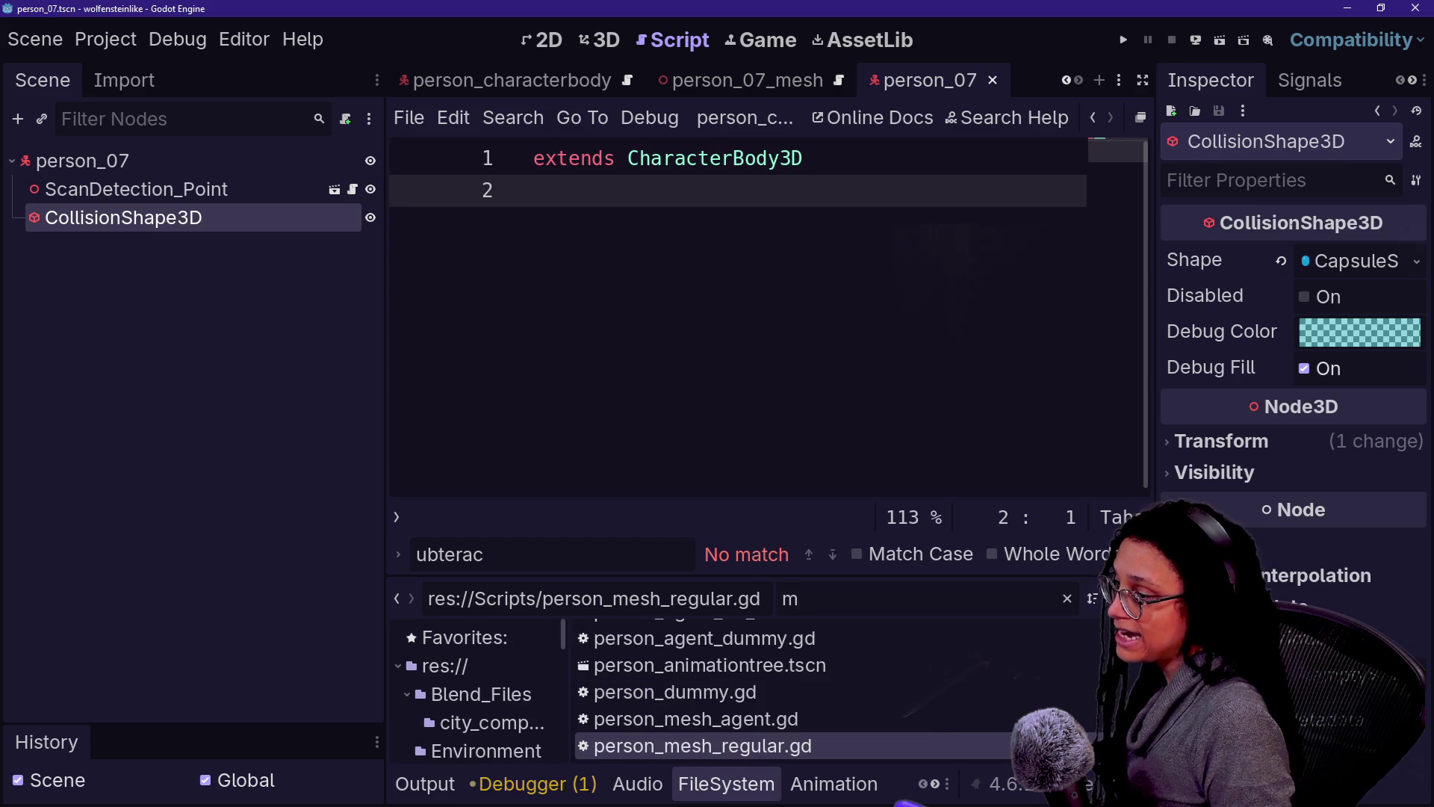
key("BackSpace")
type("person_07")
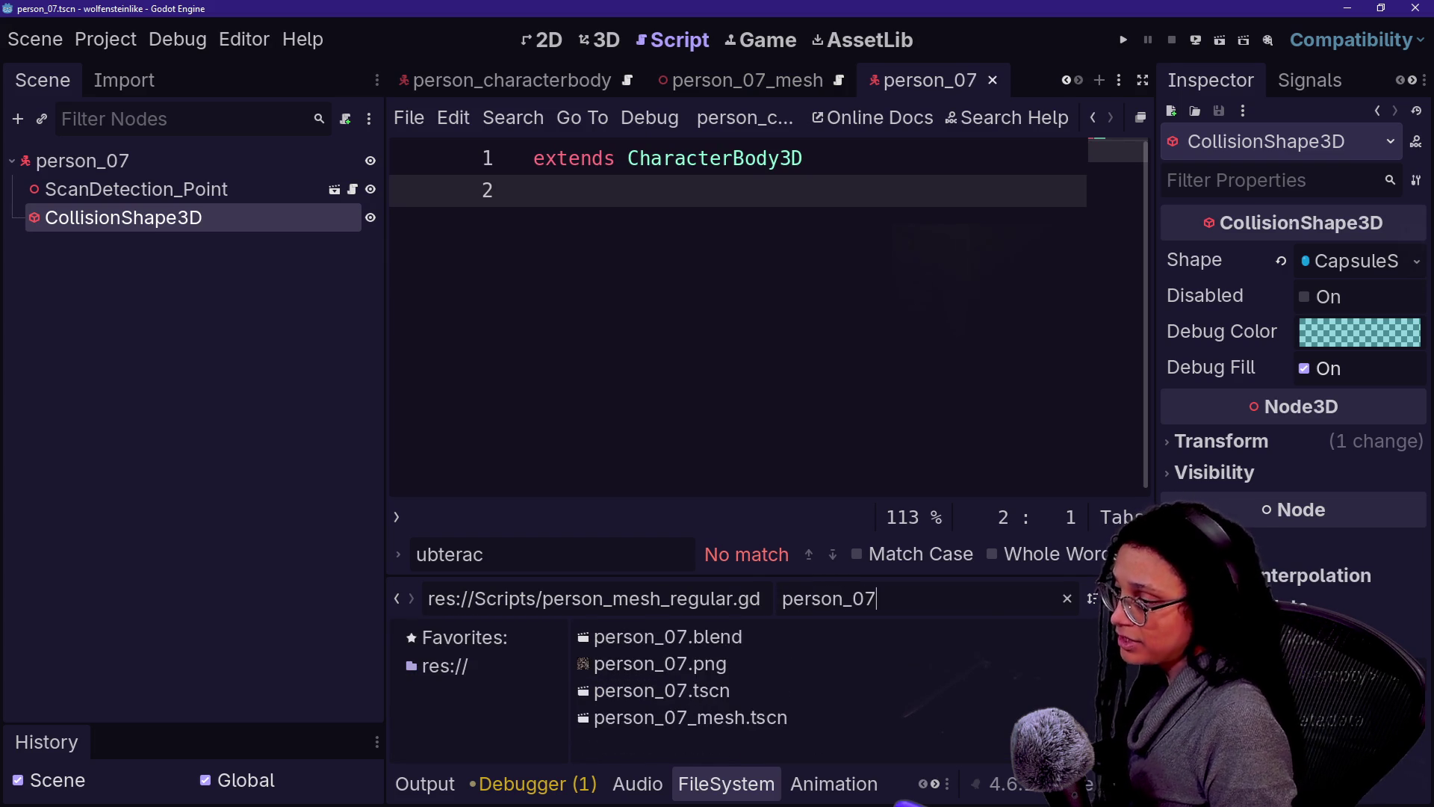
type("_")
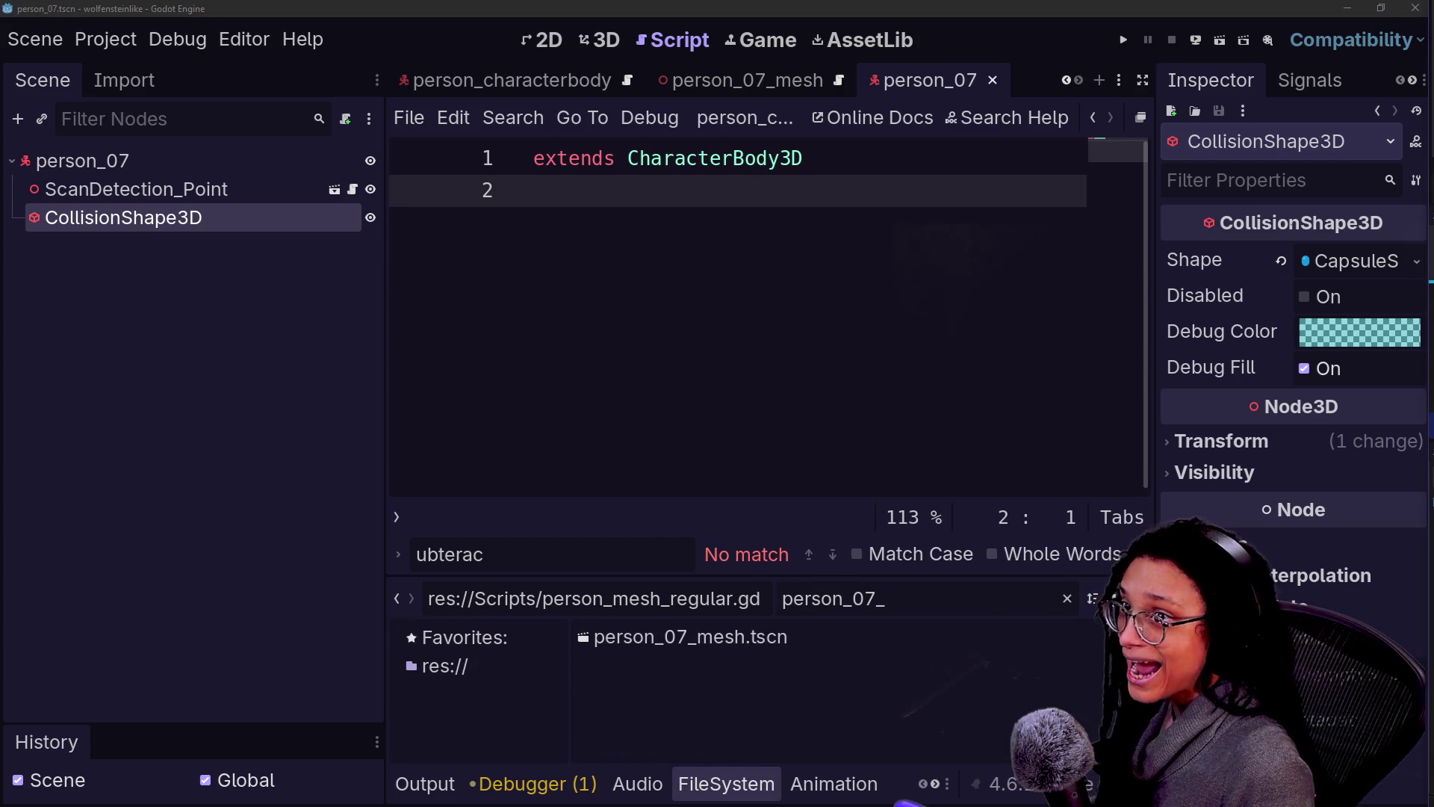
mouse_move(799, 635)
left_mouse_down()
mouse_move(419, 414)
mouse_move(181, 190)
left_mouse_up()
left_click(230, 159)
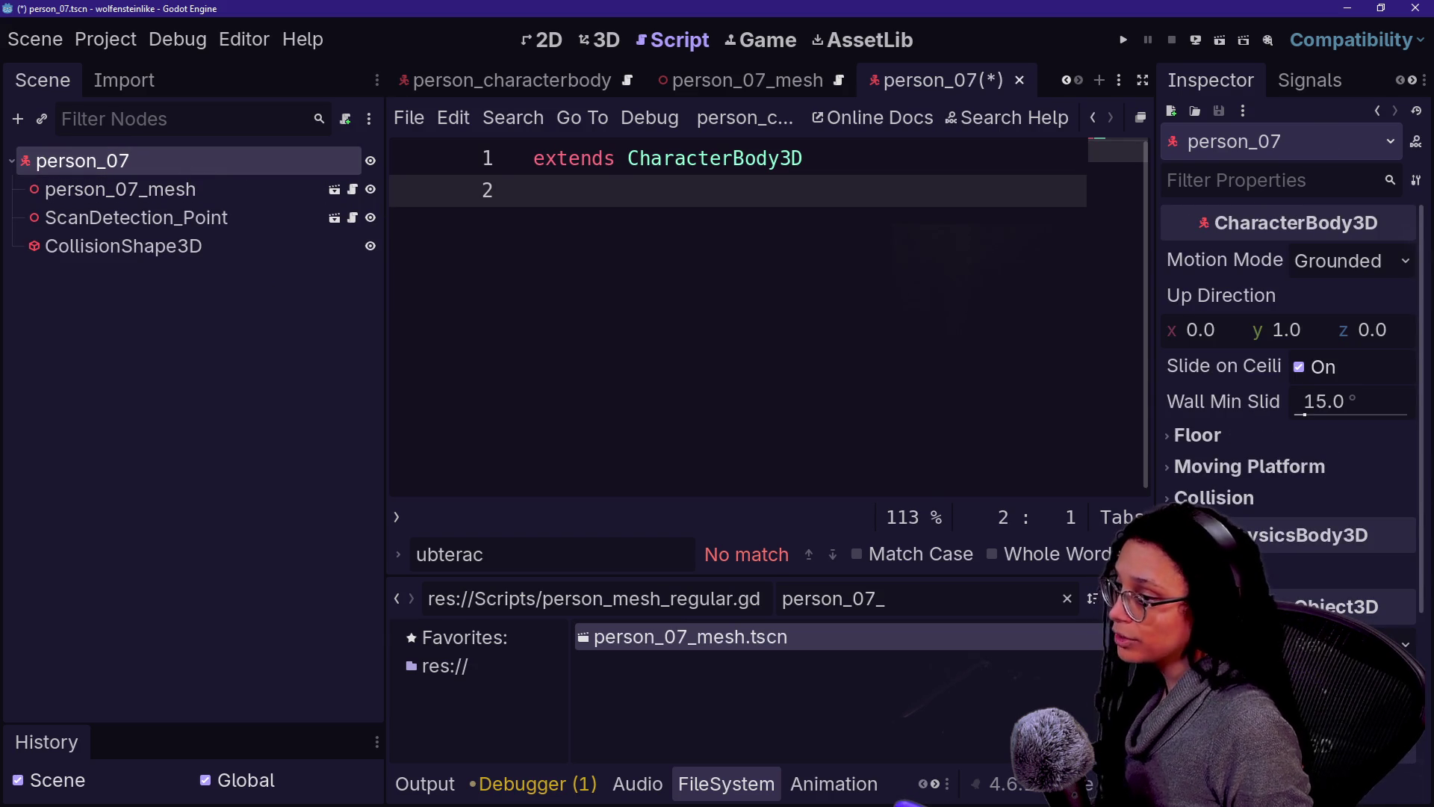
left_click(1261, 679)
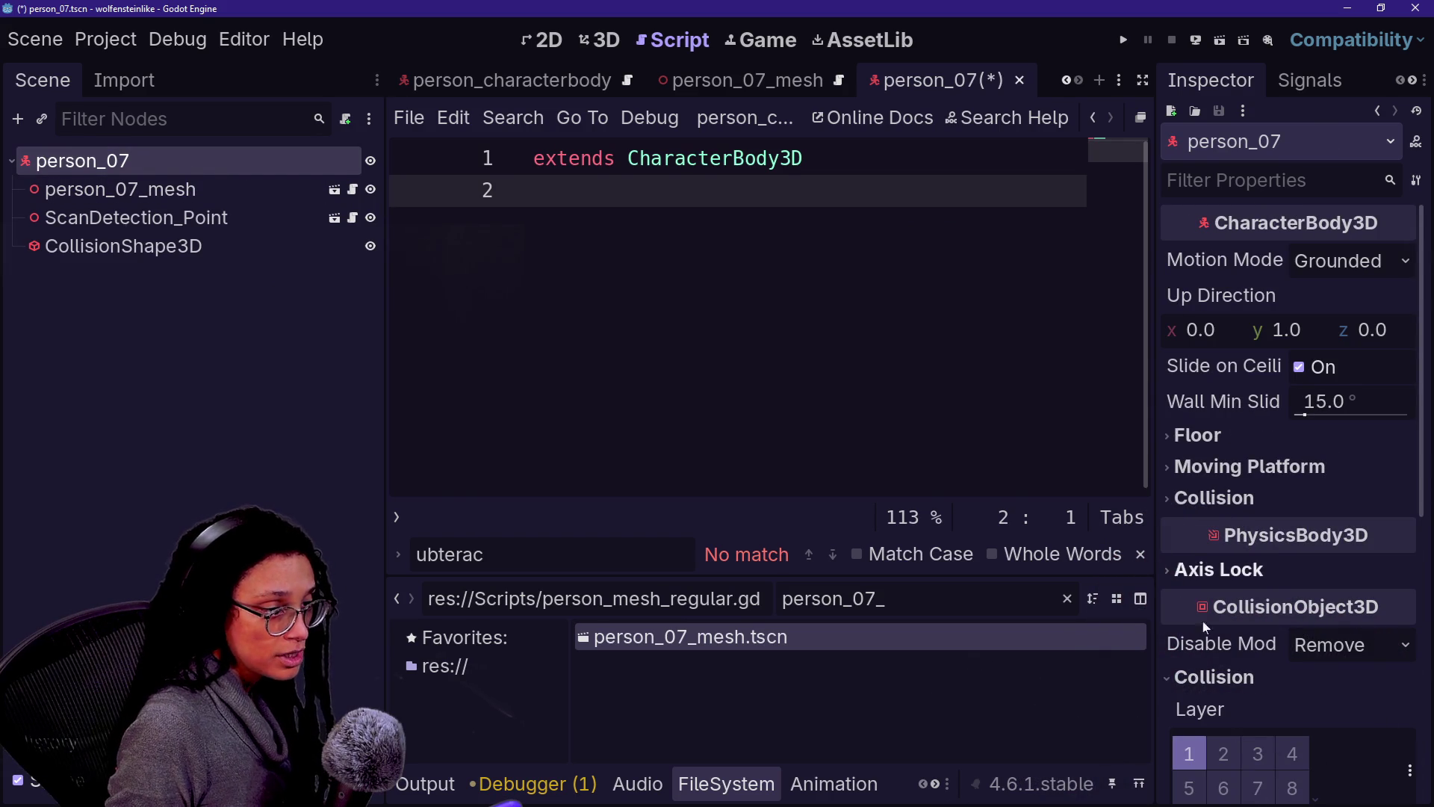
key("ctrl+s")
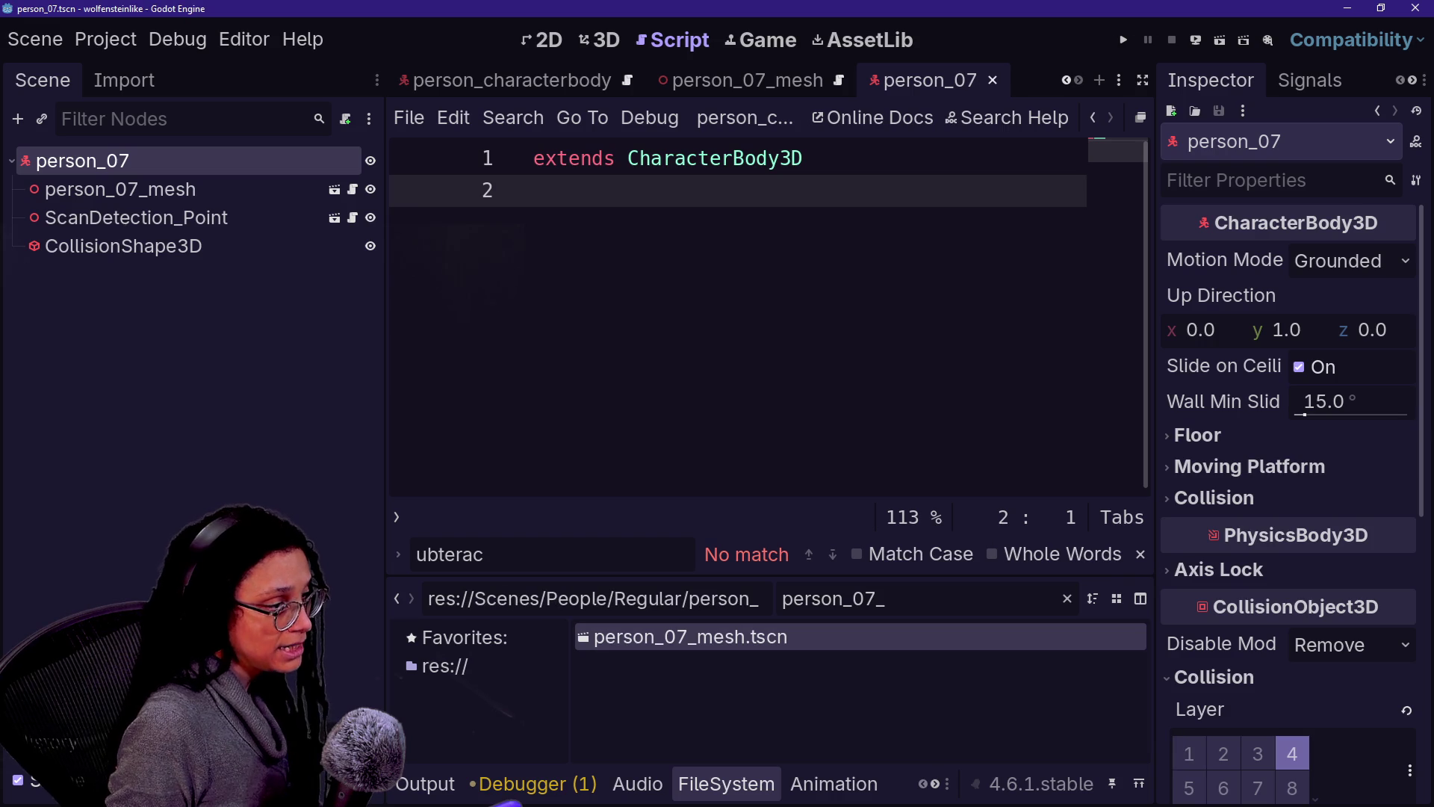
Step: Attach person_regular.gd to person_07 and save both person_07 and person_07_mesh
key("ctrl+a")
key("BackSpace")
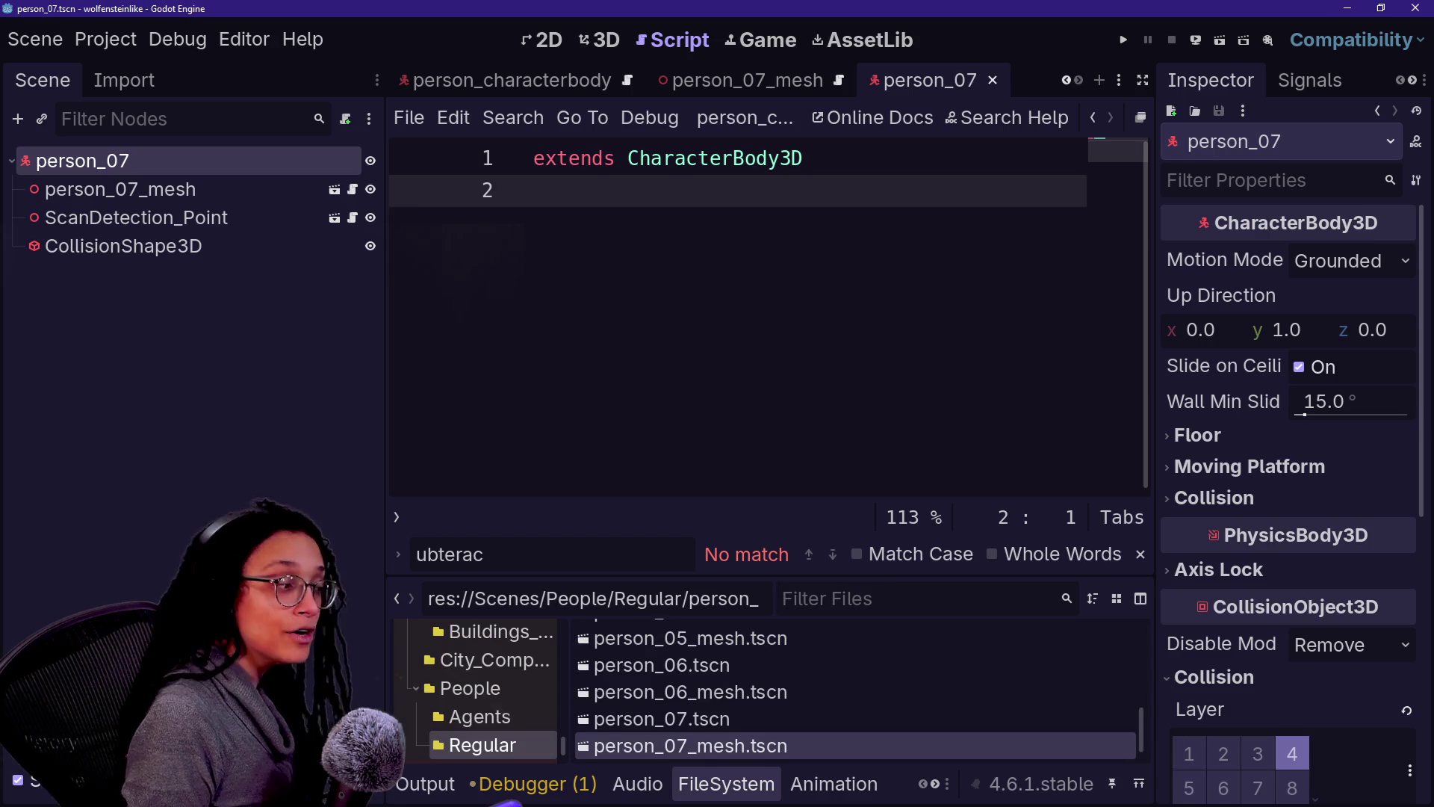
type("person_regu")
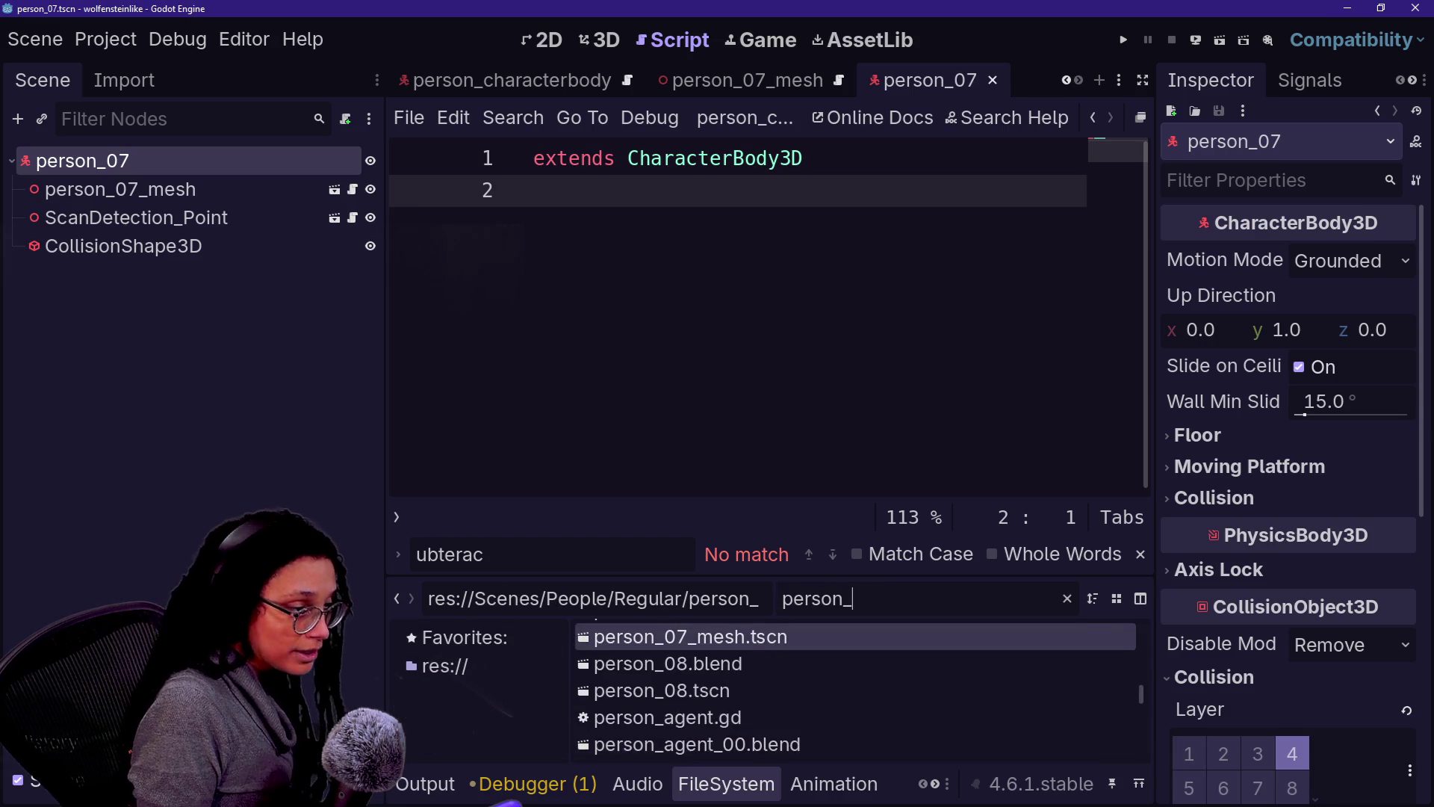
mouse_move(812, 640)
left_mouse_down()
mouse_move(695, 579)
mouse_move(232, 199)
mouse_move(239, 166)
left_mouse_up()
key("ctrl+s")
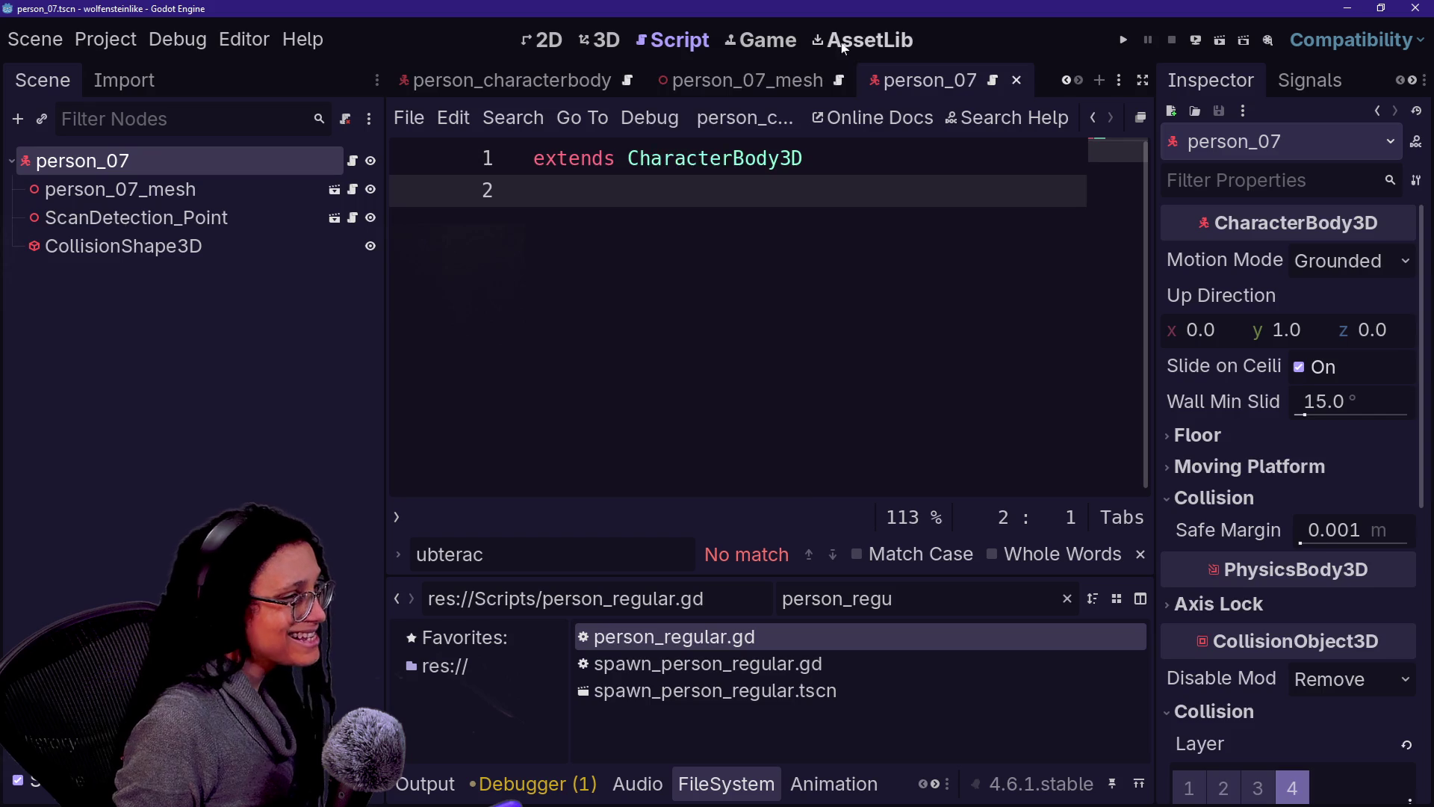
left_click(740, 80)
key("ctrl+s")
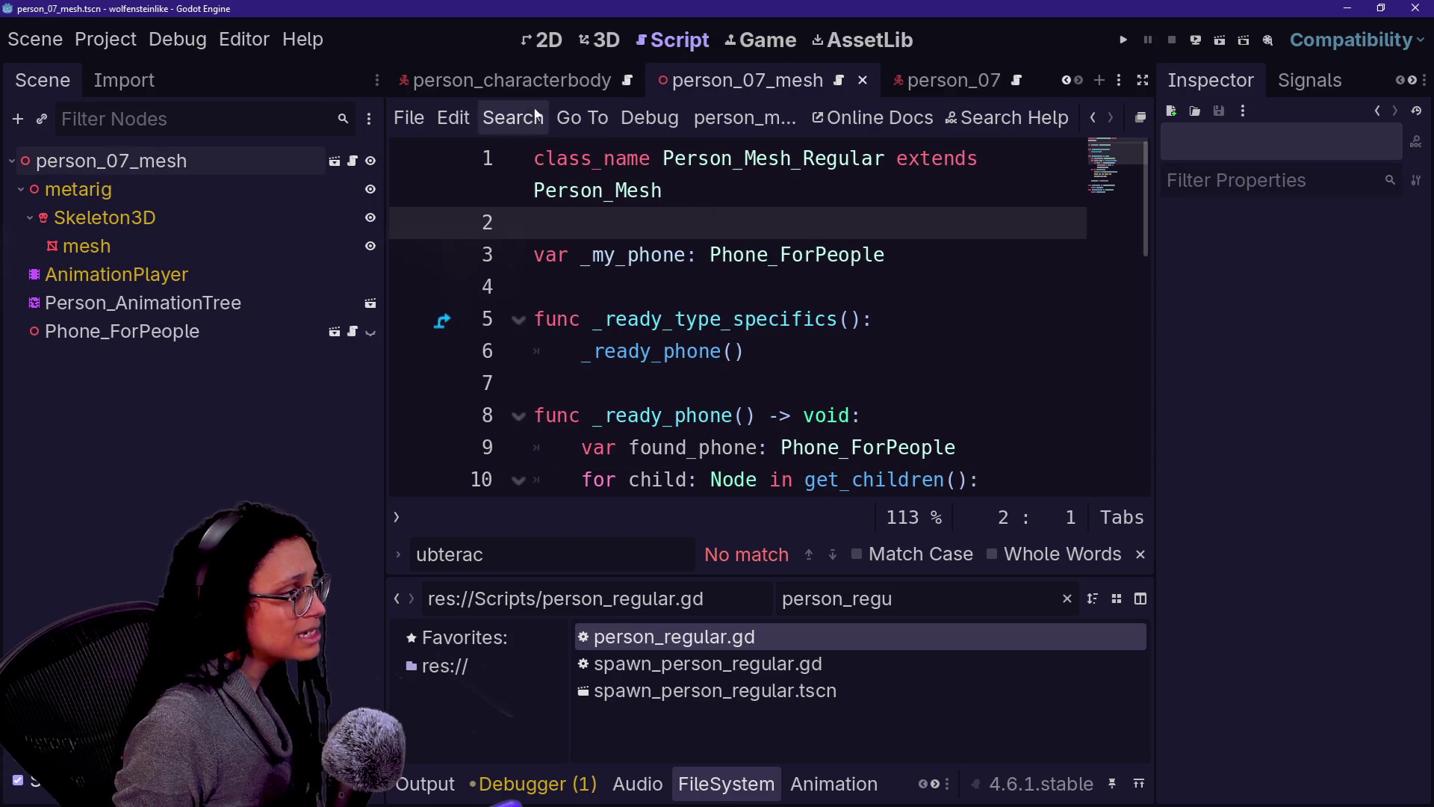
Step: Place a person_07 instance among the people in altercation_03, save, then run debug_level
scroll(552, 82, "up", 5)
left_click(553, 82)
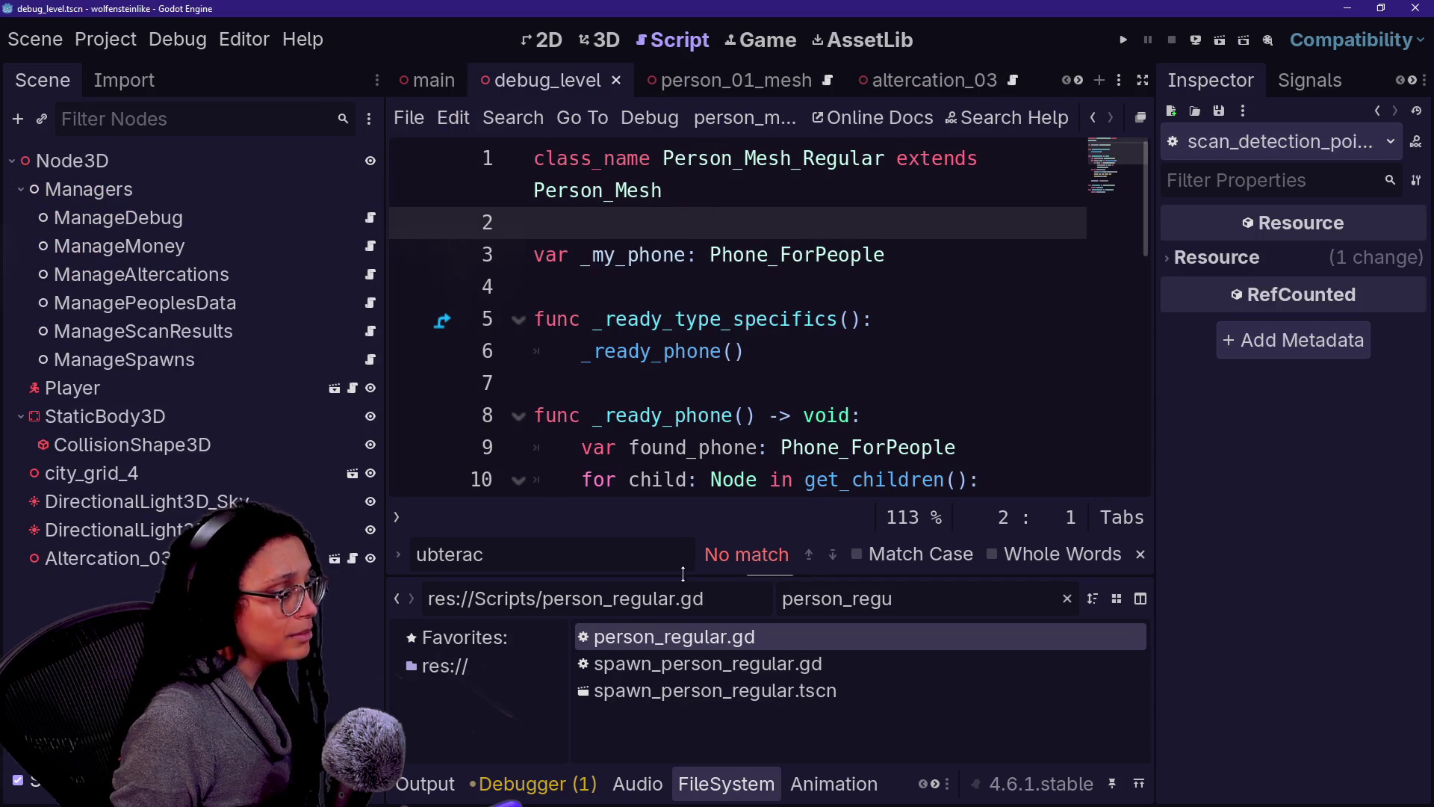
left_click(911, 80)
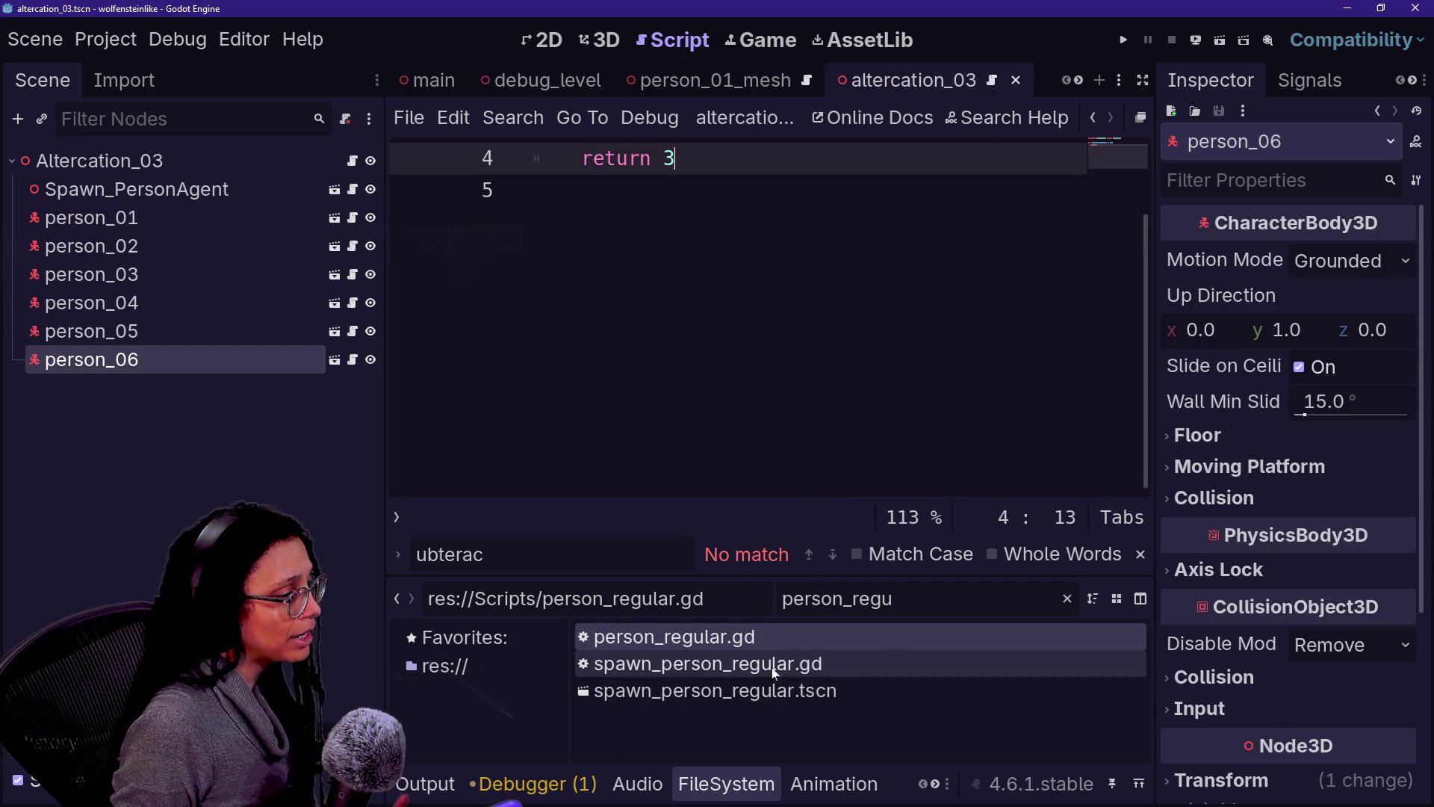
type("person_07")
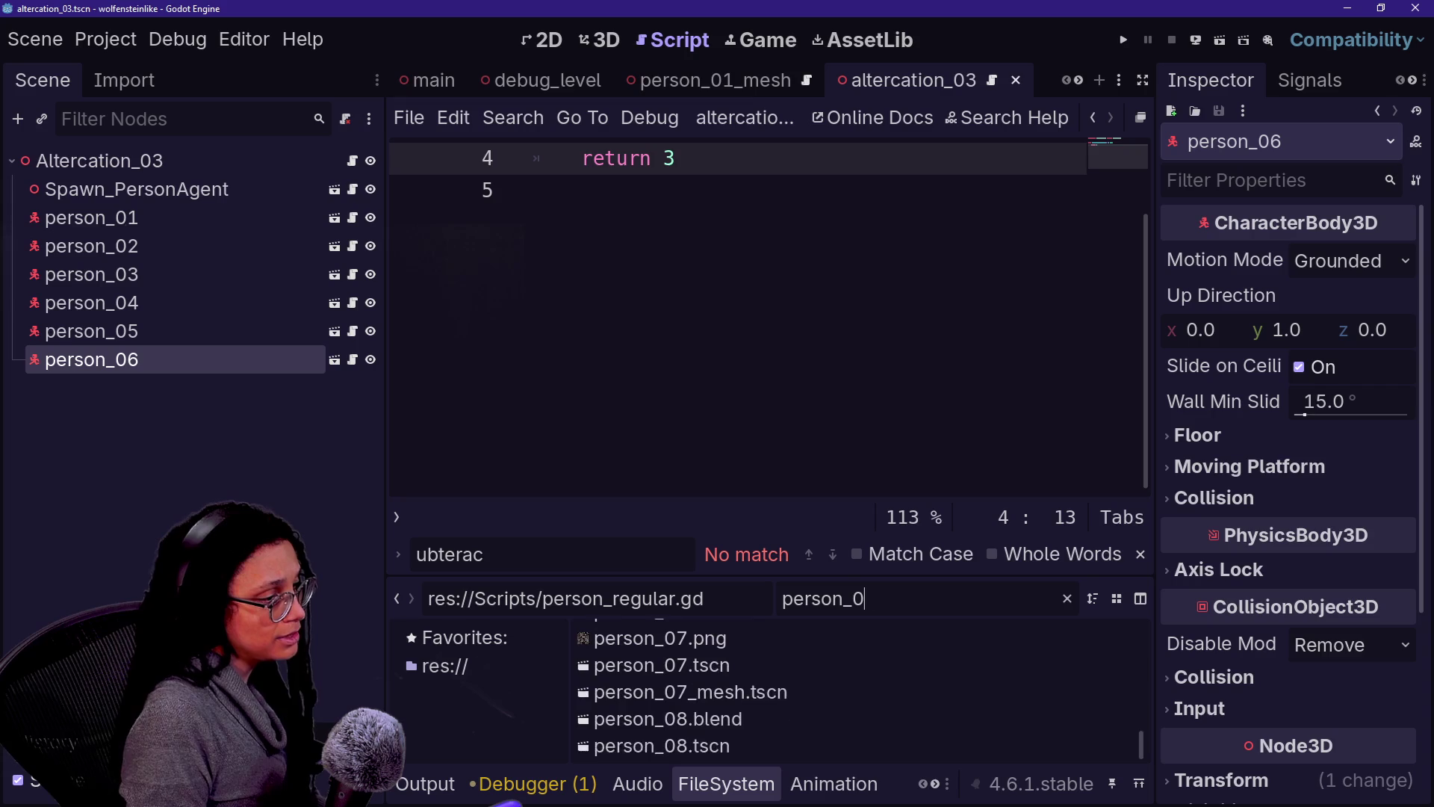
left_click(685, 702)
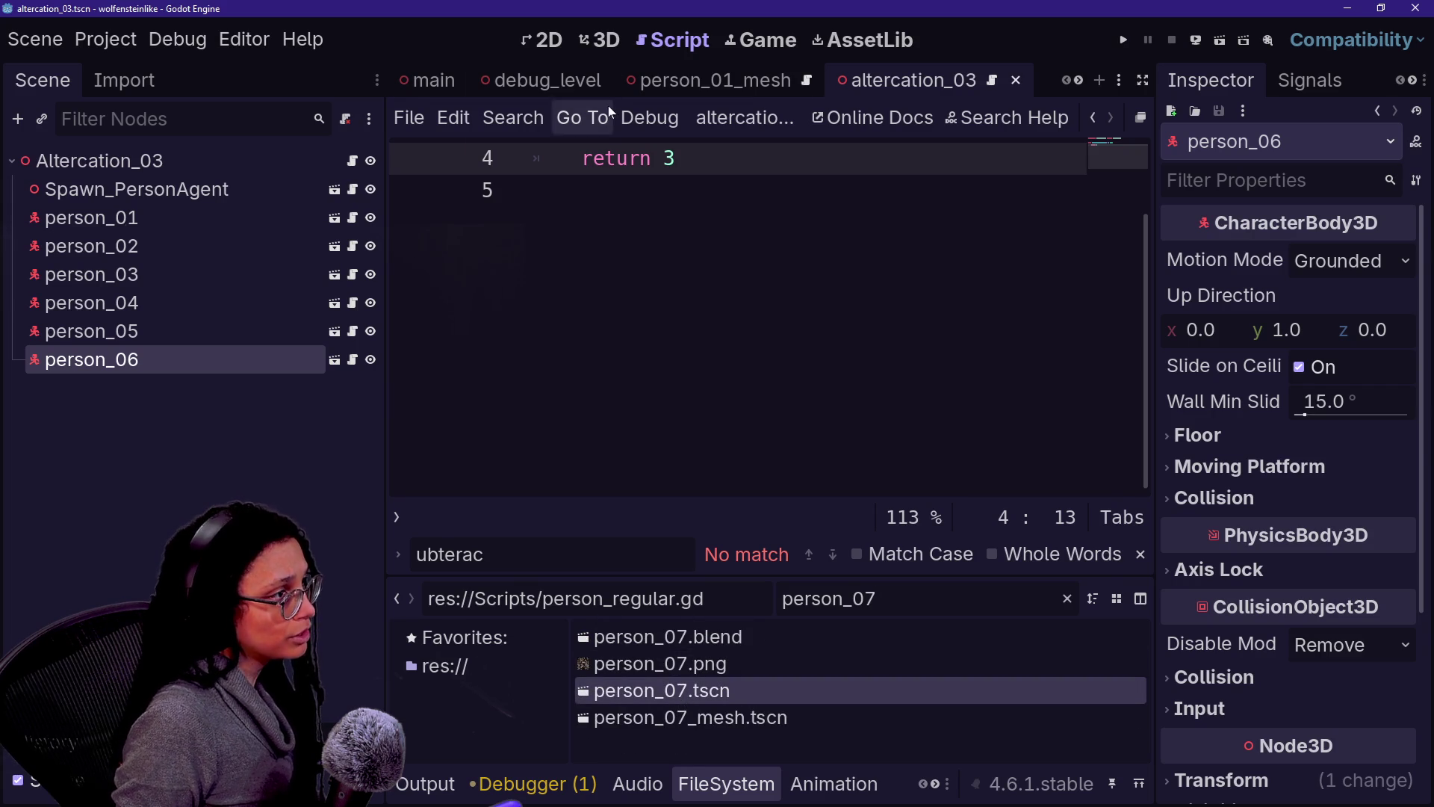
left_click(610, 39)
scroll(709, 245, "down", 3)
mouse_move(661, 698)
left_mouse_down()
mouse_move(776, 418)
mouse_move(777, 467)
left_mouse_up()
key("ctrl+s")
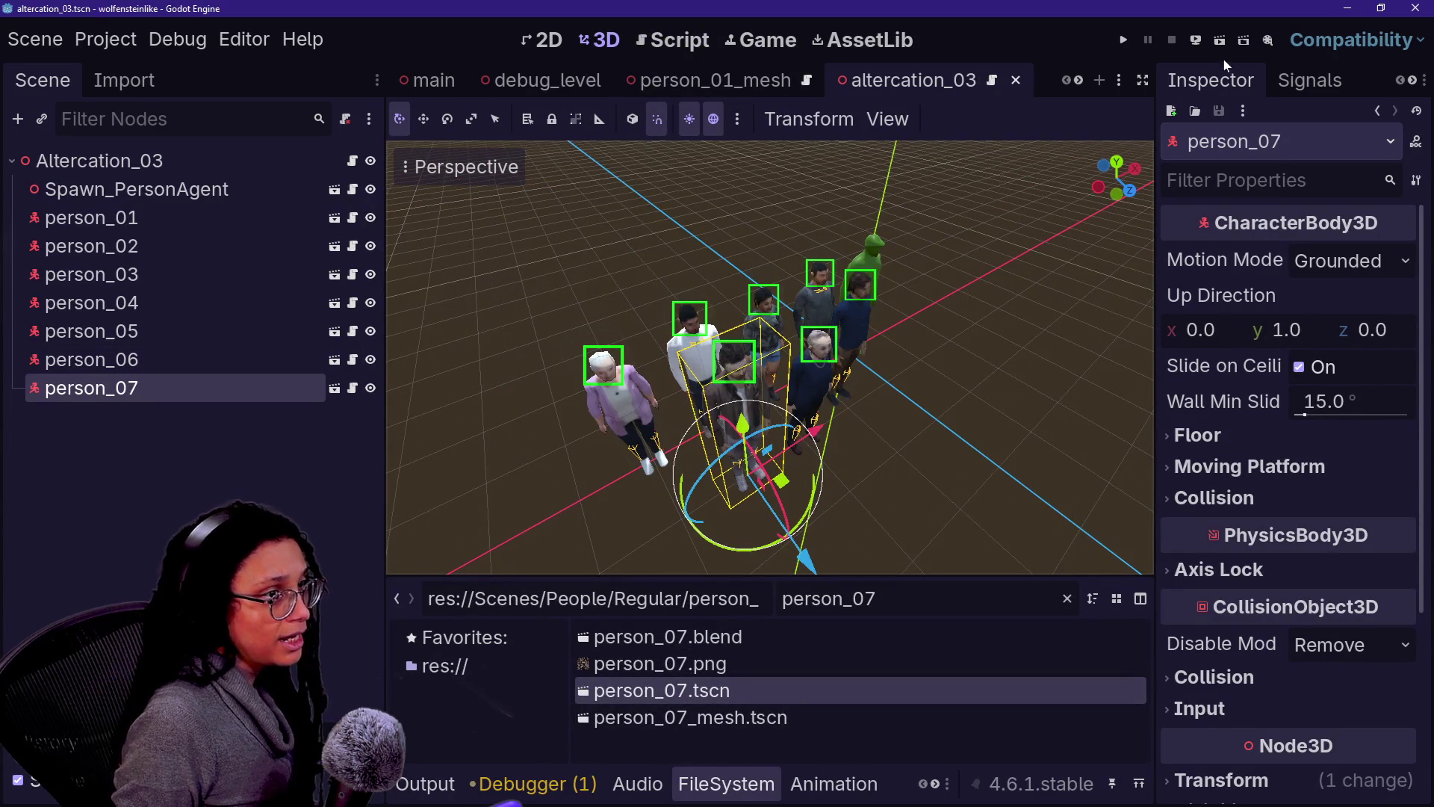
left_click(548, 80)
left_click(1220, 42)
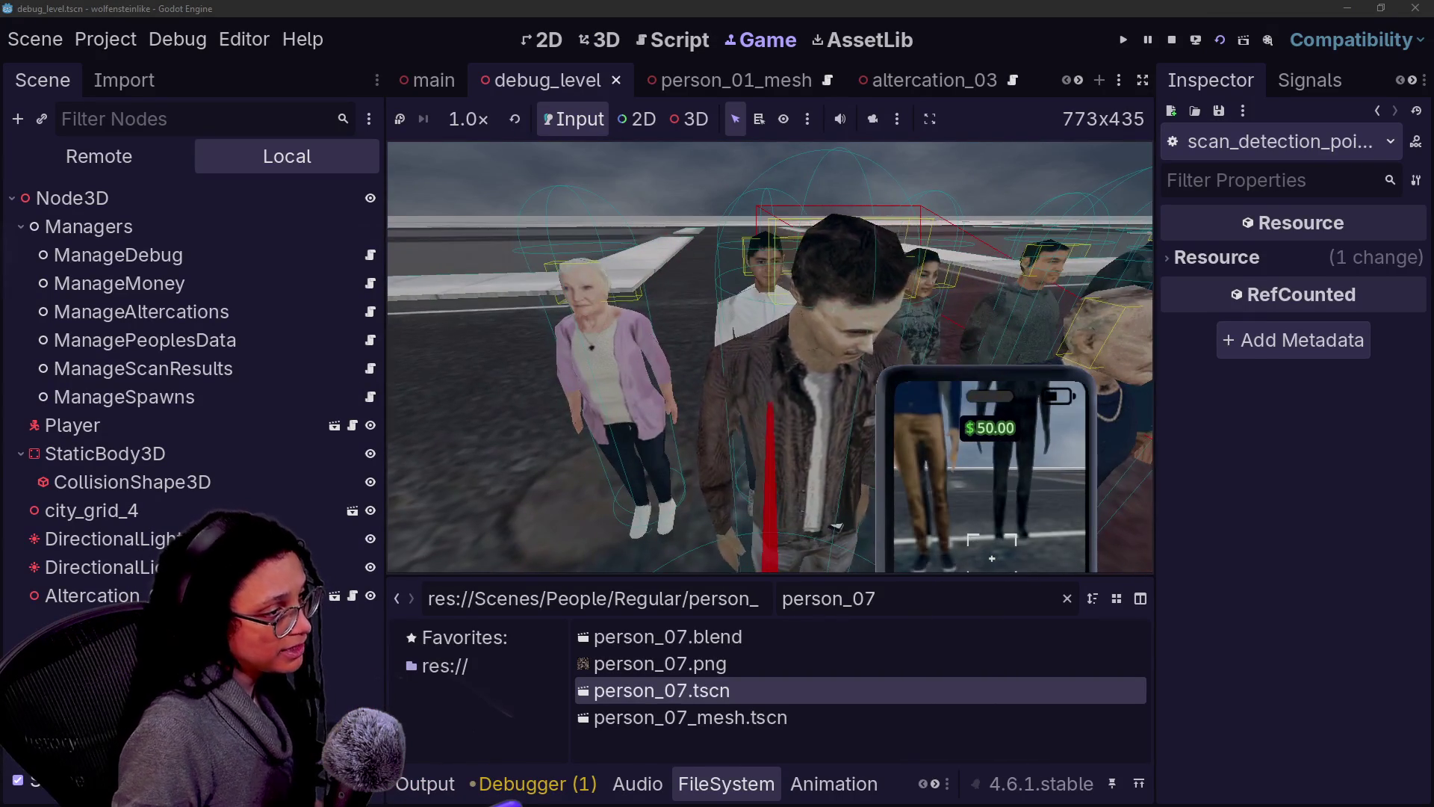
Step: Stop the running game and filter the project files to person_08
left_click(1172, 40)
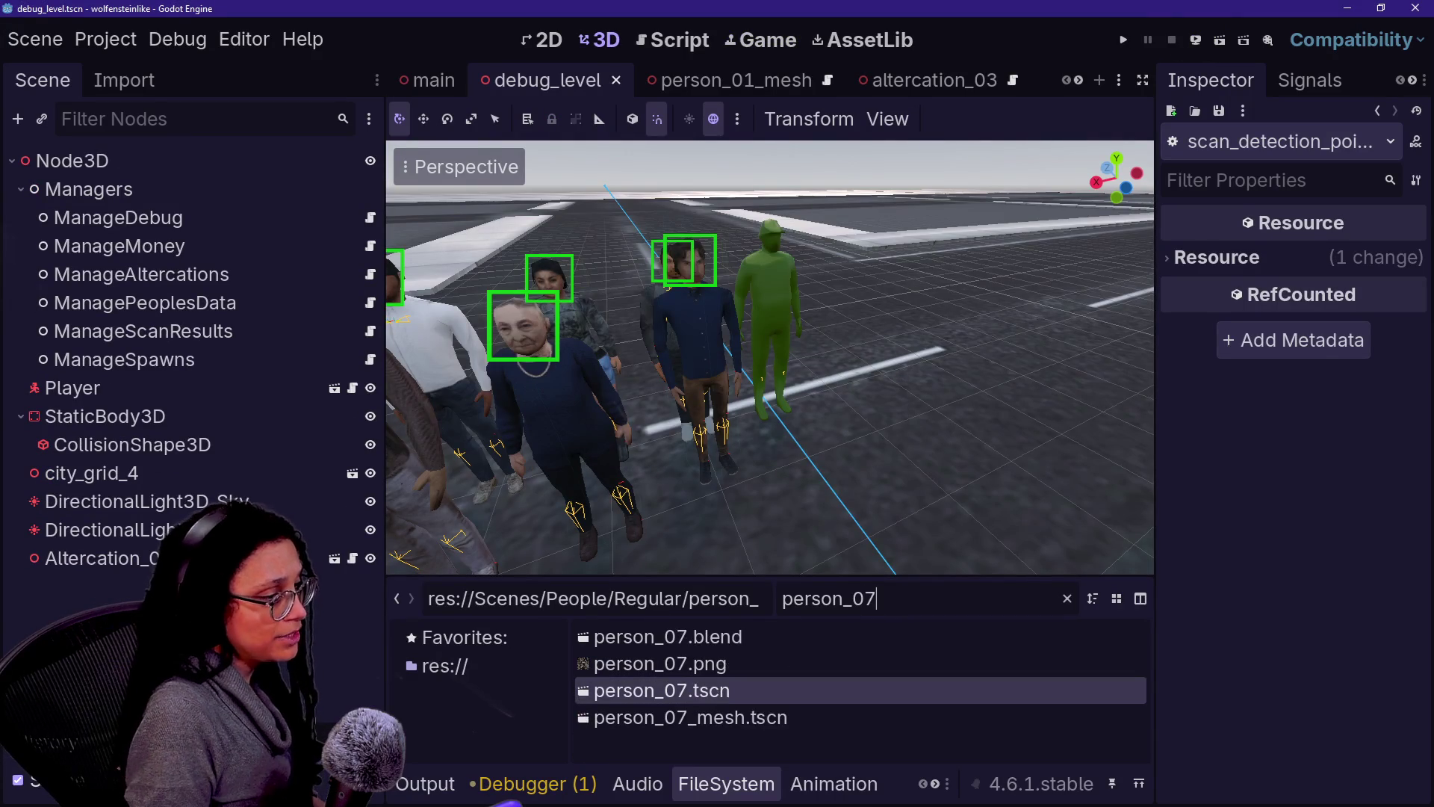
key("BackSpace")
type("8")
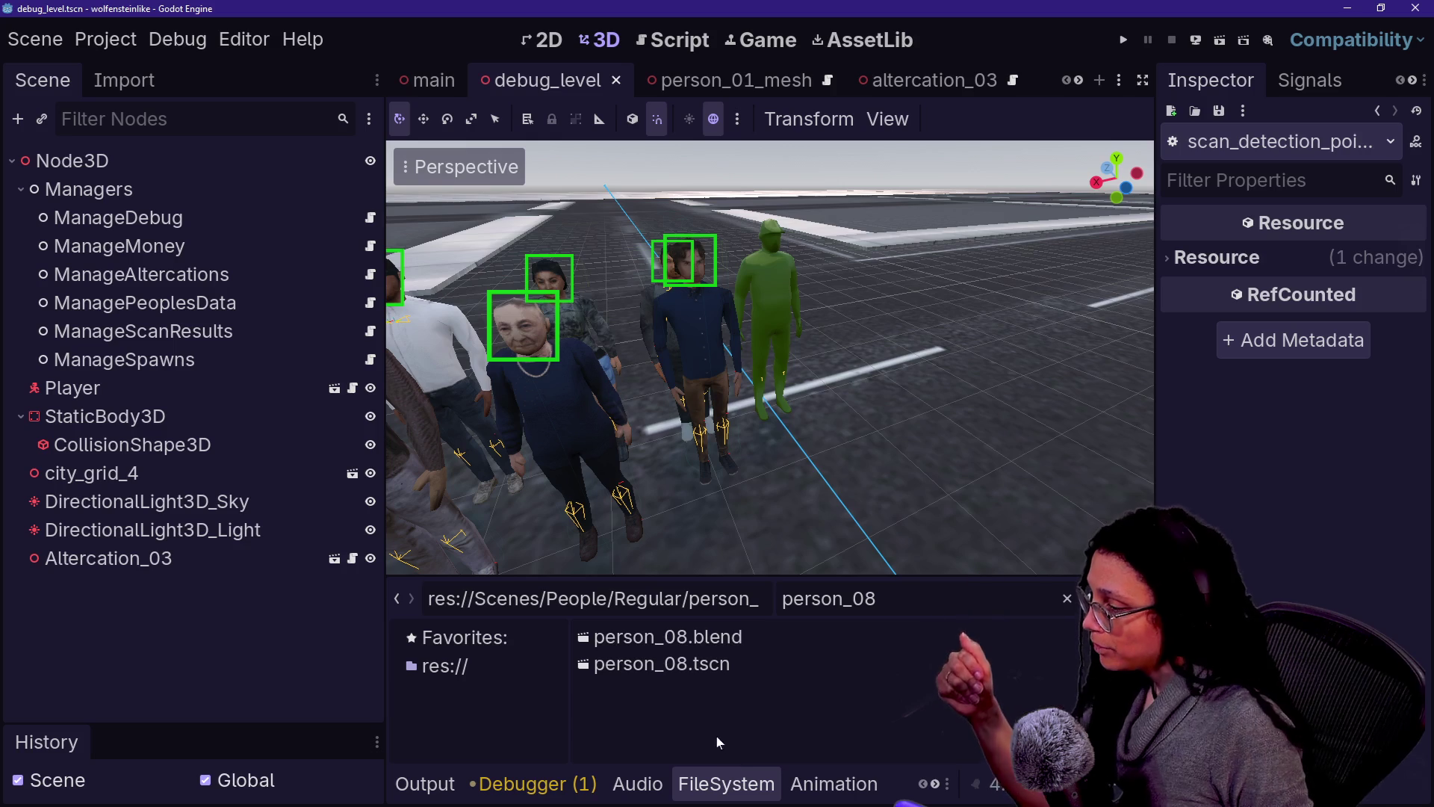
Step: Rename the person_08.tscn file to person_08_mesh.tscn
right_click(691, 672)
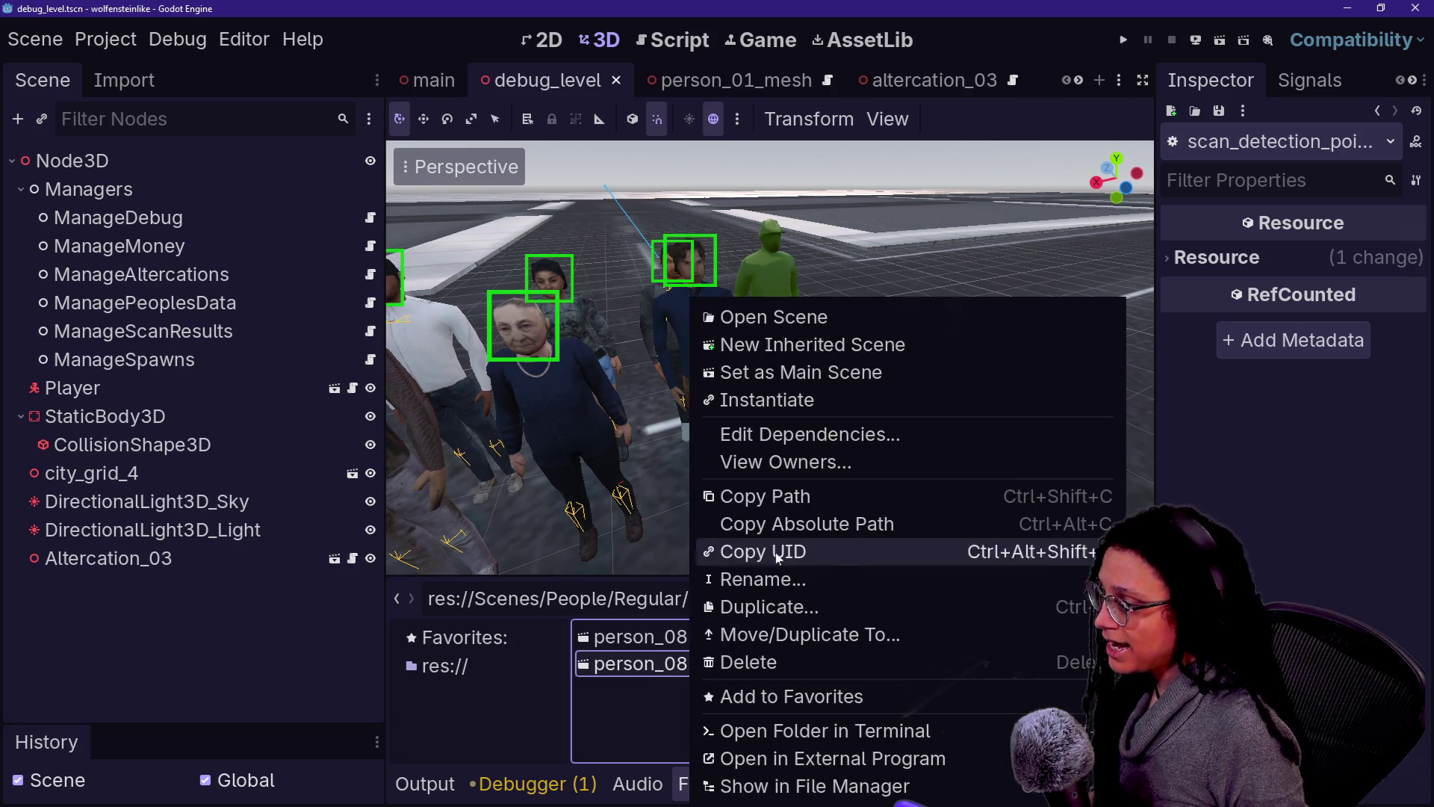
left_click(777, 579)
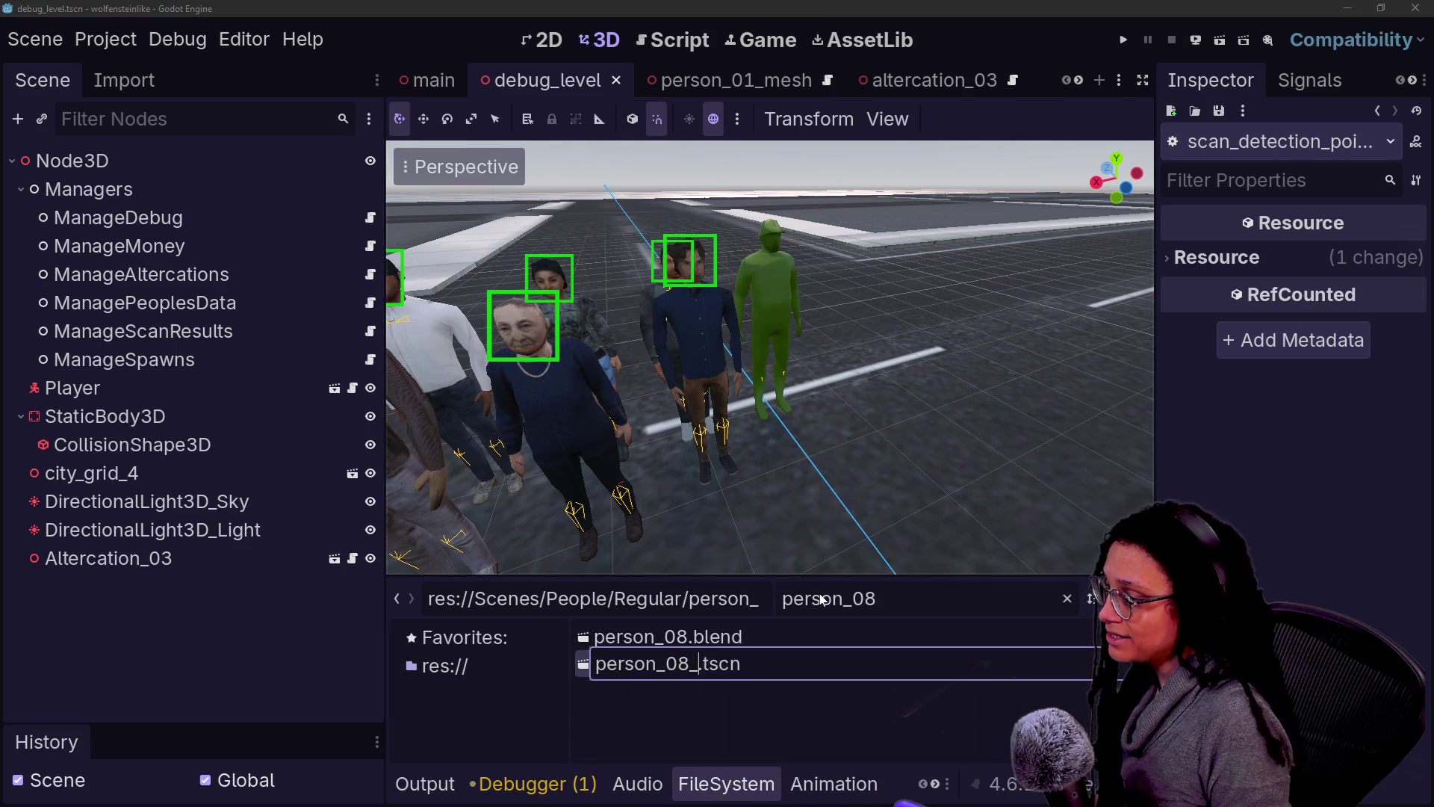
type("mesh")
key("Return")
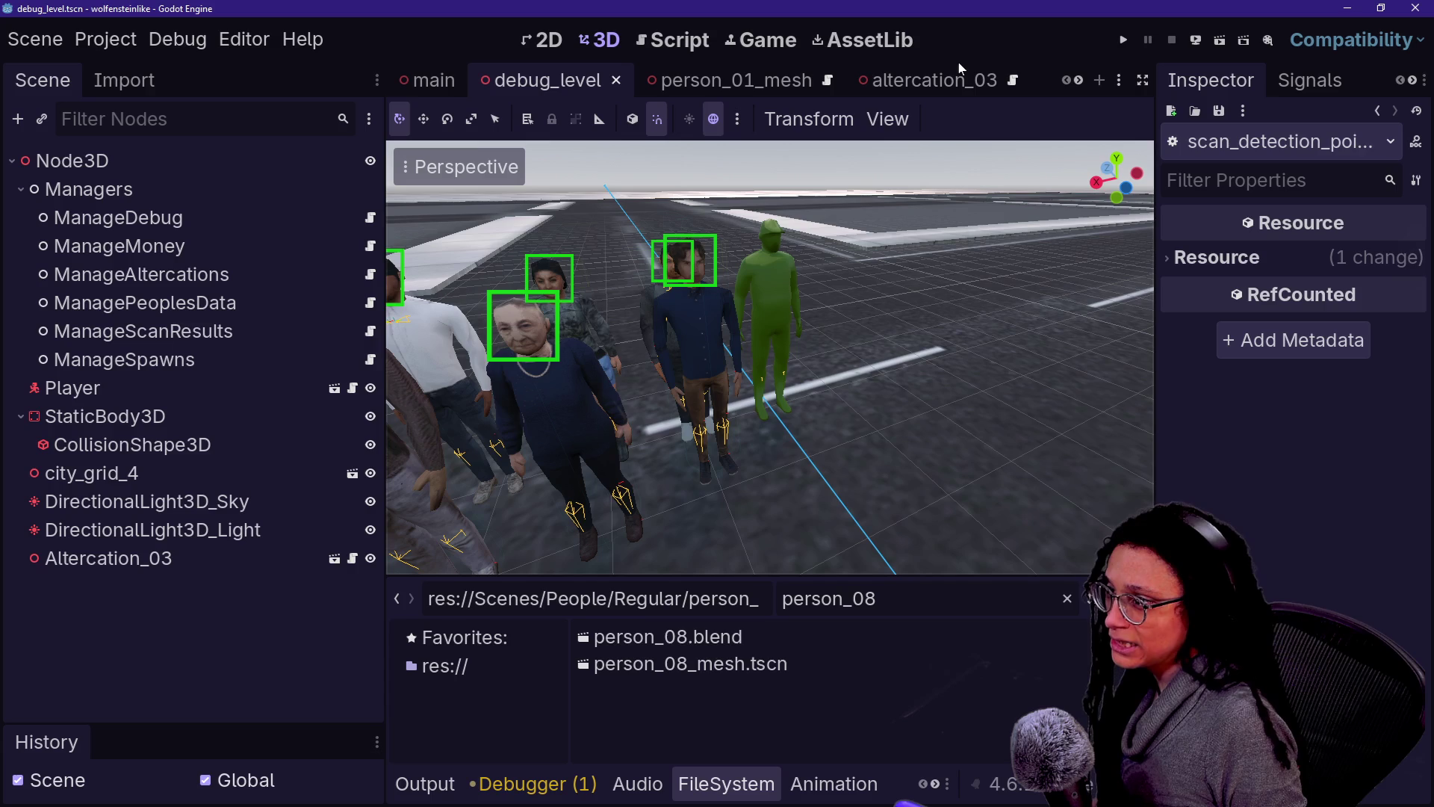
scroll(958, 79, "down", 3)
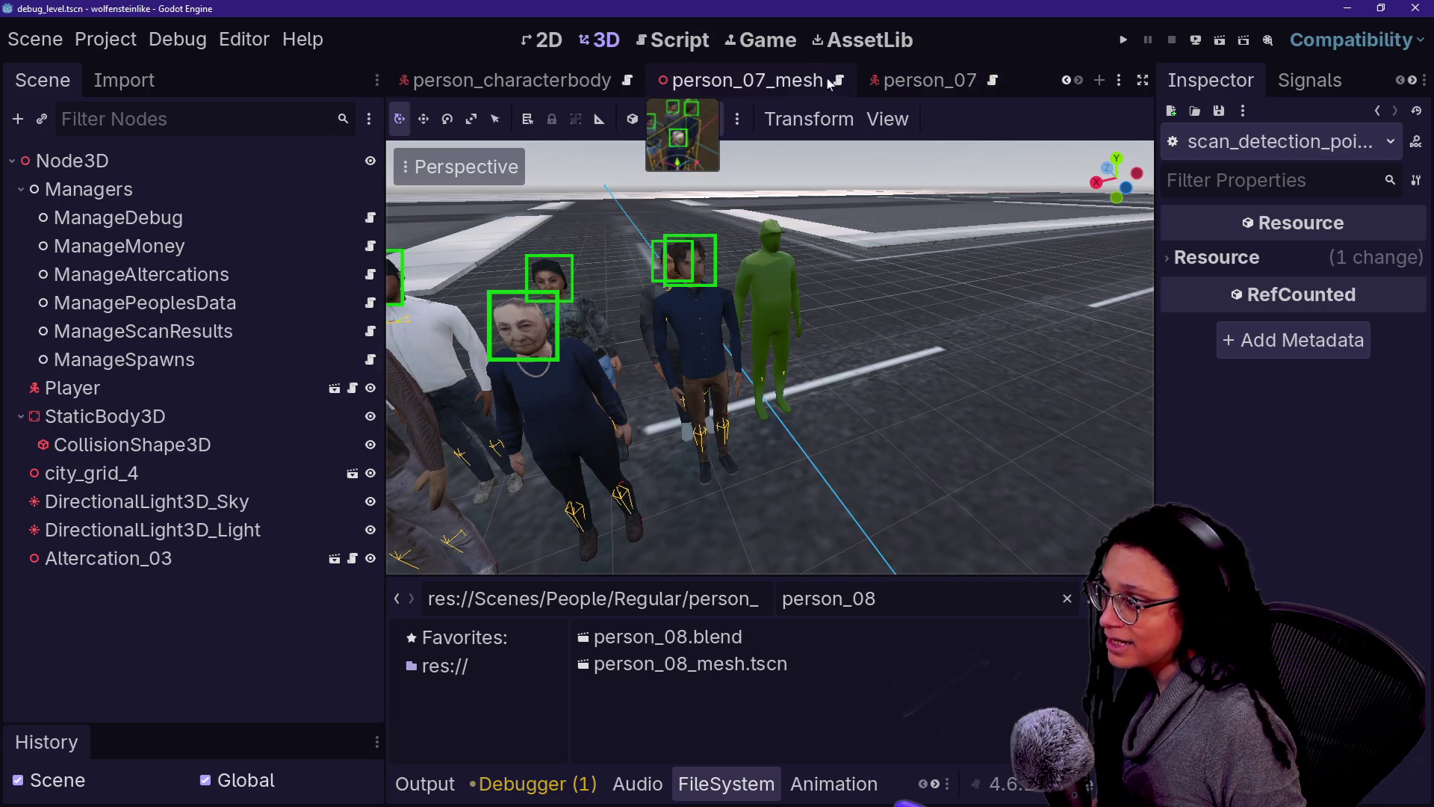
Step: Close the person_07_mesh and person_07 scene tabs and open person_08_mesh.tscn
left_click(739, 80)
left_click(863, 80)
left_click(874, 83)
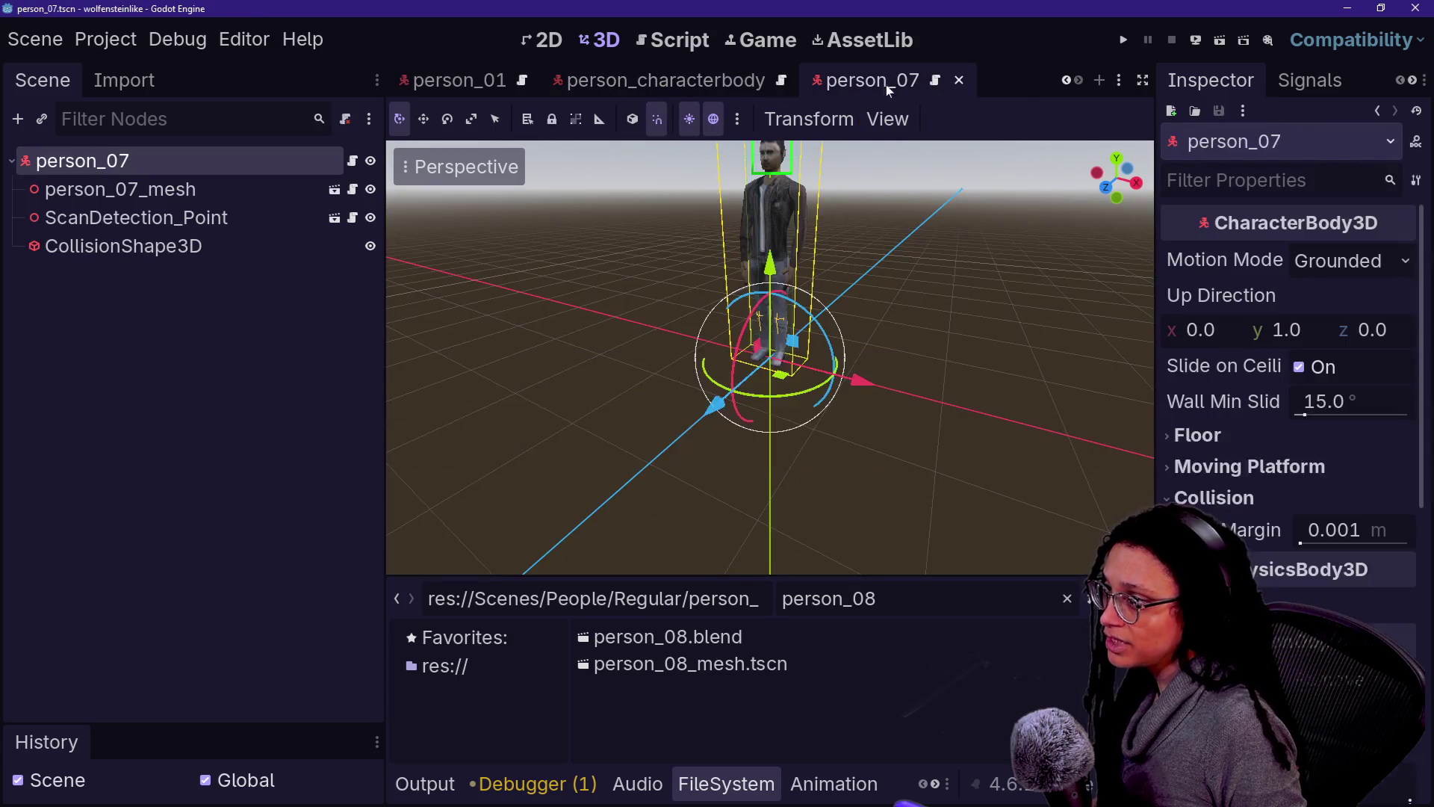
left_click(959, 80)
double_click(698, 672)
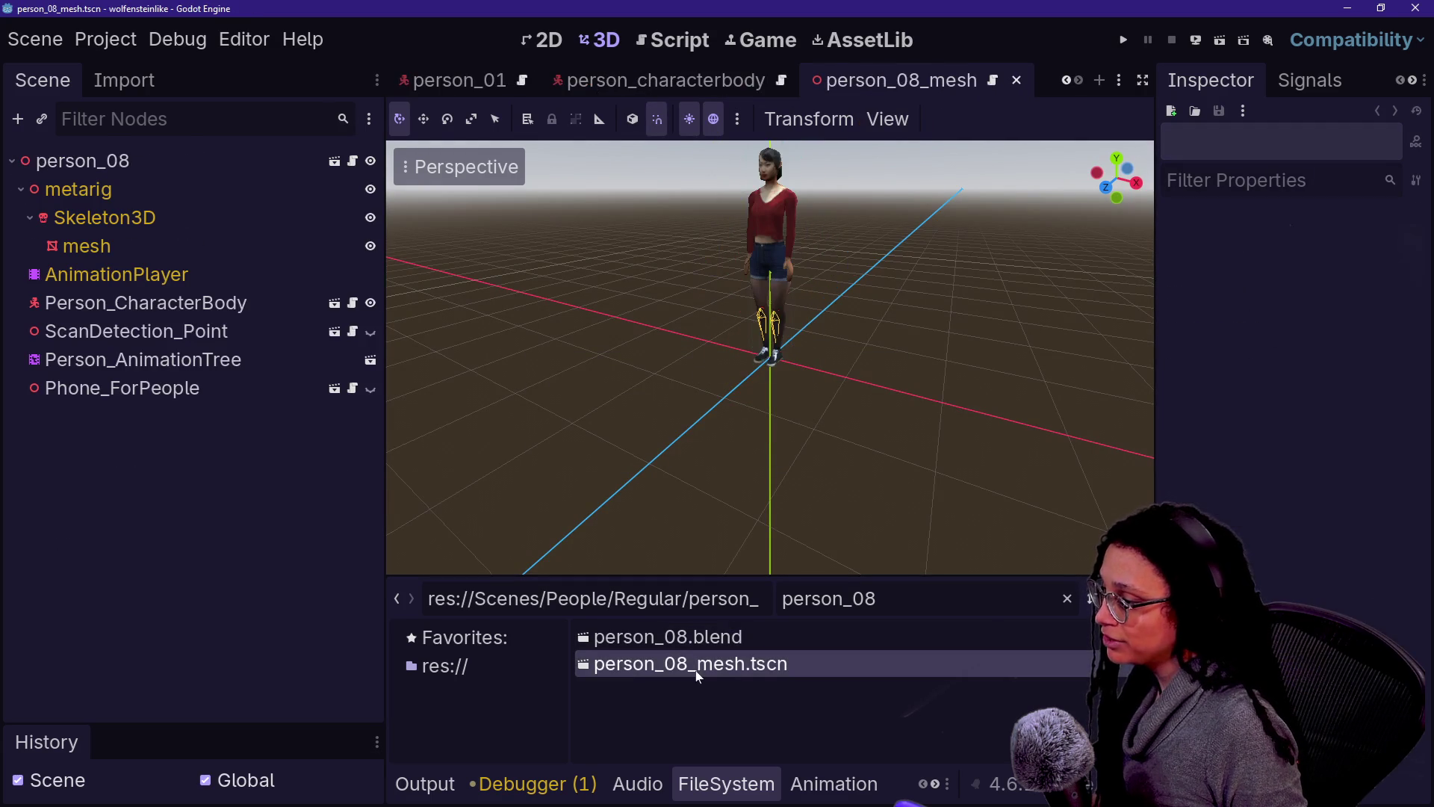
Step: Rename the scene's root node to person_08_mesh
left_click(171, 164)
left_click(172, 164)
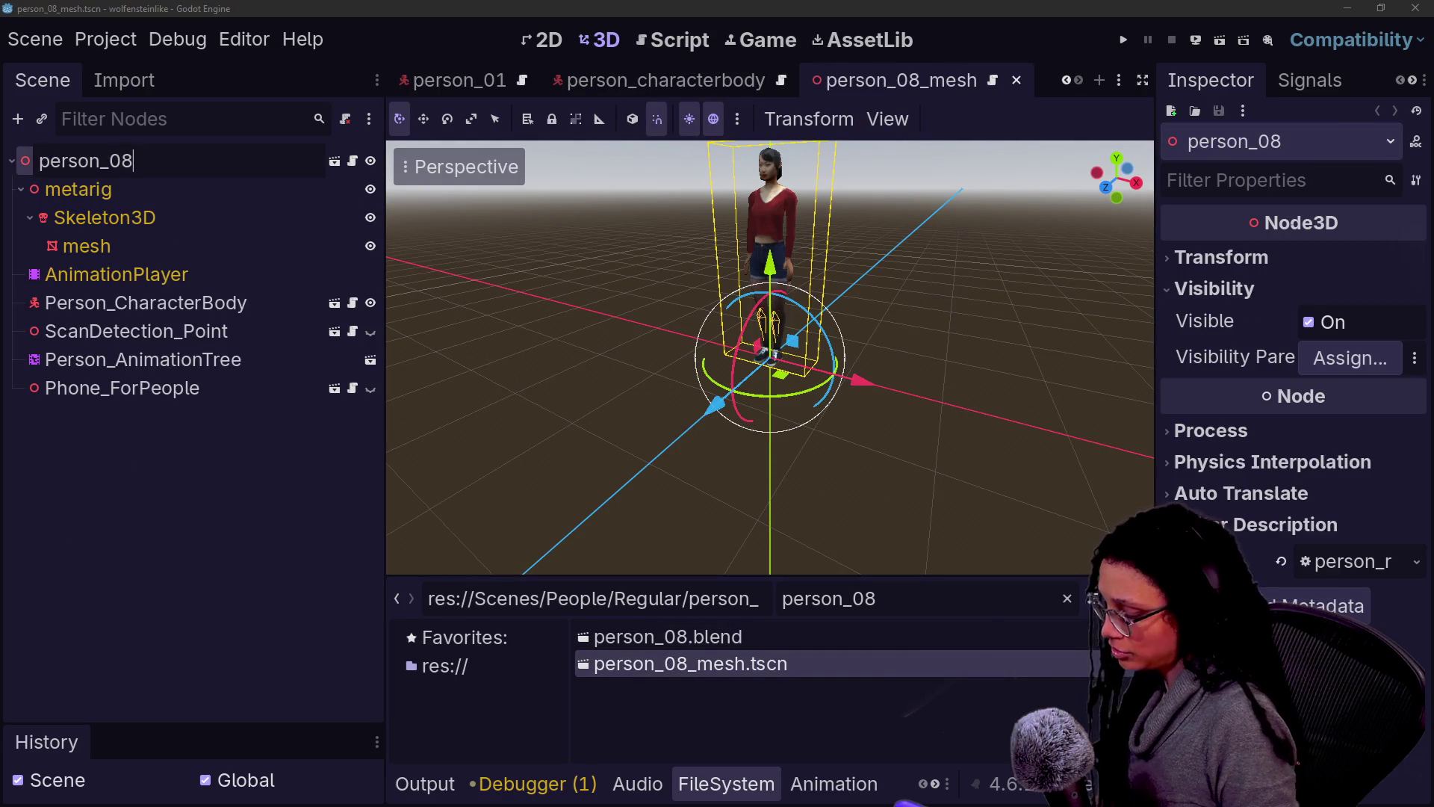
type("_mesh")
key("Return")
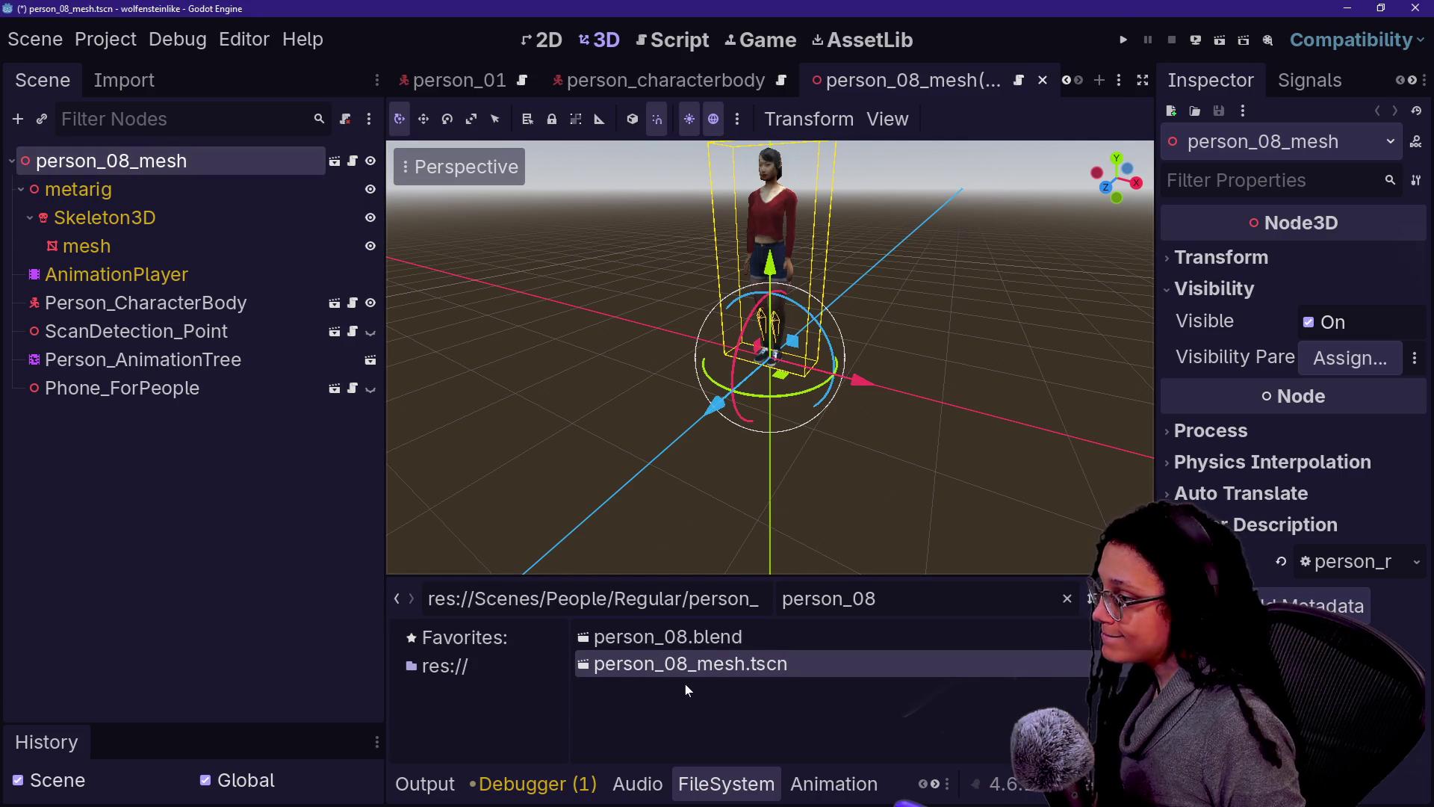
Step: Delete the ScanDetection_Point and Person_CharacterBody nodes and save the scene
left_click(188, 335)
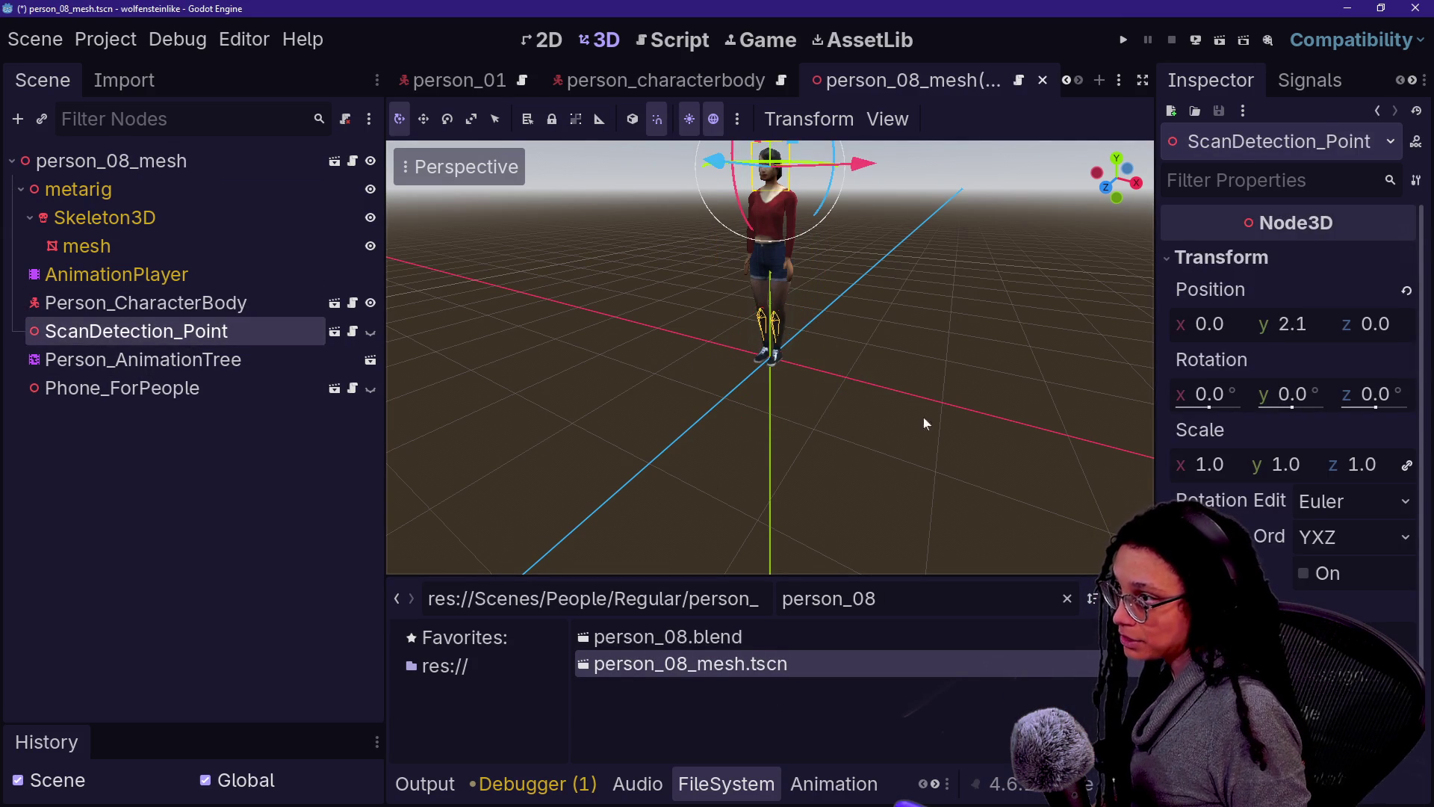
key("Delete")
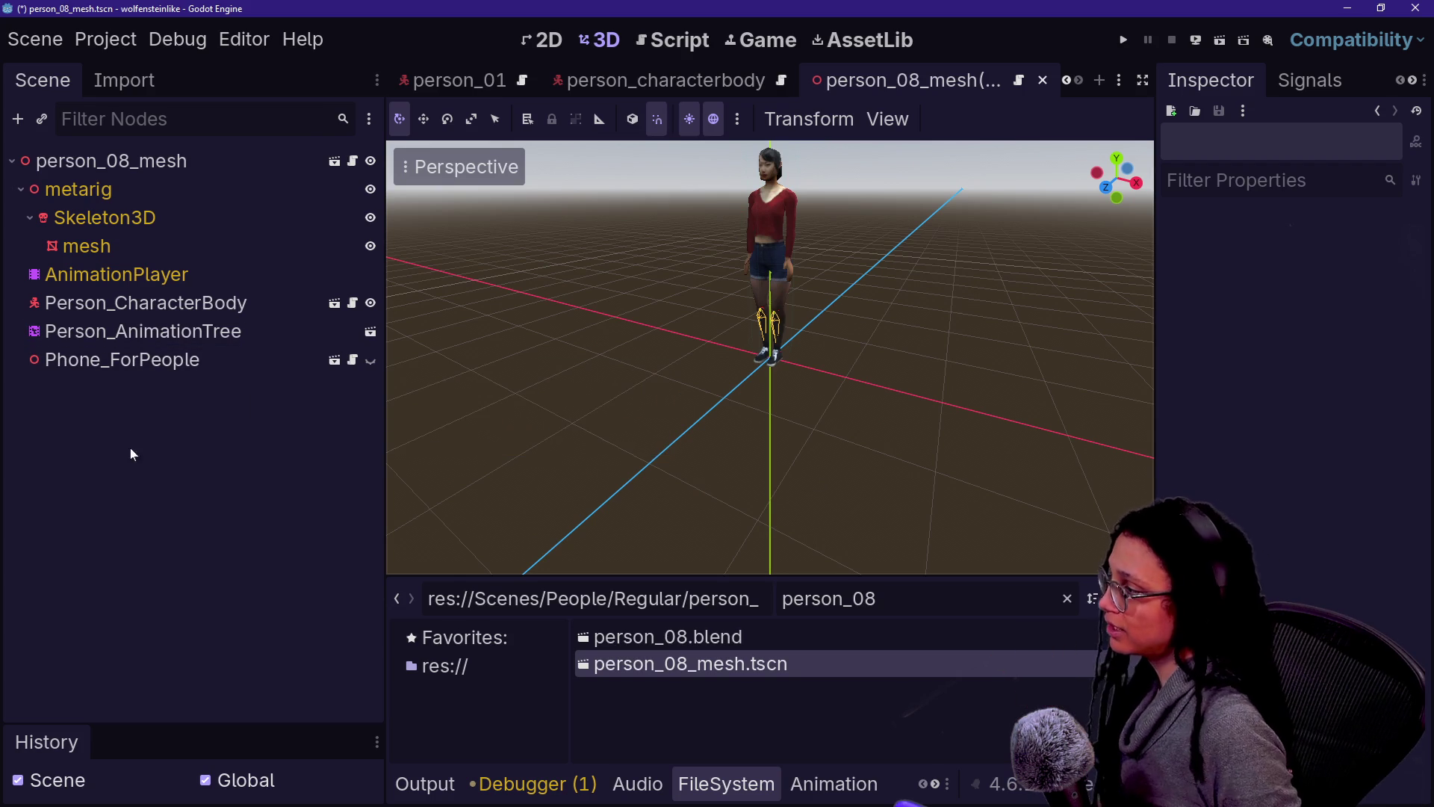
left_click(233, 304)
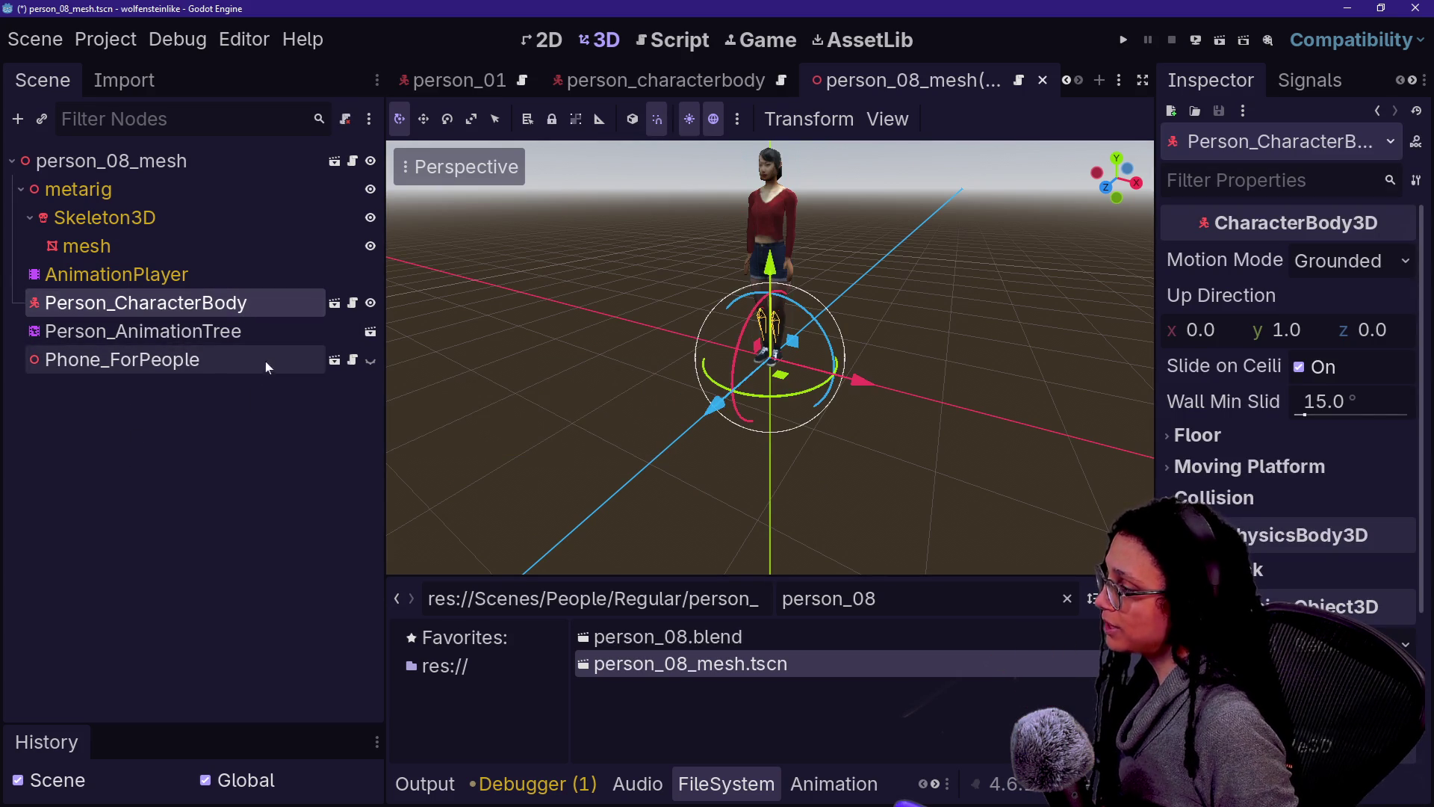
key("Delete")
key("ctrl+s")
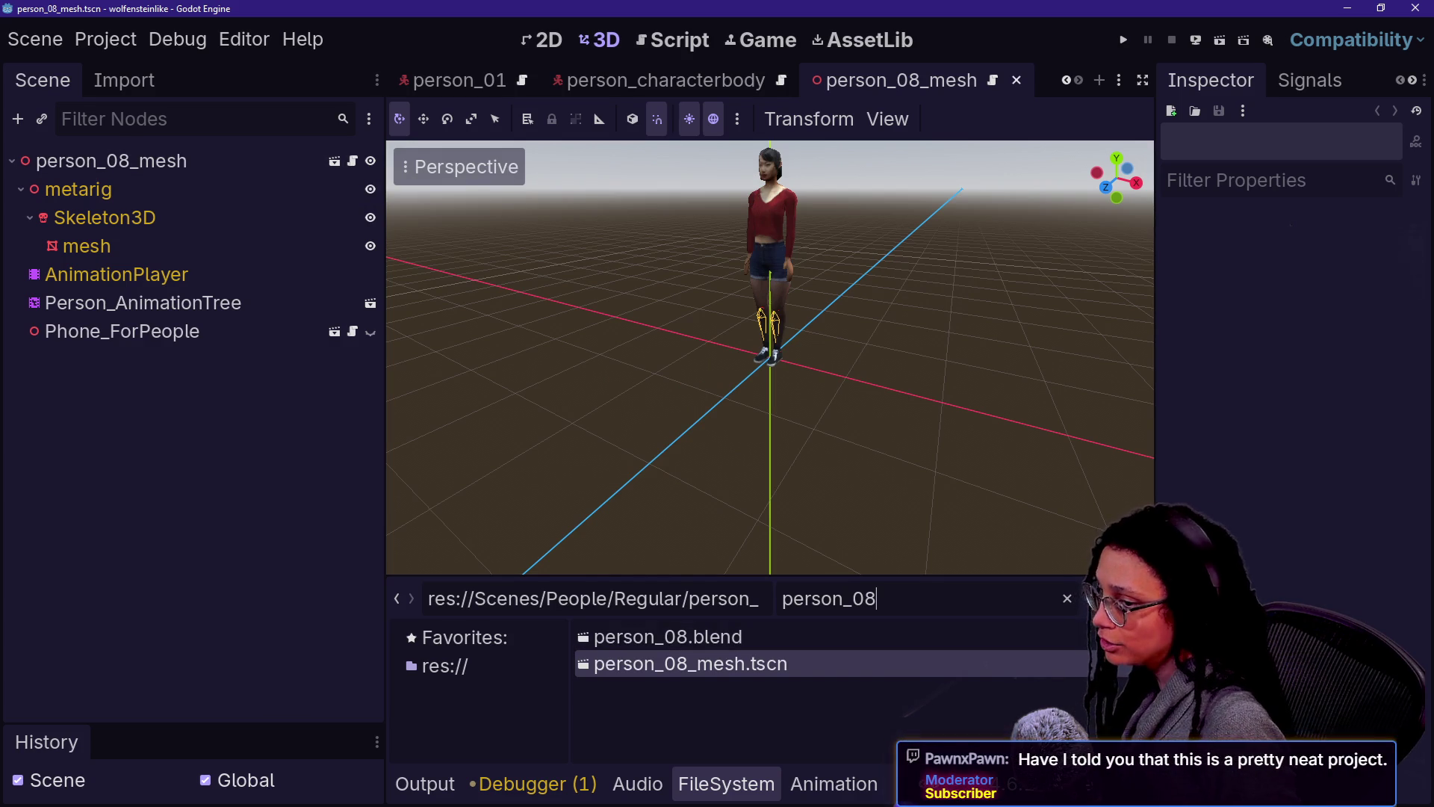
Step: Attach person_mesh_regular.gd to the person_08_mesh root and save
key("ctrl+a")
type("person_")
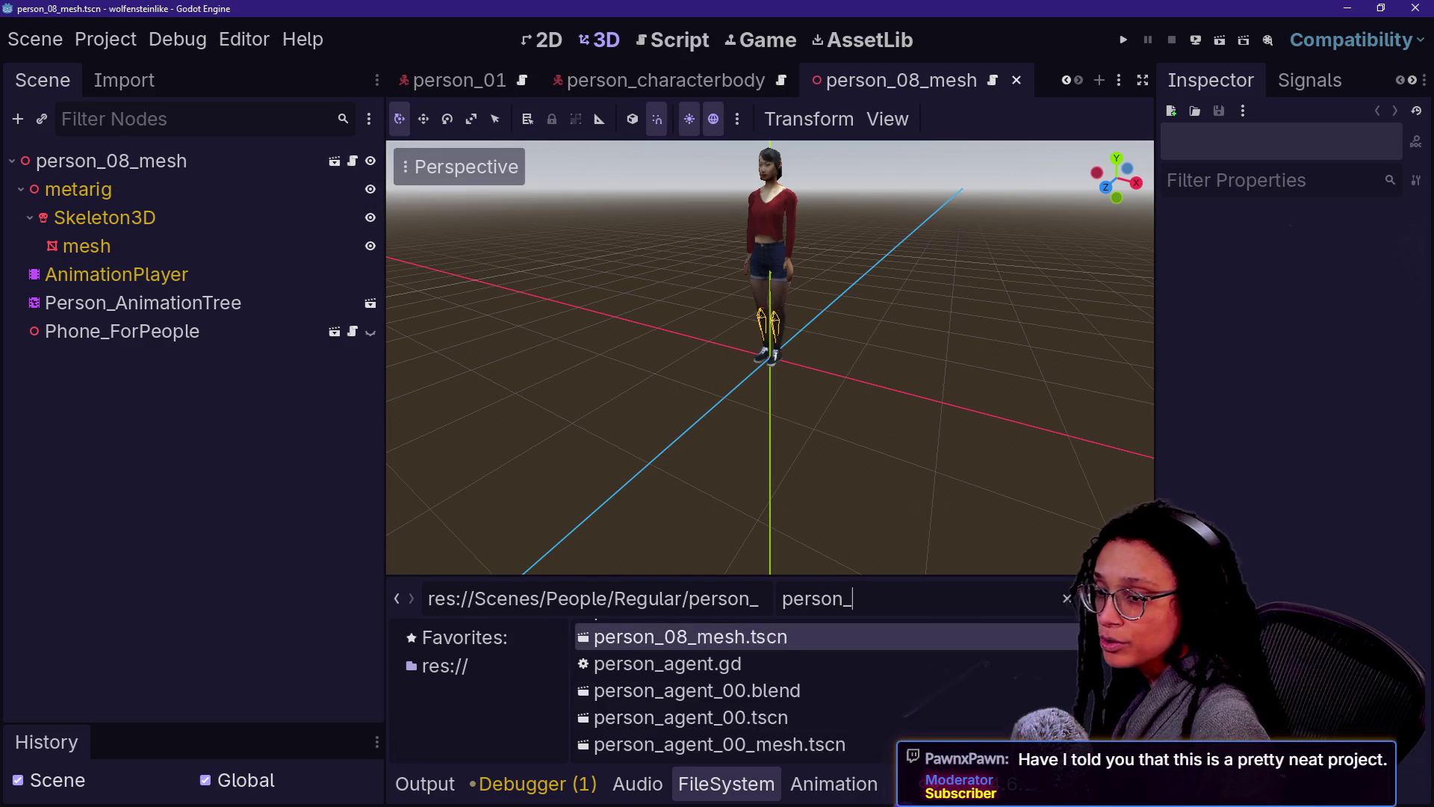
type("mesh")
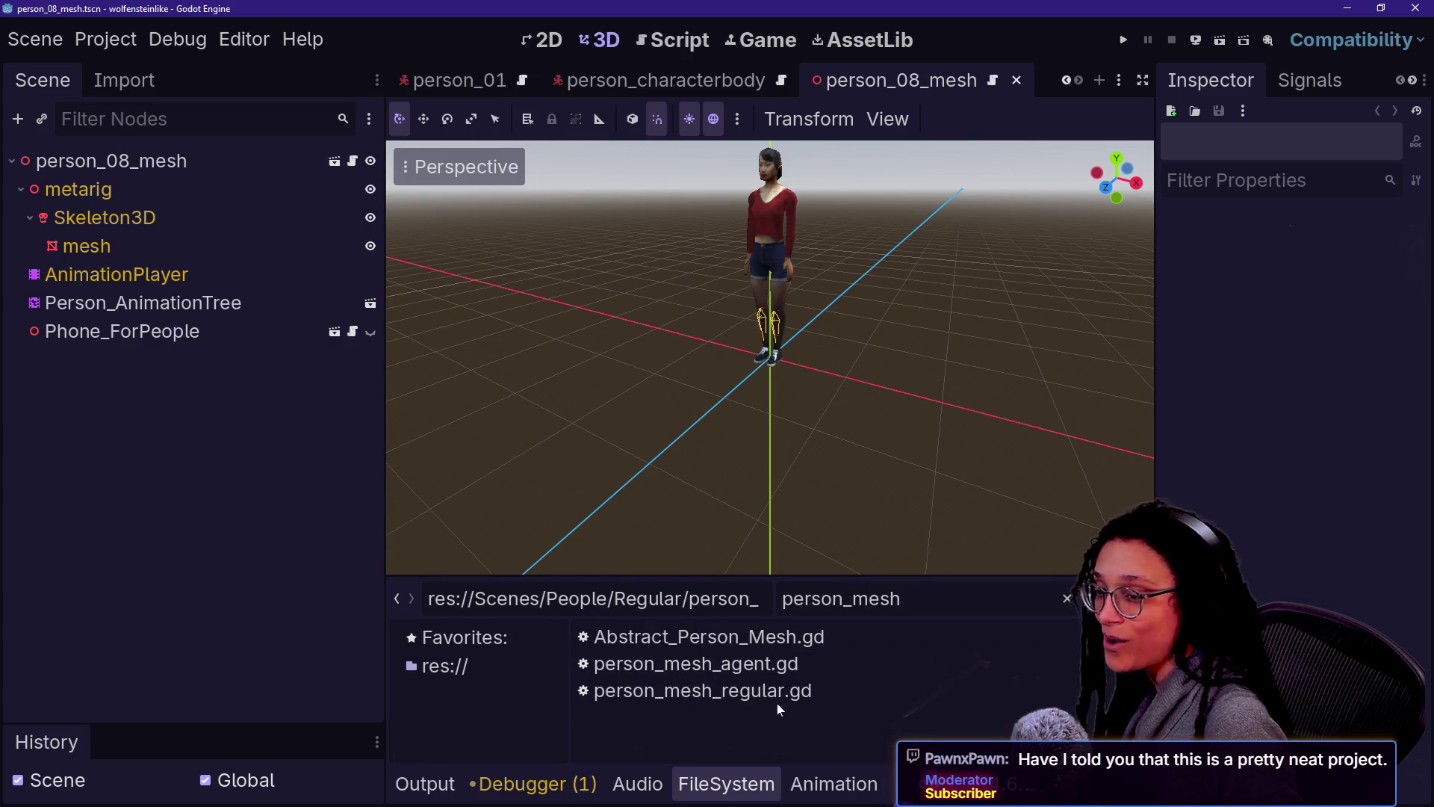
left_click(837, 664)
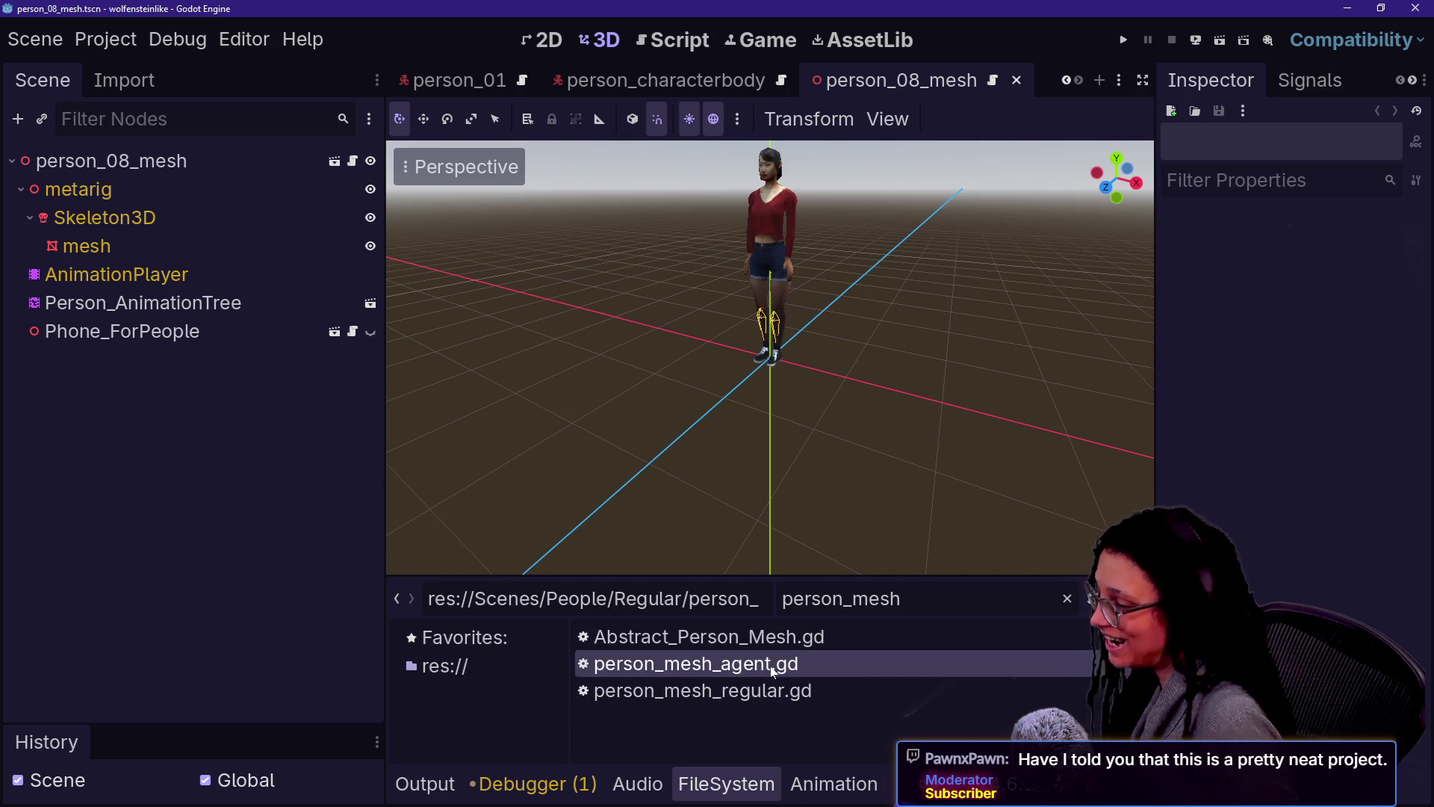
left_click(772, 688)
mouse_move(772, 688)
left_mouse_down()
mouse_move(299, 172)
mouse_move(262, 160)
left_mouse_up()
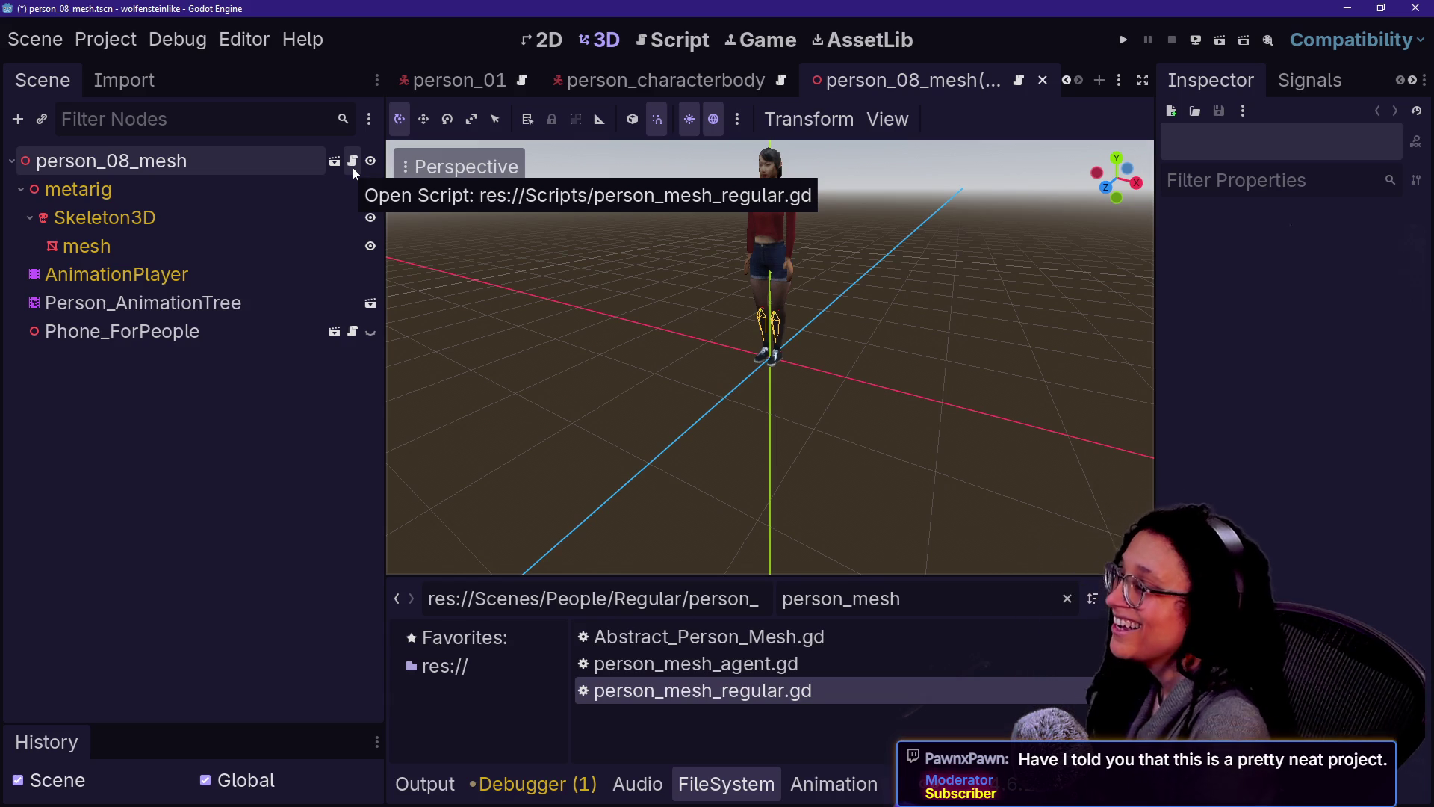
left_click(266, 179)
key("ctrl+s")
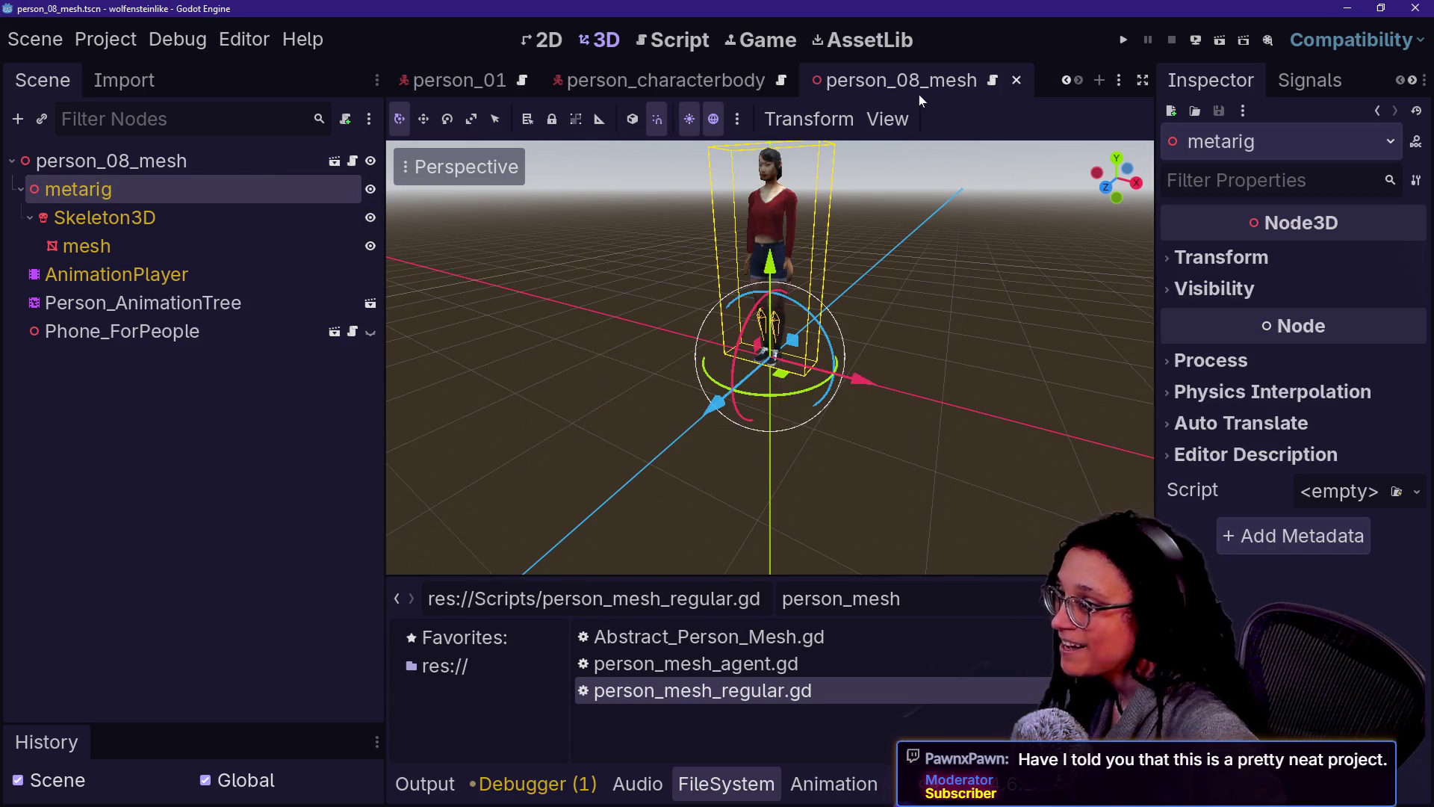
Step: Create a new scene with a CharacterBody3D root named person_08
left_click(1102, 80)
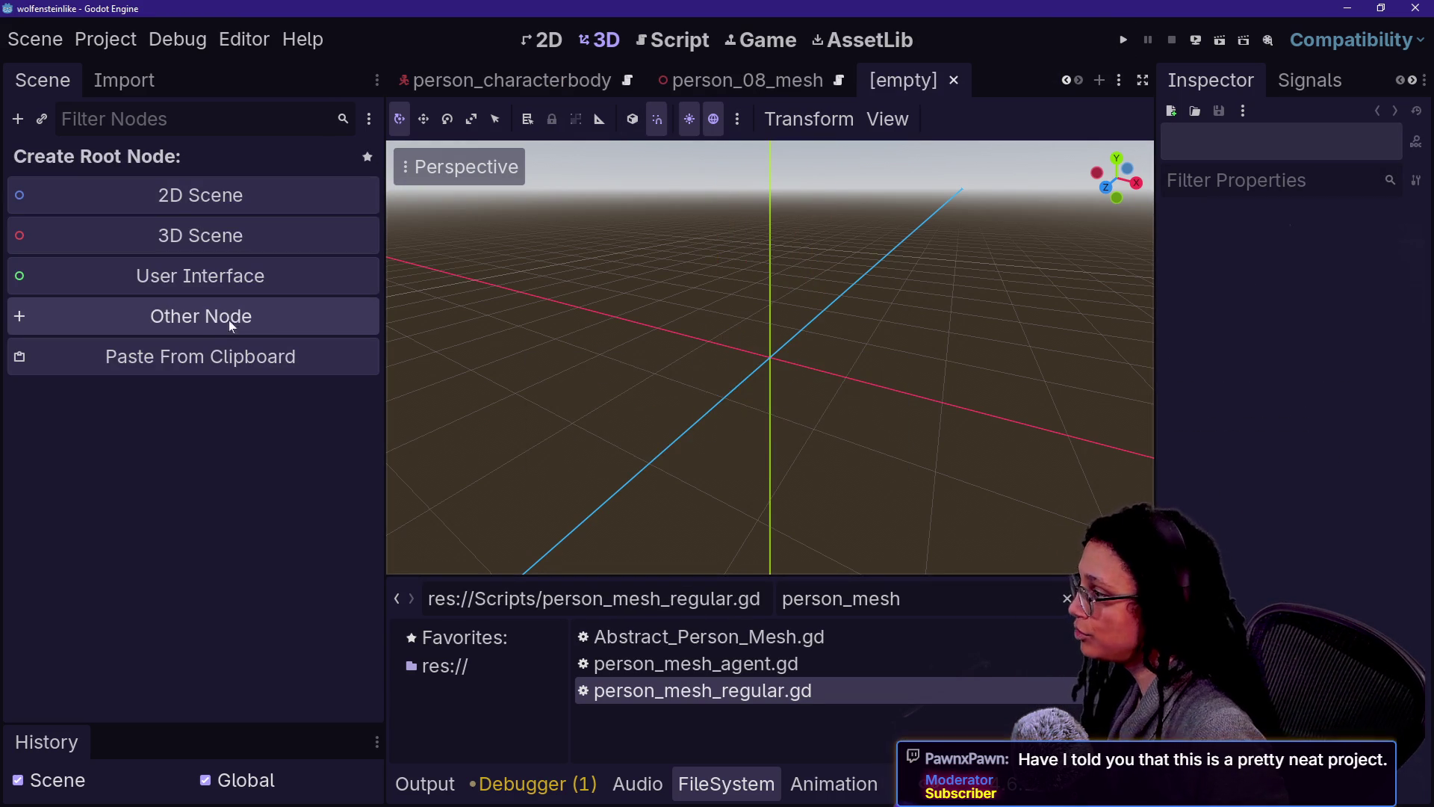
left_click(230, 319)
type("charac")
key("Return")
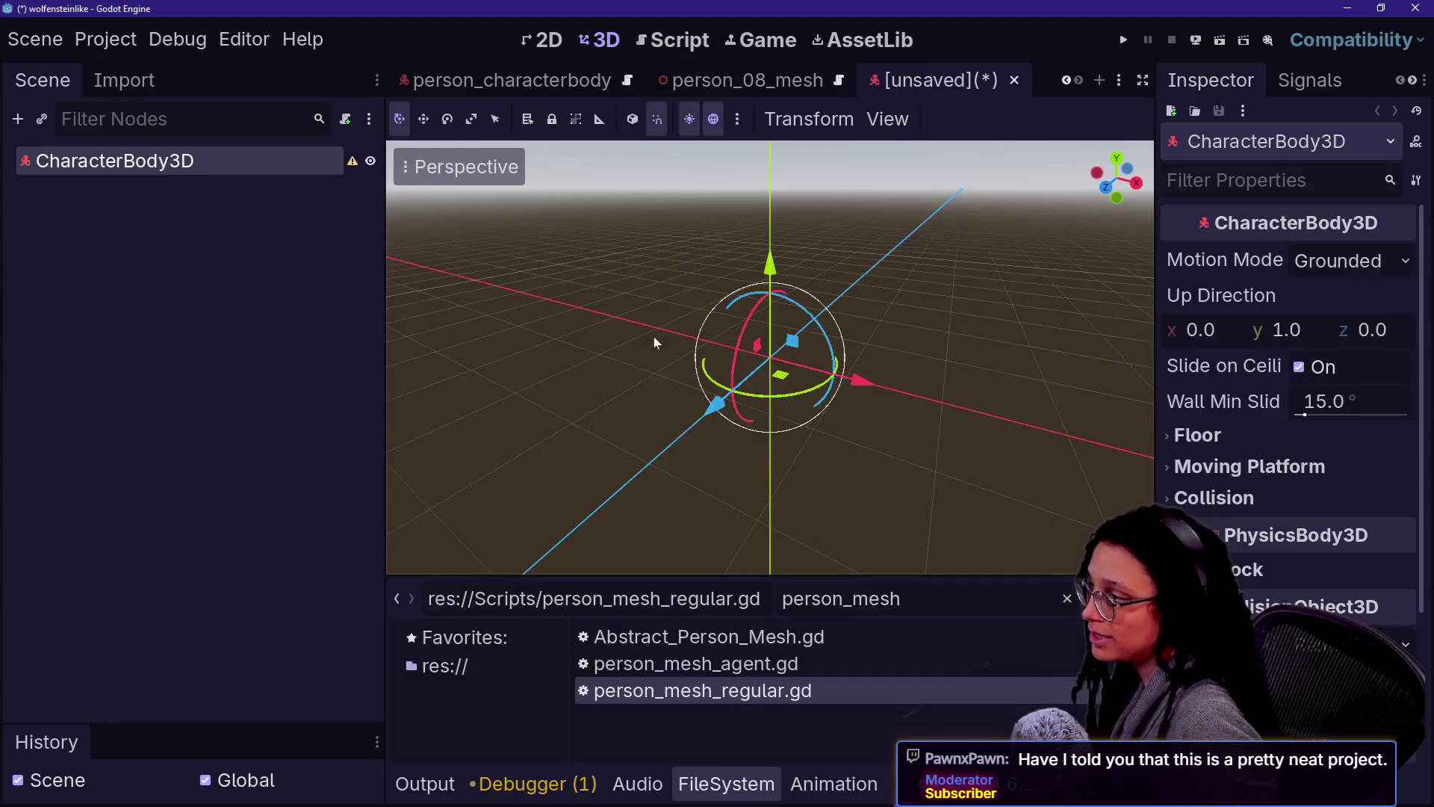
double_click(235, 165)
type("pe")
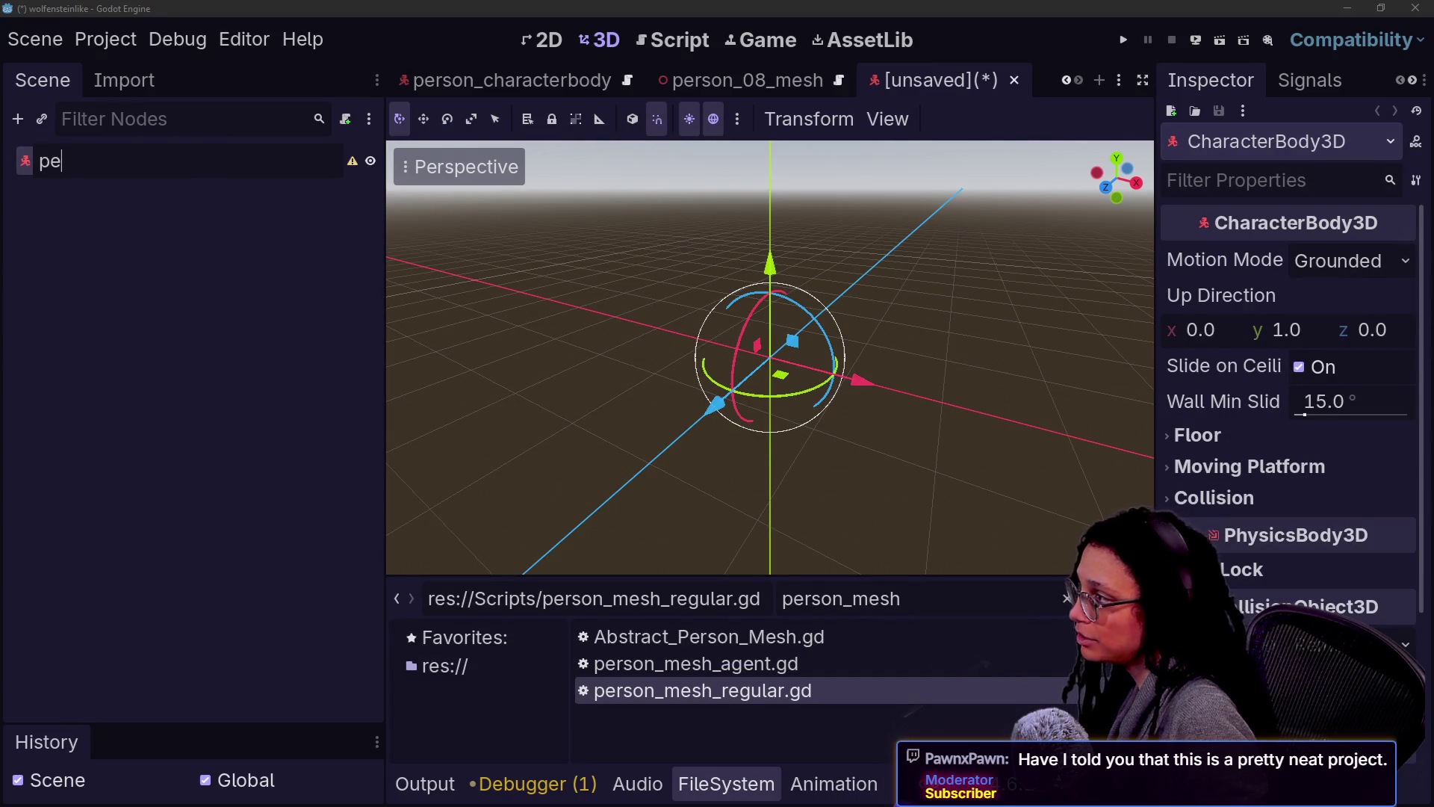
type("rson_08")
key("Return")
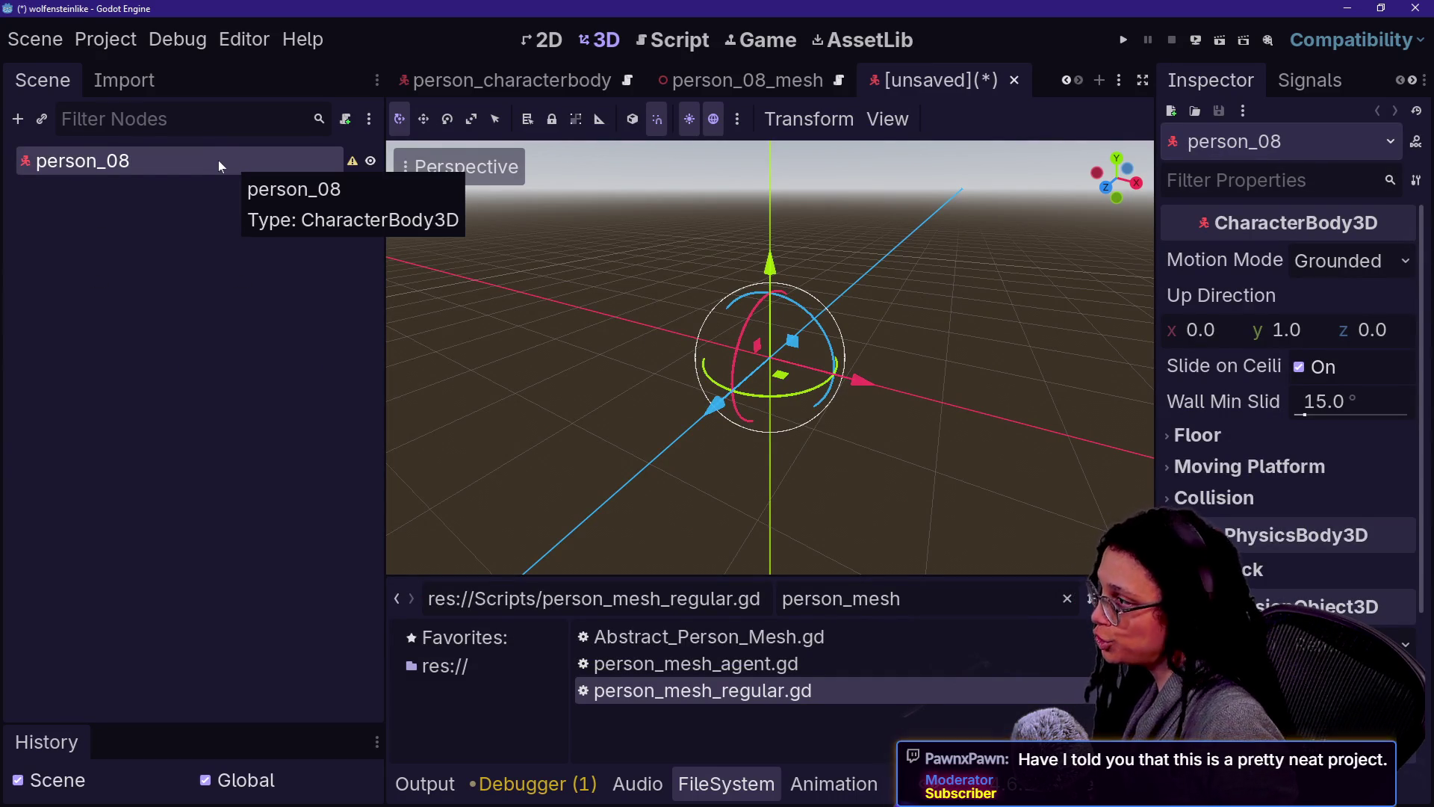
Step: Paste a ScanDetection_Point and the CollisionShape3D from person_characterbody under person_08
key("ctrl+v")
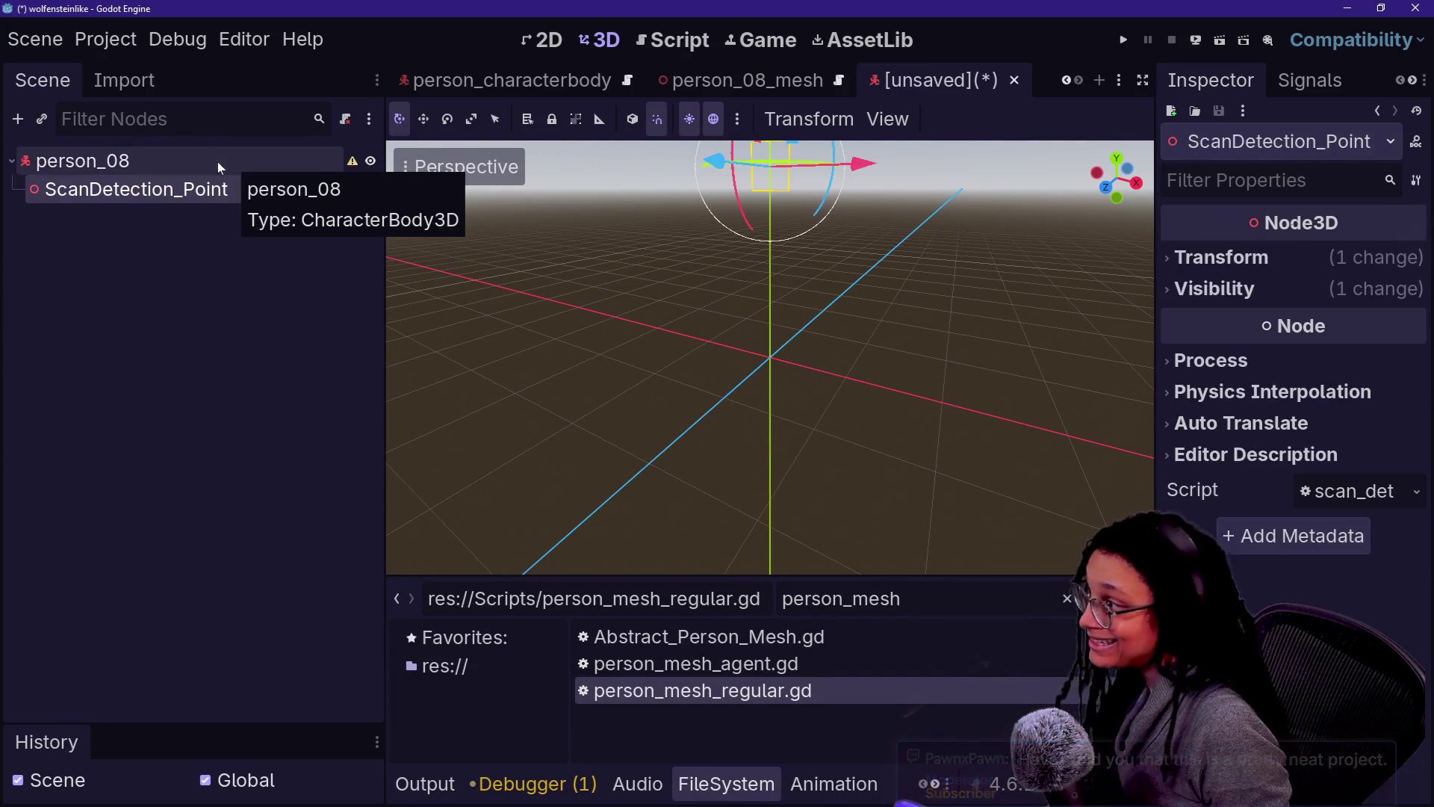
left_click(479, 81)
key("ctrl+c")
left_click(942, 80)
left_click(176, 163)
key("ctrl+v")
left_click(176, 163)
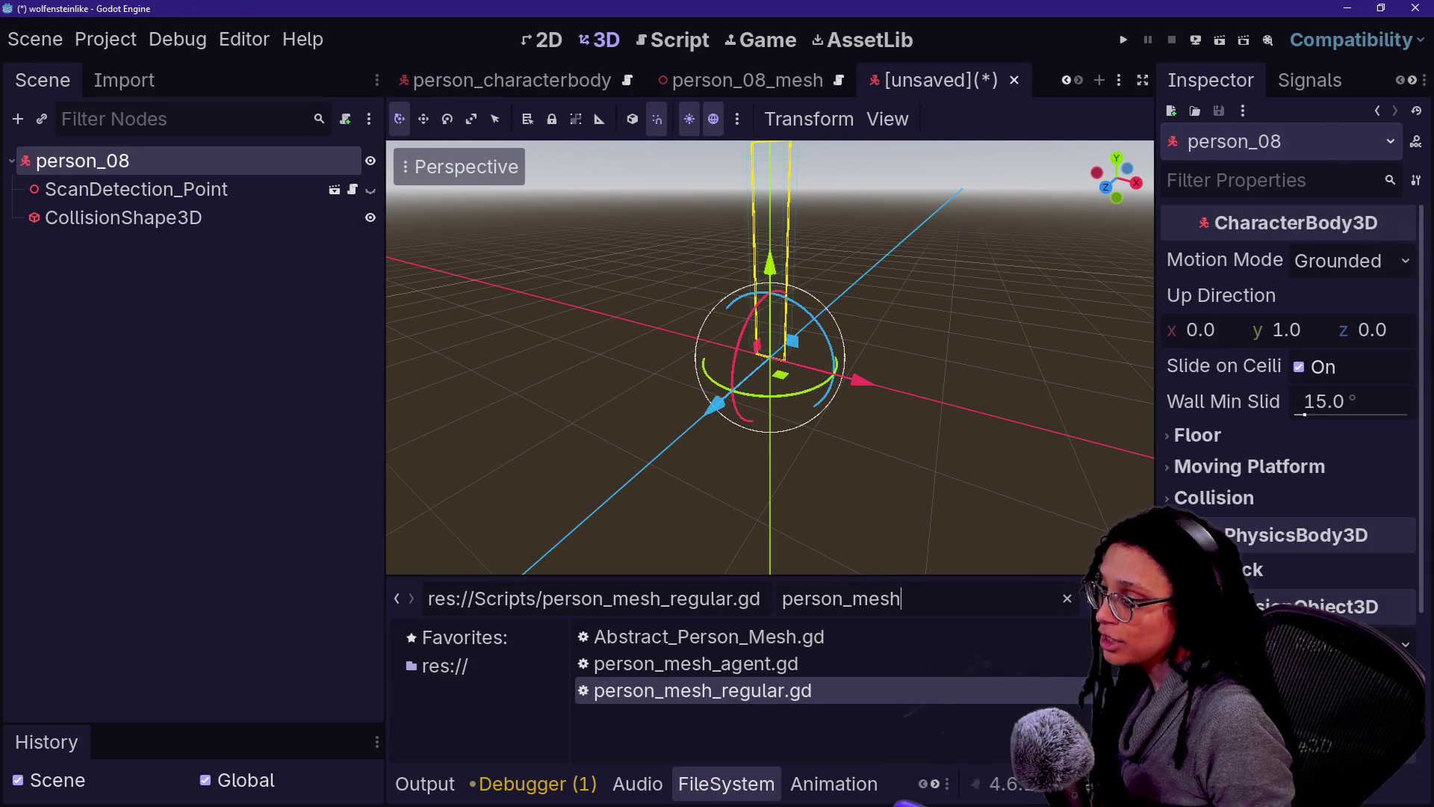
Step: Attach person_regular.gd to the person_08 root and save the scene as person_08.tscn
key("BackSpace")
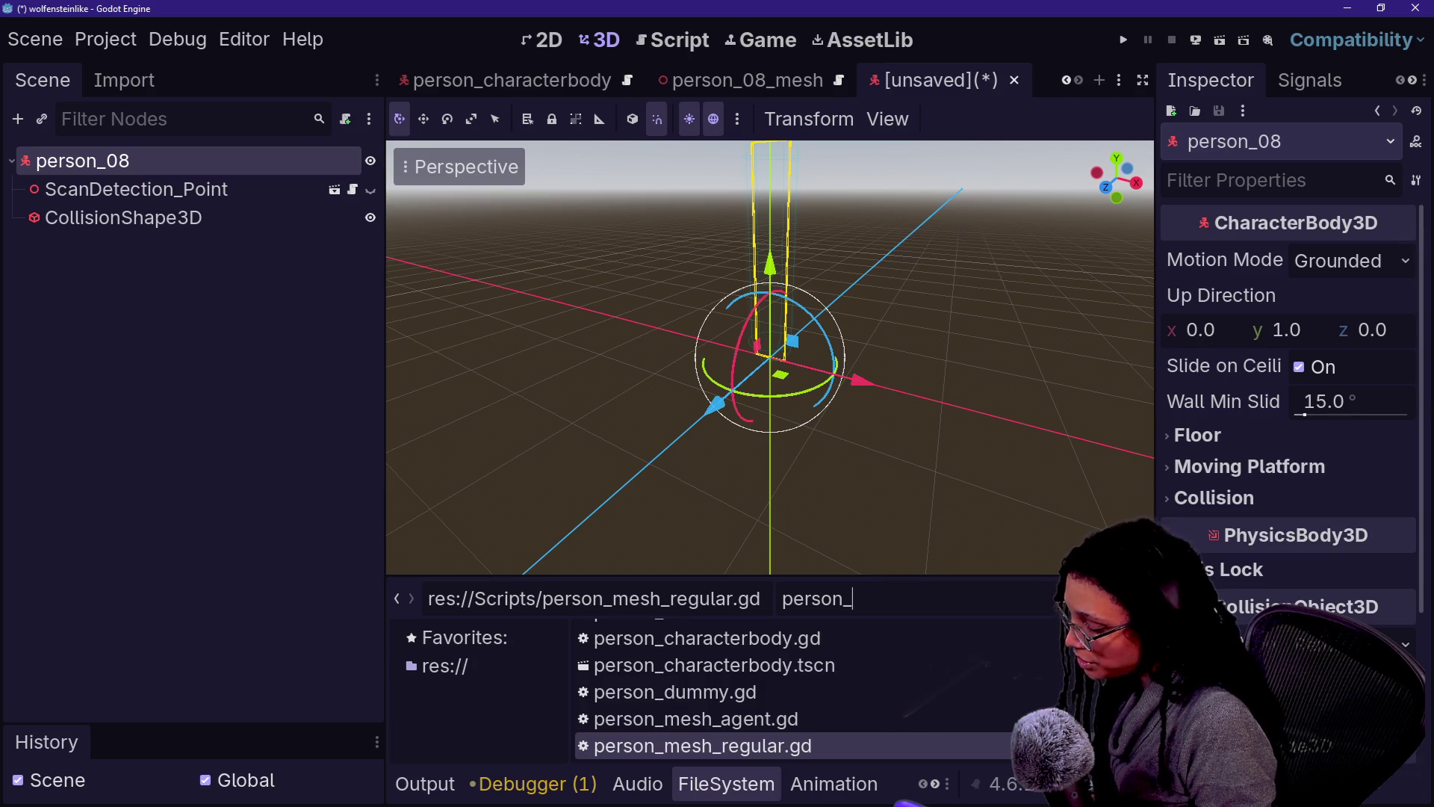
type("regu")
mouse_move(673, 637)
left_mouse_down()
mouse_move(359, 535)
mouse_move(127, 161)
left_mouse_up()
key("ctrl+s")
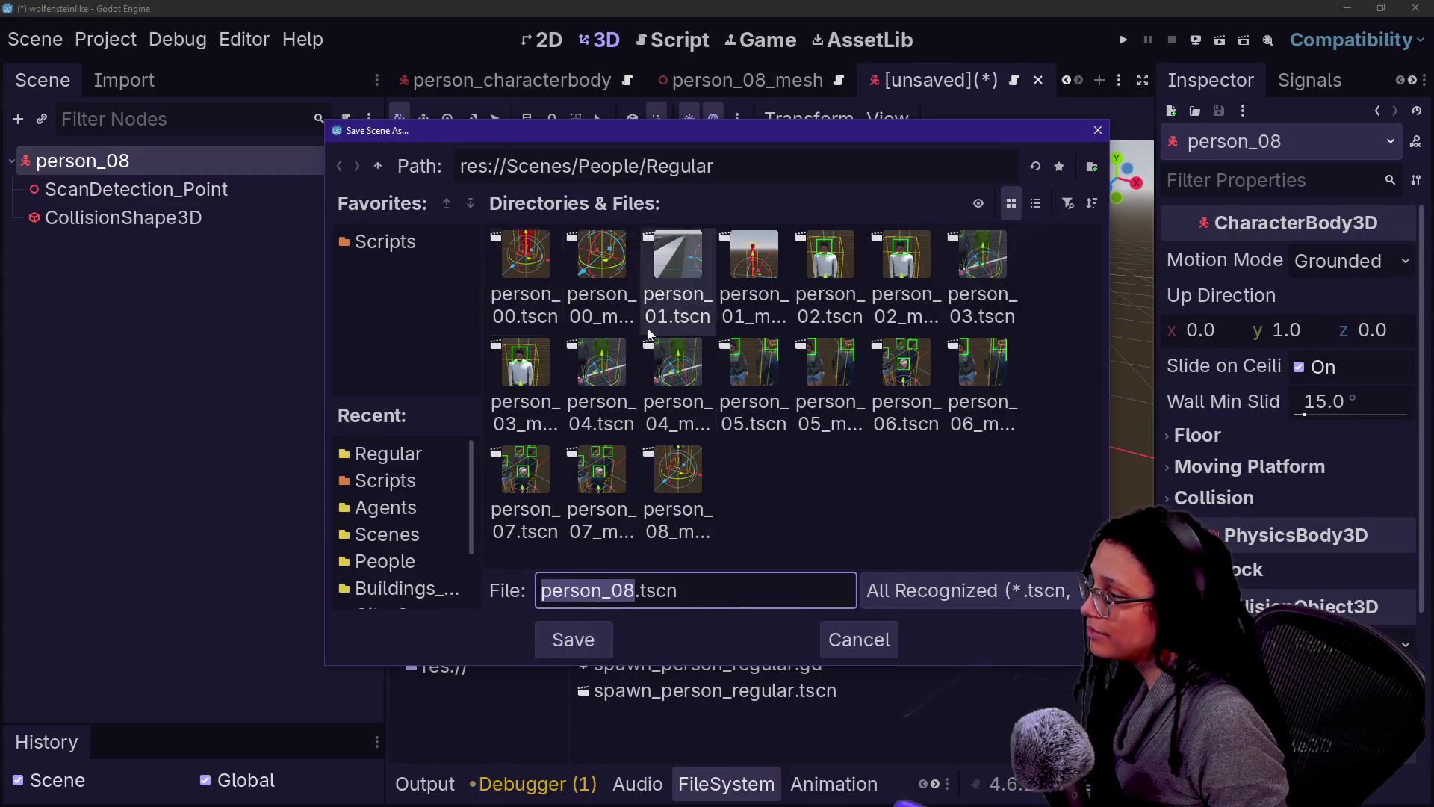
key("Return")
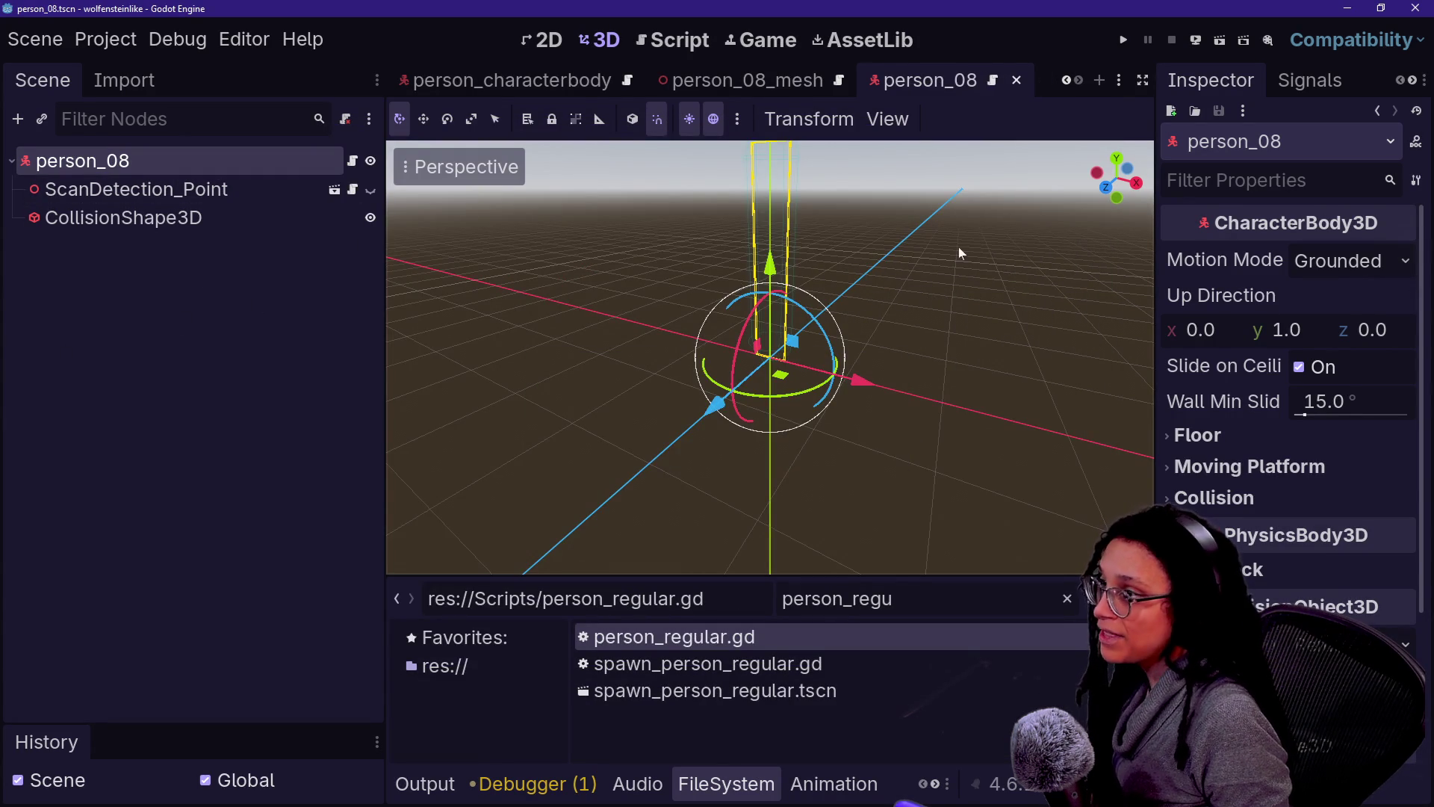
Step: Add person_08_mesh as a child instance of person_08
left_click(751, 84)
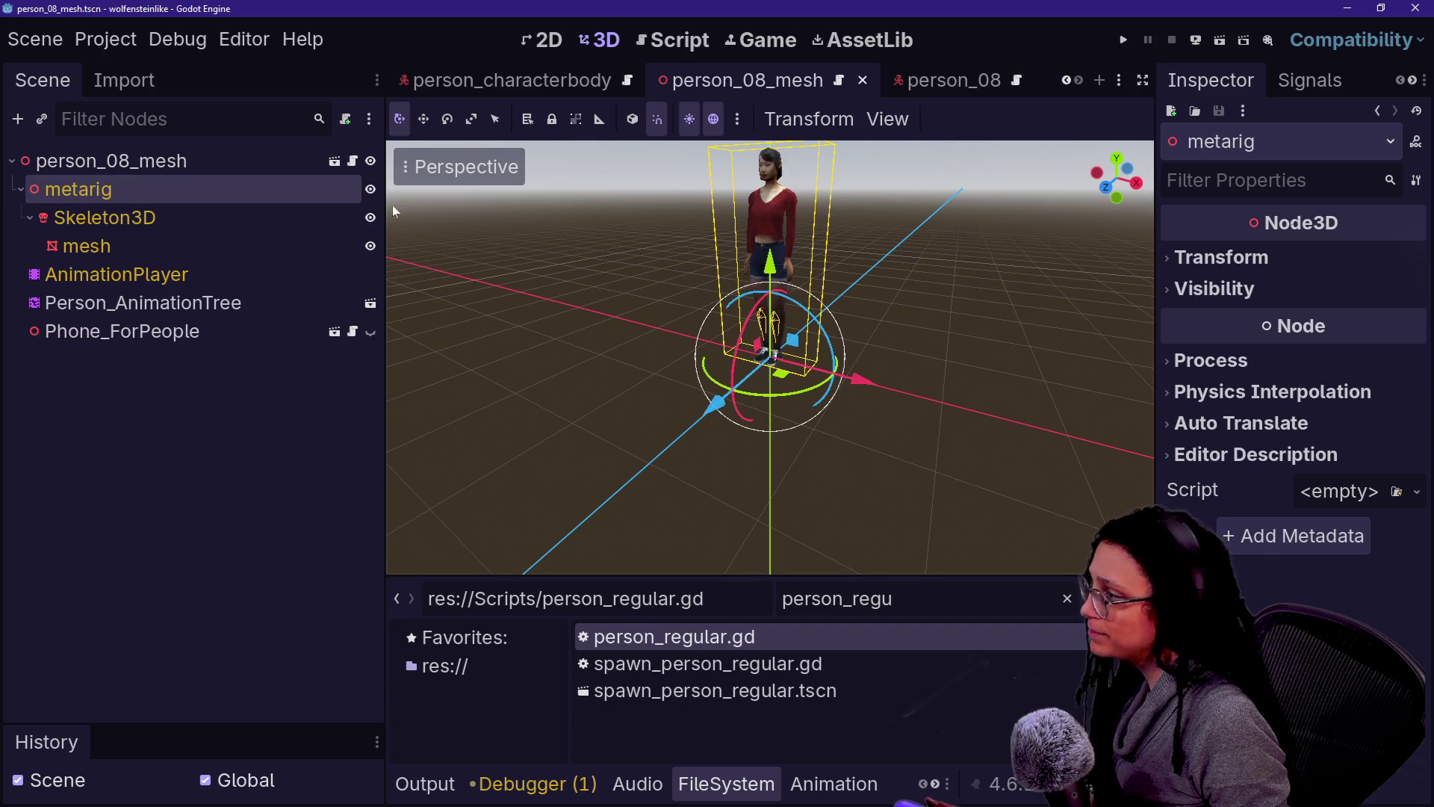
left_click(943, 80)
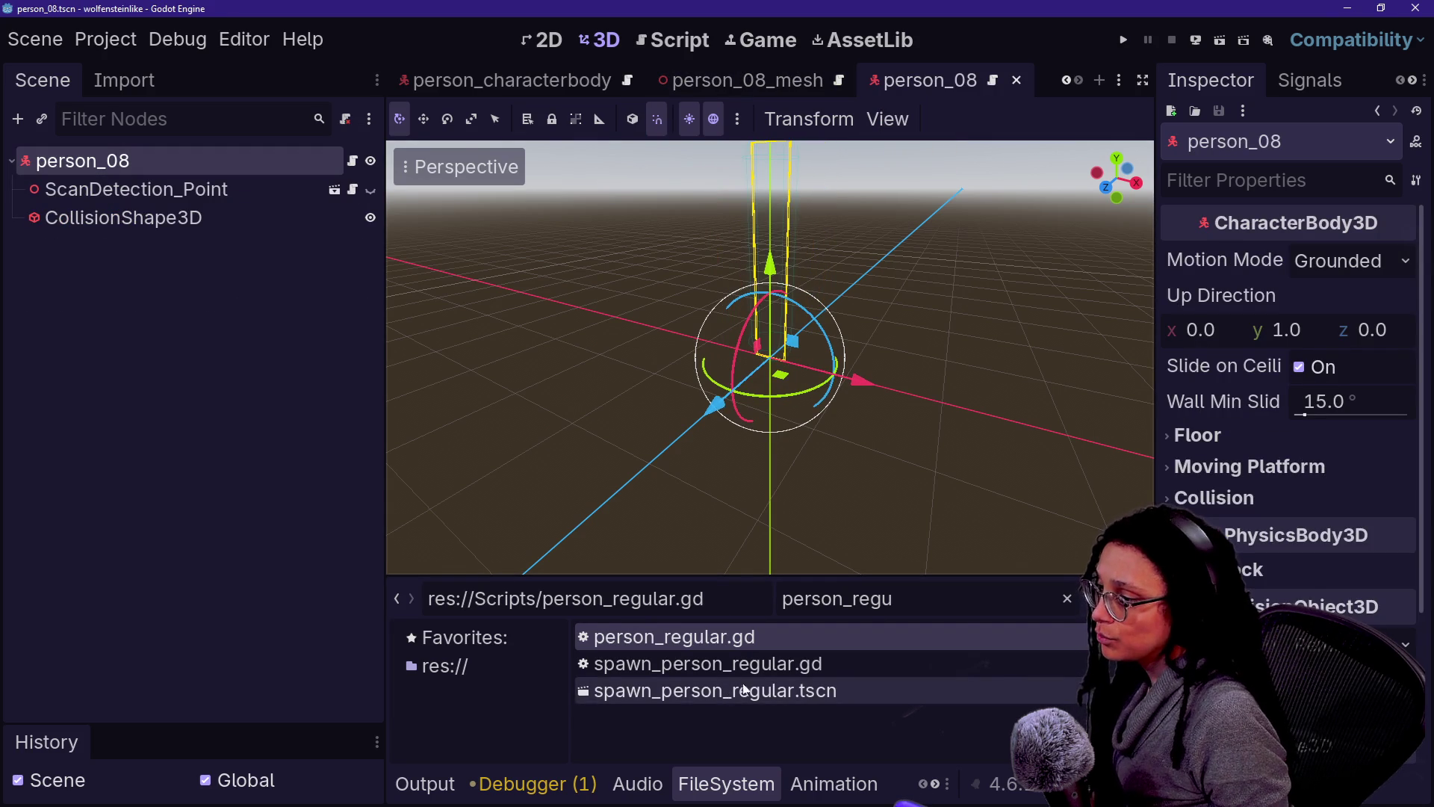
key("BackSpace")
key("BackSpace")
key("BackSpace")
type("08")
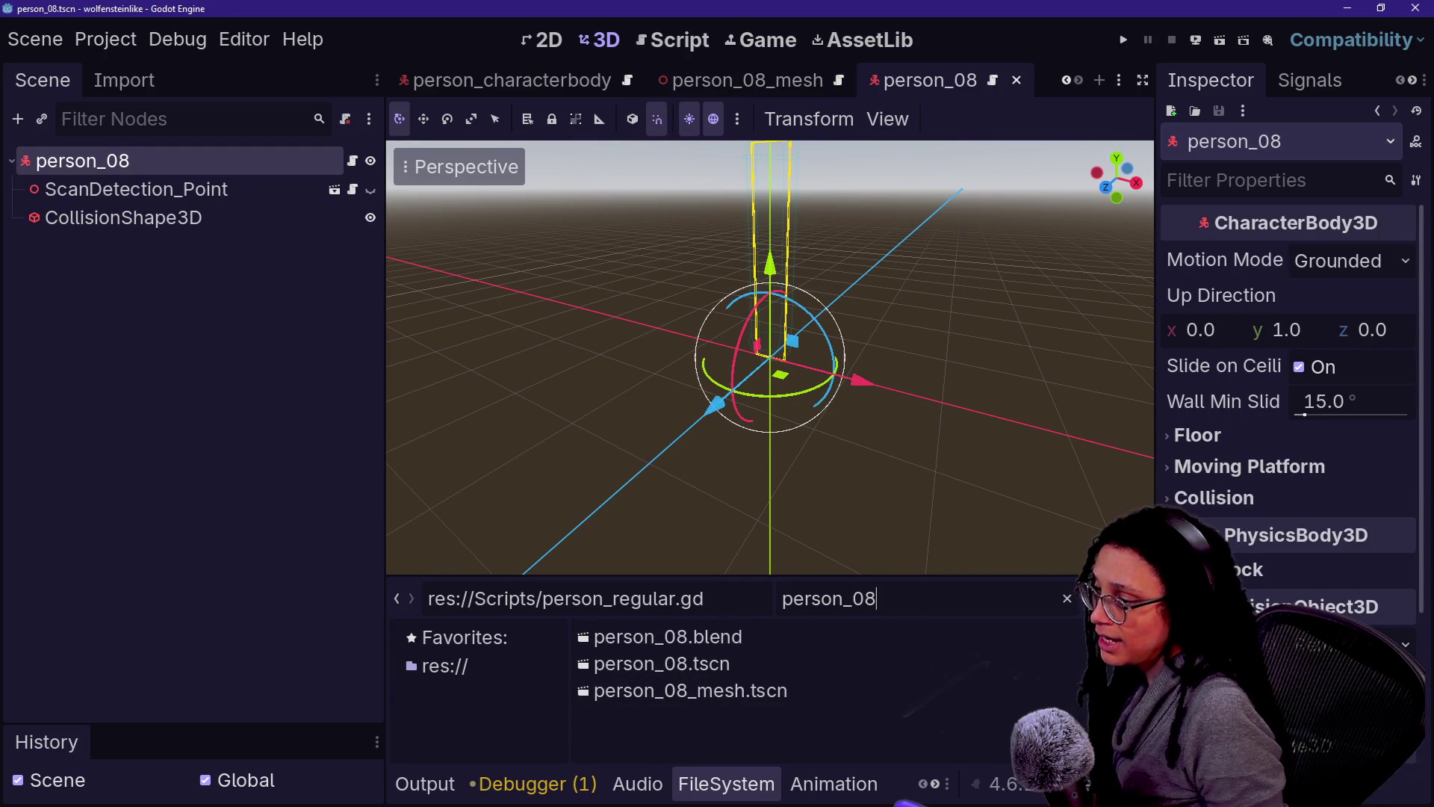
mouse_move(718, 693)
left_mouse_down()
mouse_move(198, 464)
mouse_move(151, 162)
left_mouse_up()
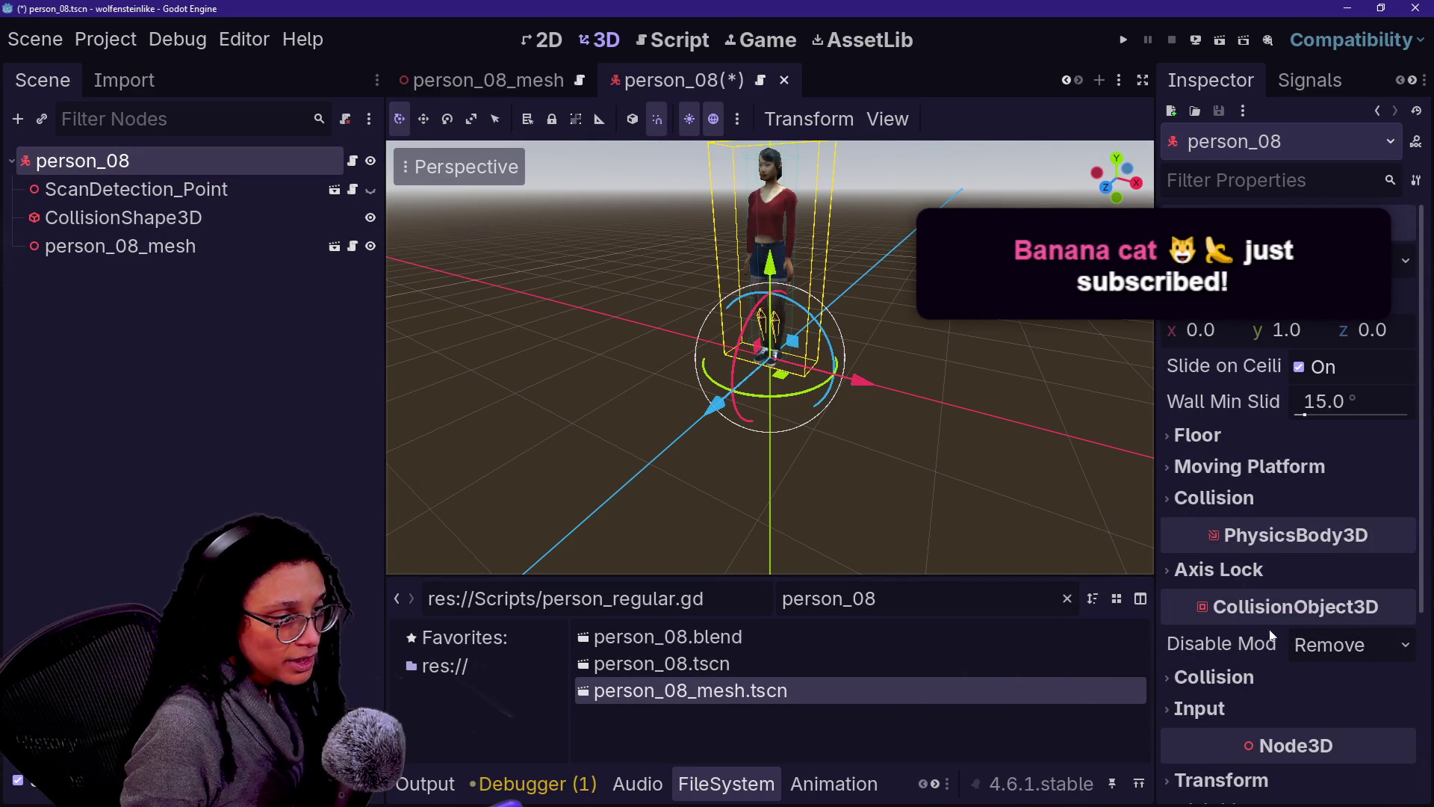
Step: Set person_08's collision to layer 4 only, save, and switch to debug_level
left_click(1262, 672)
scroll(1267, 674, "down", 1)
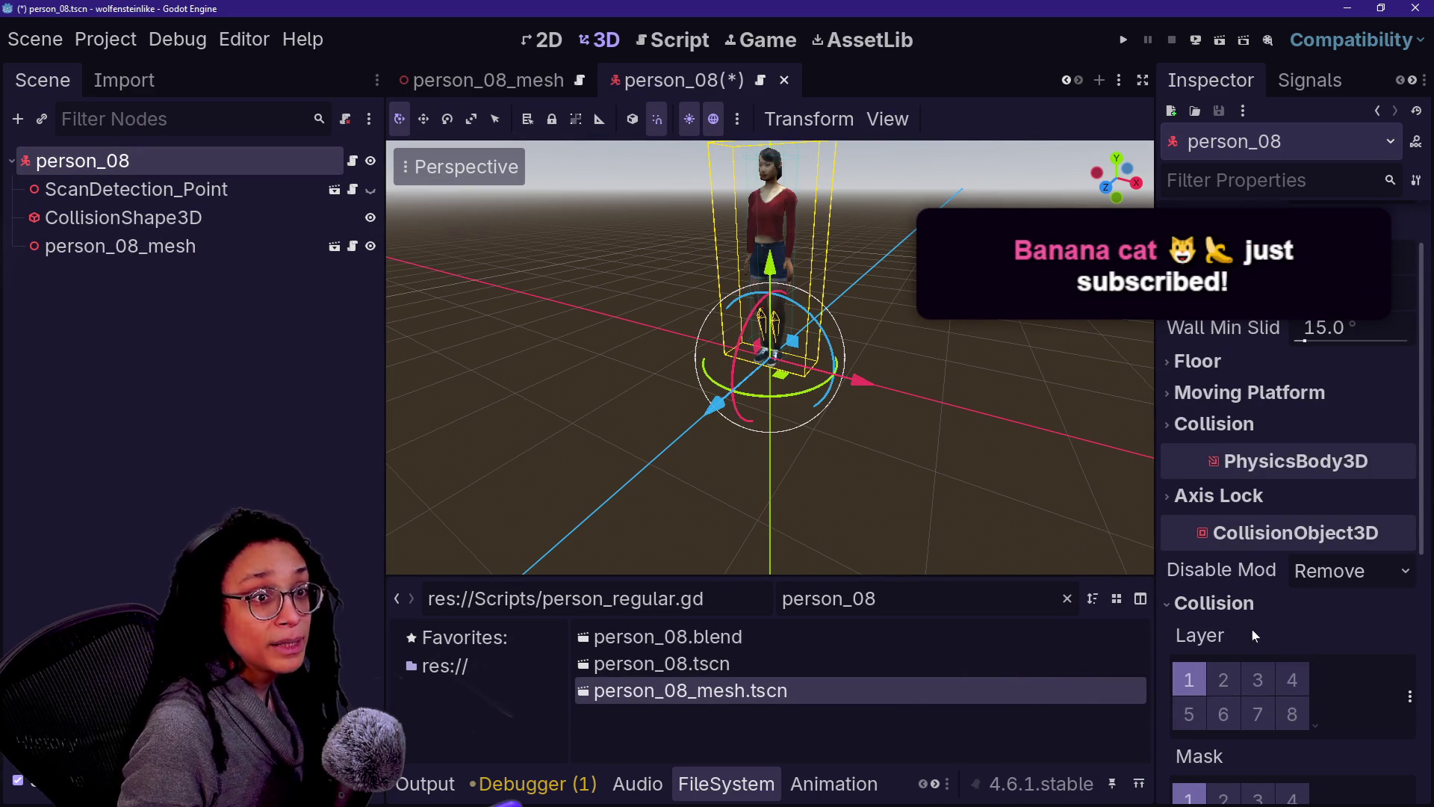
left_click(1198, 669)
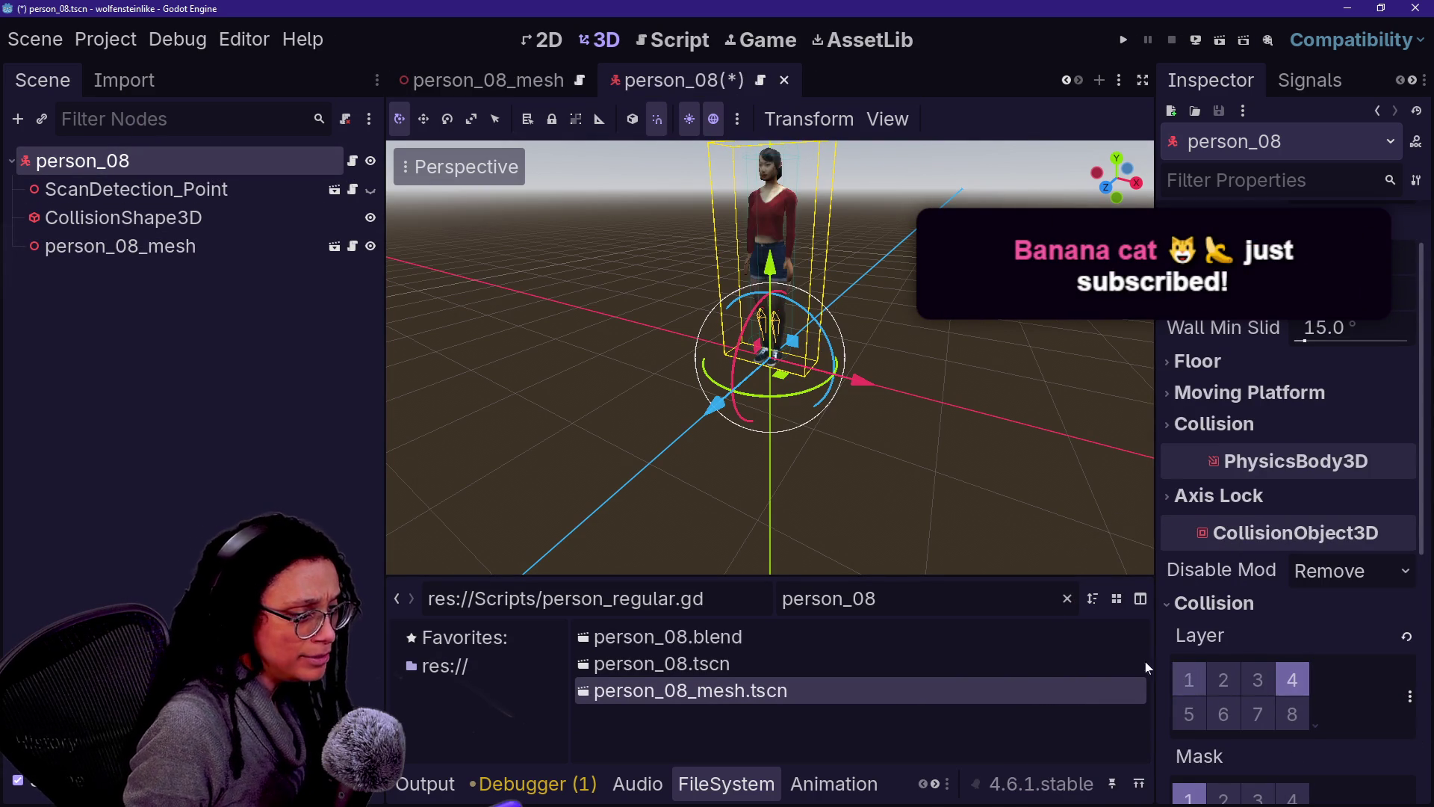
key("ctrl+s")
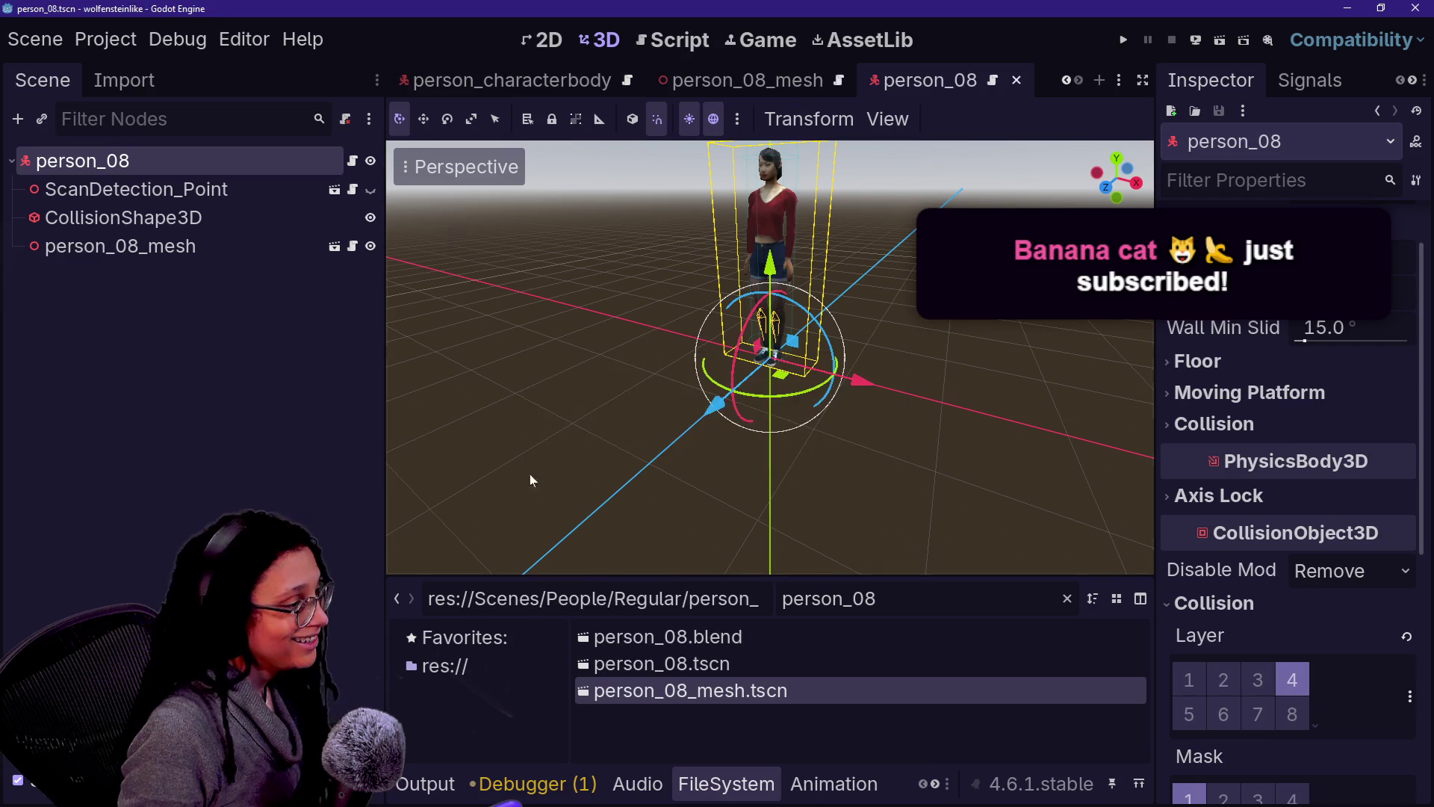
left_click(321, 333)
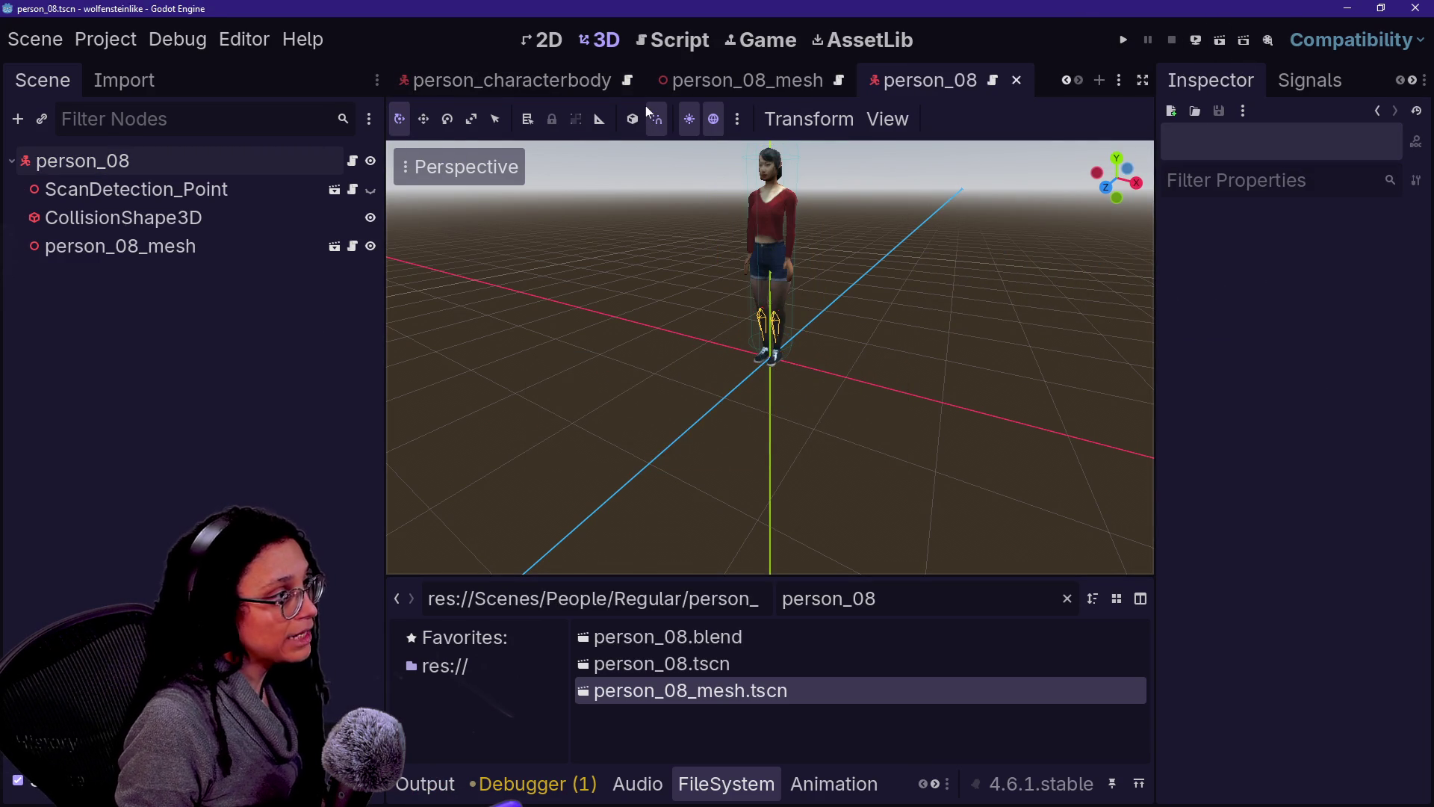
scroll(665, 83, "up", 3)
left_click(567, 78)
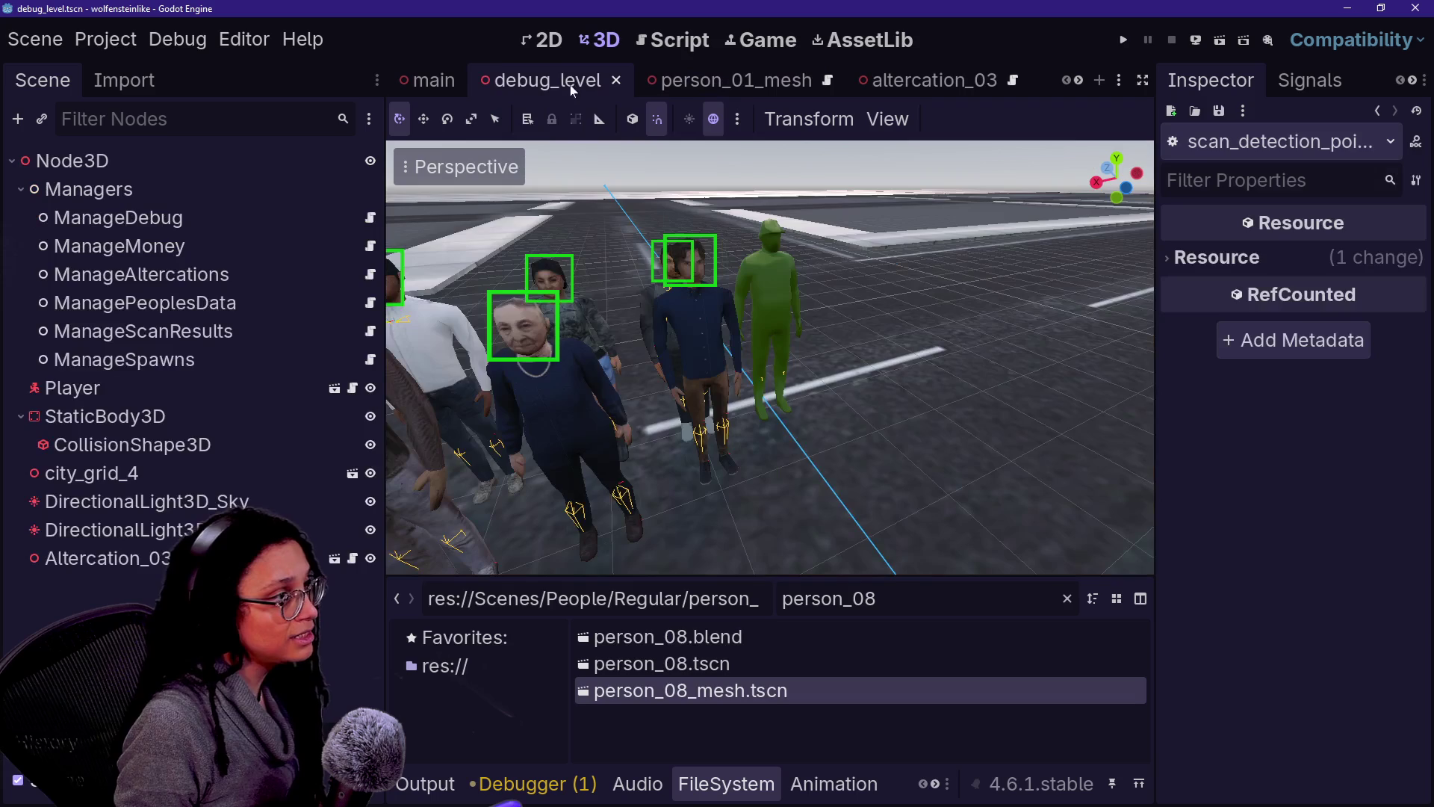
Step: Place a person_08 instance in altercation_03, then run the debug_level scene
scroll(719, 499, "down", 5)
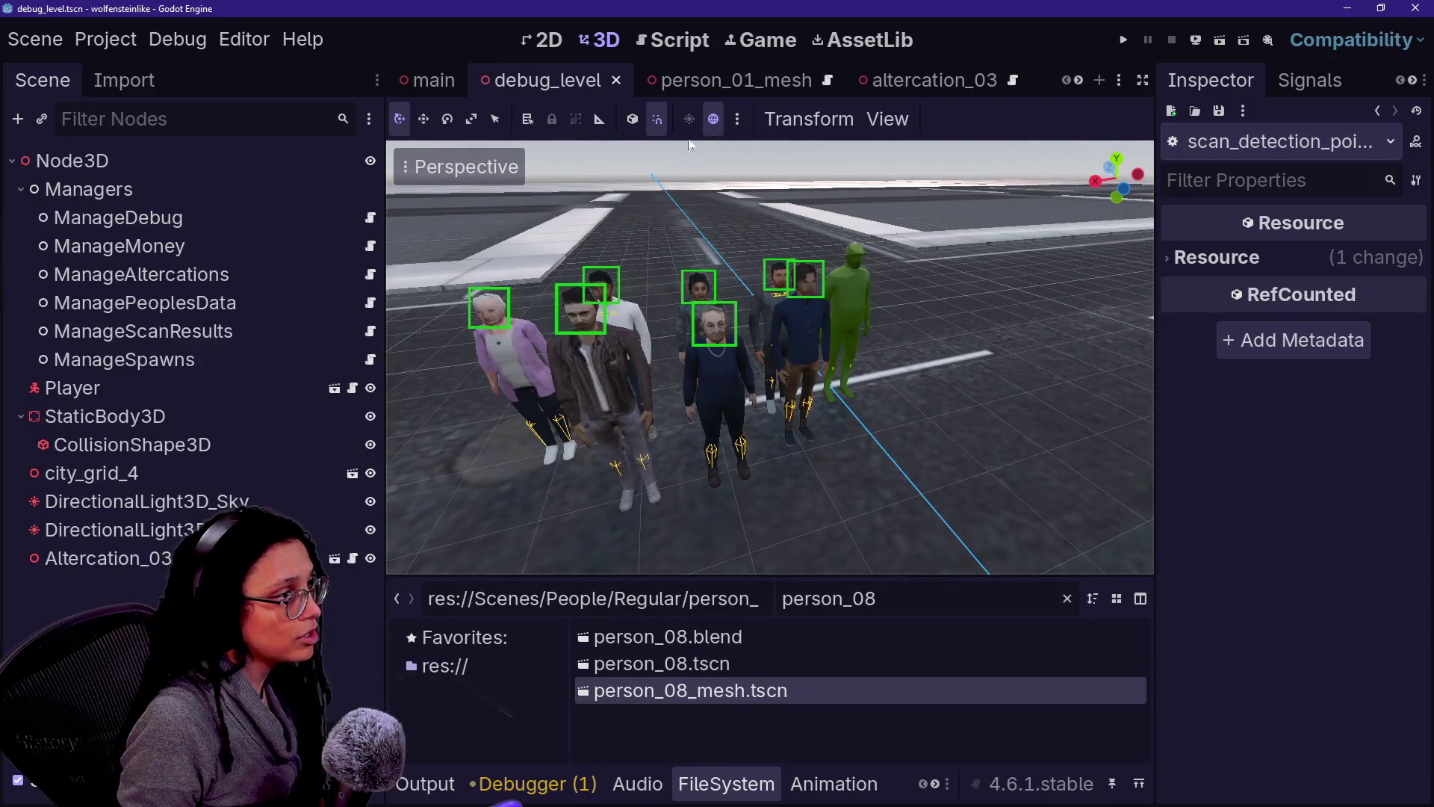
left_click(882, 81)
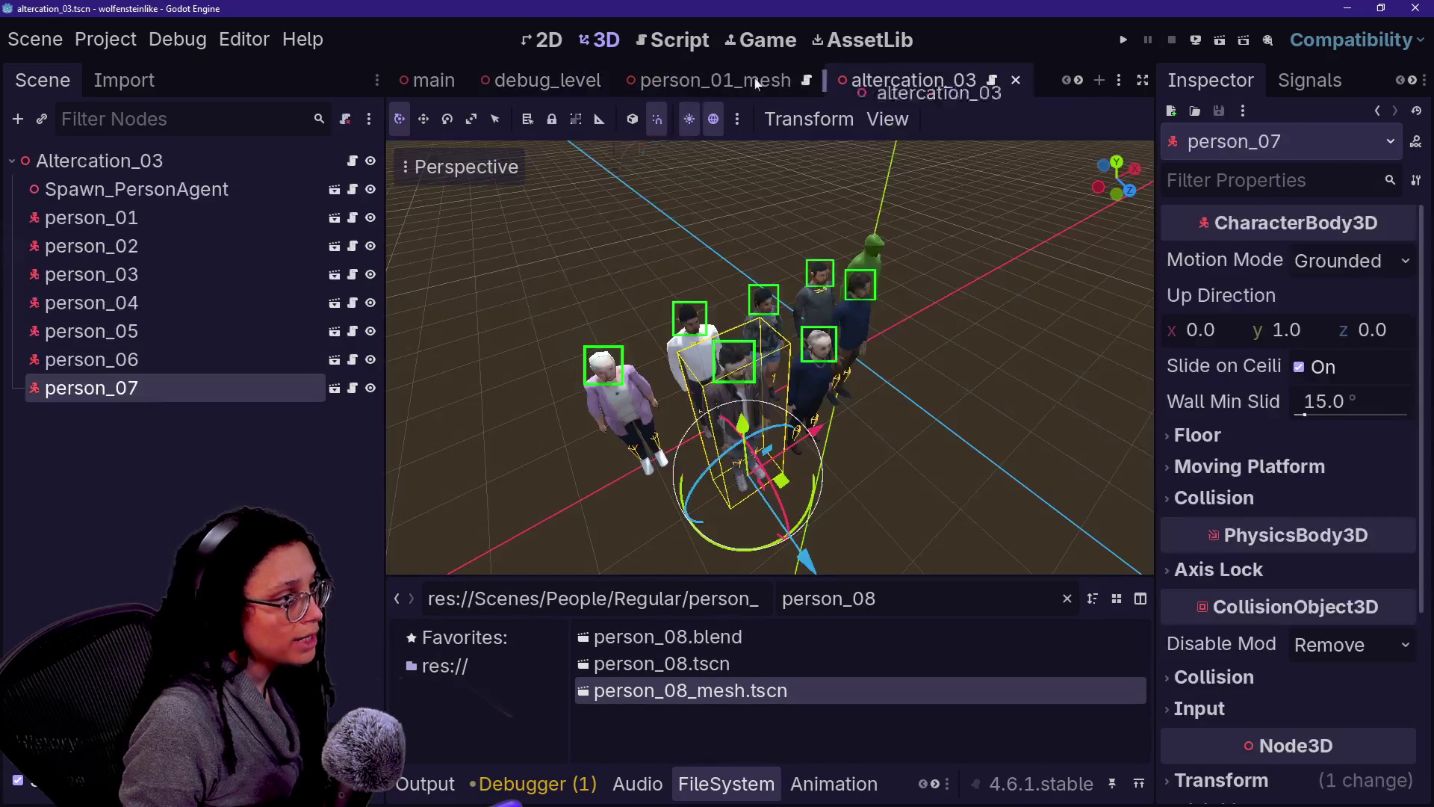
mouse_move(691, 663)
left_mouse_down()
mouse_move(676, 478)
mouse_move(647, 532)
left_mouse_up()
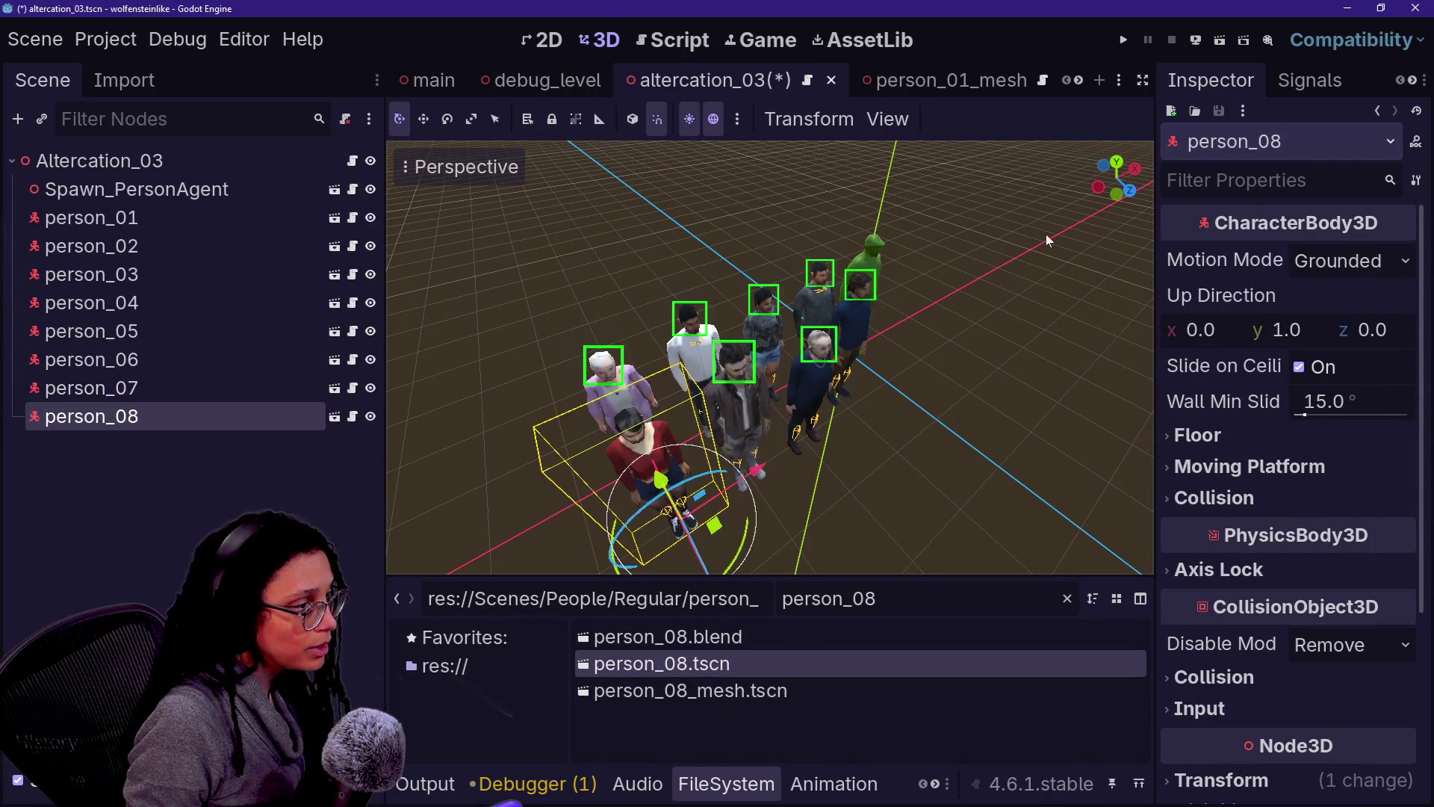
left_click(1196, 40)
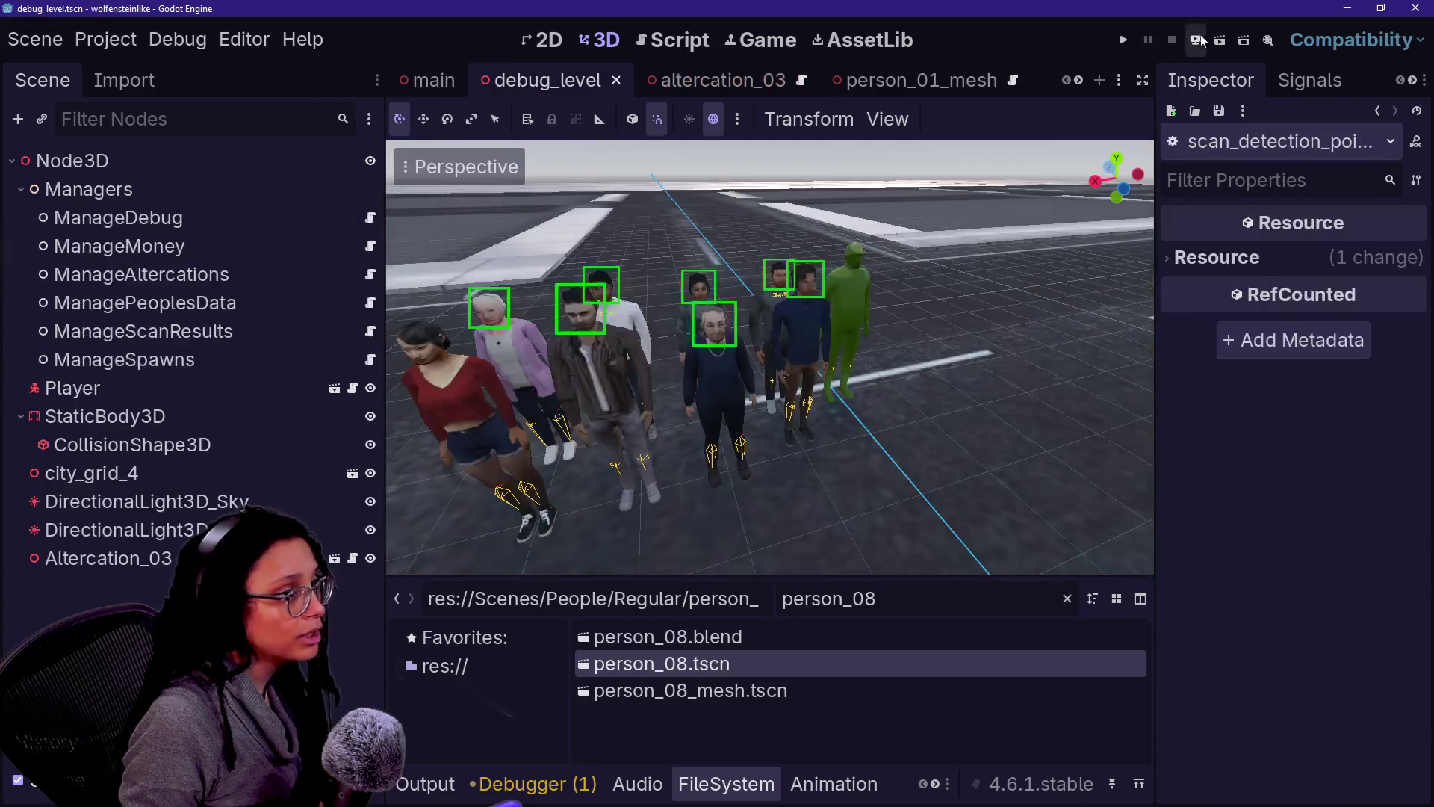
left_click(1220, 43)
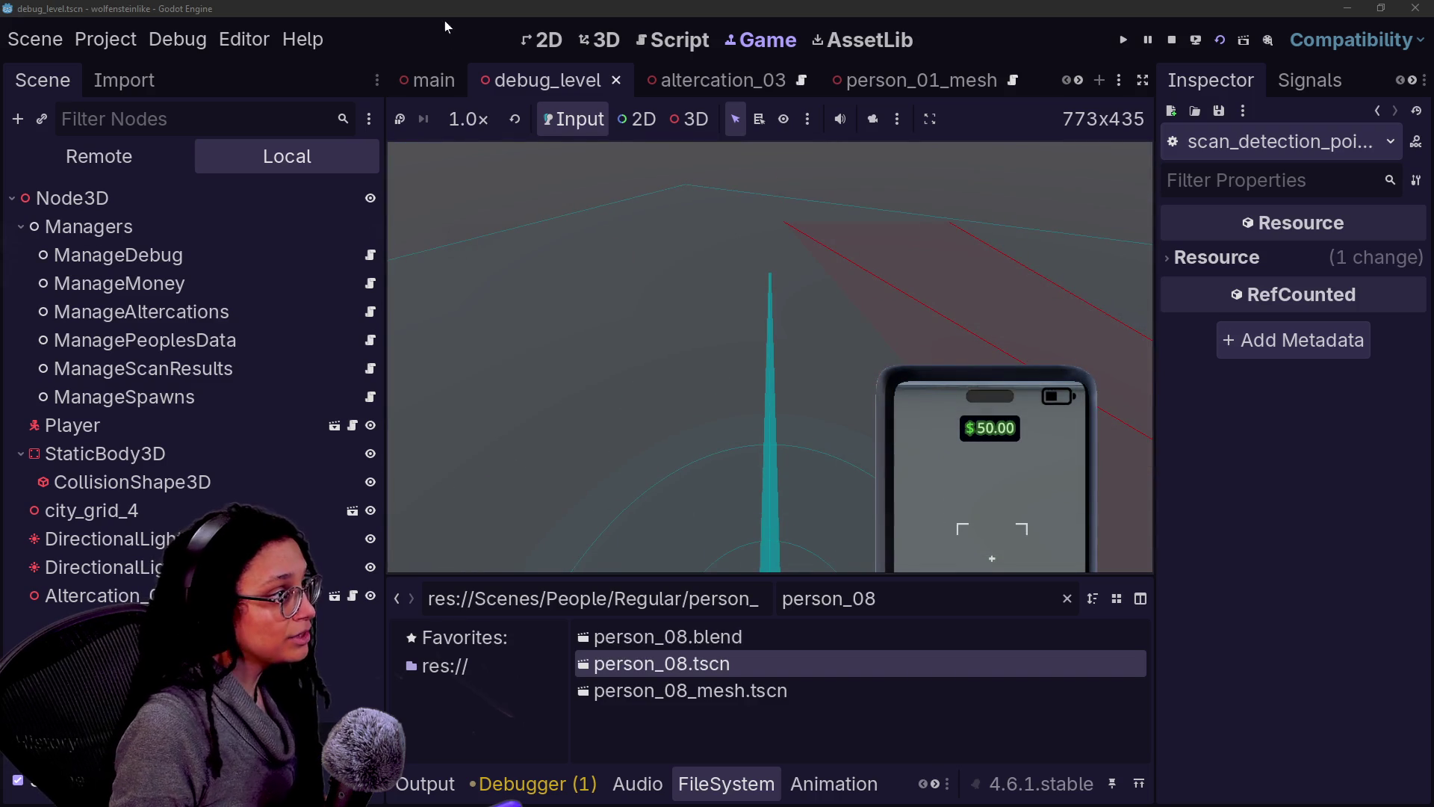
Step: Move the Player out to Z 20 and run the scene to test
left_click(600, 39)
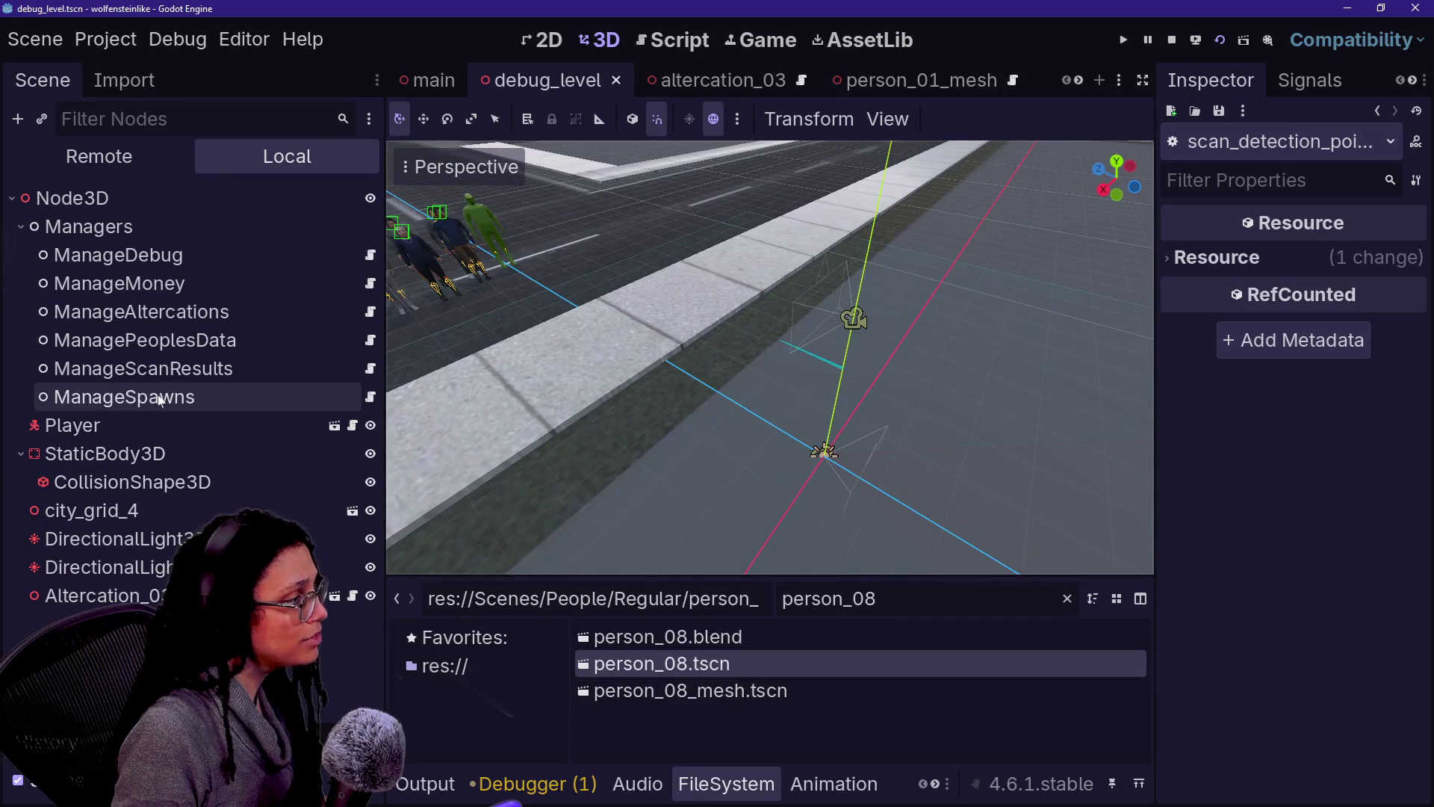
left_click(73, 425)
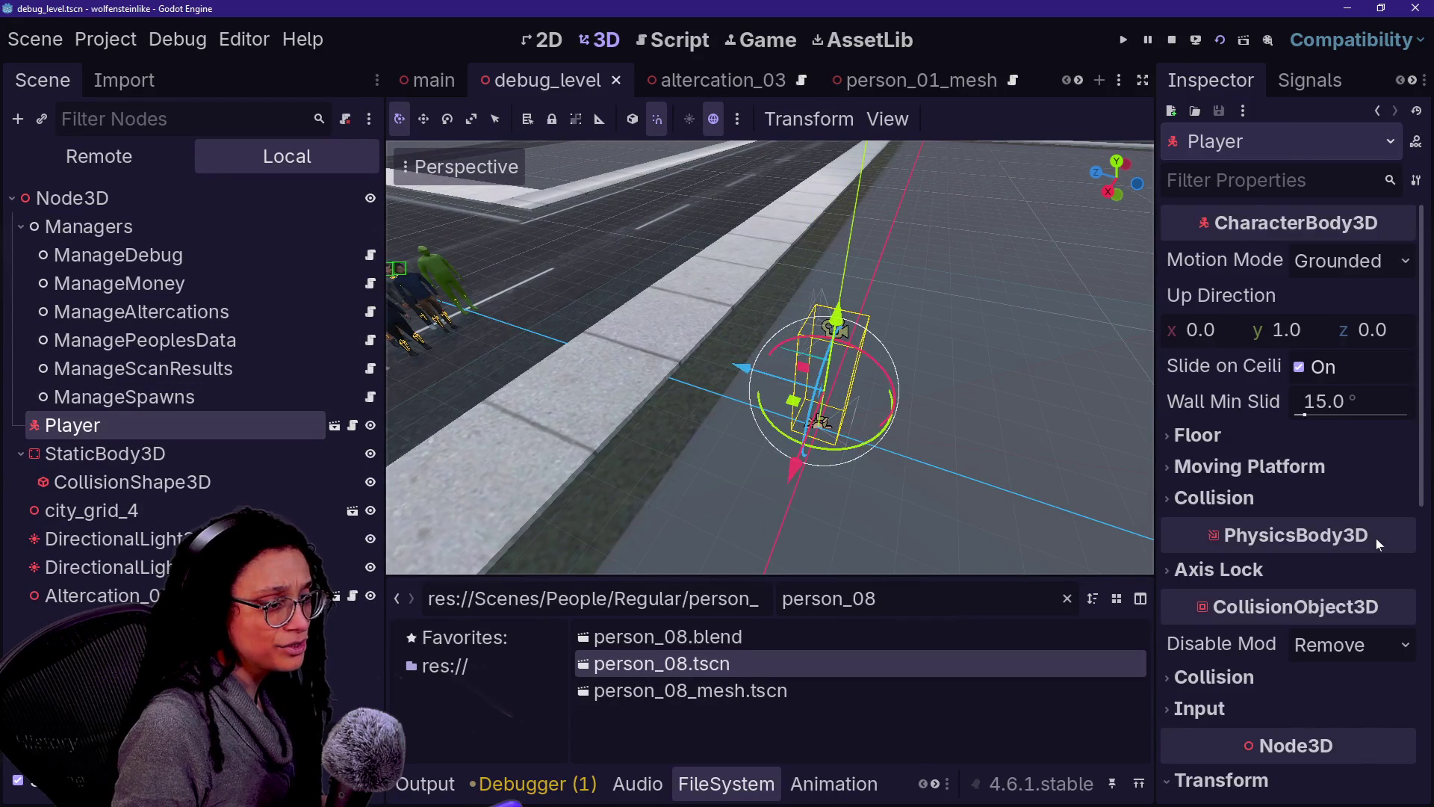
scroll(1379, 544, "down", 5)
left_click_drag(1319, 331, 1276, 337)
key("ctrl+z")
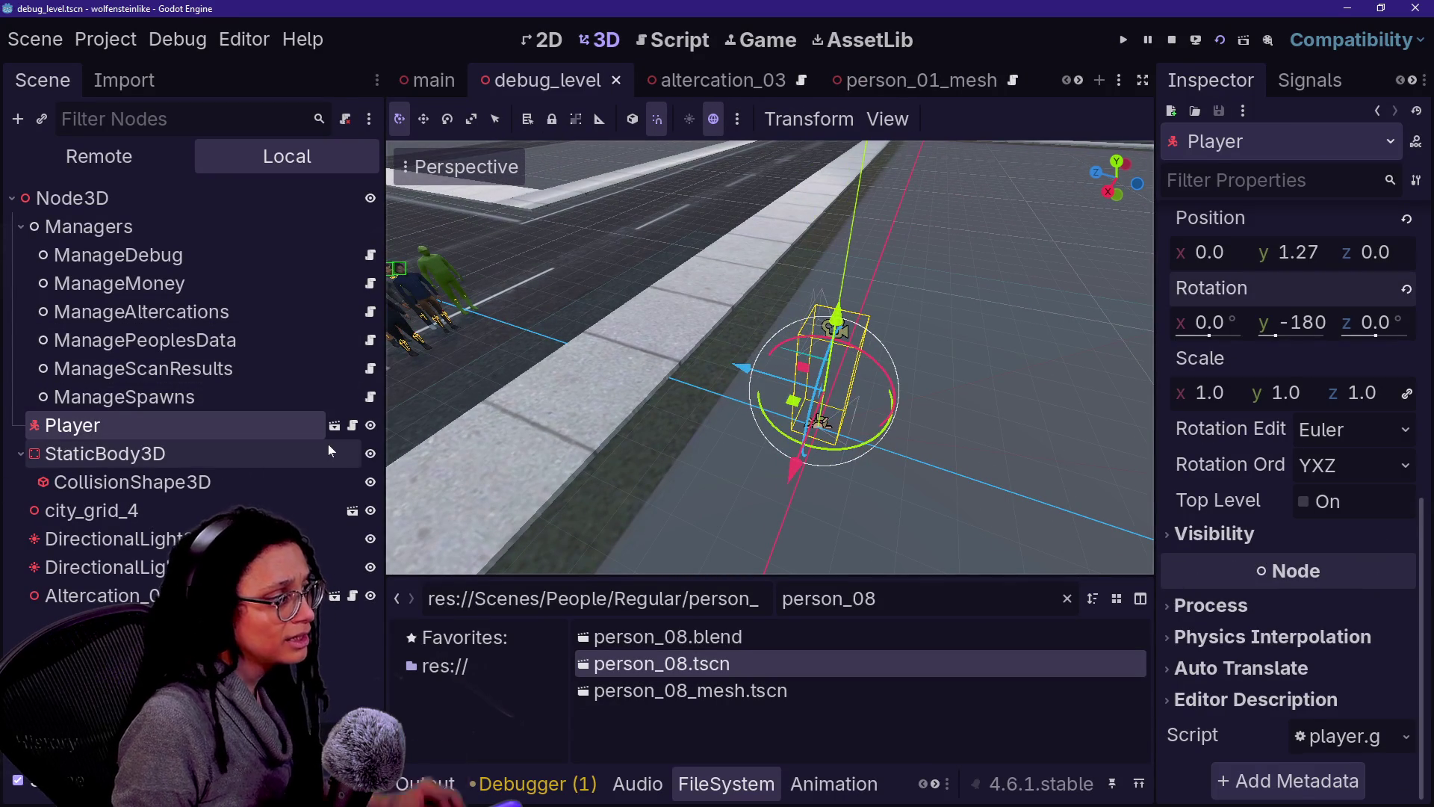
double_click(371, 427)
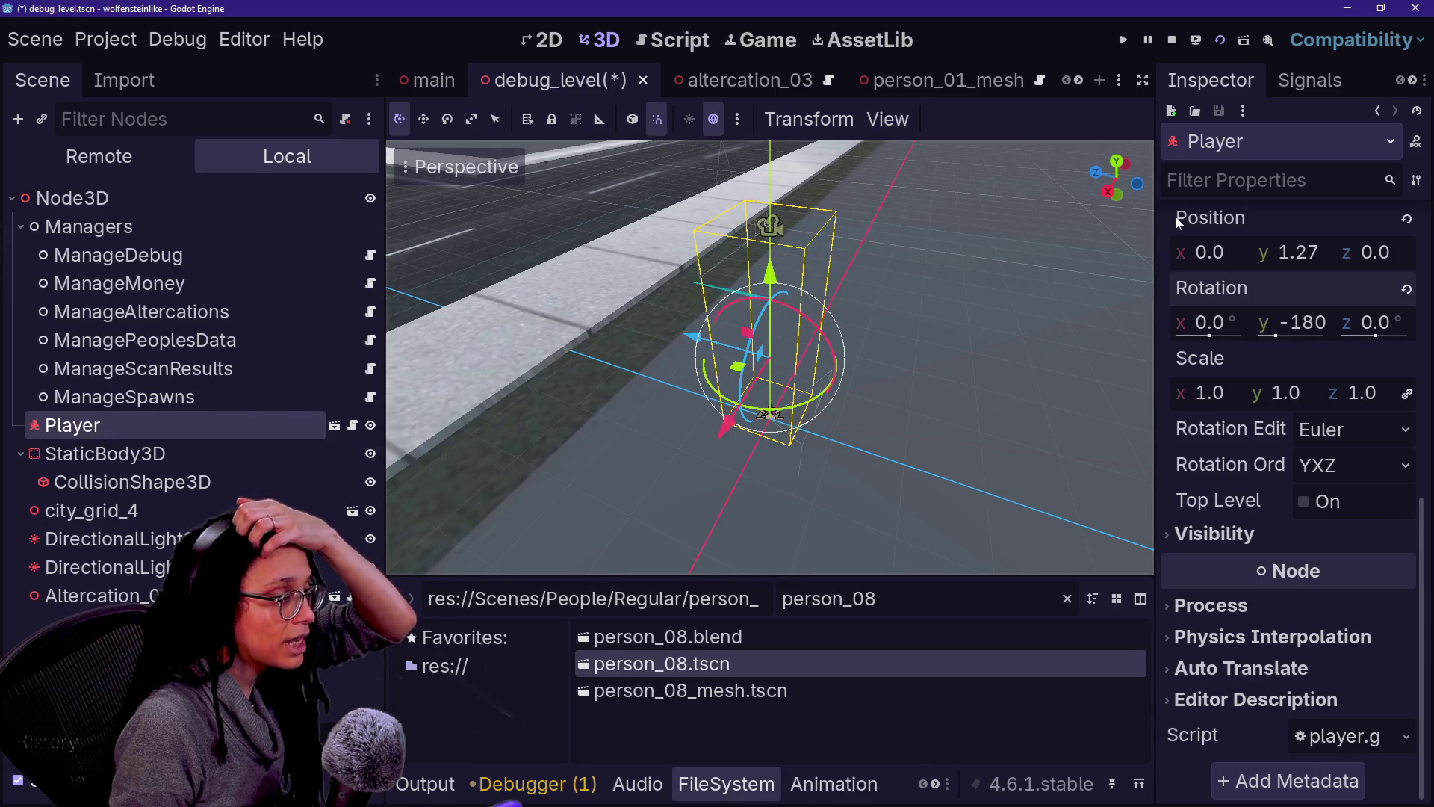
left_click_drag(769, 351, 708, 336)
left_click_drag(805, 320, 428, 307)
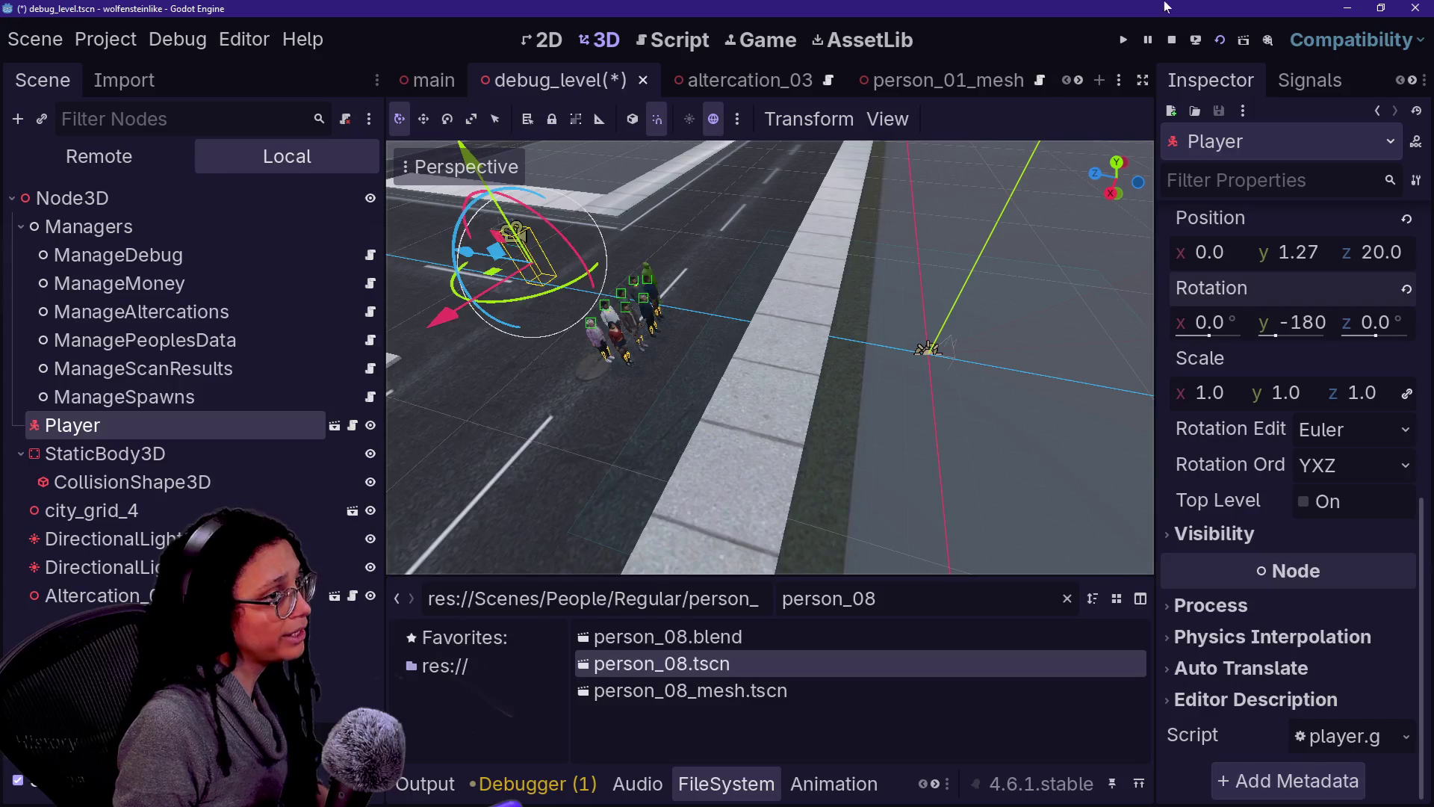
left_click(1240, 36)
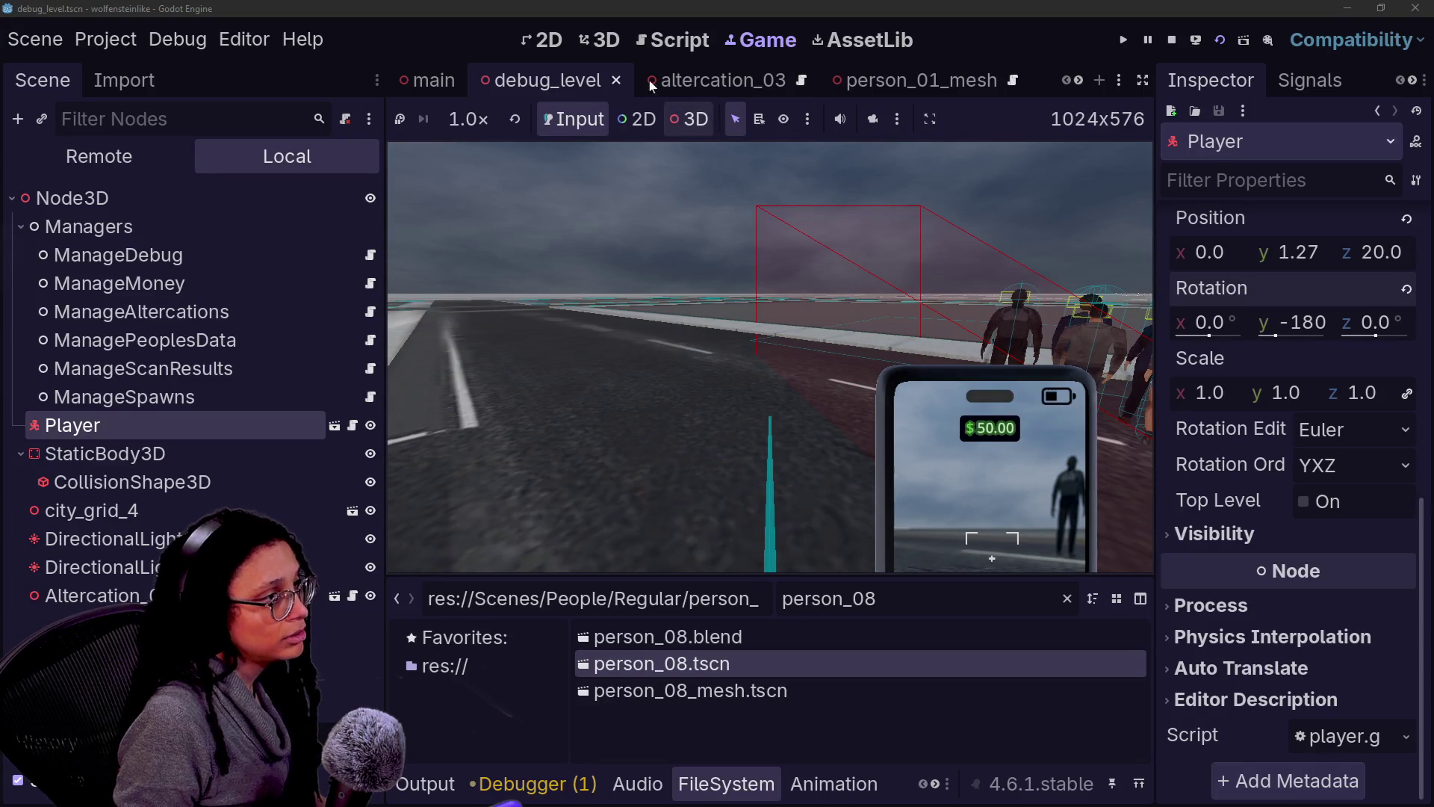
Step: Bring the Player closer to Z 8.0, rerun the test, then stop it
left_click(602, 40)
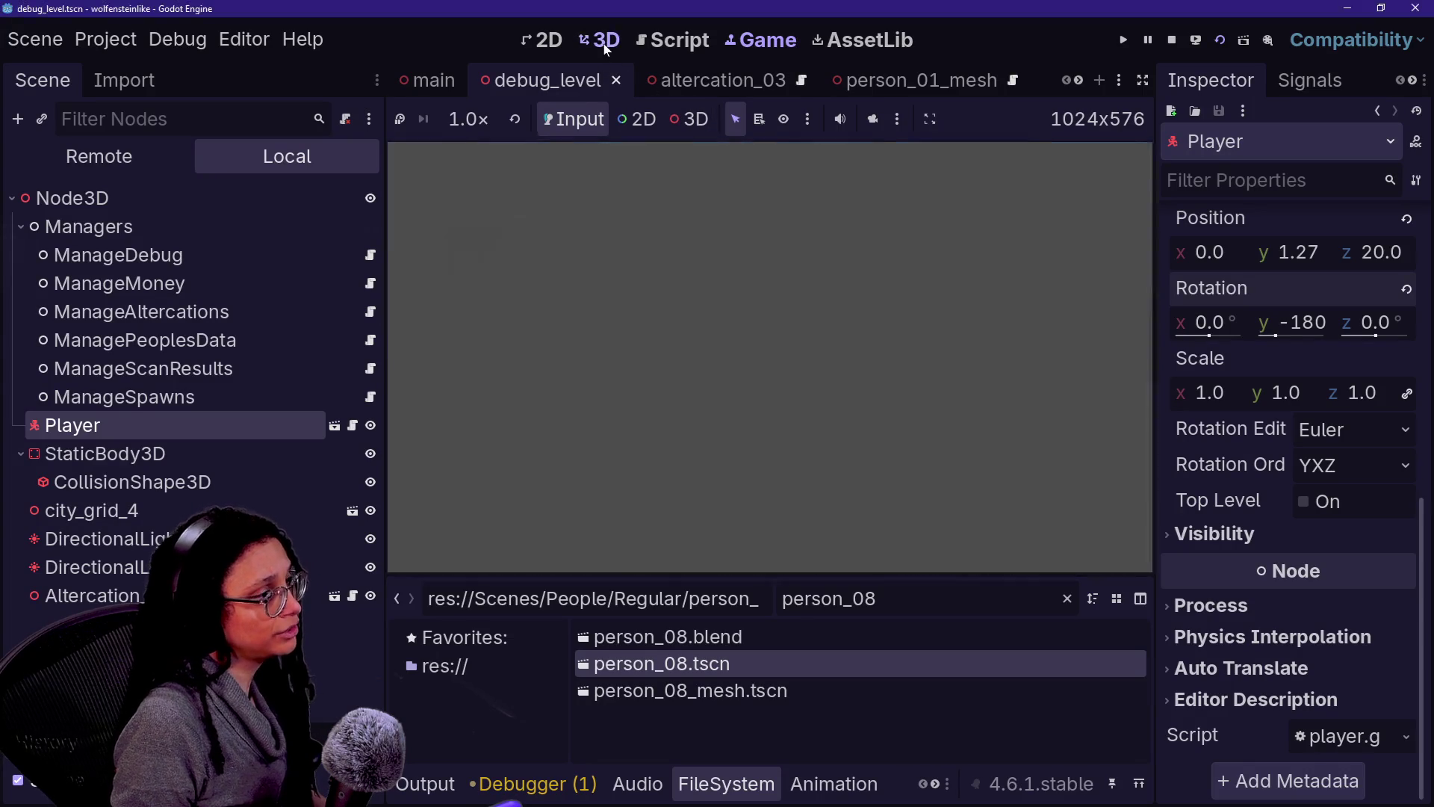
mouse_move(471, 258)
left_mouse_down()
mouse_move(736, 311)
mouse_move(657, 306)
left_mouse_up()
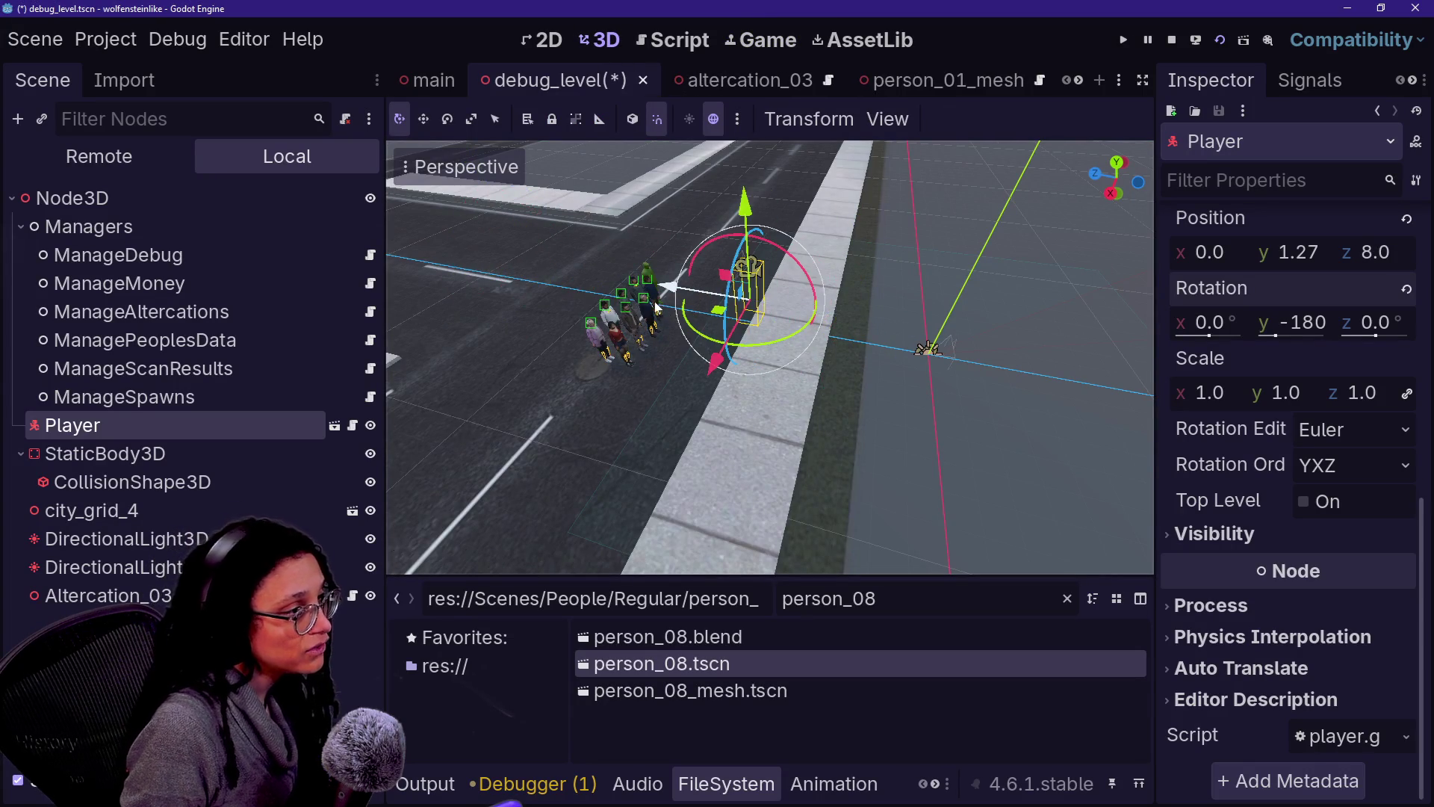
left_click(1196, 40)
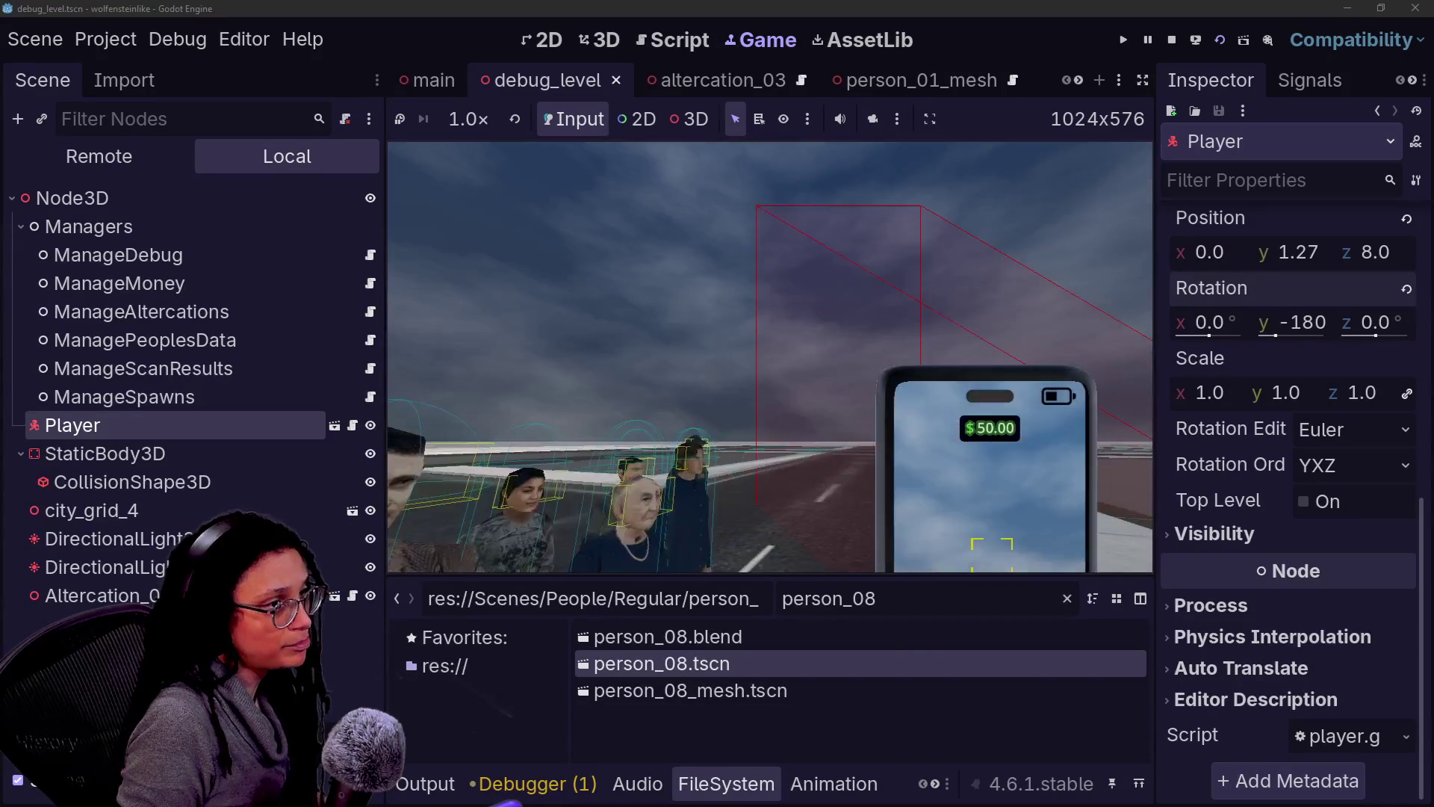
left_click(1171, 40)
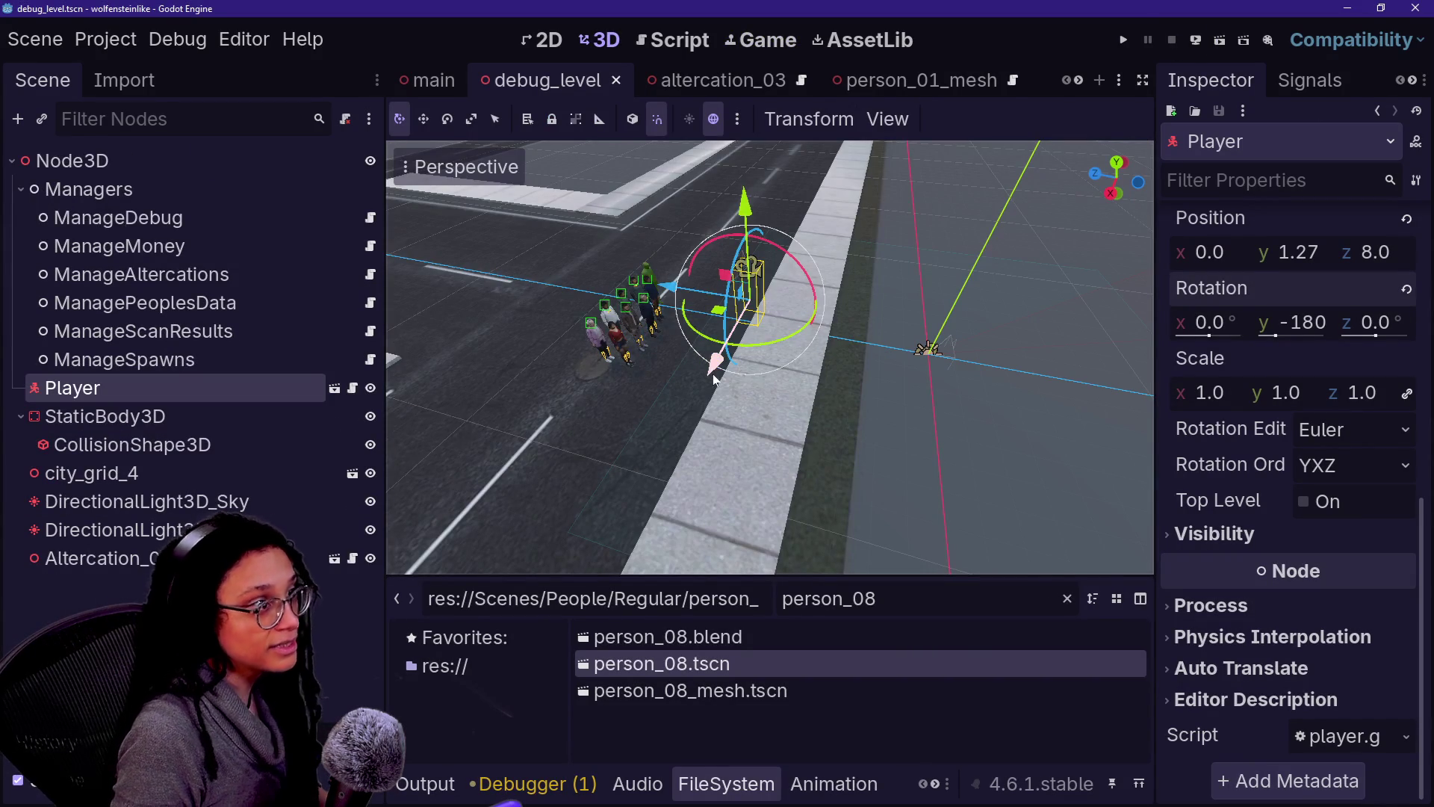
key("alt+Tab")
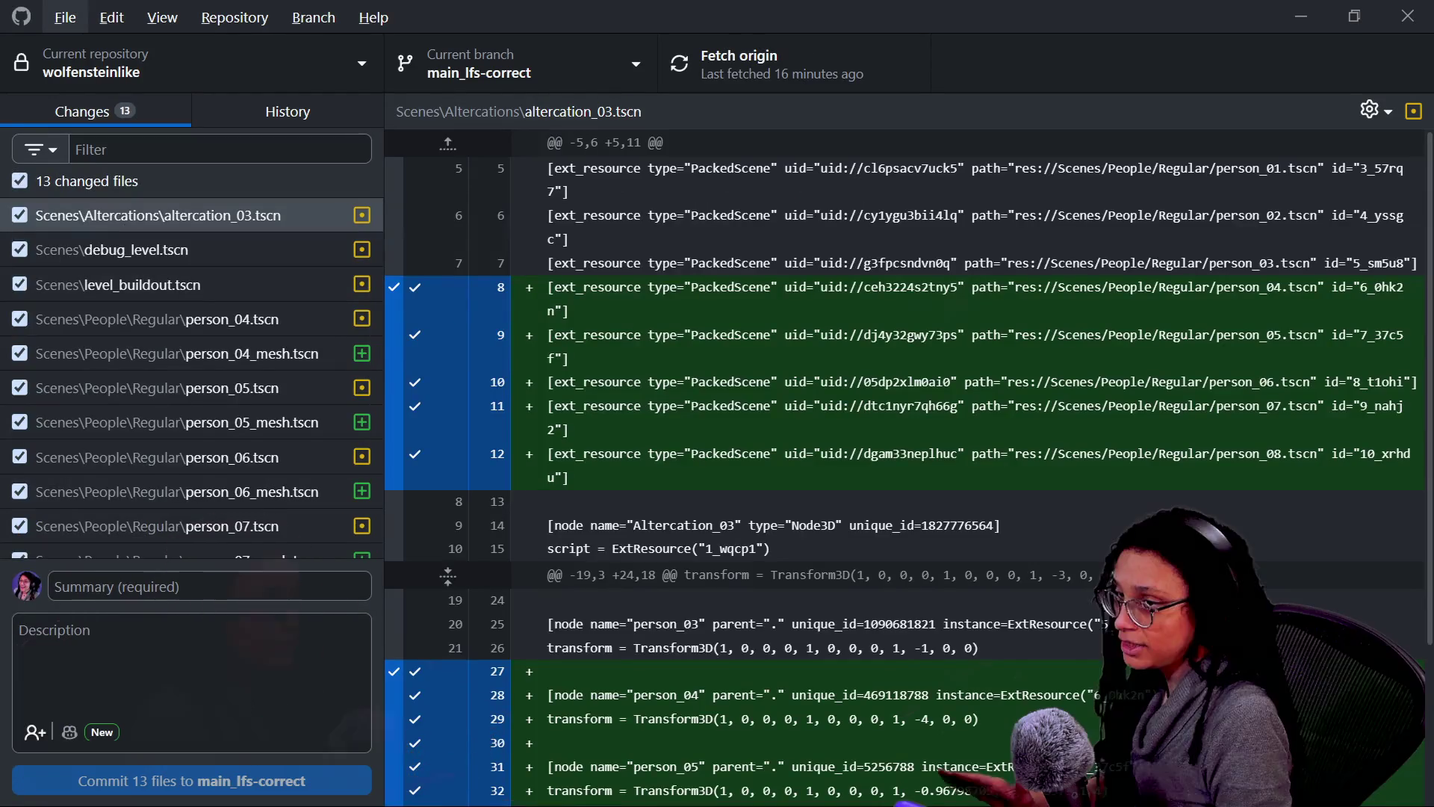
Step: Commit the 13 changed files as "regular people refactored" and push to origin
type("regu")
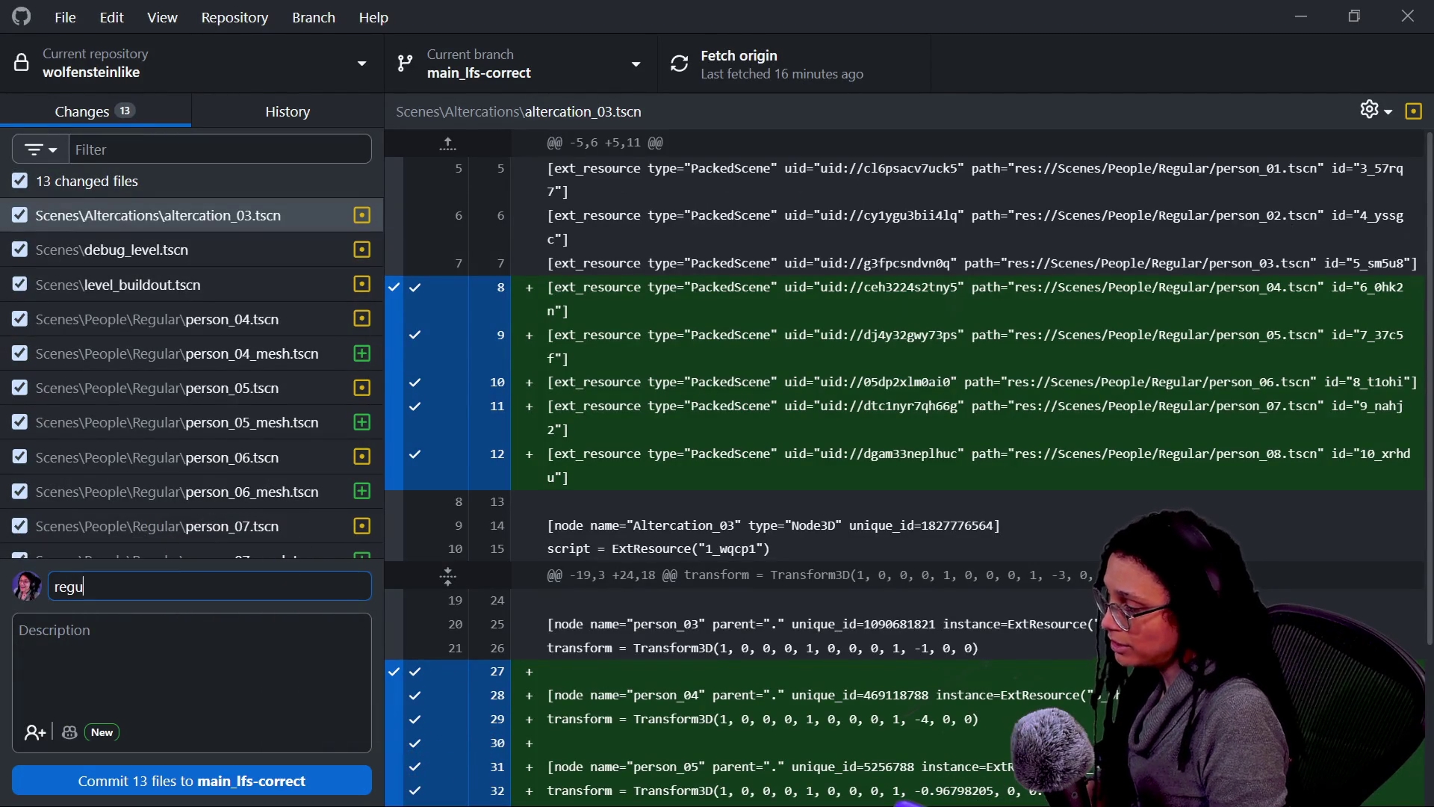
type("lar people refactored")
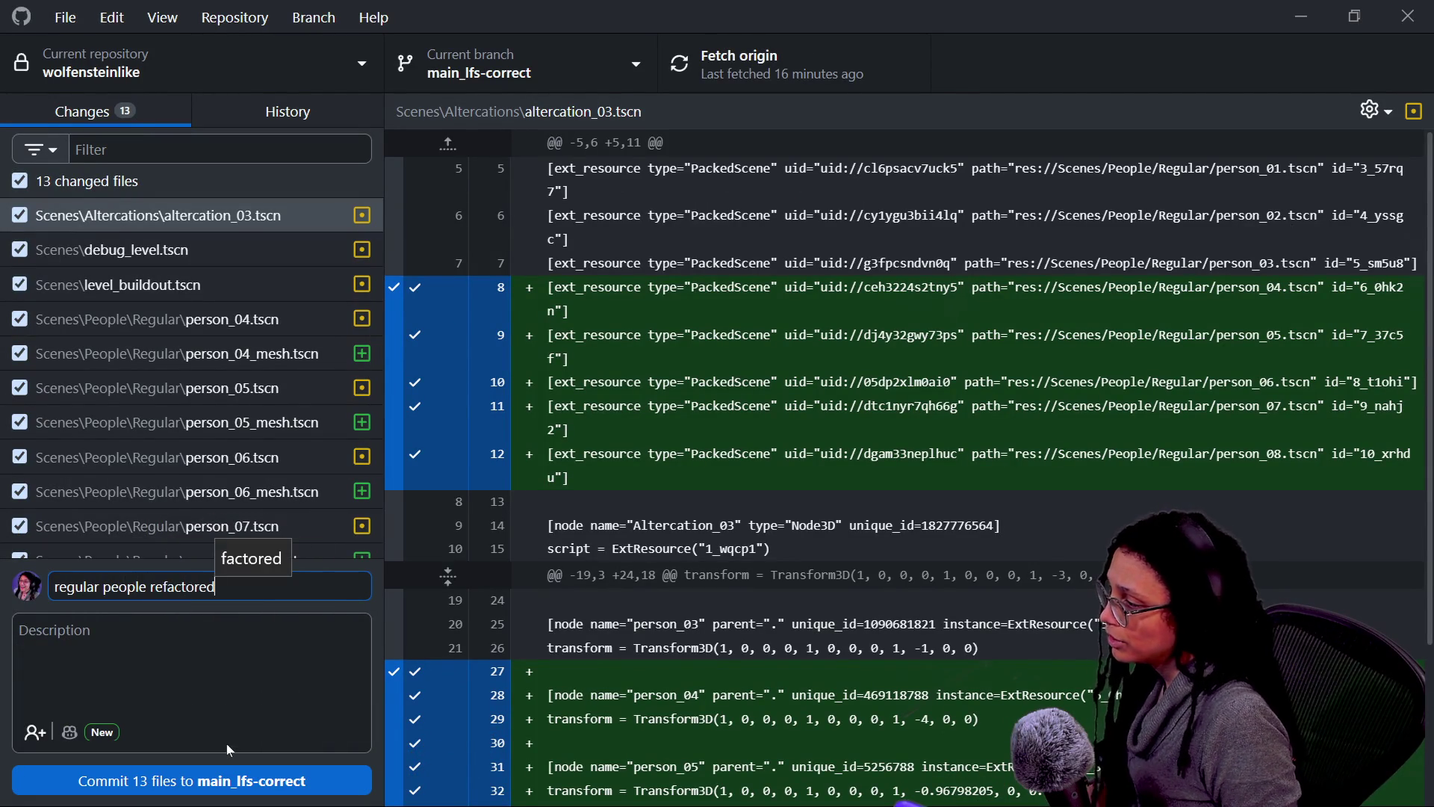
key("ctrl+Return")
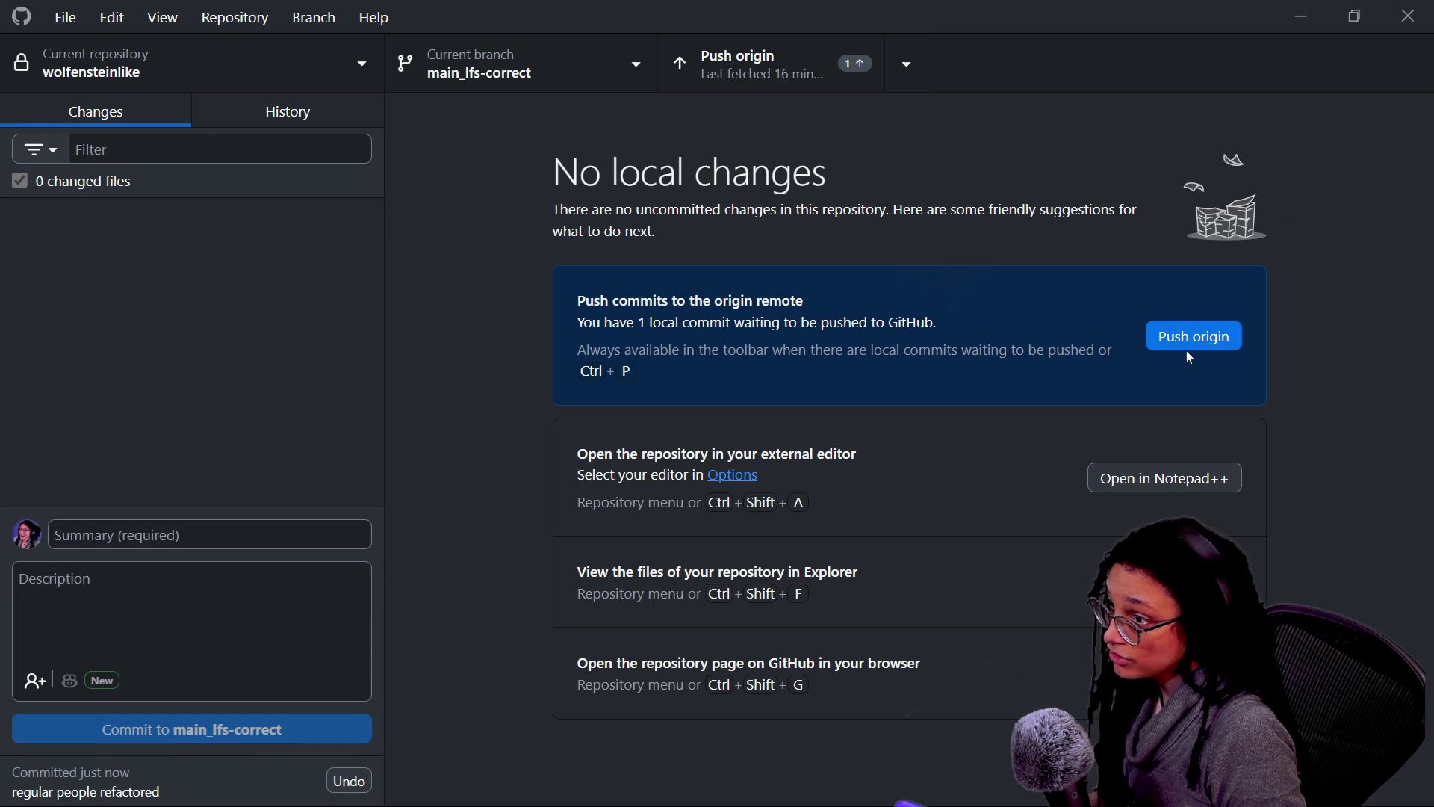
left_click(1189, 337)
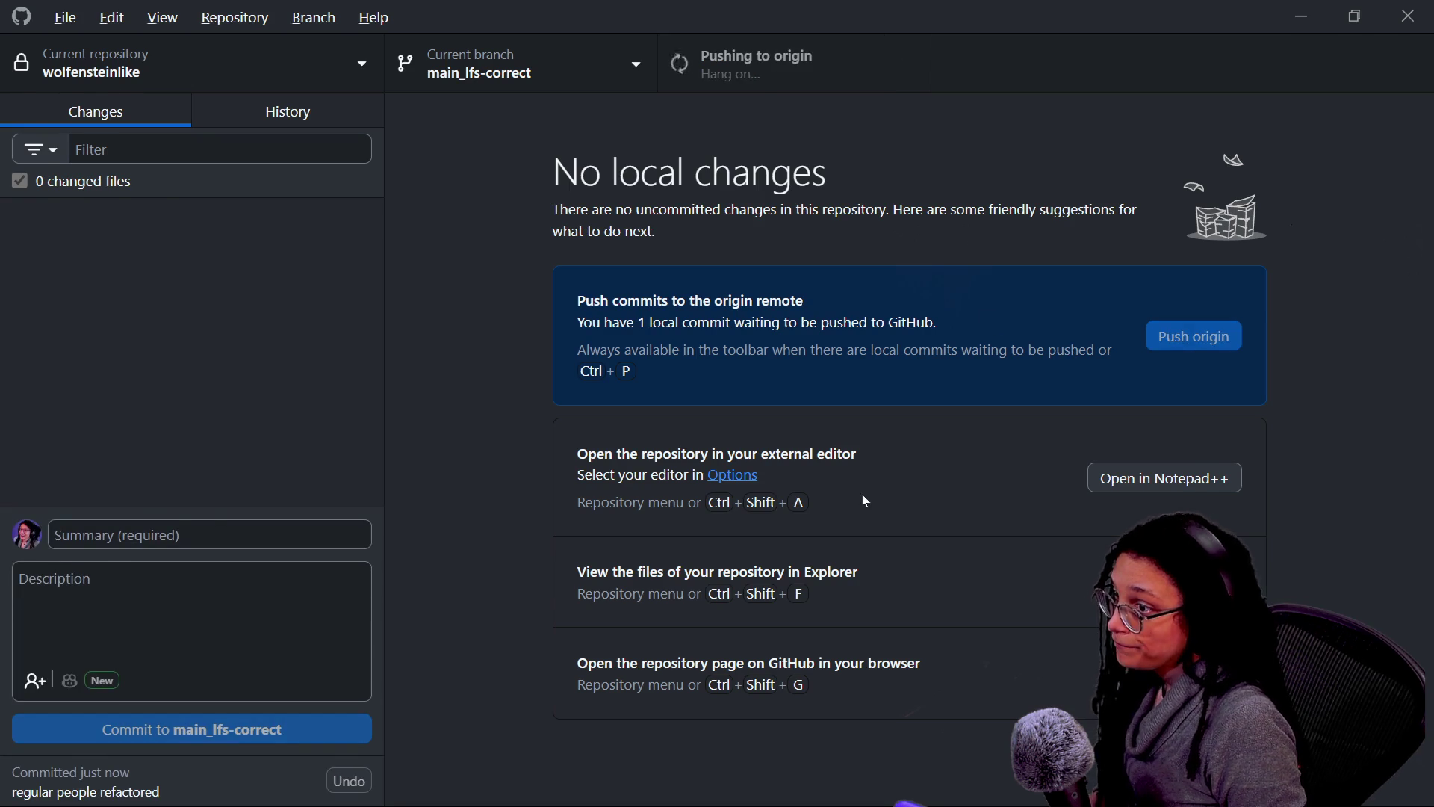
key("alt+Tab")
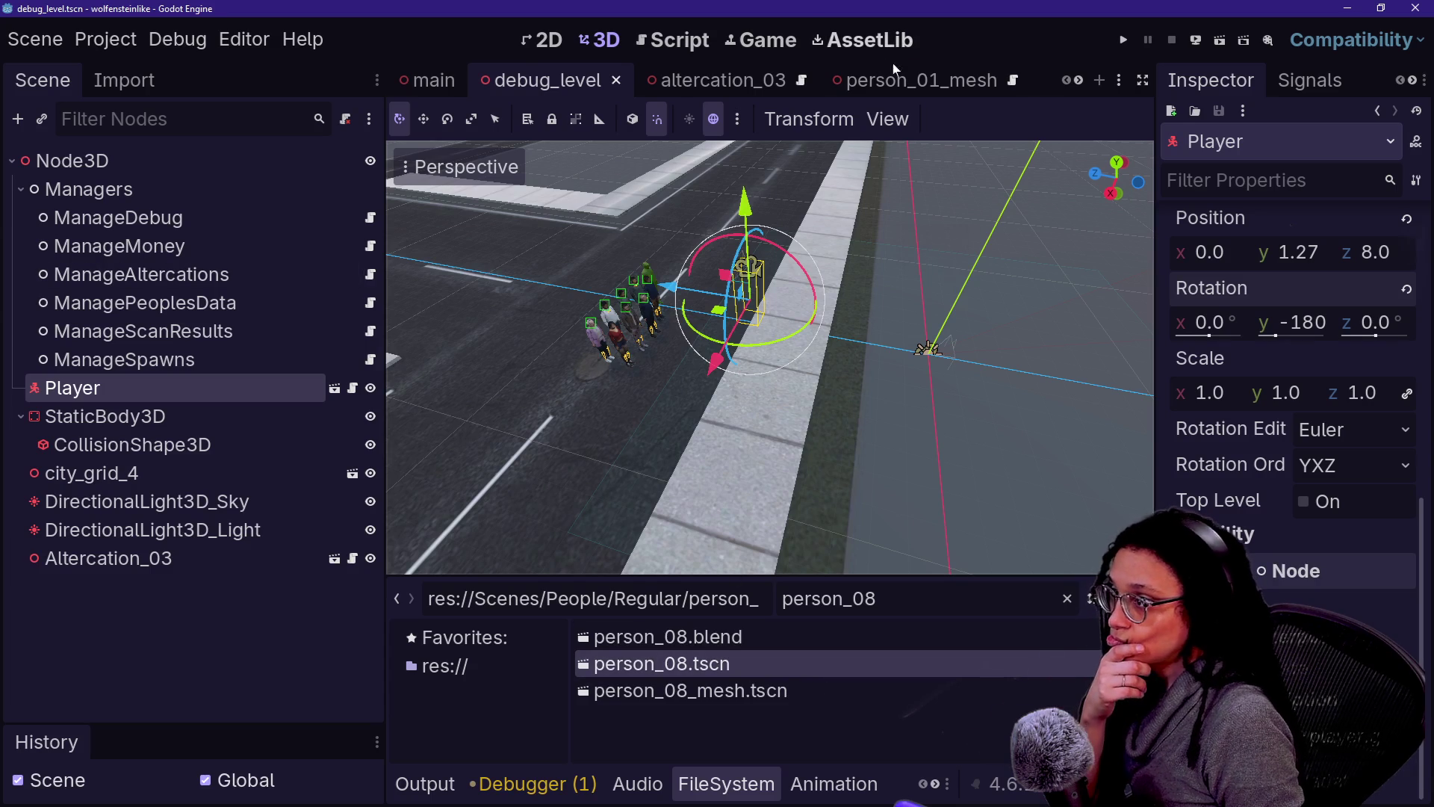
Step: Close the person_08 and person_08_mesh scene tabs
left_click(884, 80)
scroll(848, 83, "down", 3)
left_click(934, 83)
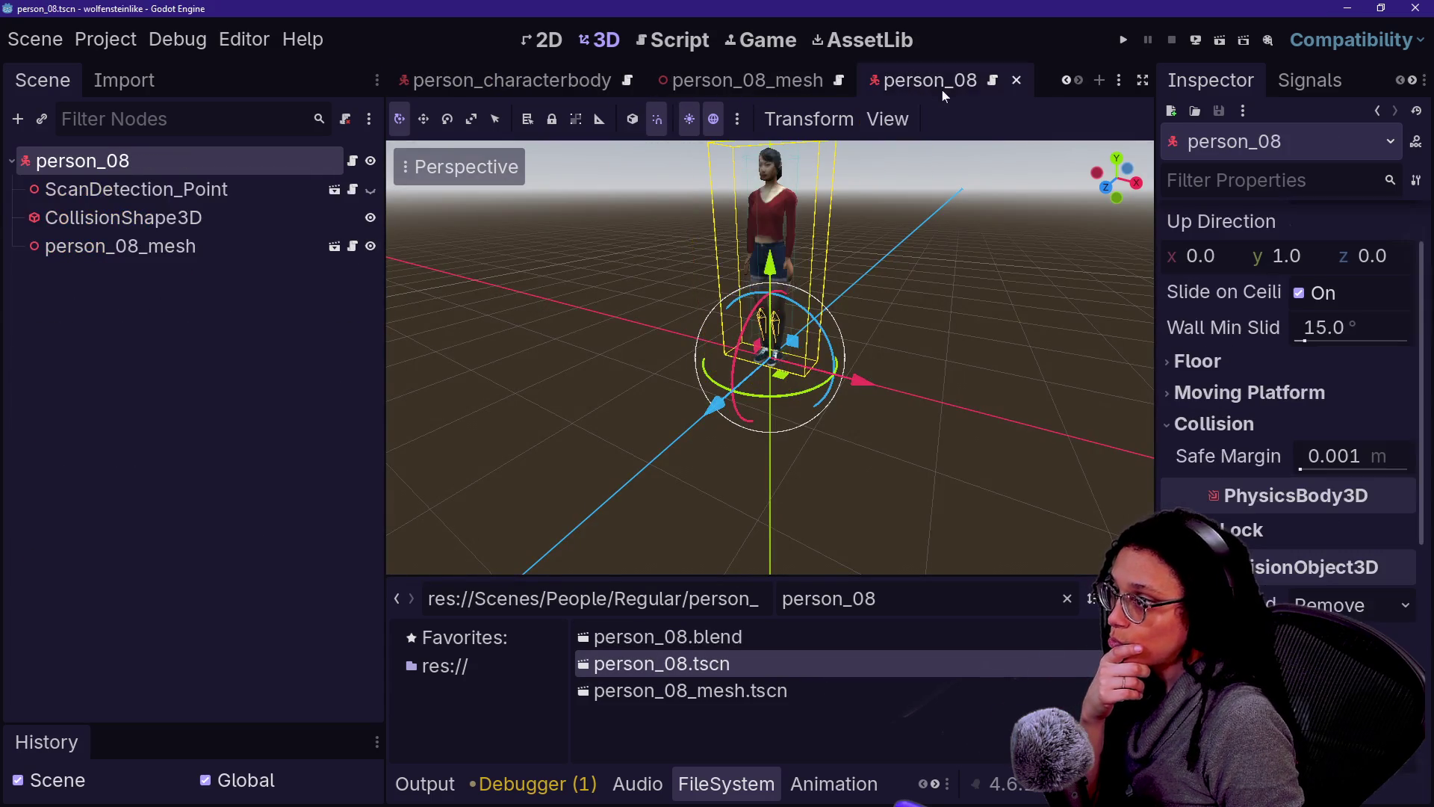
left_click(1017, 81)
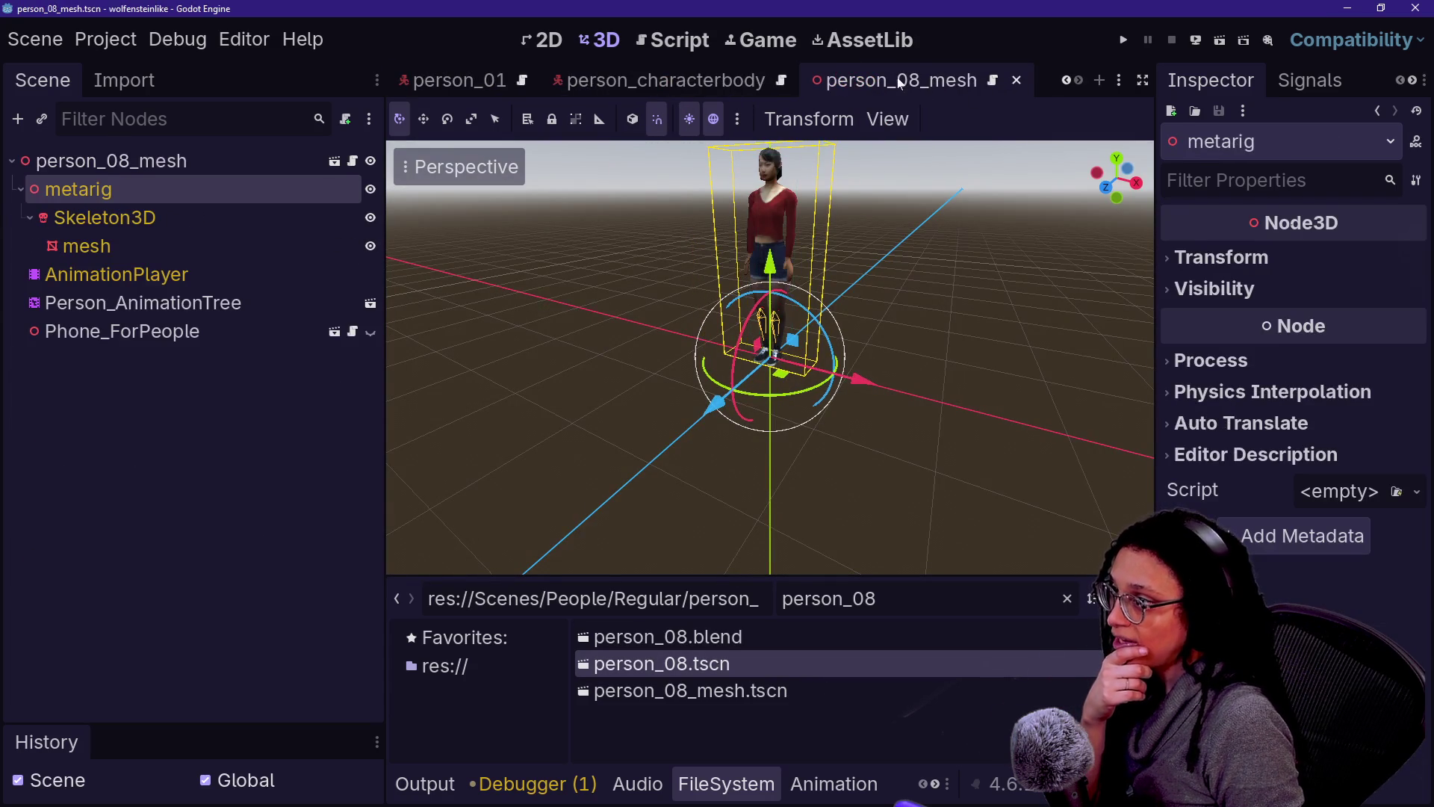
left_click(1018, 80)
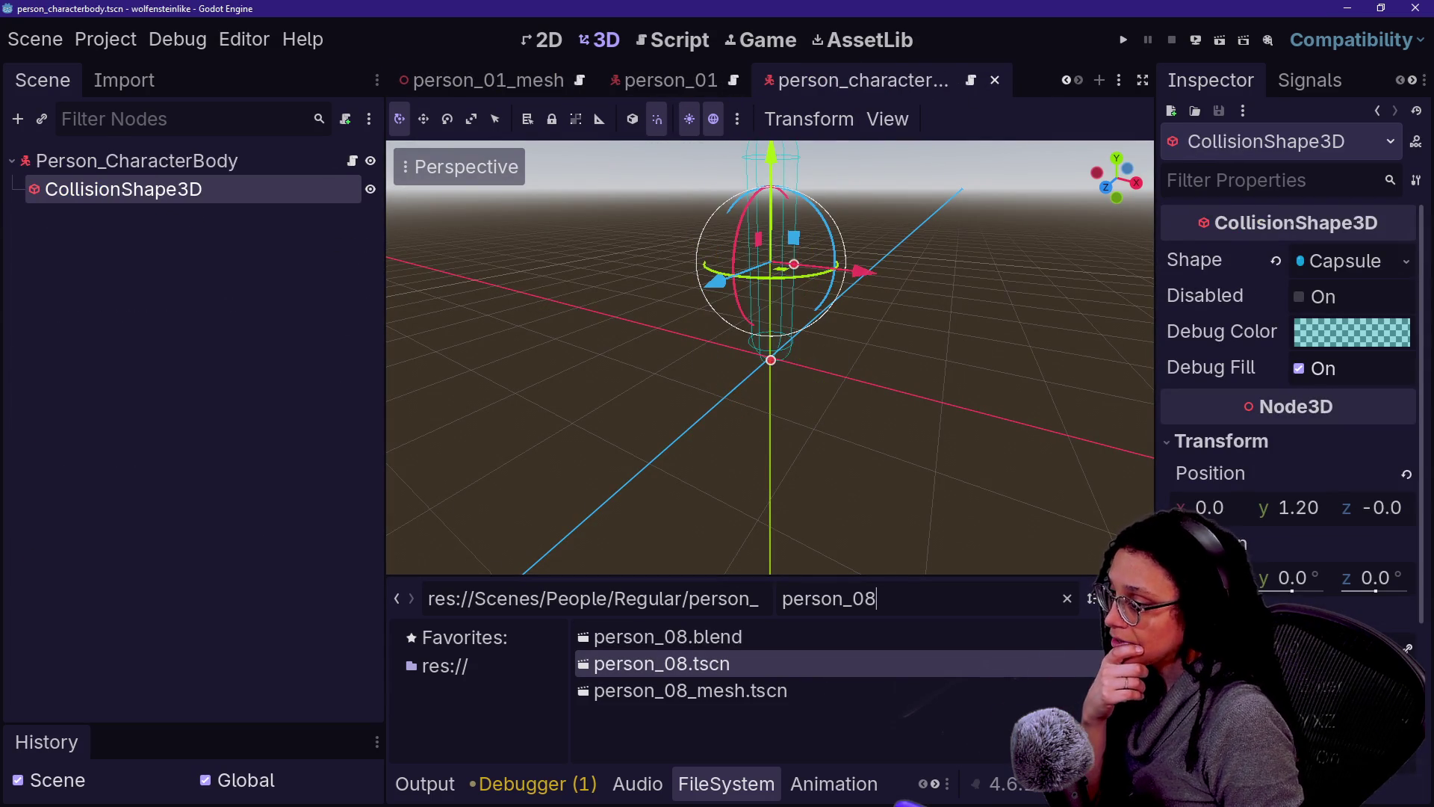
Step: Filter the FileSystem to person_agent_02 and open person_agent_02.tscn
key("BackSpace")
type("agent_01")
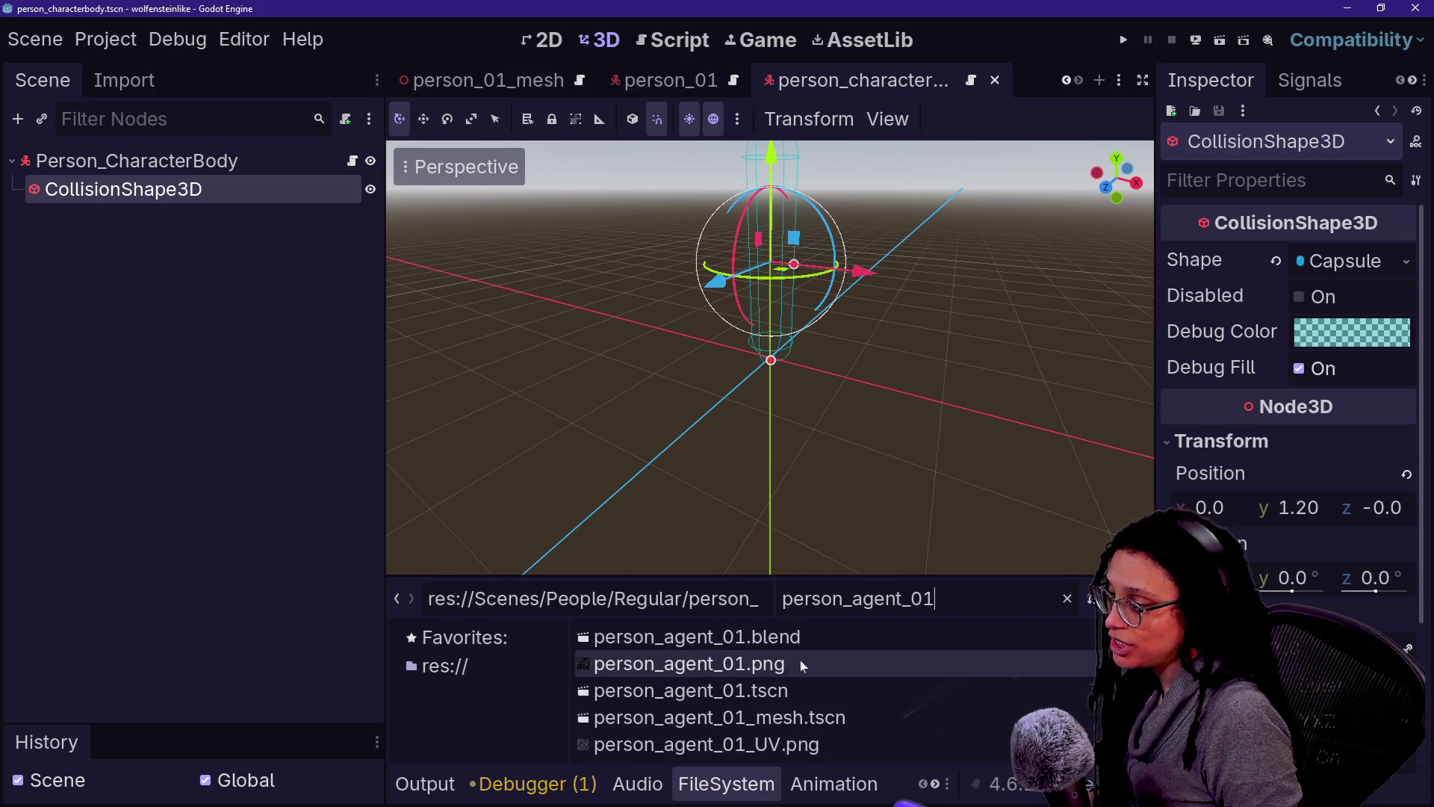
key("BackSpace")
type("2")
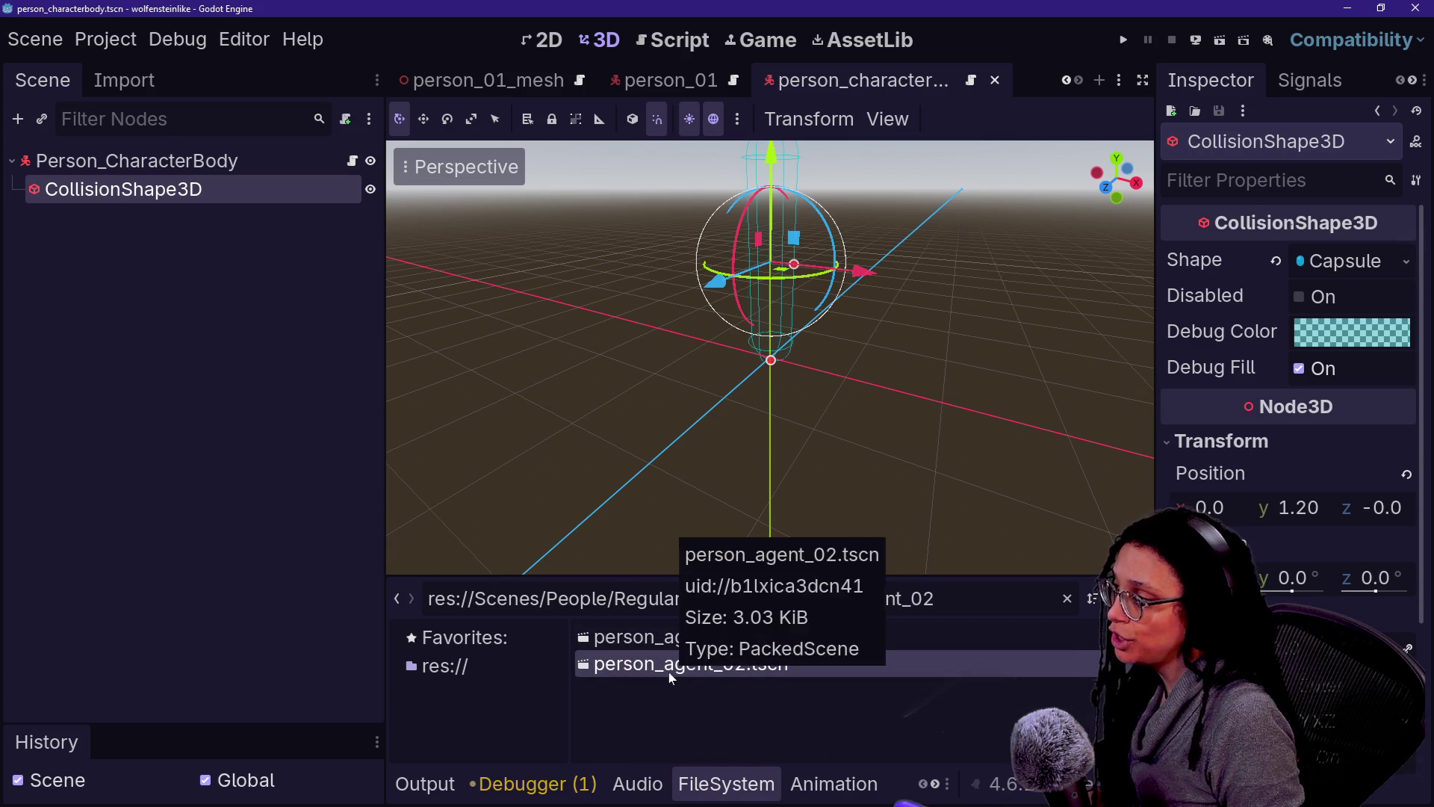
left_click(791, 460)
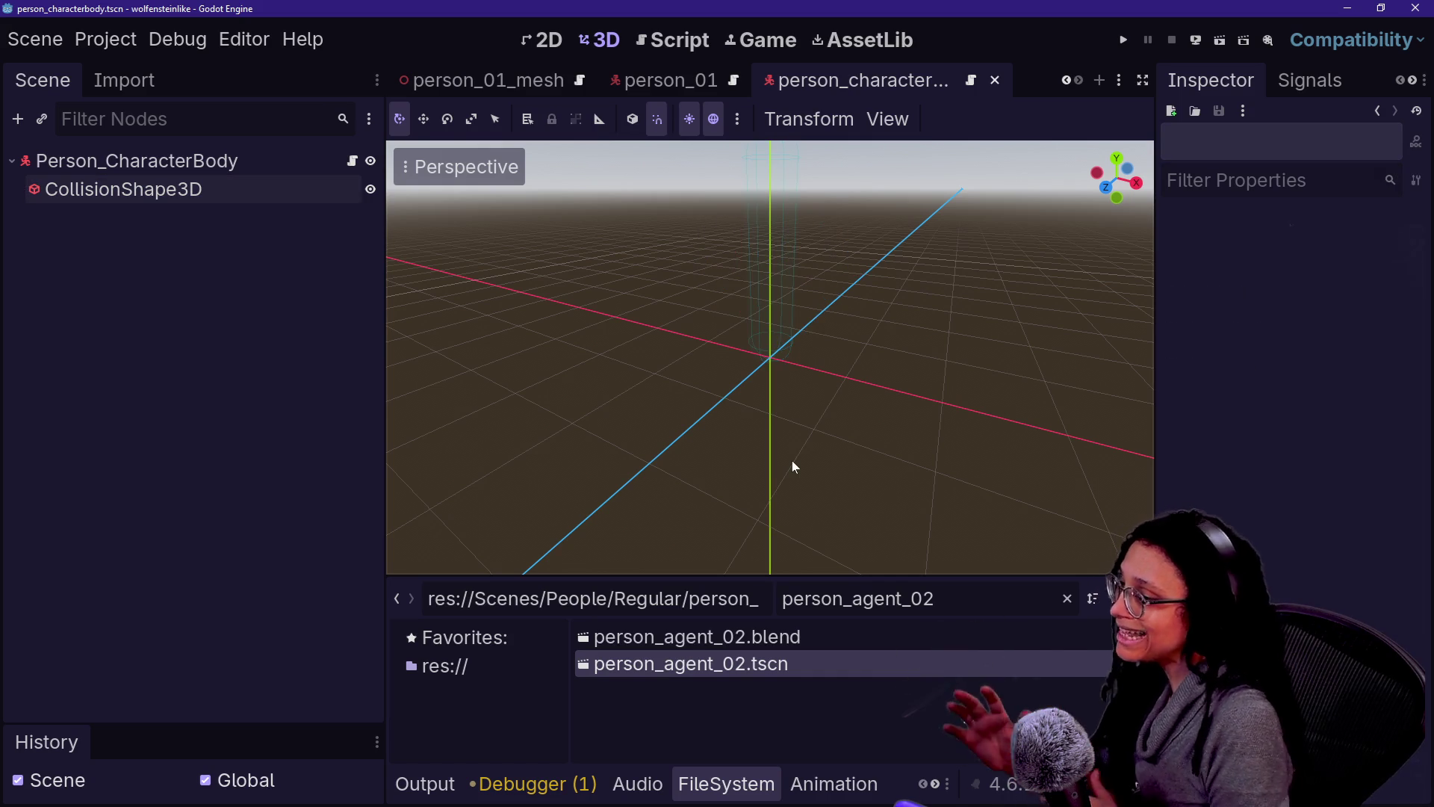
double_click(674, 665)
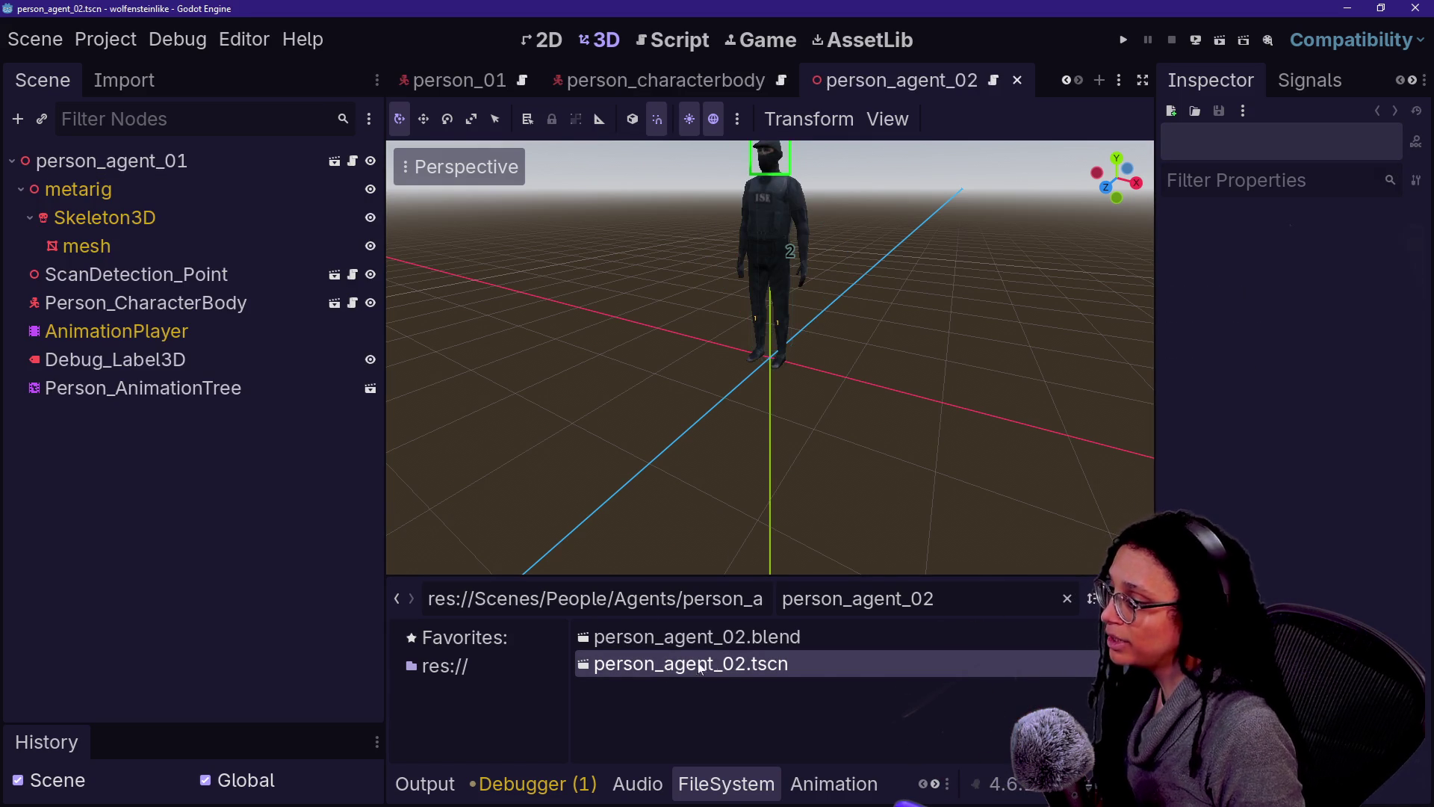
Step: Rename the file to person_agent_02_mesh.tscn
right_click(716, 663)
key("Right")
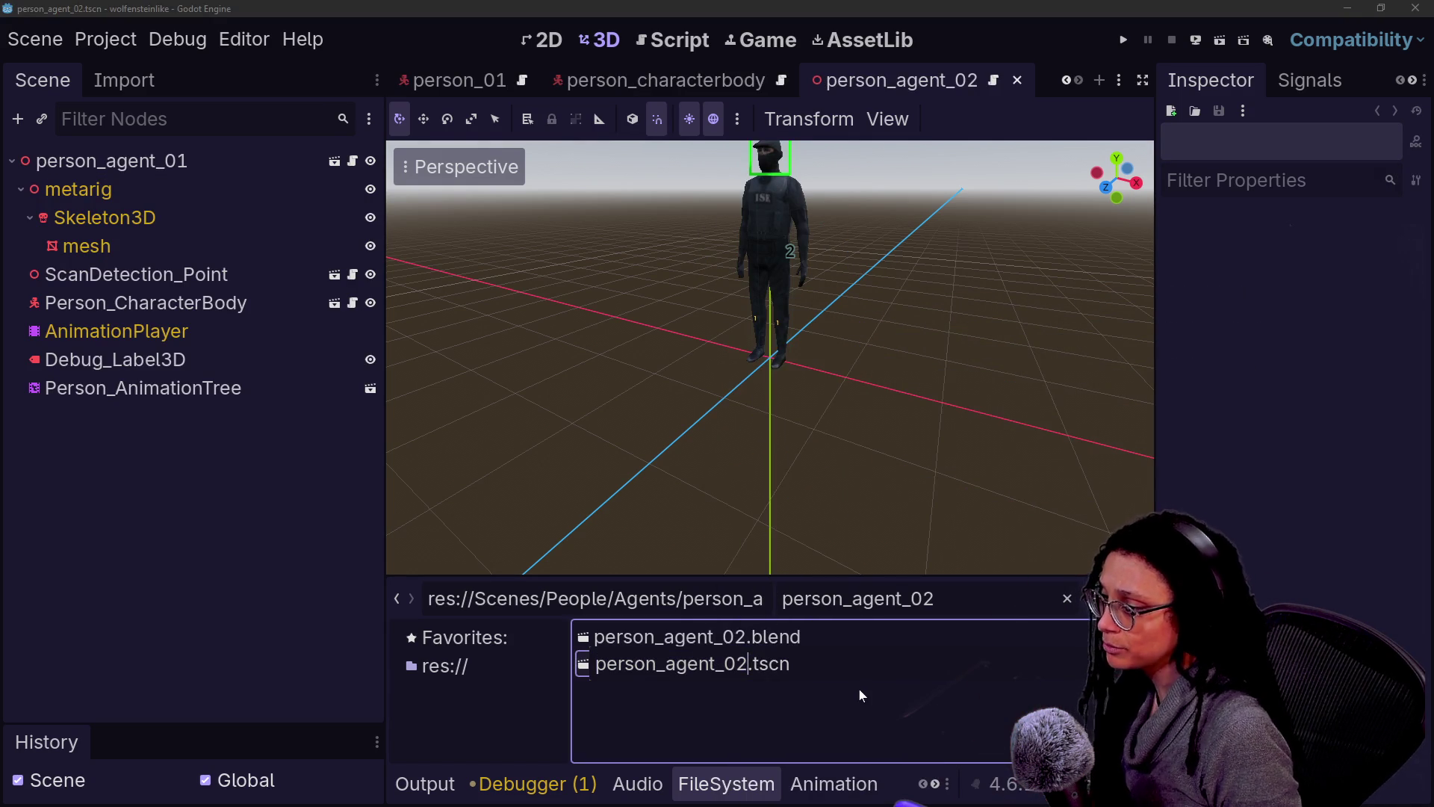
type("_mesh")
key("Return")
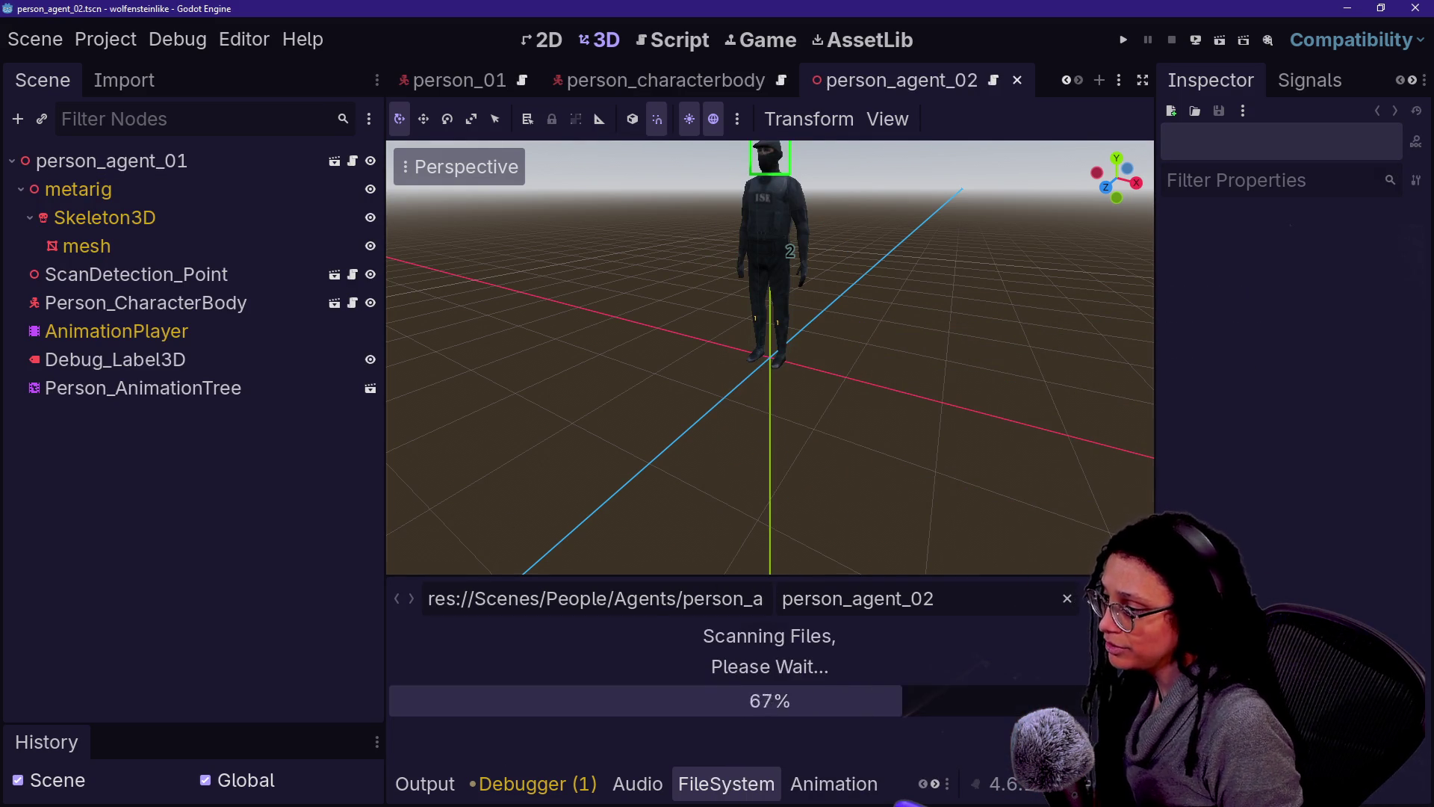
Step: Rename the root node to person_agent_02_mesh and save the scene
left_click(214, 183)
double_click(112, 160)
key("Right")
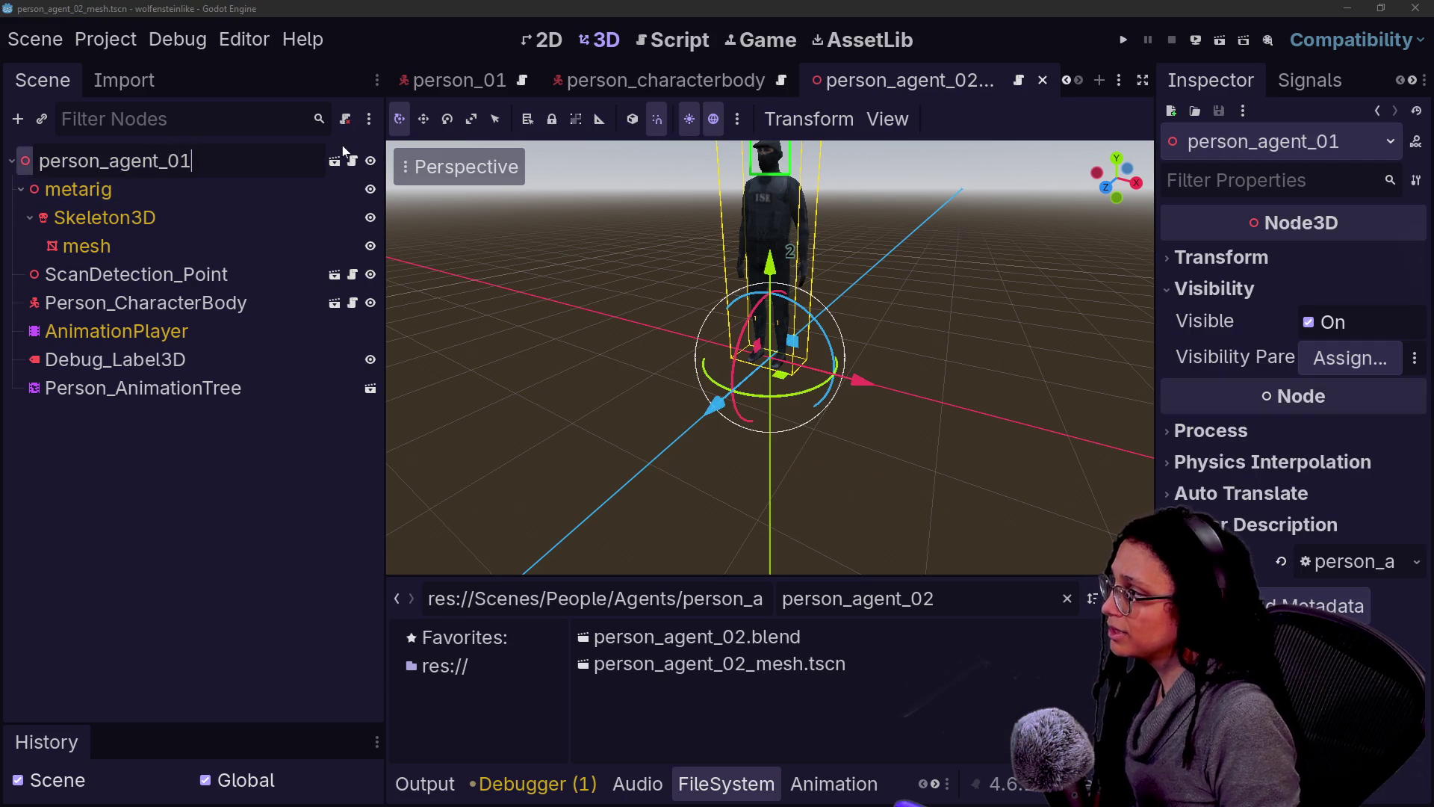
key("BackSpace")
type("3_")
key("BackSpace")
key("BackSpace")
type("2")
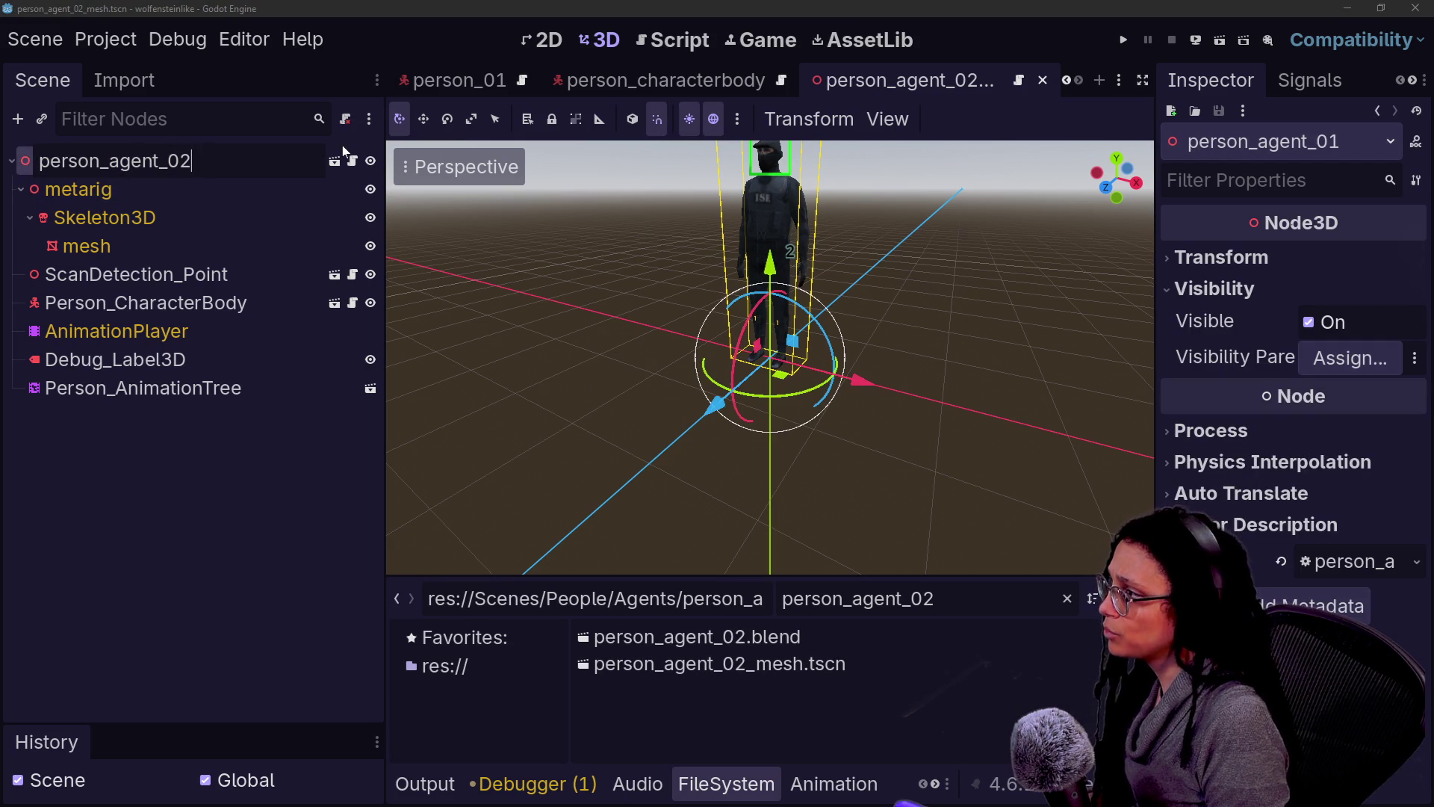
type("_mesh")
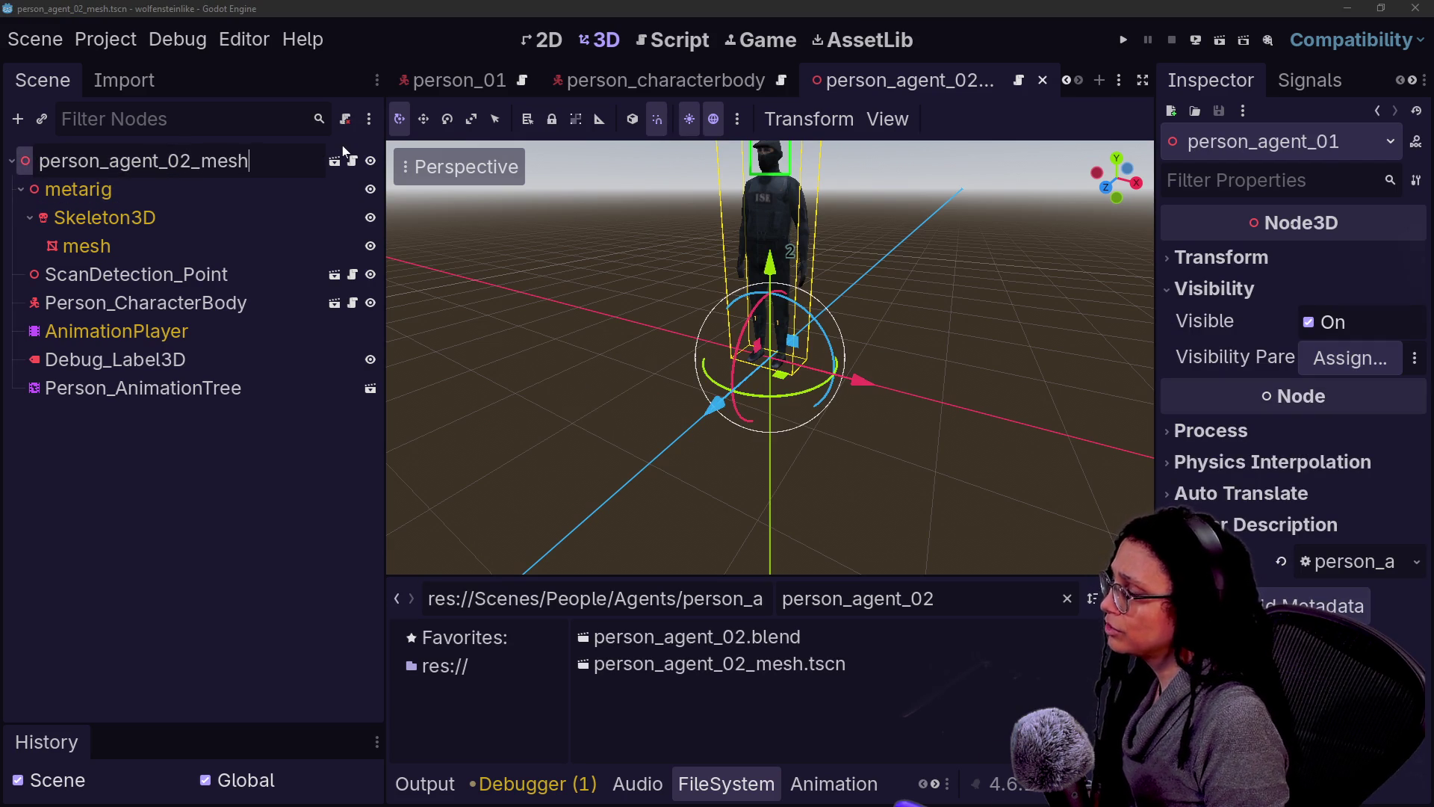
key("Return")
left_click(143, 283)
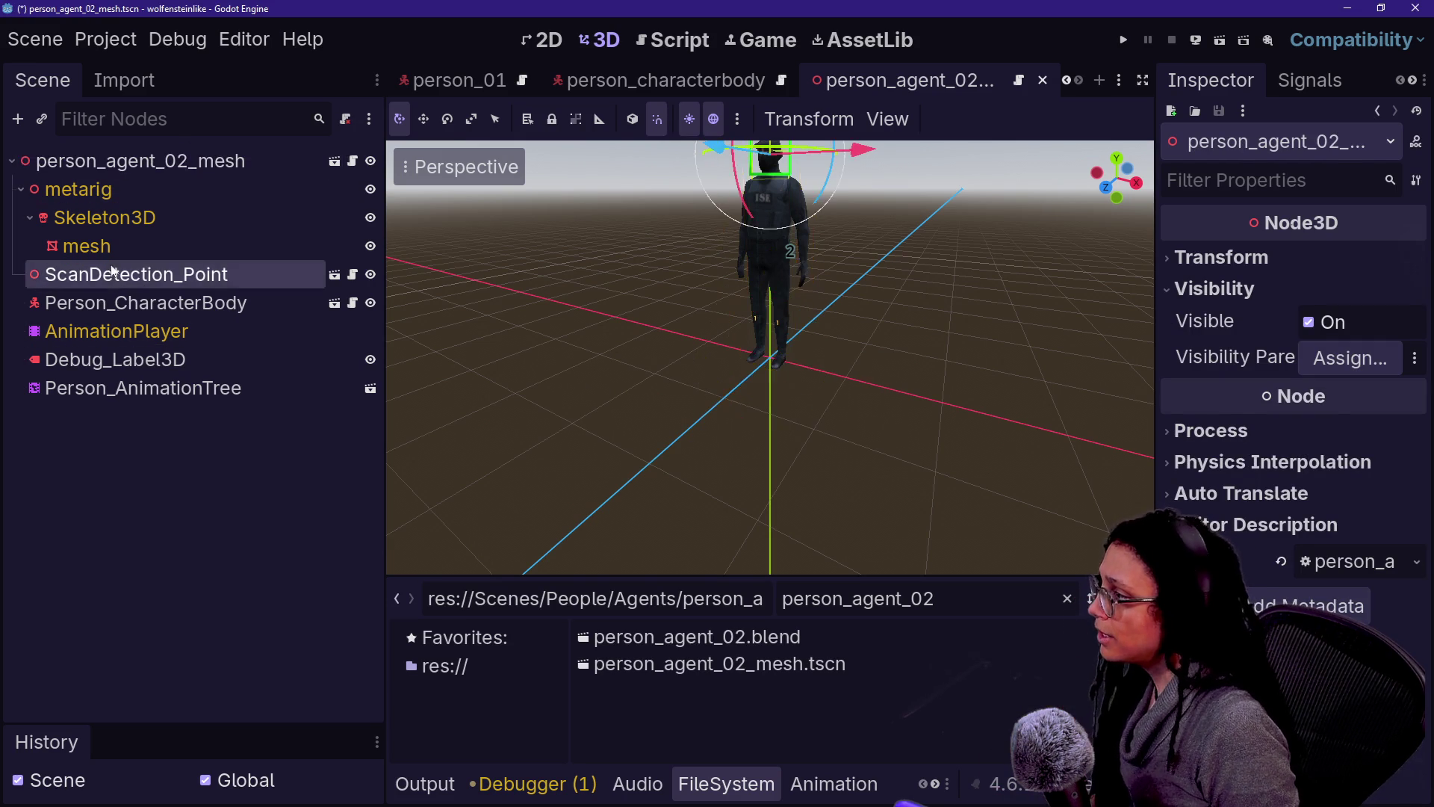
key("ctrl+s")
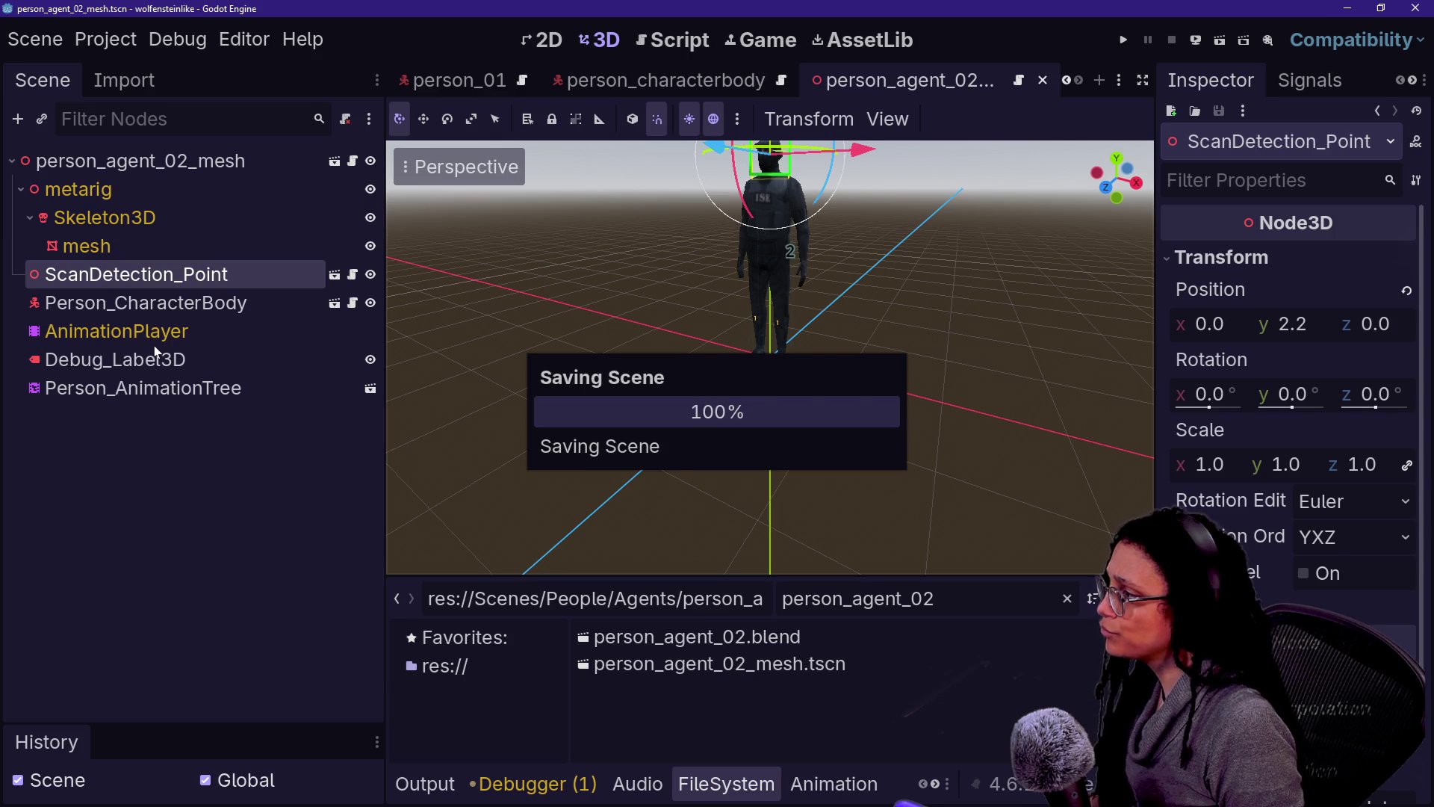
Step: Open the root's agent script, then open person_agent_01.tscn for reference
double_click(142, 359)
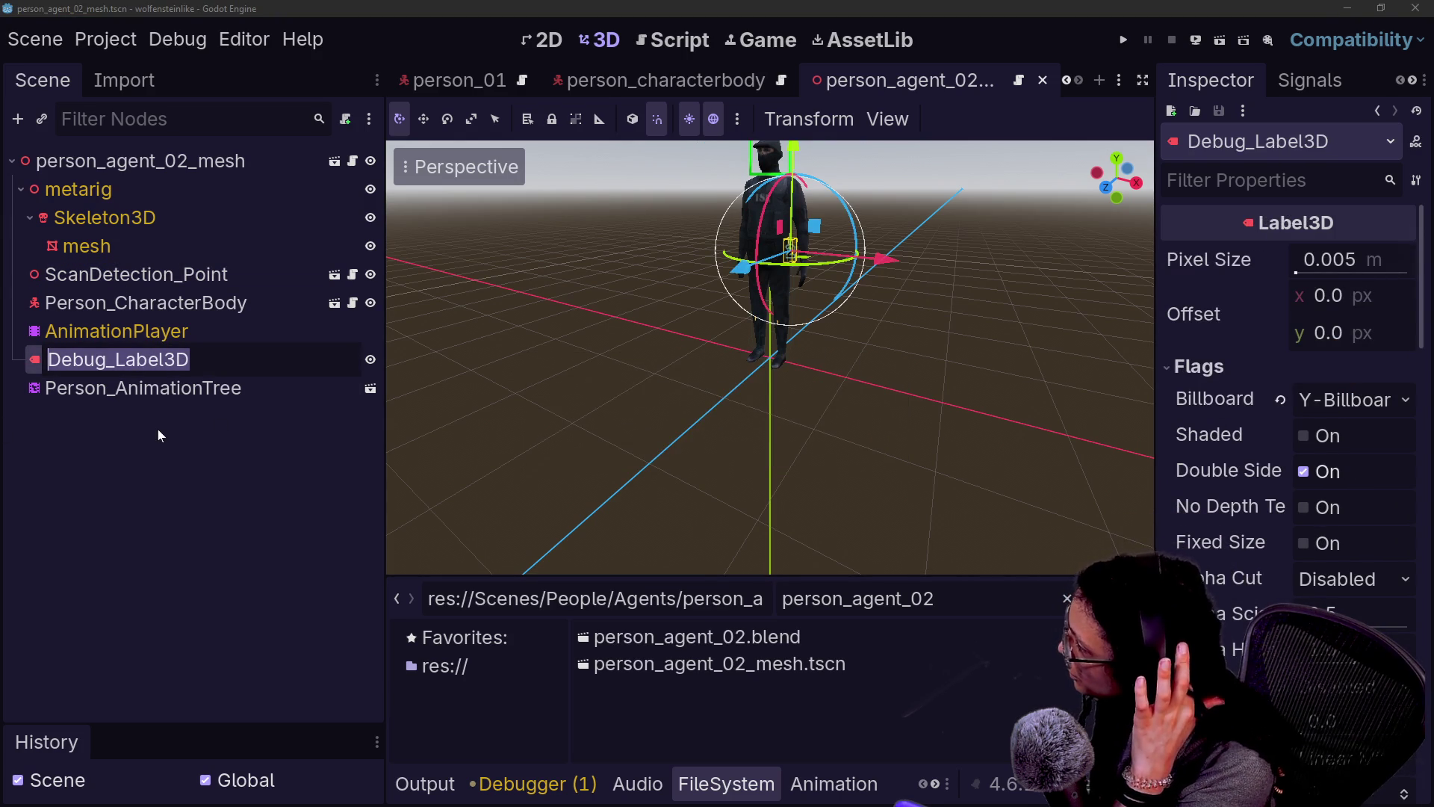
key("Escape")
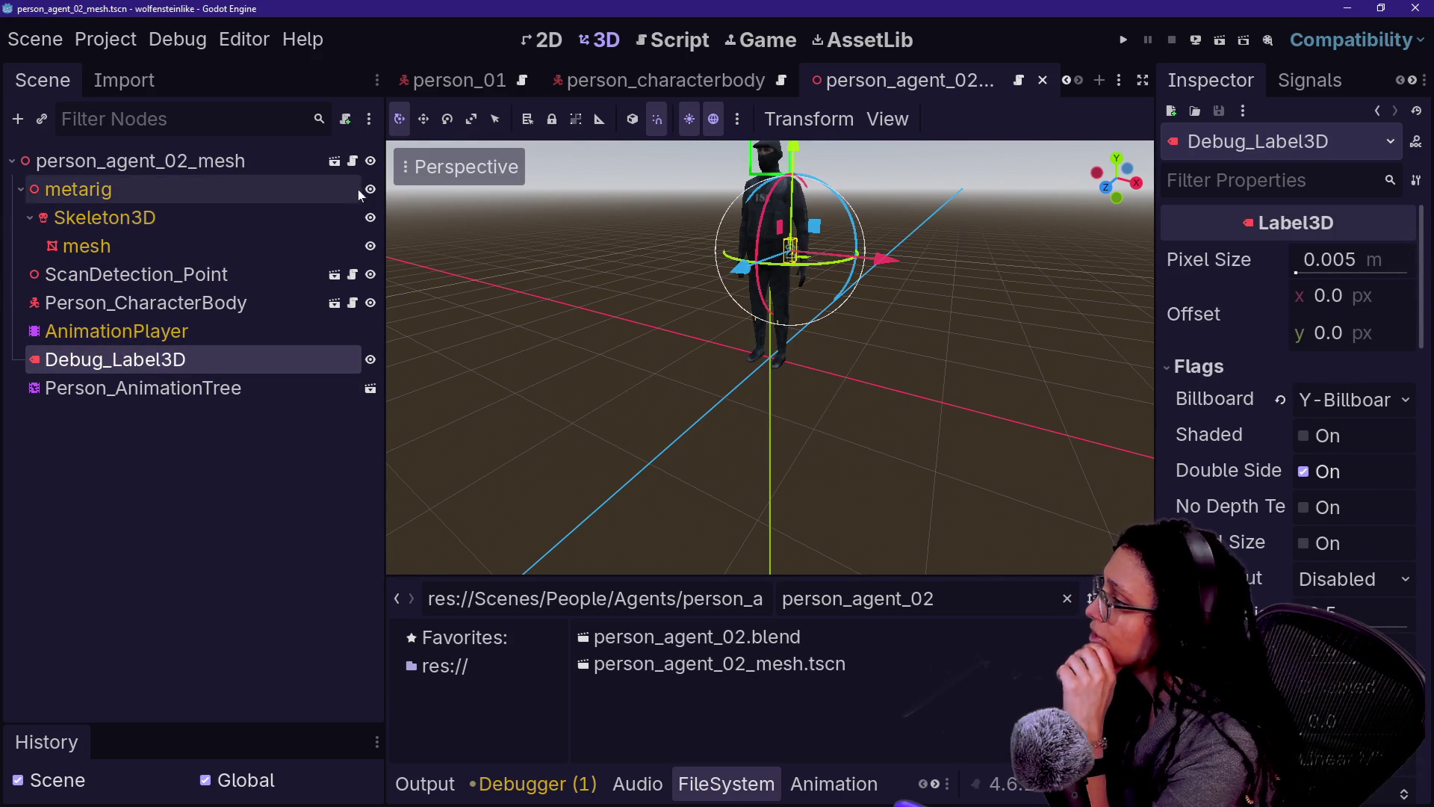
left_click(353, 165)
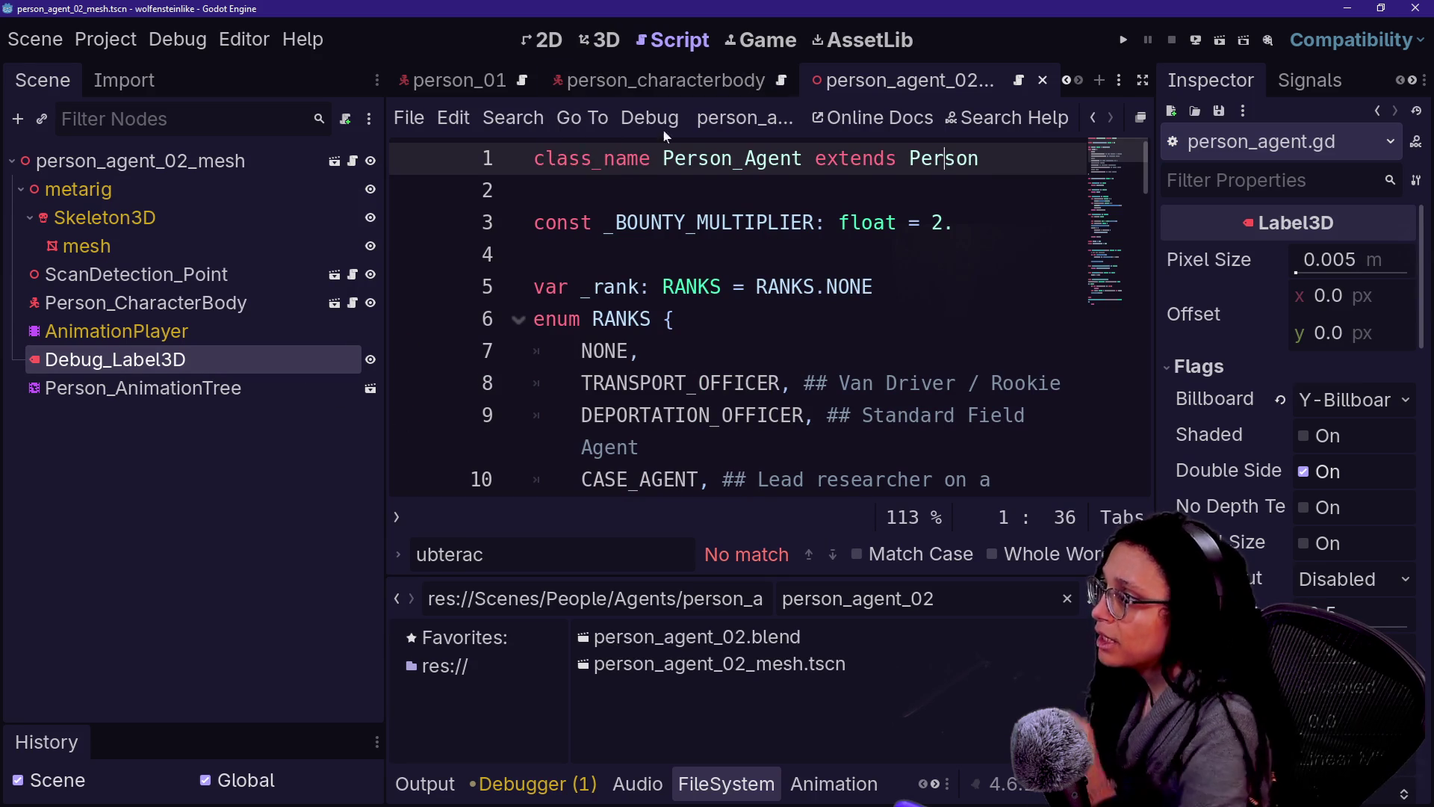
key("BackSpace")
type("1")
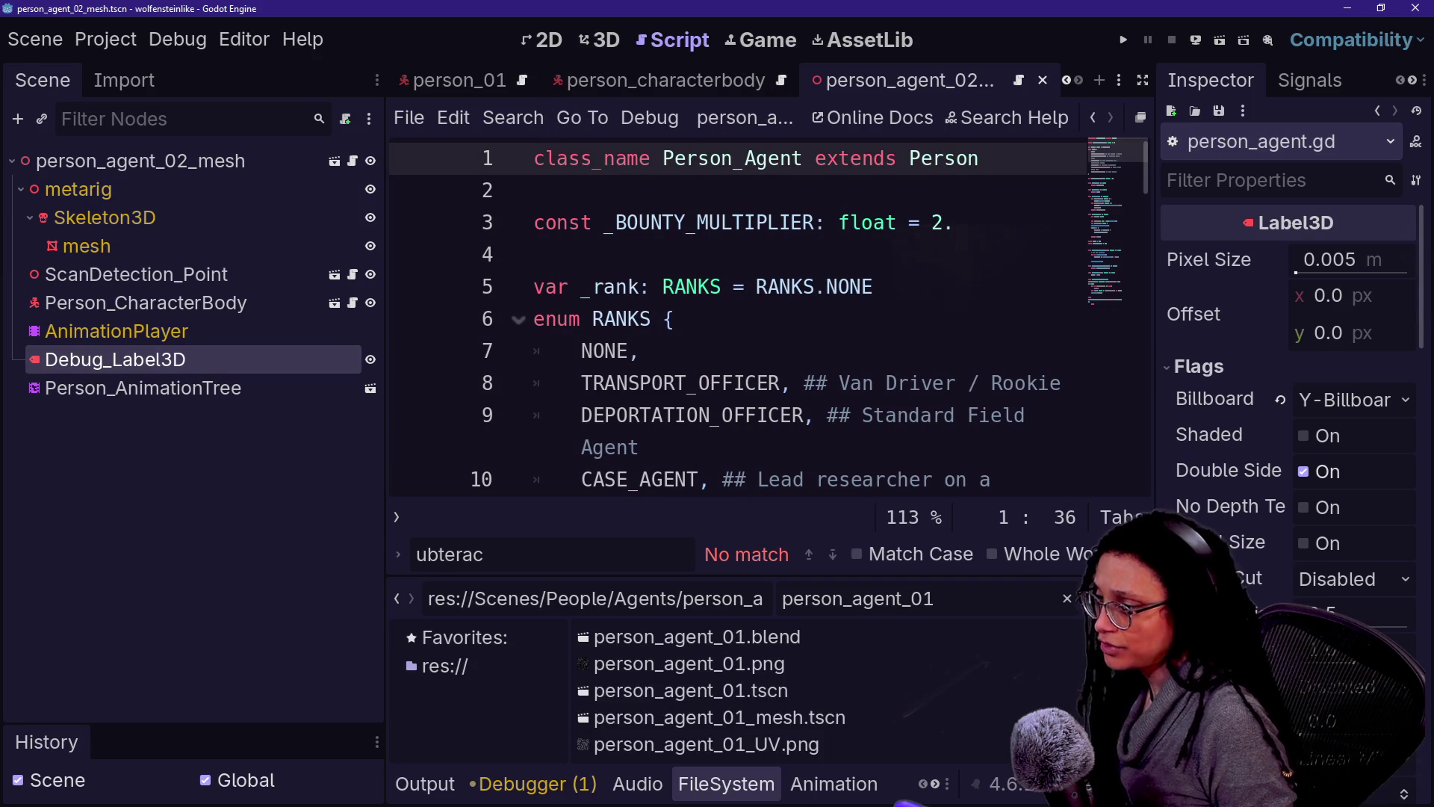
double_click(804, 691)
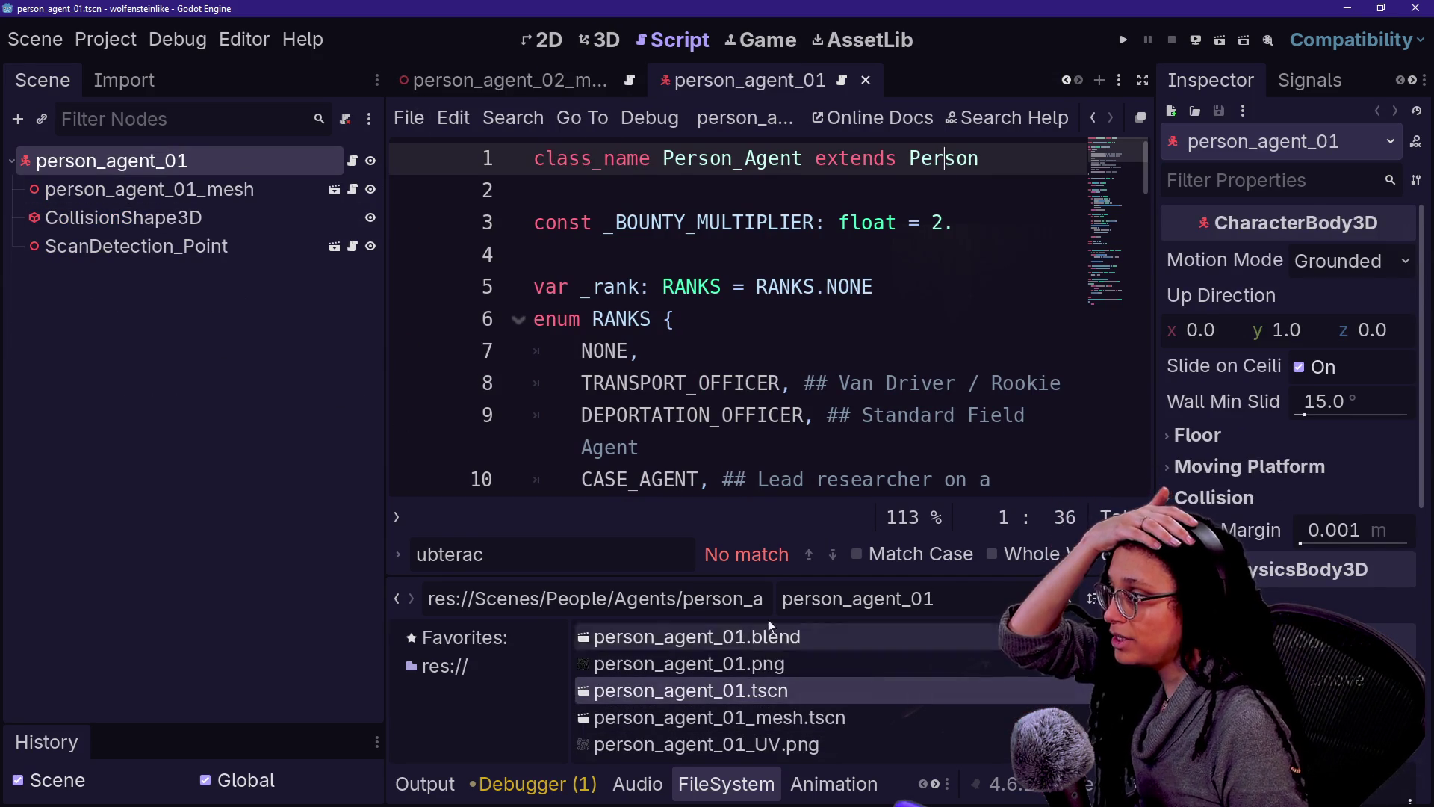
Step: Review person_agent_01_mesh's nodes, then close both person_agent_01 scene tabs
left_click(334, 189)
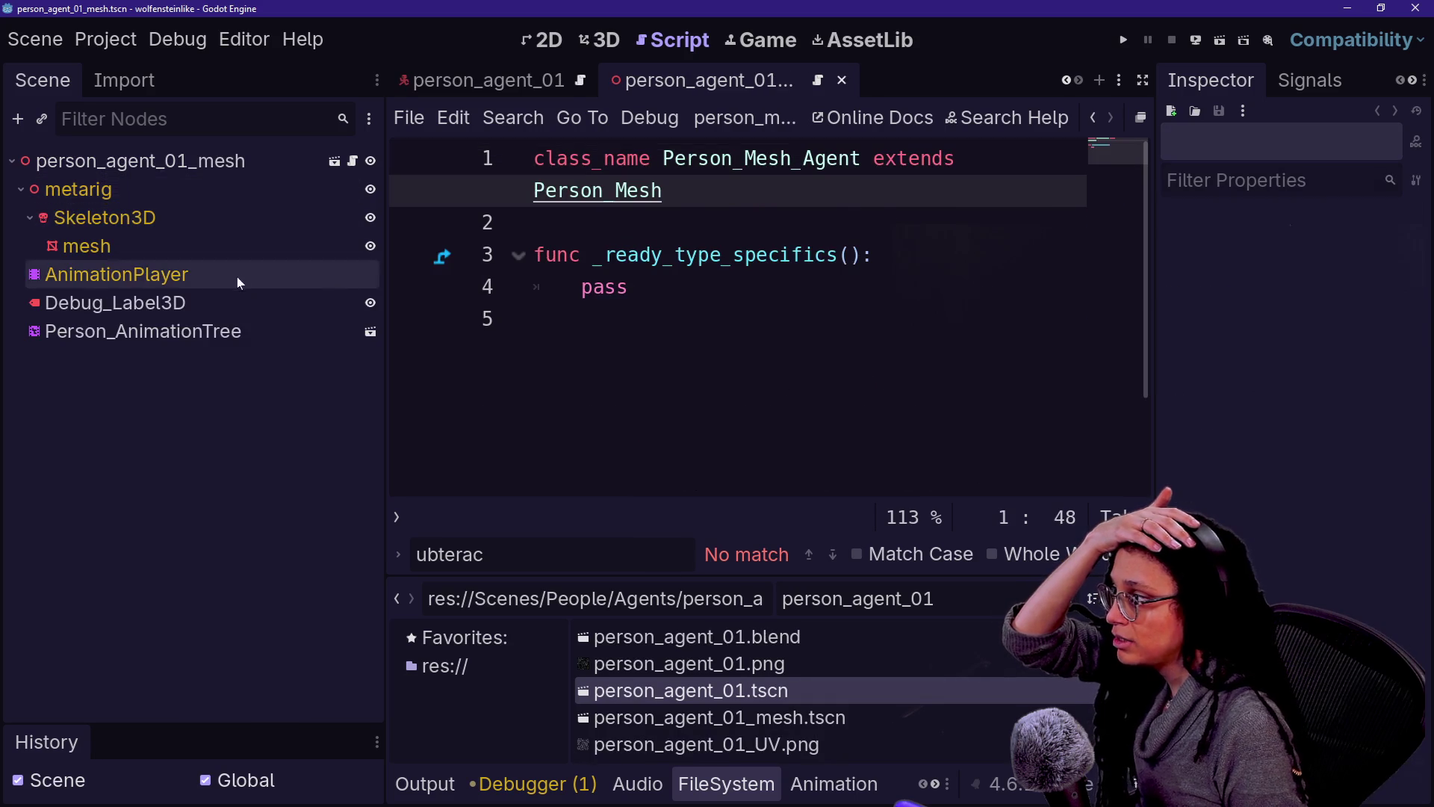
left_click(166, 310)
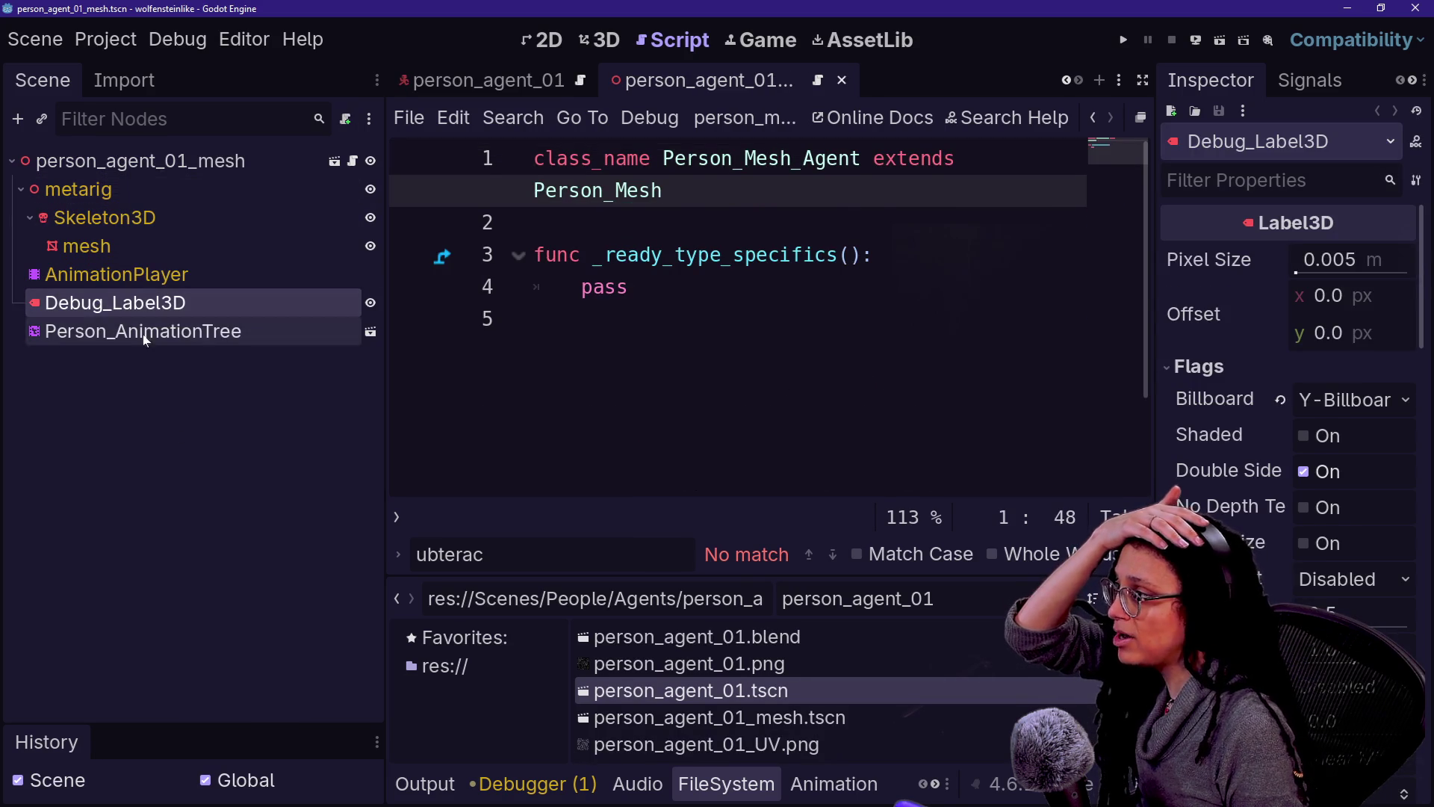
left_click(144, 336)
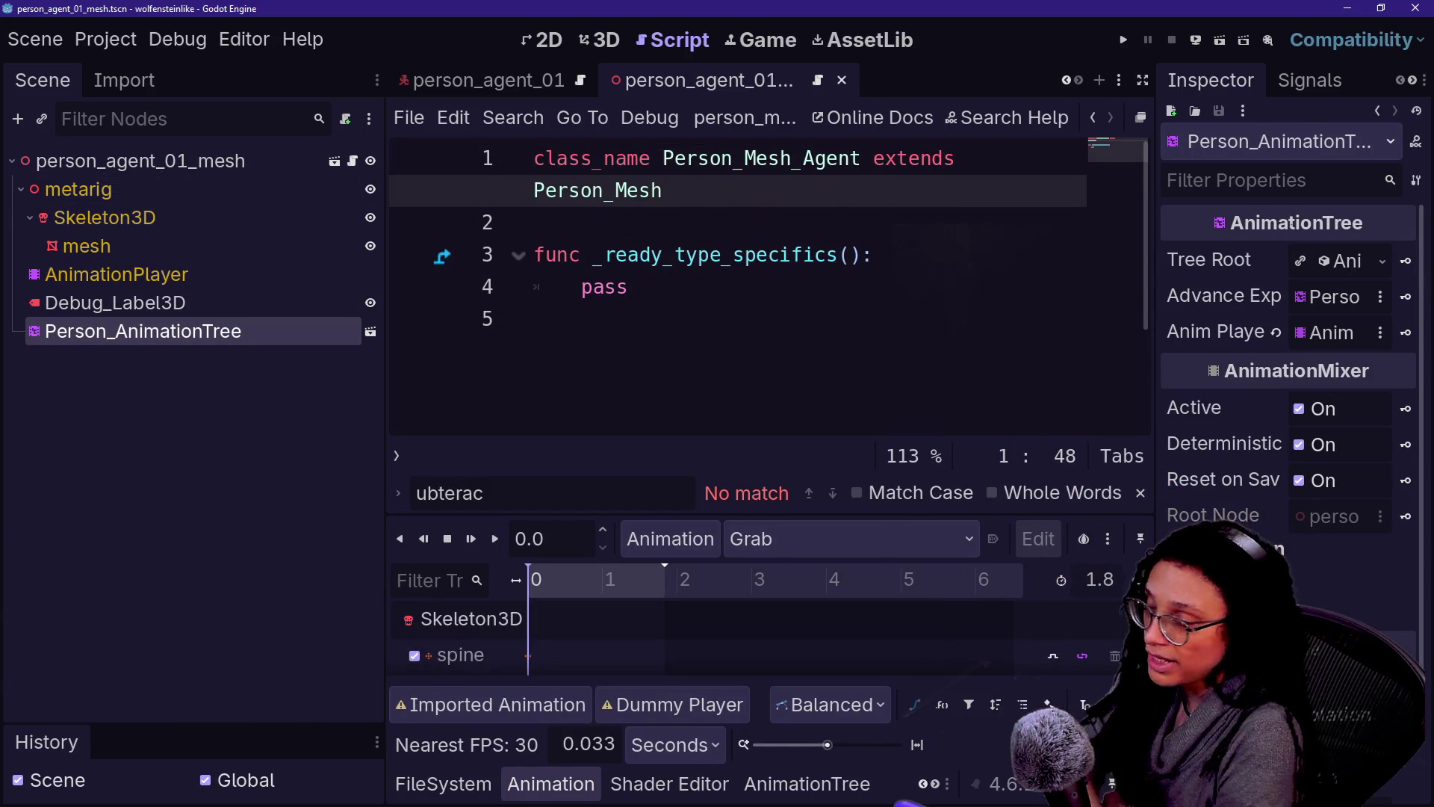
left_click(842, 81)
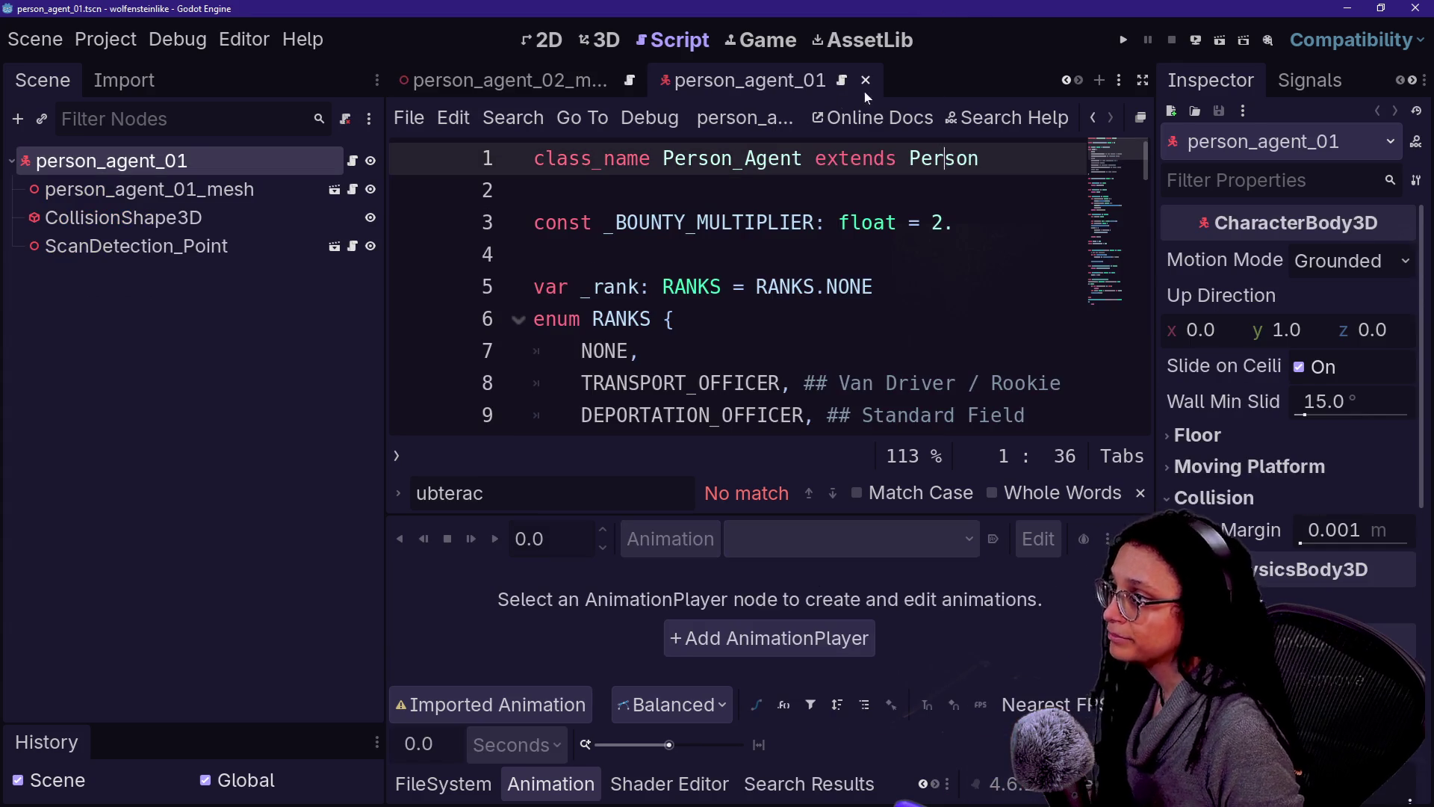
left_click(568, 80)
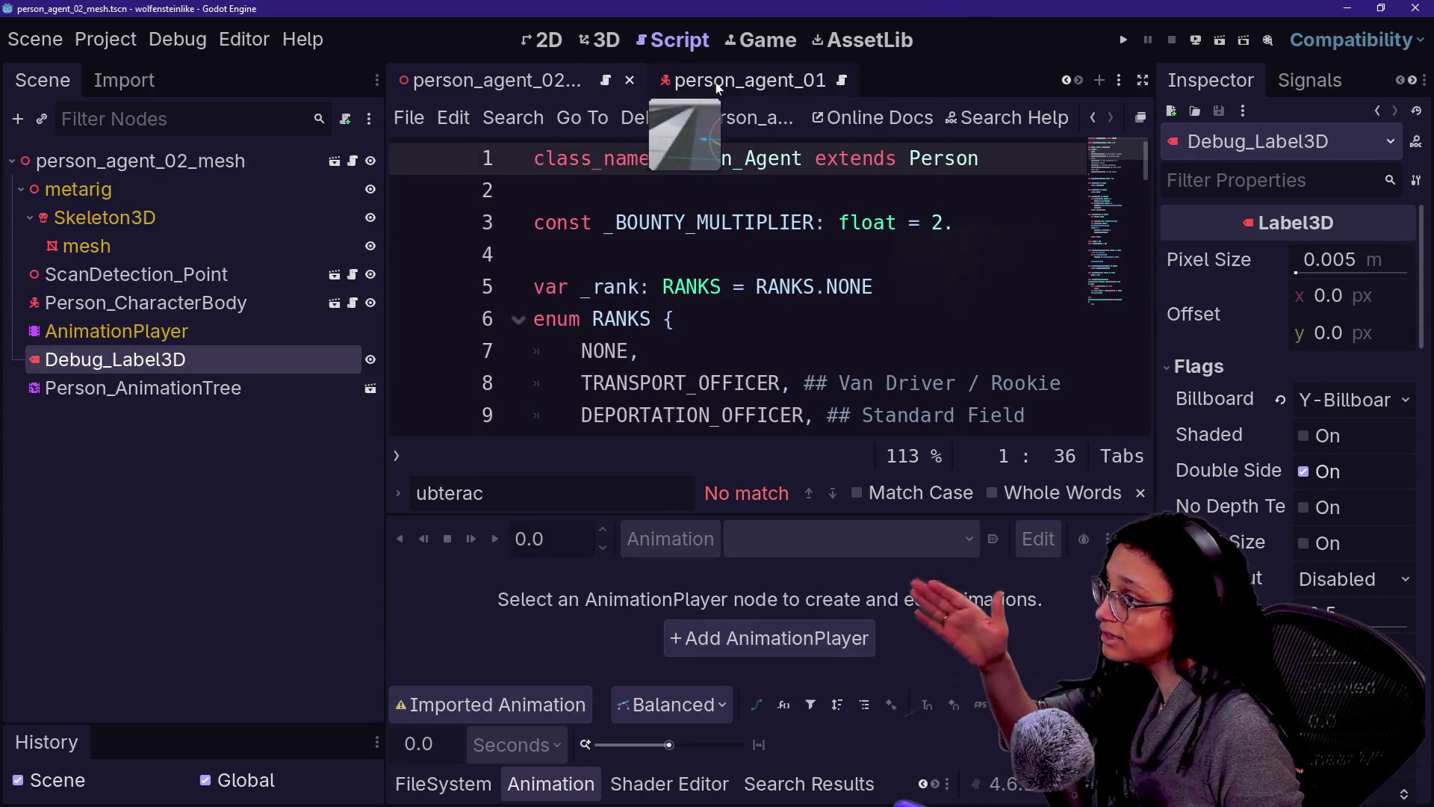
left_click(717, 89)
left_click(872, 84)
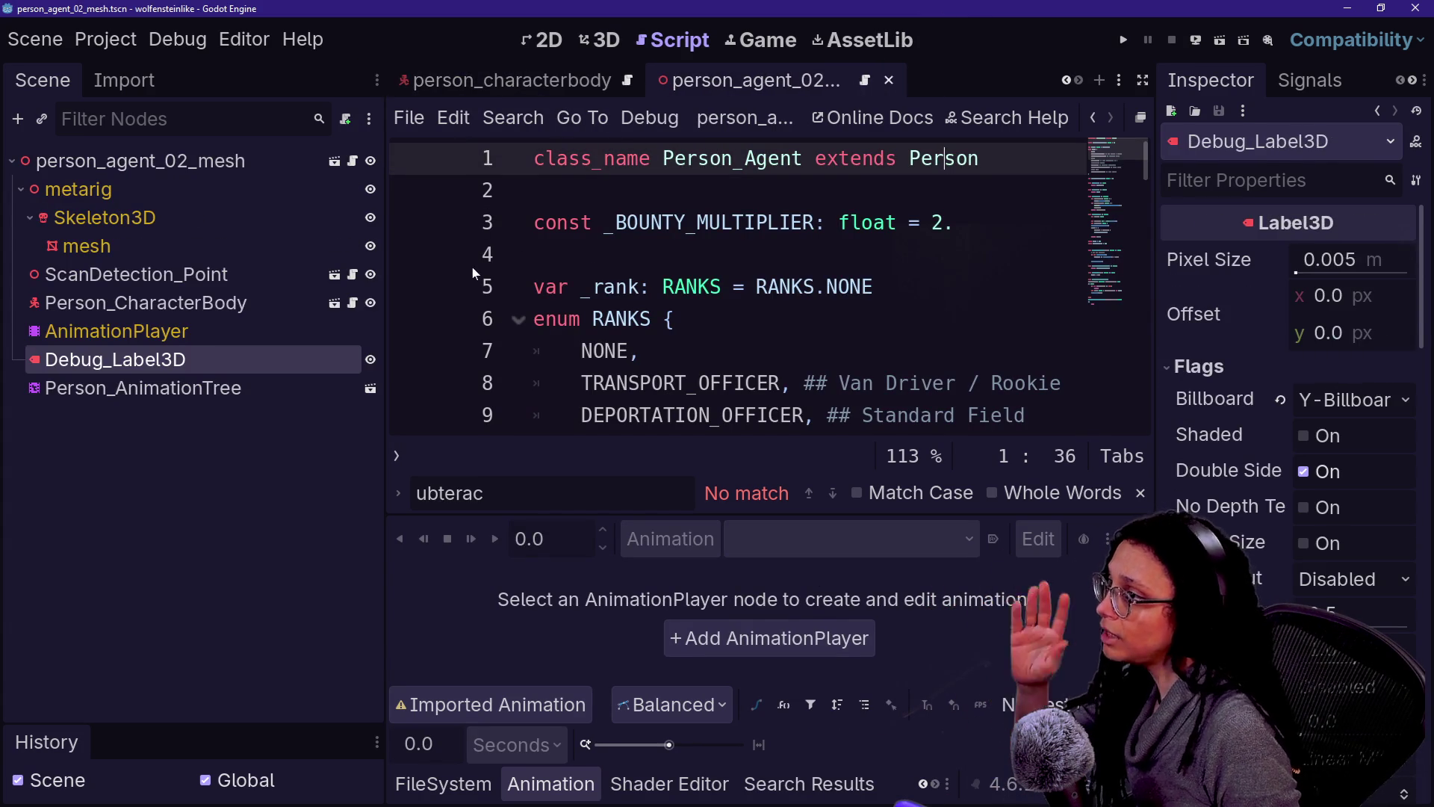
Step: Delete the Person_CharacterBody node from person_agent_02_mesh
left_click(136, 393)
left_click(234, 330)
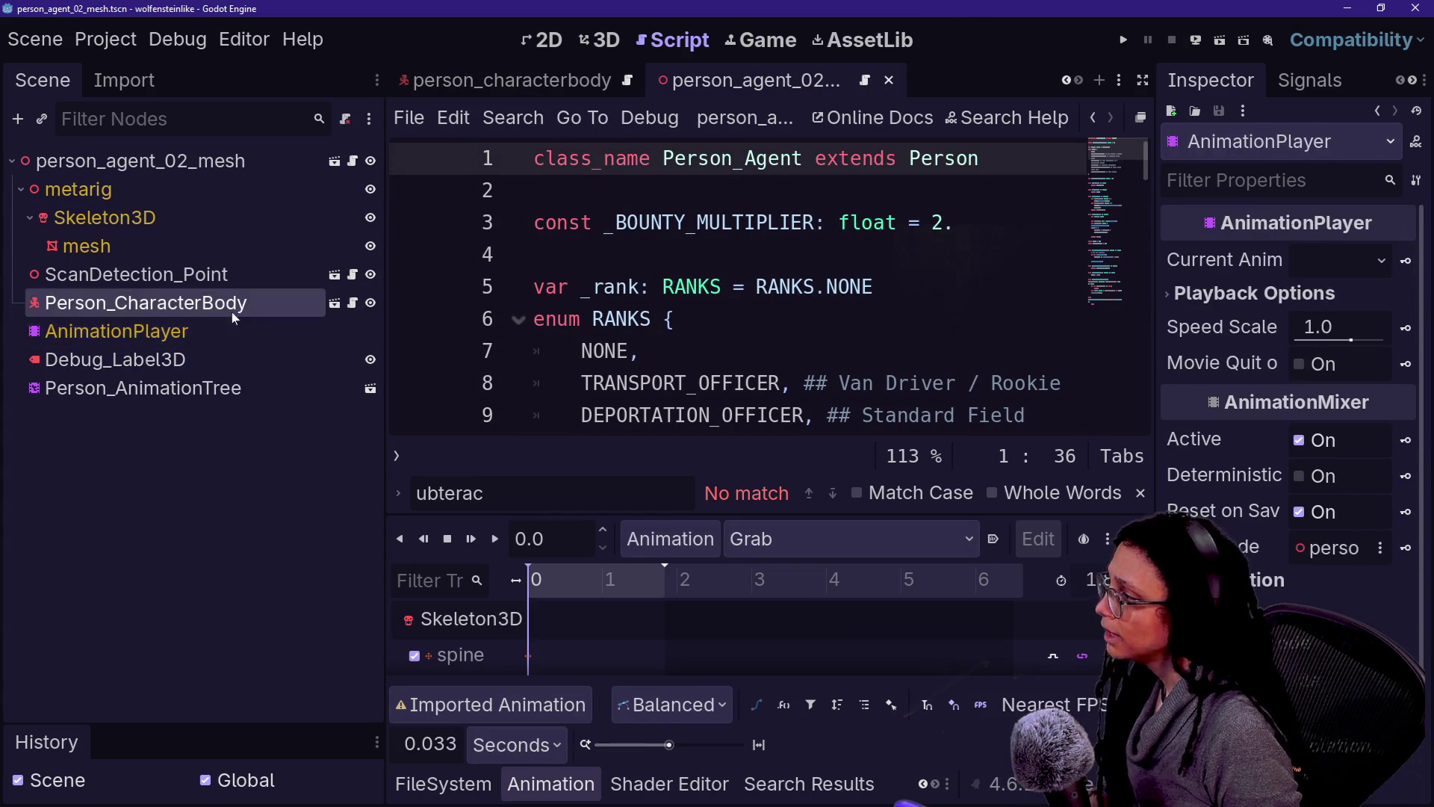
left_click(231, 307)
key("Delete")
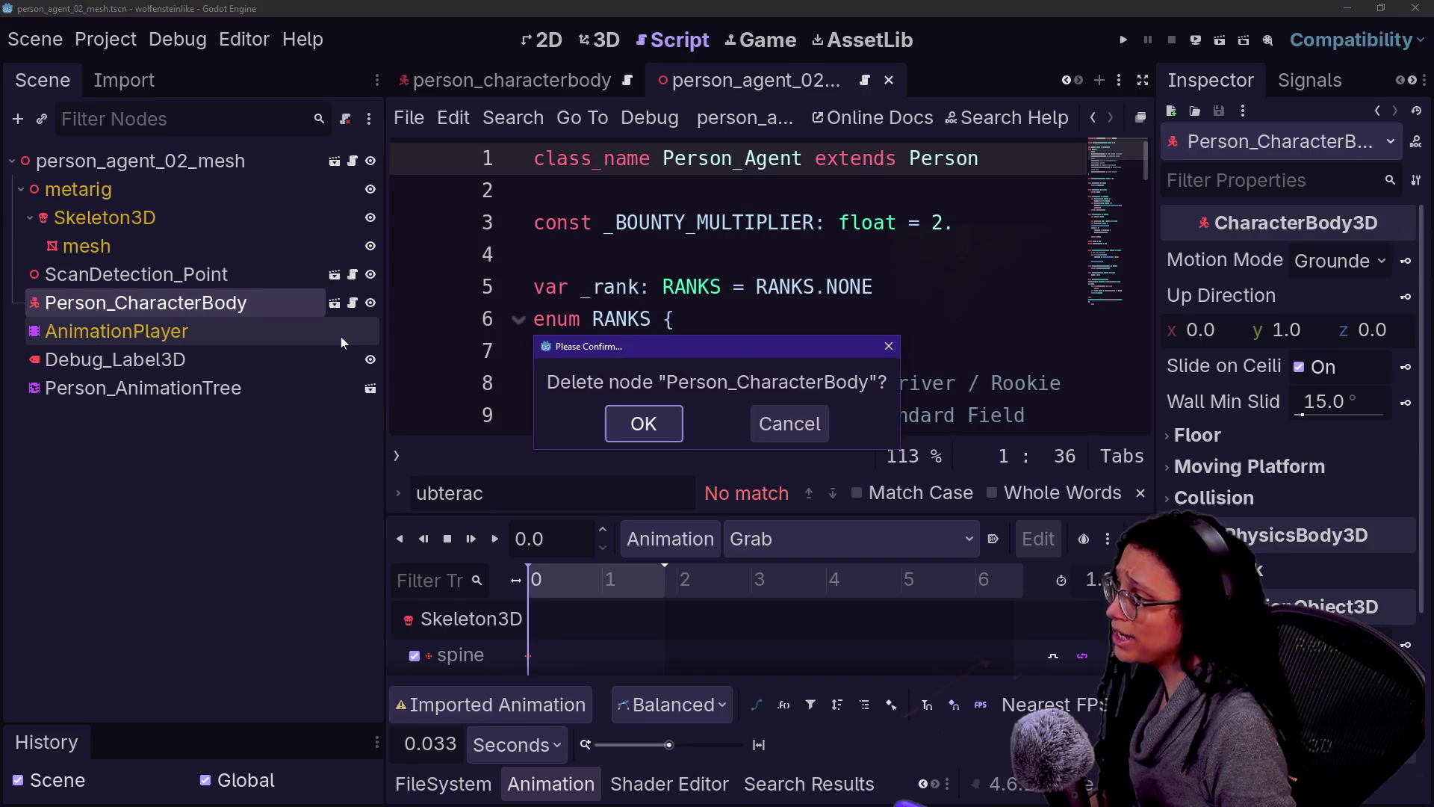
Step: Confirm the Person_CharacterBody deletion, save, and compare with person_agent_01_mesh.tscn
key("Return")
left_click(378, 302)
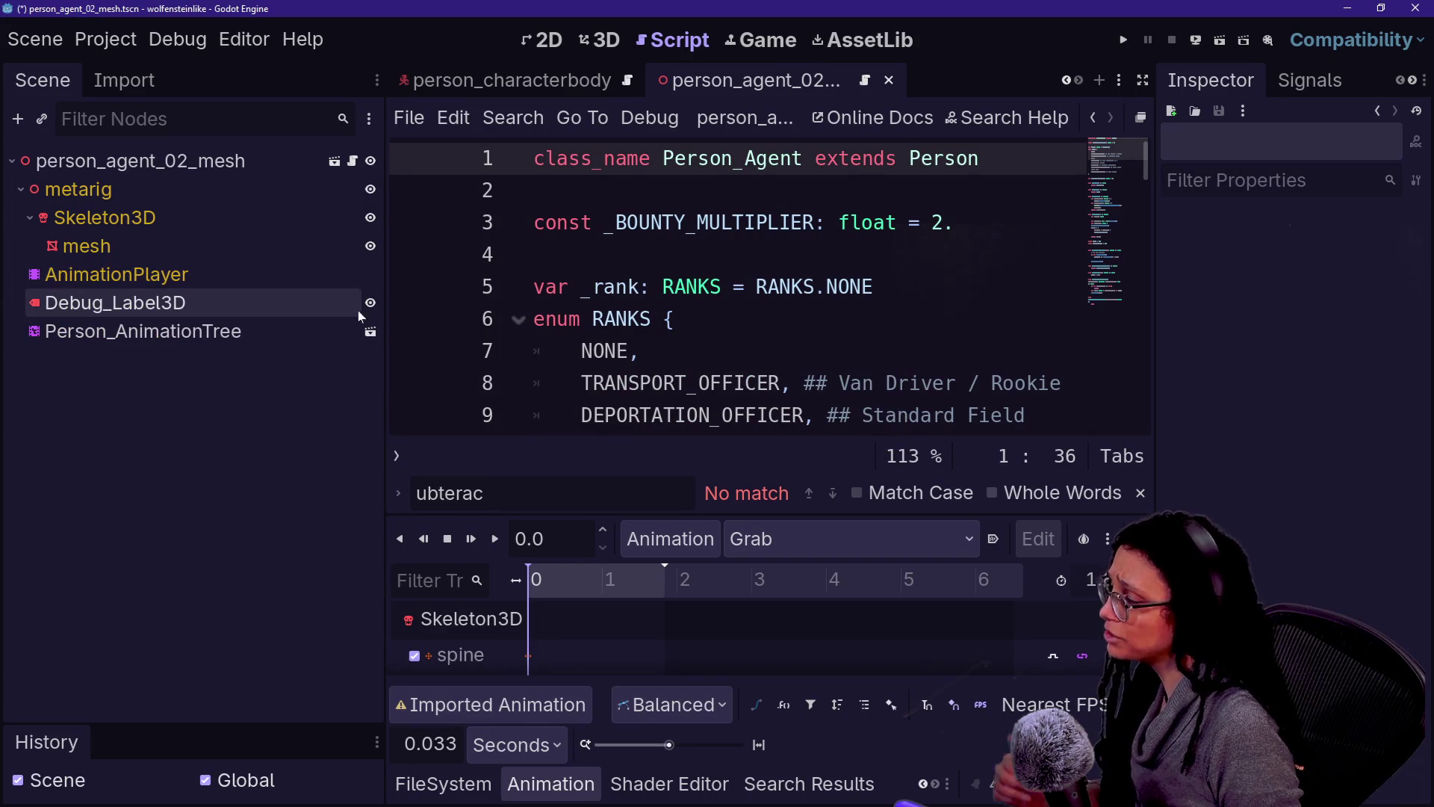
key("ctrl+s")
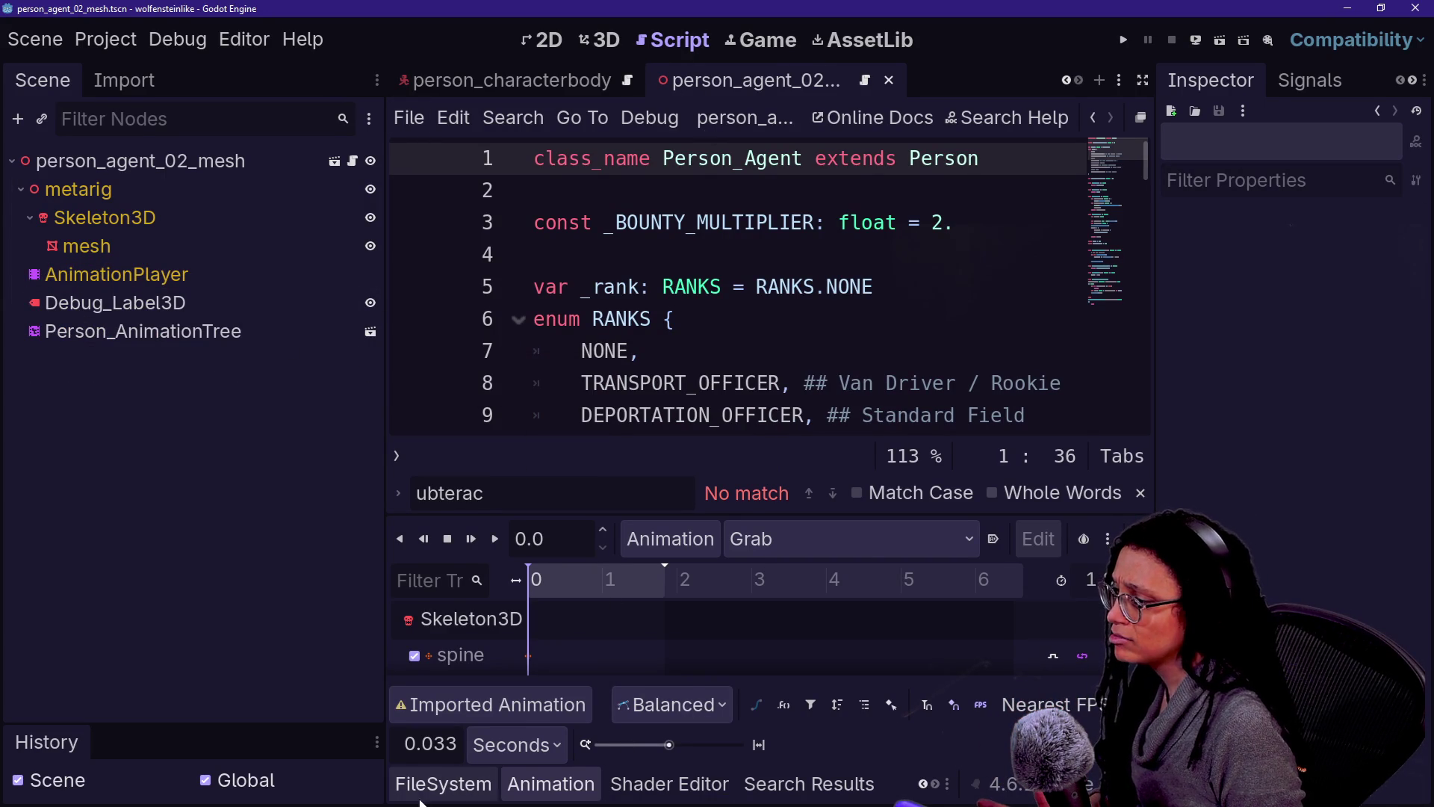
left_click(443, 783)
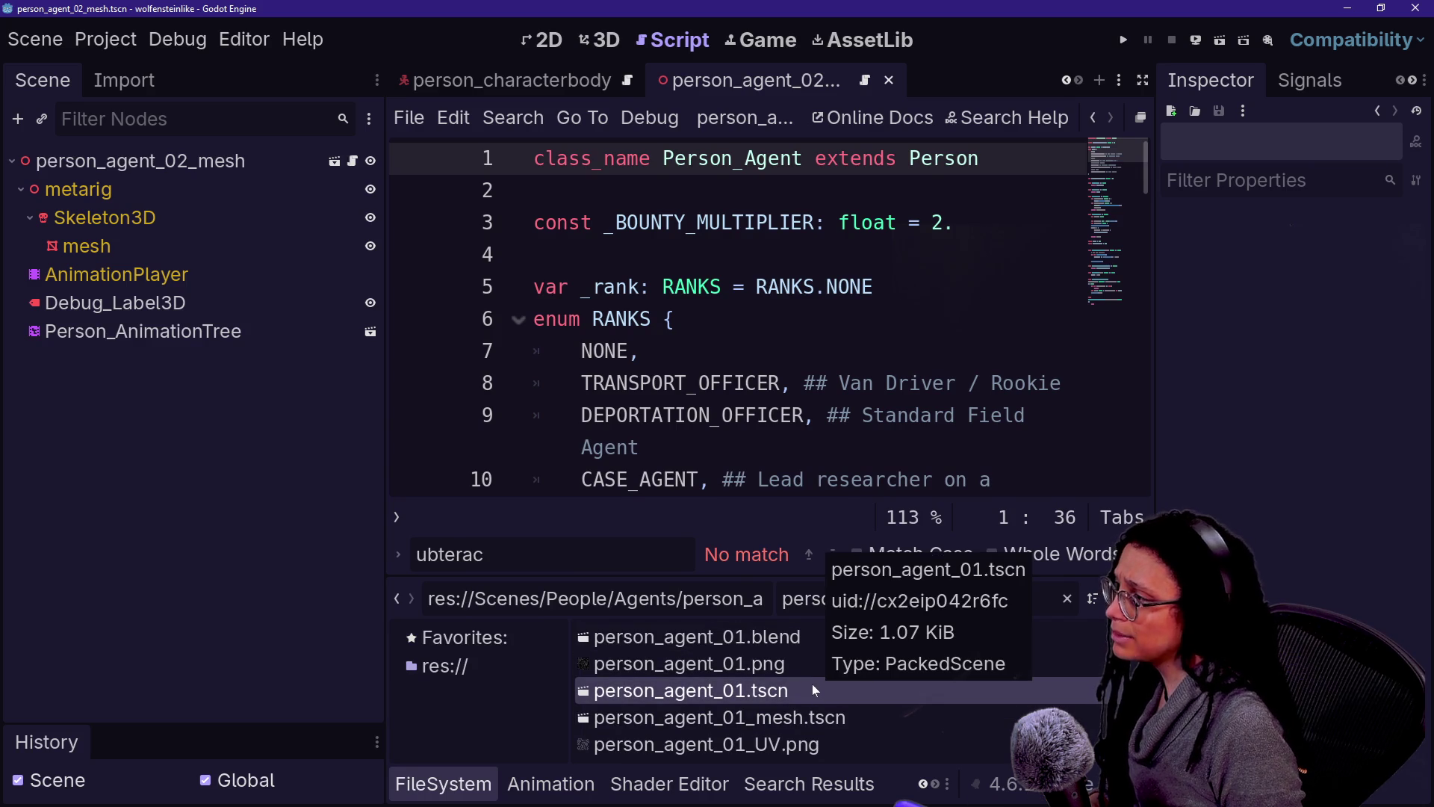
double_click(862, 724)
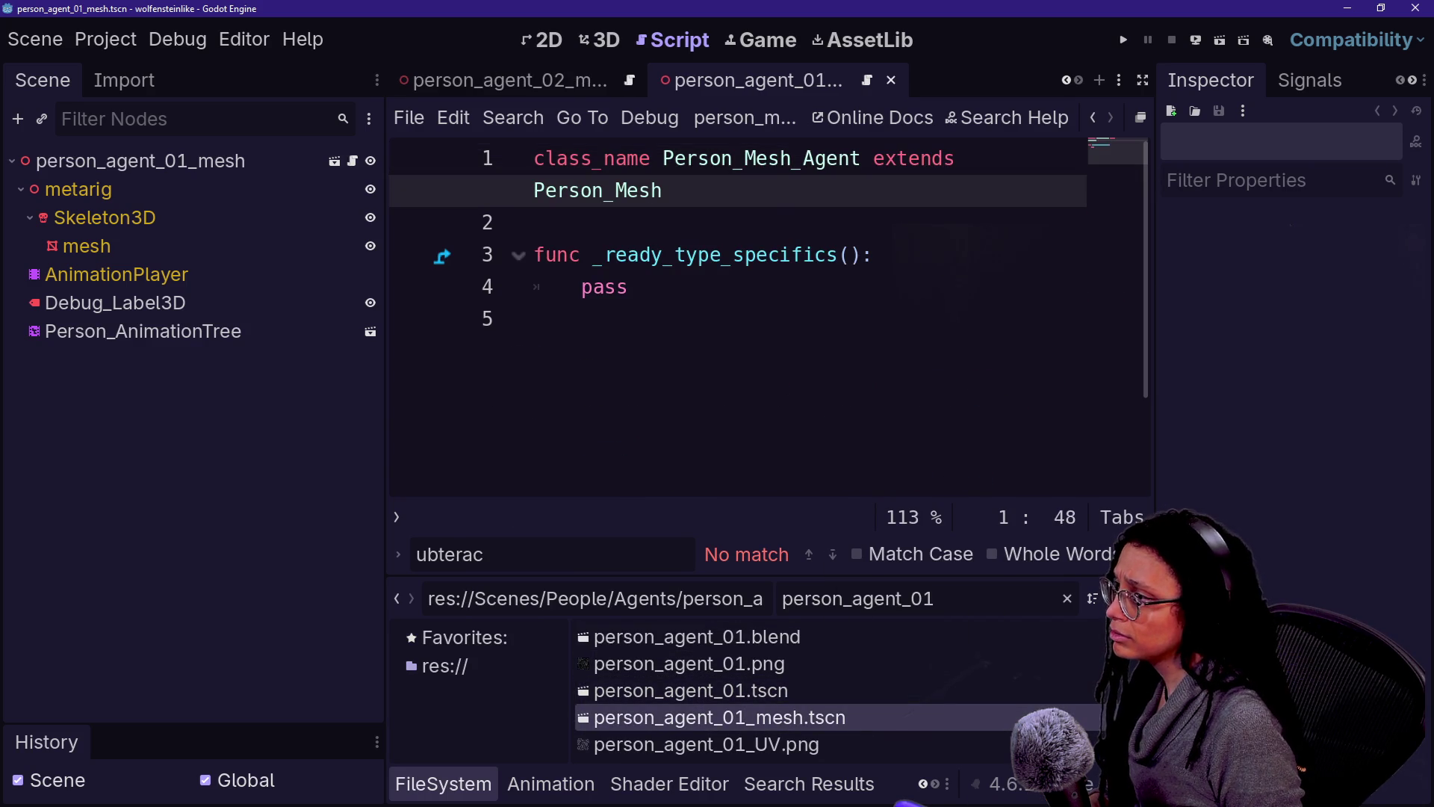
left_click(894, 80)
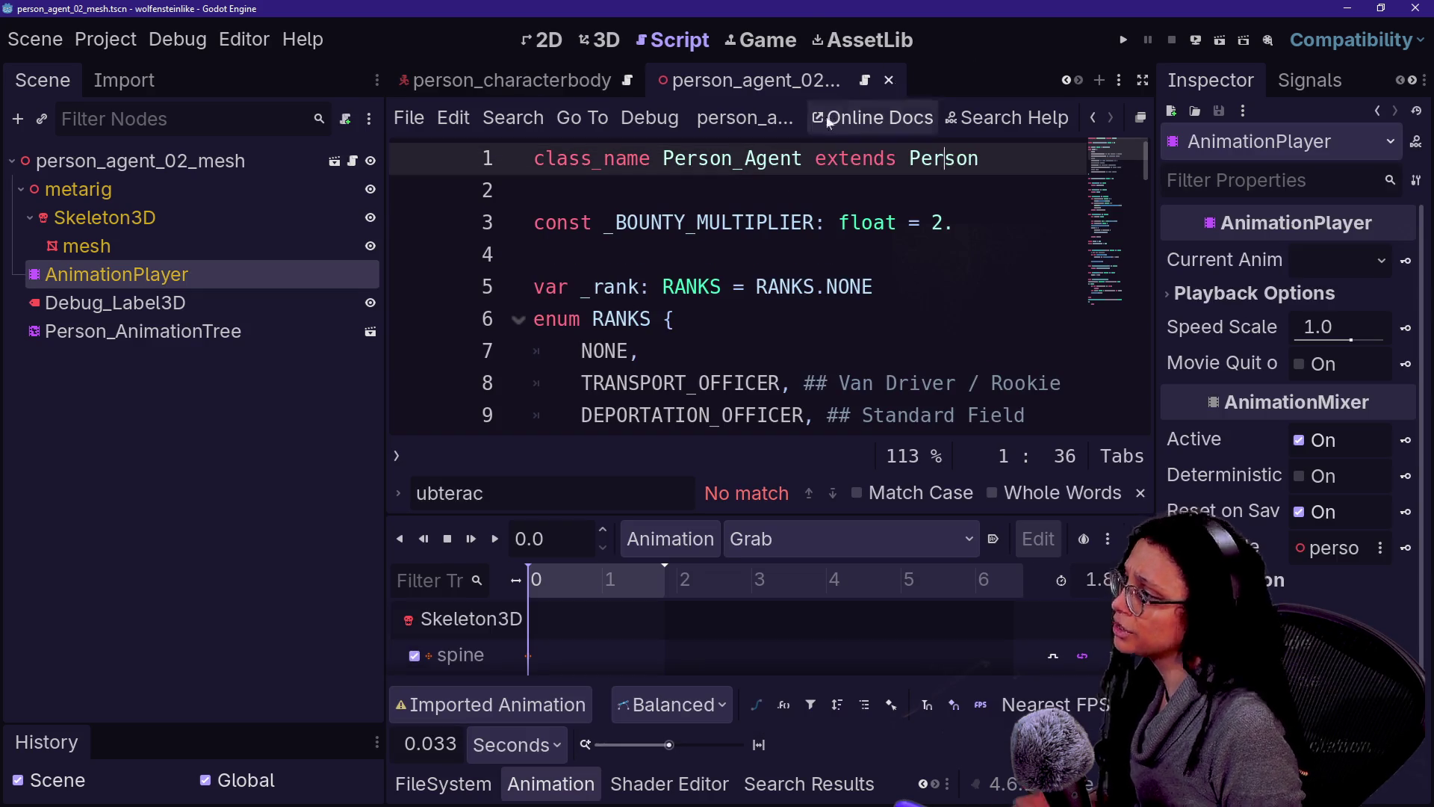
Step: Create a new scene with a CharacterBody3D root named person_agent_02 and paste ScanDetection_Point under it
left_click(1105, 82)
left_click(216, 319)
type("chara")
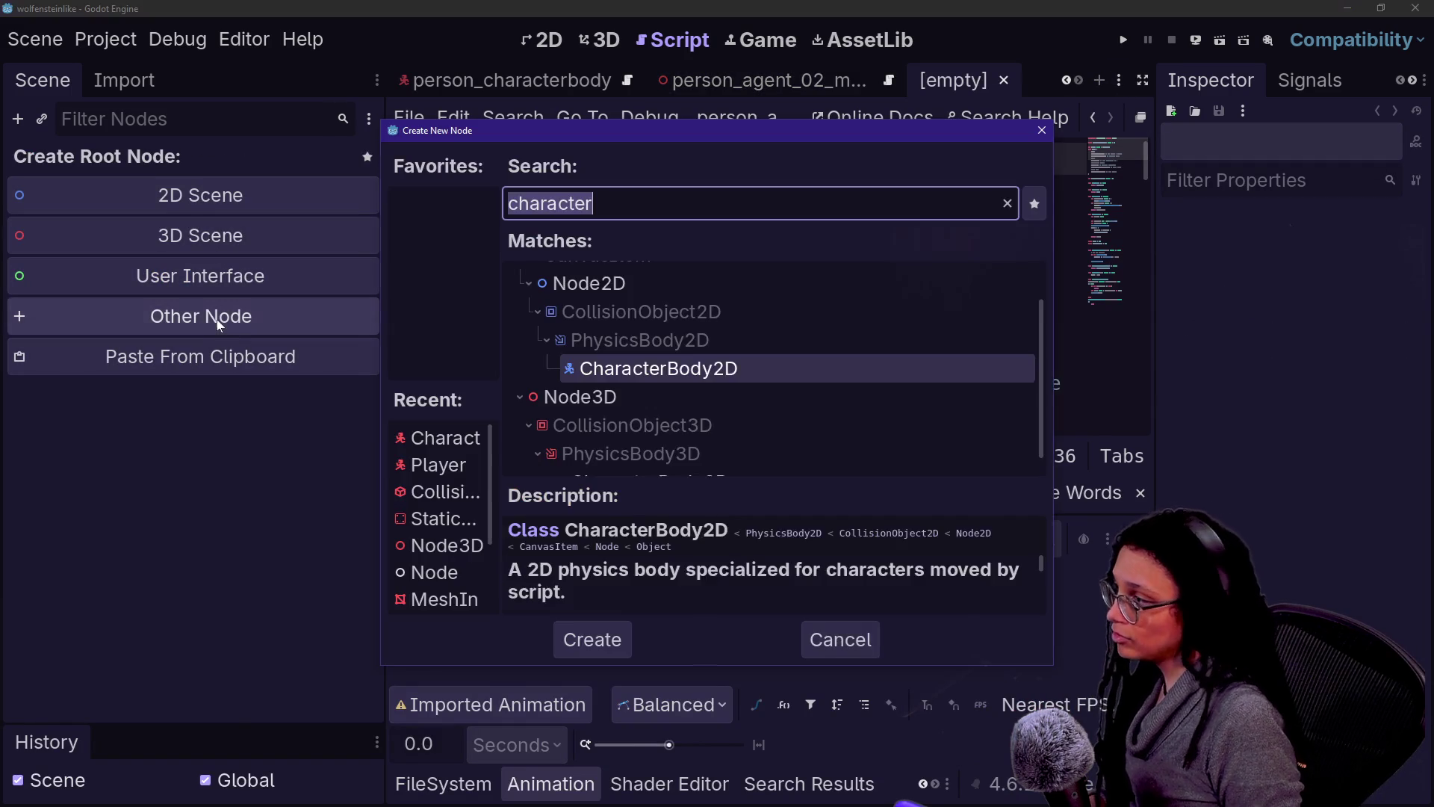
key("Return")
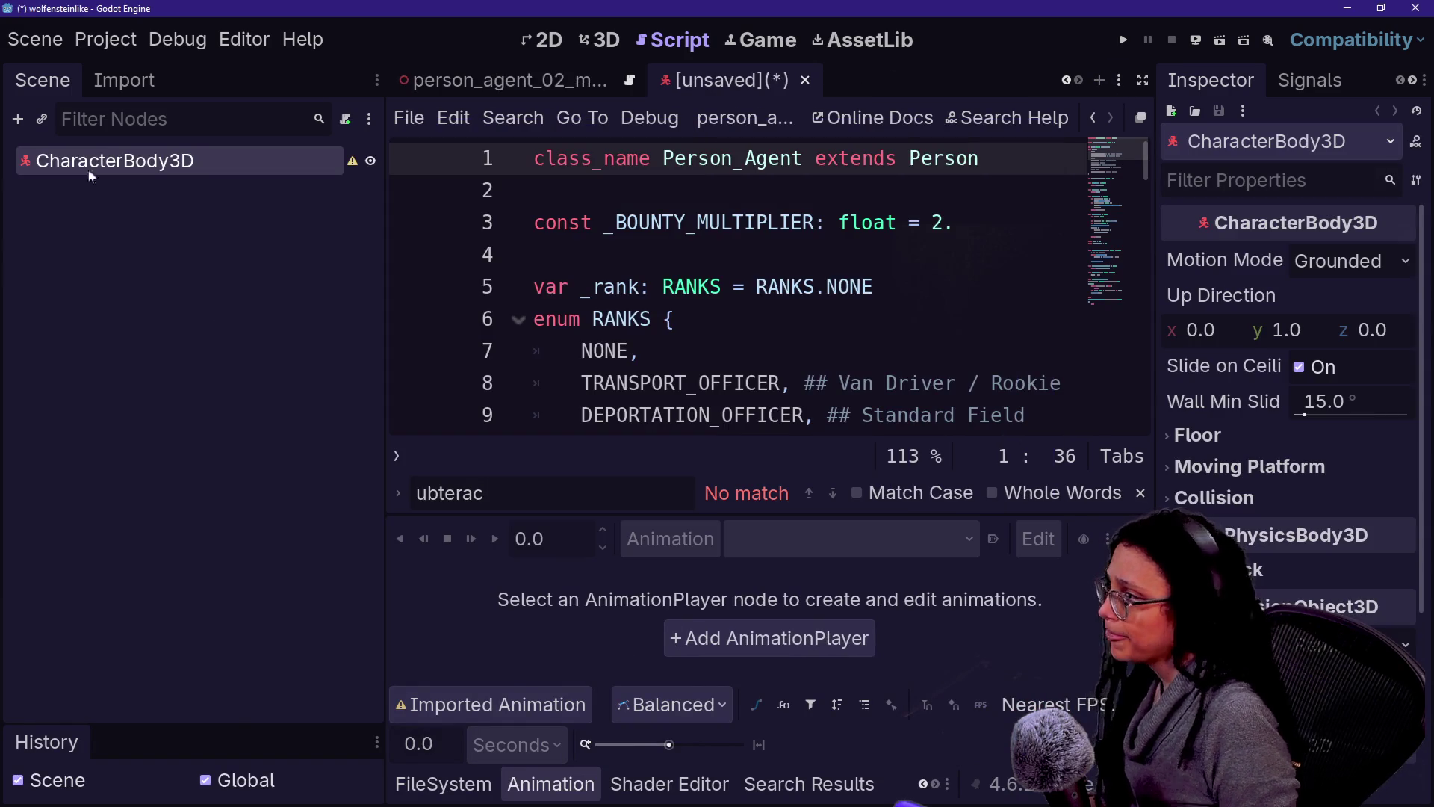
key("End")
type("p")
type("_")
key("ctrl+a")
type("person_")
key("BackSpace")
key("BackSpace")
key("BackSpace")
type("rson_agent_02")
key("Return")
key("ctrl+v")
Step: Save the scene as person_agent_02.tscn in the People/Agents folder
key("ctrl+s")
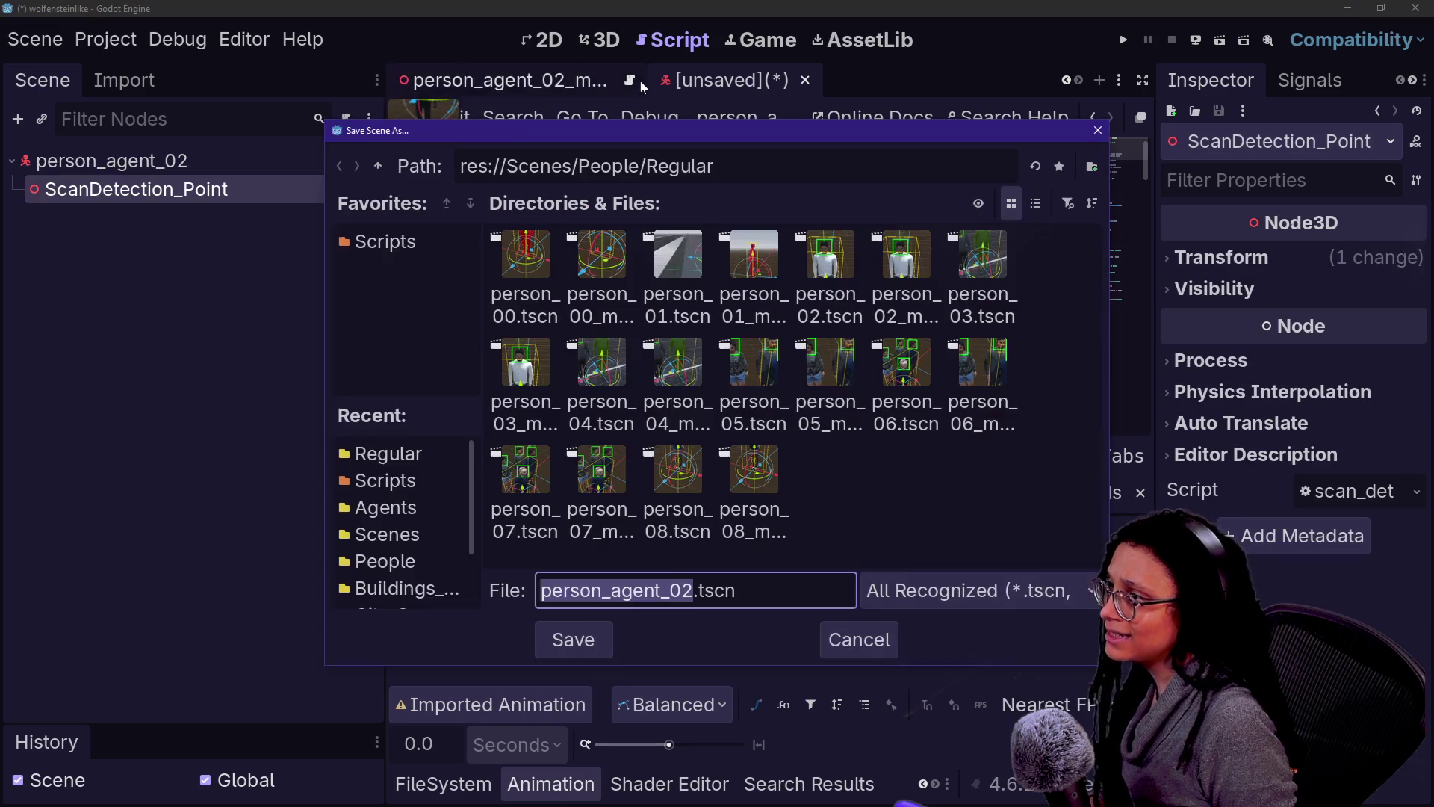
left_click(378, 166)
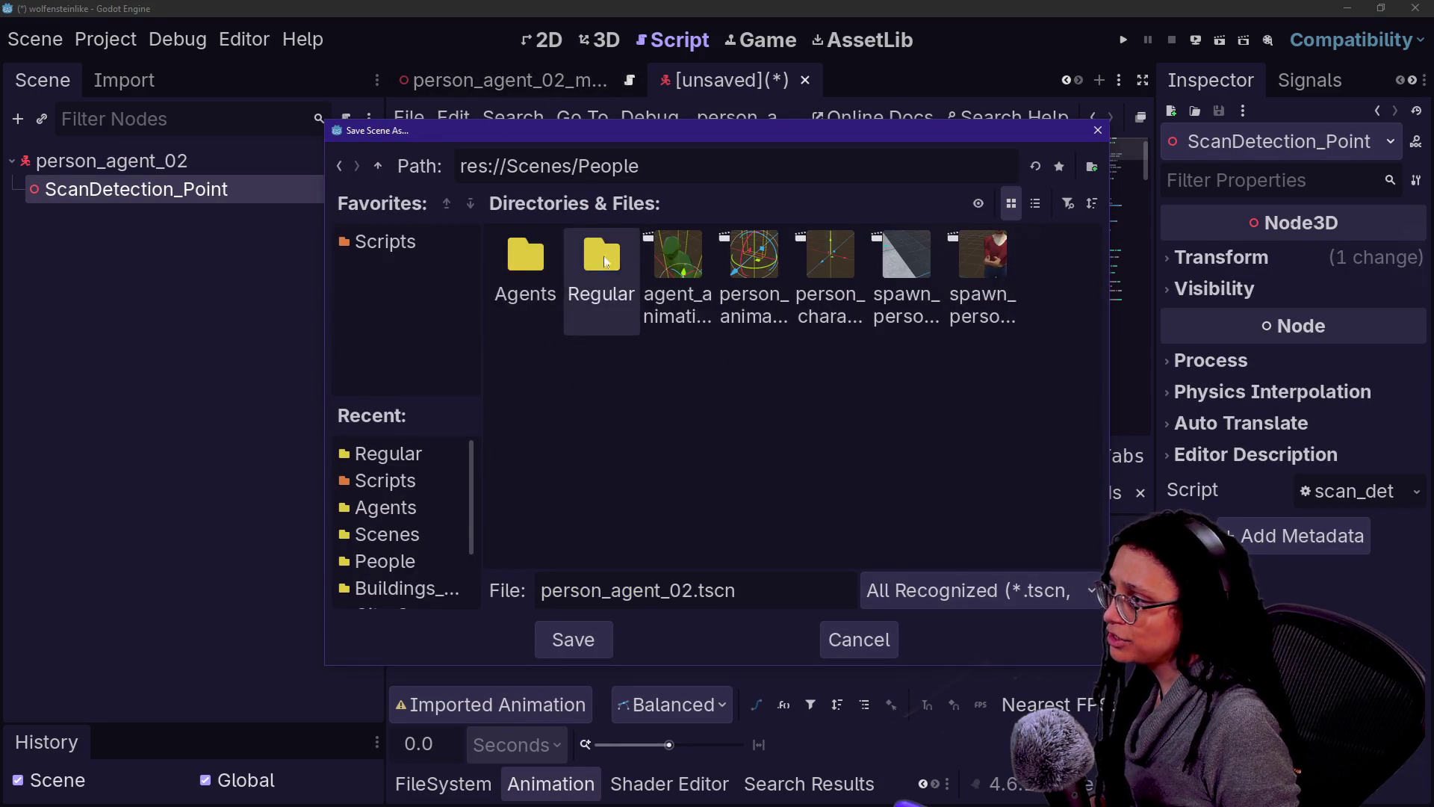
left_click(525, 272)
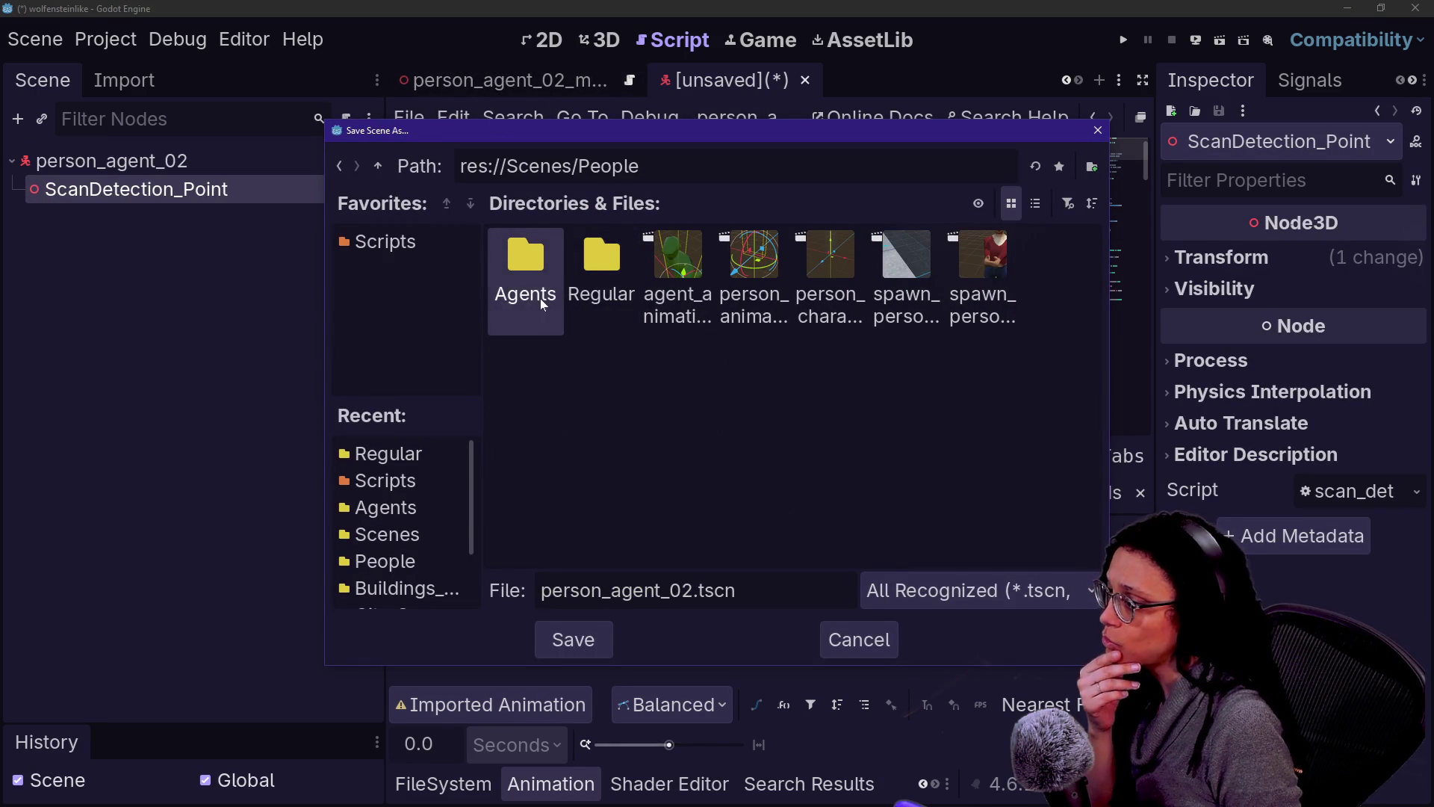
double_click(540, 298)
left_click(580, 639)
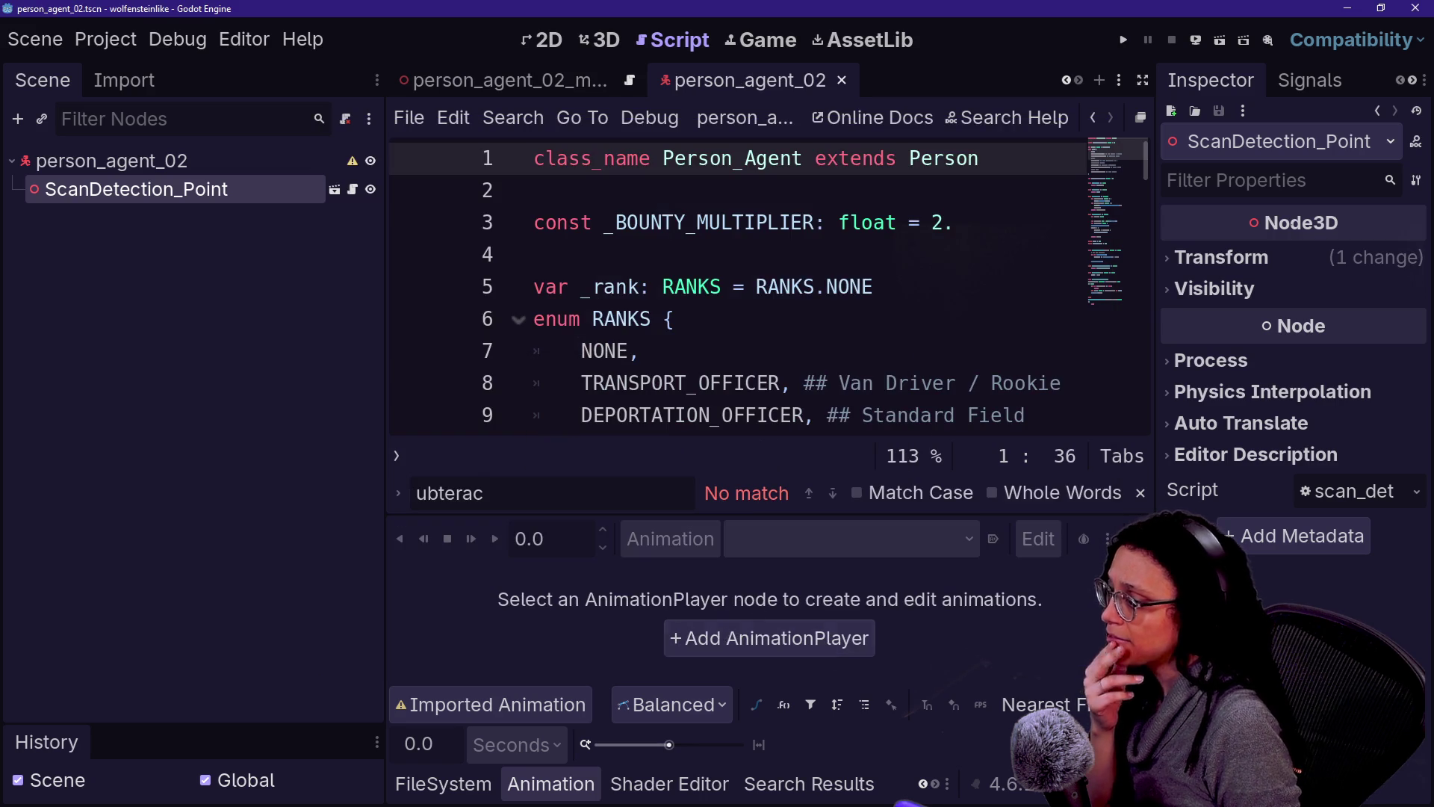
Step: Put the person_agent_02 body on collision layer 4 and save
left_click(243, 154)
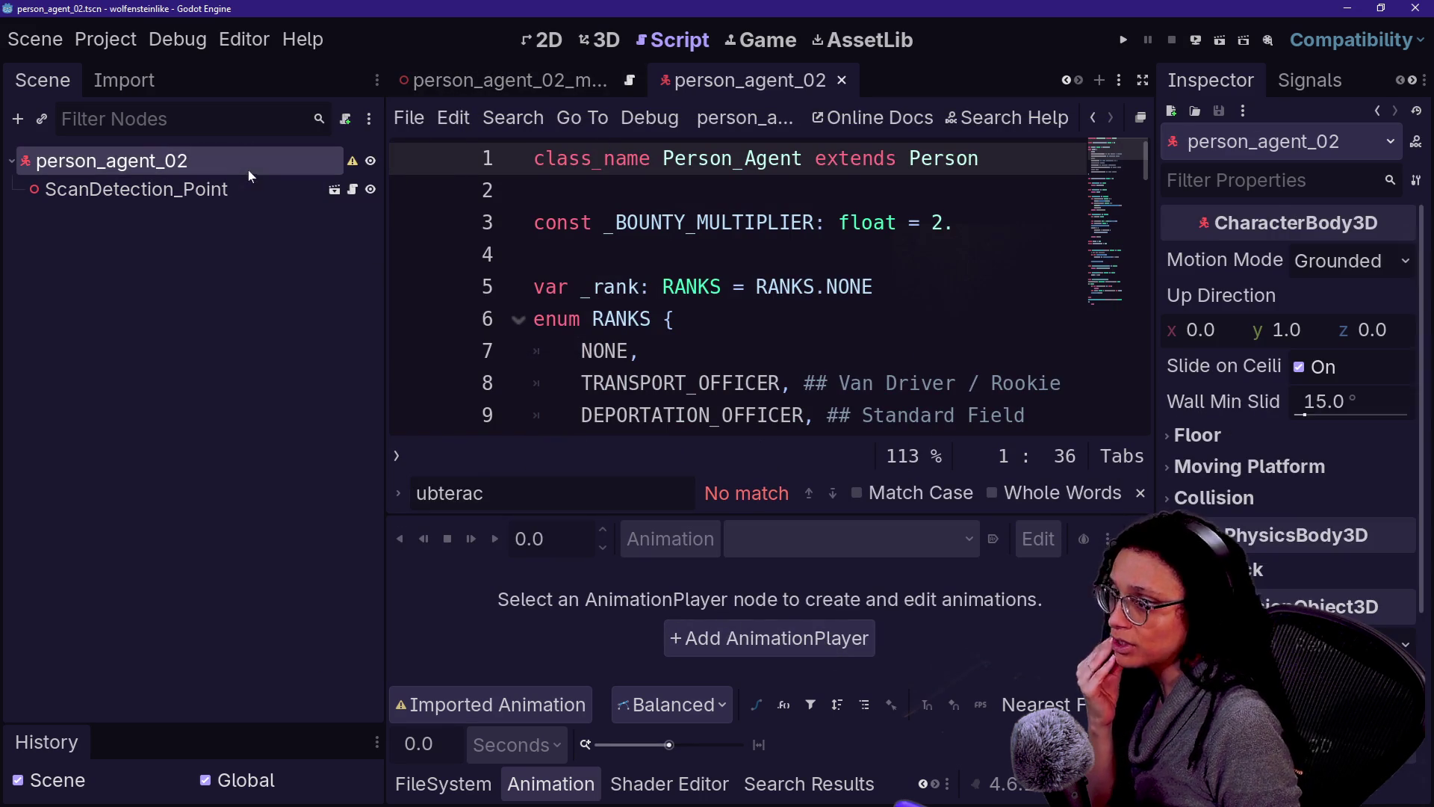
left_click(1256, 683)
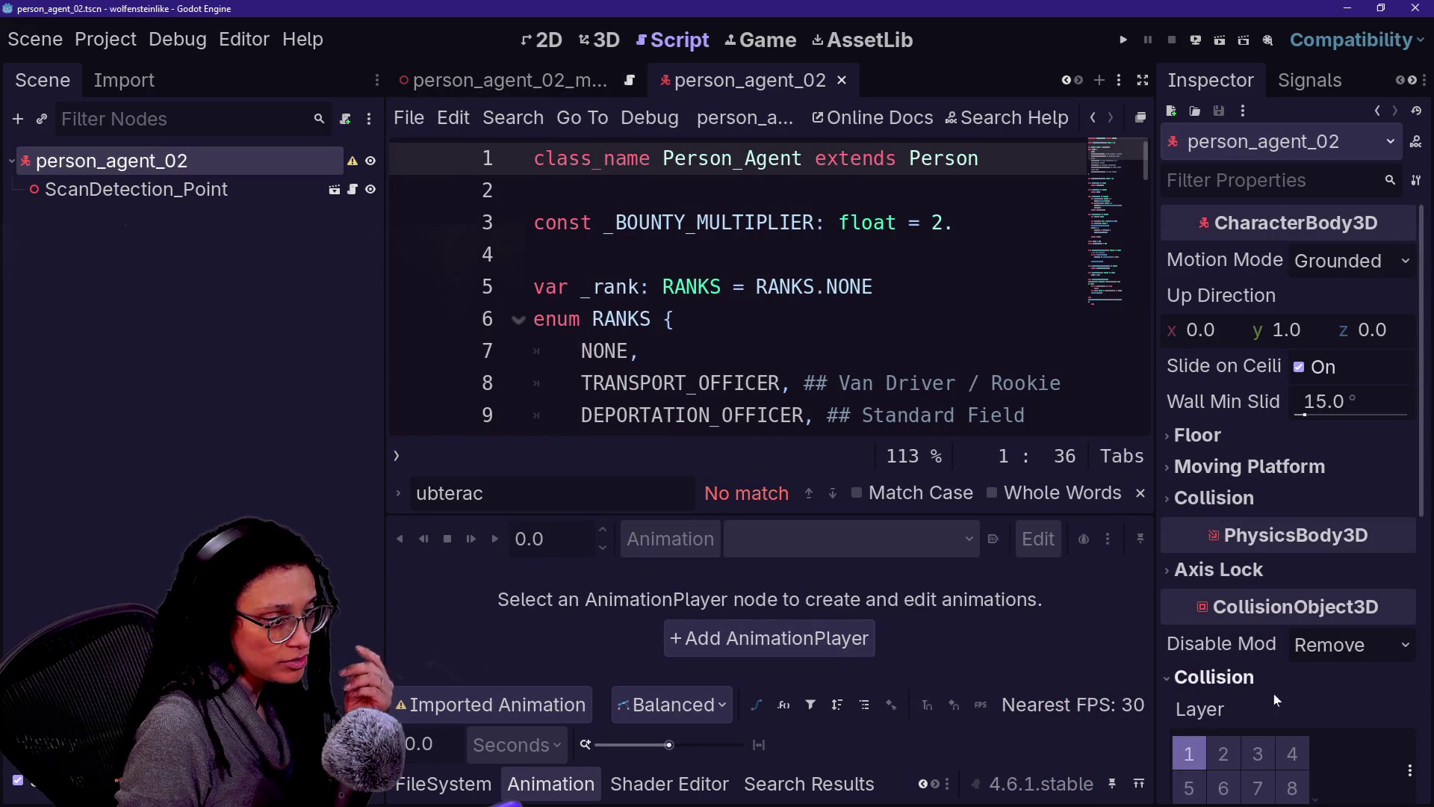
left_click(1292, 753)
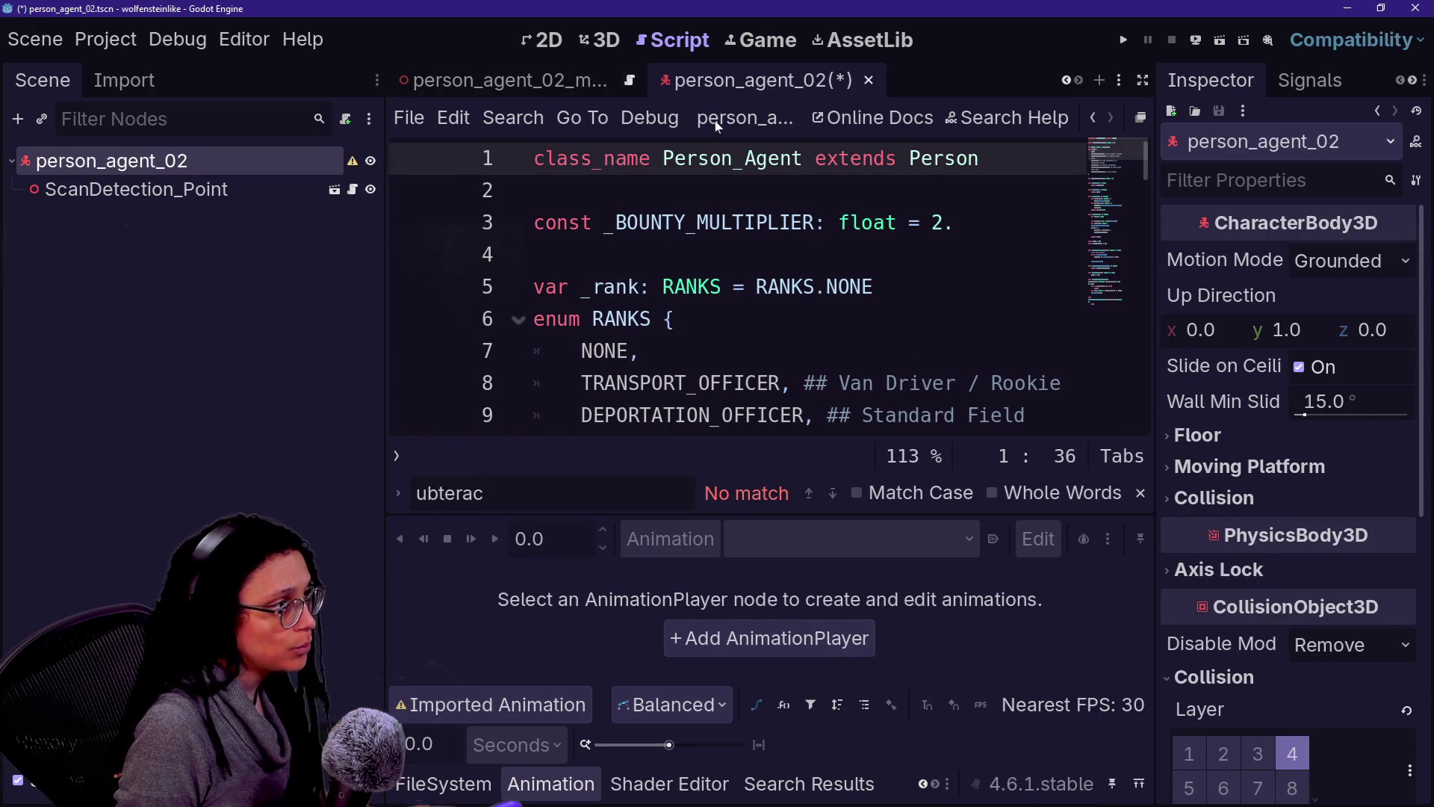
key("ctrl+s")
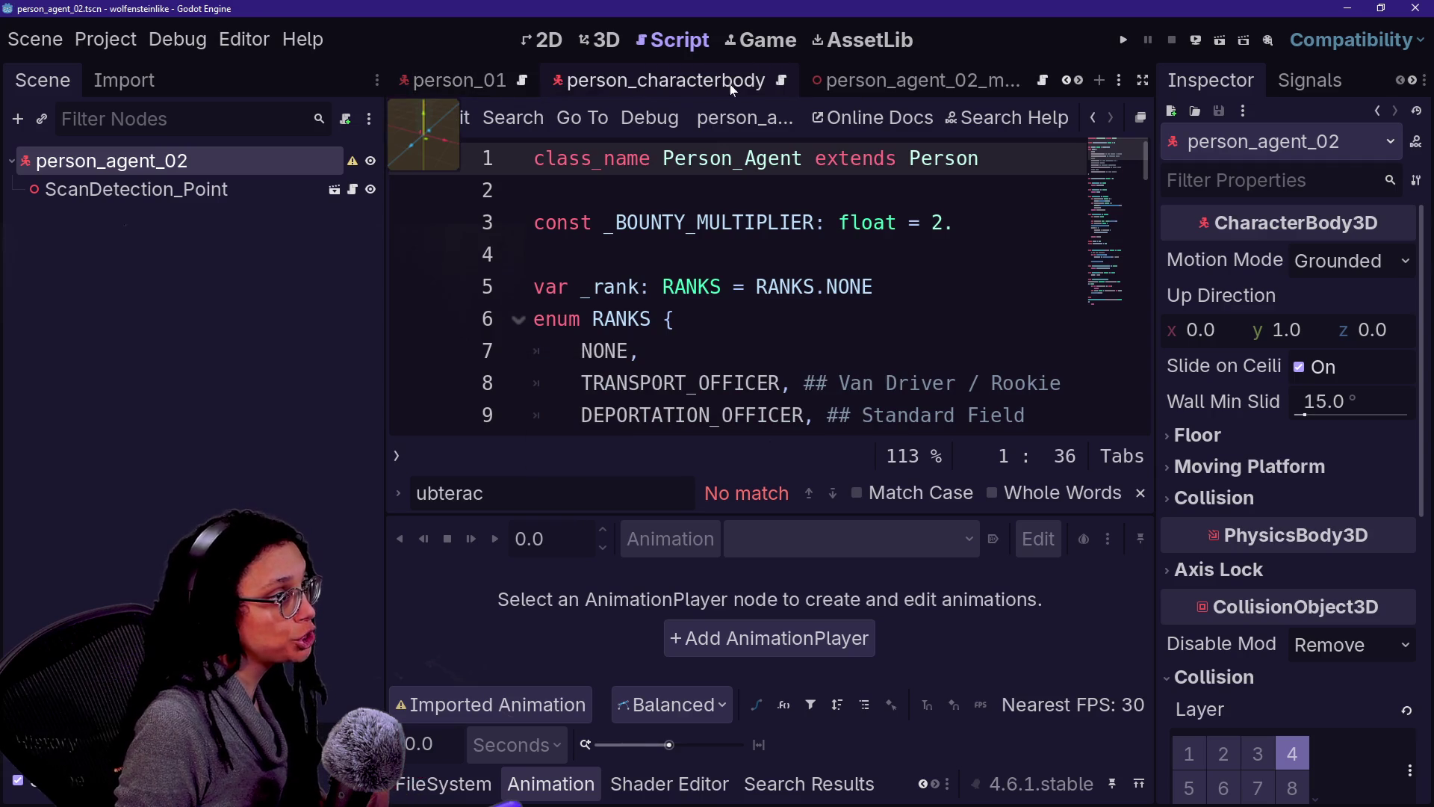
Step: Paste the capsule CollisionShape3D from person_characterbody under person_agent_02 and save
left_click(652, 88)
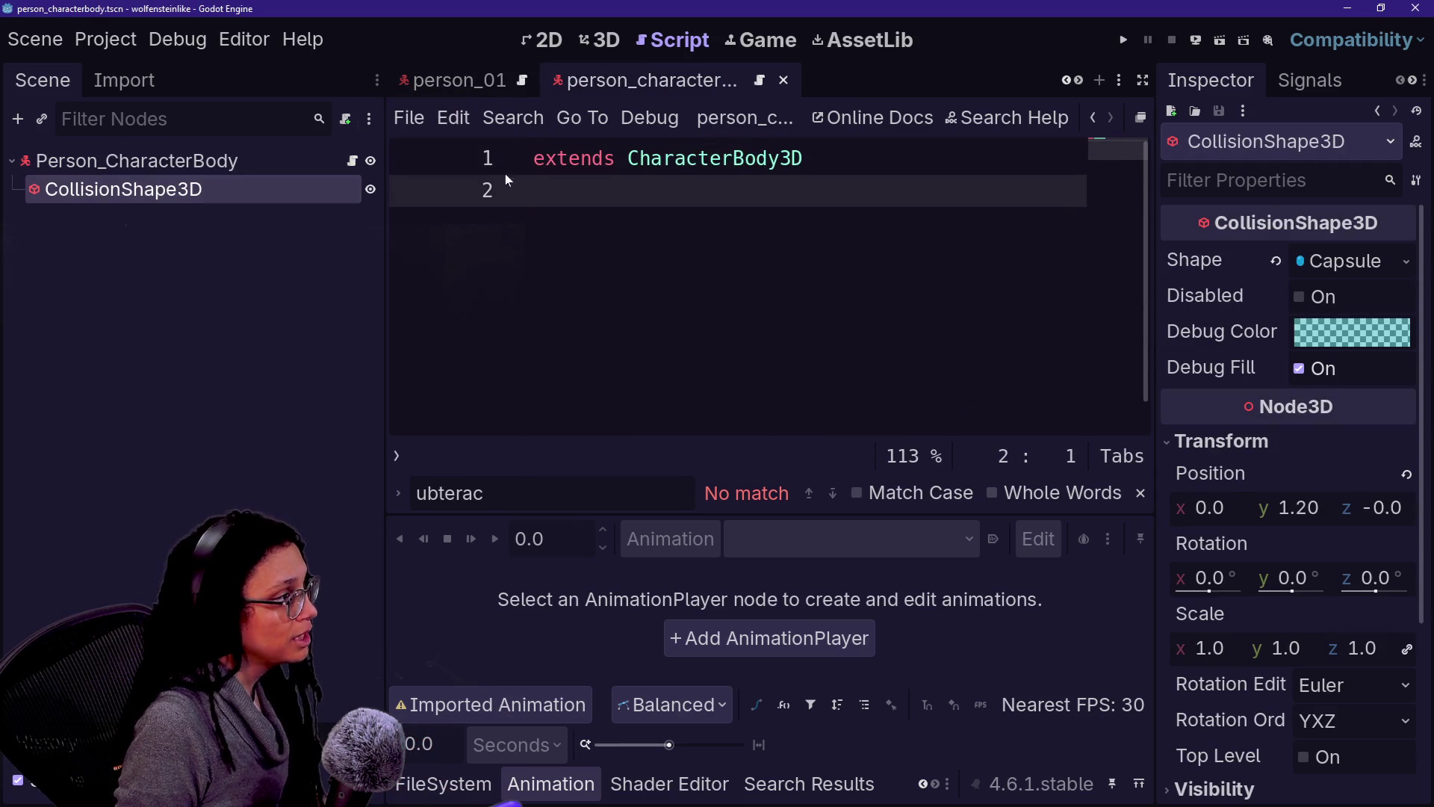
scroll(762, 80, "down", 2)
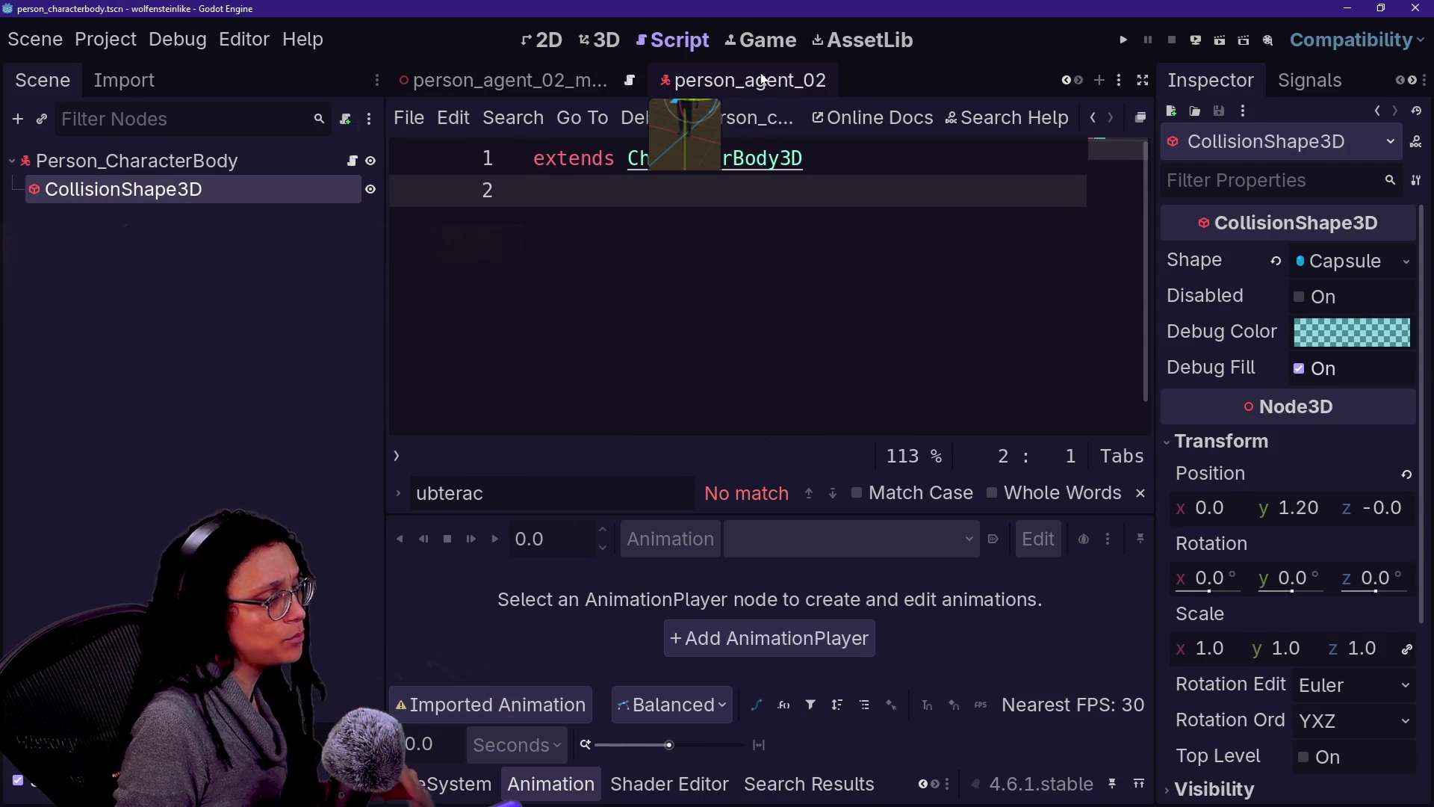
left_click(762, 80)
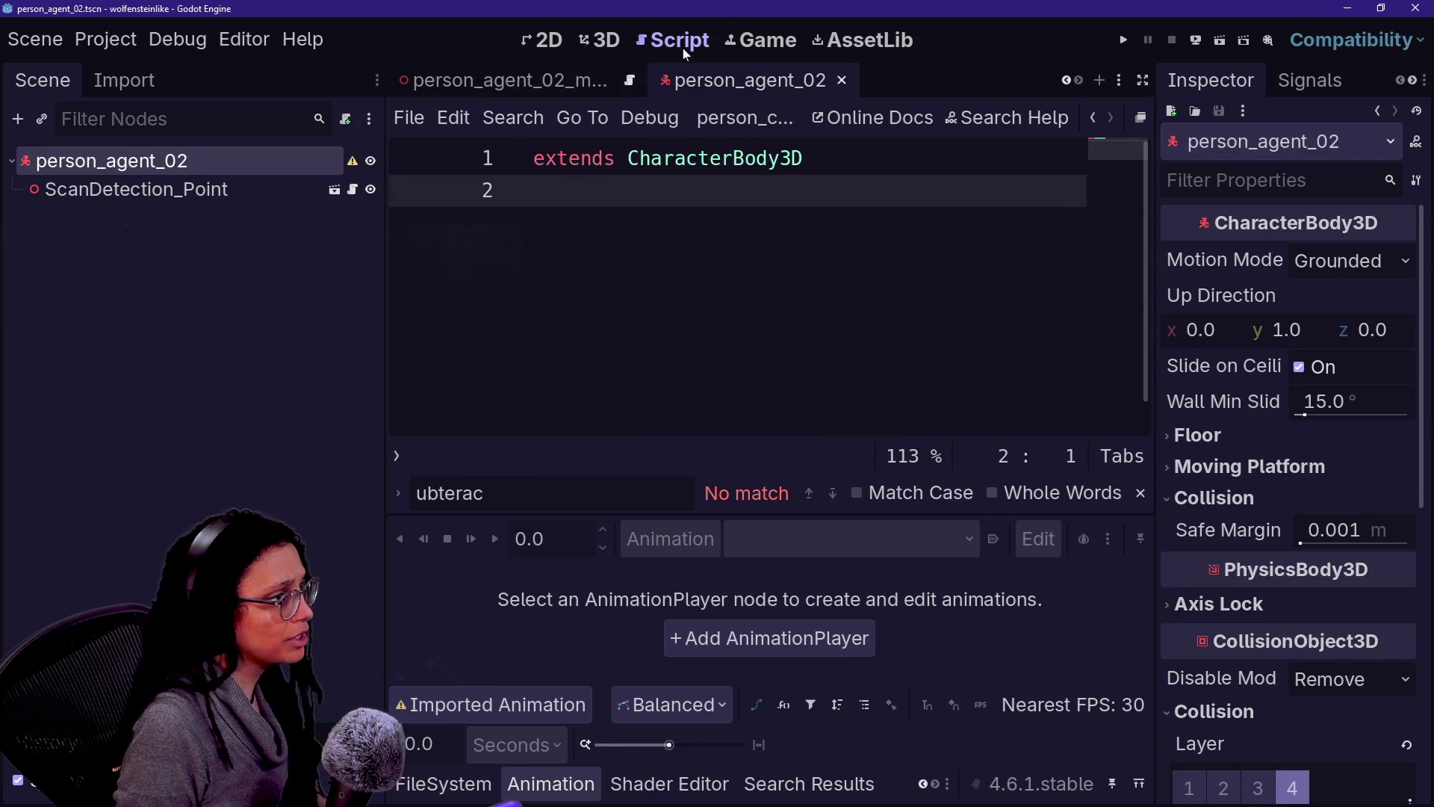
key("ctrl+v")
key("ctrl+s")
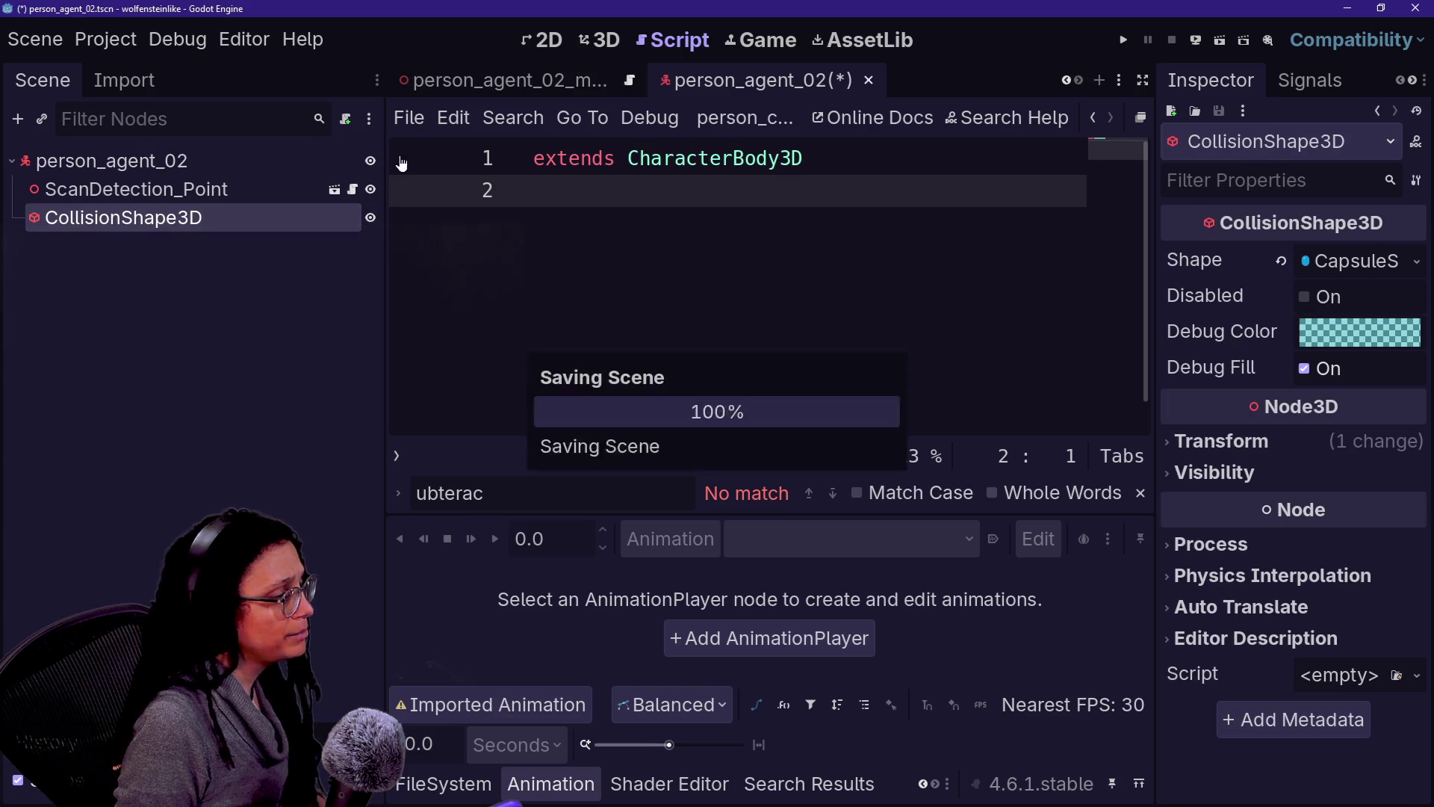
Step: Add a person_agent_02_mesh instance as a child of the person_agent_02 root
left_click(626, 37)
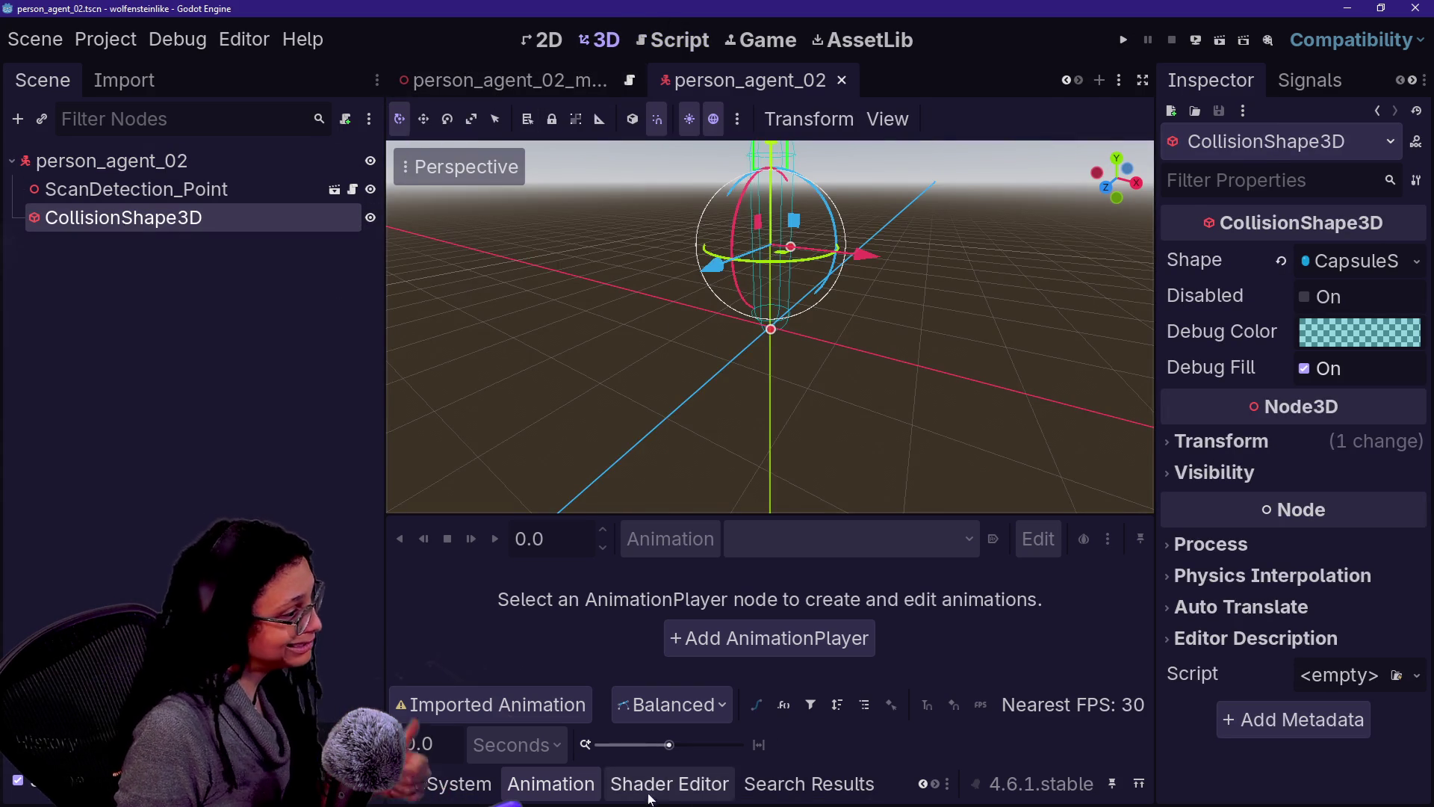
left_click(445, 783)
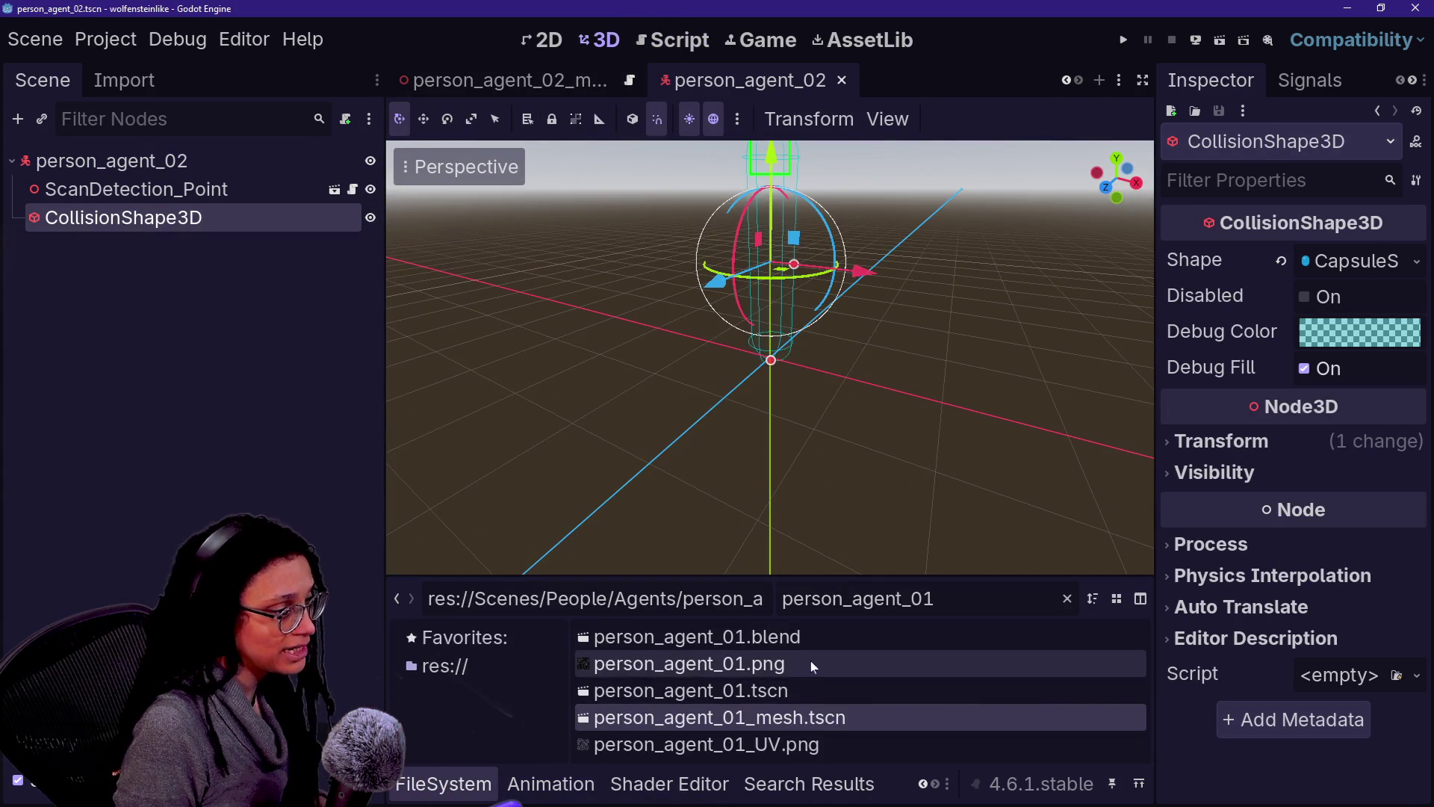
key("BackSpace")
type("2")
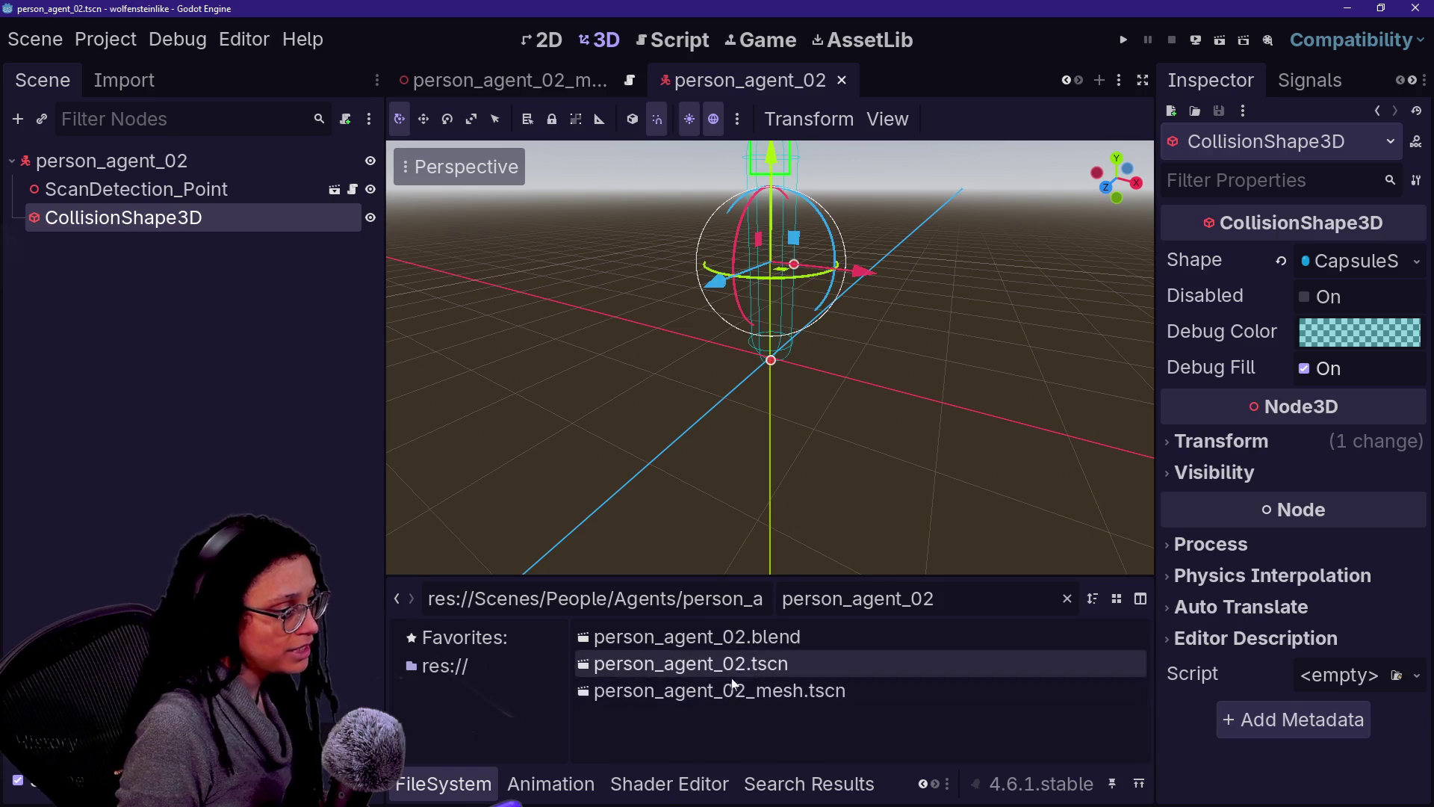
mouse_move(718, 691)
left_mouse_down()
mouse_move(157, 228)
mouse_move(158, 178)
left_mouse_up()
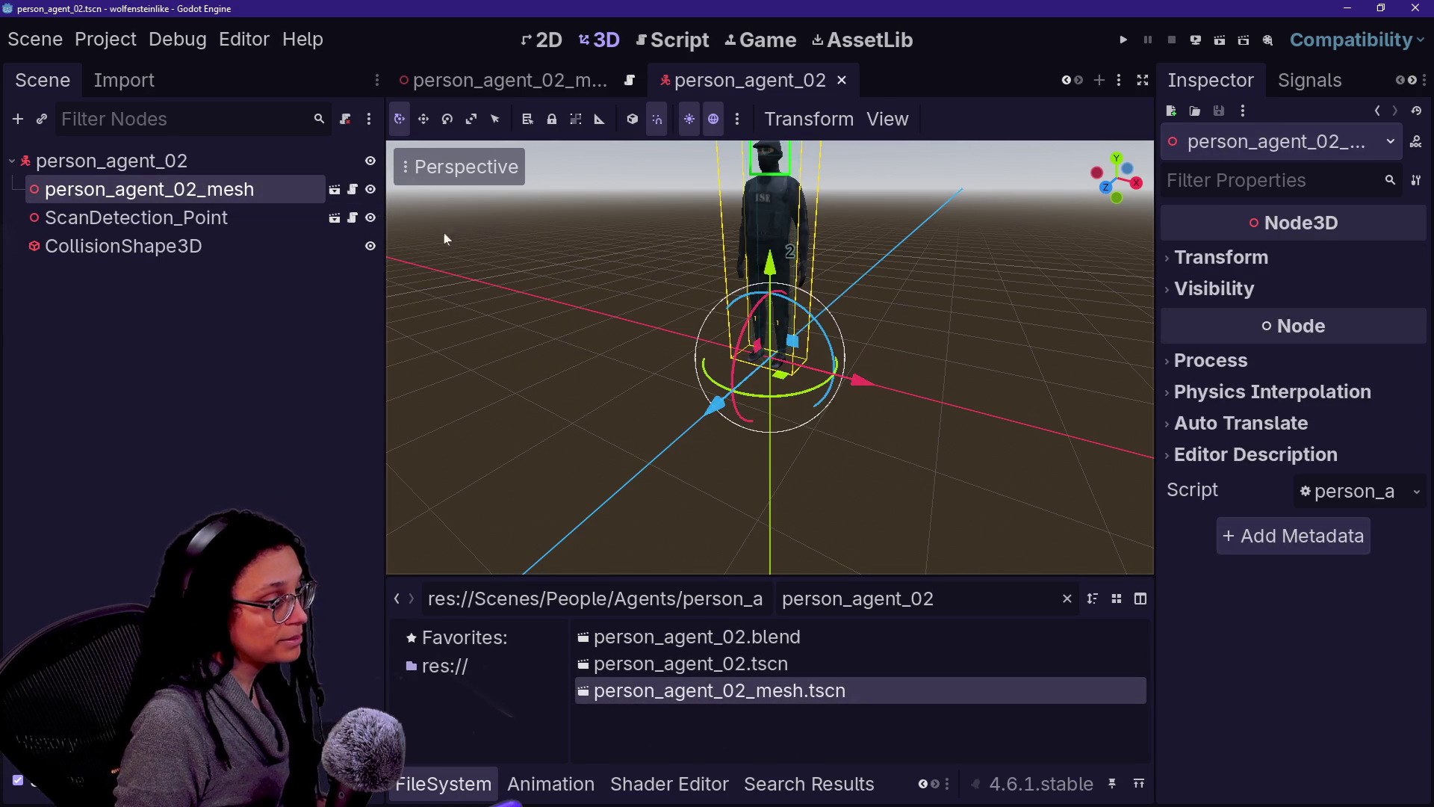
Step: Attach the person_agent.gd script to the person_agent_02 root
key("BackSpace")
key("BackSpace")
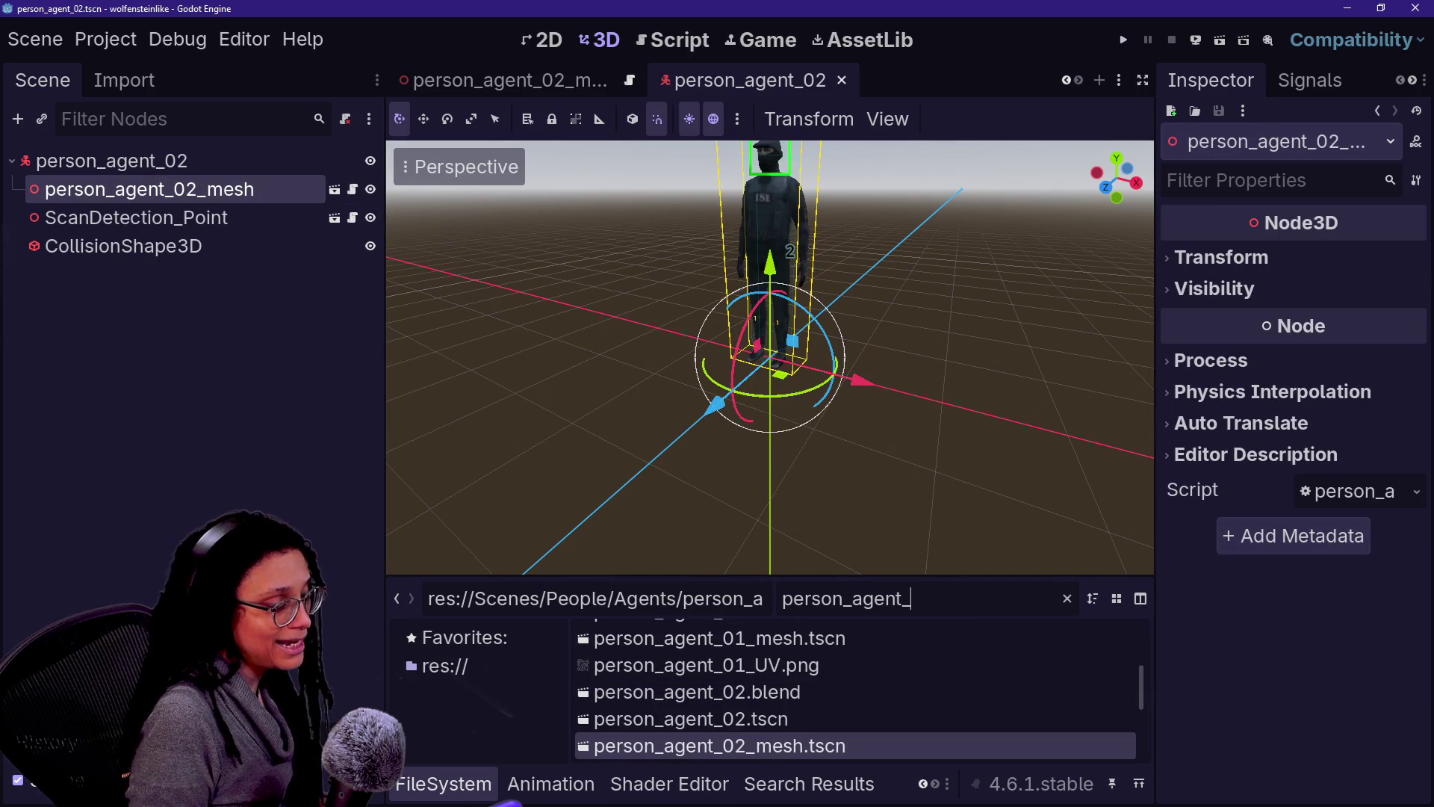
type(".g")
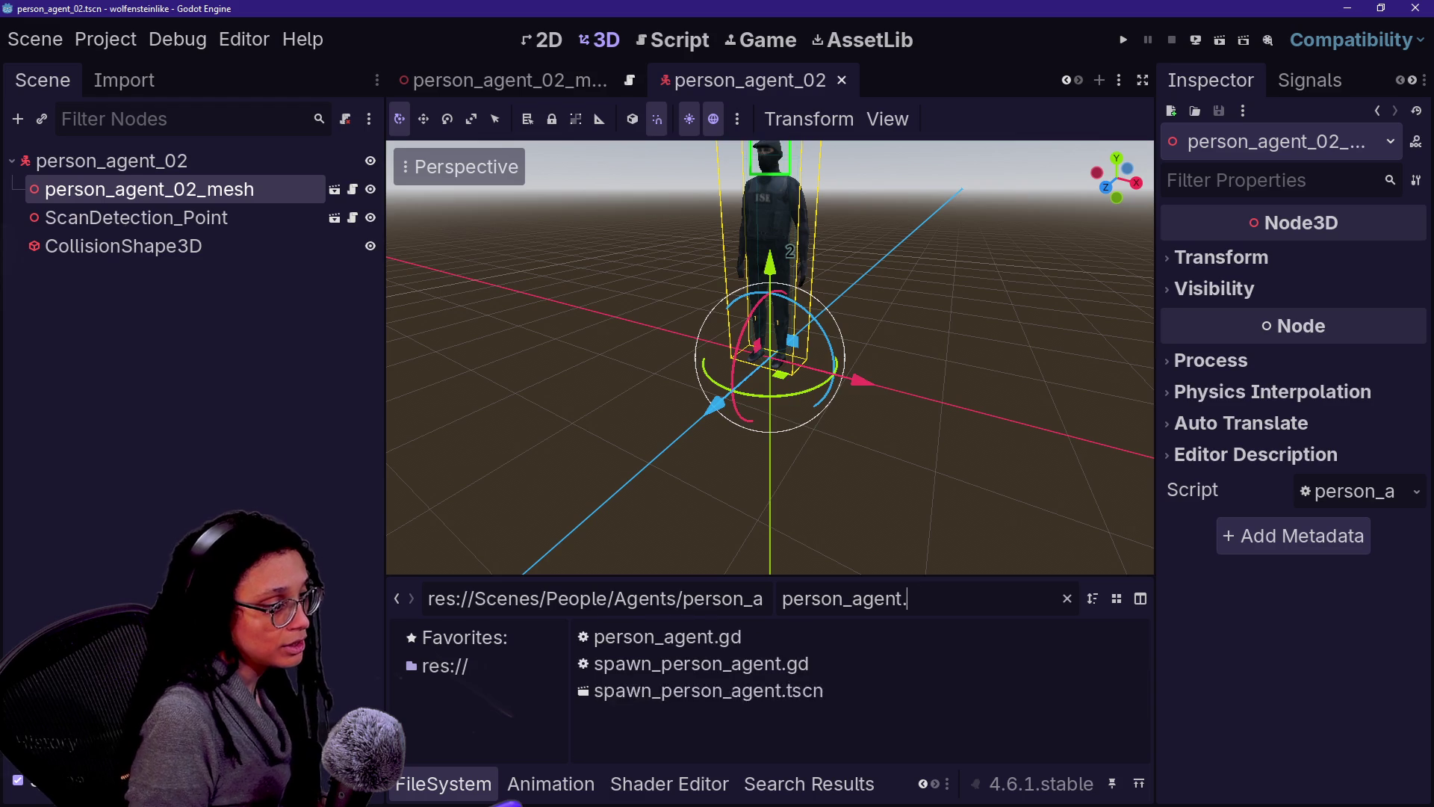
mouse_move(670, 639)
left_mouse_down()
mouse_move(299, 381)
mouse_move(213, 160)
left_mouse_up()
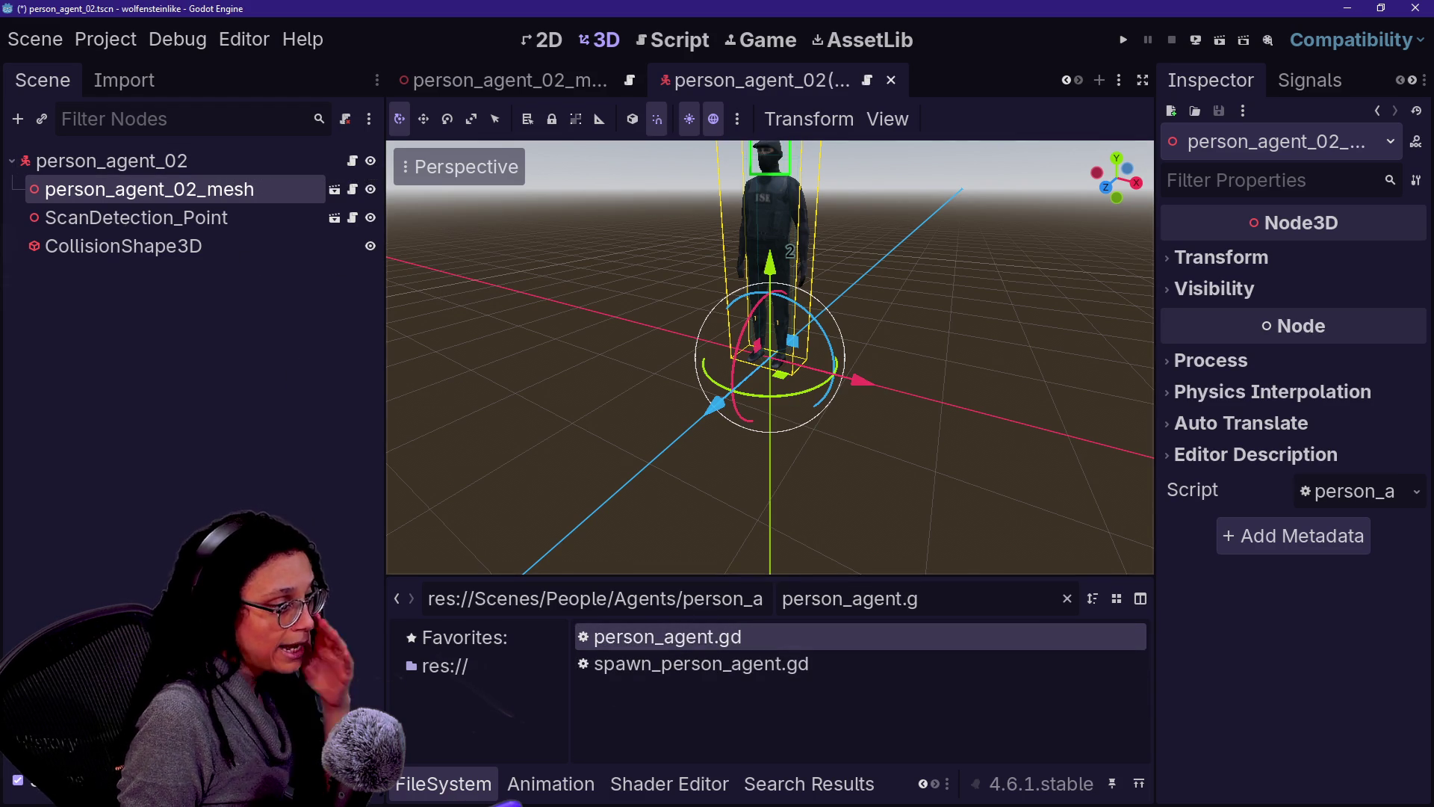
Step: Attach person_mesh_agent.gd to the person_agent_02_mesh scene root and save that scene
key("BackSpace")
key("BackSpace")
key("BackSpace")
type("mesh")
mouse_move(695, 664)
left_mouse_down()
mouse_move(545, 640)
mouse_move(631, 587)
mouse_move(334, 166)
left_mouse_up()
left_click(334, 189)
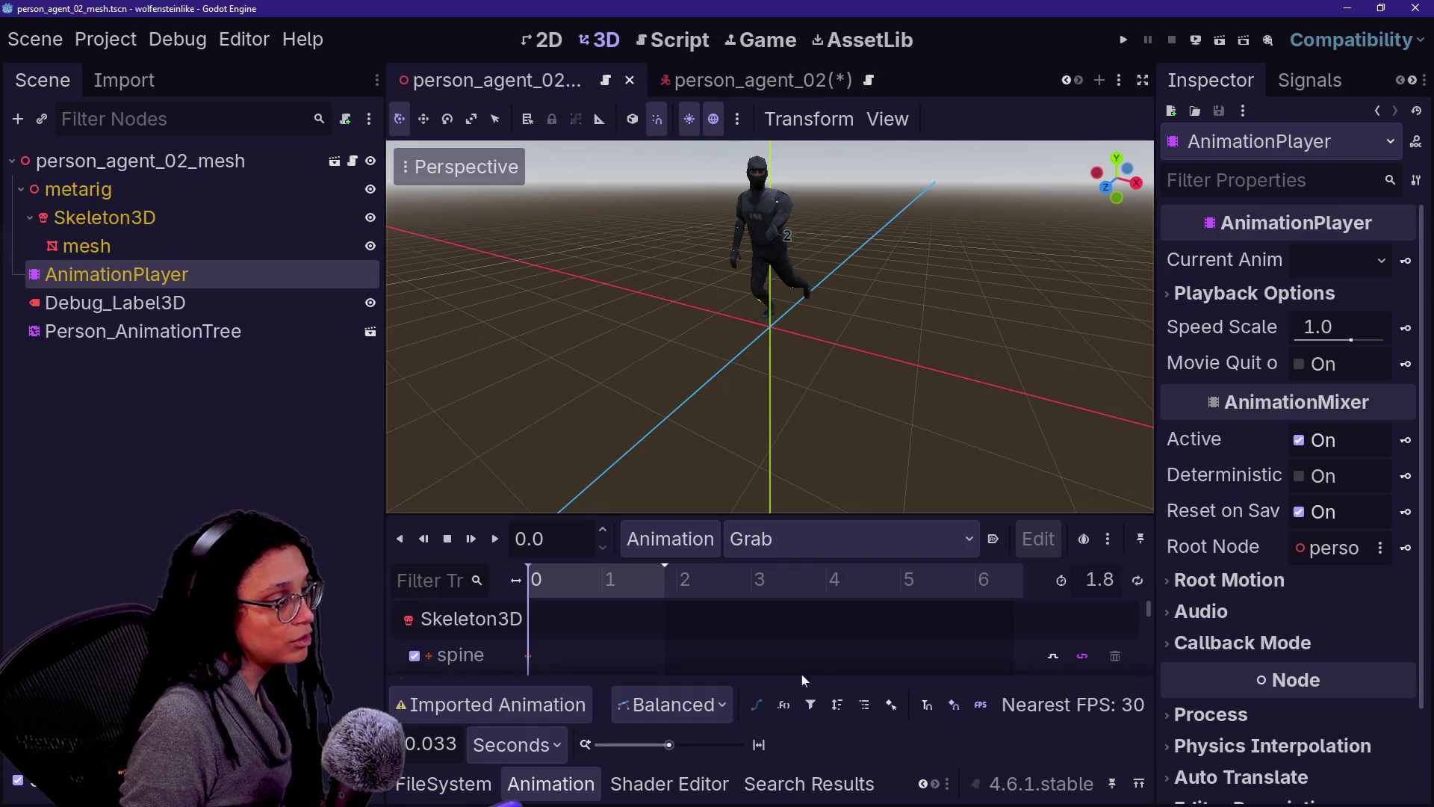
left_click(444, 784)
mouse_move(780, 664)
left_mouse_down()
mouse_move(645, 496)
mouse_move(249, 194)
mouse_move(299, 159)
left_mouse_up()
key("ctrl+s")
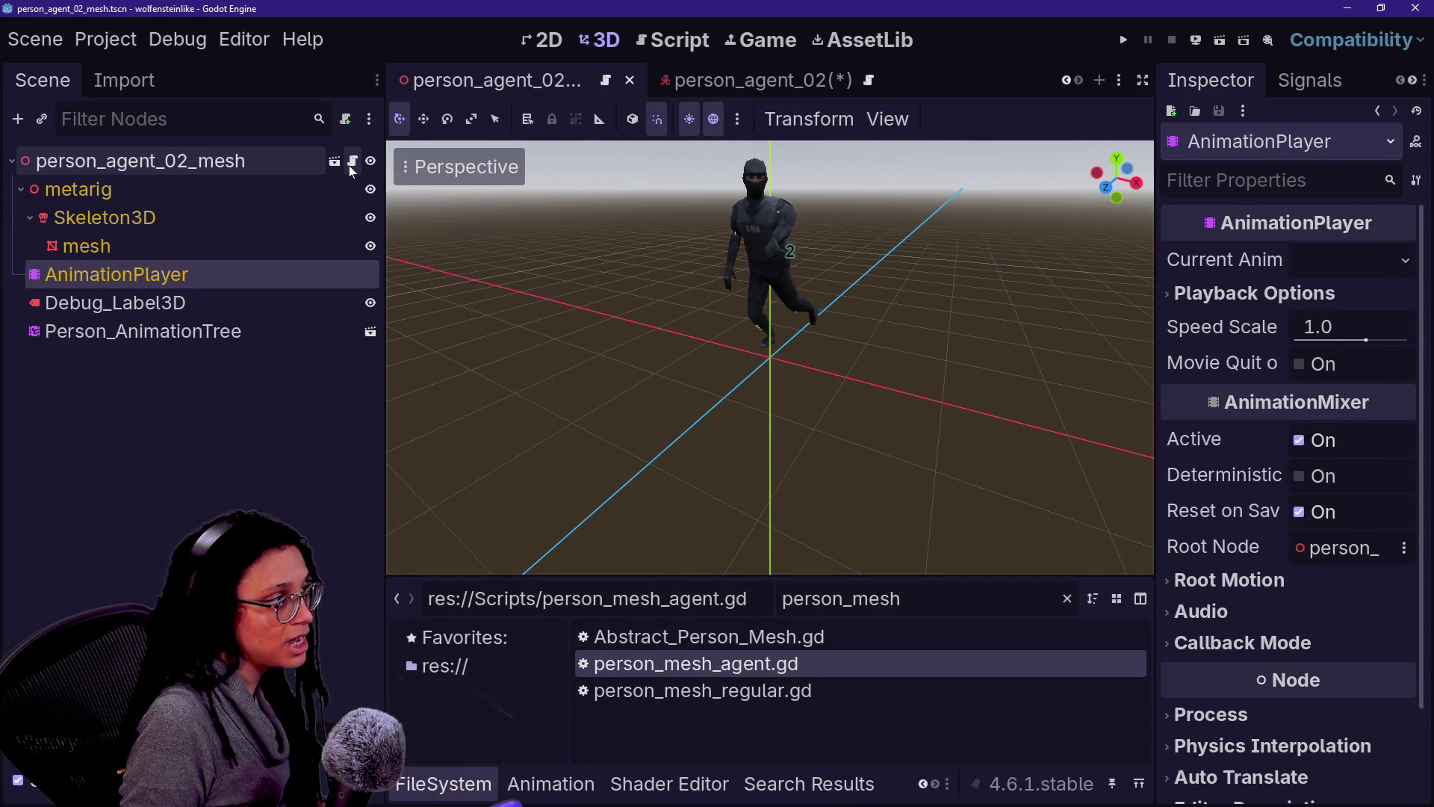
Step: Save person_agent_02 and check its collision shape and mesh nodes
left_click(750, 80)
key("ctrl+s")
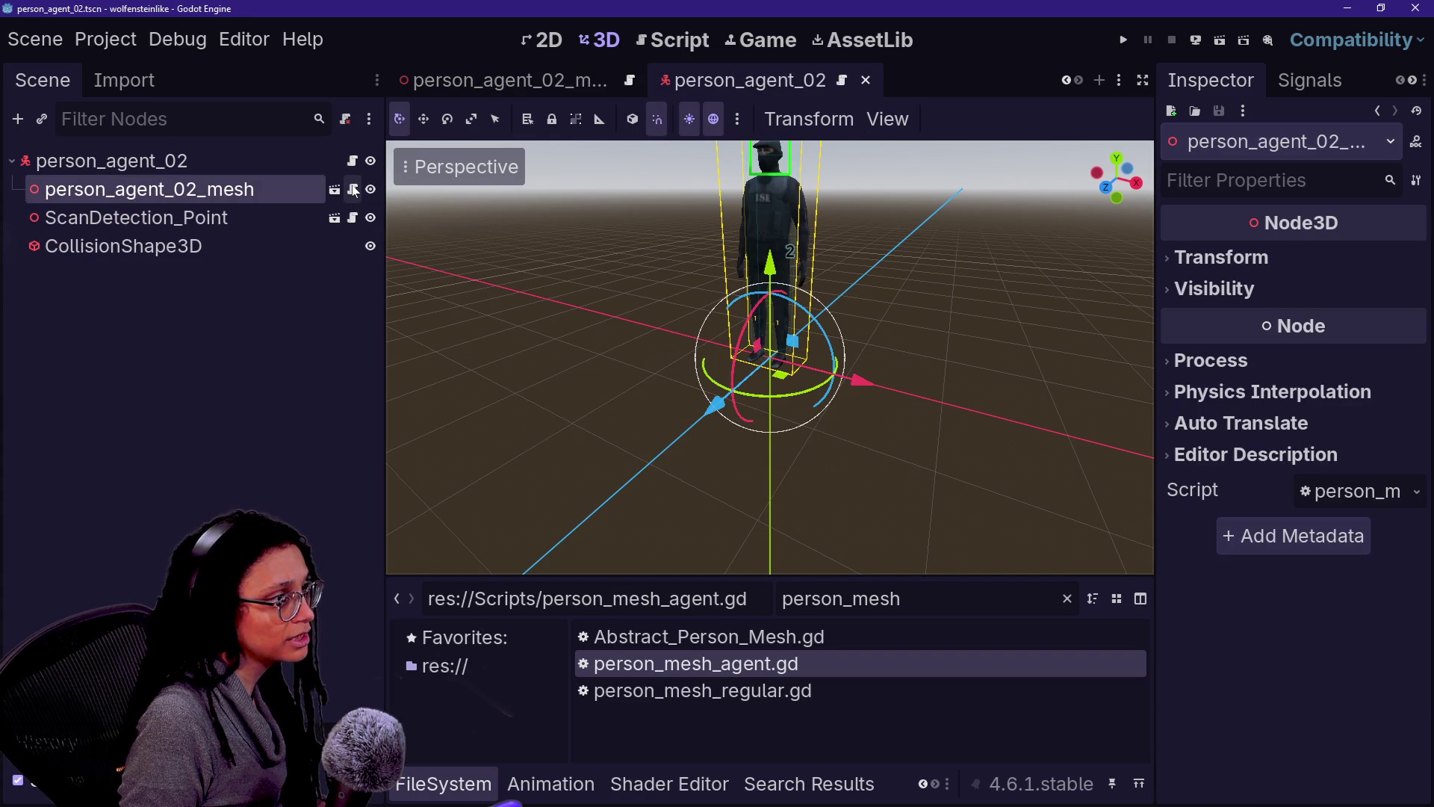
left_click(261, 309)
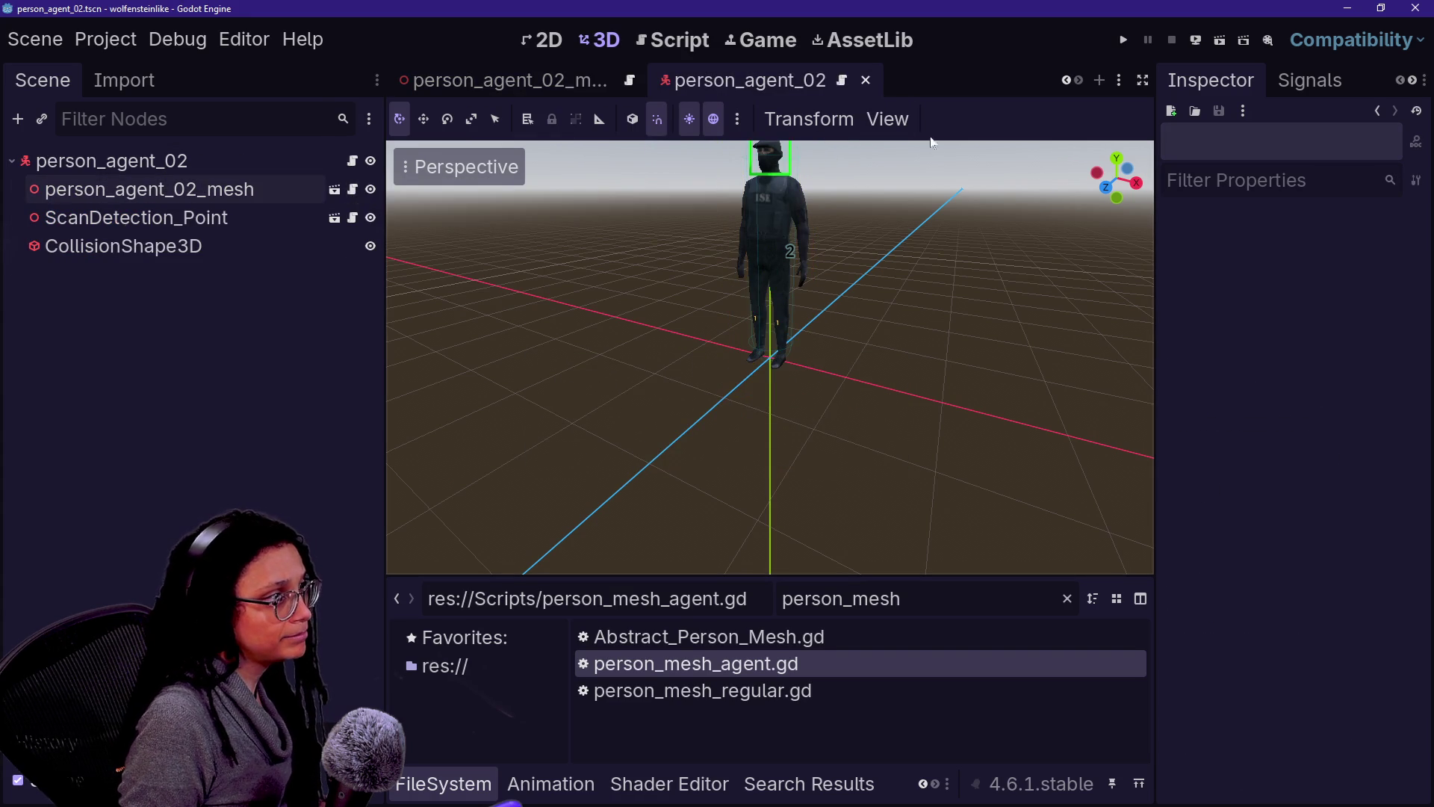
left_click(90, 243)
left_click(112, 189)
scroll(456, 82, "up", 4)
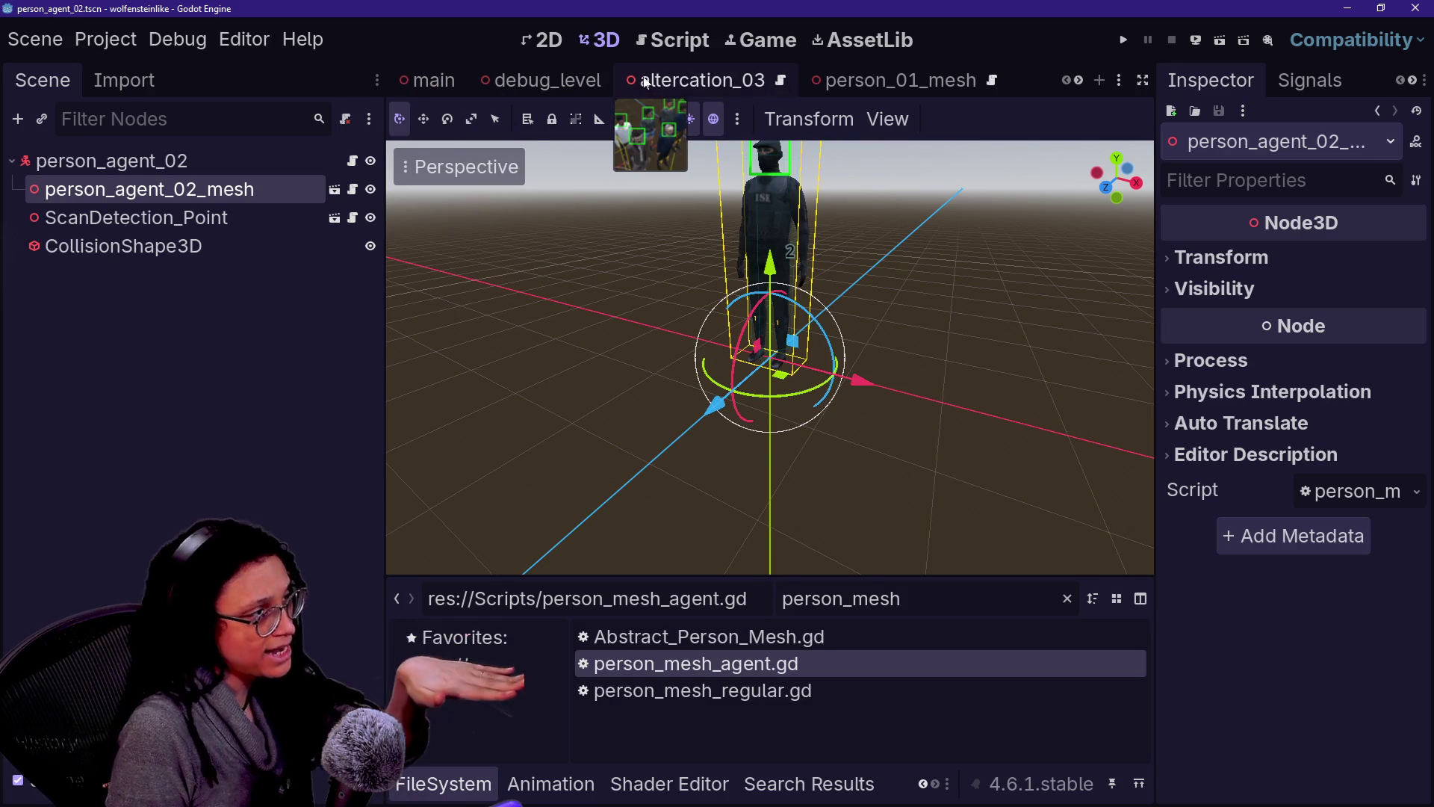
Step: Switch to the altercation_03 scene and begin filtering the FileSystem for agent files
left_click(492, 85)
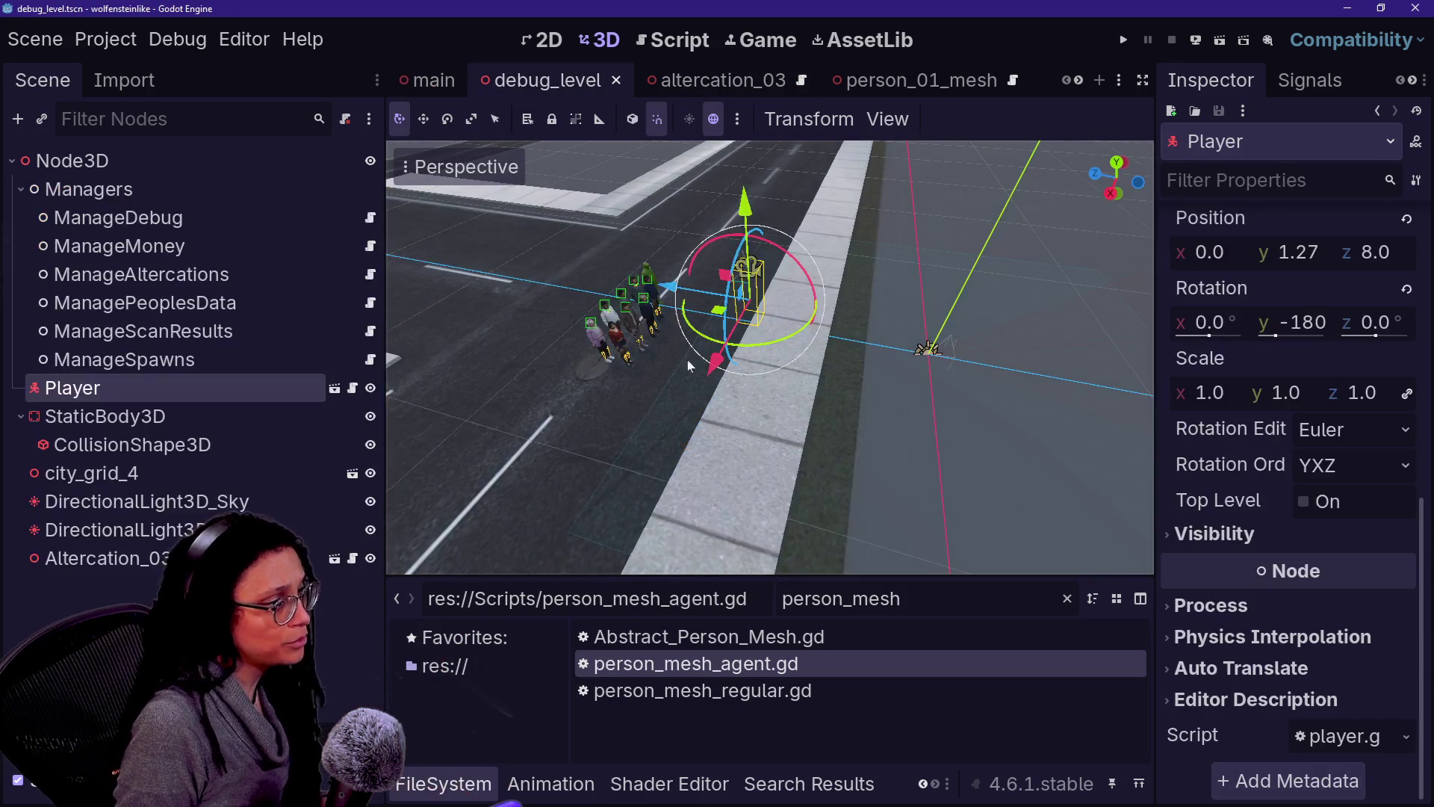
left_click(714, 80)
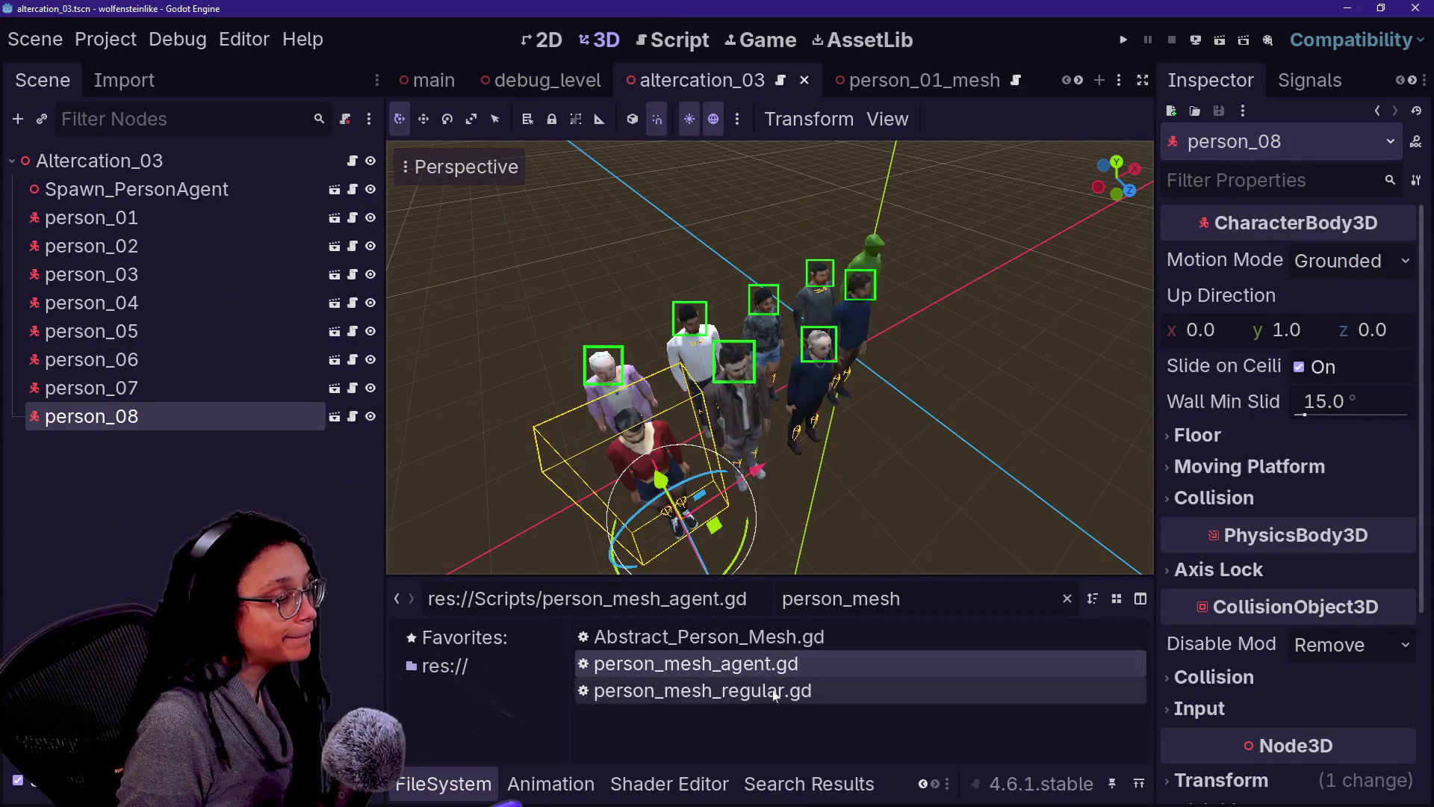
key("BackSpace")
key("BackSpace")
key("BackSpace")
type("ag")
key("BackSpace")
key("BackSpace")
type("_agnet")
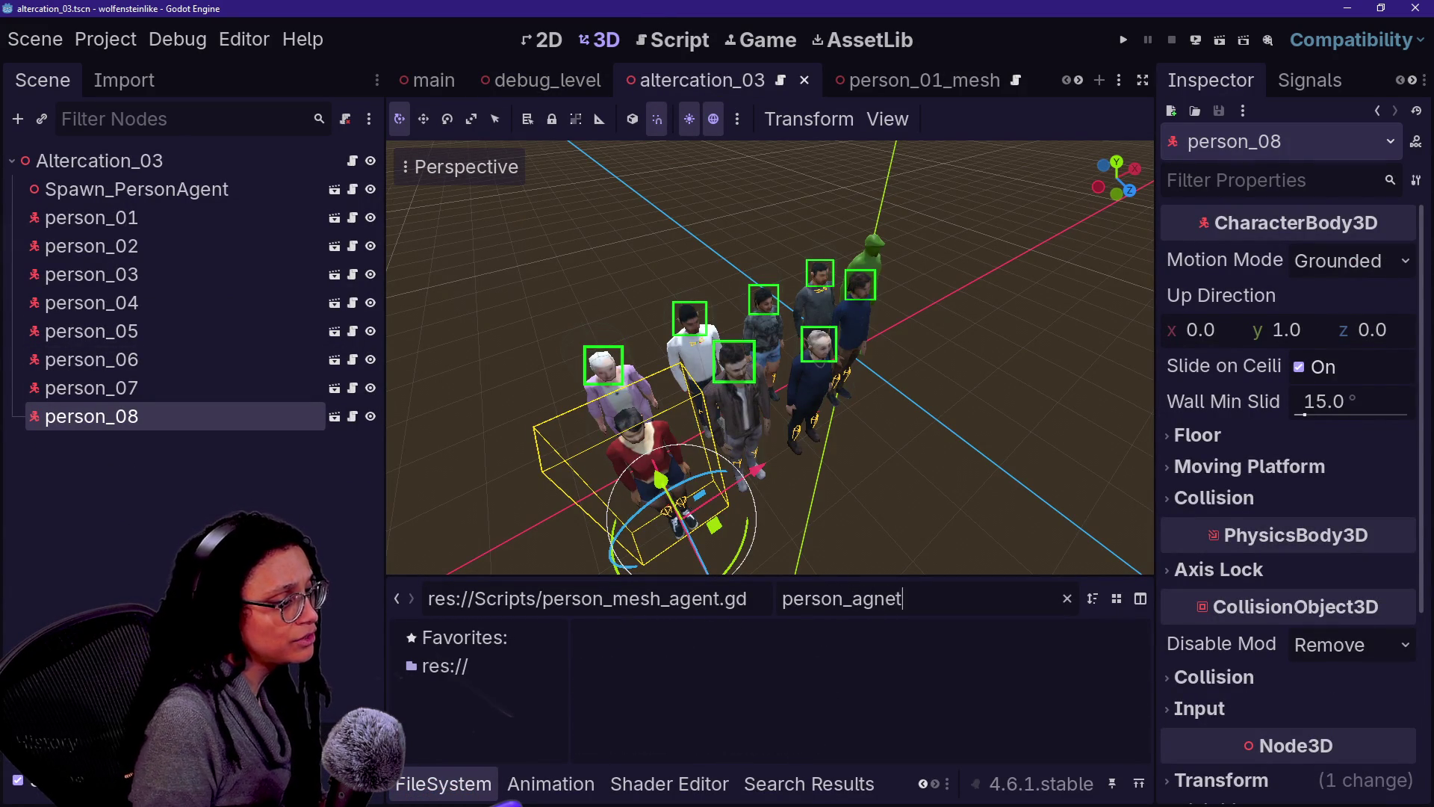
Step: Filter for person_agent_02, drop an instance into the altercation scene, then undo it
key("BackSpace")
key("BackSpace")
type("ent_")
key("BackSpace")
key("BackSpace")
type("_")
key("BackSpace")
type("t_02")
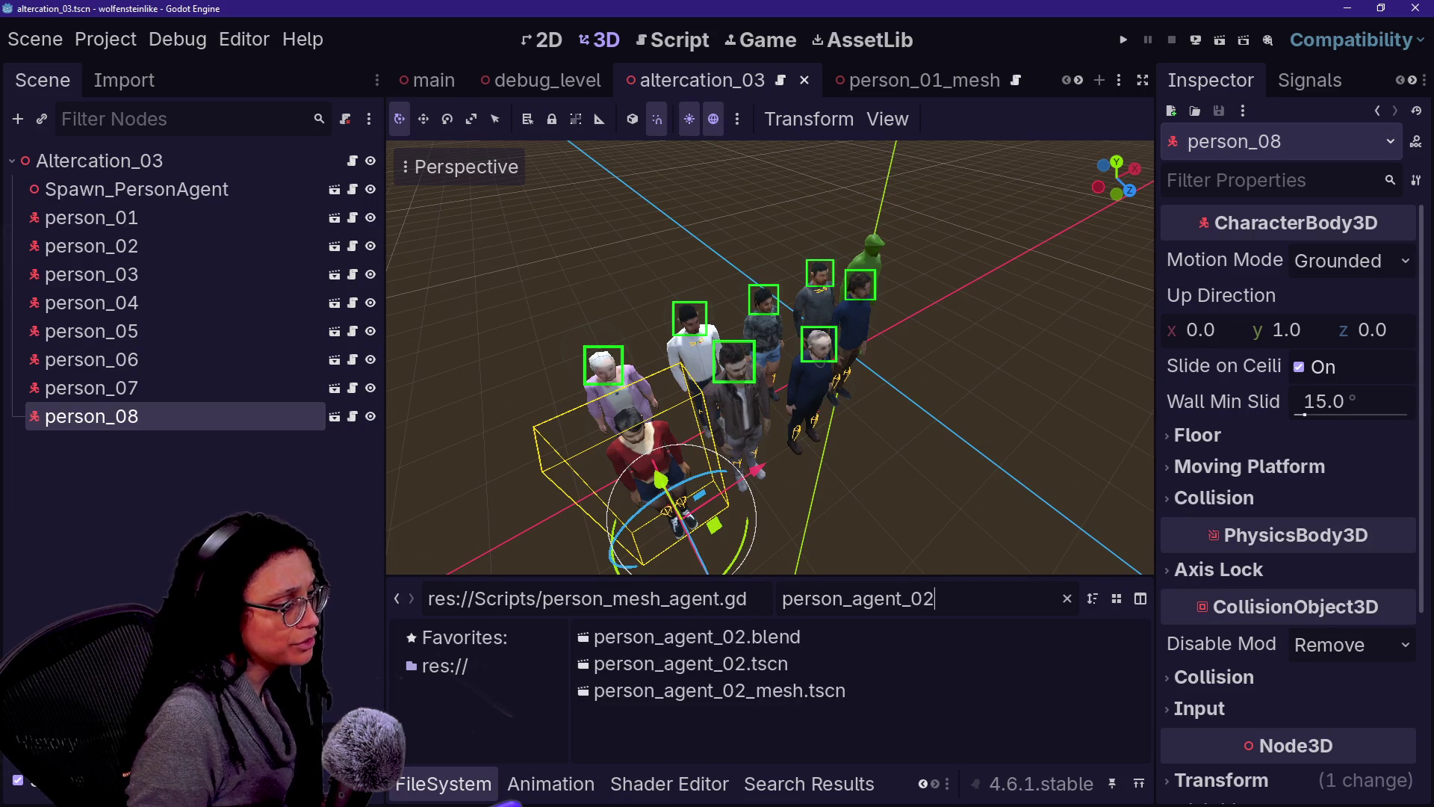
mouse_move(850, 673)
left_mouse_down()
mouse_move(862, 671)
mouse_move(725, 423)
mouse_move(887, 321)
mouse_move(902, 389)
left_mouse_up()
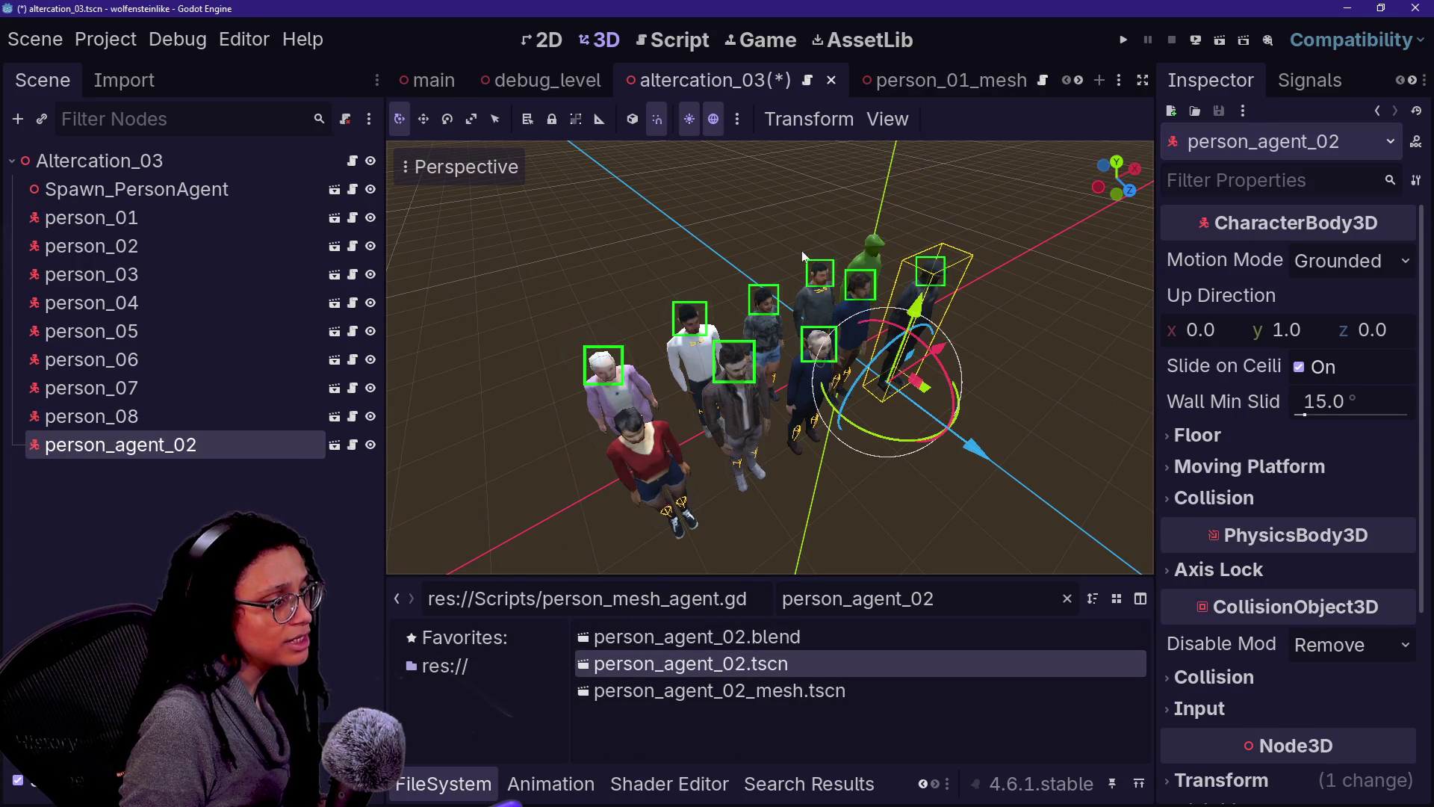
key("ctrl+z")
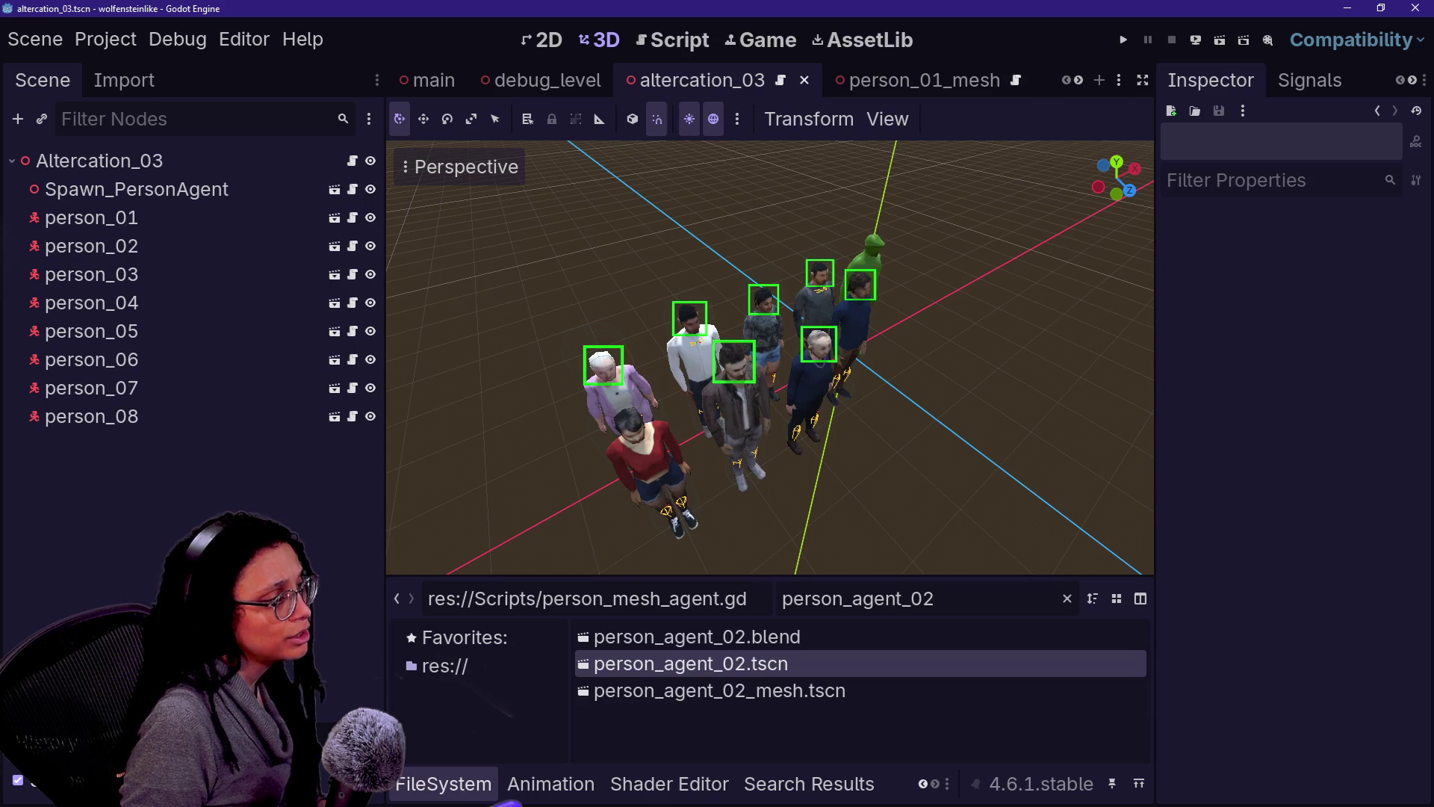
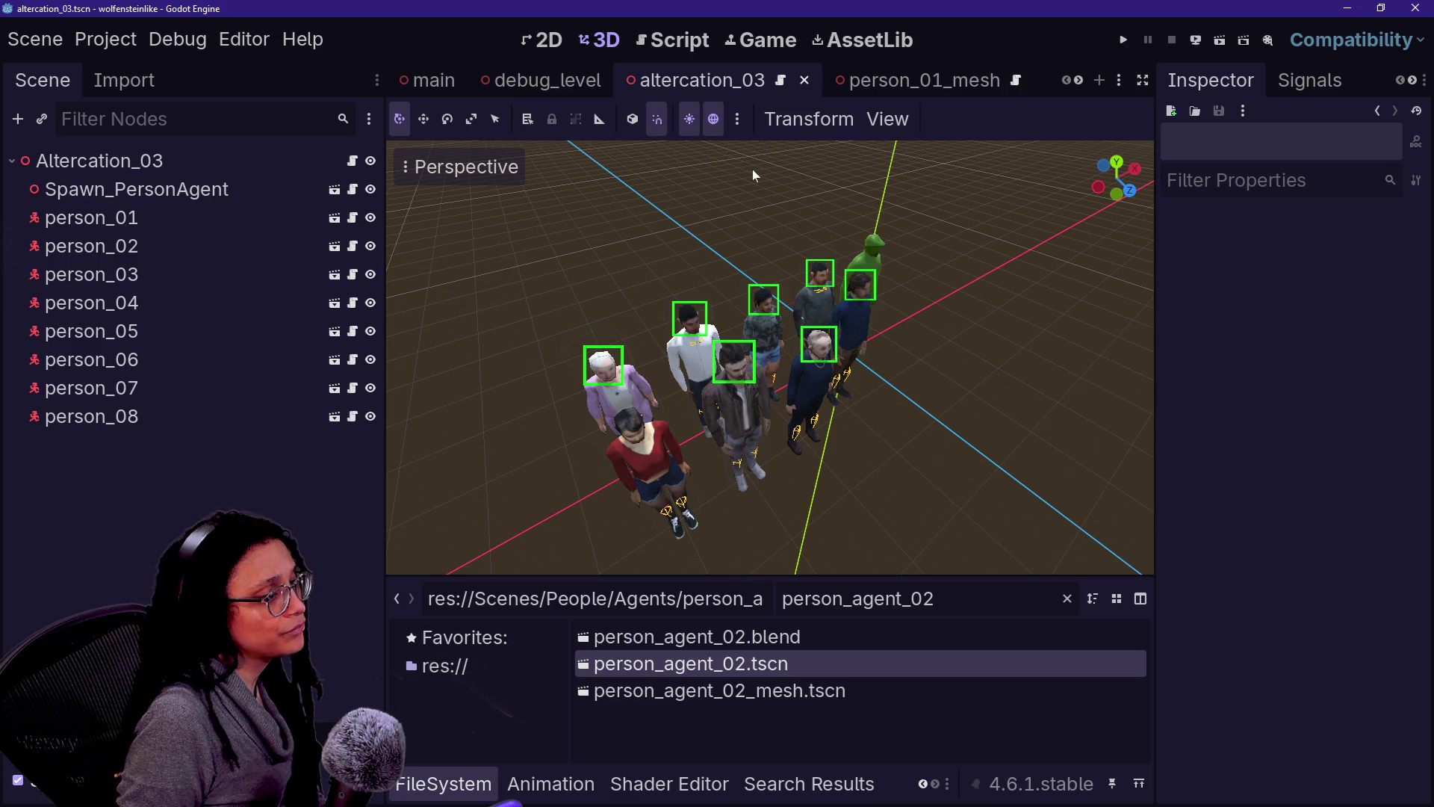
Step: Add a person_agent_02 instance to the Altercation_03 scene, save it, and test-run the scene
left_click_drag(718, 669, 913, 372)
key("ctrl+s")
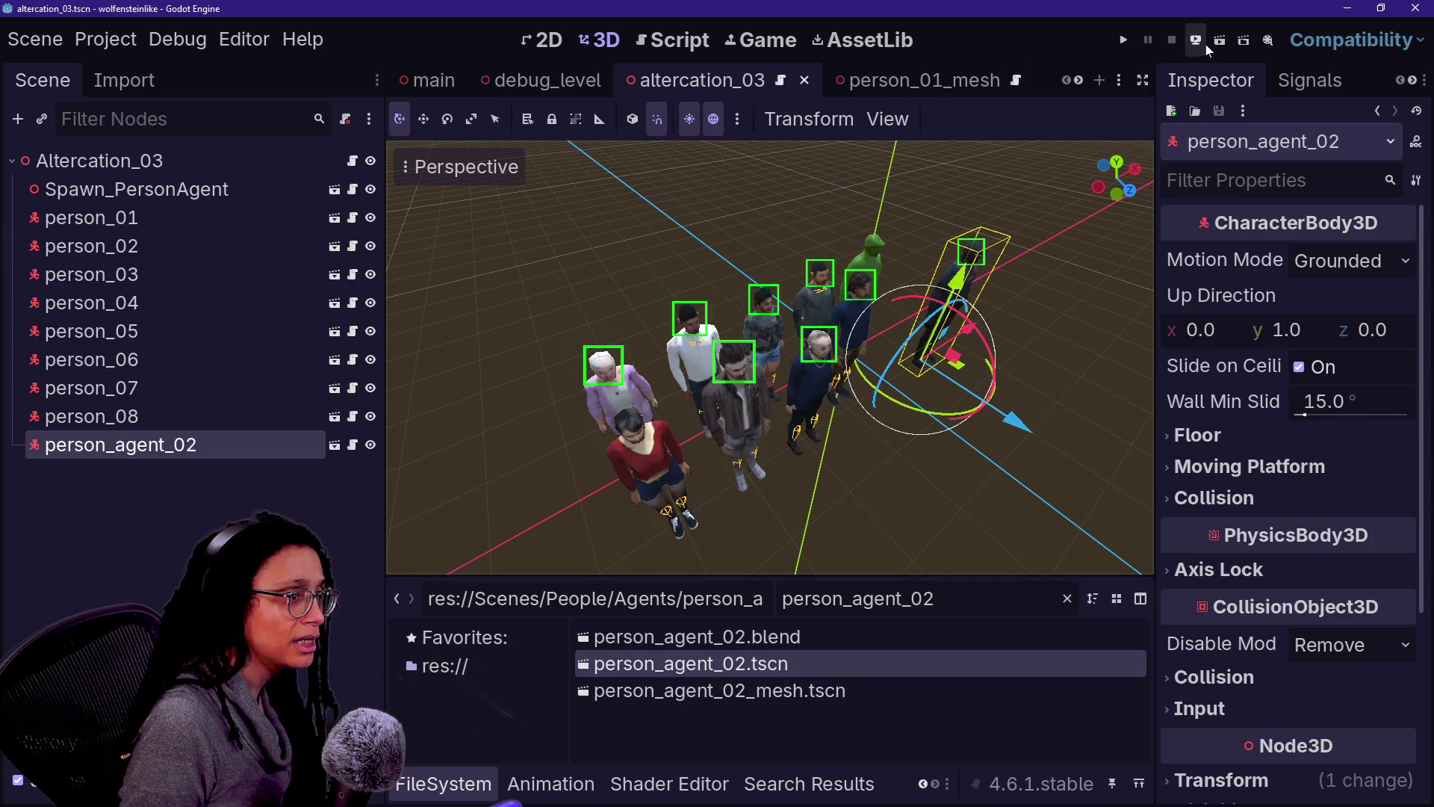
left_click(1205, 42)
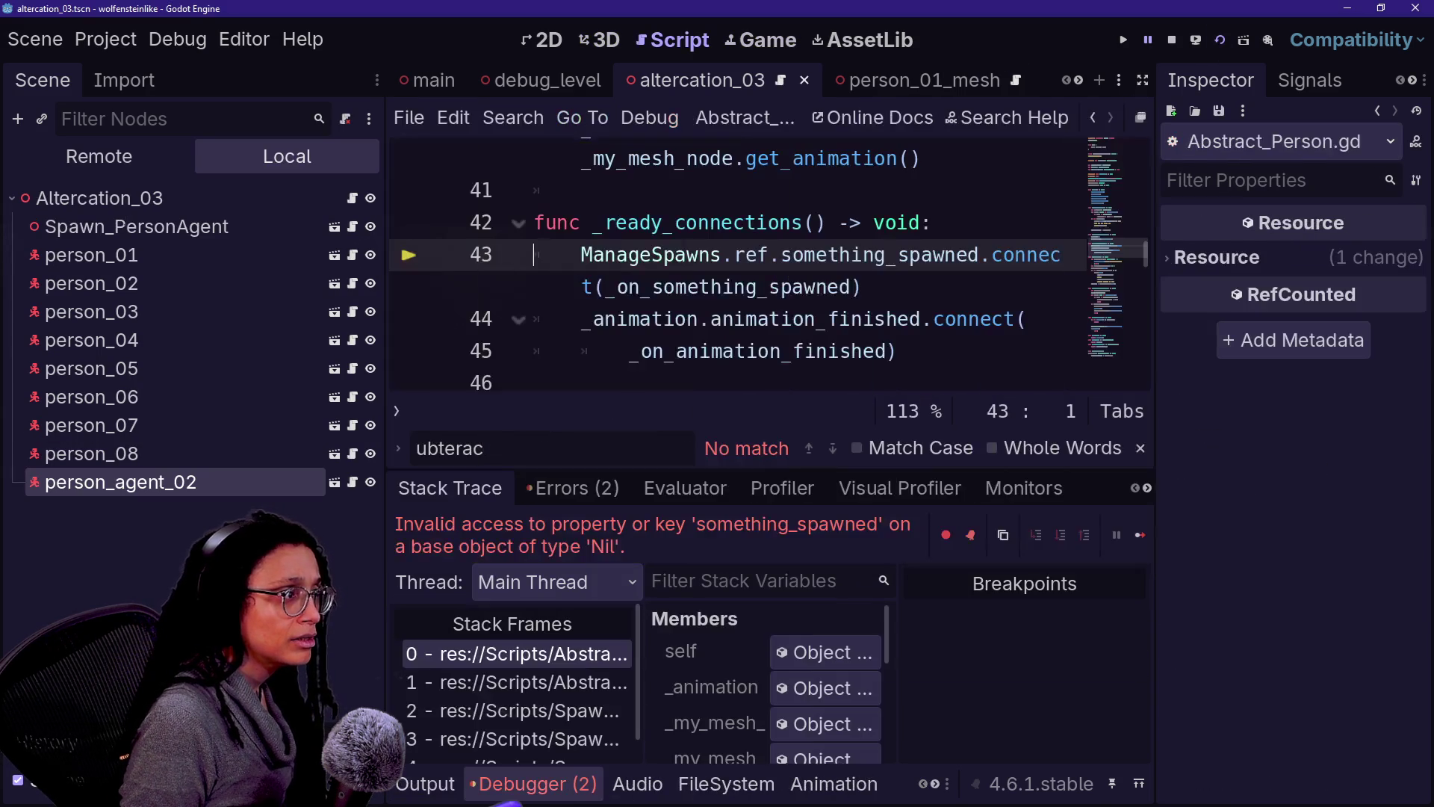
left_click(1172, 40)
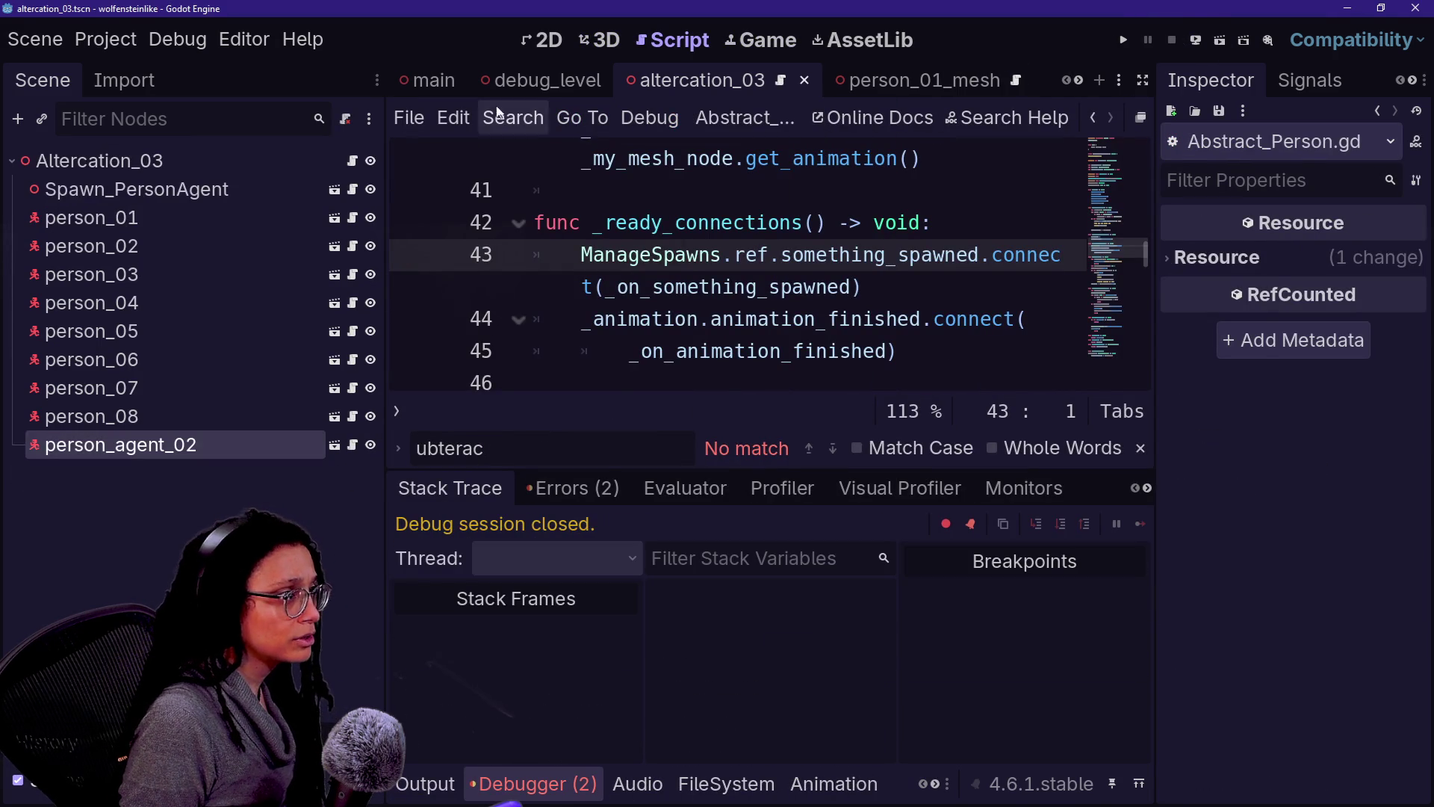
Step: Run the game from the main debug_level, then stop the run
left_click(548, 80)
left_click(1196, 40)
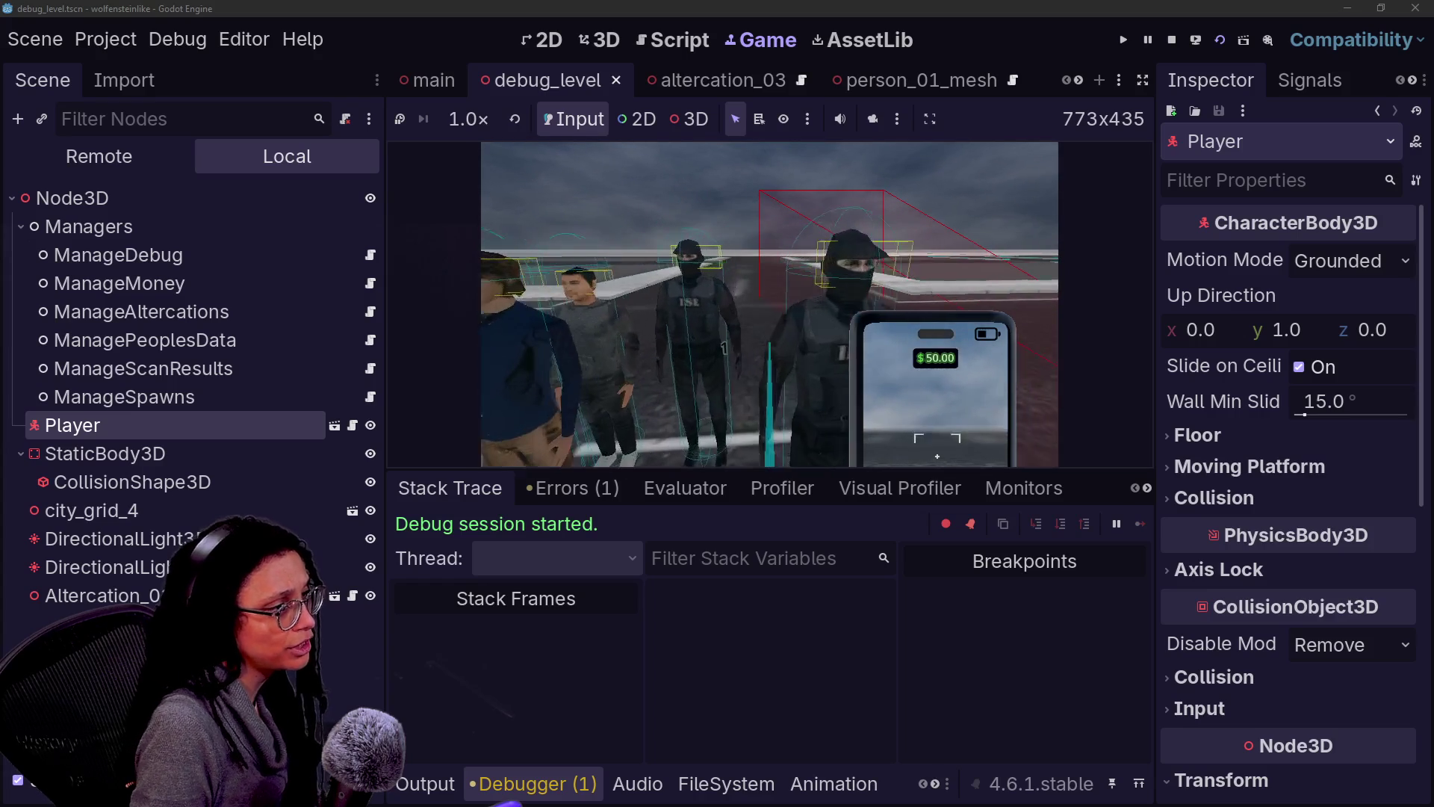
left_click(1172, 40)
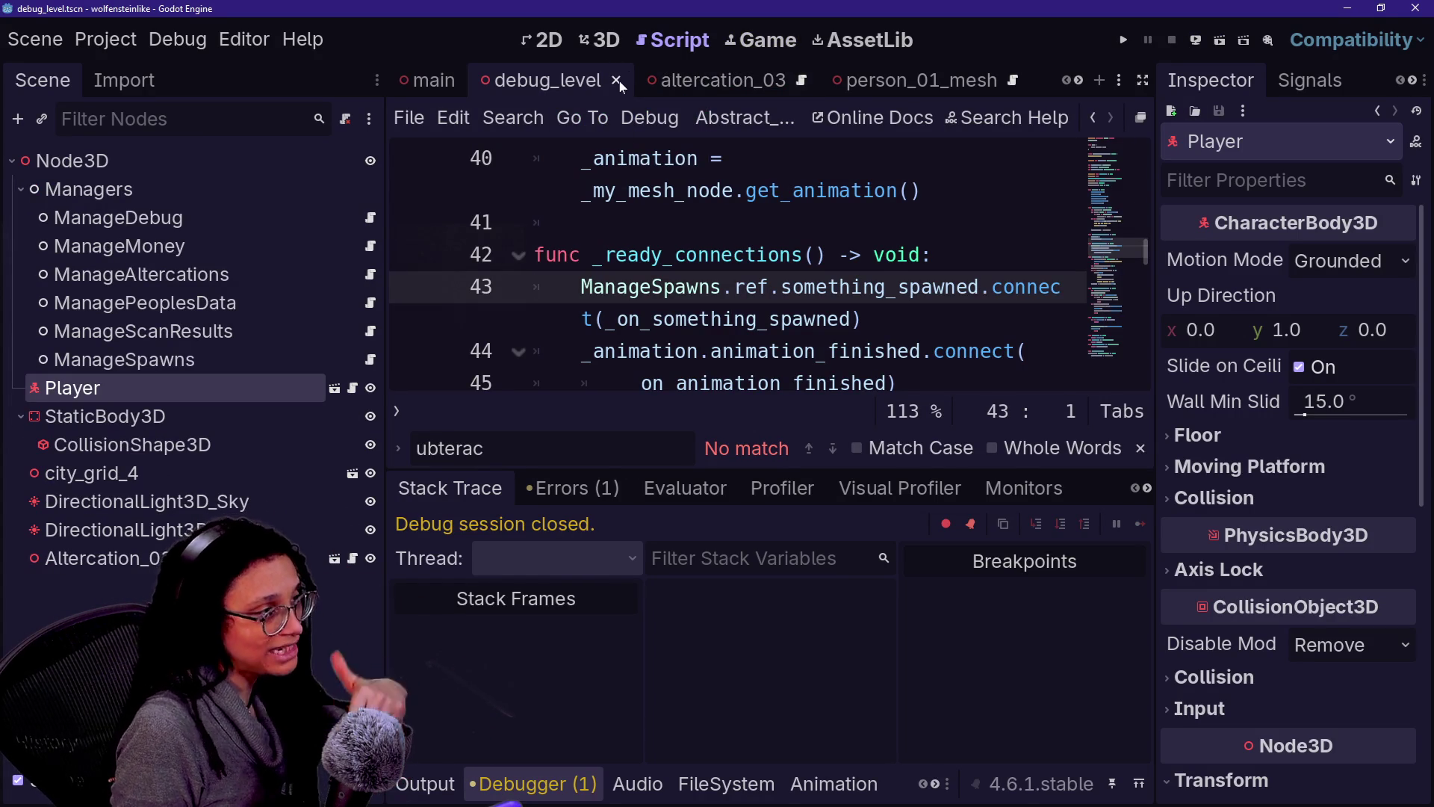
key("shift+alt+o")
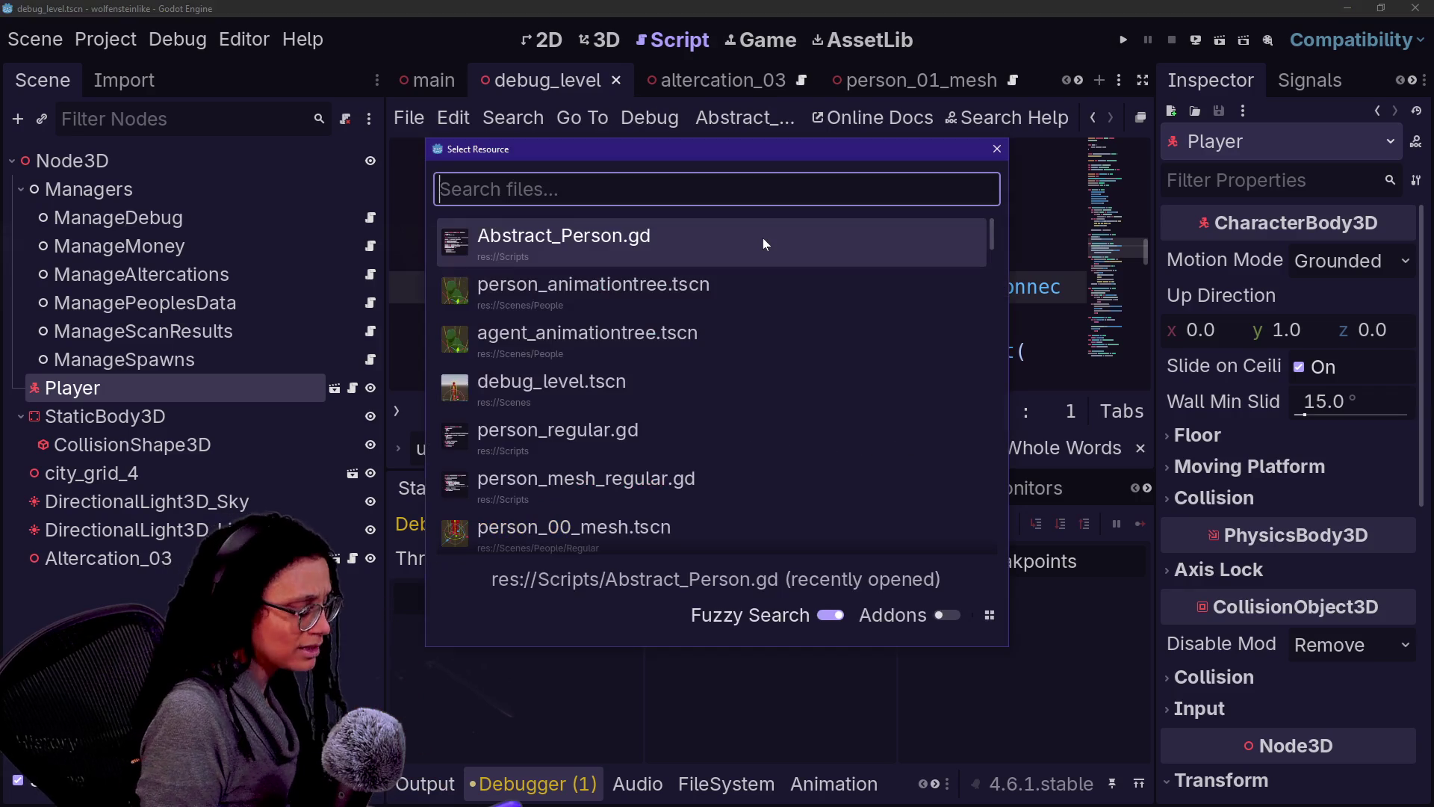
Step: Open spawn_person_agent.gd through the quick file search for 'spawn'
type("spawn")
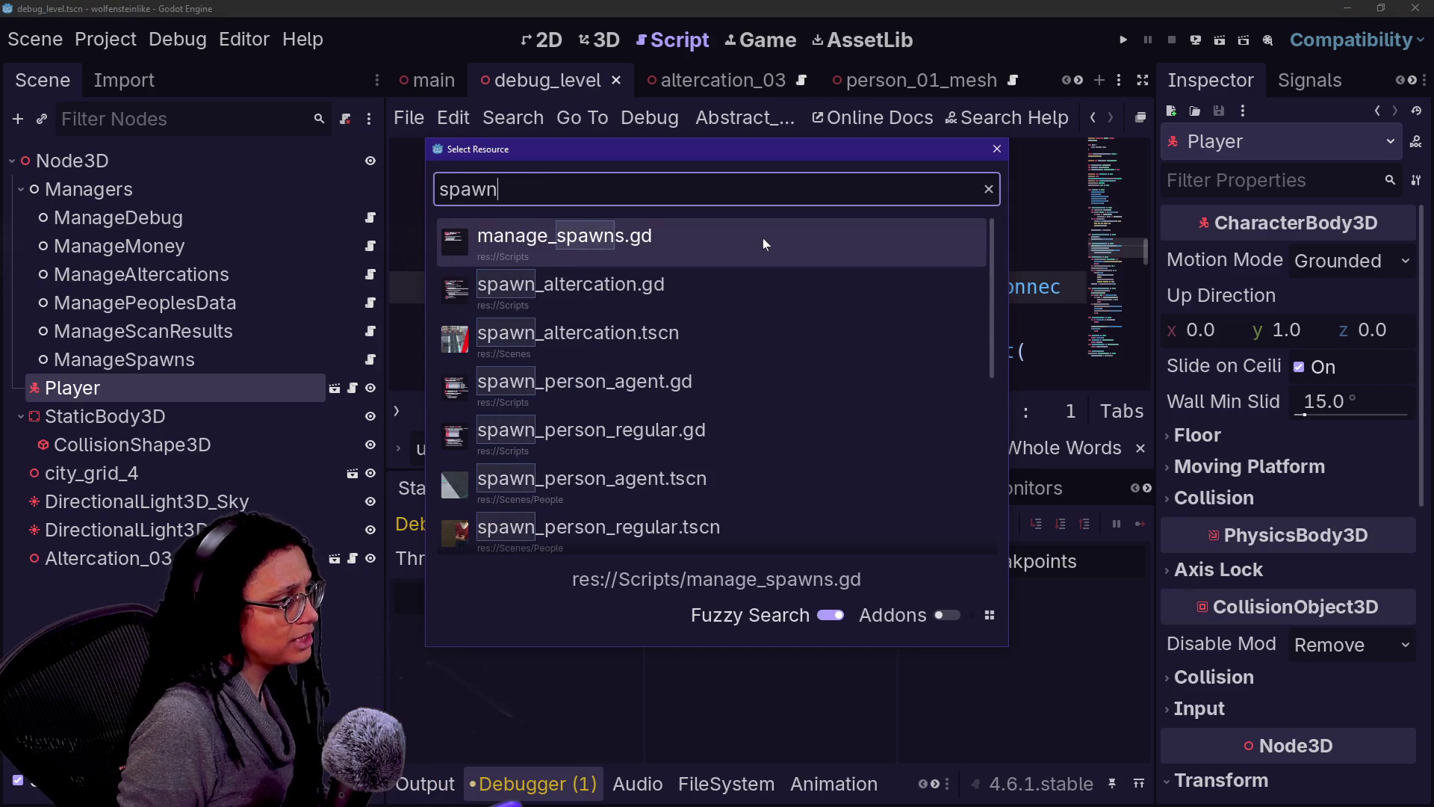
key("Down")
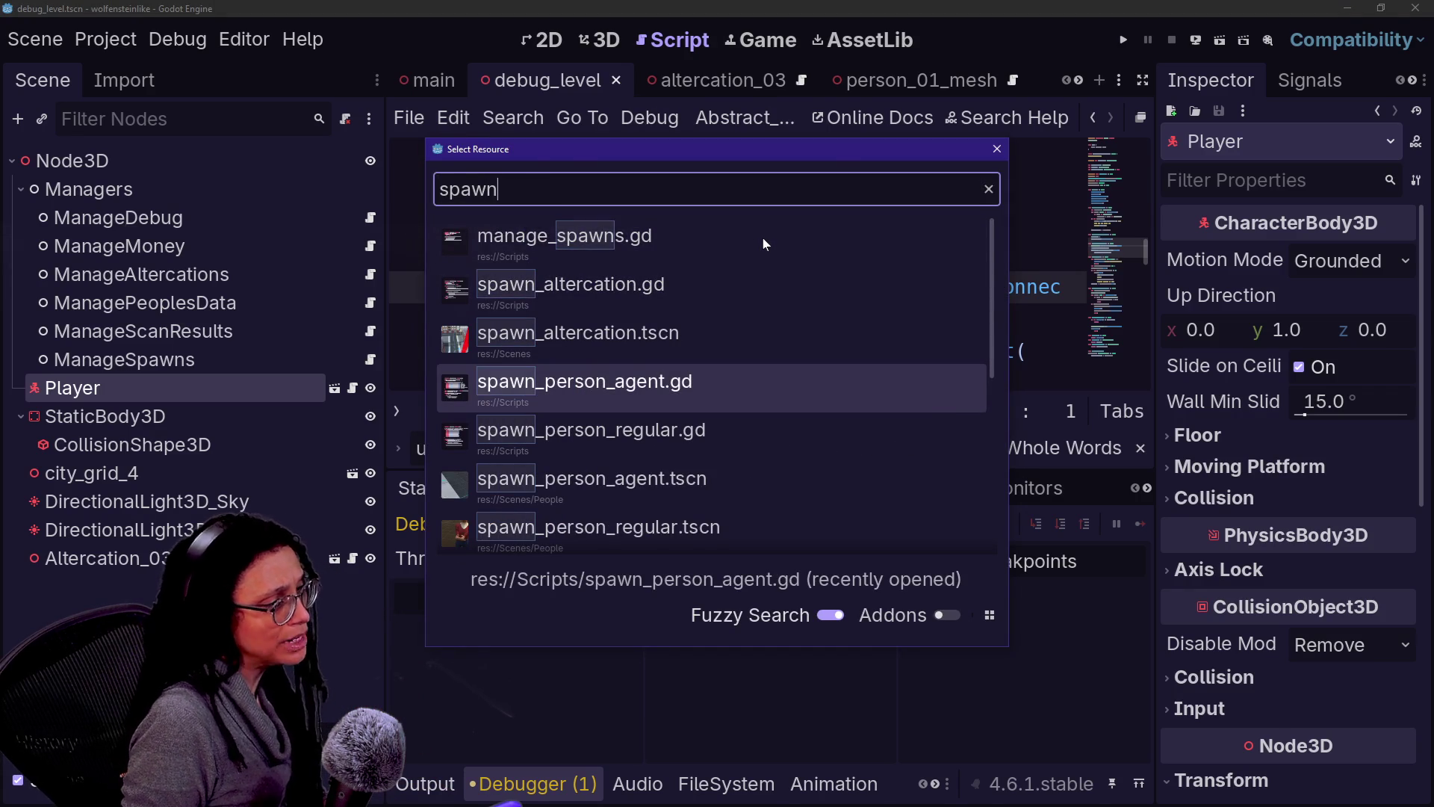
key("Return")
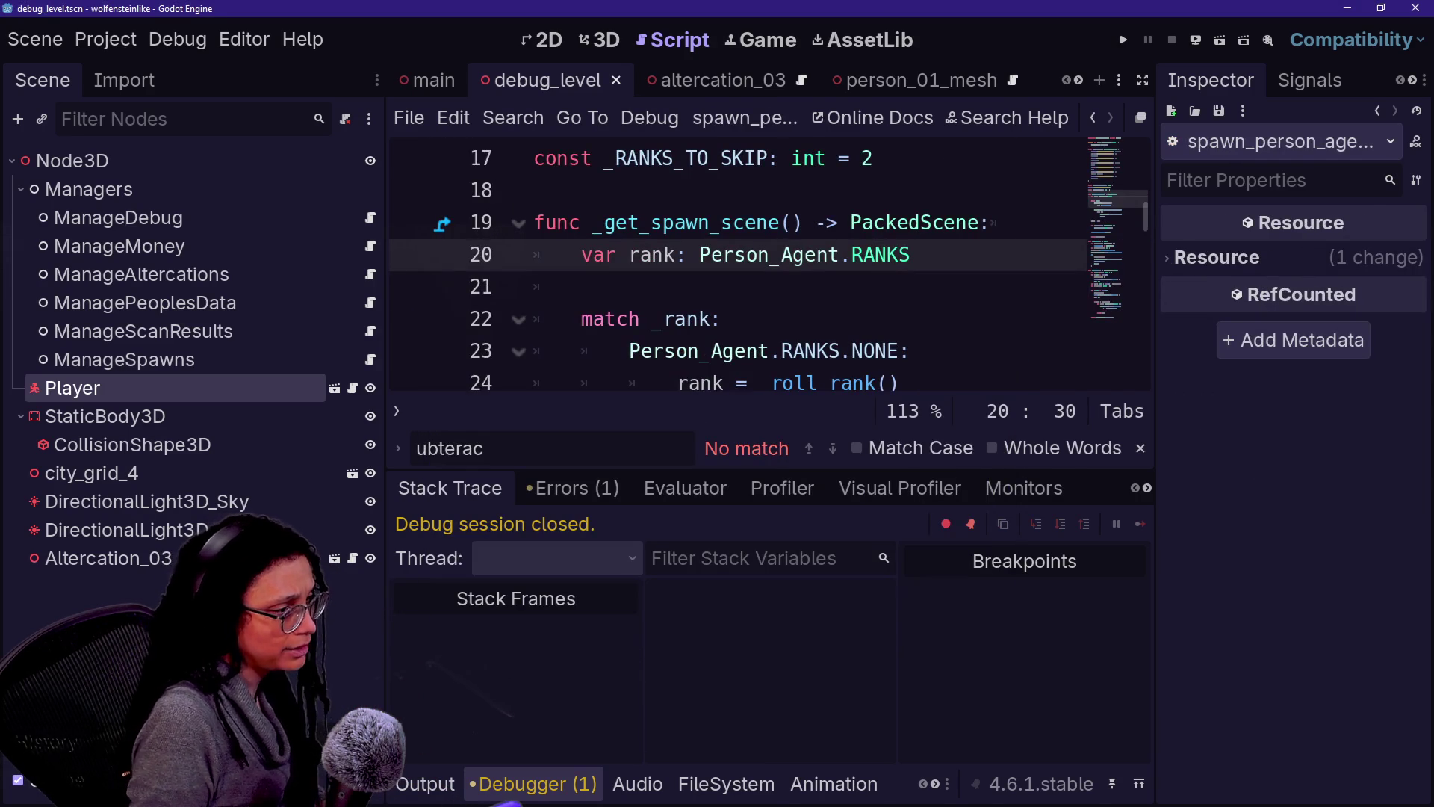
scroll(747, 299, "up", 5)
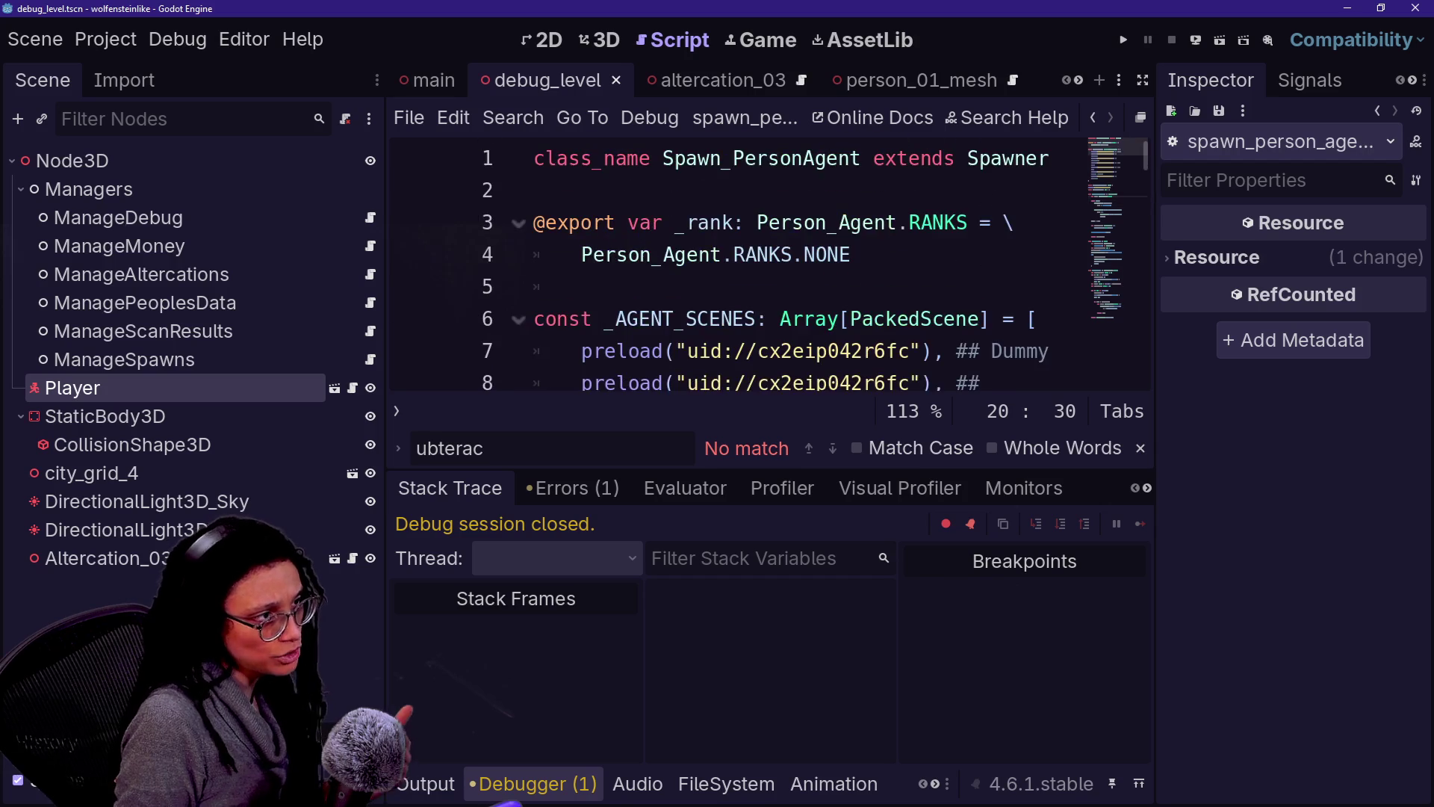
scroll(747, 299, "down", 2)
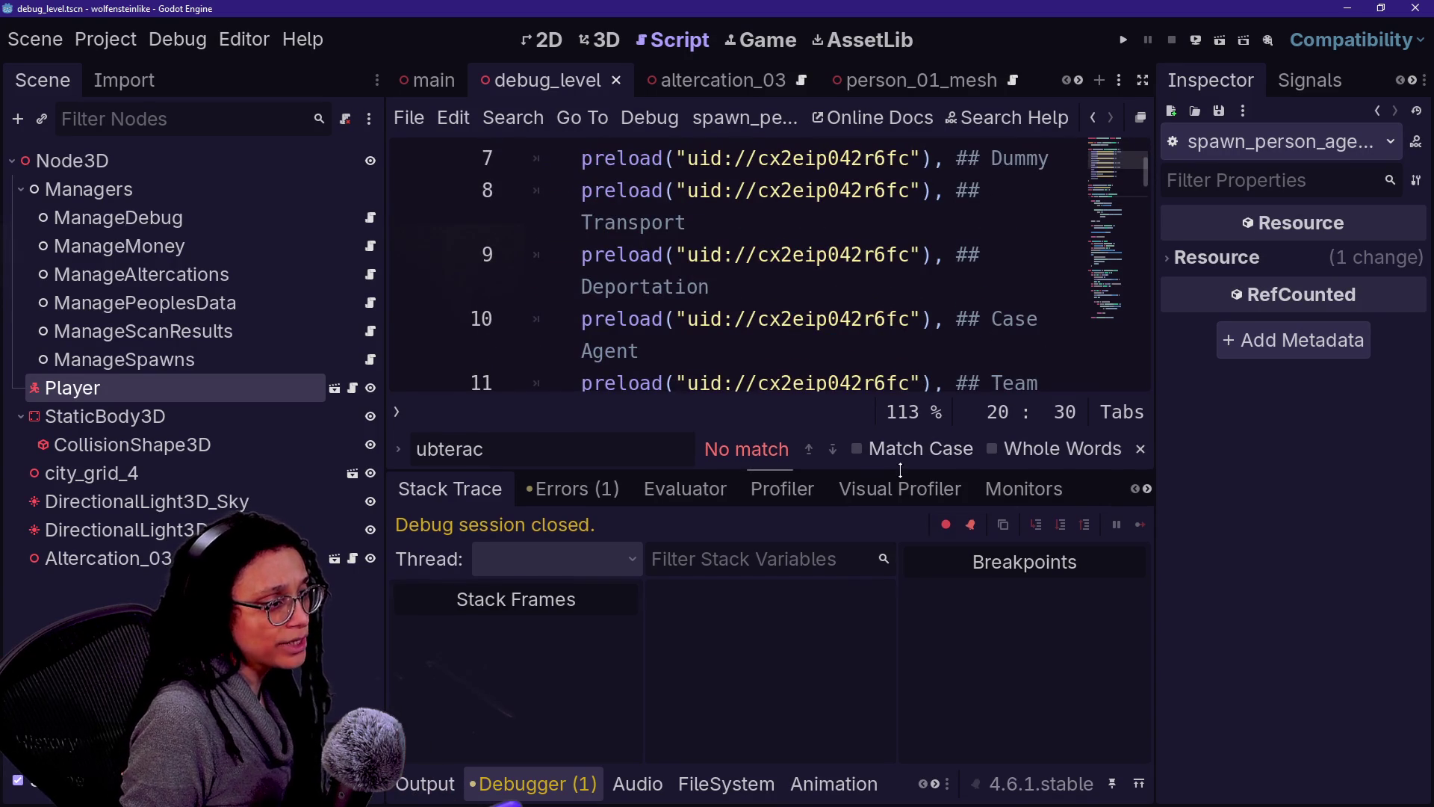
Step: Widen the code in distraction-free mode and select the Transport line's uid, with FileSystem shown
left_click_drag(902, 469, 901, 578)
mouse_move(981, 447)
left_mouse_down()
mouse_move(964, 382)
mouse_move(805, 255)
left_mouse_up()
key("ctrl+shift+F11")
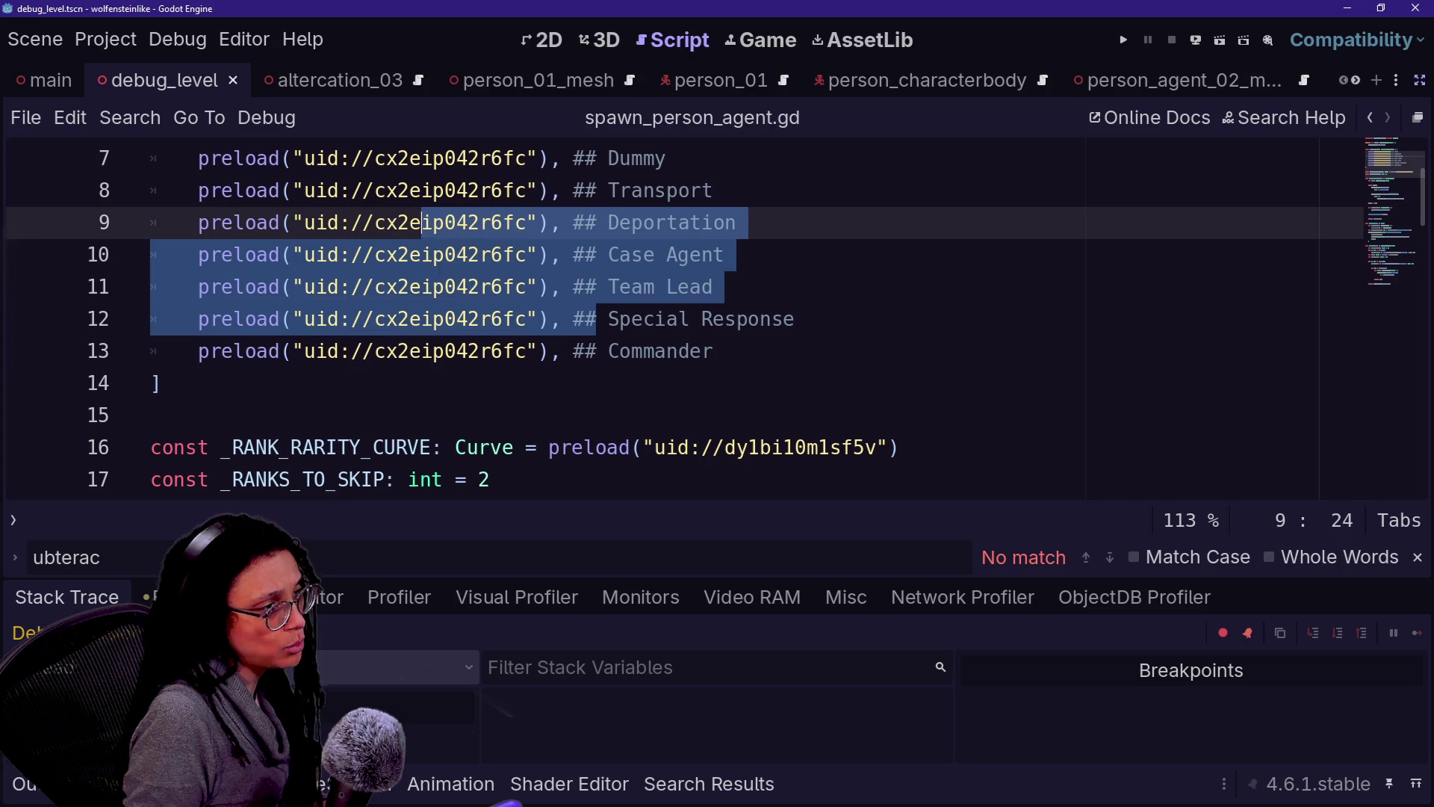
left_click(501, 351)
mouse_move(501, 351)
scroll(500, 351, "up", 1)
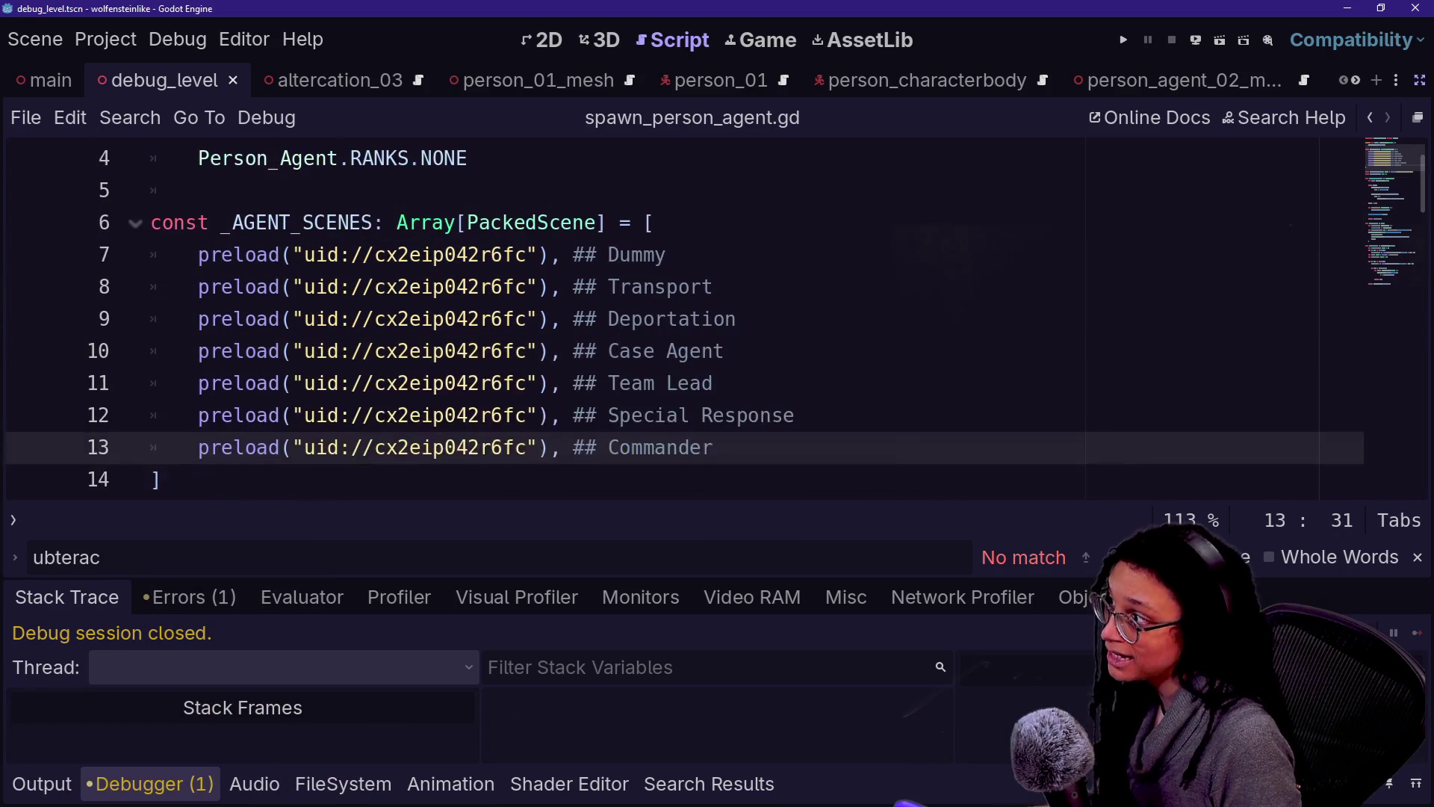
left_click(491, 254)
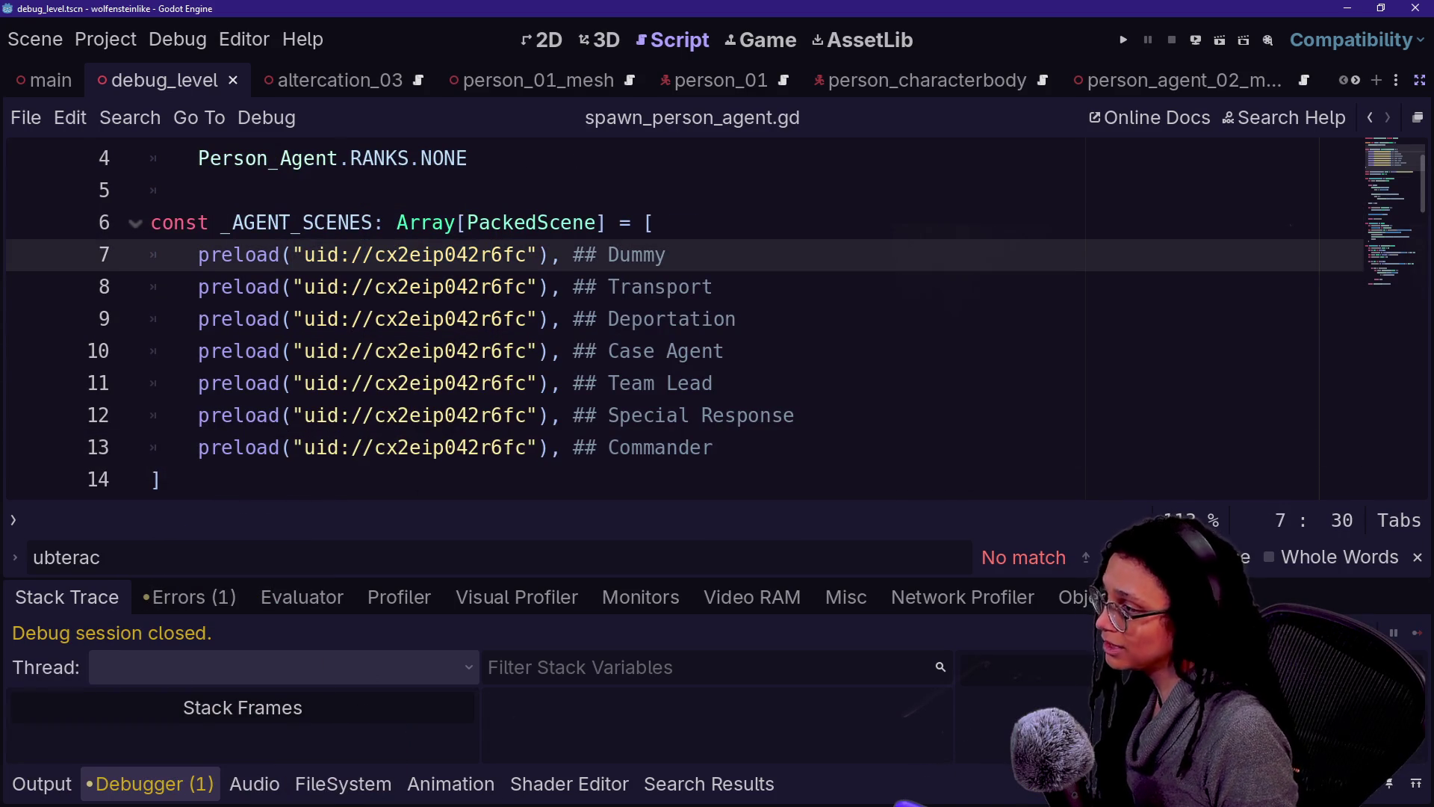
left_click_drag(302, 286, 573, 287)
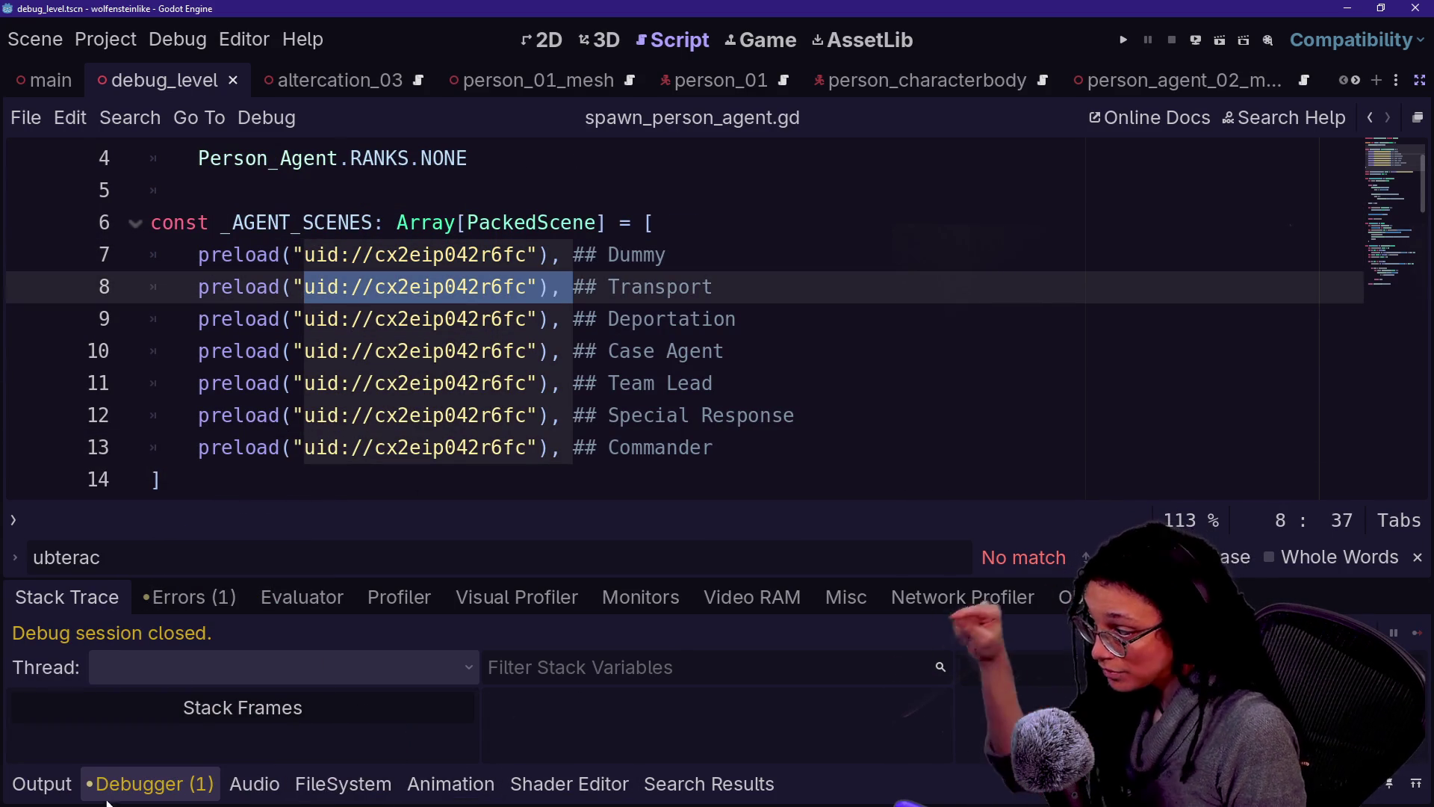
left_click(343, 783)
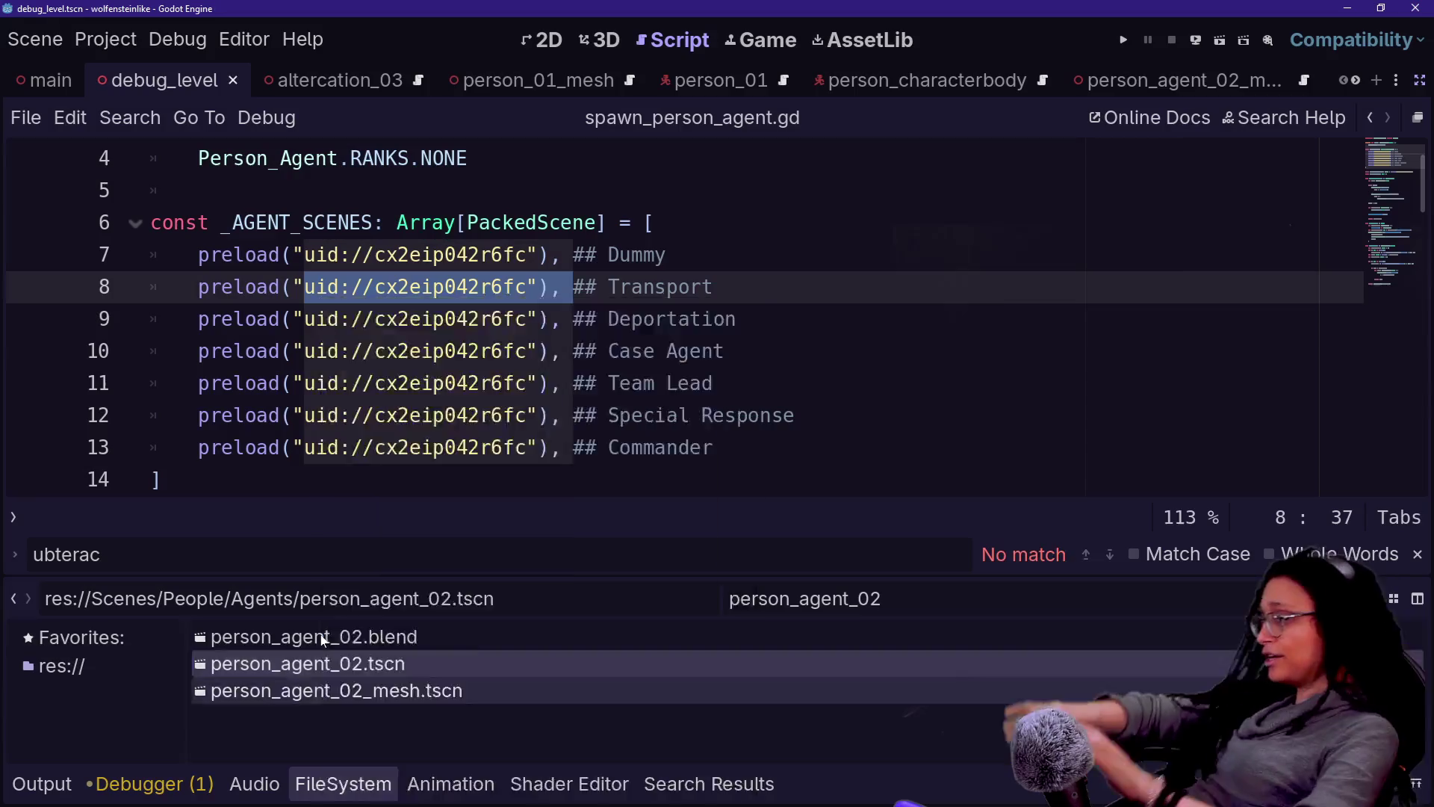
Step: Paste person_agent_02.tscn's copied UID into the Deportation entry instead of Transport, and save
right_click(320, 636)
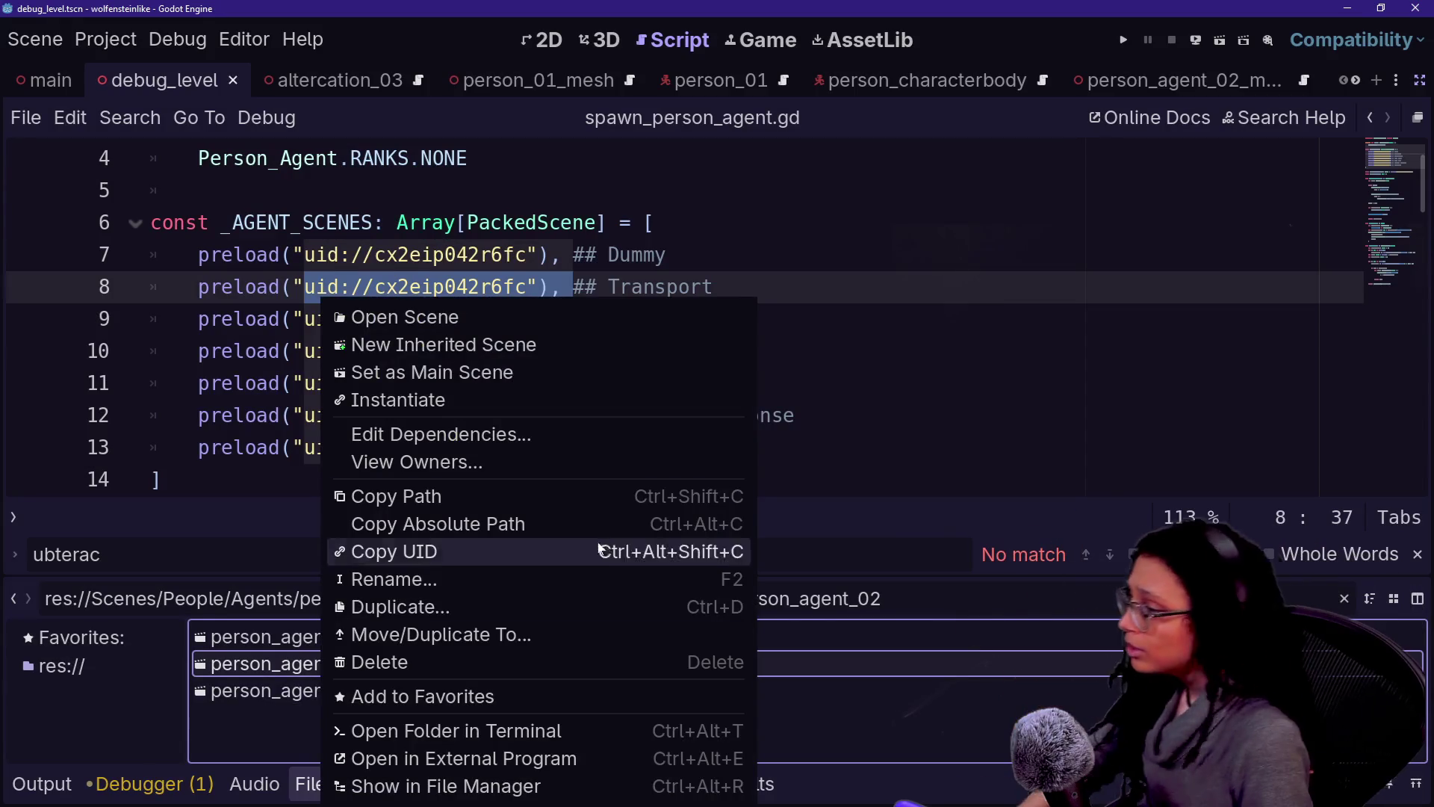
left_click(484, 552)
left_click(457, 287)
mouse_move(304, 287)
left_mouse_down()
mouse_move(444, 255)
mouse_move(527, 287)
left_mouse_up()
key("ctrl+v")
key("ctrl+s")
left_click(561, 287)
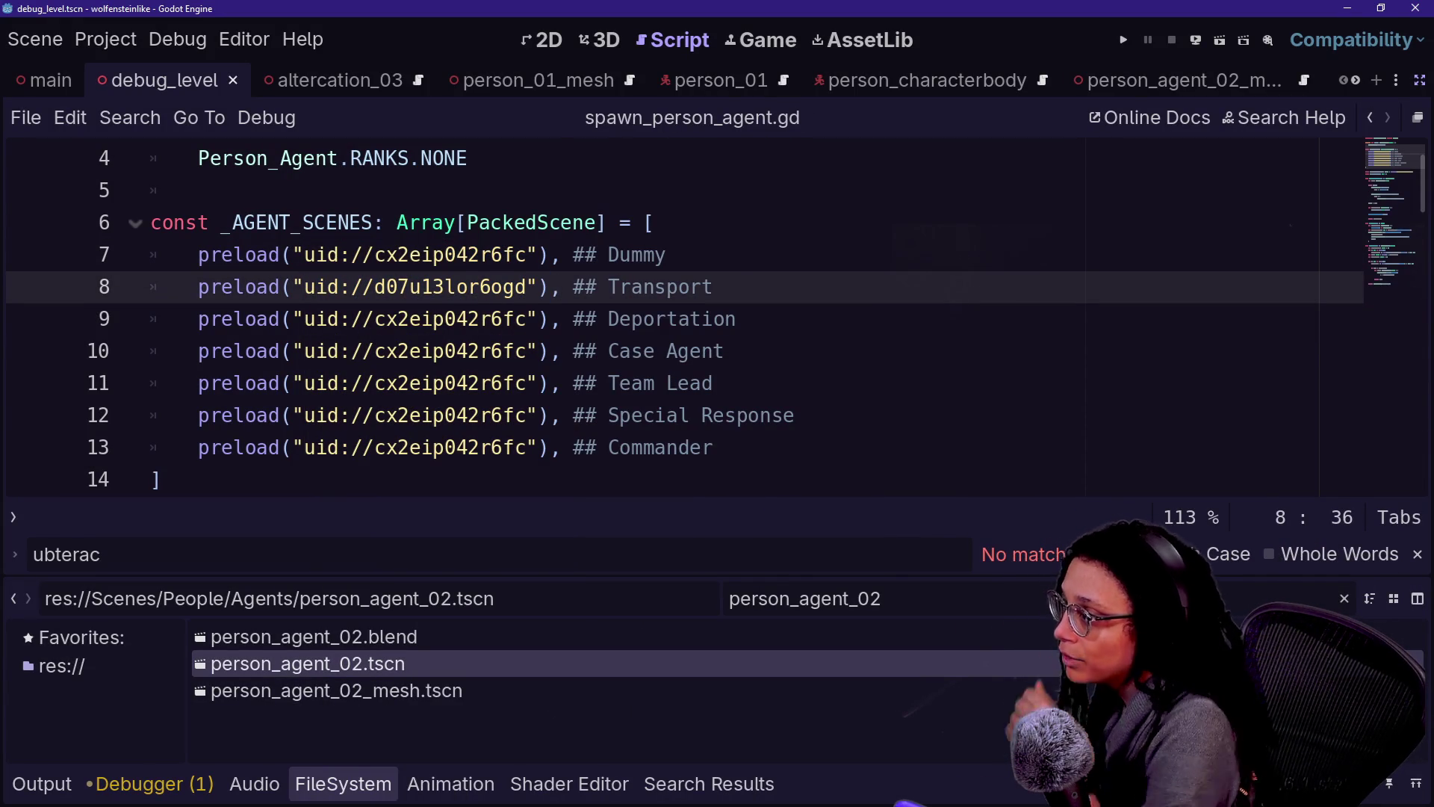
key("ctrl+z")
left_click_drag(304, 319, 538, 319)
key("ctrl+v")
key("ctrl+s")
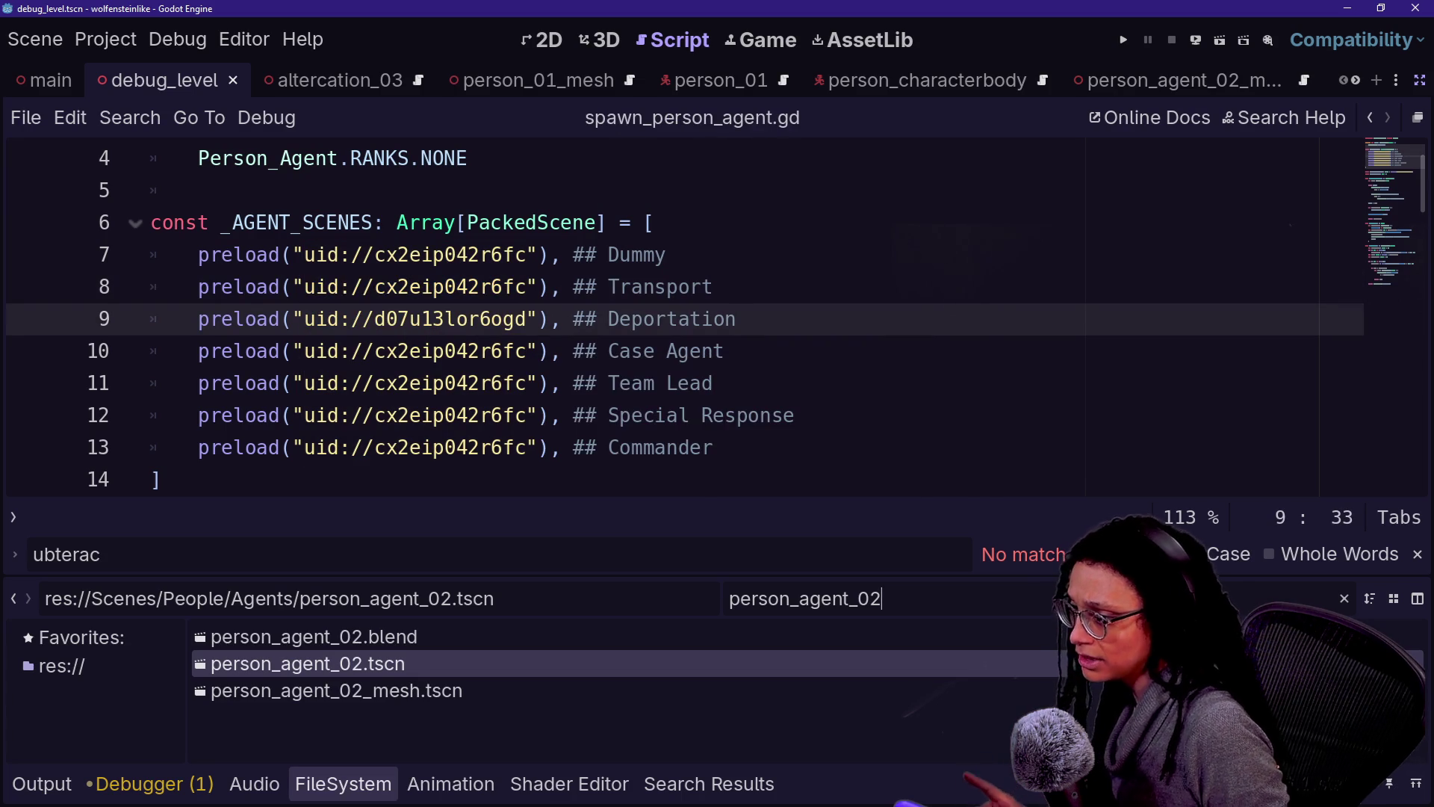
Step: Filter FileSystem to person_agent_00 and copy the person_agent_00.tscn UID
key("BackSpace")
key("BackSpace")
key("BackSpace")
key("BackSpace")
type("dumm")
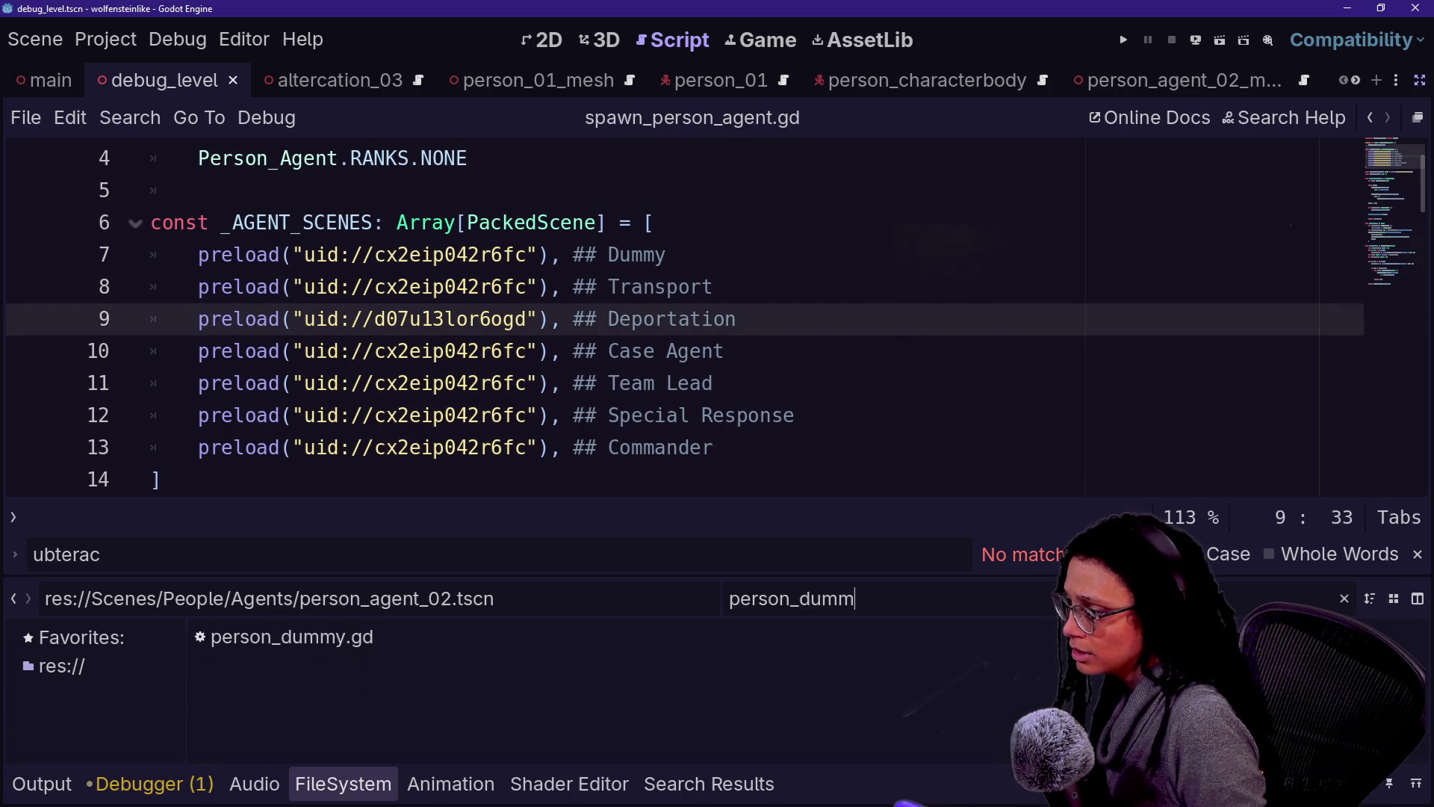
key("ctrl+a")
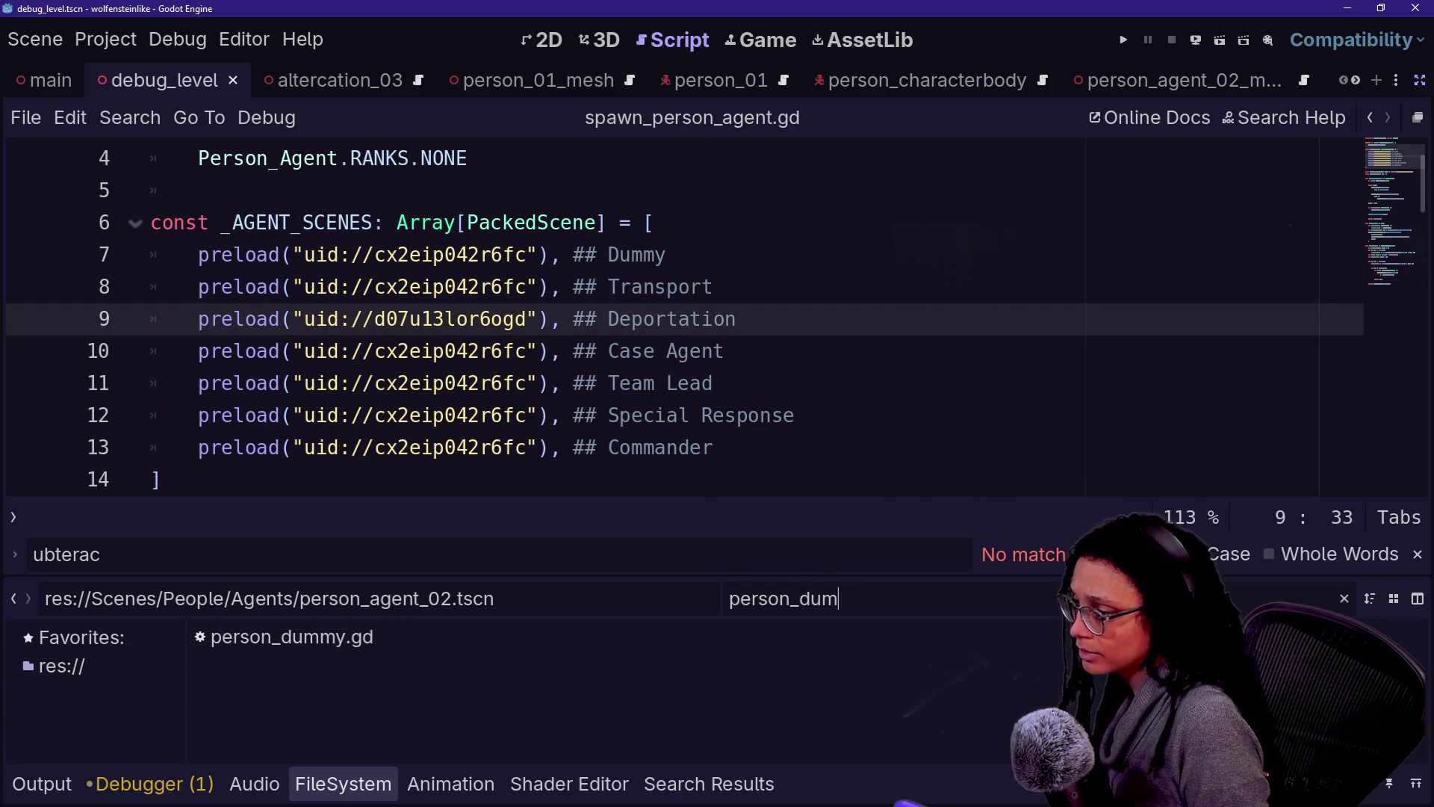
type("dummy")
right_click(382, 642)
key("Escape")
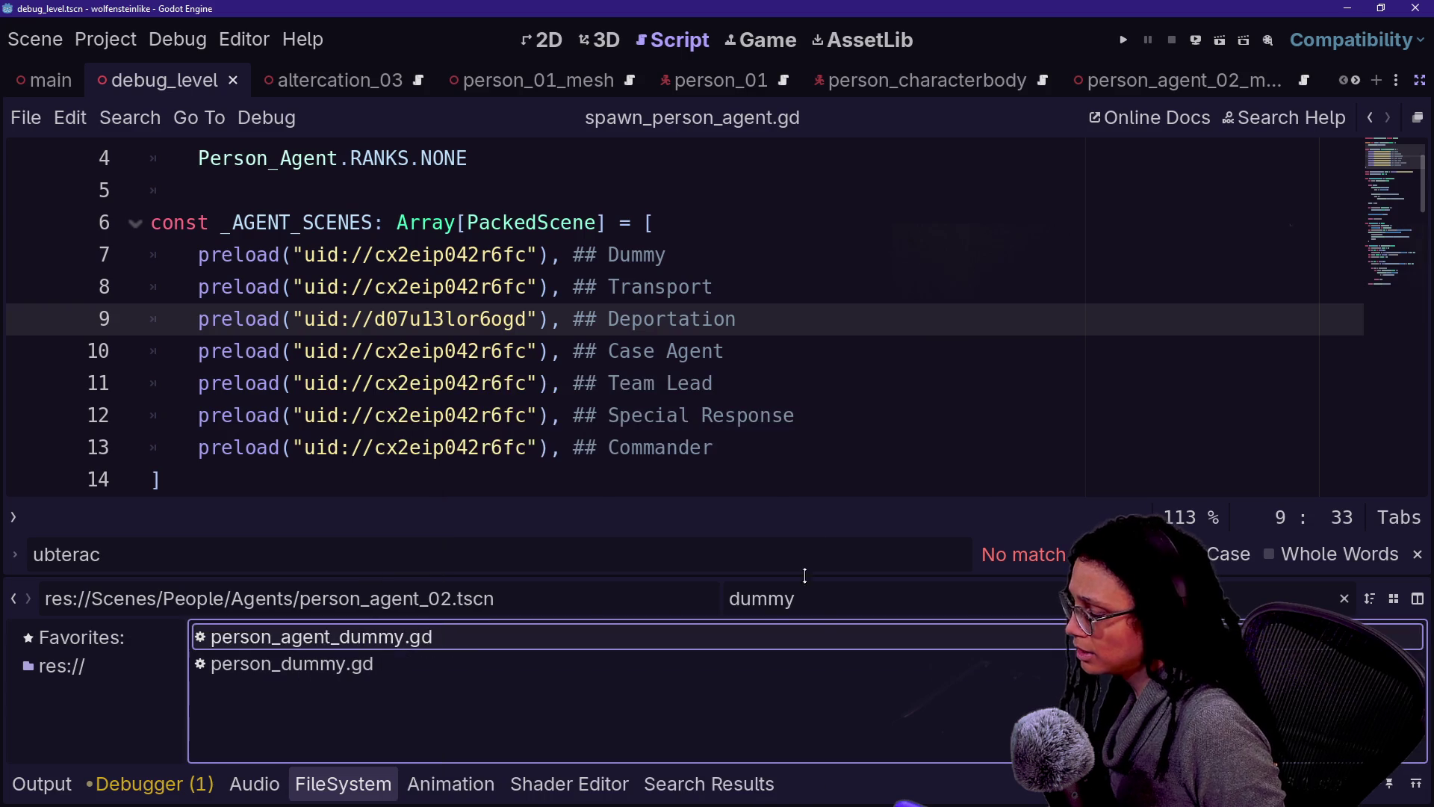
key("ctrl+a")
key("BackSpace")
type("person_")
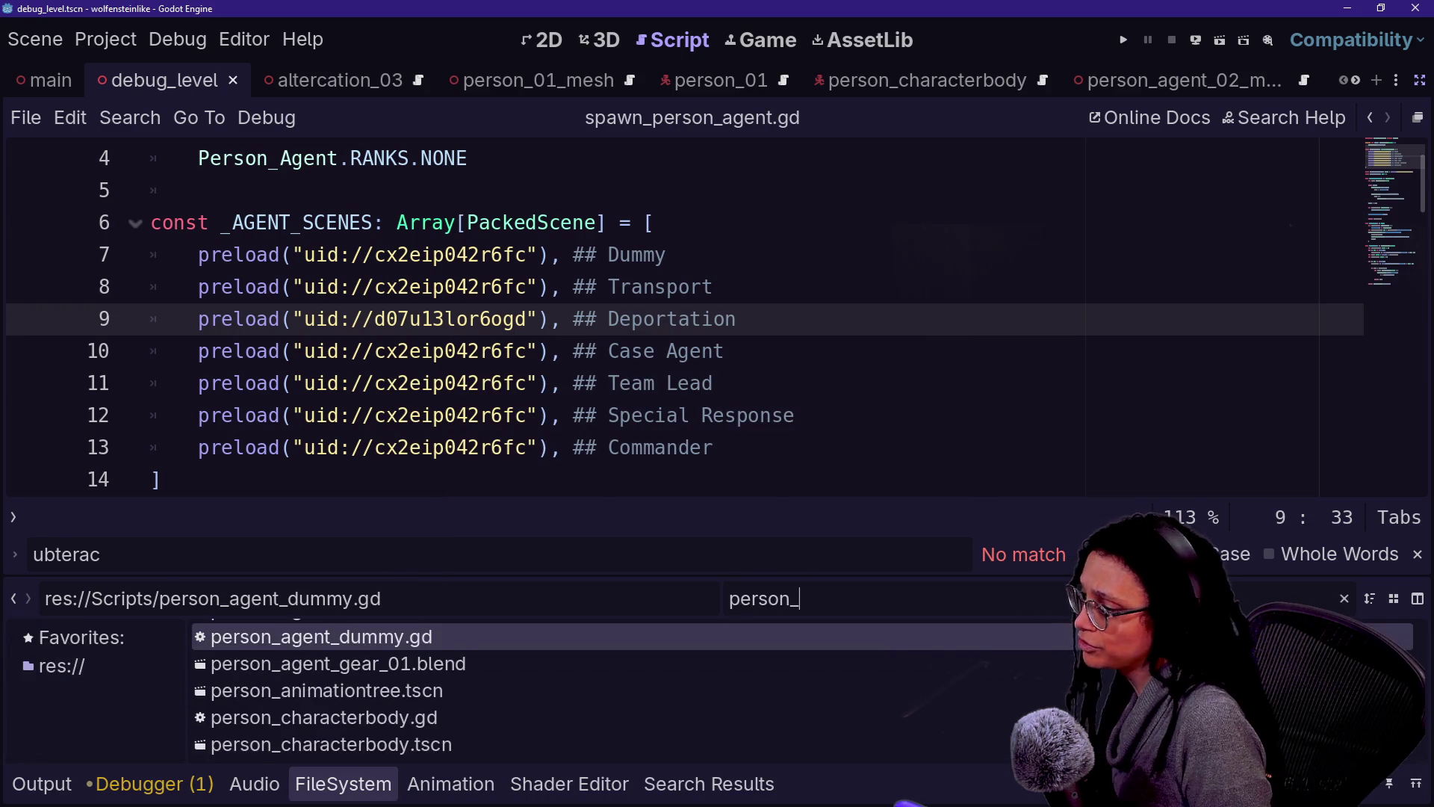
type("agent_00")
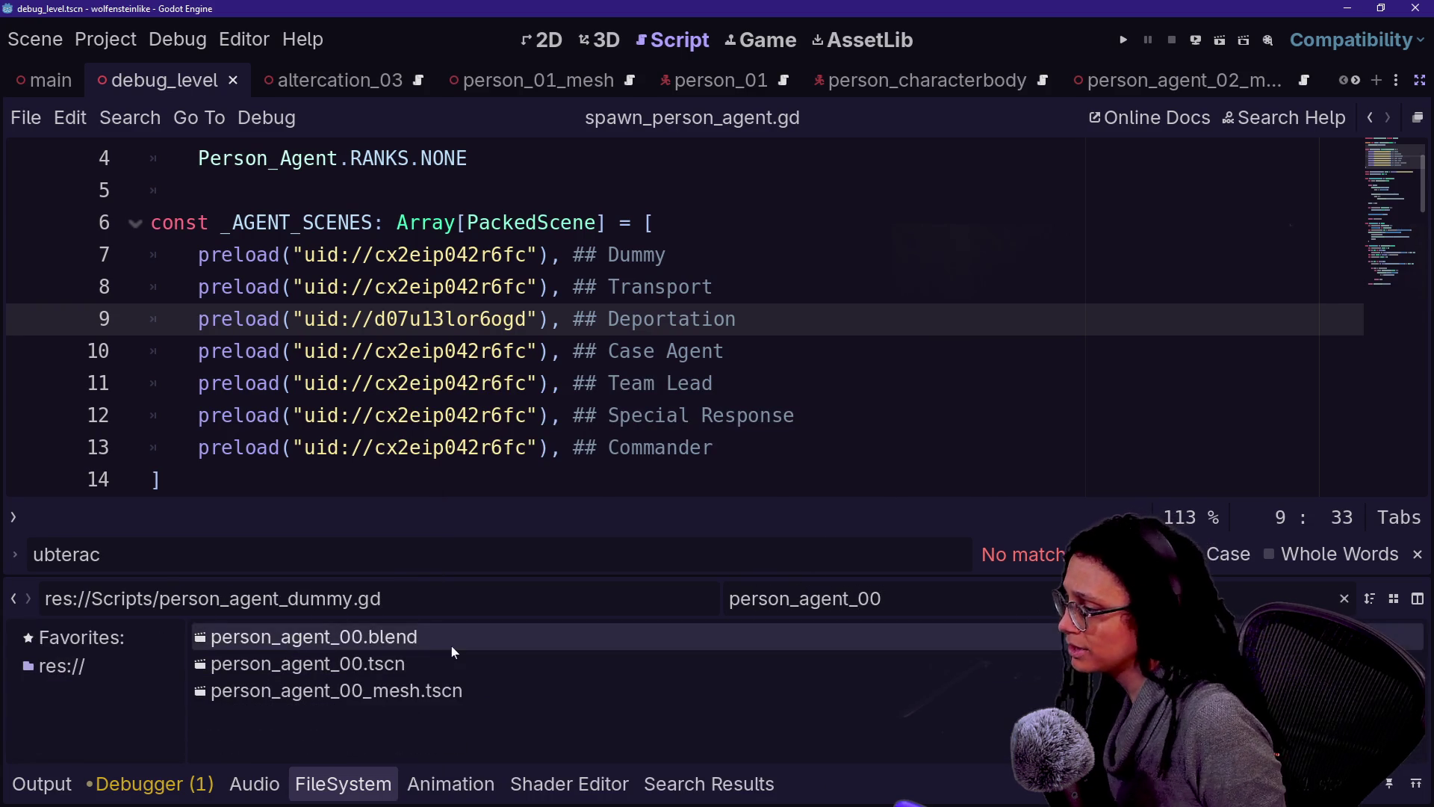
right_click(390, 664)
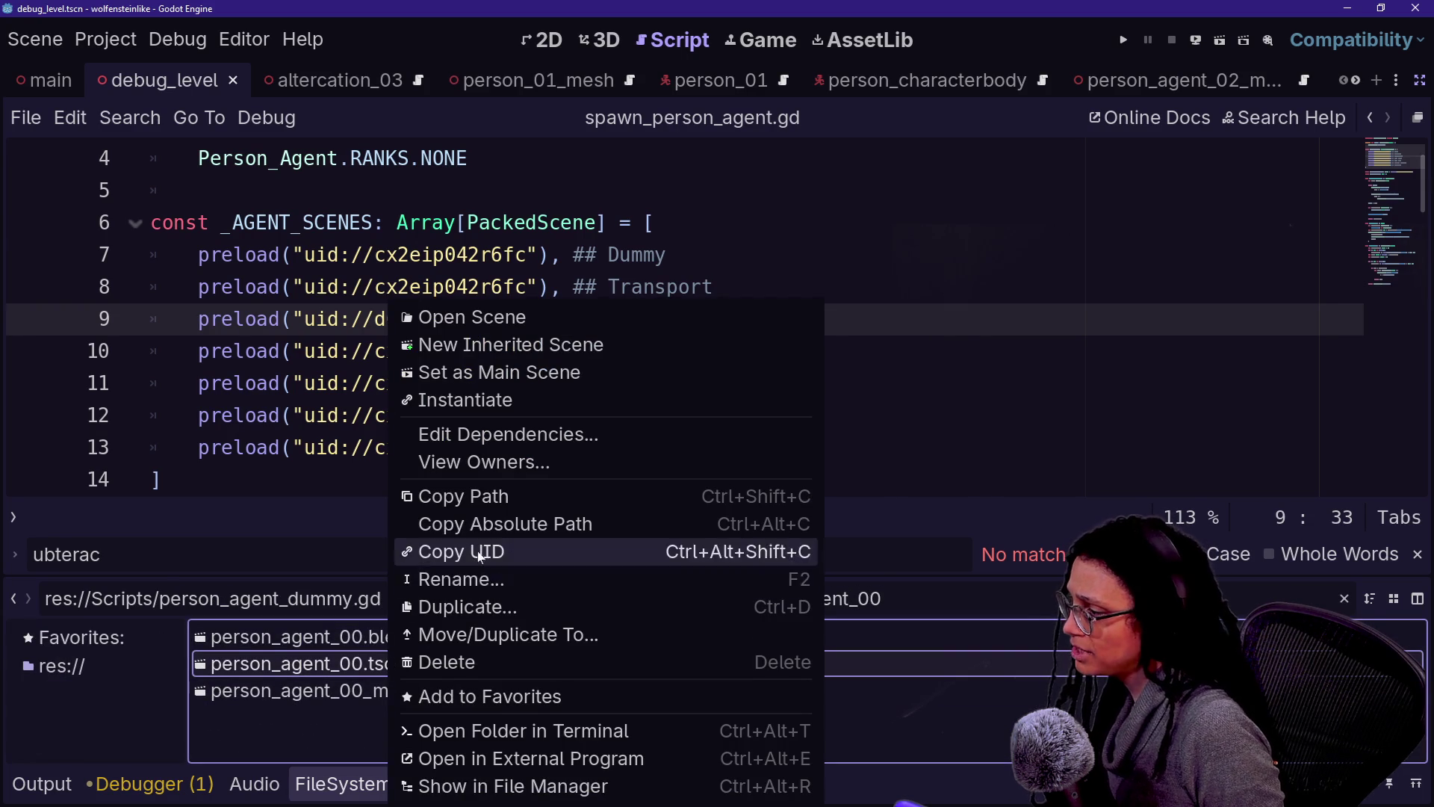
left_click(480, 557)
Step: Put uid://sx3kdebwsd5e on the Dummy entry, save the script, and test-run the game
left_click_drag(304, 255, 539, 255)
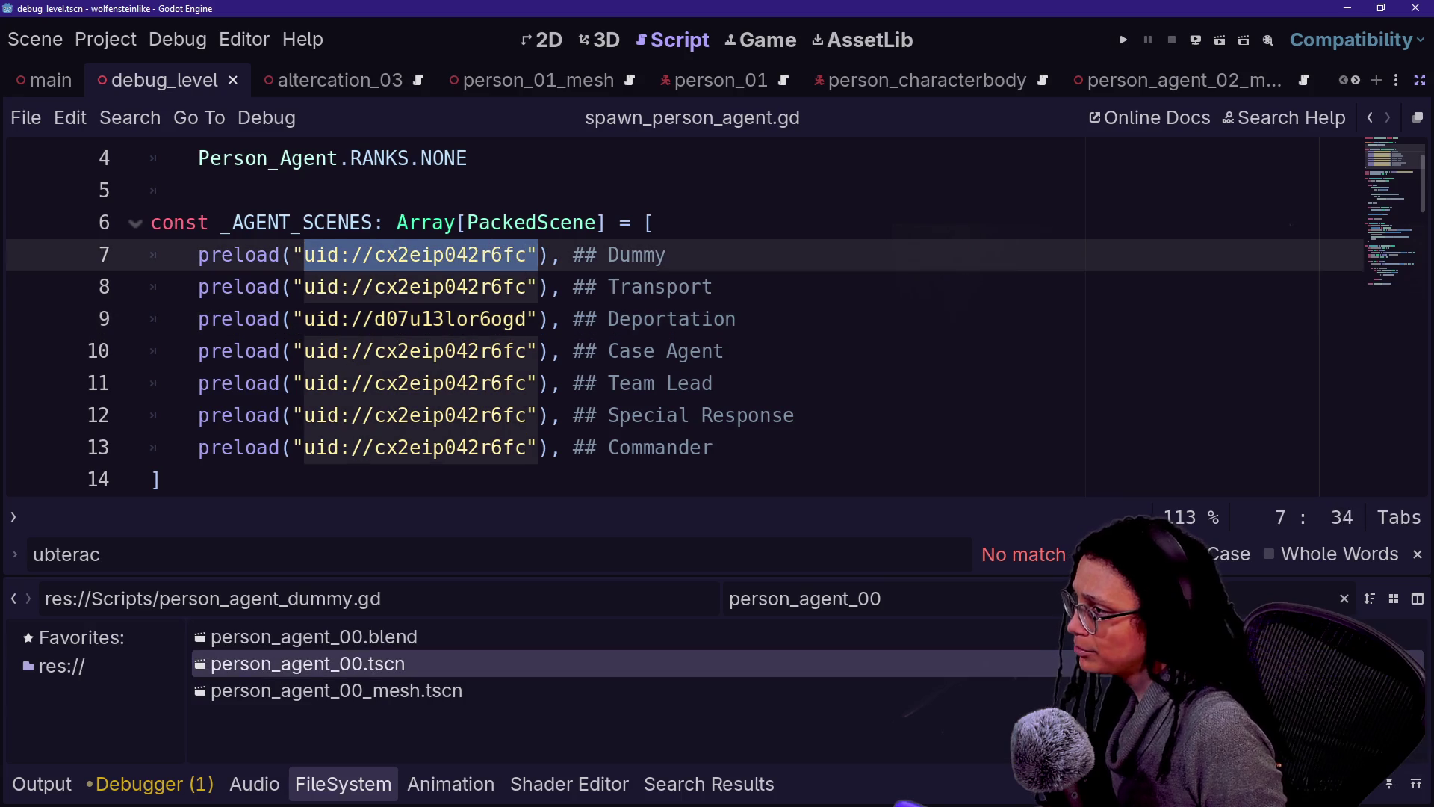
key("ctrl+v")
mouse_move(376, 254)
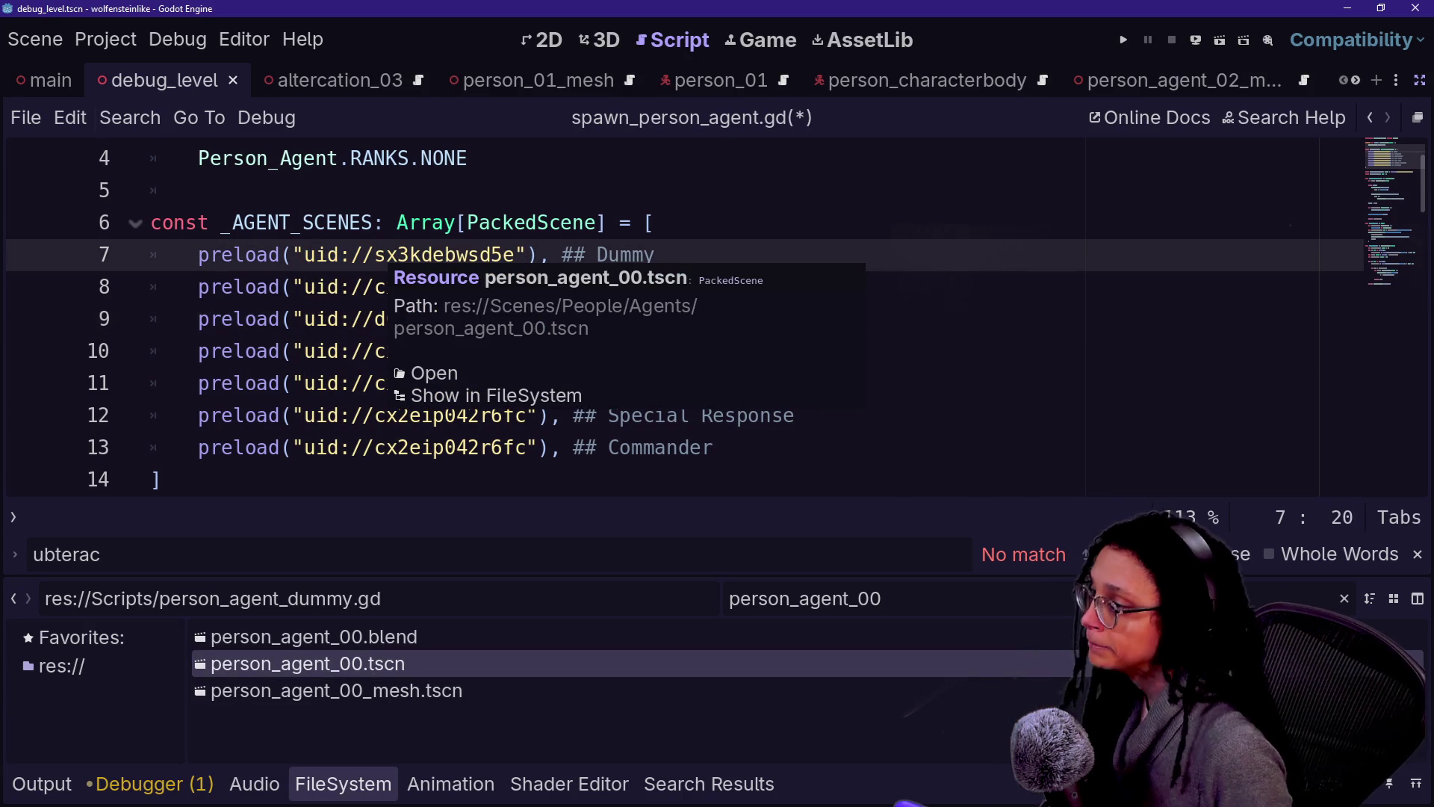
left_click(351, 319)
key("ctrl+s")
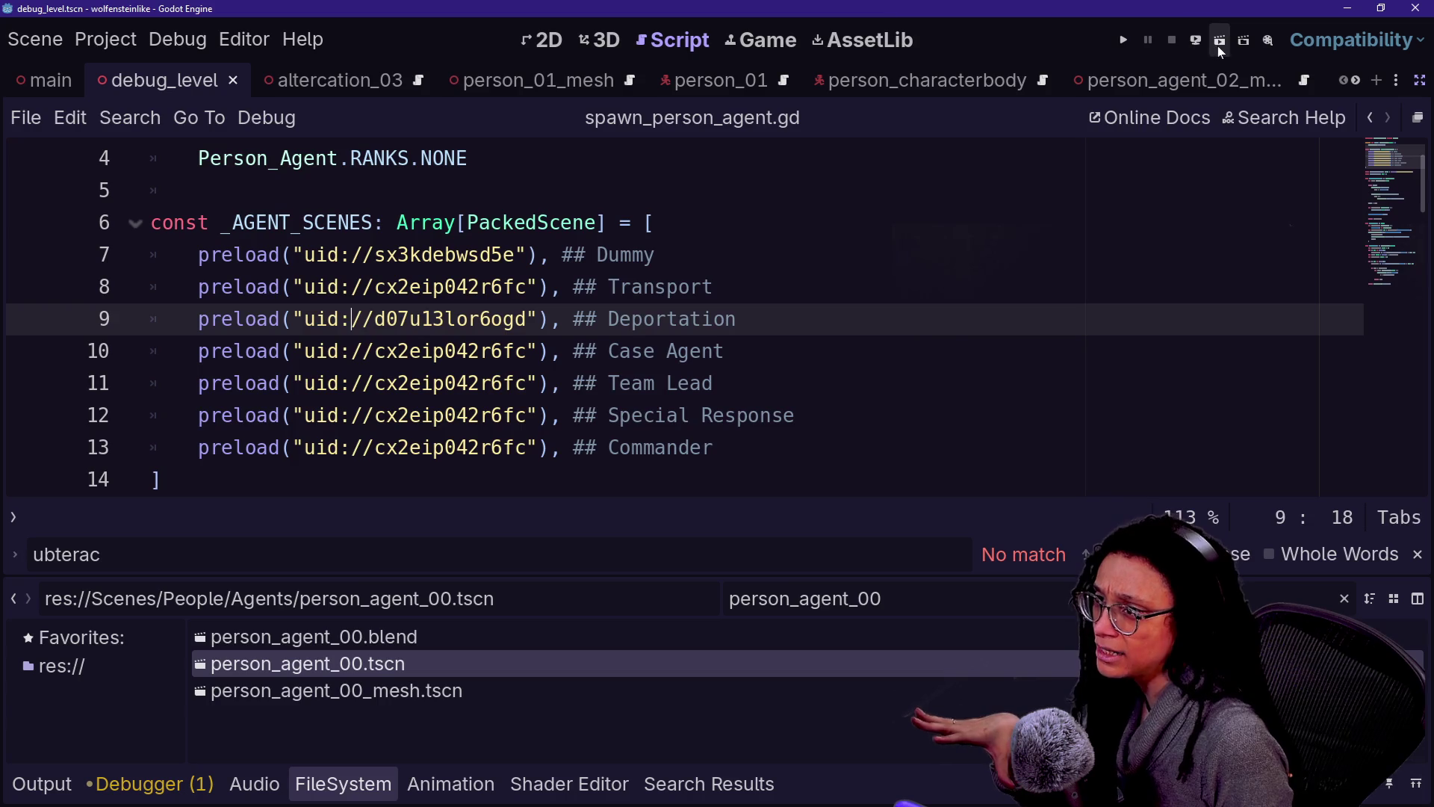
left_click(1218, 41)
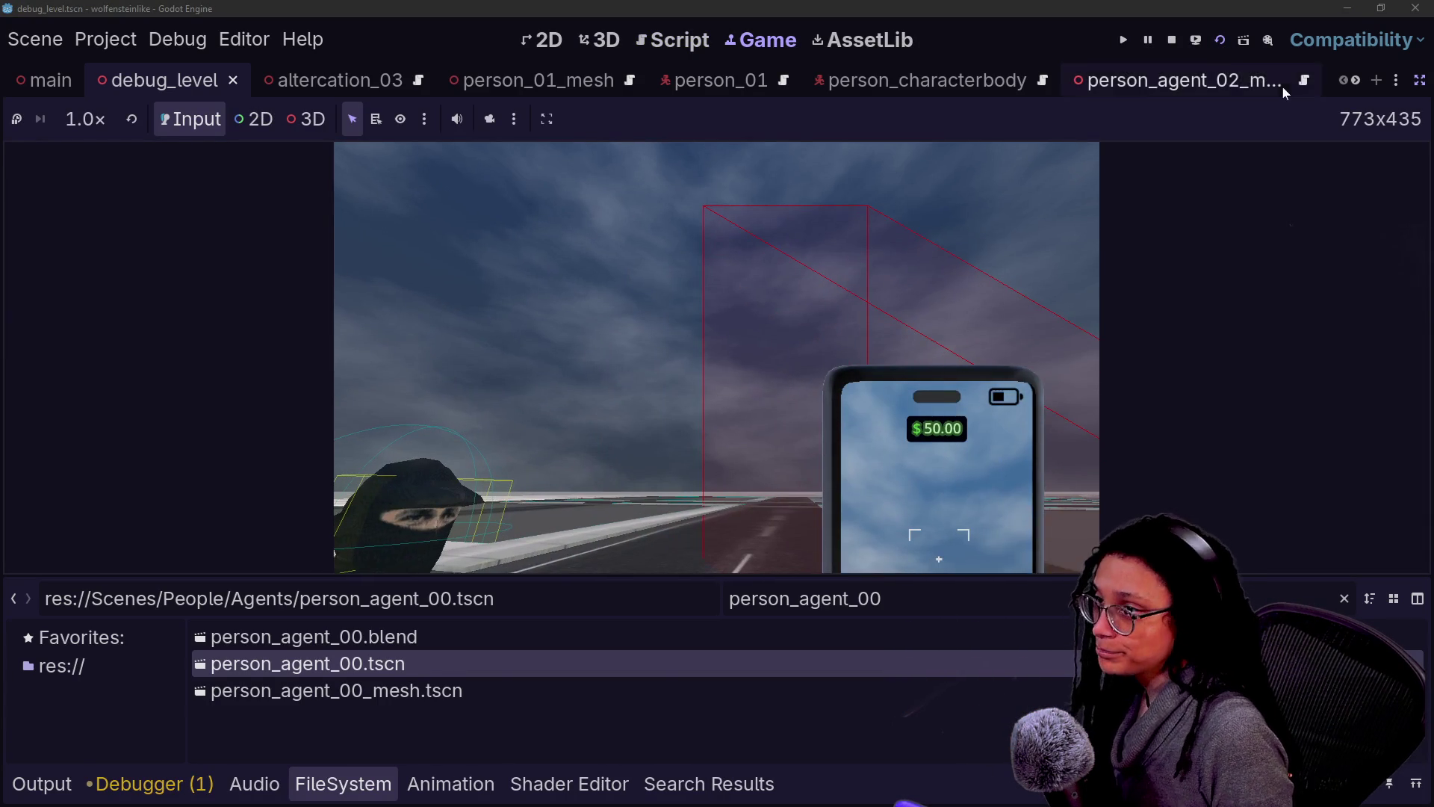
left_click(1174, 42)
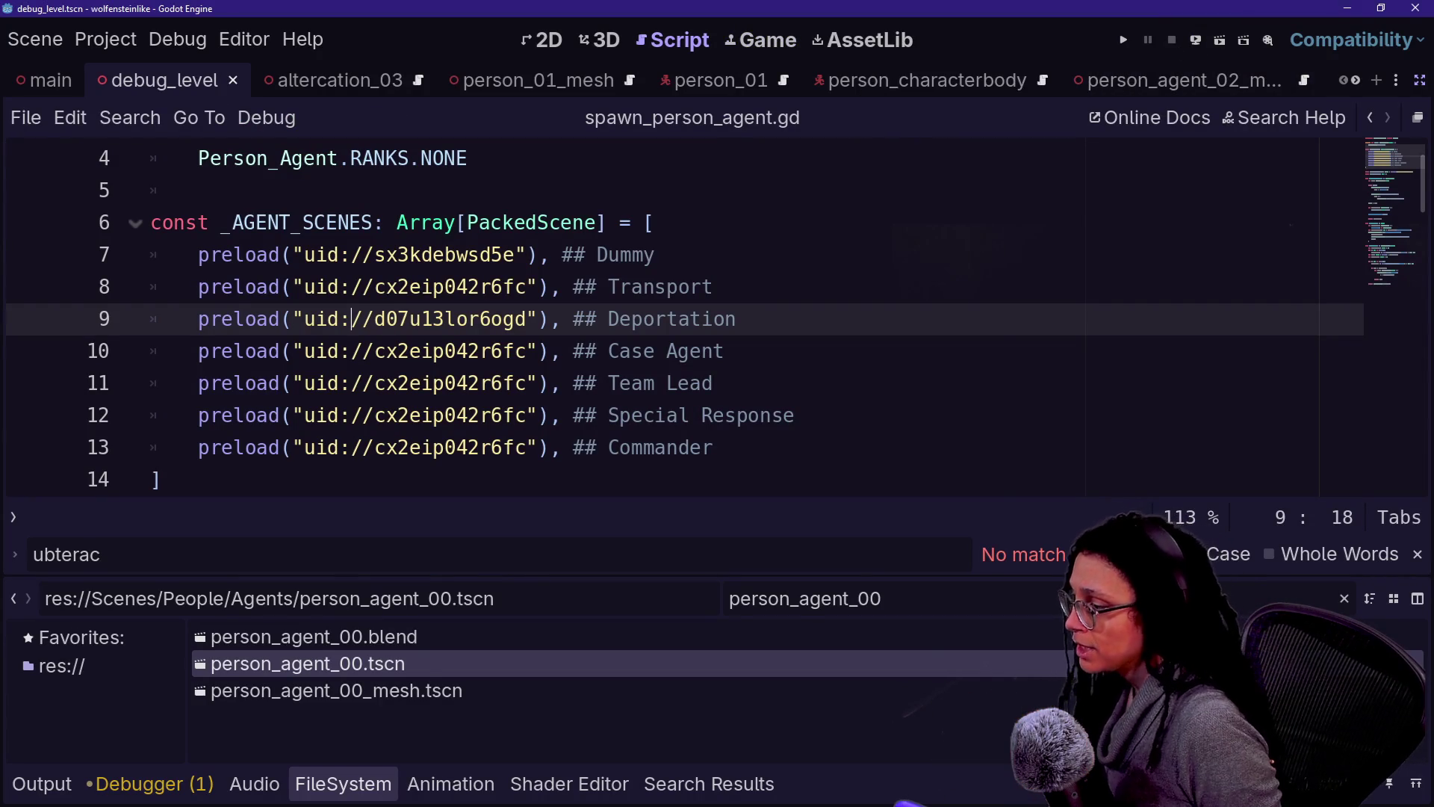
left_click(883, 599)
Step: Close the person_agent_02 scene tabs and restore the docks, filtering files to person_agent_03
key("BackSpace")
type("3")
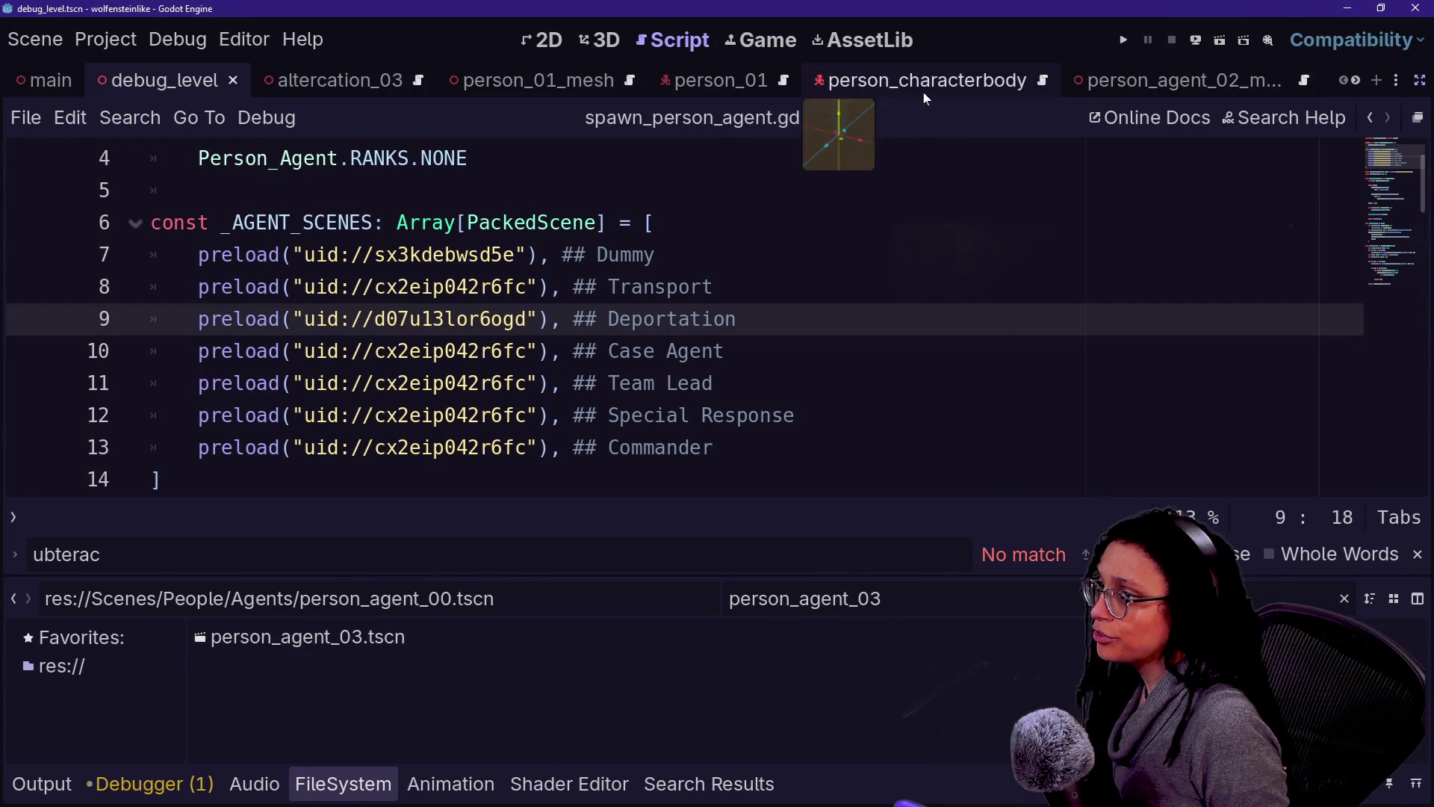
left_click(1261, 74)
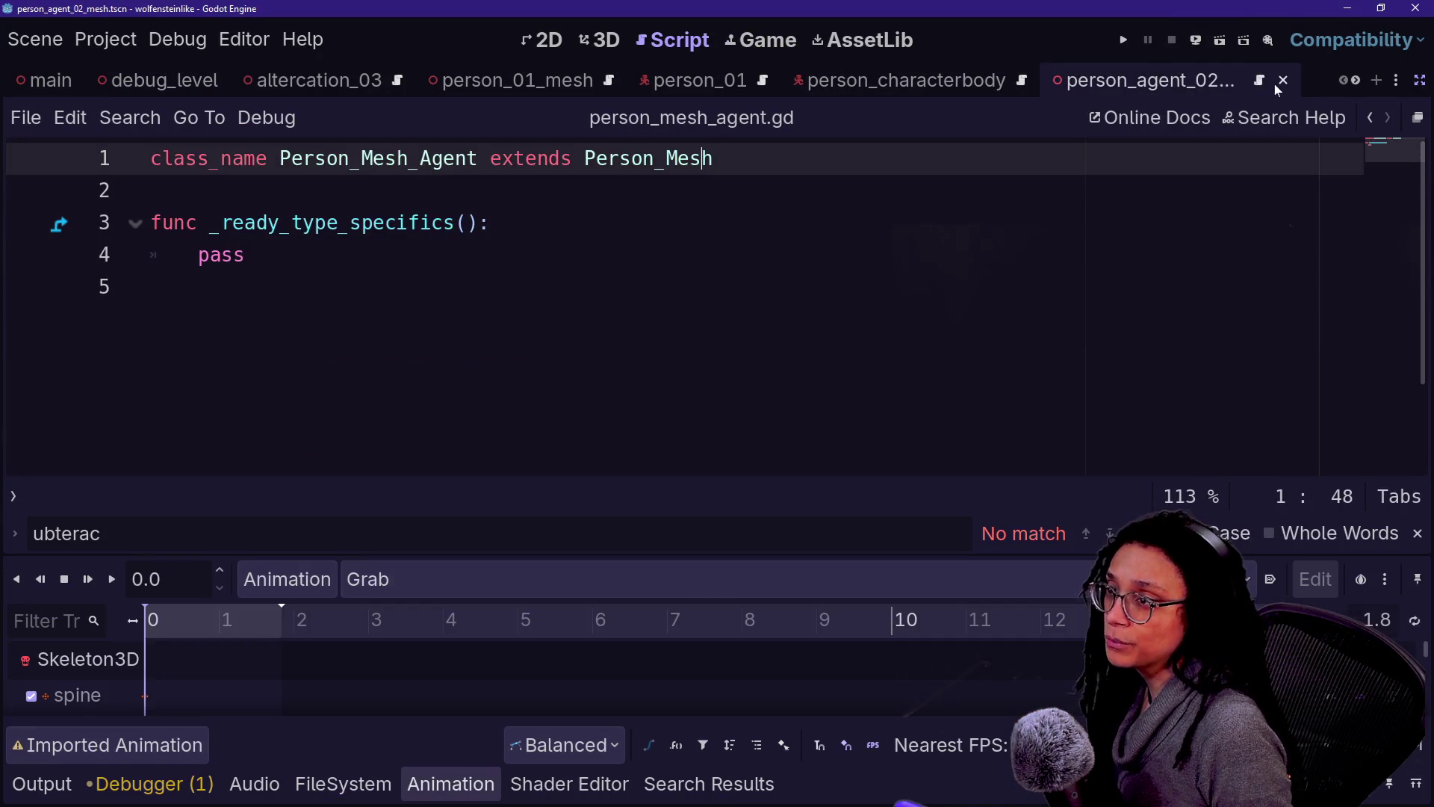
left_click(1262, 80)
left_click(1260, 80)
left_click(1259, 80)
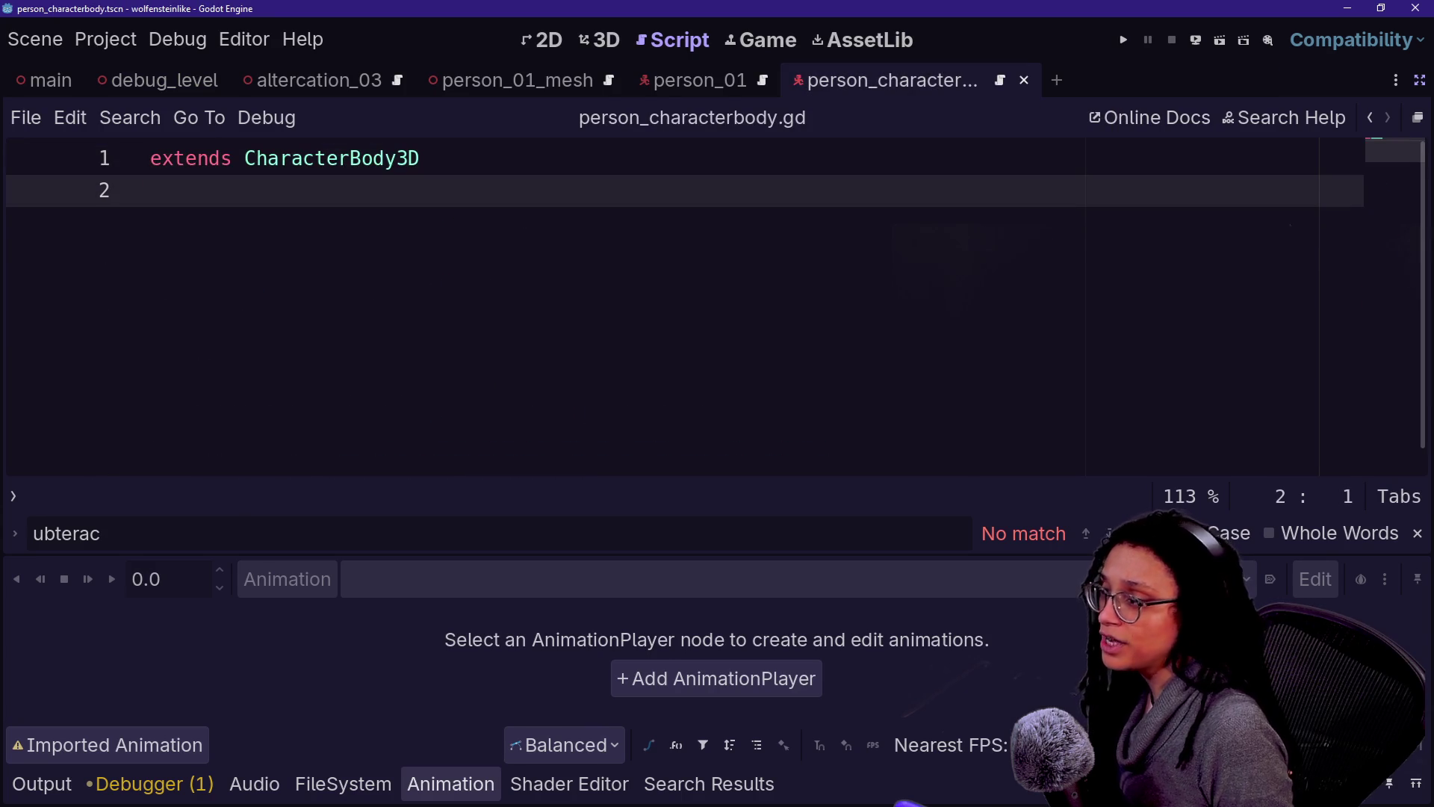
left_click(343, 784)
key("ctrl+shift+F11")
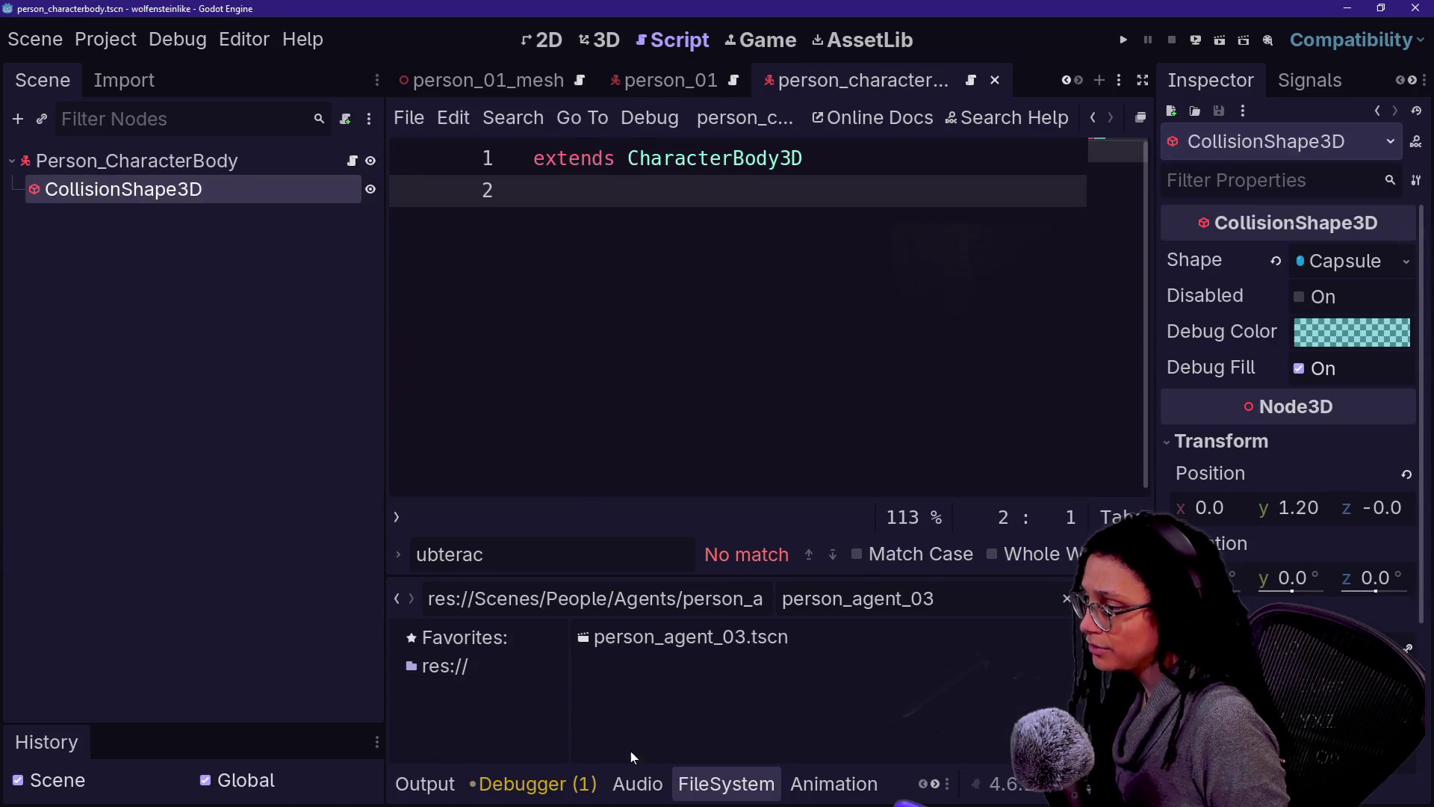
Step: Rename person_agent_03.tscn to person_agent_03_mesh.tscn
left_click(686, 647)
right_click(688, 646)
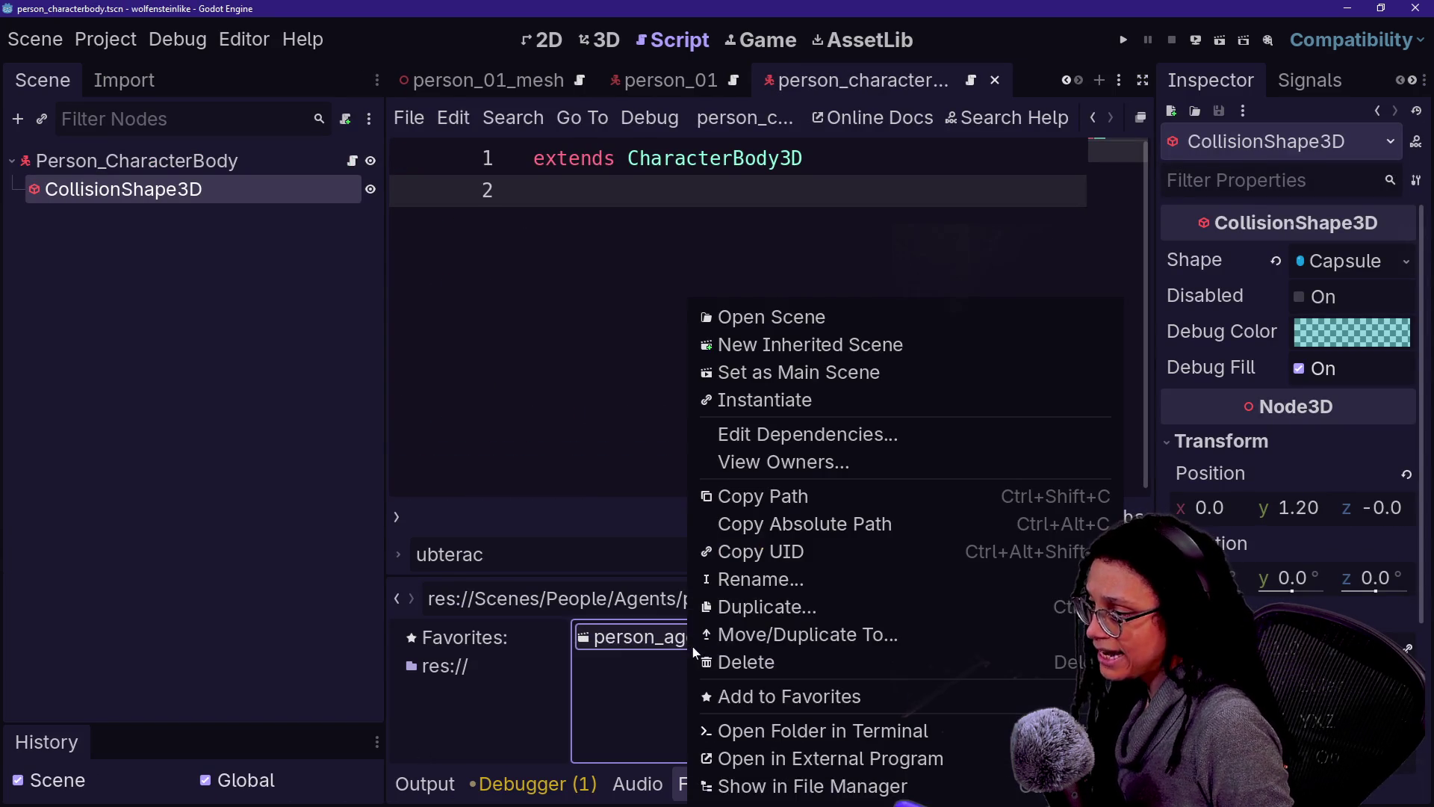
left_click(759, 580)
key("Right")
type("_mesh")
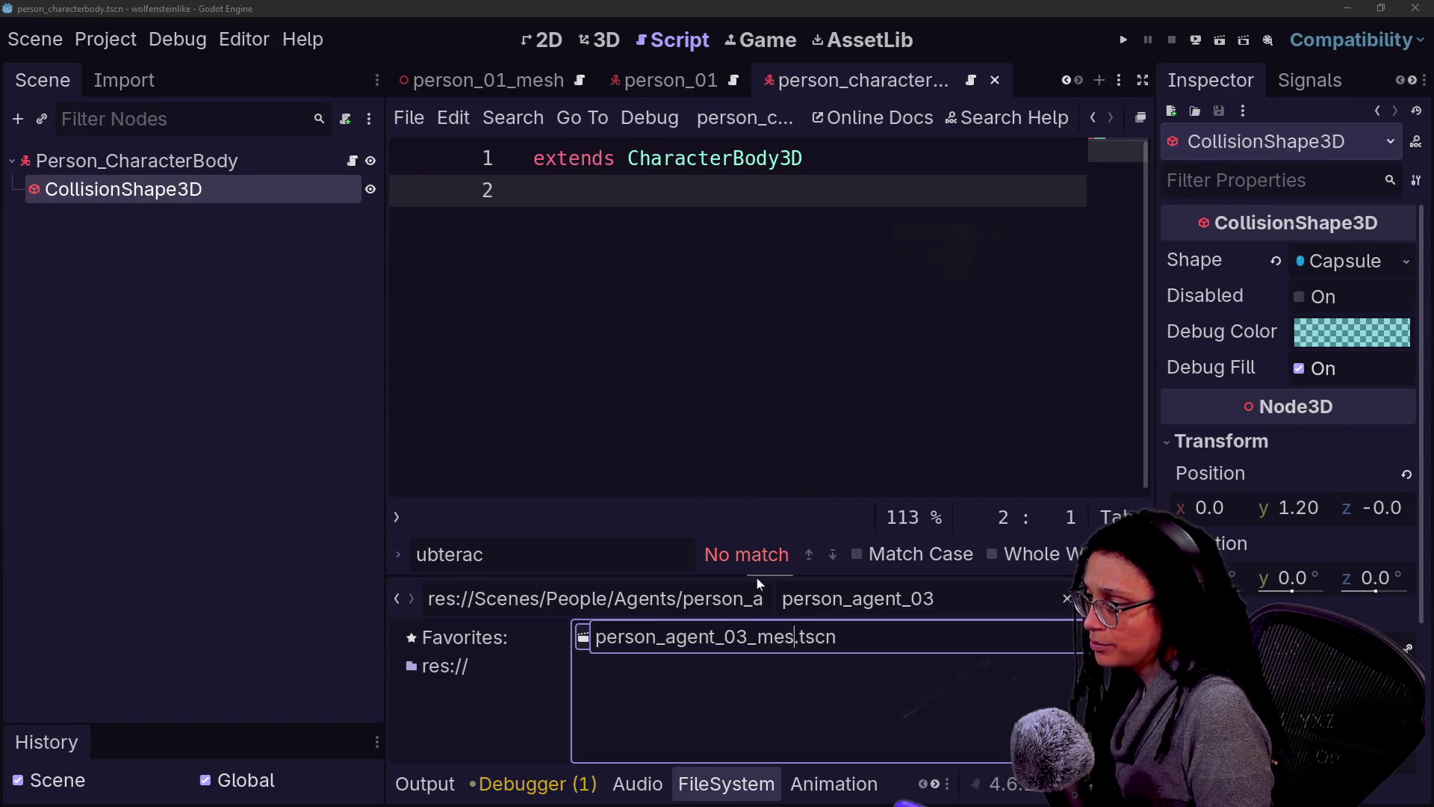
key("Return")
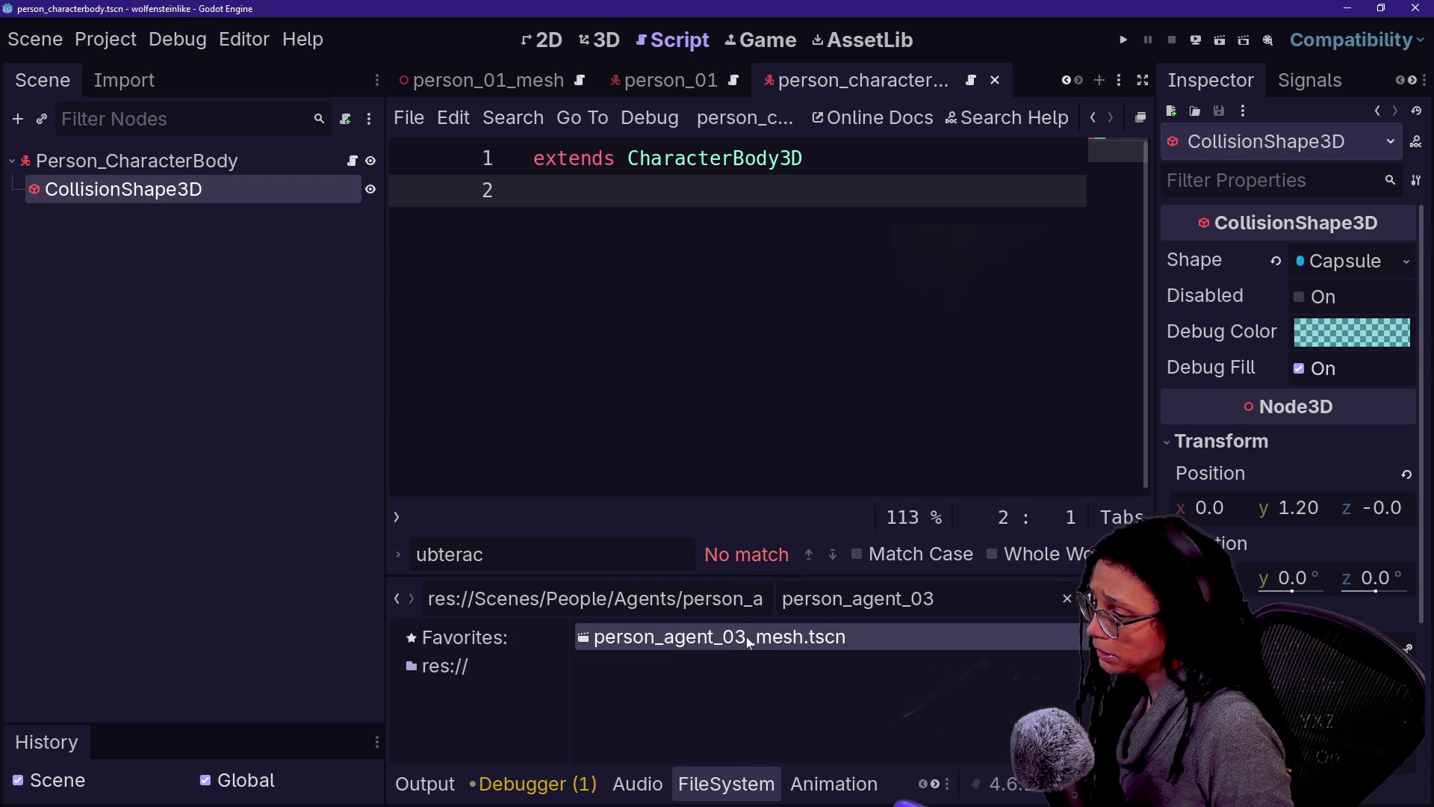
key("F2")
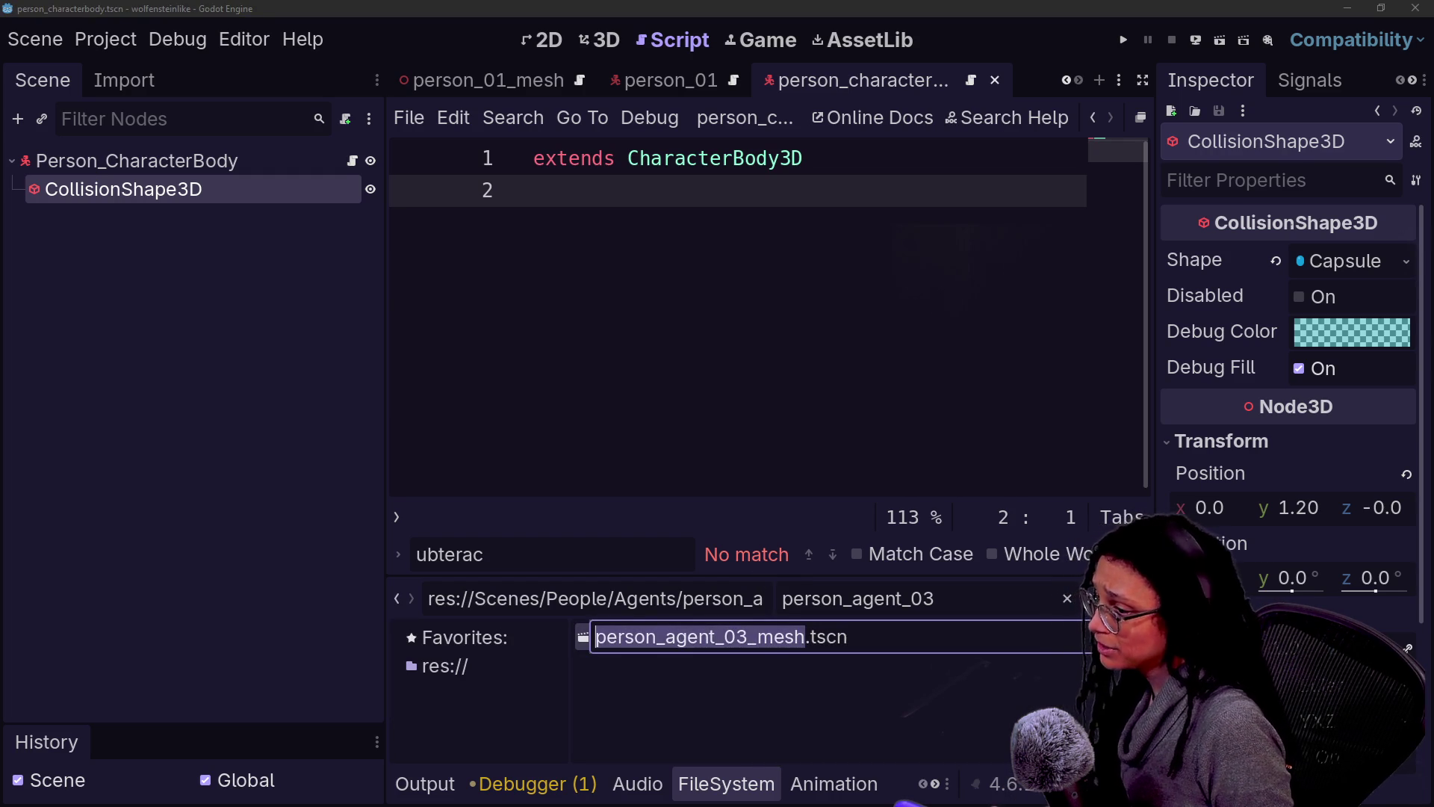
key("Escape")
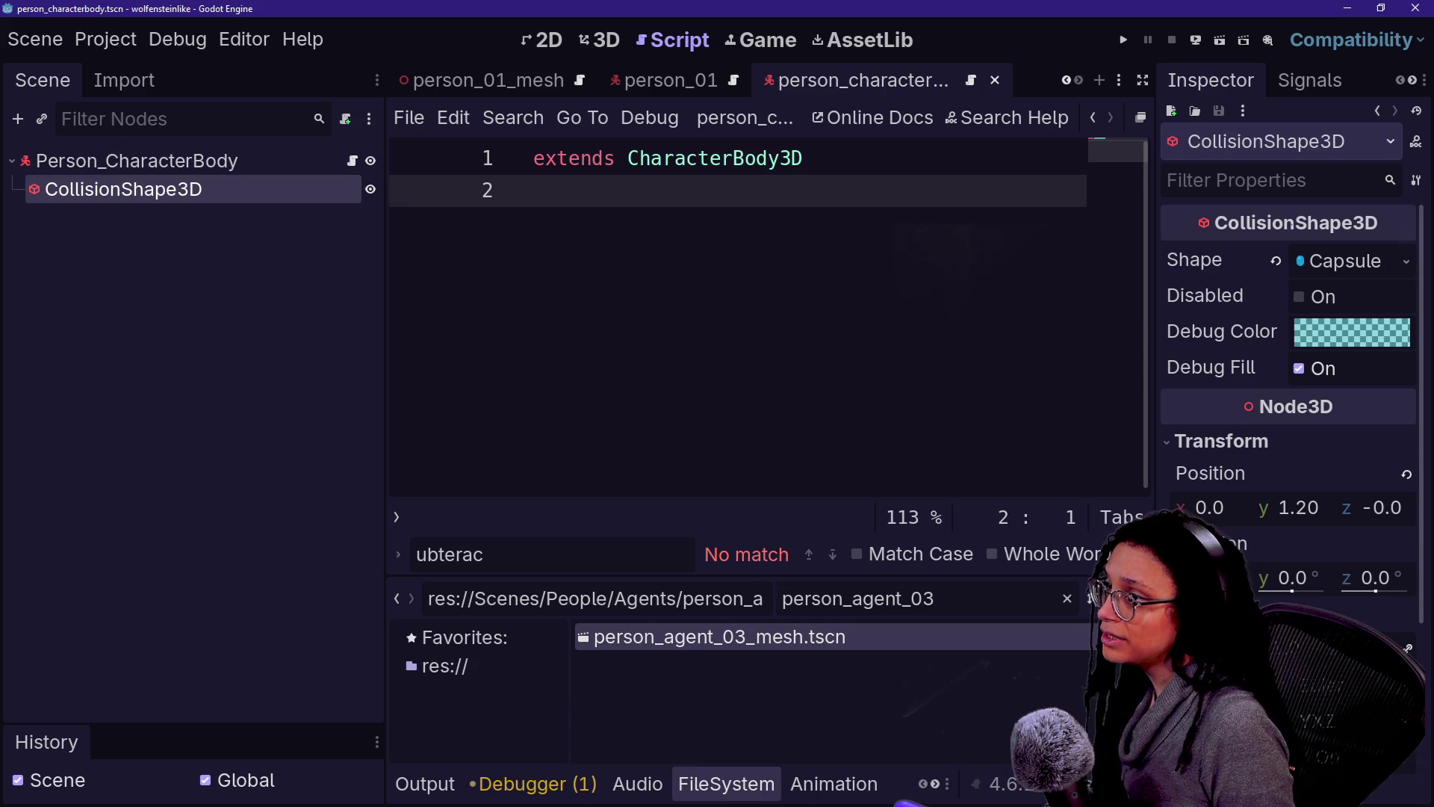
Step: Open person_agent_03_mesh.tscn and rename its root node to person_agent_03_mesh
double_click(832, 637)
left_click(240, 160)
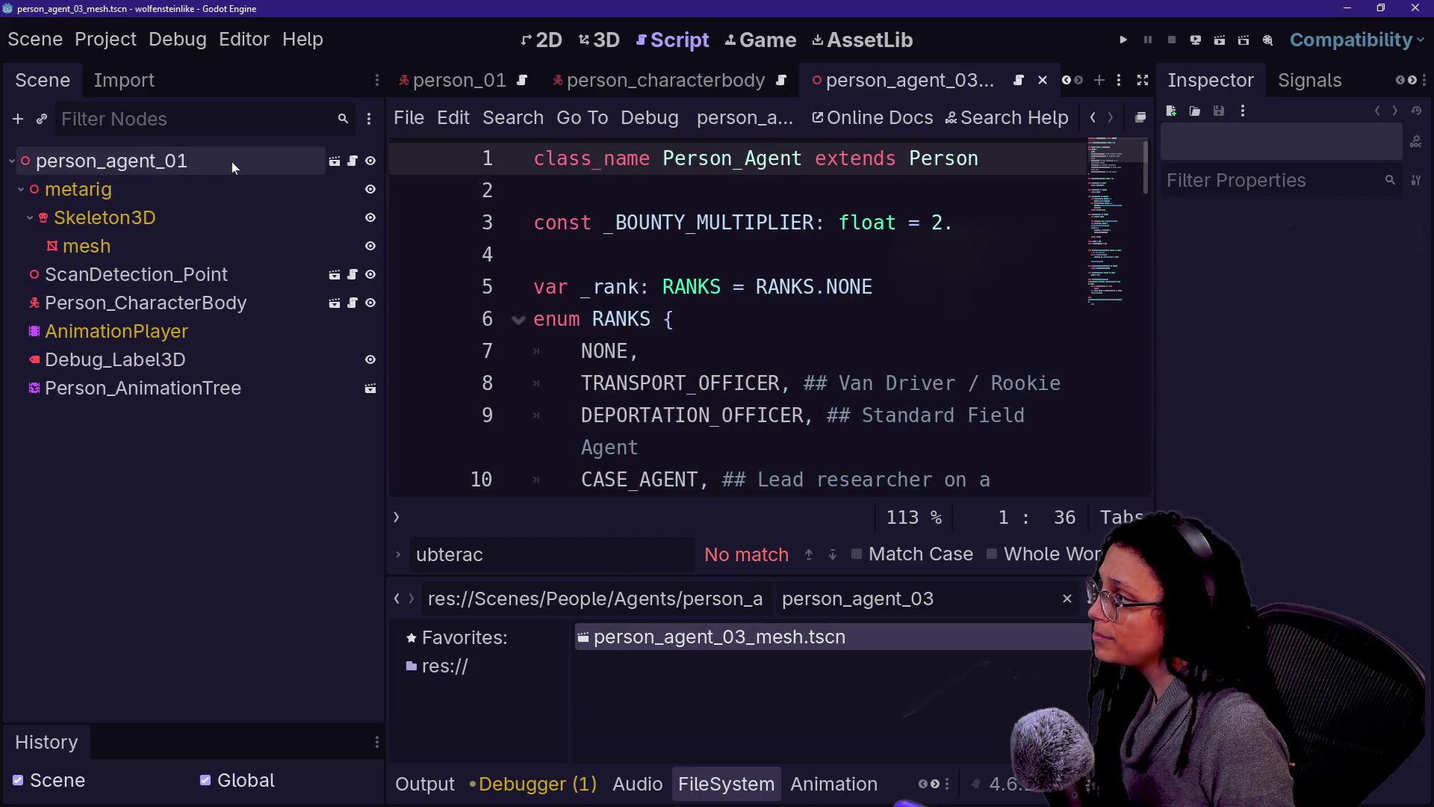
key("F2")
type("person_agent_03_mesh")
key("Return")
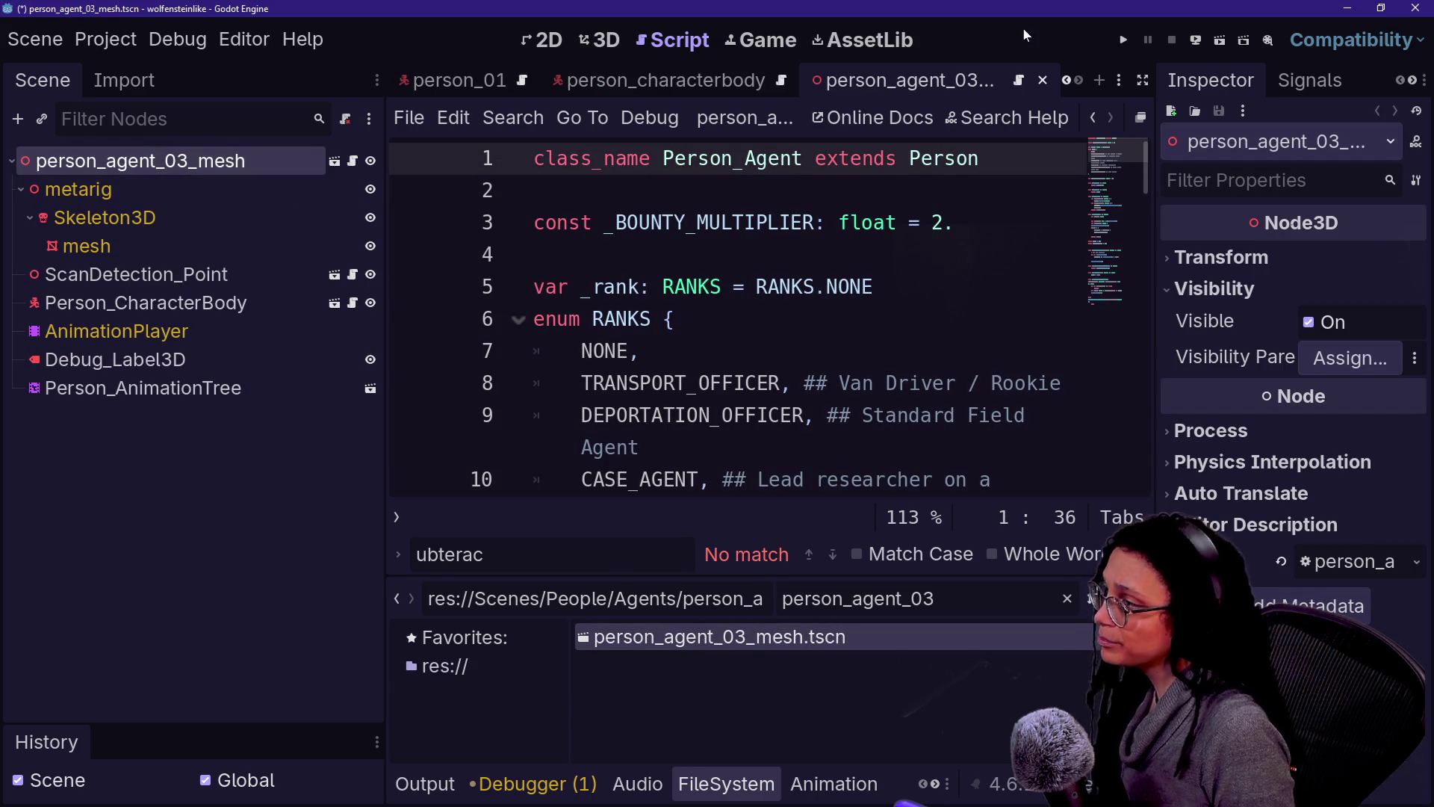
key("alt+Tab")
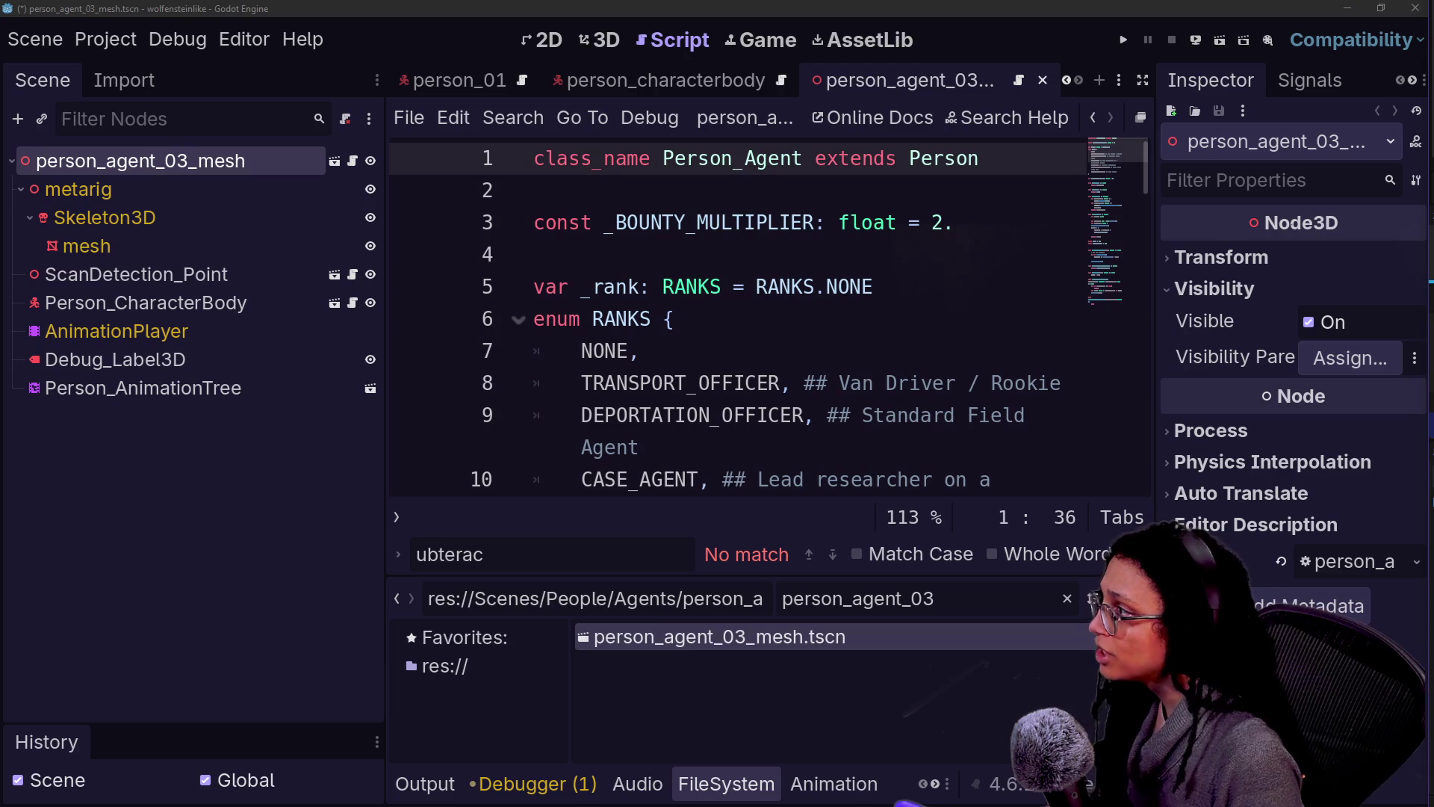
Step: Delete Person_CharacterBody, cut ScanDetection_Point from the mesh scene, and save it
left_click(240, 303)
key("Delete")
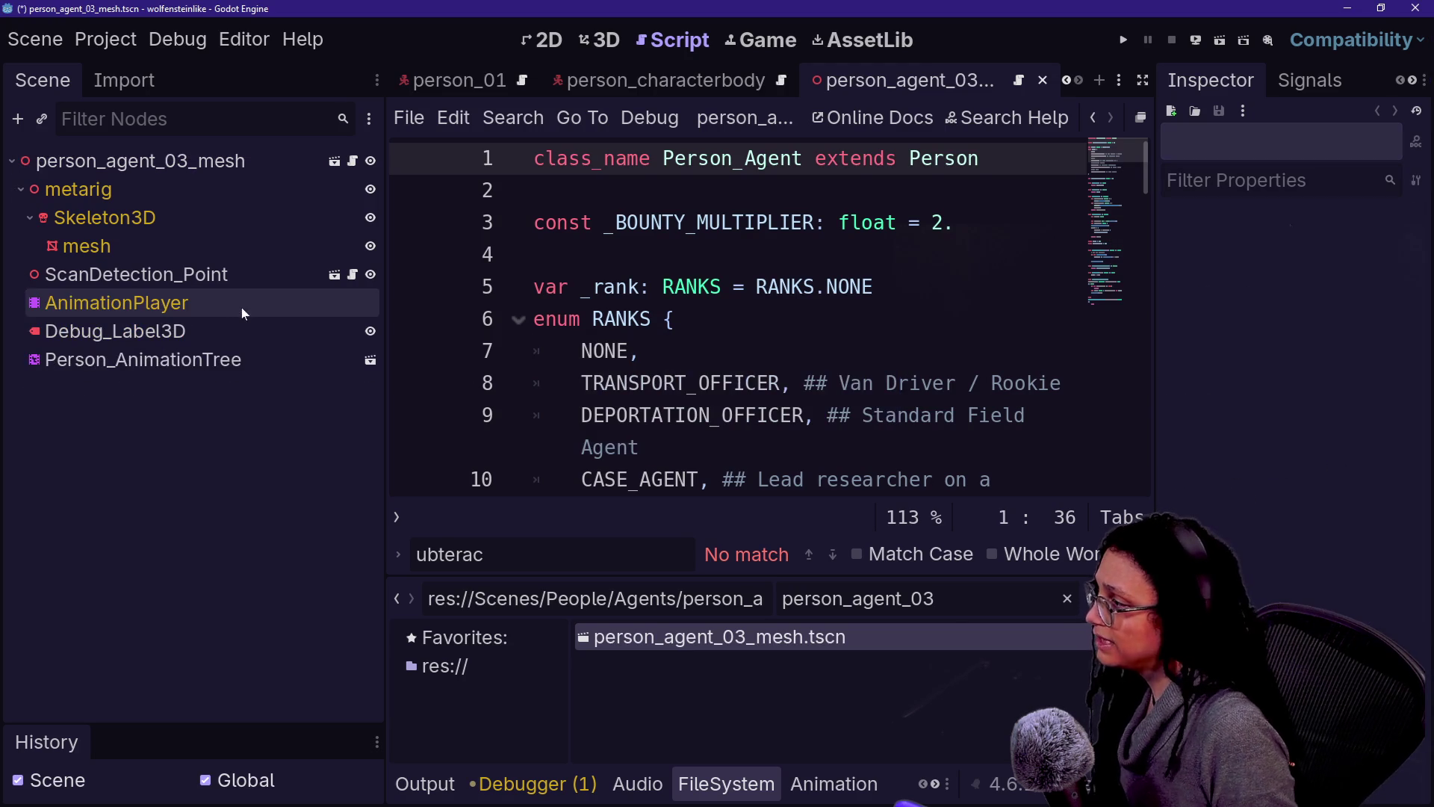
left_click(183, 279)
key("Delete")
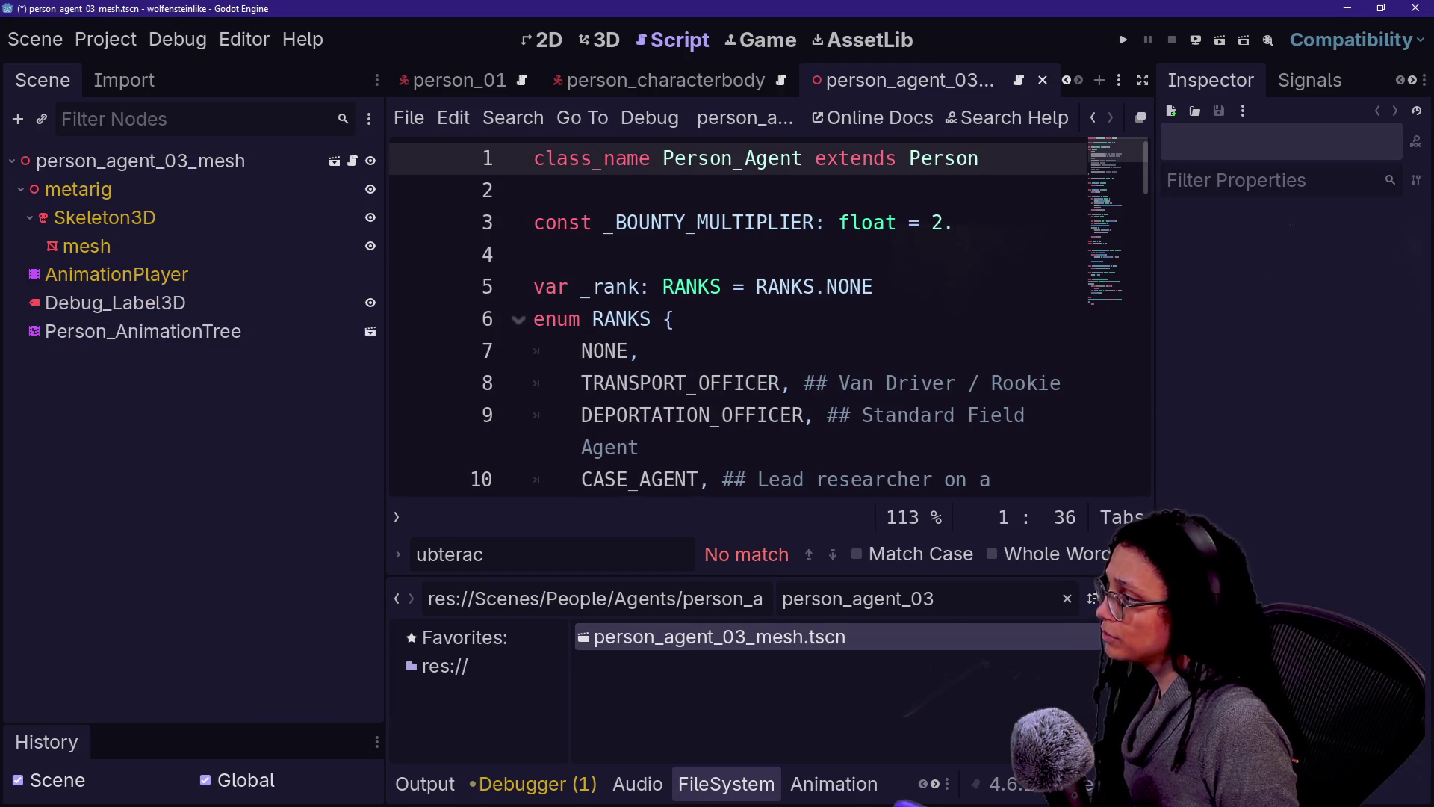
key("ctrl+s")
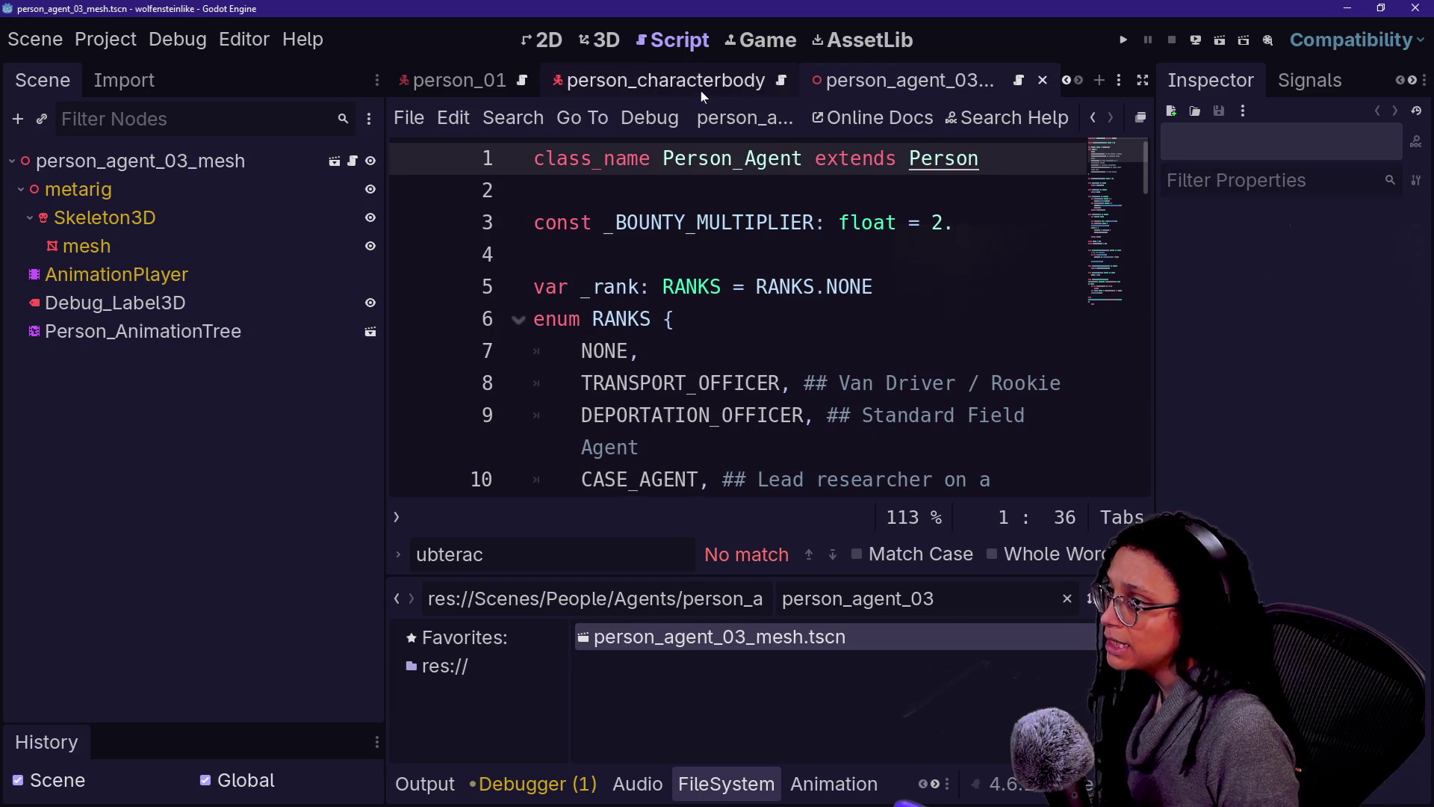
left_click(1099, 80)
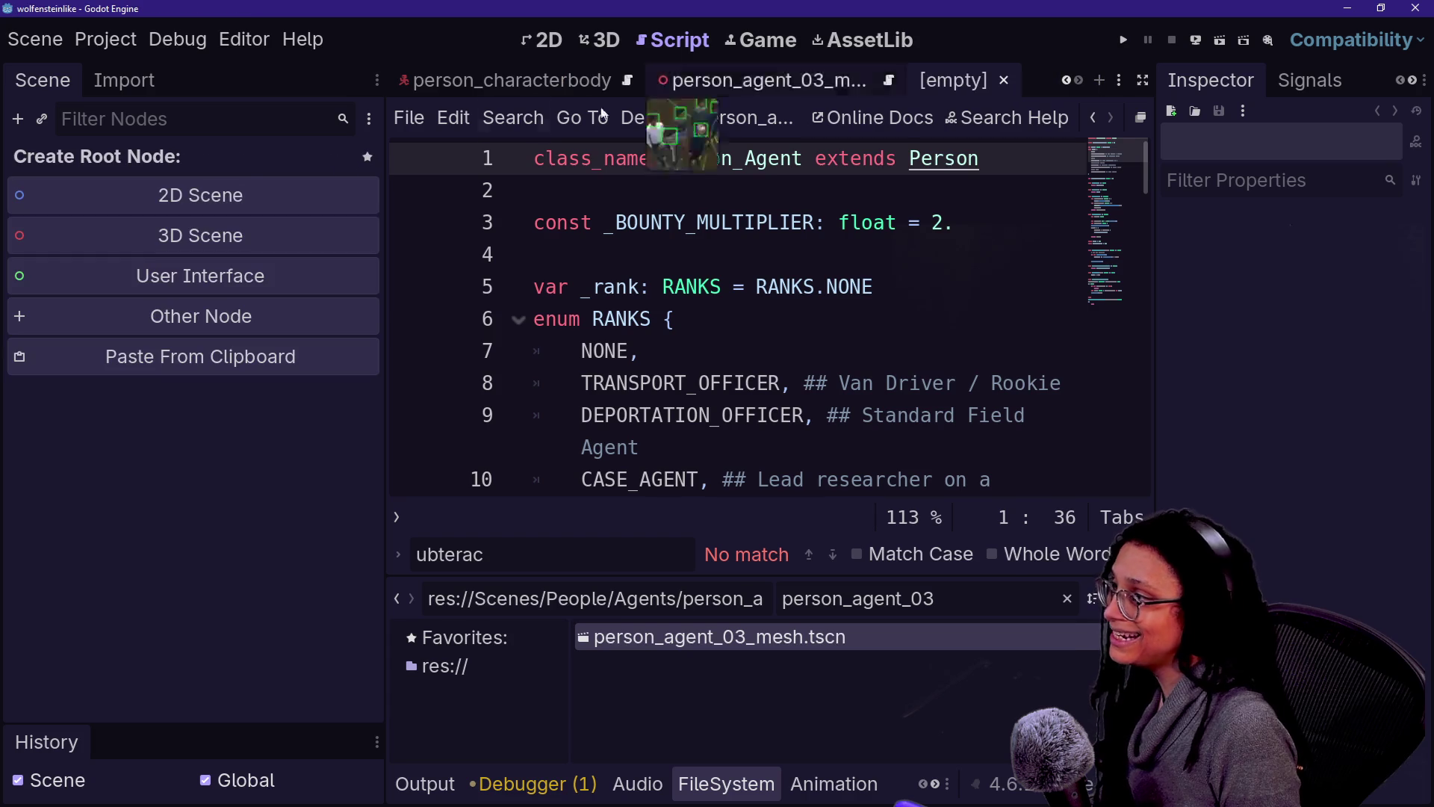
left_click(224, 321)
Step: Create a CharacterBody3D root and paste ScanDetection_Point beneath it
type("charac")
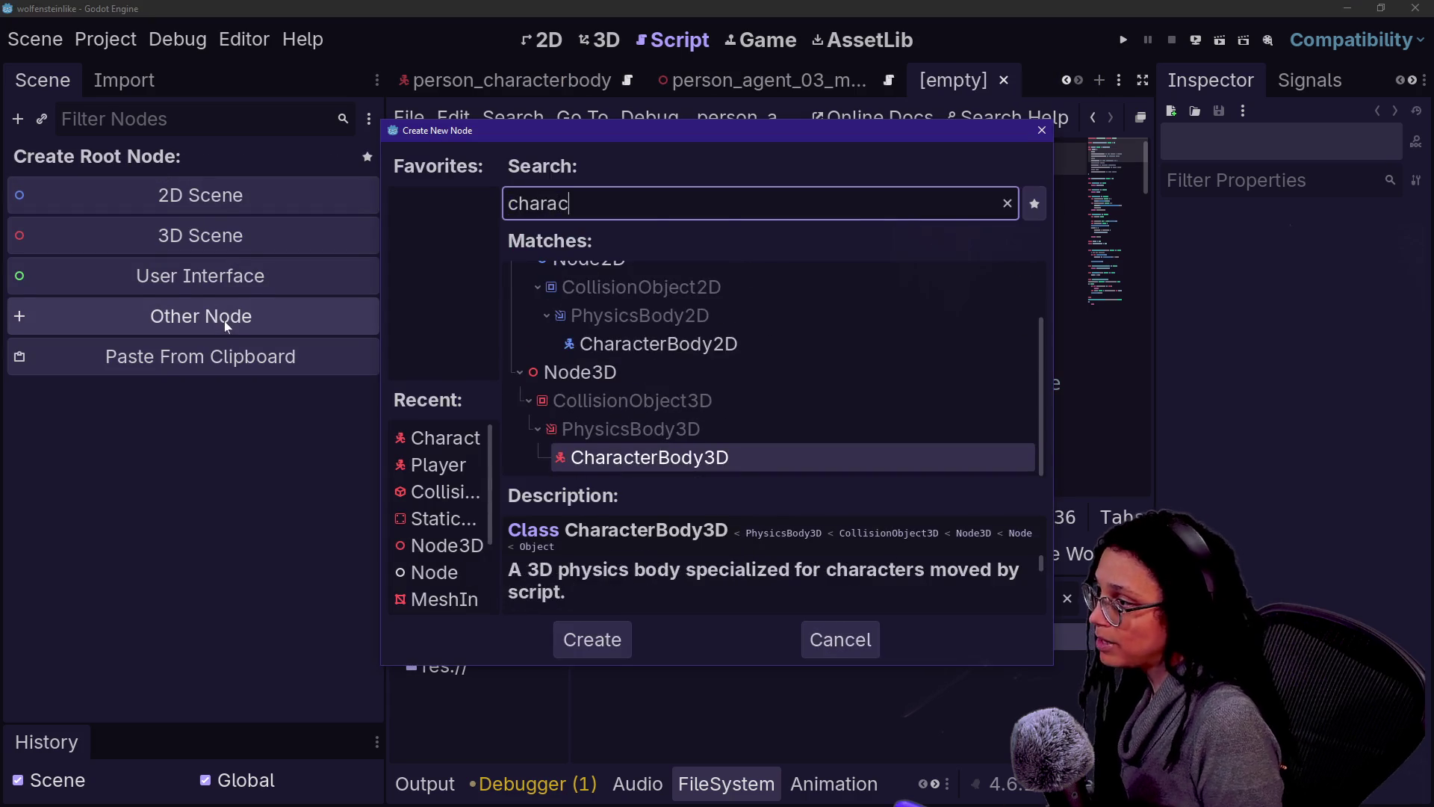
key("Return")
double_click(172, 171)
type("person_agent_03_mesh")
key("Return")
key("ctrl+v")
Step: Rename the root to person_agent_03 and save the scene as person_agent_03.tscn
key("ctrl+s")
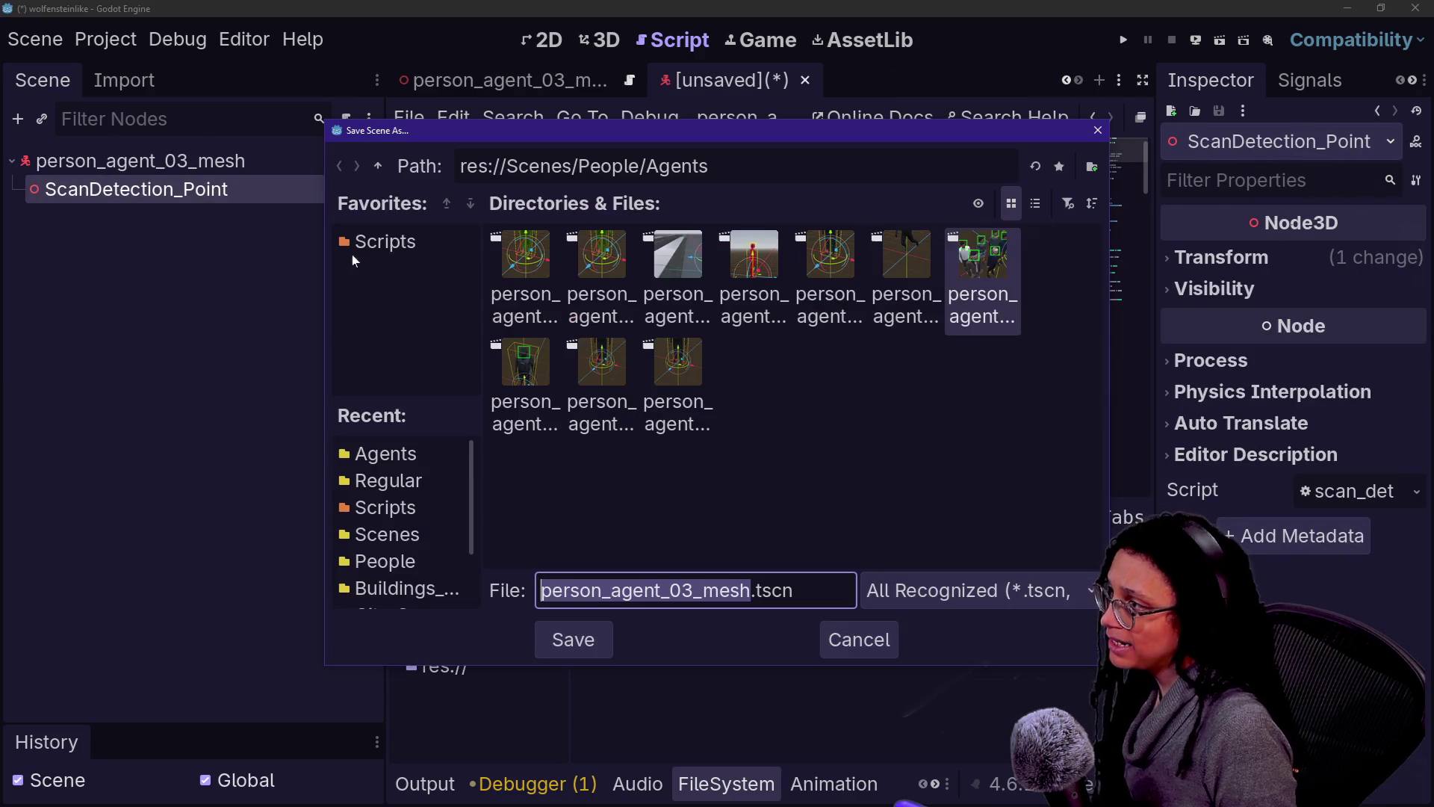
key("Return")
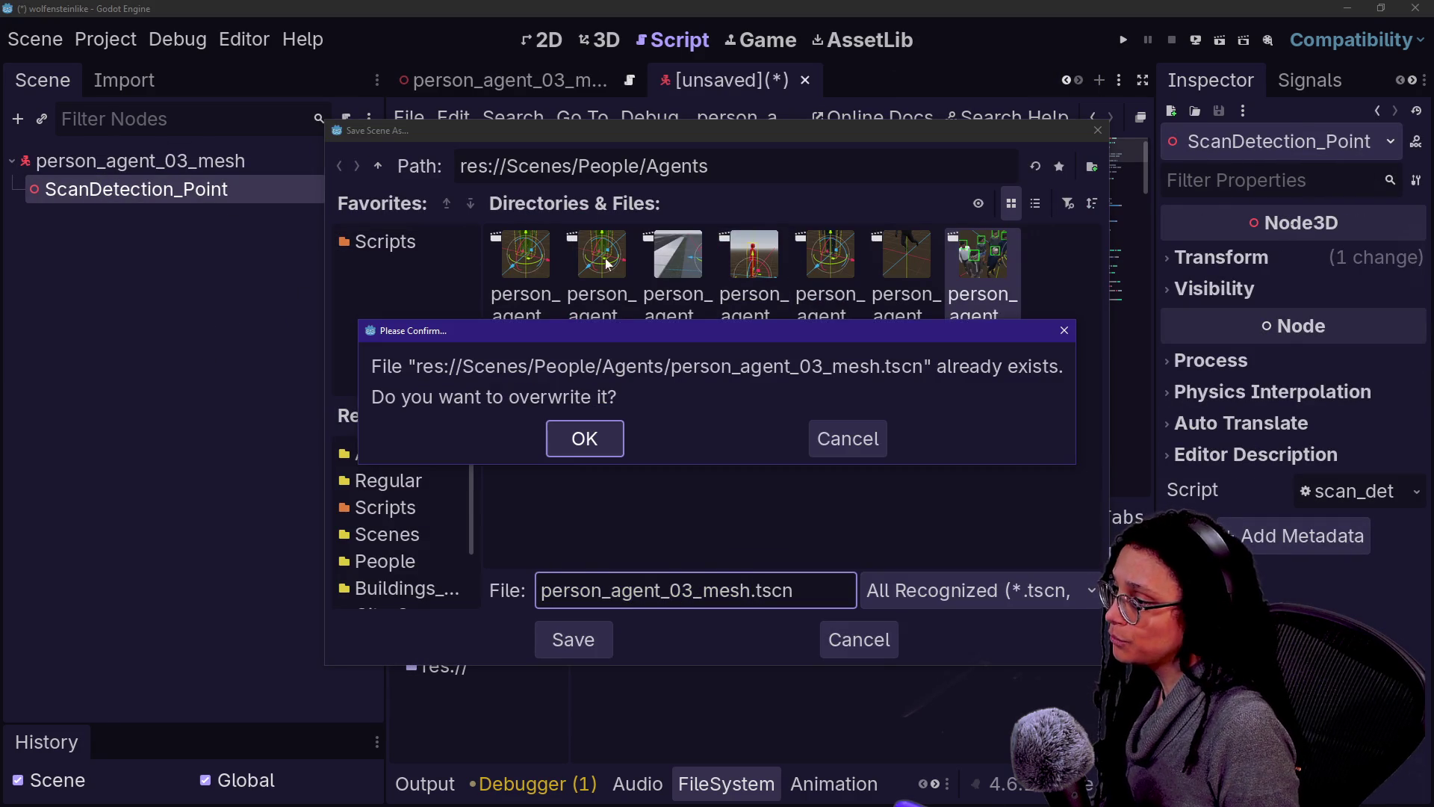
left_click(849, 447)
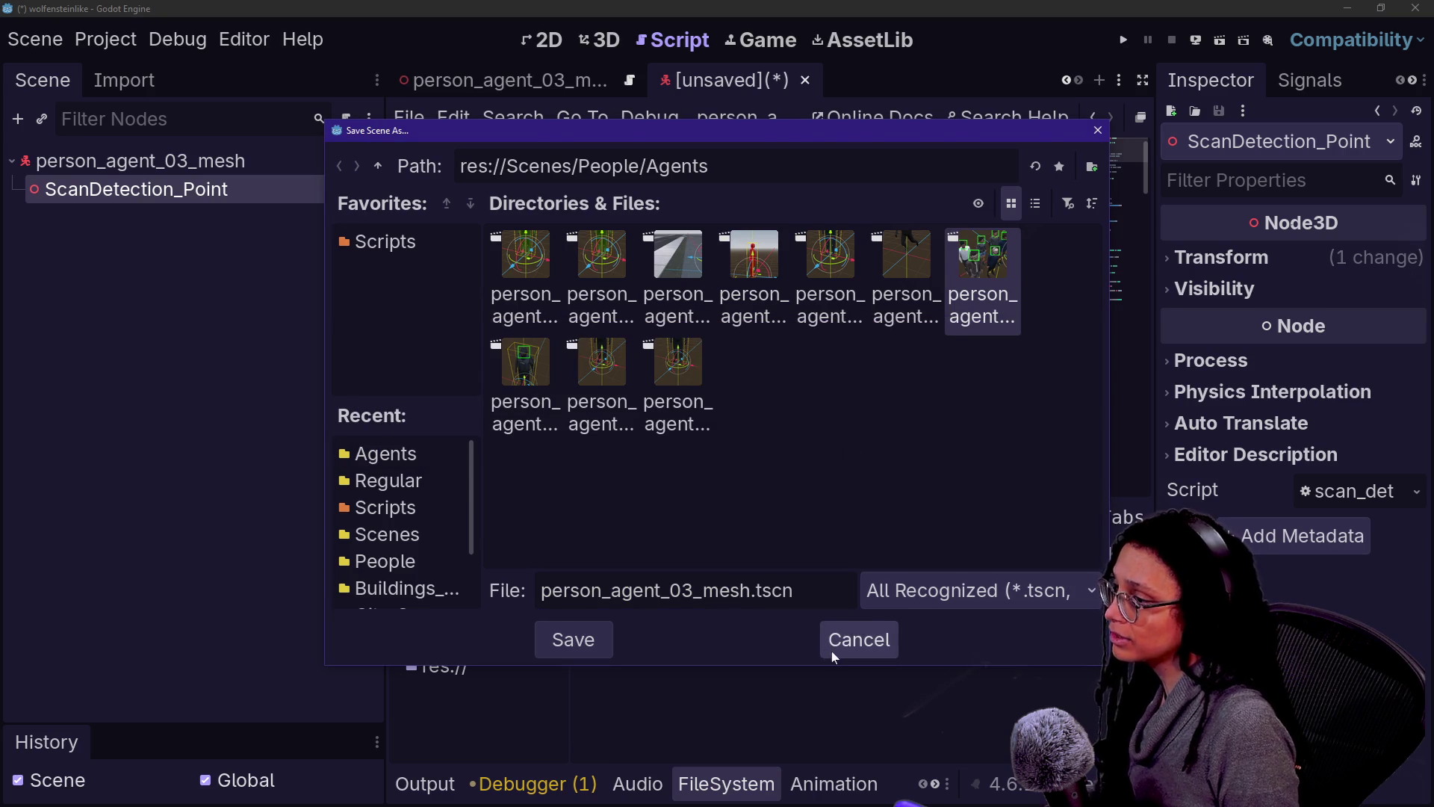
left_click(858, 640)
double_click(142, 161)
key("End")
key("BackSpace")
key("BackSpace")
key("BackSpace")
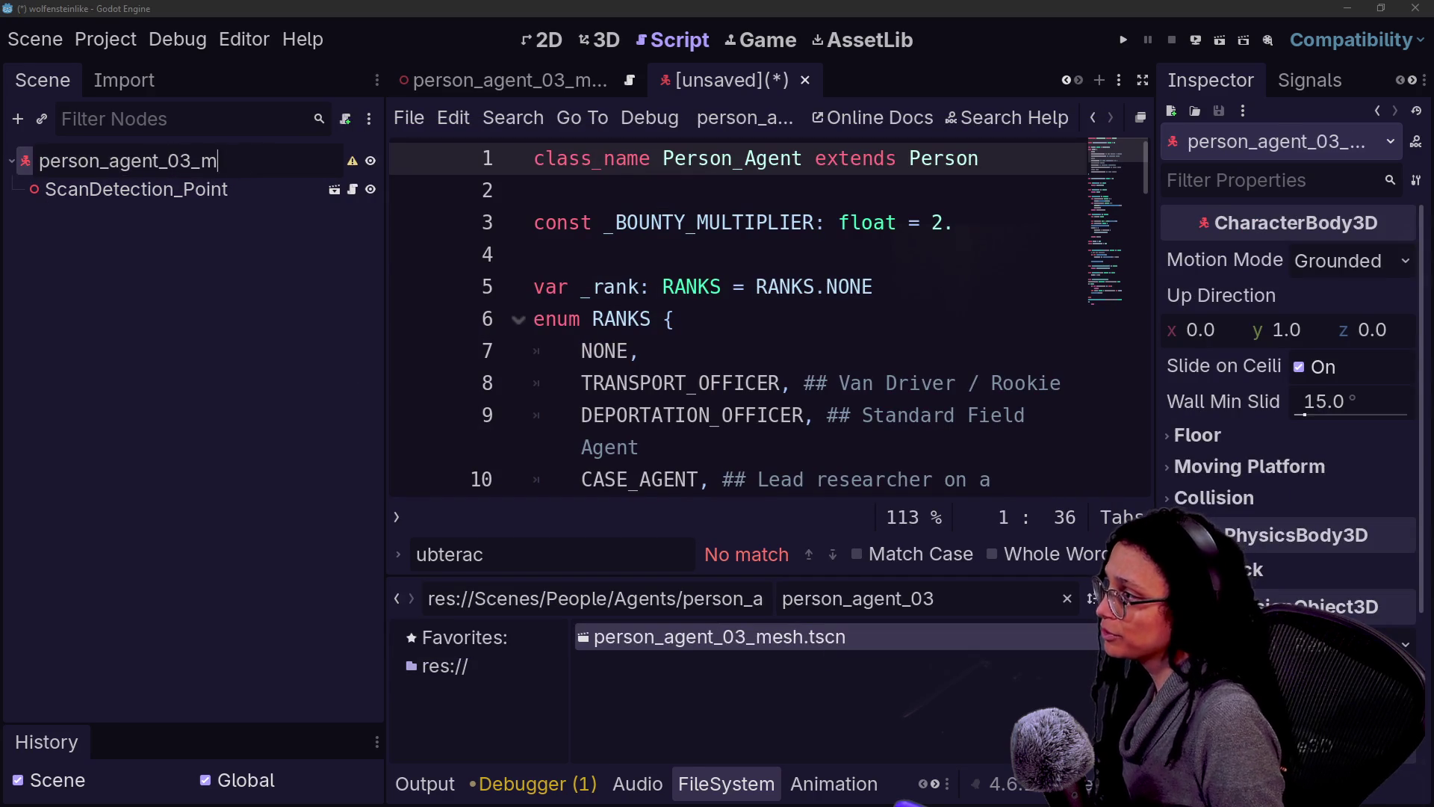
key("Return")
key("ctrl+s")
key("Return")
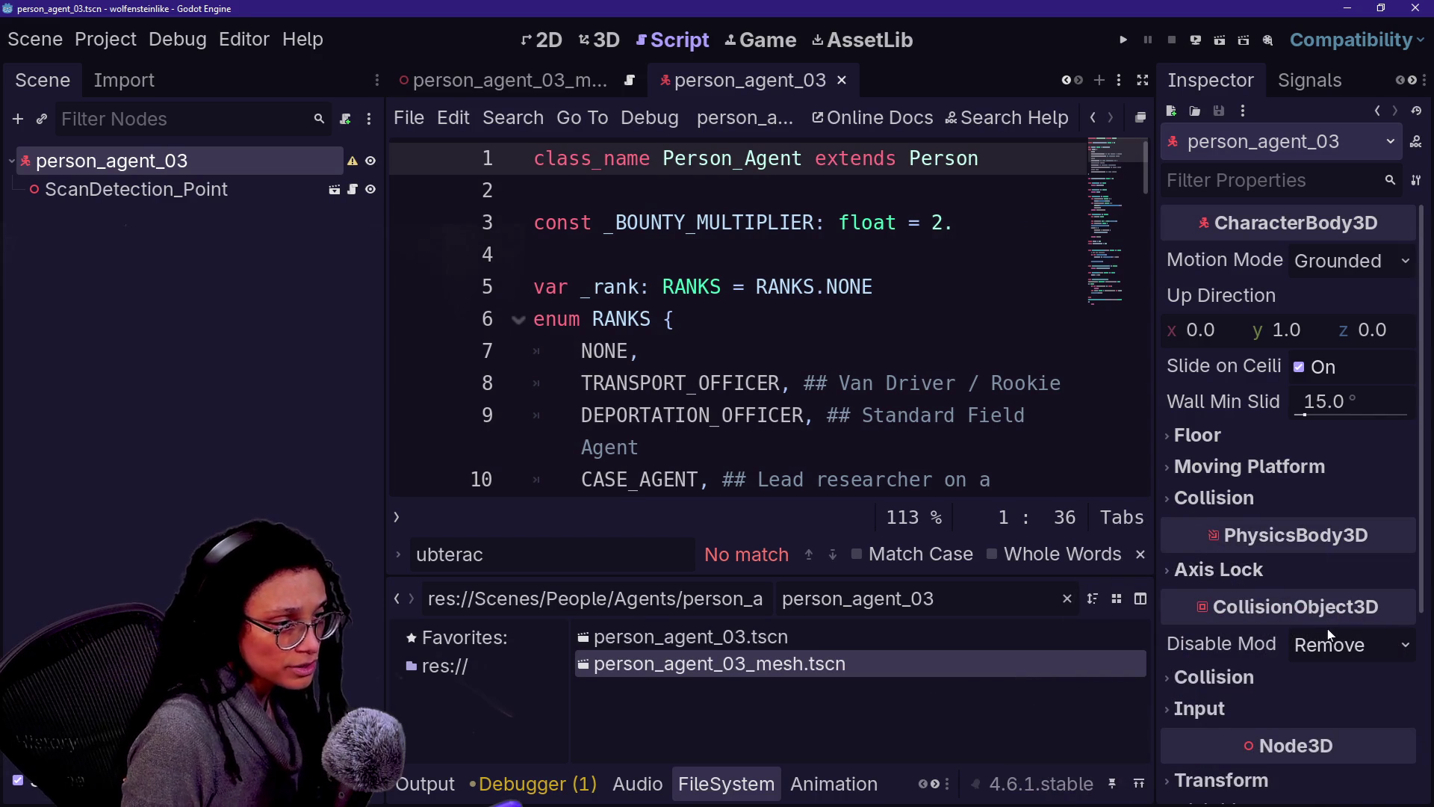
Step: Put the body on collision layer 4 only, removing layer 1
left_click(1332, 679)
left_click(1292, 754)
left_click(1189, 753)
left_click(745, 415)
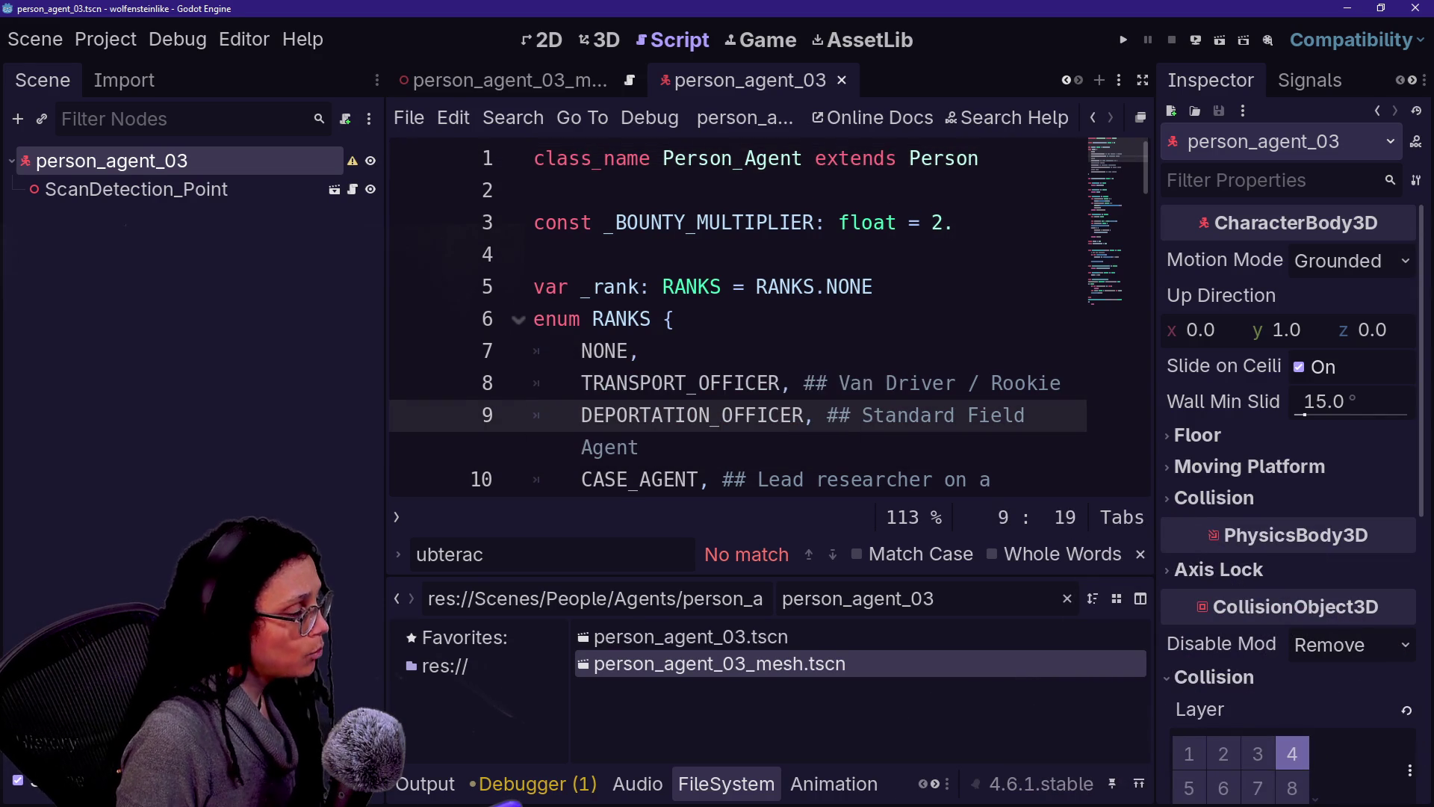
left_click(569, 88)
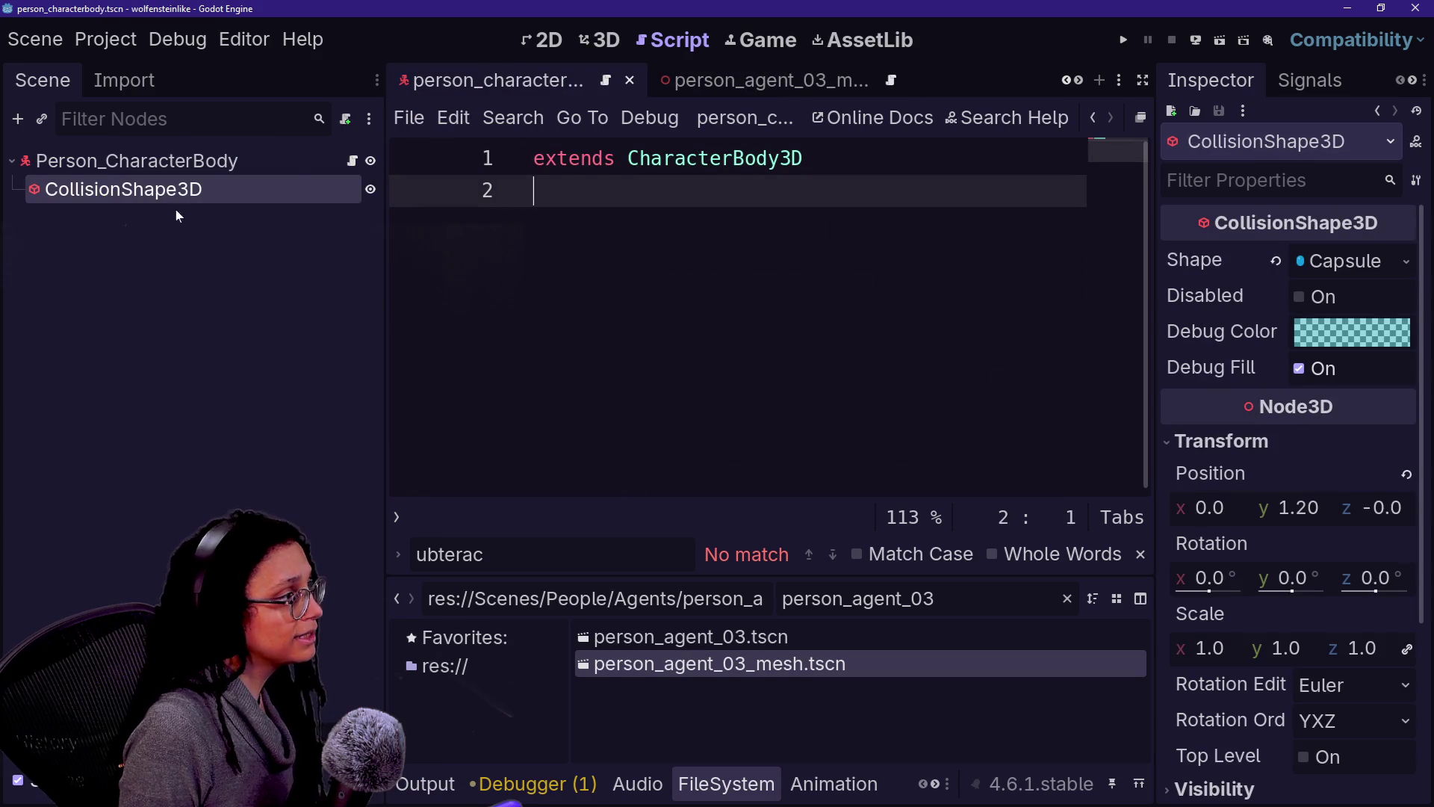
Step: Copy the CollisionShape3D from person_characterbody into person_agent_03 and save that scene
left_click(303, 160)
left_click(293, 191)
scroll(794, 82, "up", 3)
scroll(794, 82, "up", 1)
scroll(930, 75, "down", 5)
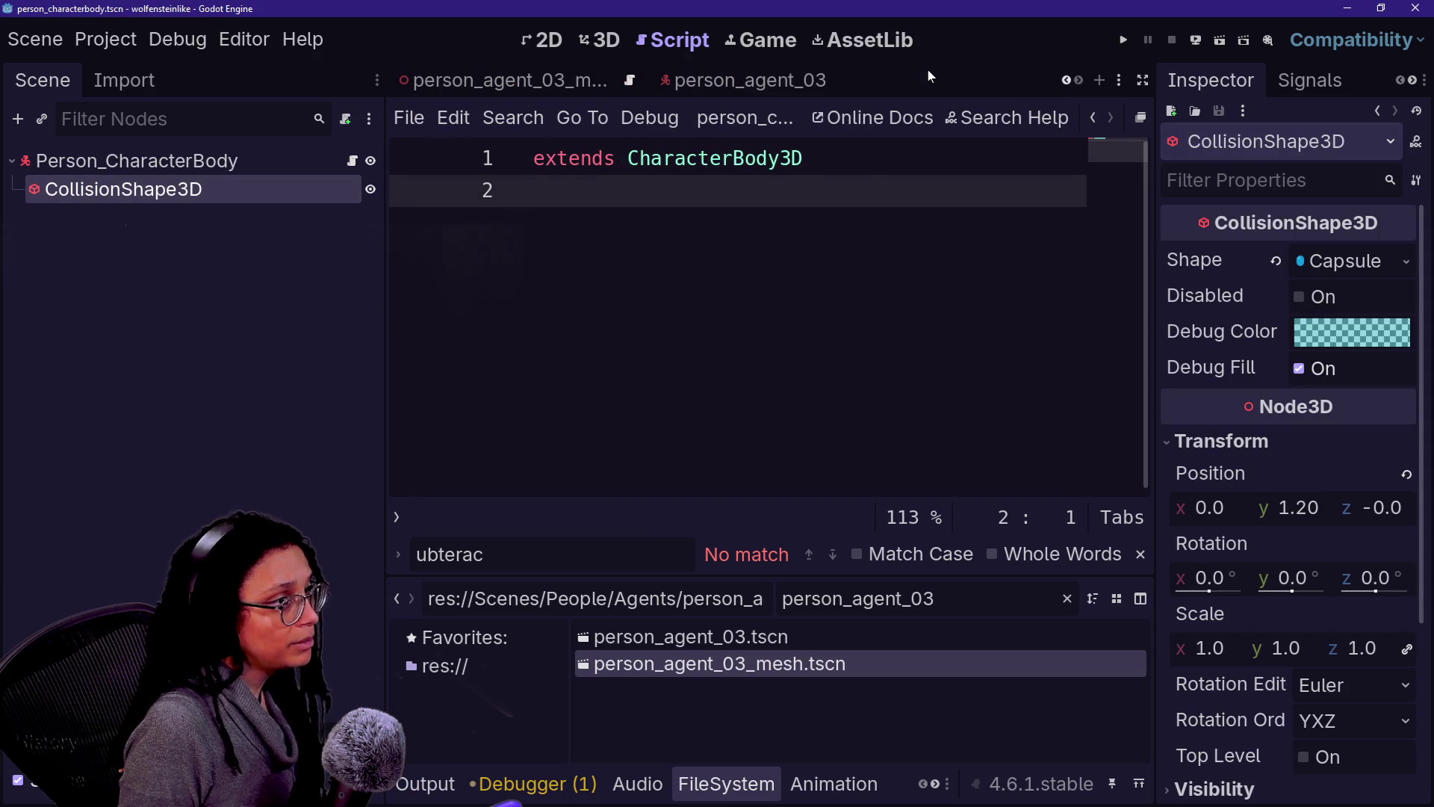
left_click(693, 86)
key("ctrl+v")
left_click(248, 266)
key("ctrl+s")
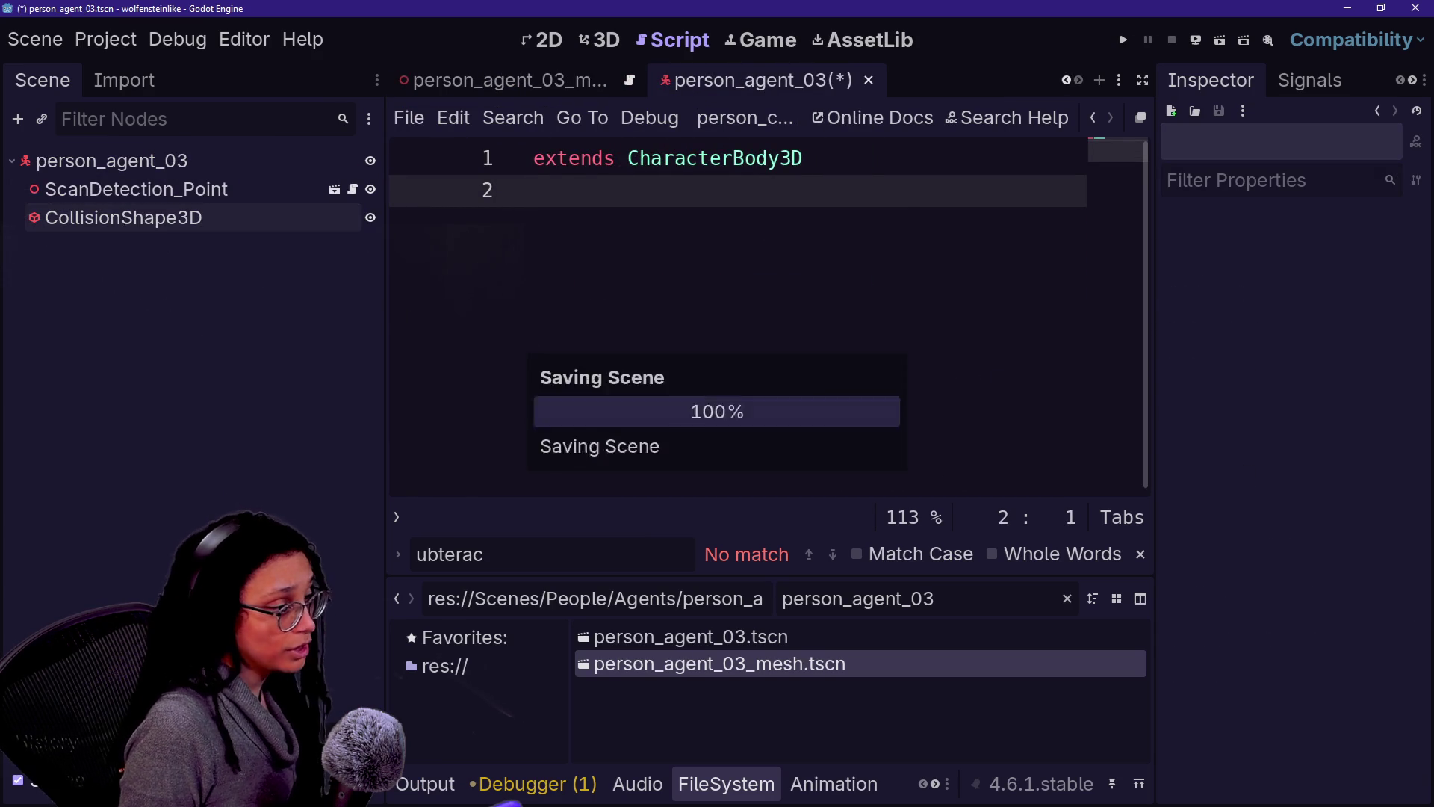
Step: Attach person_agent.gd to person_agent_03 and add person_agent_03_mesh as its child
key("ctrl+a")
type("per")
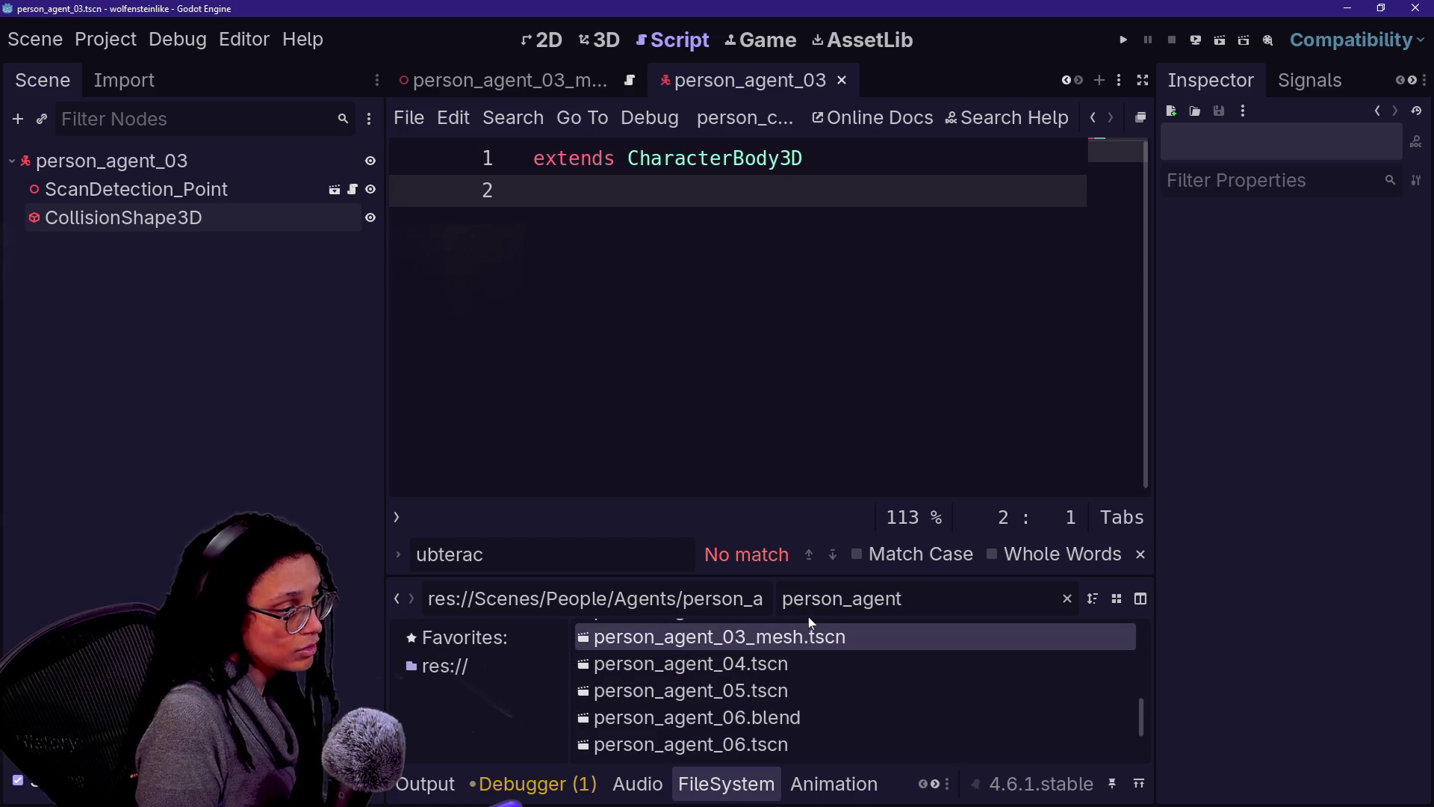
type(".gd")
mouse_move(672, 637)
left_mouse_down()
mouse_move(699, 644)
mouse_move(195, 165)
left_mouse_up()
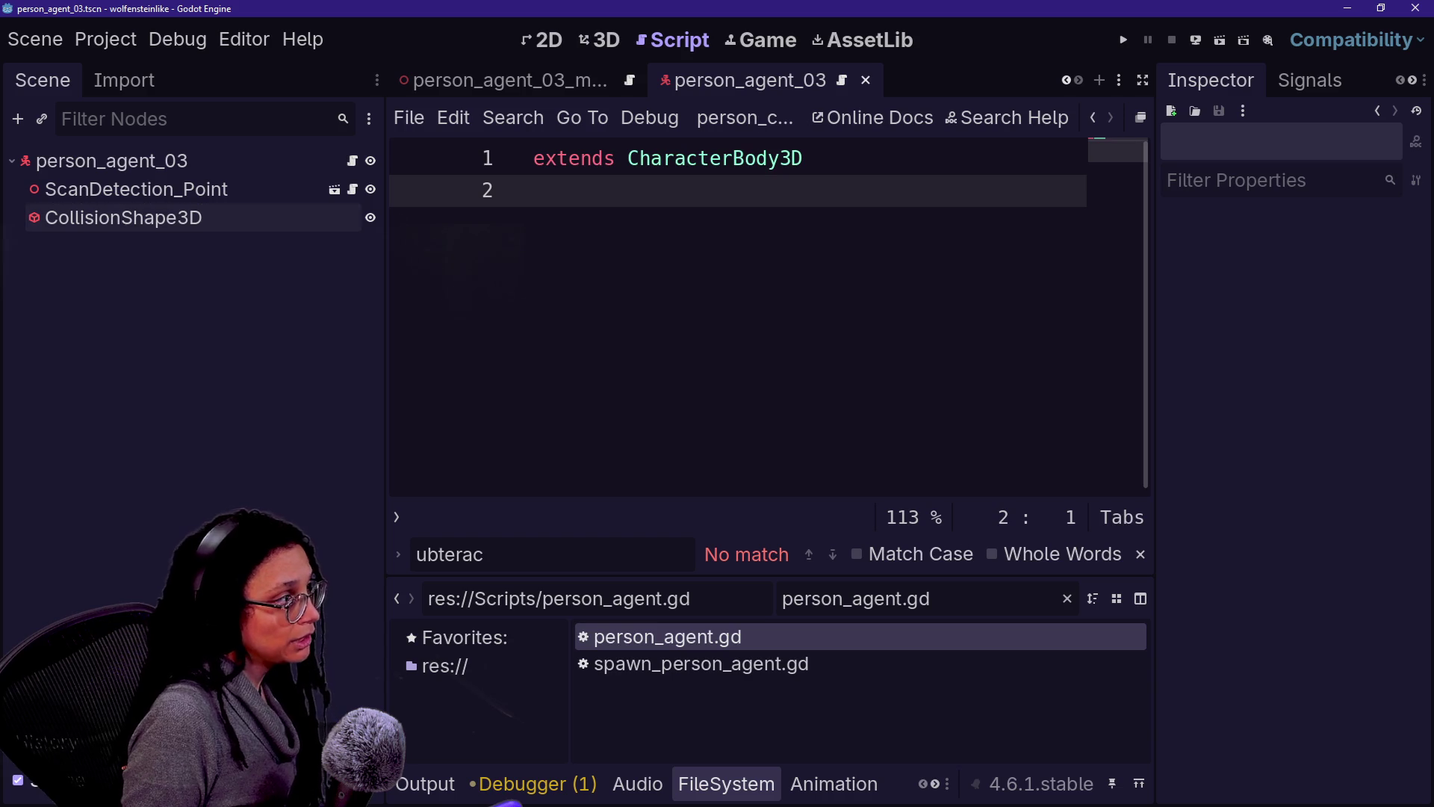
key("BackSpace")
key("BackSpace")
key("BackSpace")
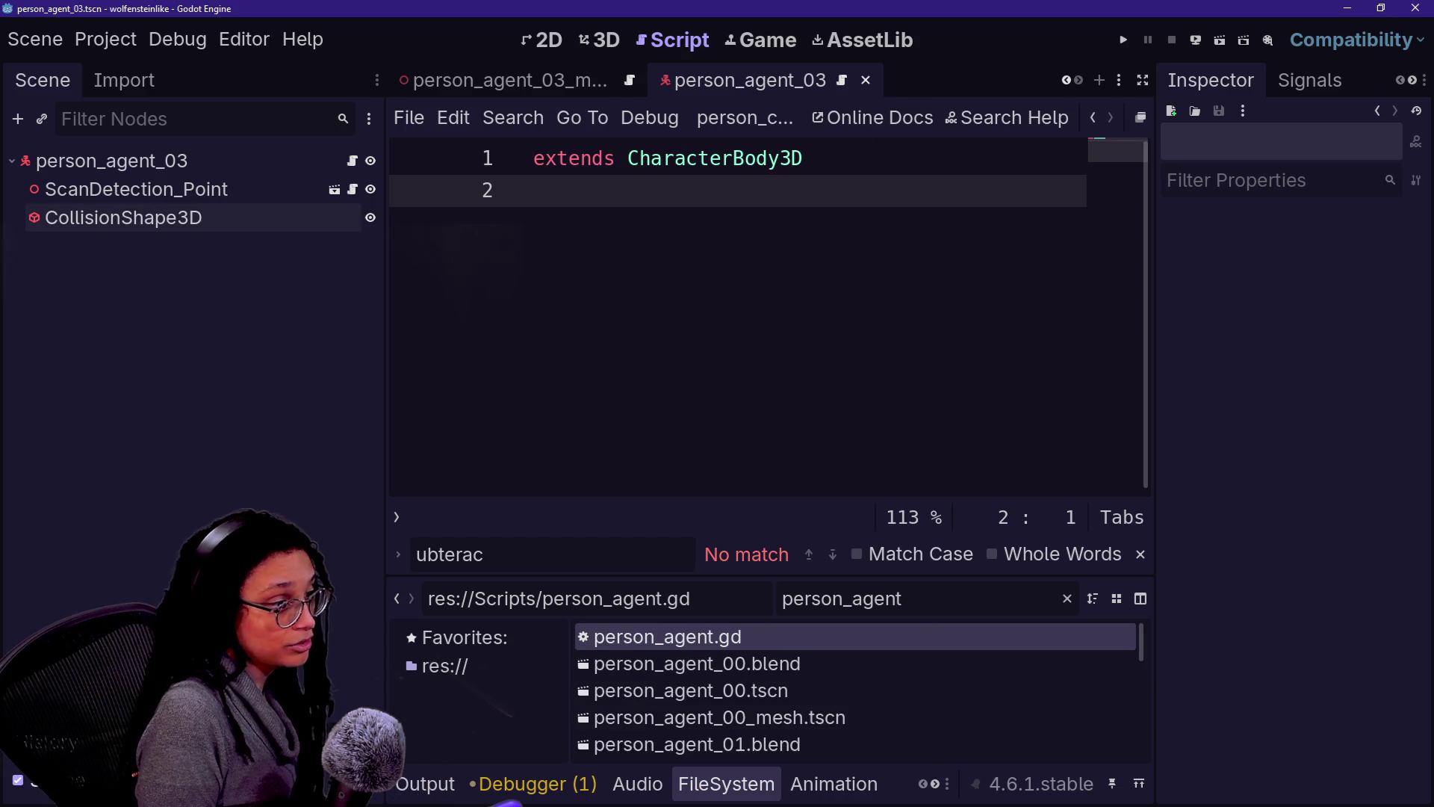
type("_03_m")
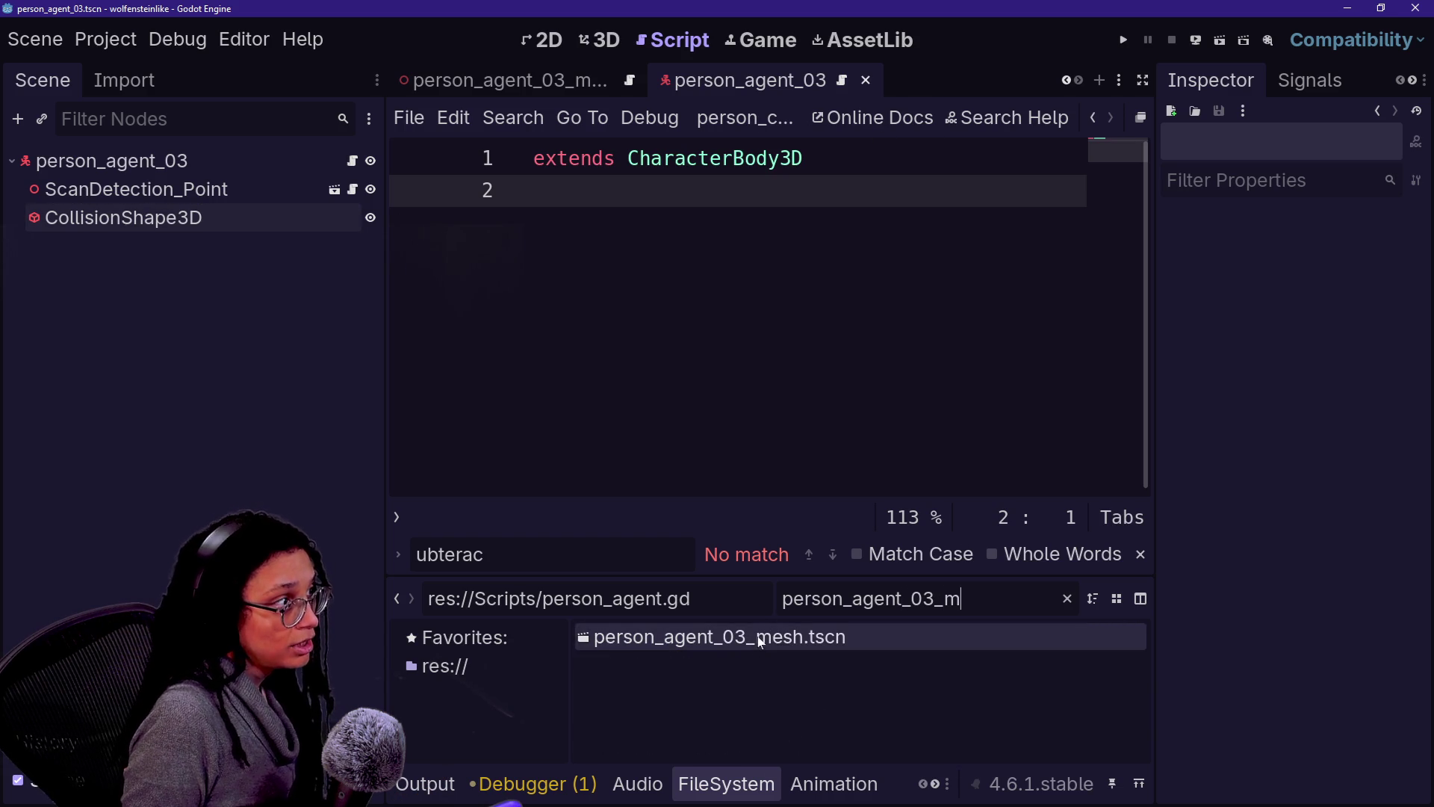
mouse_move(761, 642)
left_mouse_down()
mouse_move(351, 516)
mouse_move(127, 179)
mouse_move(142, 172)
left_mouse_up()
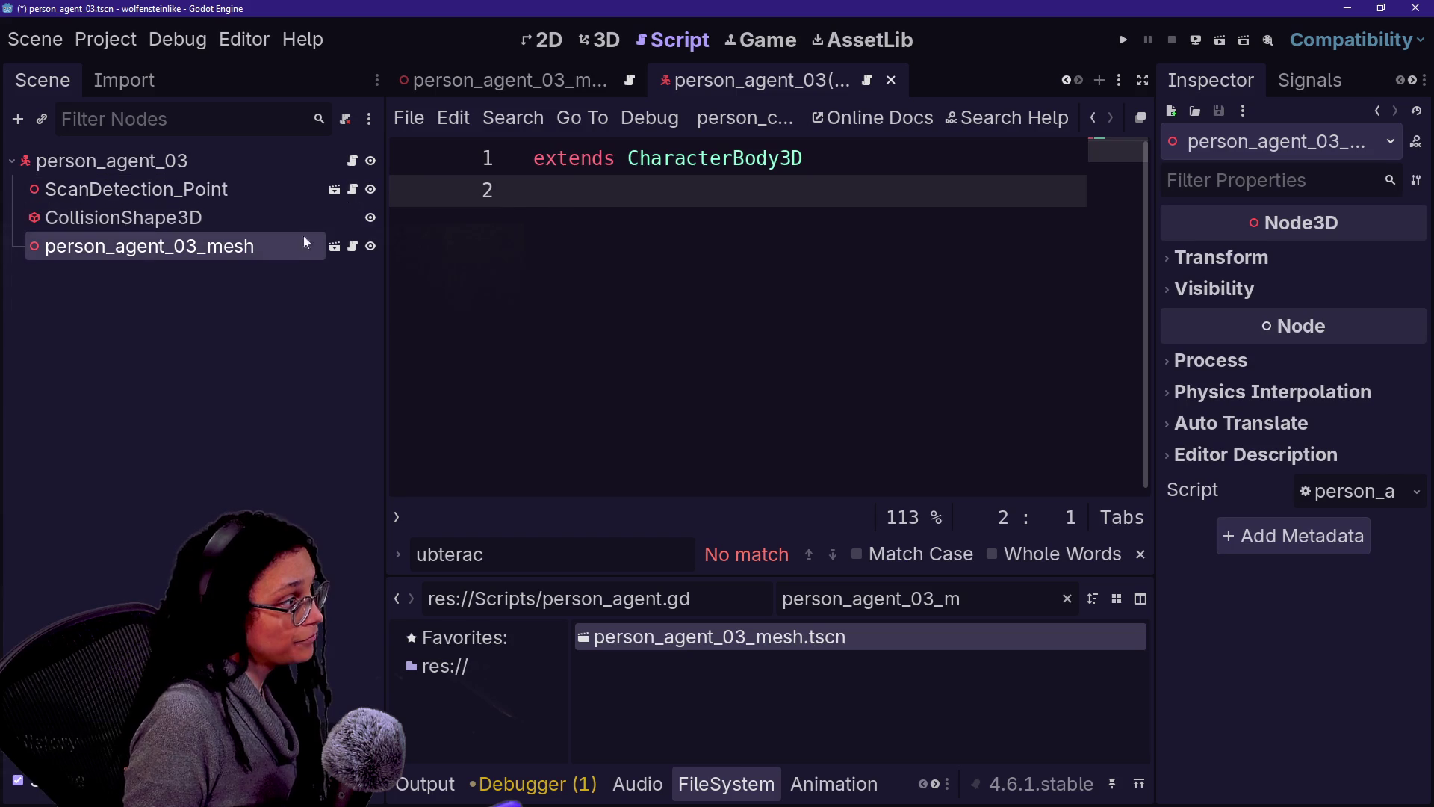
left_click(334, 247)
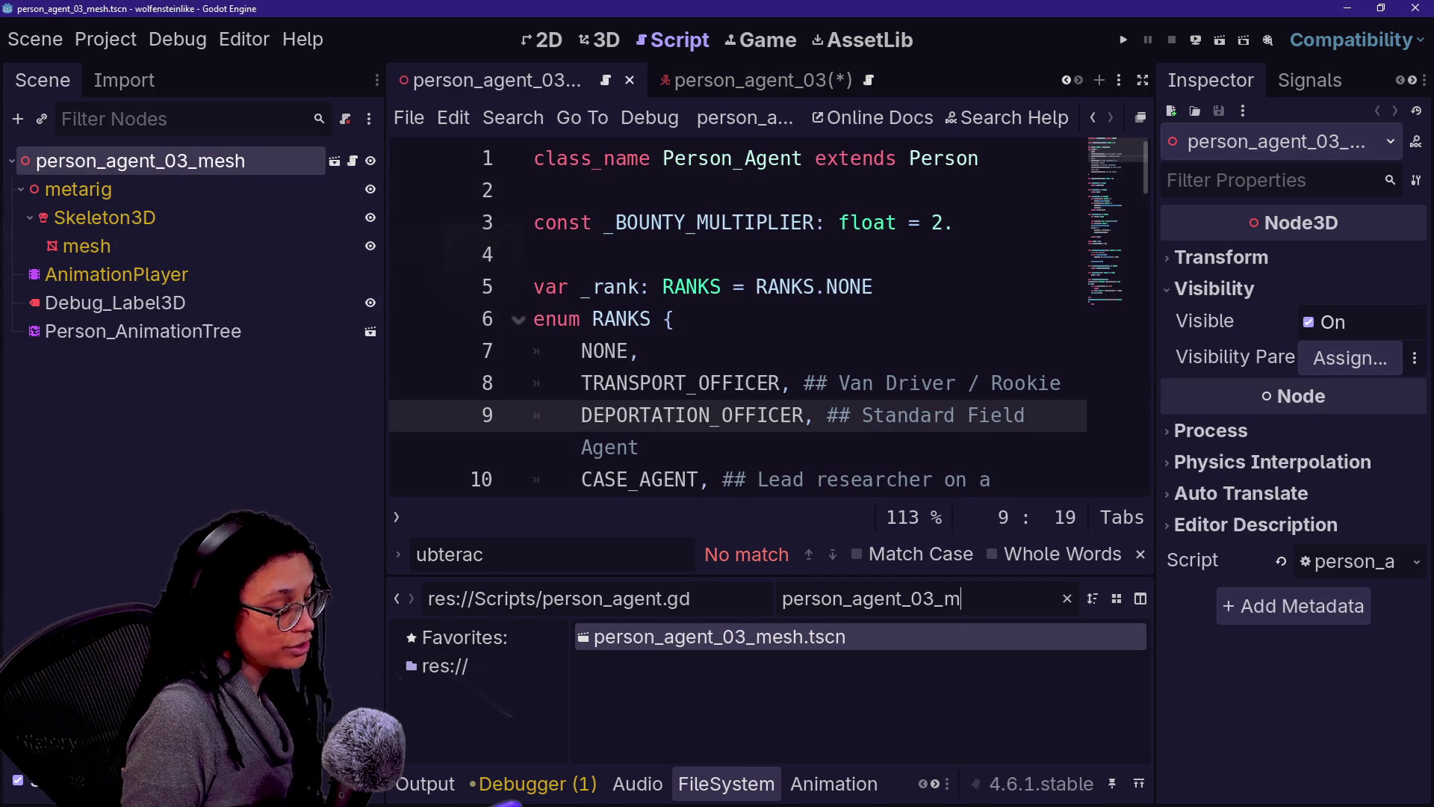
Step: Attach person_mesh_agent.gd to person_agent_03_mesh, then save both agent scenes
key("BackSpace")
key("BackSpace")
key("BackSpace")
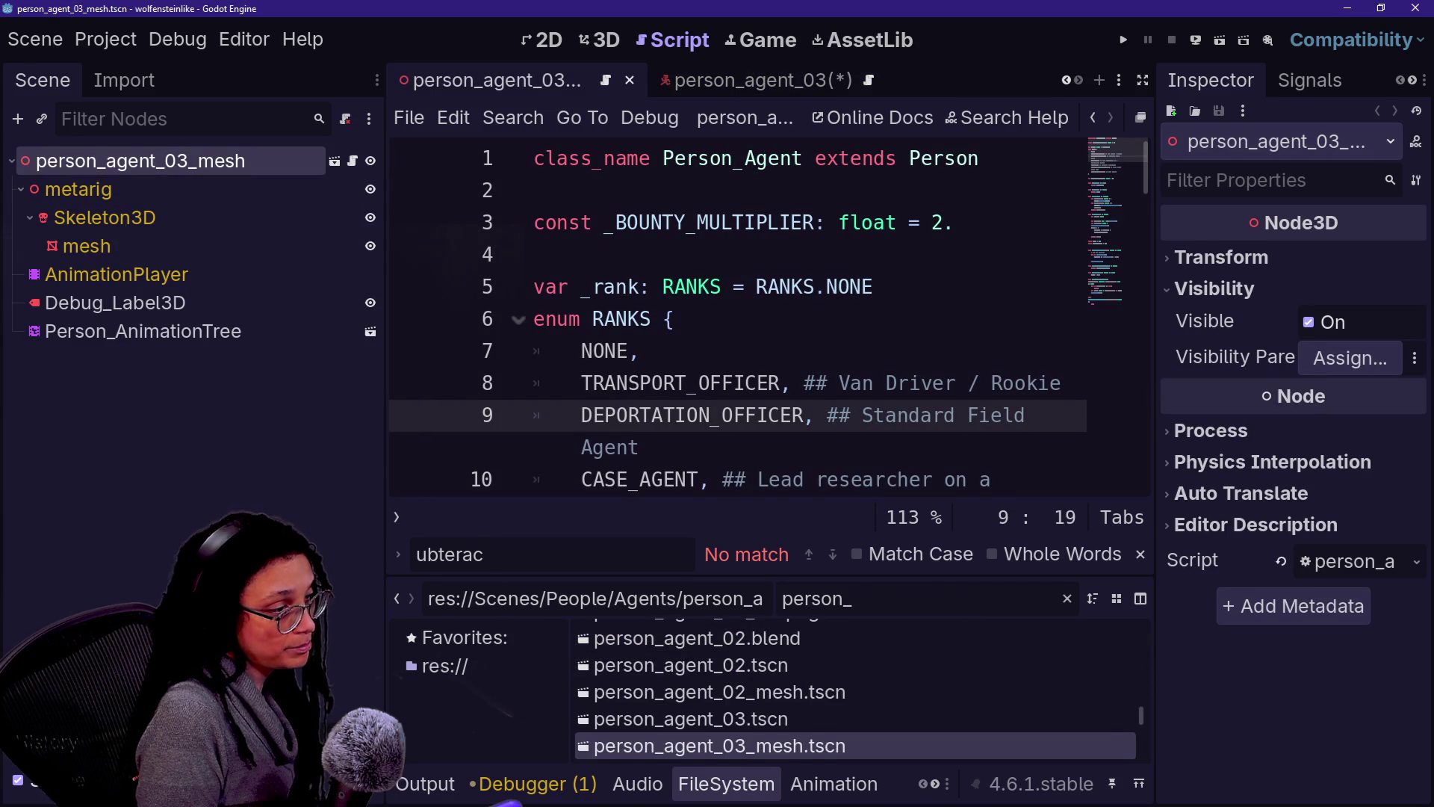
type("agent_mes")
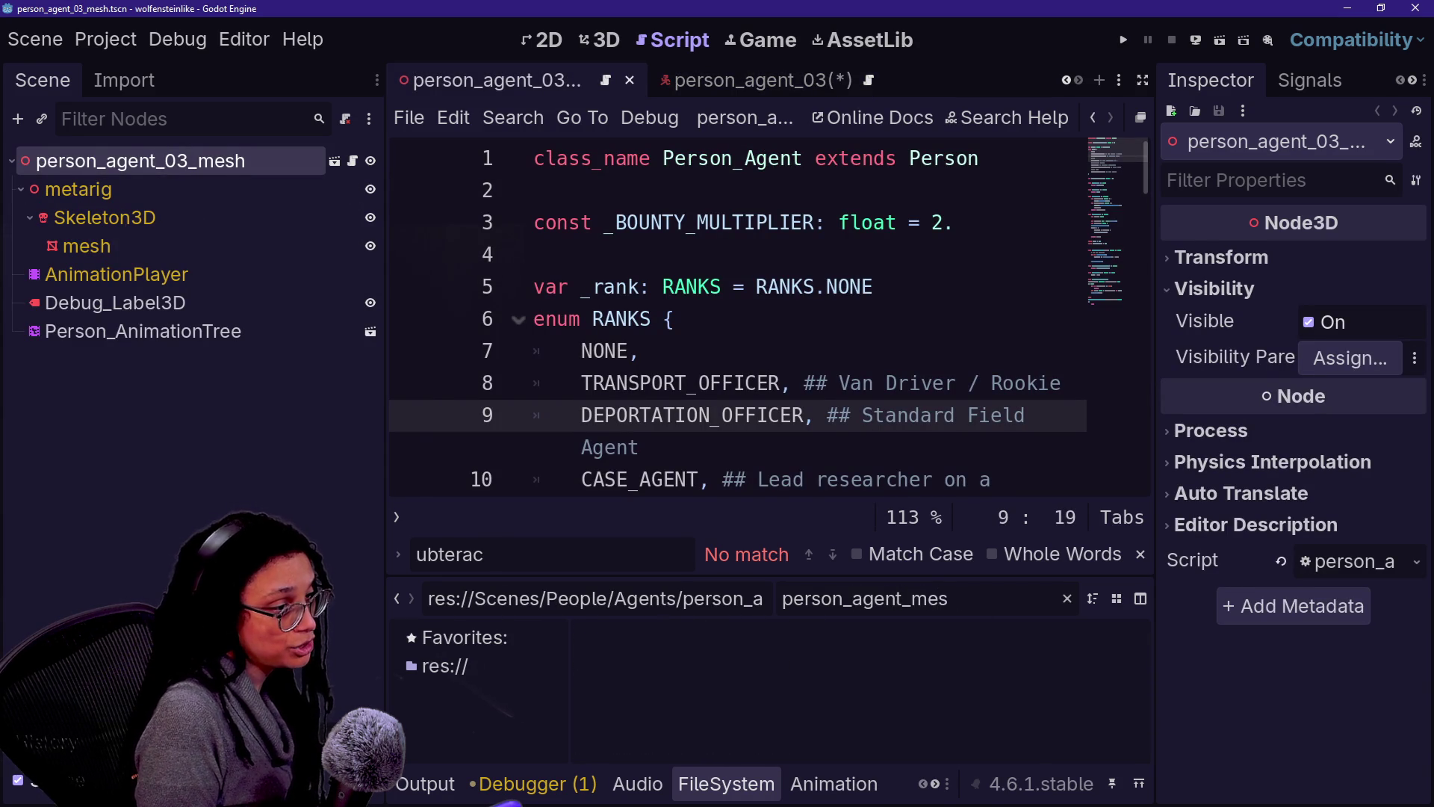
key("BackSpace")
key("BackSpace")
key("BackSpace")
type("mesh")
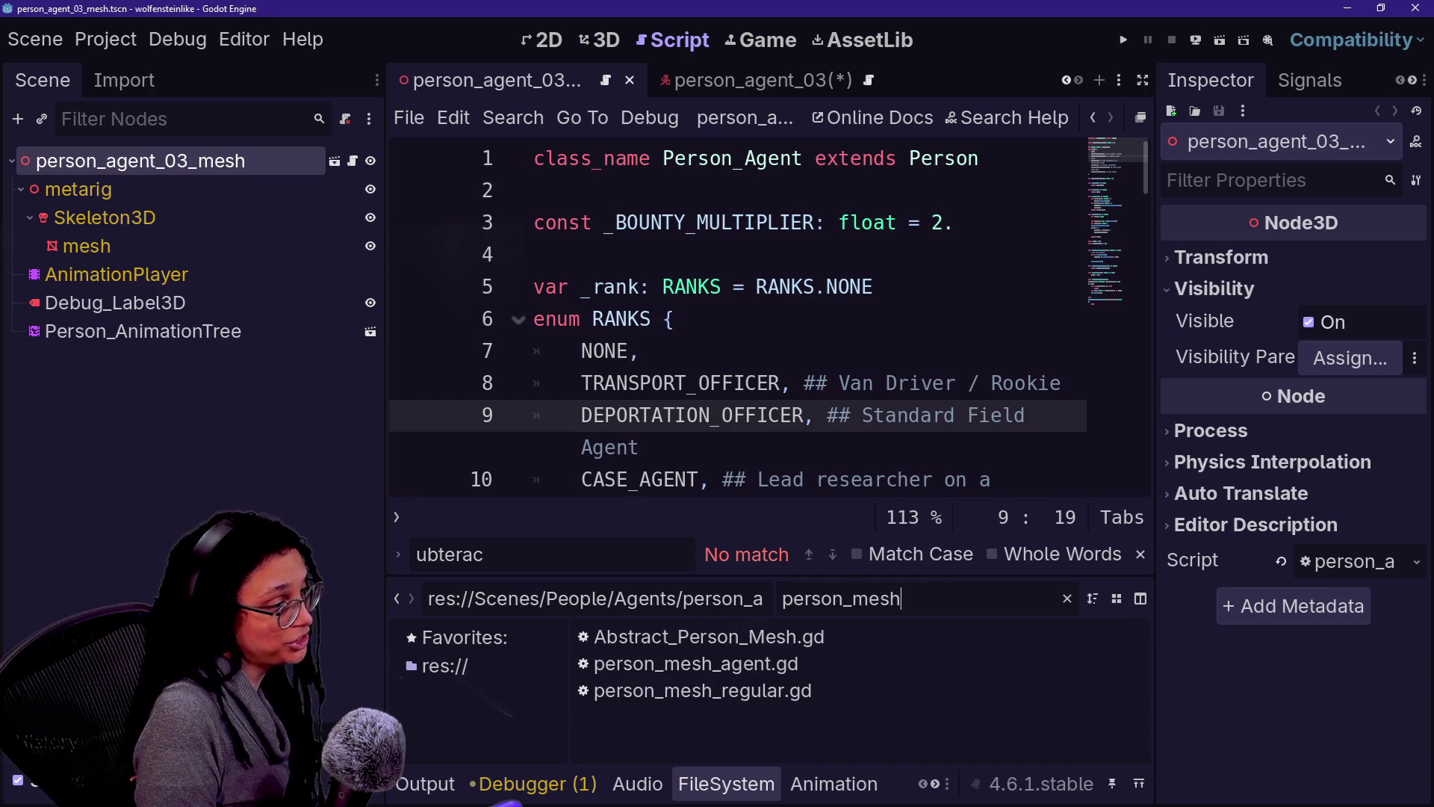
type("_age")
mouse_move(706, 637)
left_mouse_down()
mouse_move(268, 240)
mouse_move(224, 171)
mouse_move(259, 184)
mouse_move(211, 158)
mouse_move(303, 159)
left_mouse_up()
key("ctrl+s")
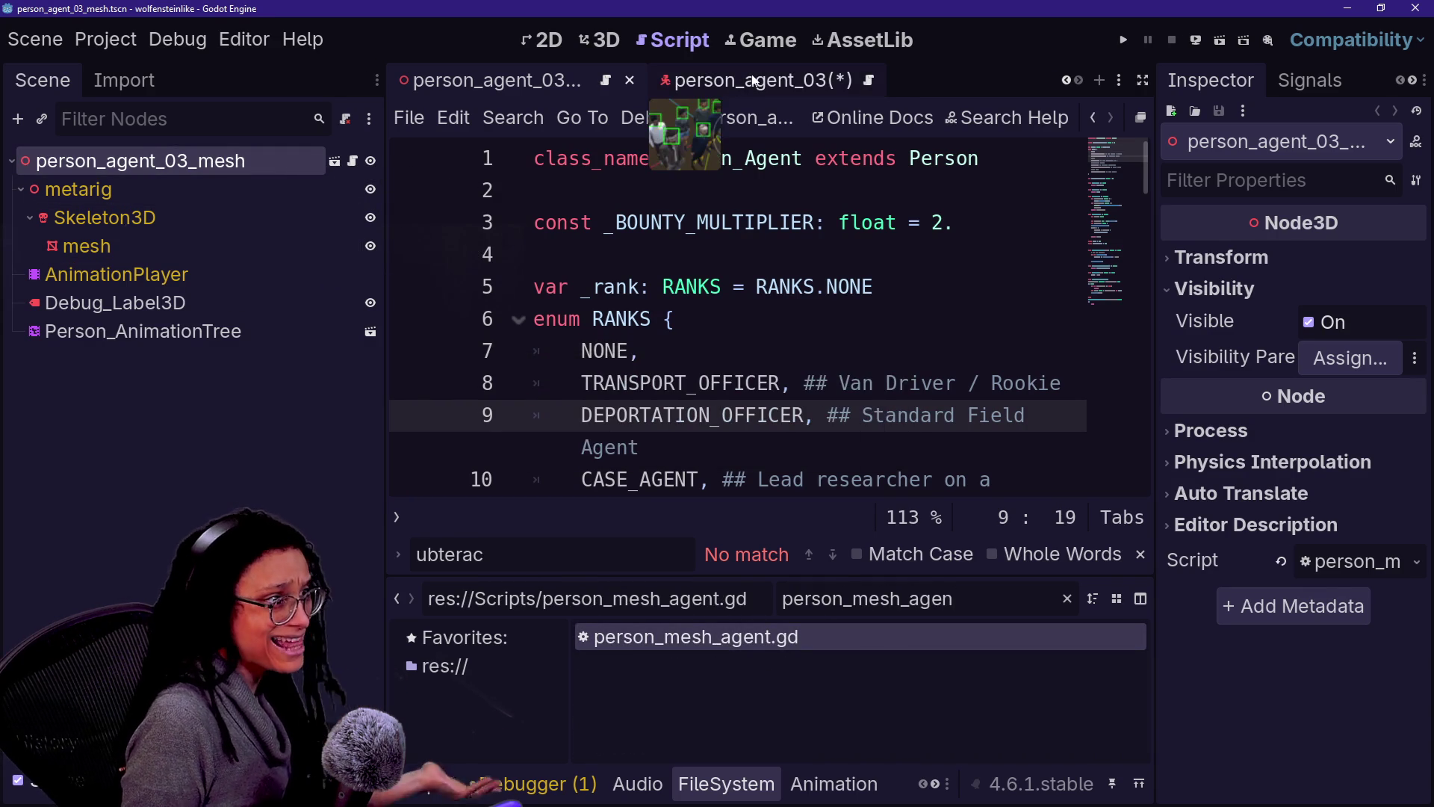
left_click(778, 91)
key("ctrl+s")
scroll(612, 80, "up", 5)
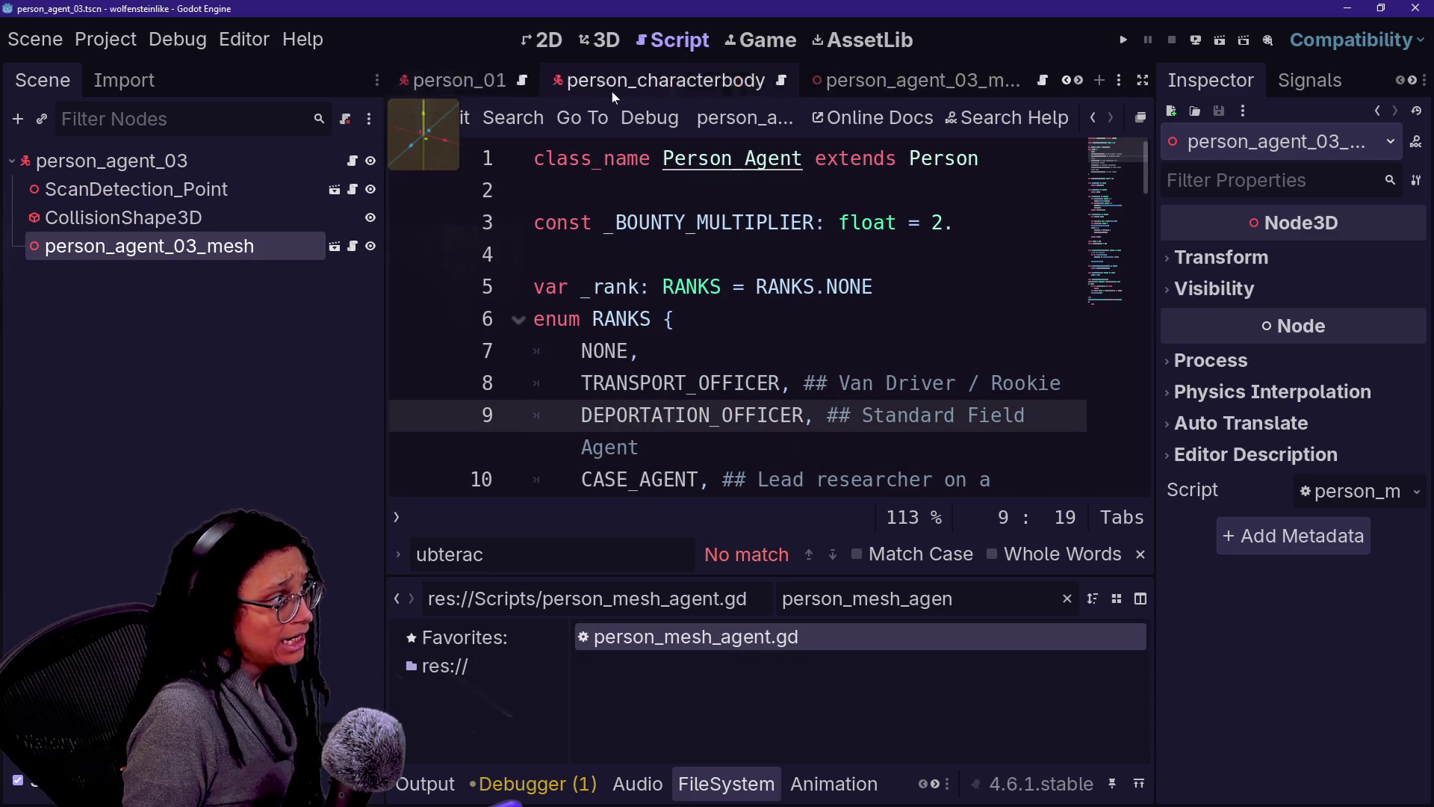
left_click(672, 80)
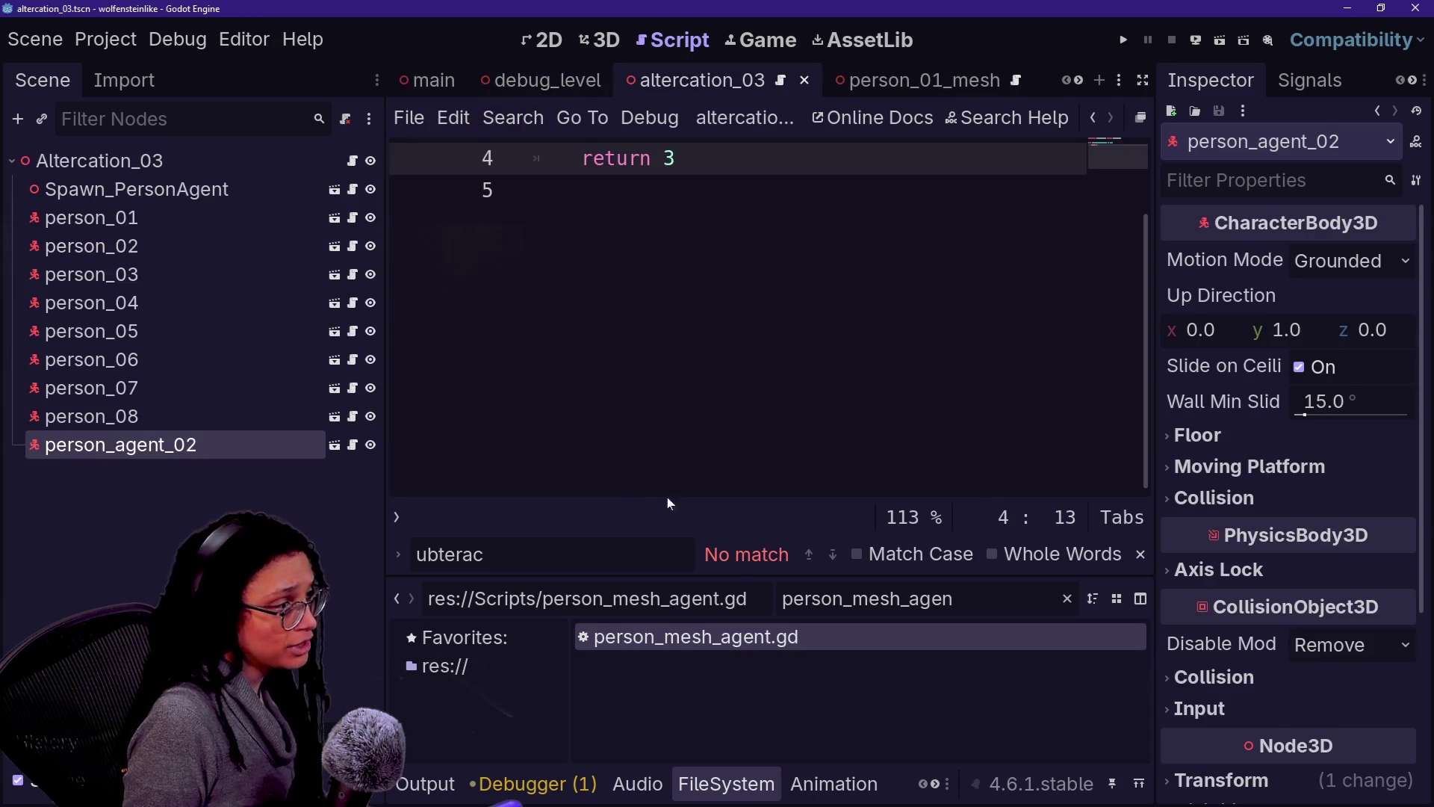
Step: Place a person_agent_03 instance in the altercation_03 3D view and save the scene
left_click(598, 39)
key("BackSpace")
key("BackSpace")
key("BackSpace")
key("BackSpace")
key("BackSpace")
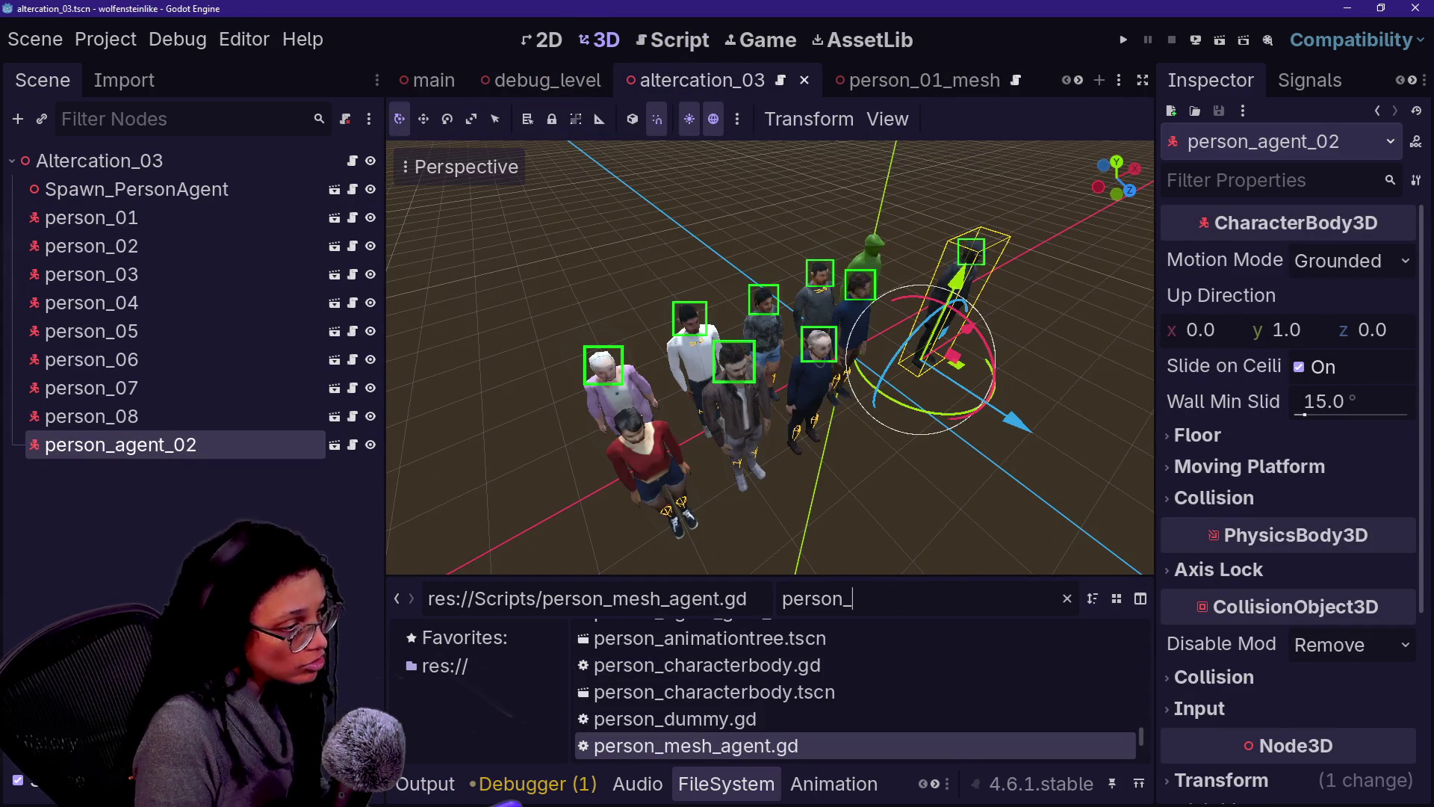
type("agent_3")
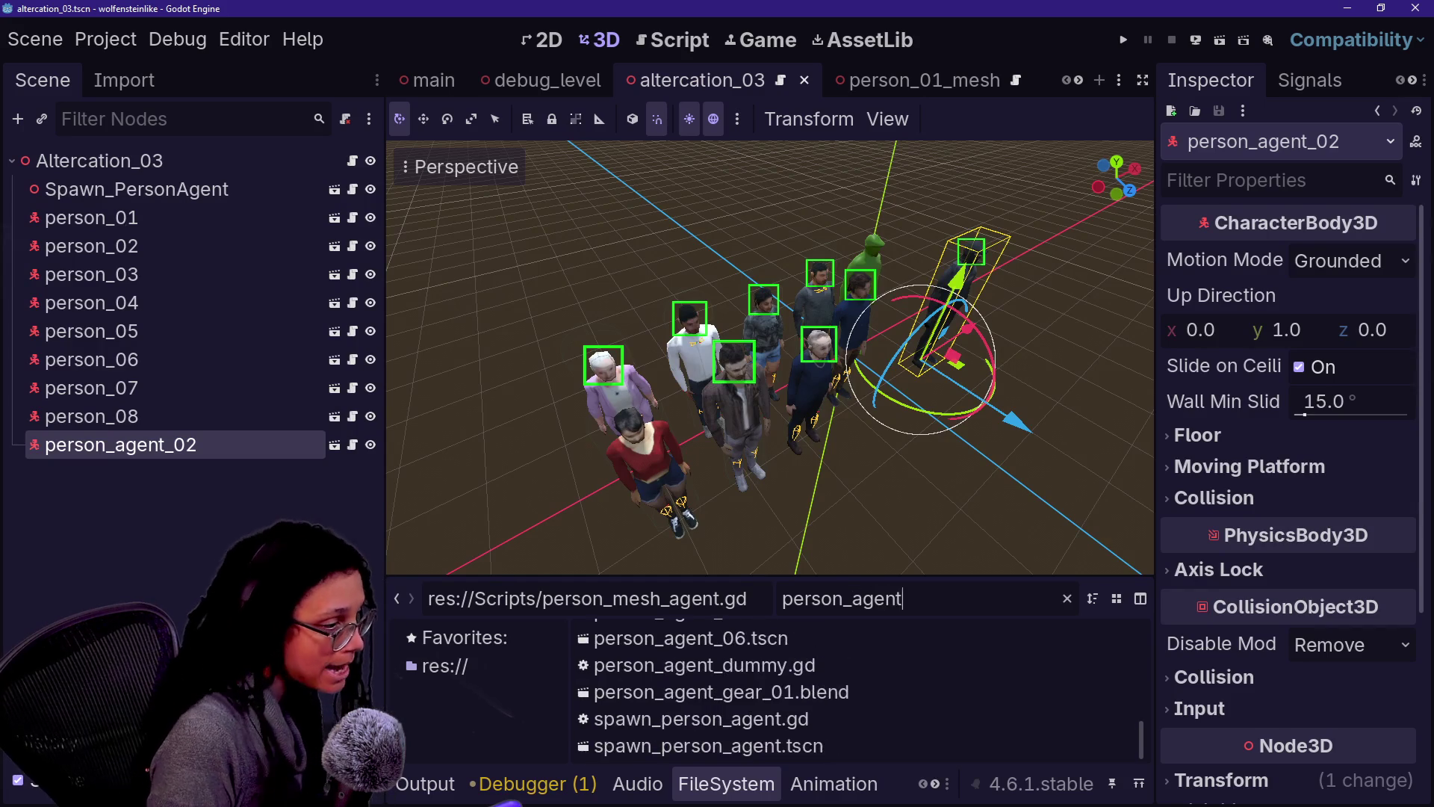
key("BackSpace")
type("03")
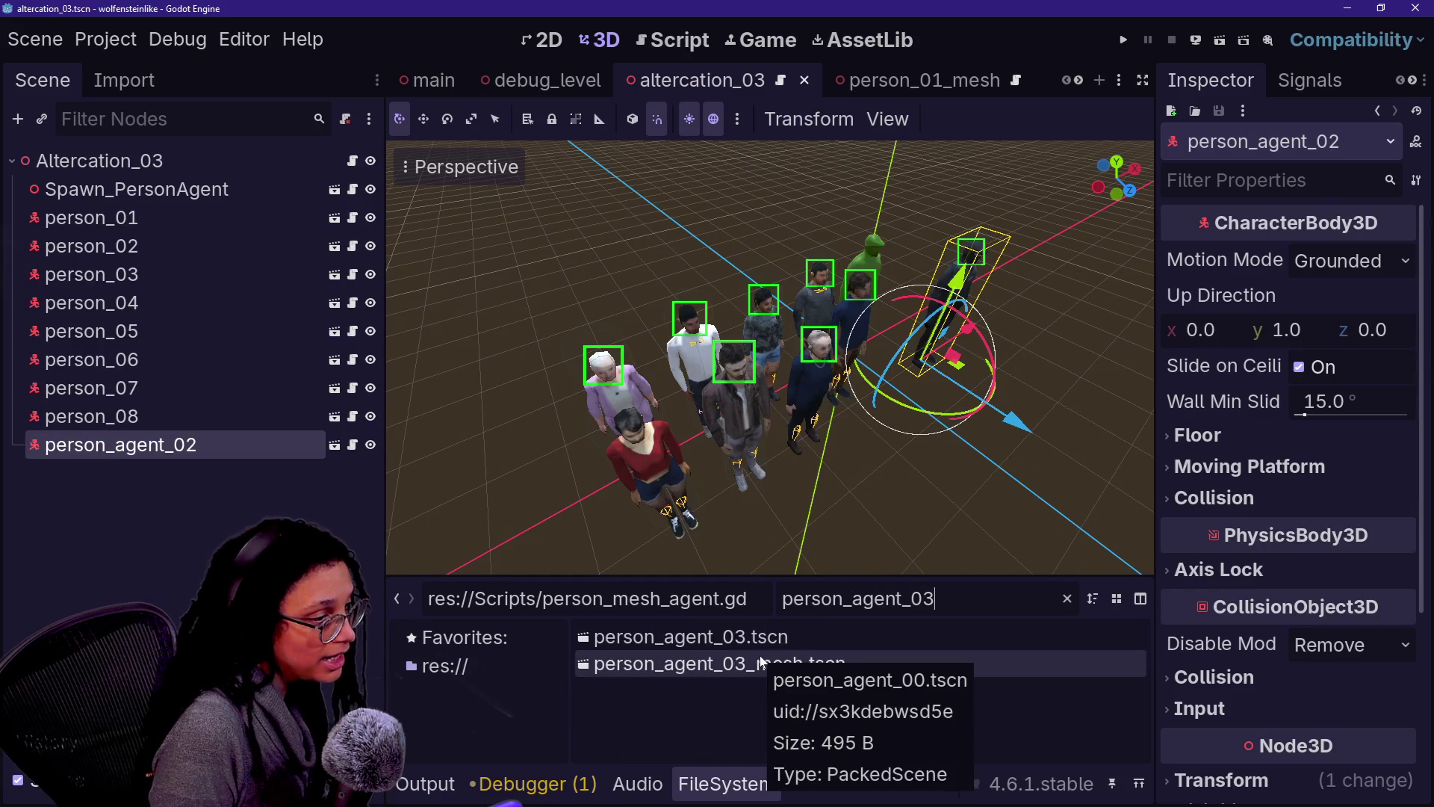
mouse_move(662, 639)
left_mouse_down()
mouse_move(970, 351)
mouse_move(990, 400)
left_mouse_up()
key("ctrl+s")
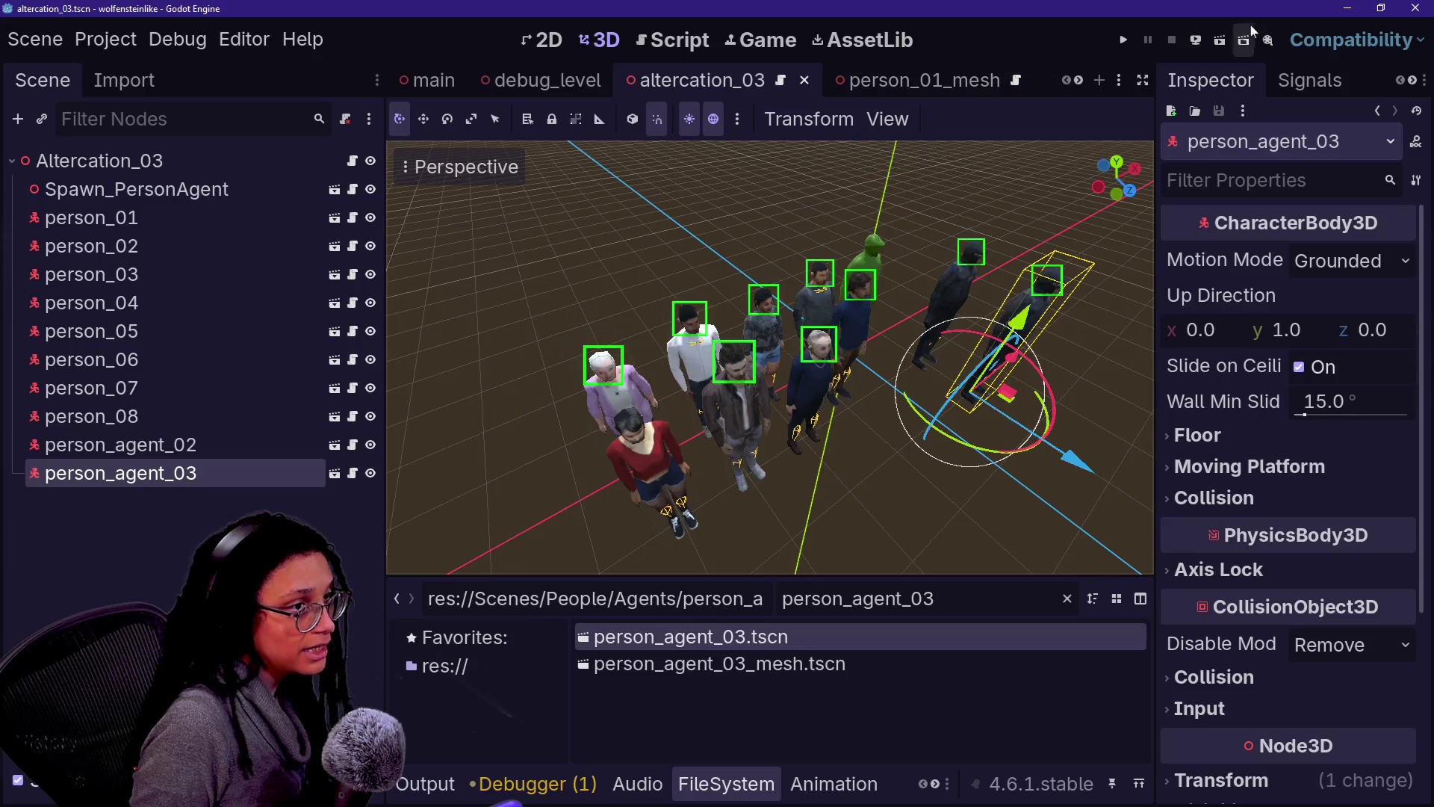
Step: Test-run debug_level, walking up to the agents in the street, then stop the game
left_click(527, 81)
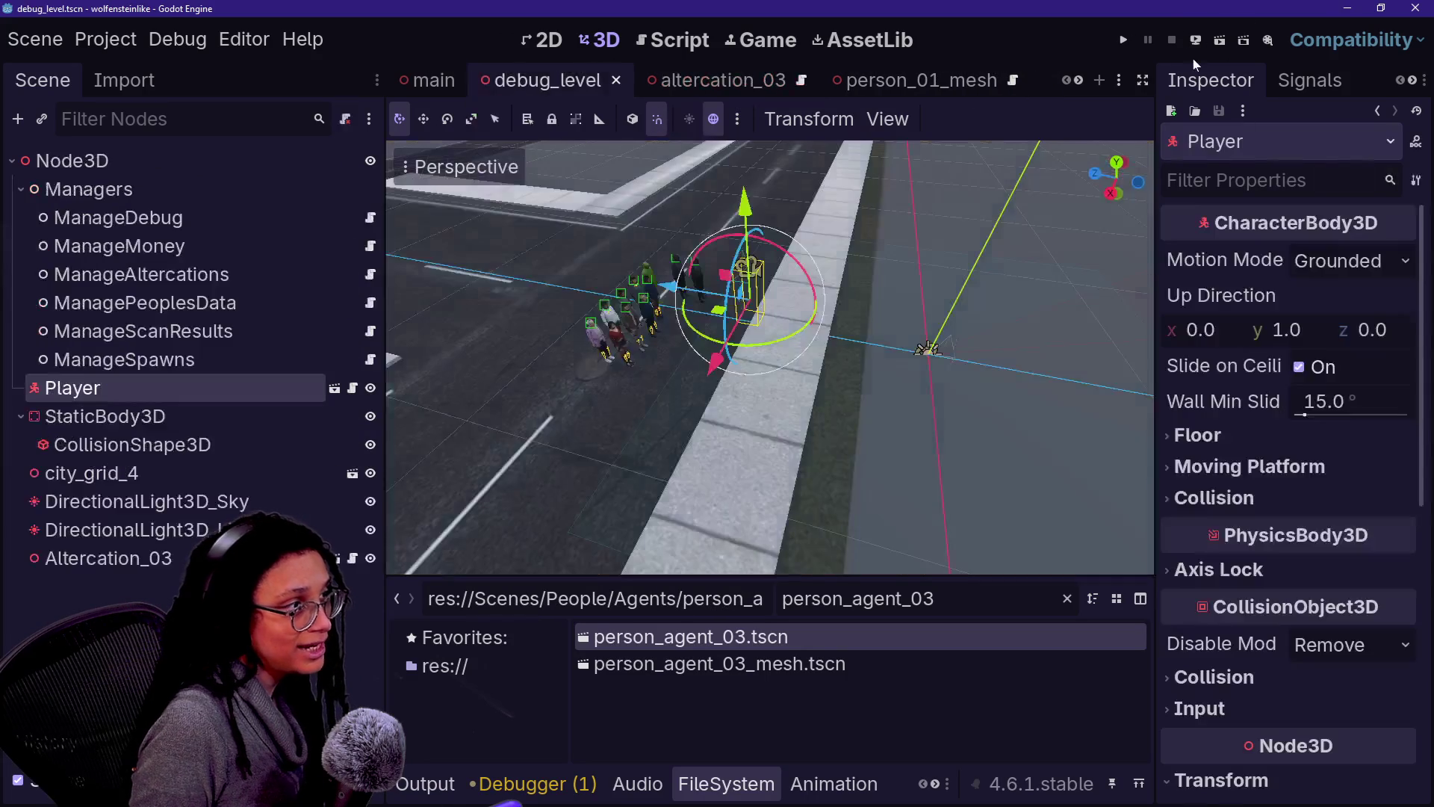
left_click(1236, 42)
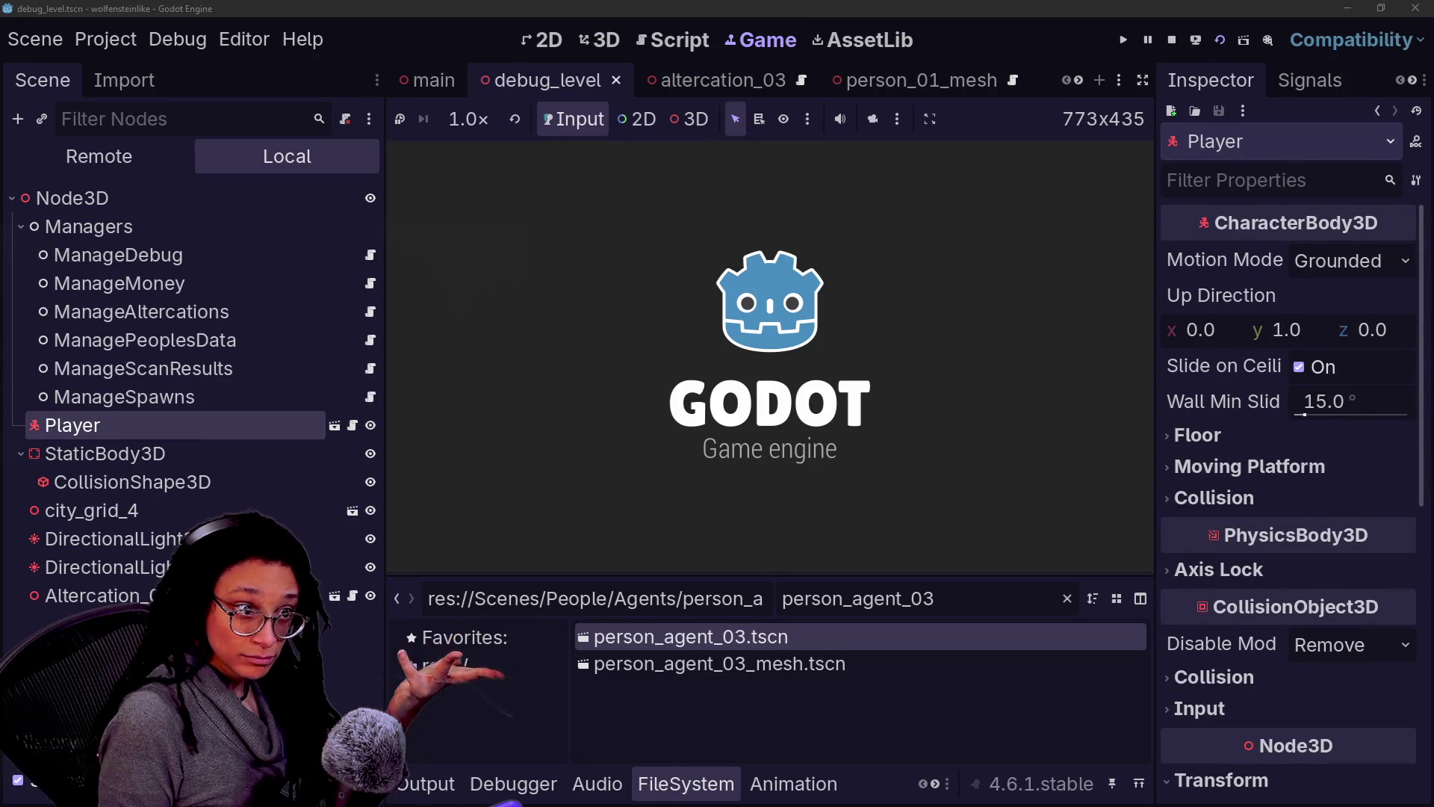
key("w")
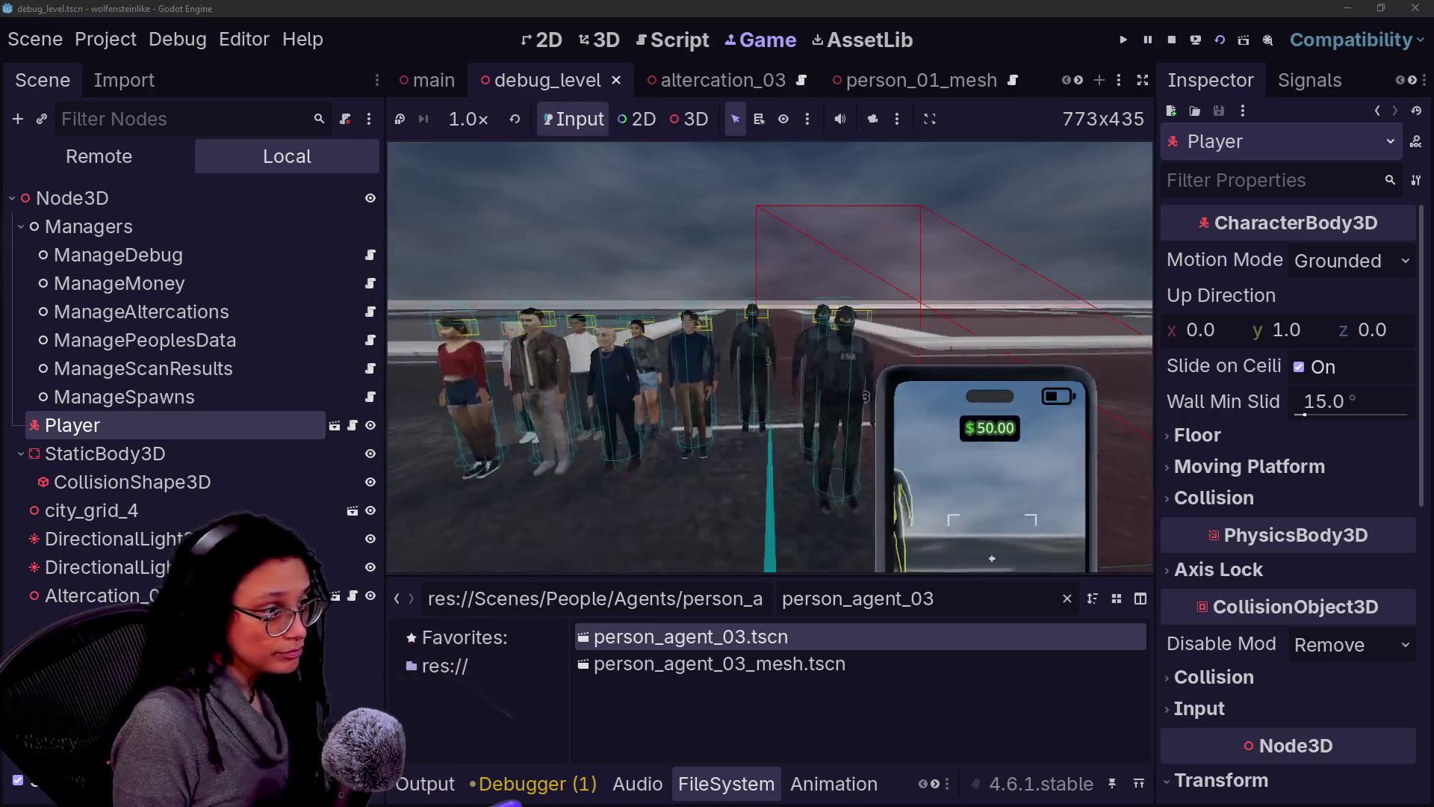
key("s")
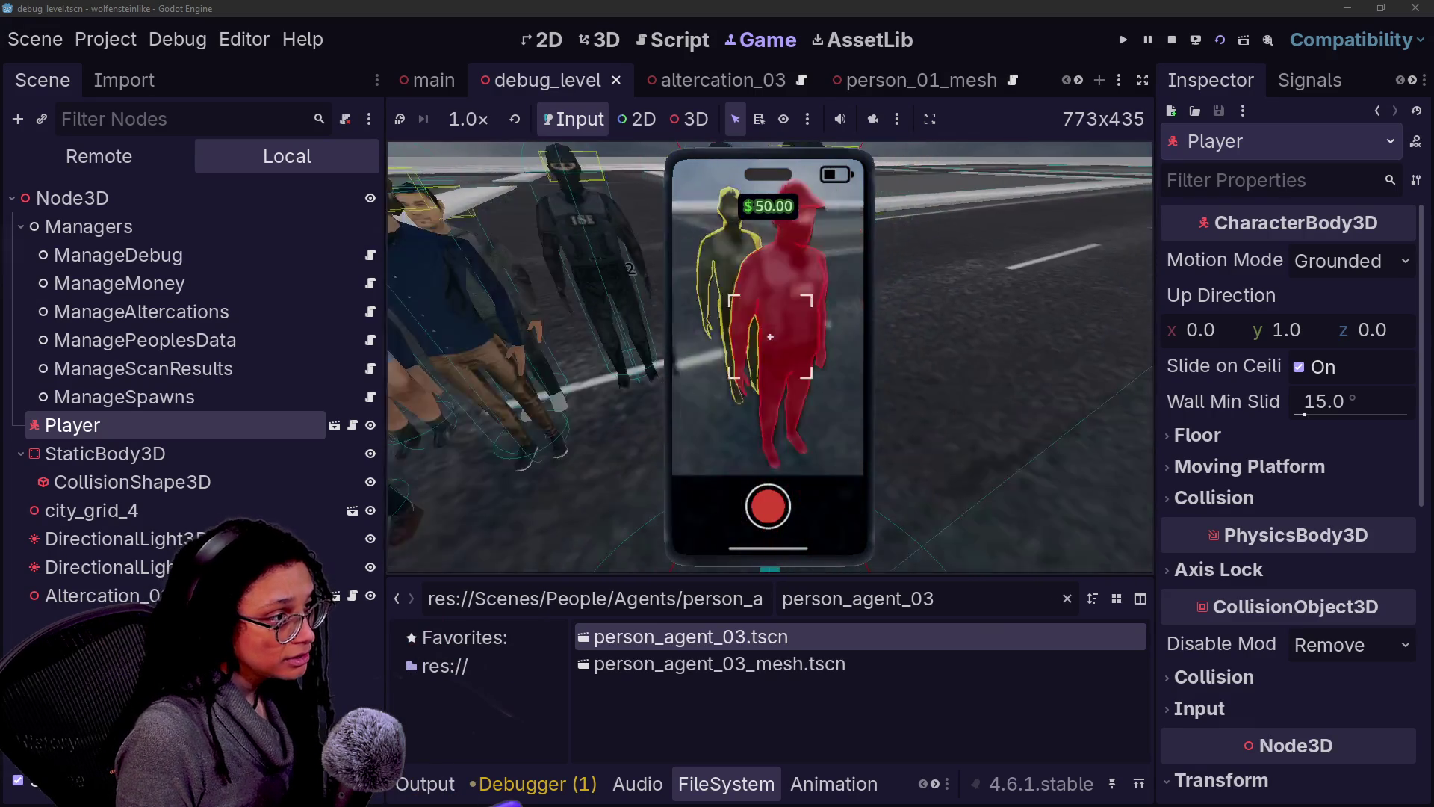
key("w")
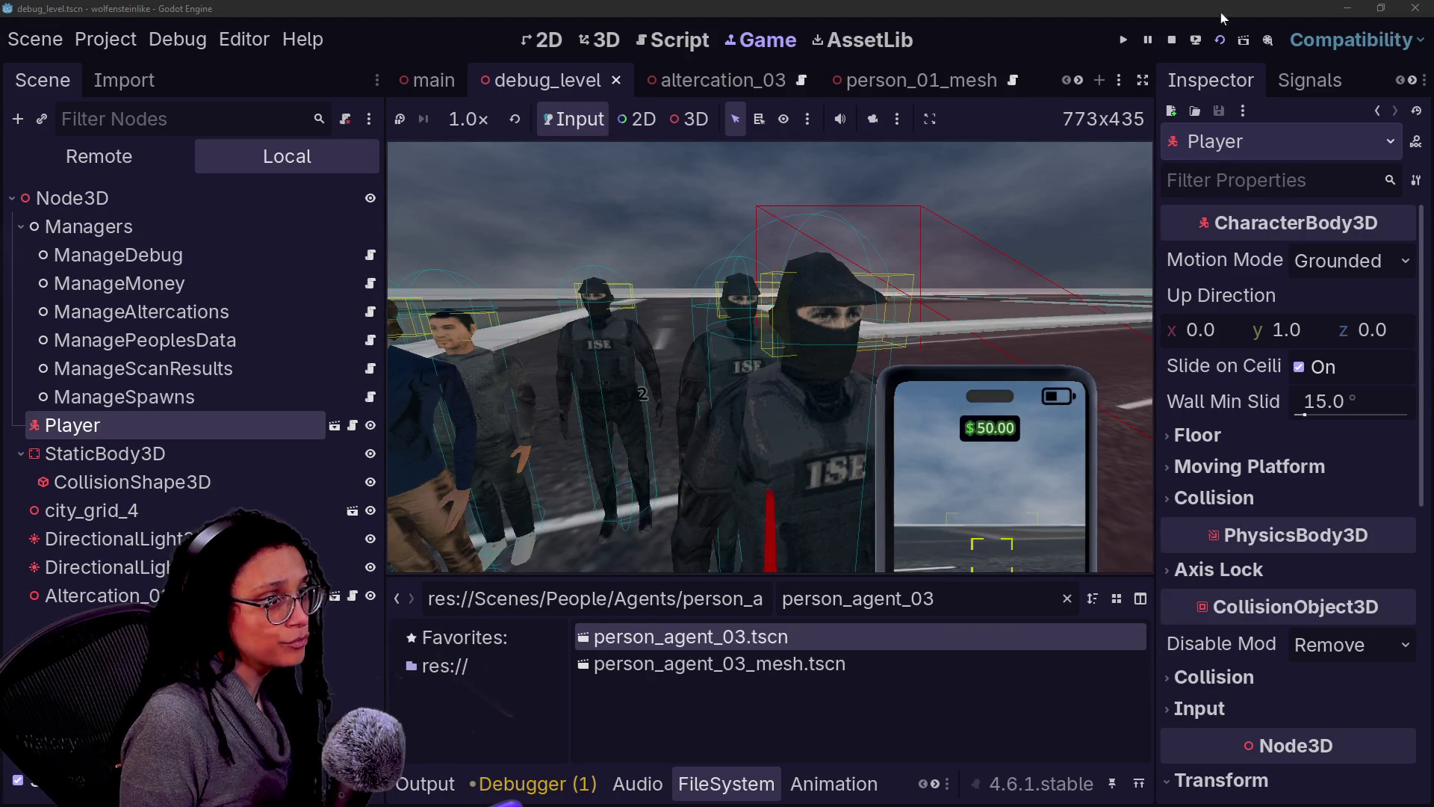
left_click(1171, 40)
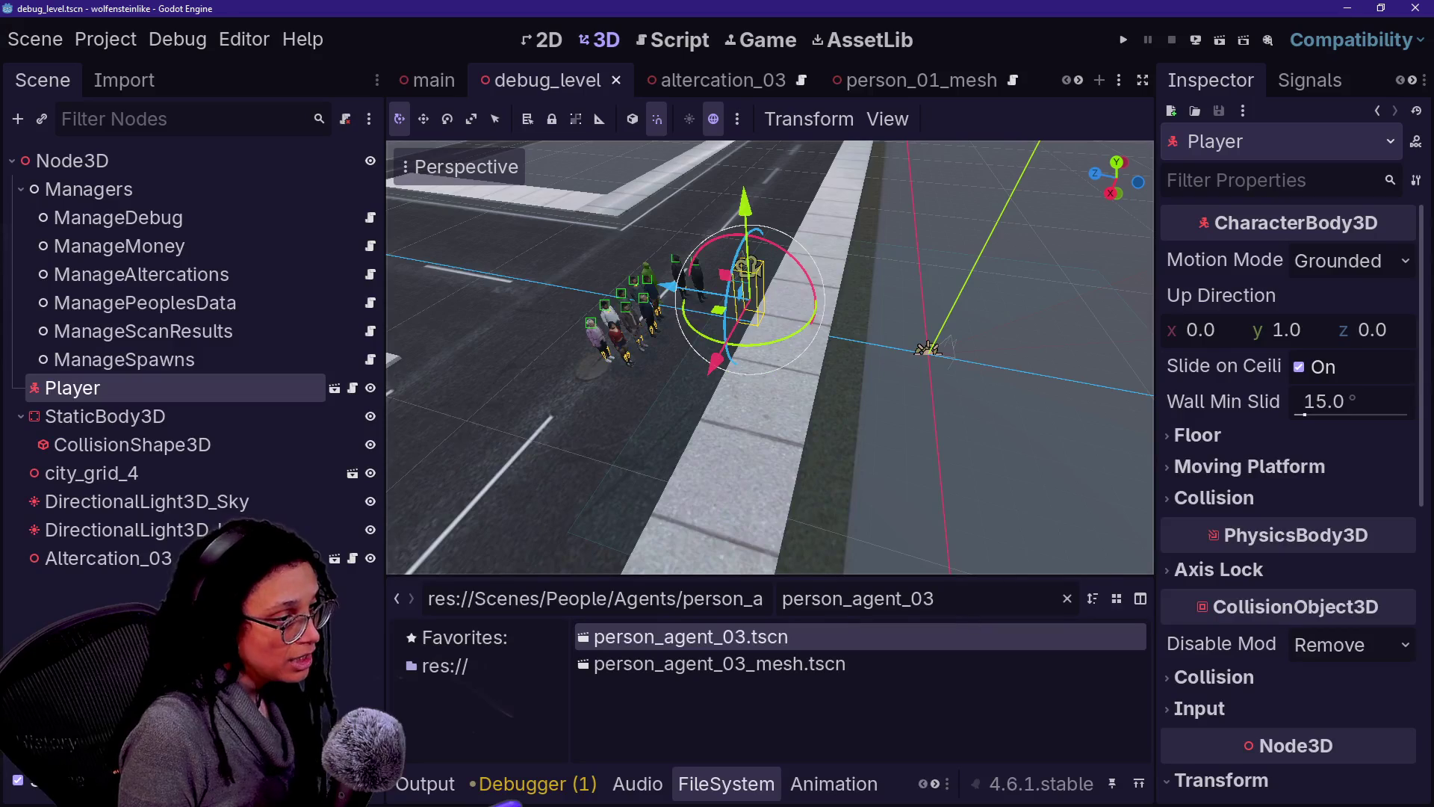
Step: Close the person_agent_03 scenes and rename person_agent_04.tscn to person_agent_04_mesh.tscn
left_click(702, 80)
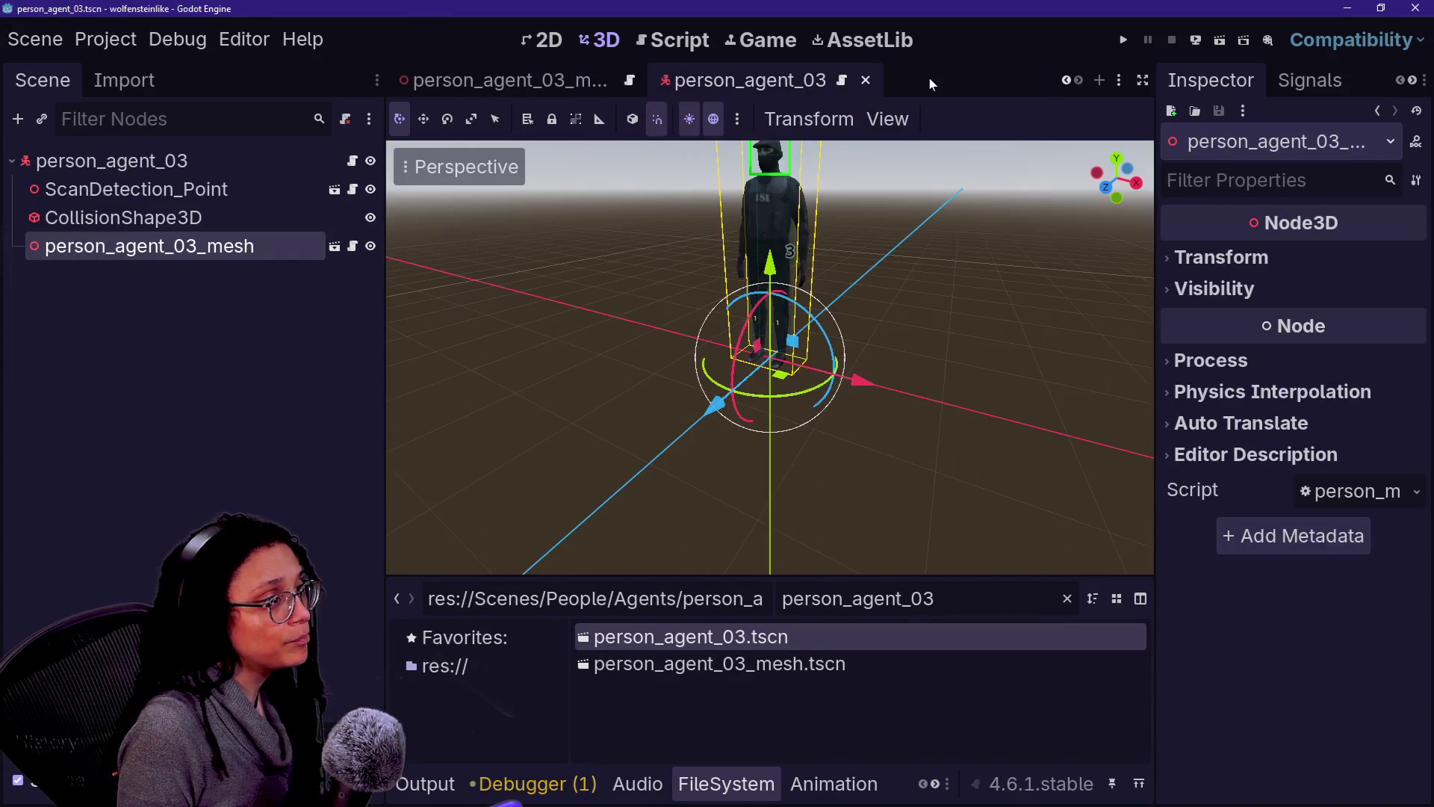
left_click(866, 81)
left_click(889, 81)
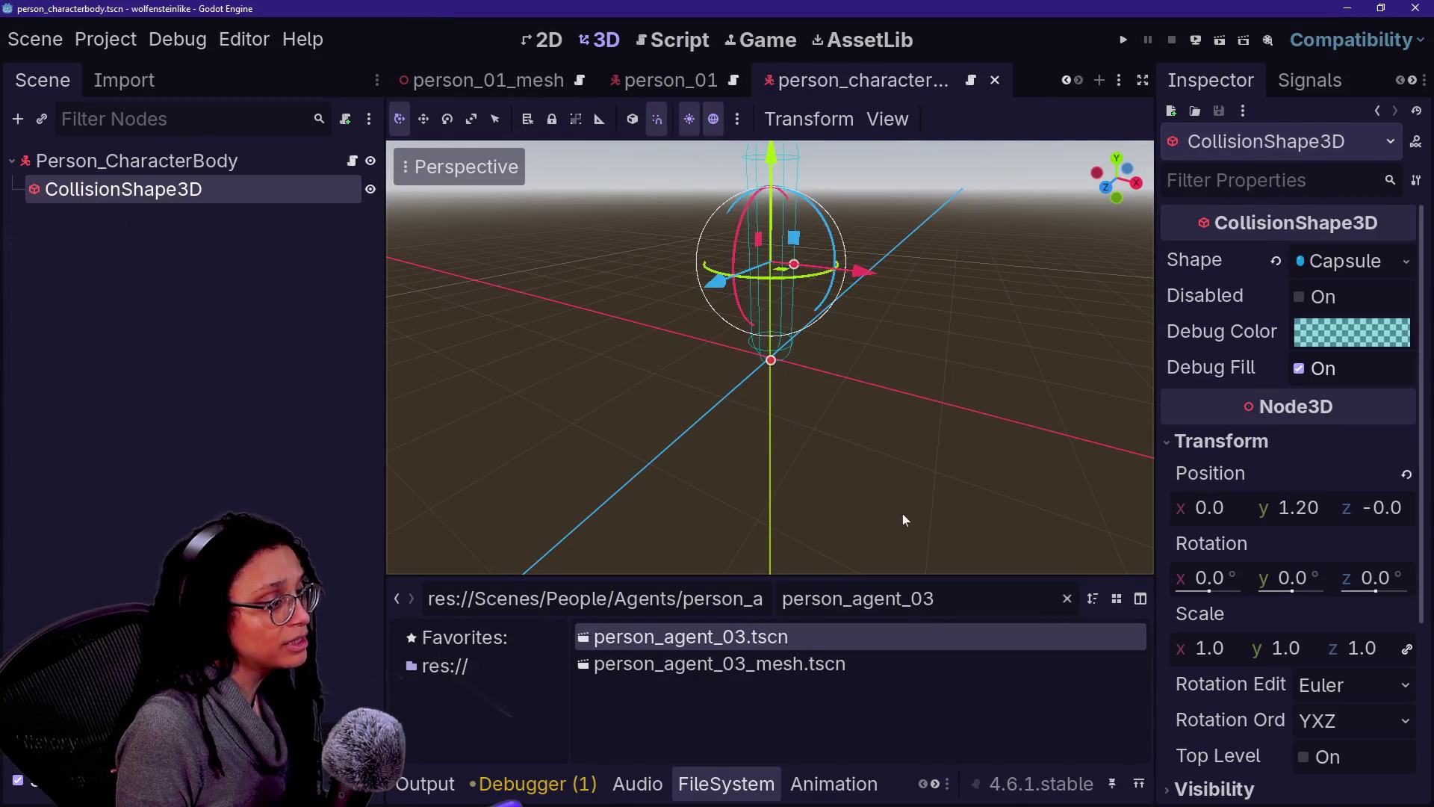
key("BackSpace")
type("4")
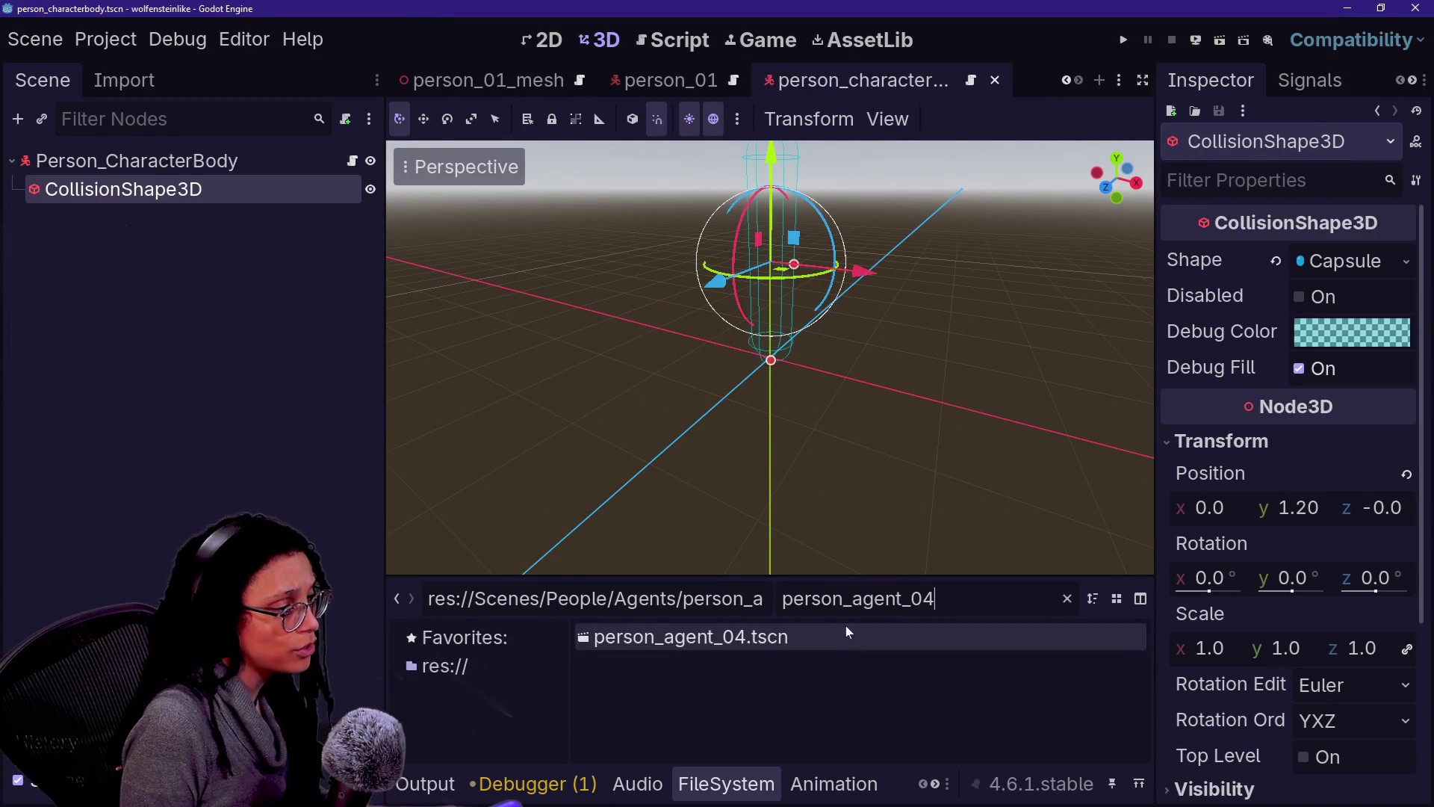
left_click(711, 641)
key("F2")
key("Right")
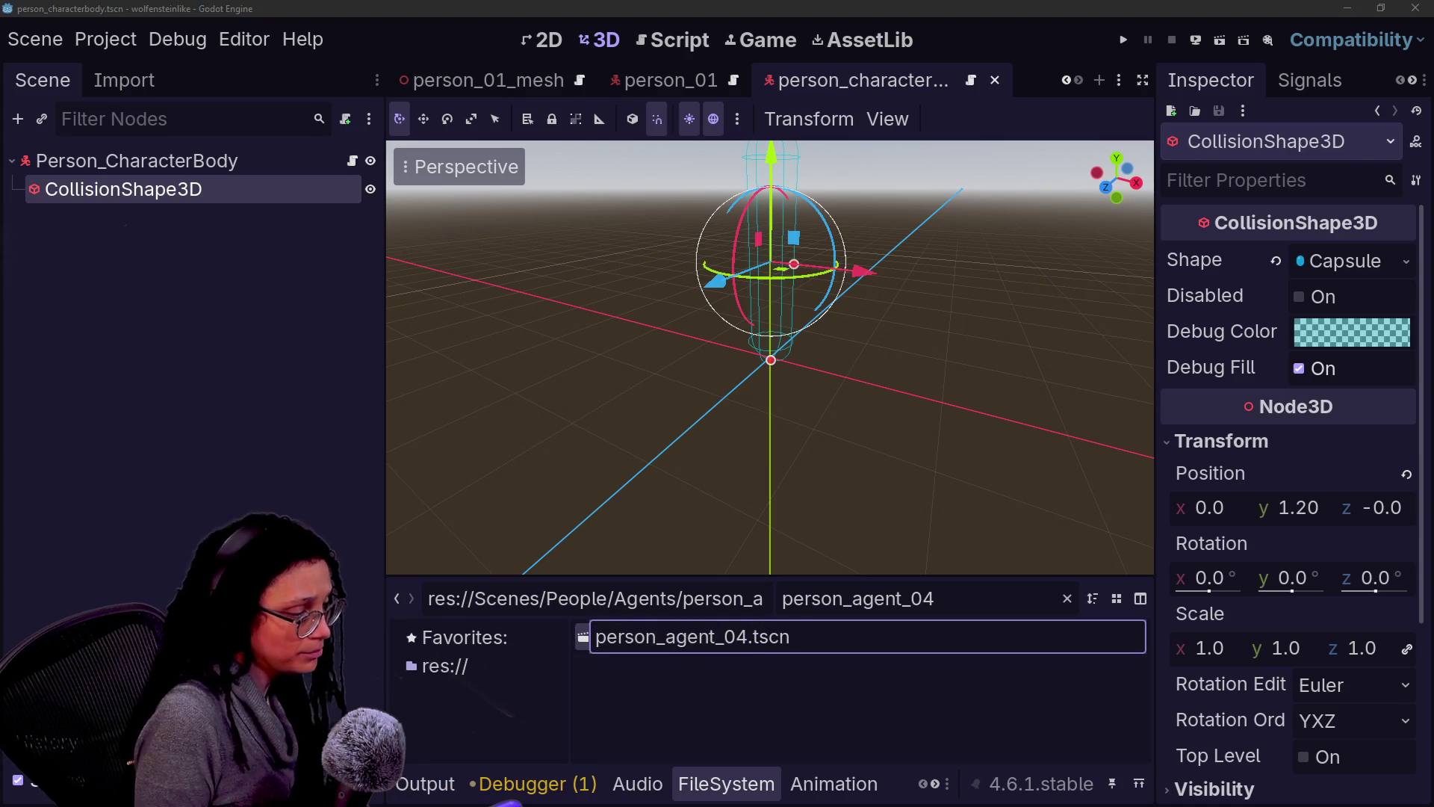
key("ctrl+a")
key("ctrl+c")
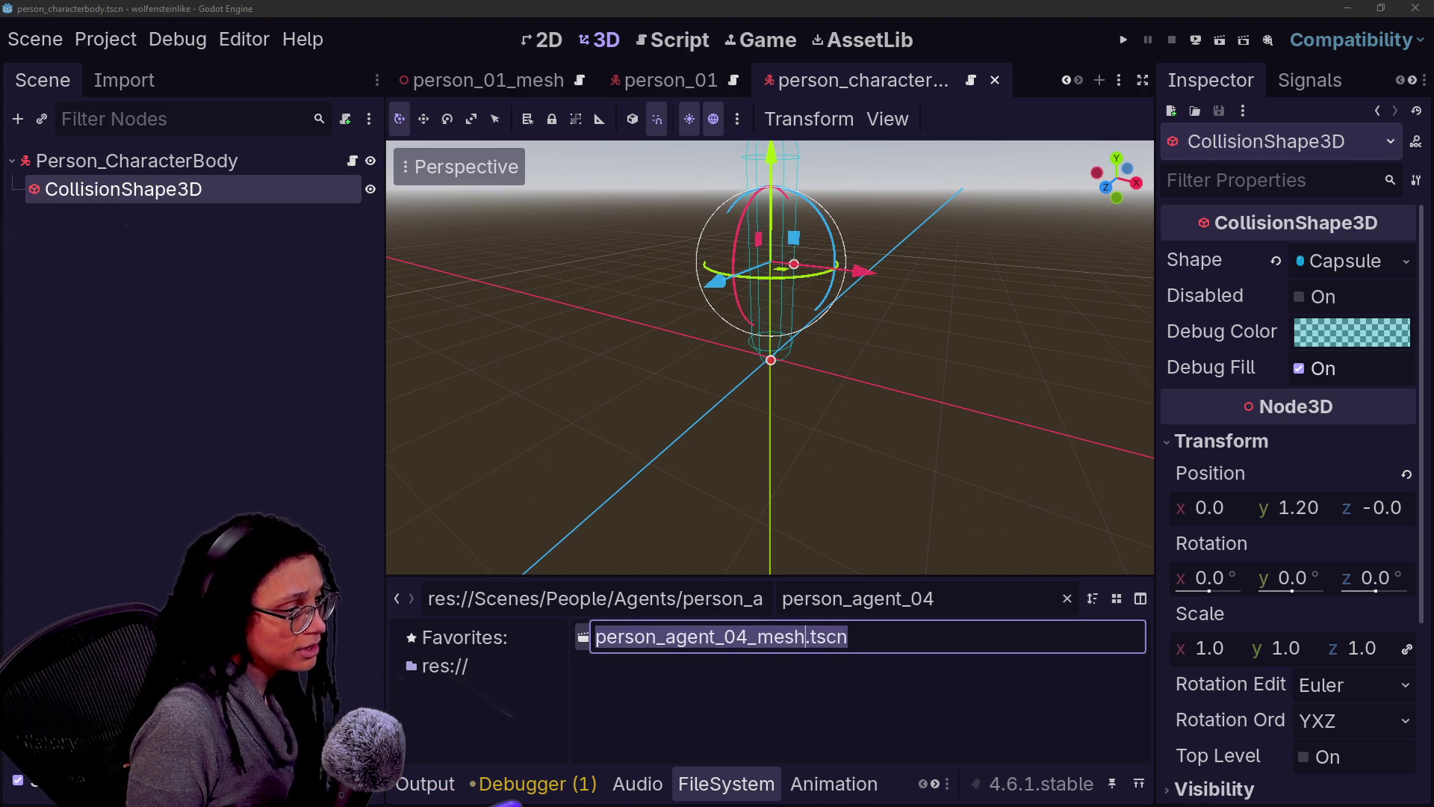
key("Return")
key("ctrl+shift+Left")
key("shift+Home")
type("person_agent_04")
key("Return")
Step: In person_agent_04_mesh, rename the root, delete ScanDetection_Point and Person_CharacterBody, and save
double_click(705, 638)
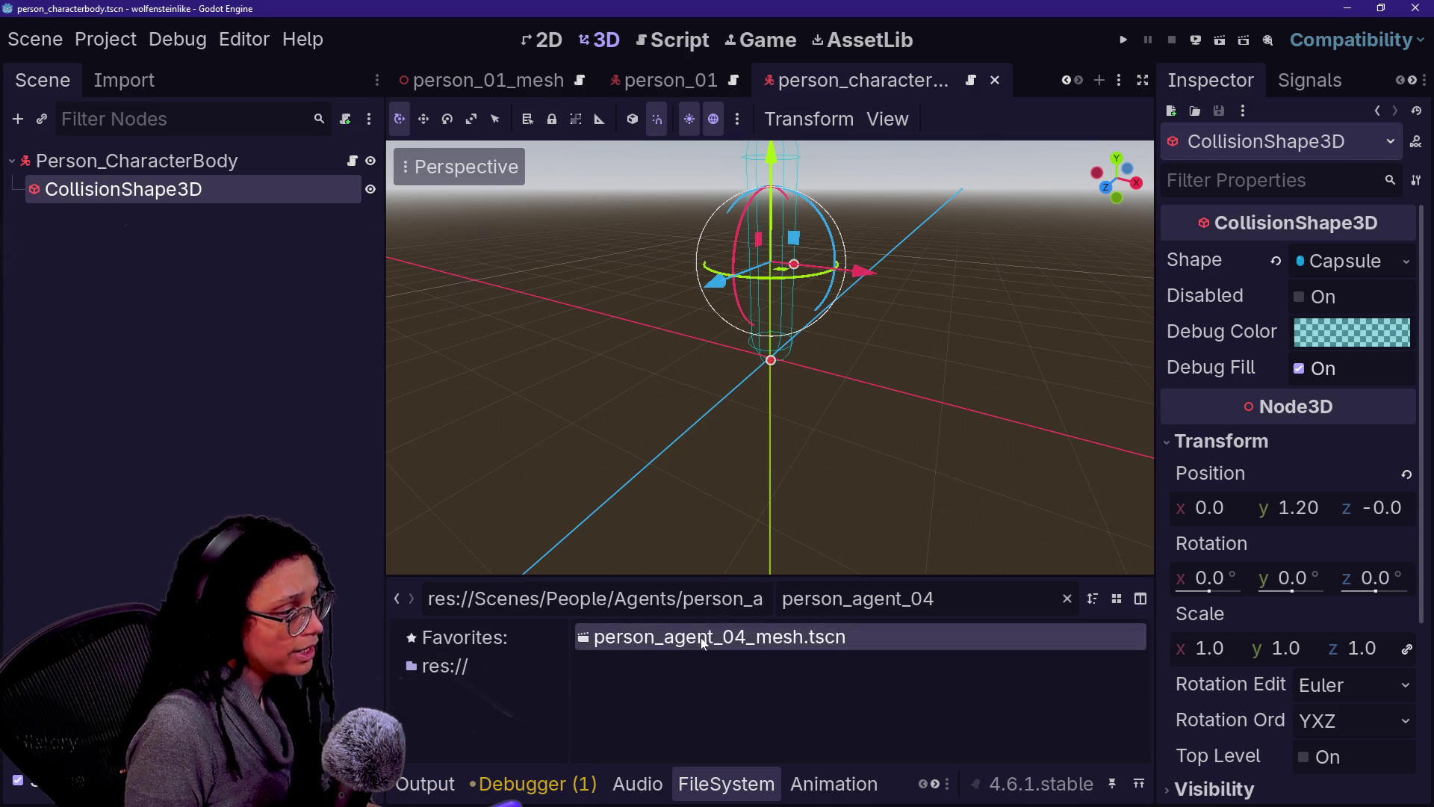
double_click(206, 163)
key("ctrl+v")
key("Return")
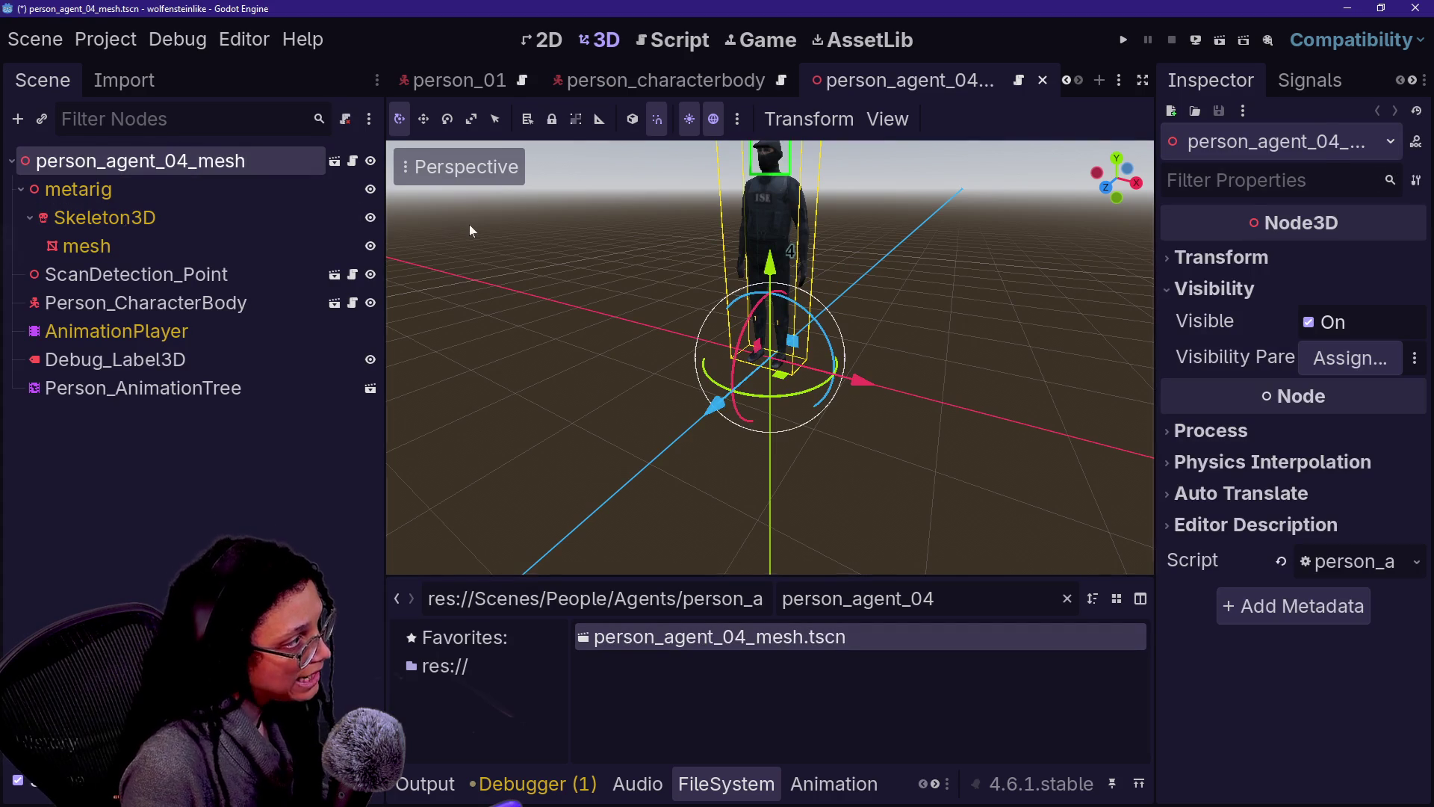
left_click(287, 280)
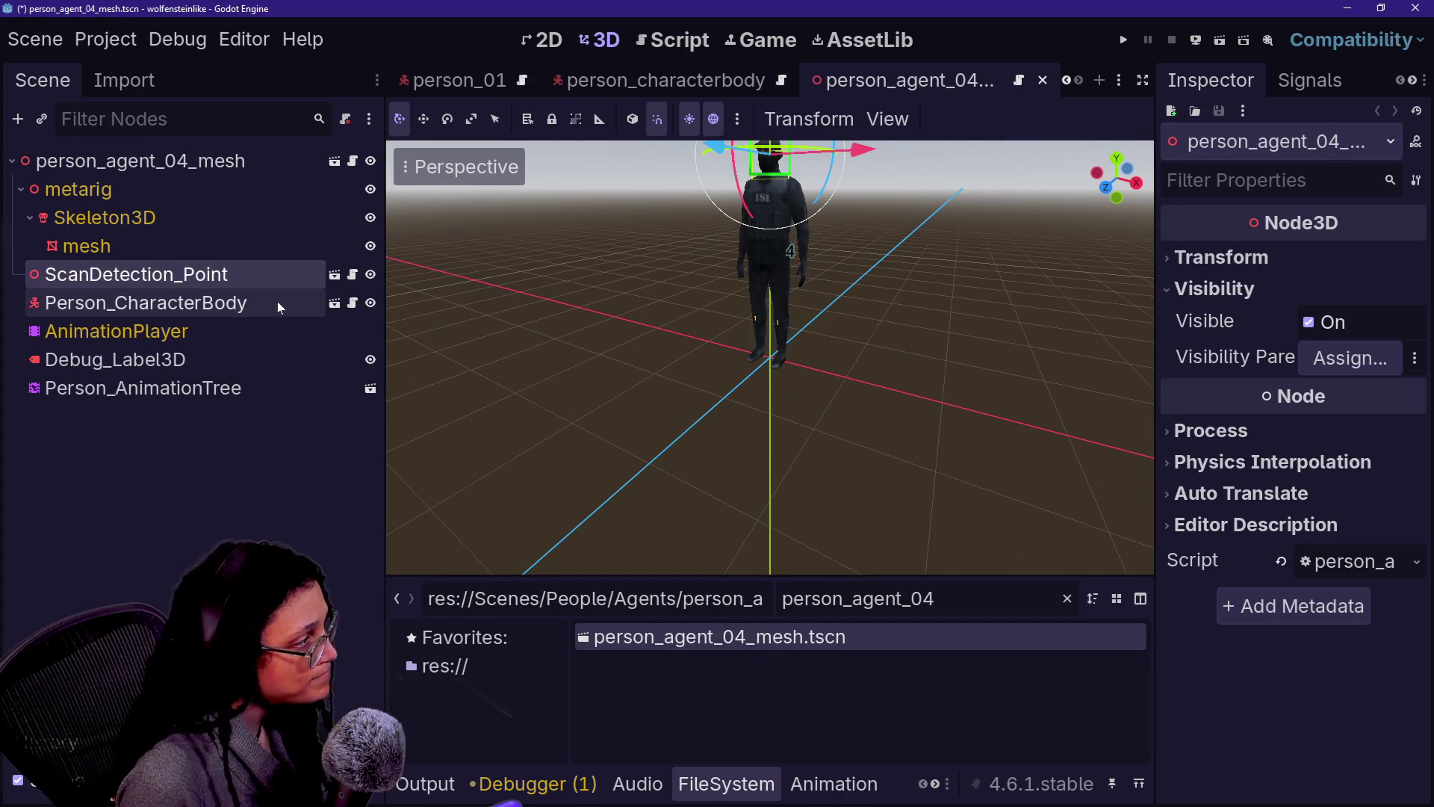
left_click(276, 302)
left_click(220, 274)
key("shift+Delete")
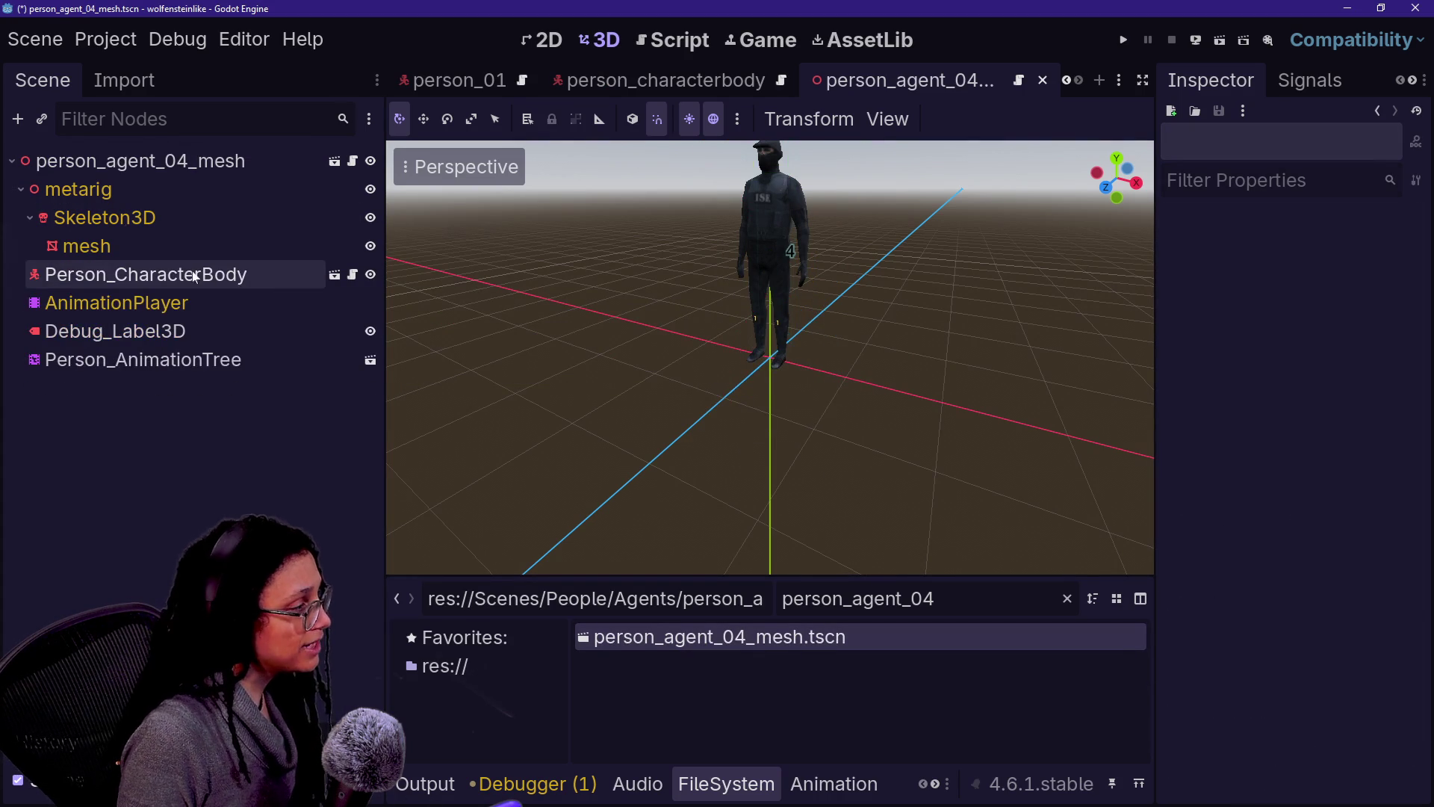
left_click(195, 280)
key("Delete")
key("Return")
key("ctrl+s")
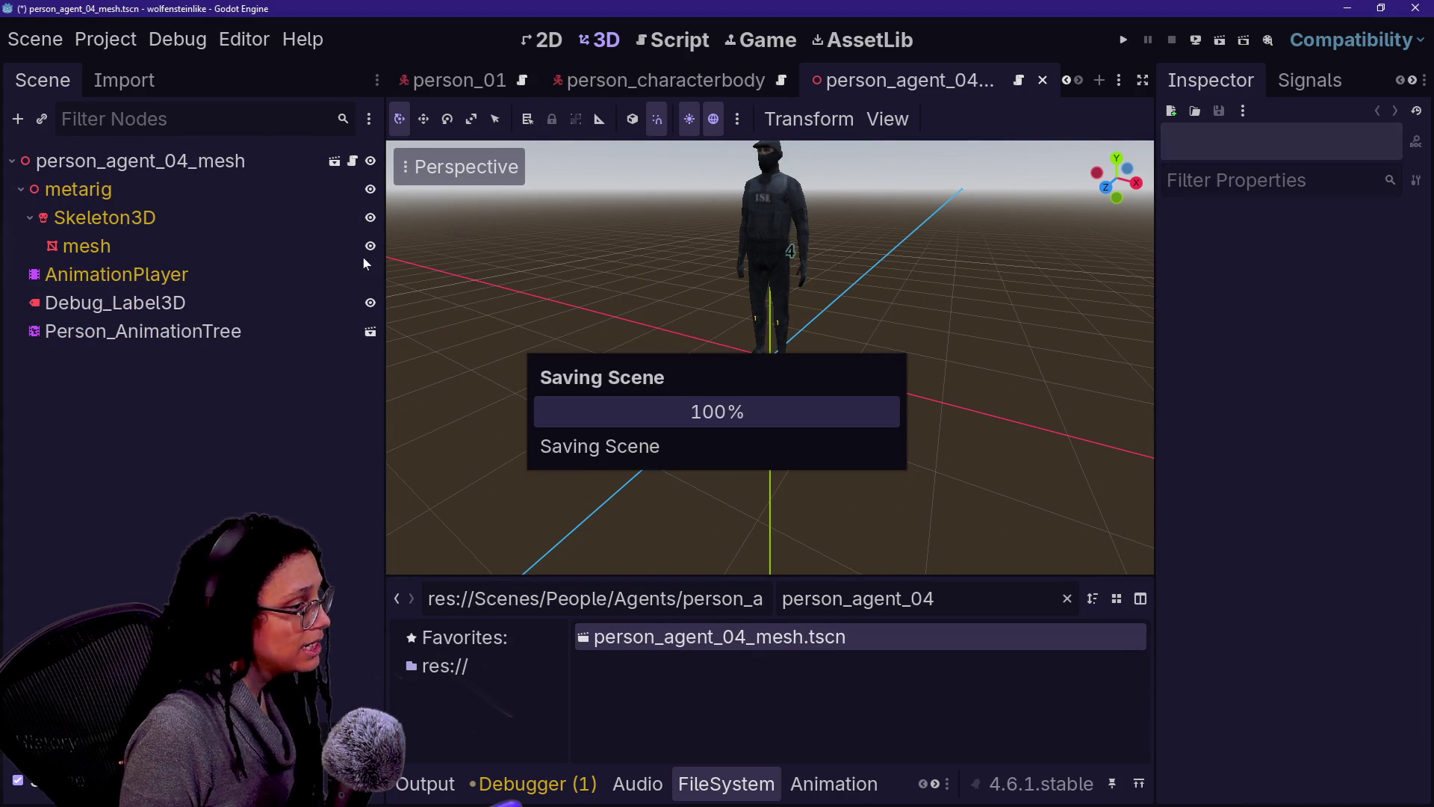
Step: Filter the FileSystem for person_mesh and drag the matching file into the scene tree
double_click(1024, 617)
type("person_")
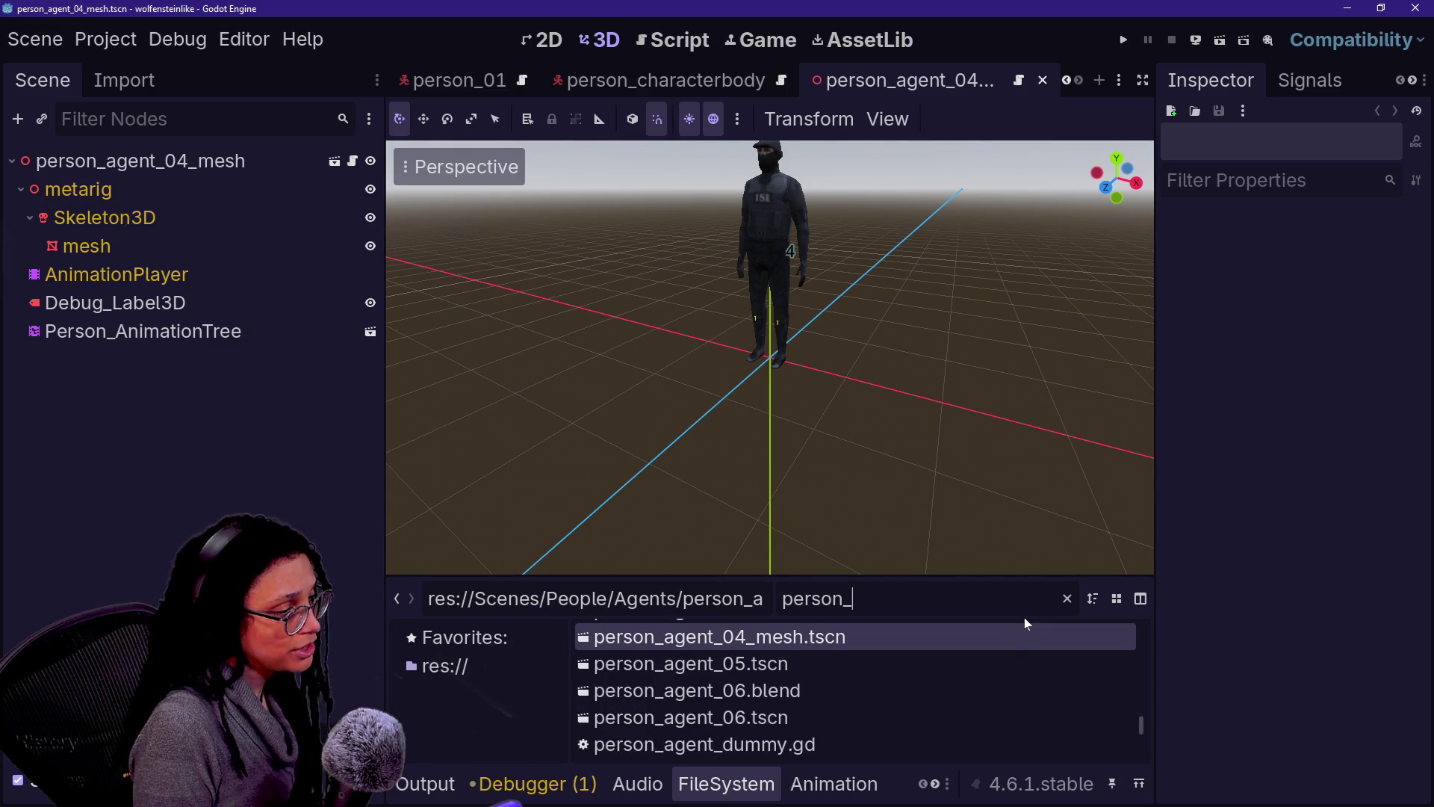
type("agent_mes")
key("ctrl+a")
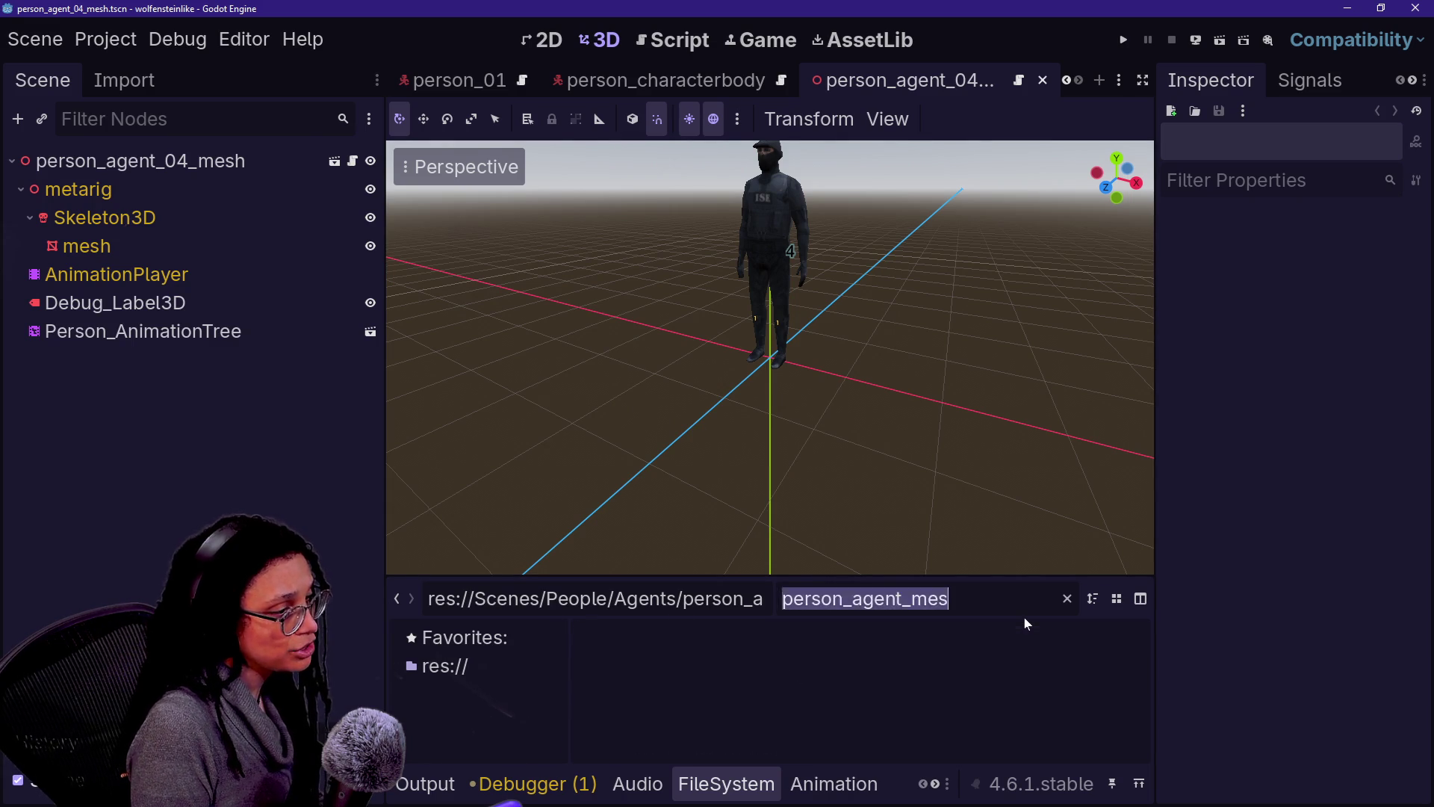
key("BackSpace")
type("person_mesh")
mouse_move(885, 662)
left_mouse_down()
mouse_move(775, 684)
mouse_move(380, 434)
mouse_move(236, 161)
left_mouse_up()
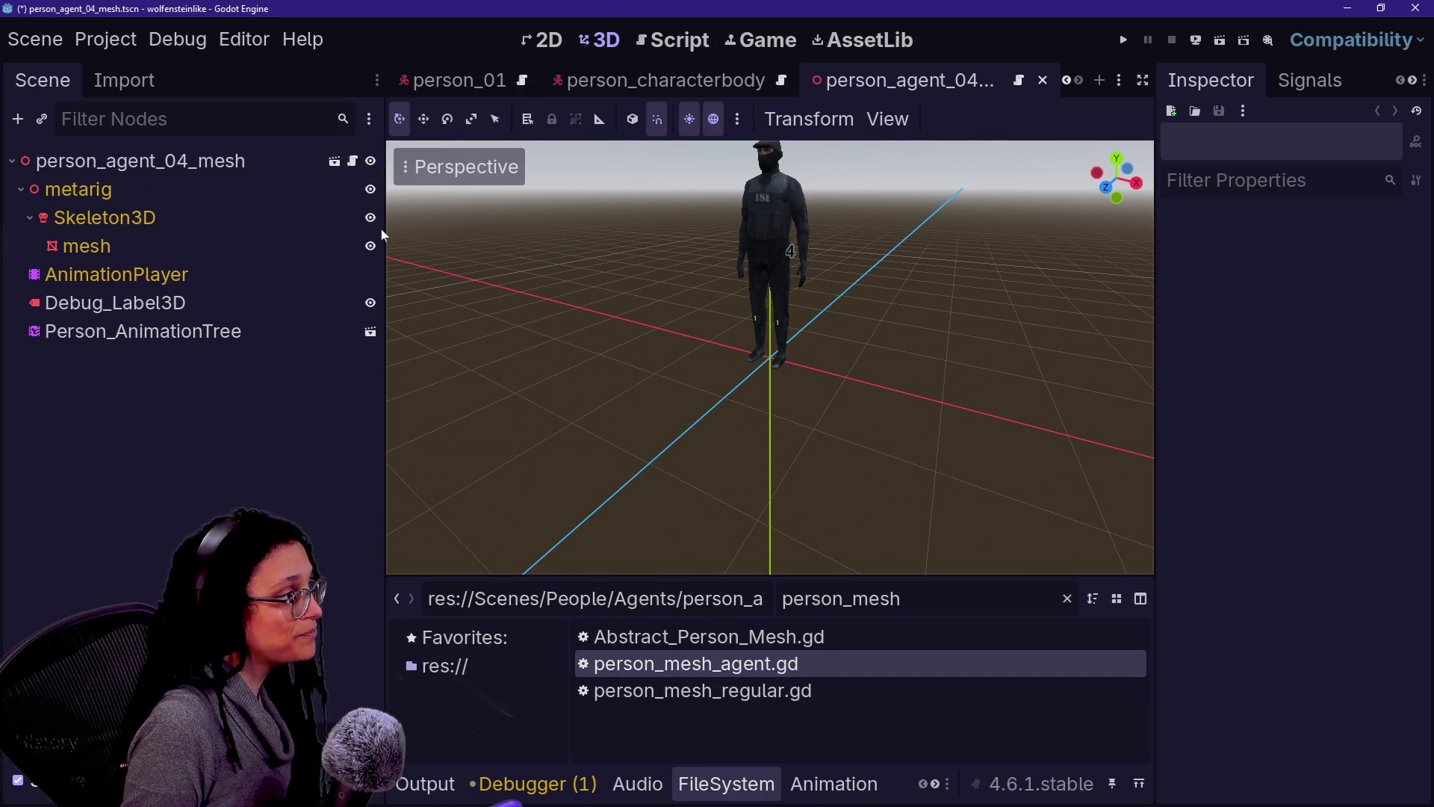
Step: Create a CharacterBody3D scene named person_agent_04 with a ScanDetection_Point, saved as person_agent_04.tscn
left_click(1099, 80)
left_click(239, 314)
type("char")
key("Return")
double_click(161, 166)
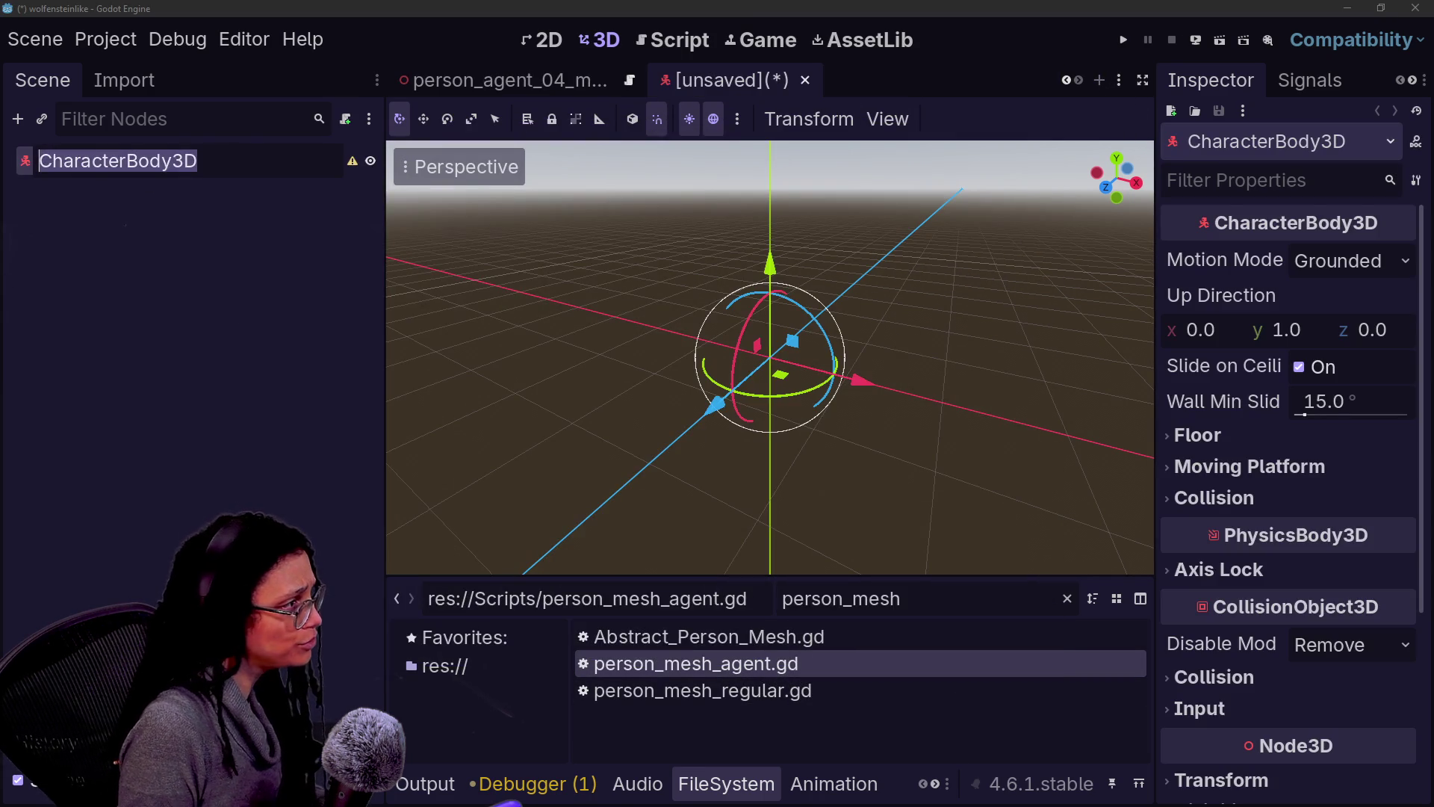
type("person_agent_04_mesh")
key("BackSpace")
key("BackSpace")
key("BackSpace")
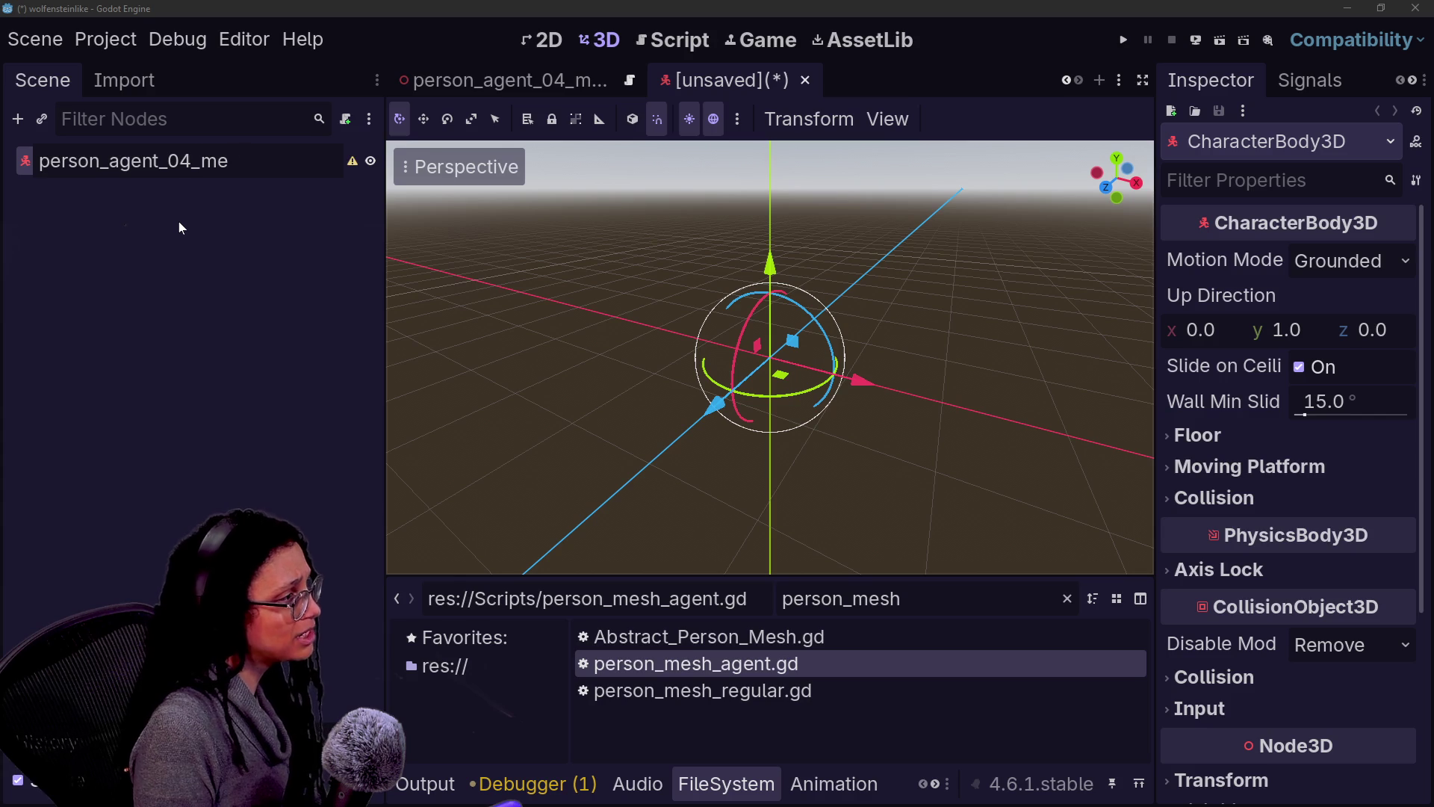
key("Return")
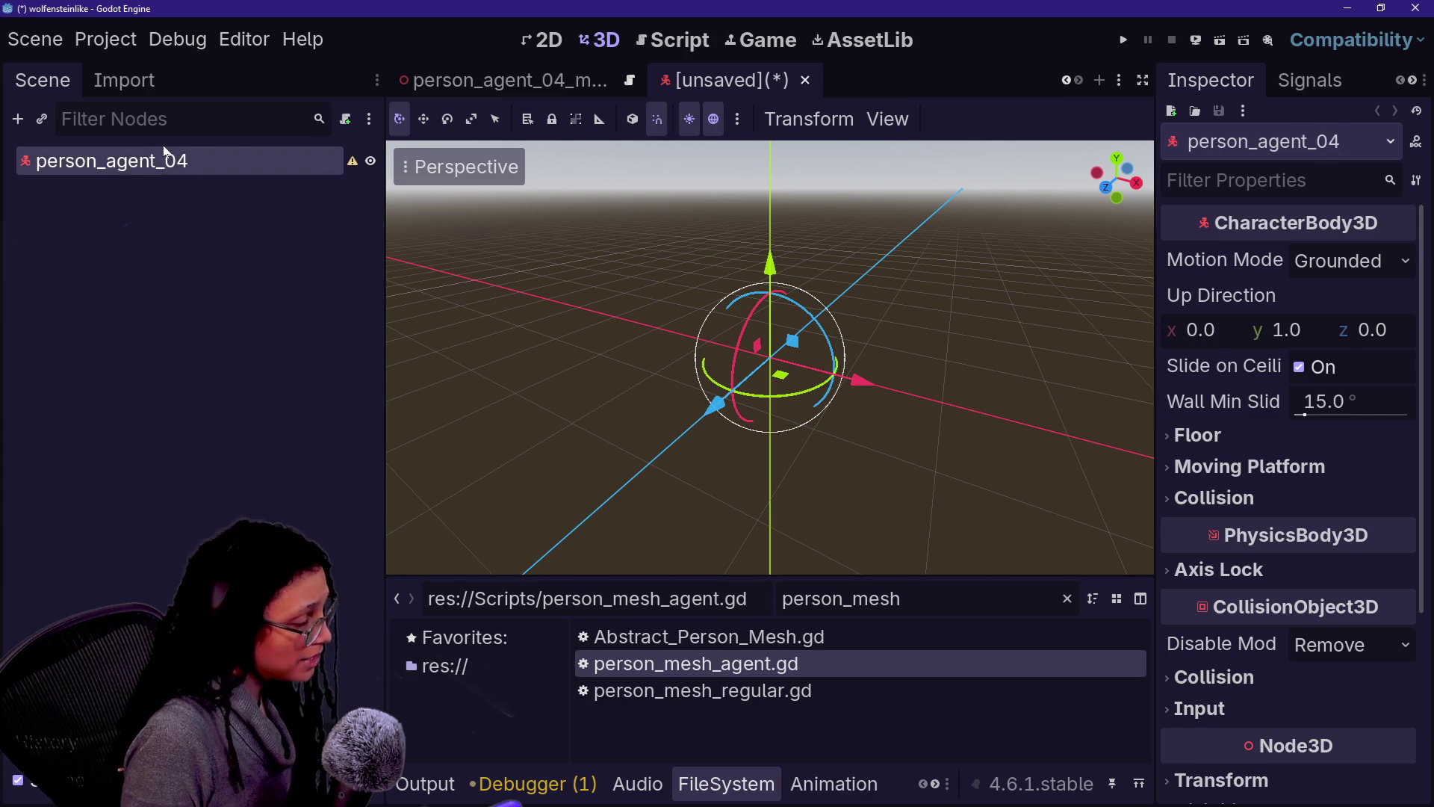
key("ctrl+v")
key("ctrl+s")
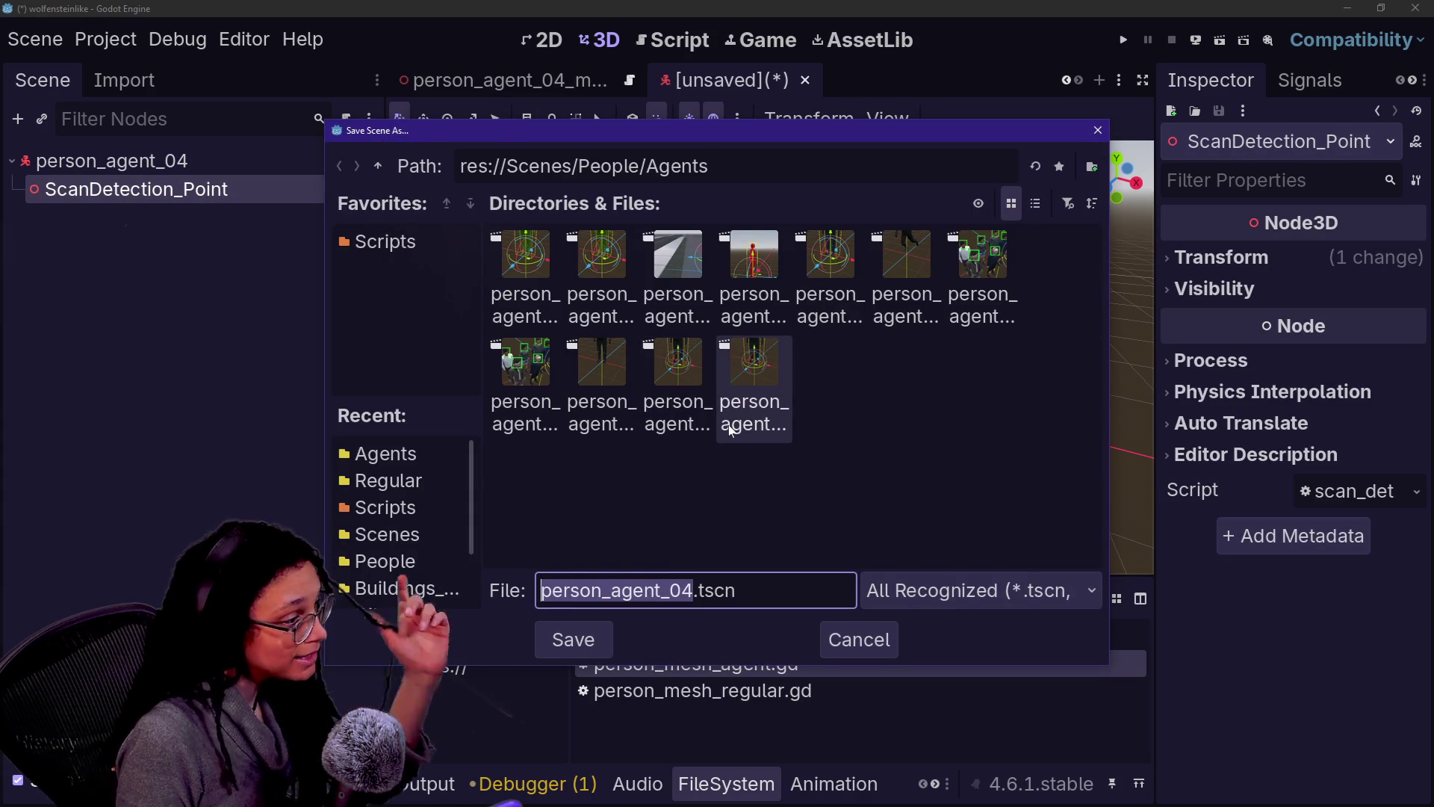
key("Return")
Step: Paste the CollisionShape3D under the person_agent_04 root node
scroll(636, 95, "up", 2)
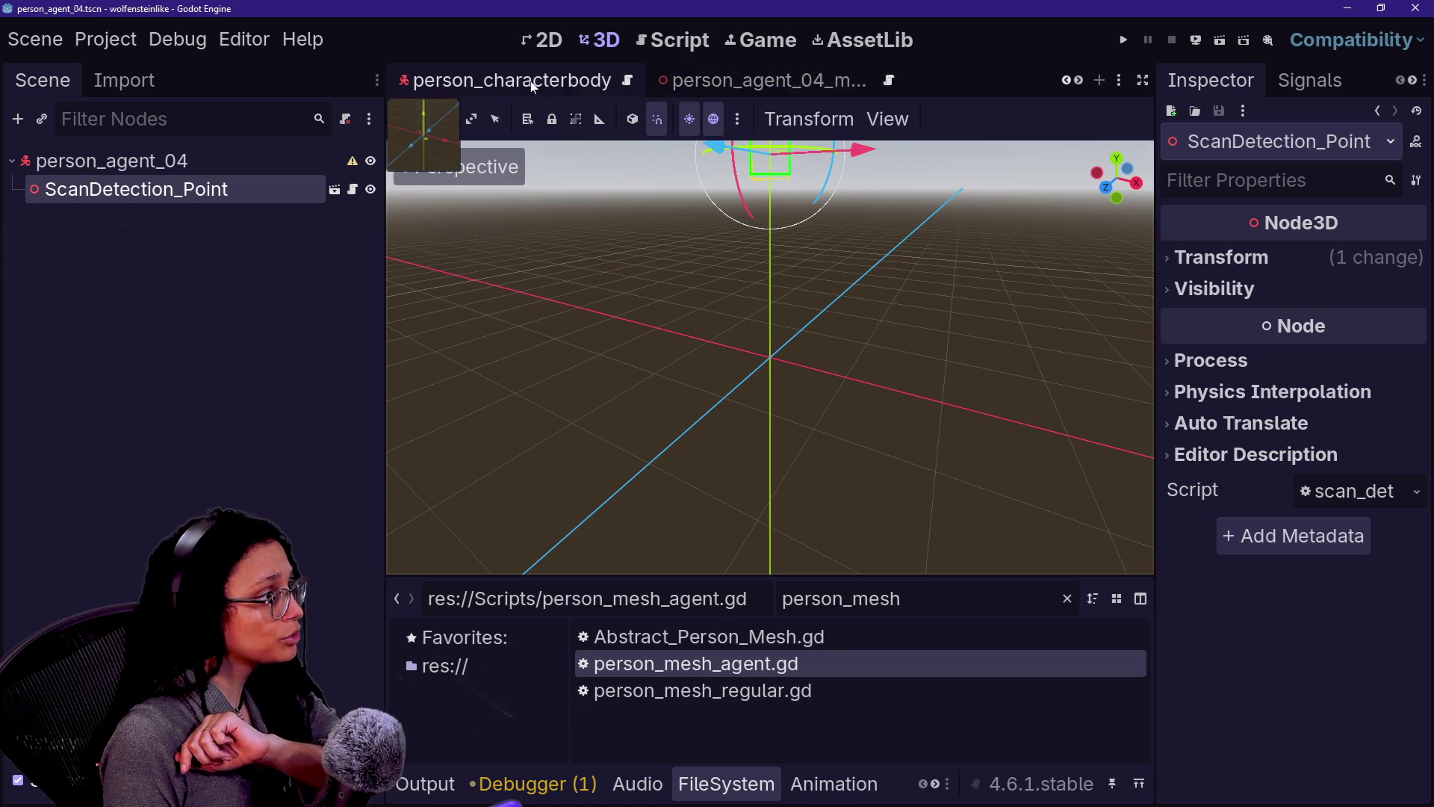
left_click(637, 95)
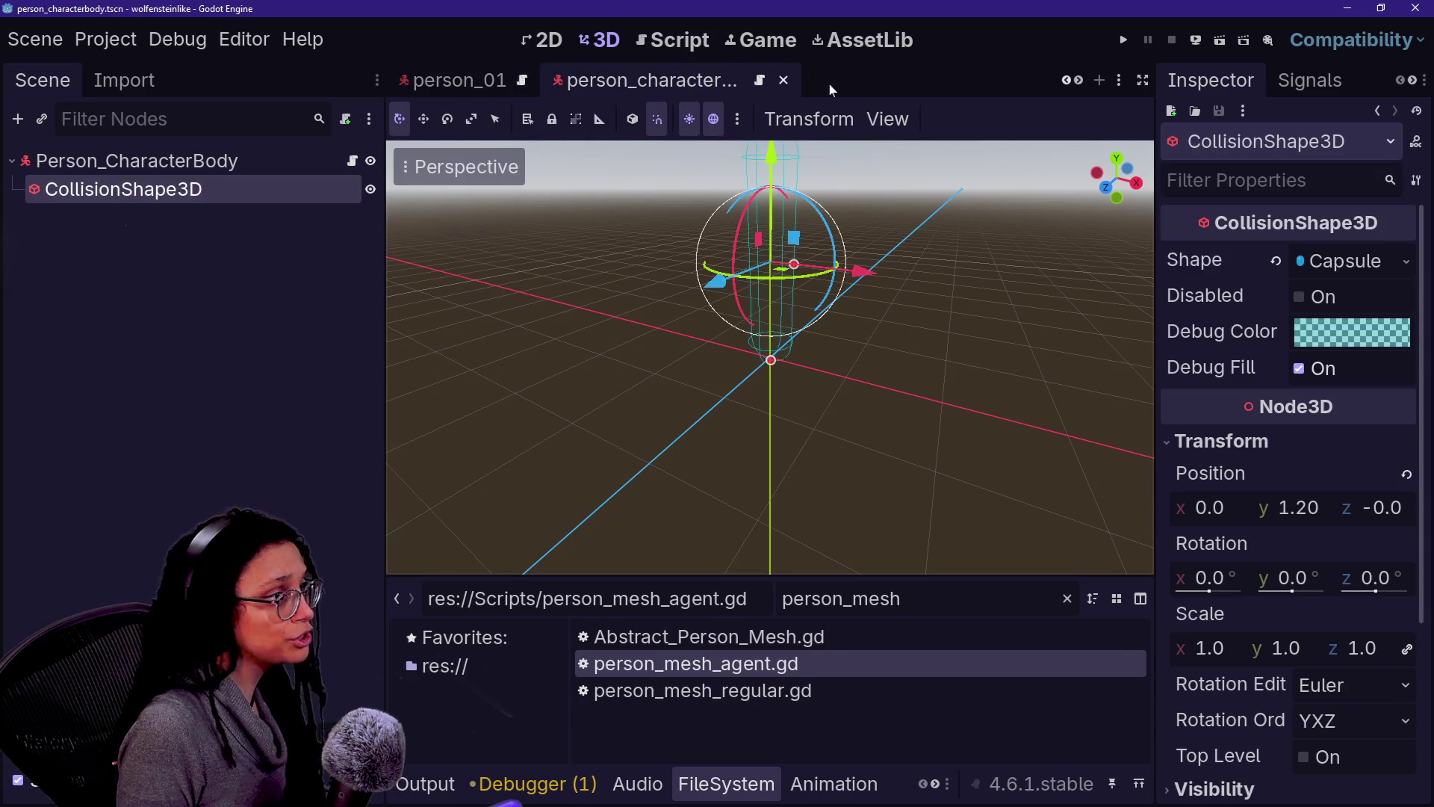
scroll(819, 87, "down", 2)
left_click(770, 87)
left_click(200, 163)
key("ctrl+v")
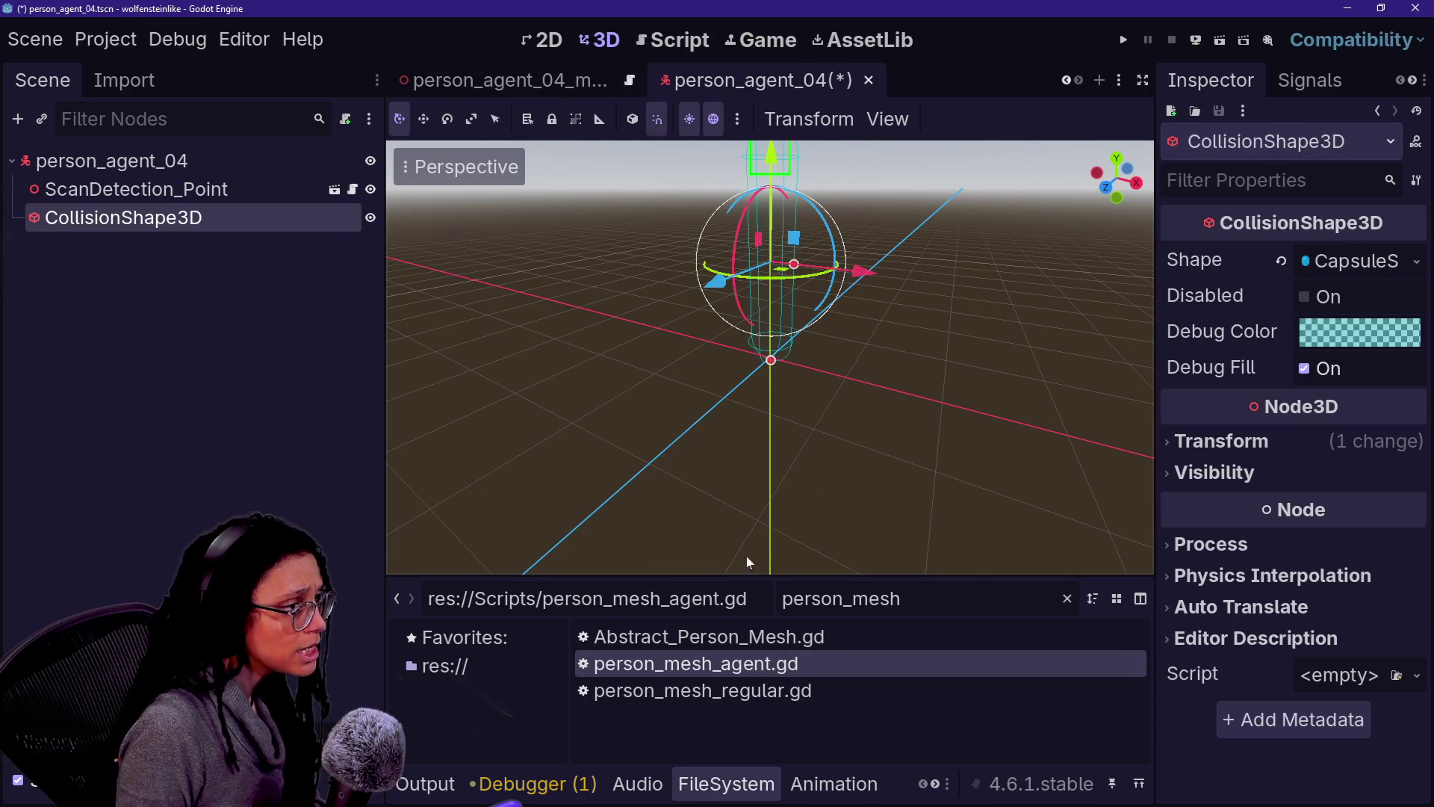
Step: Attach person_agent.gd to the root, add a person_agent_04_mesh child, and save person_agent_04
left_click(901, 598)
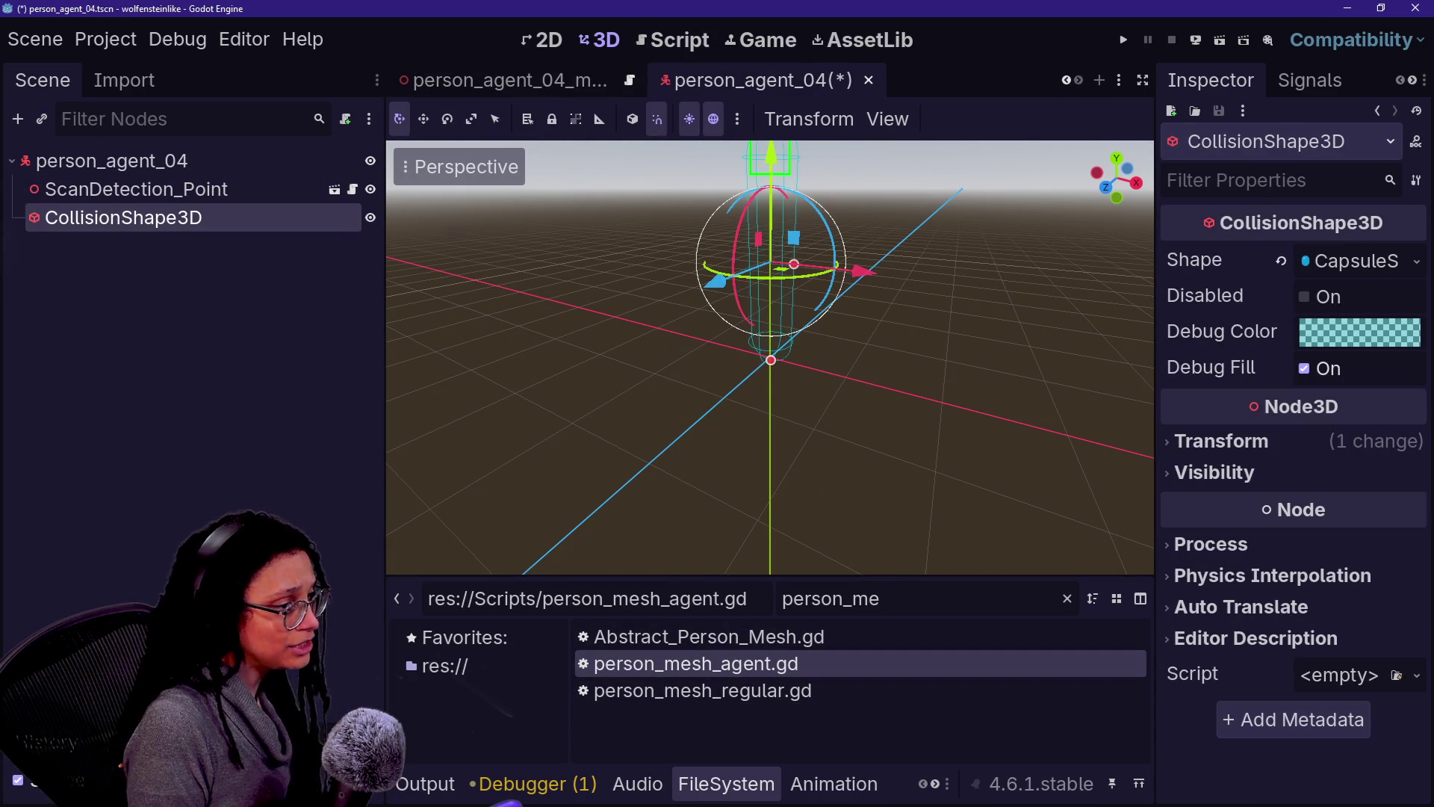
key("BackSpace")
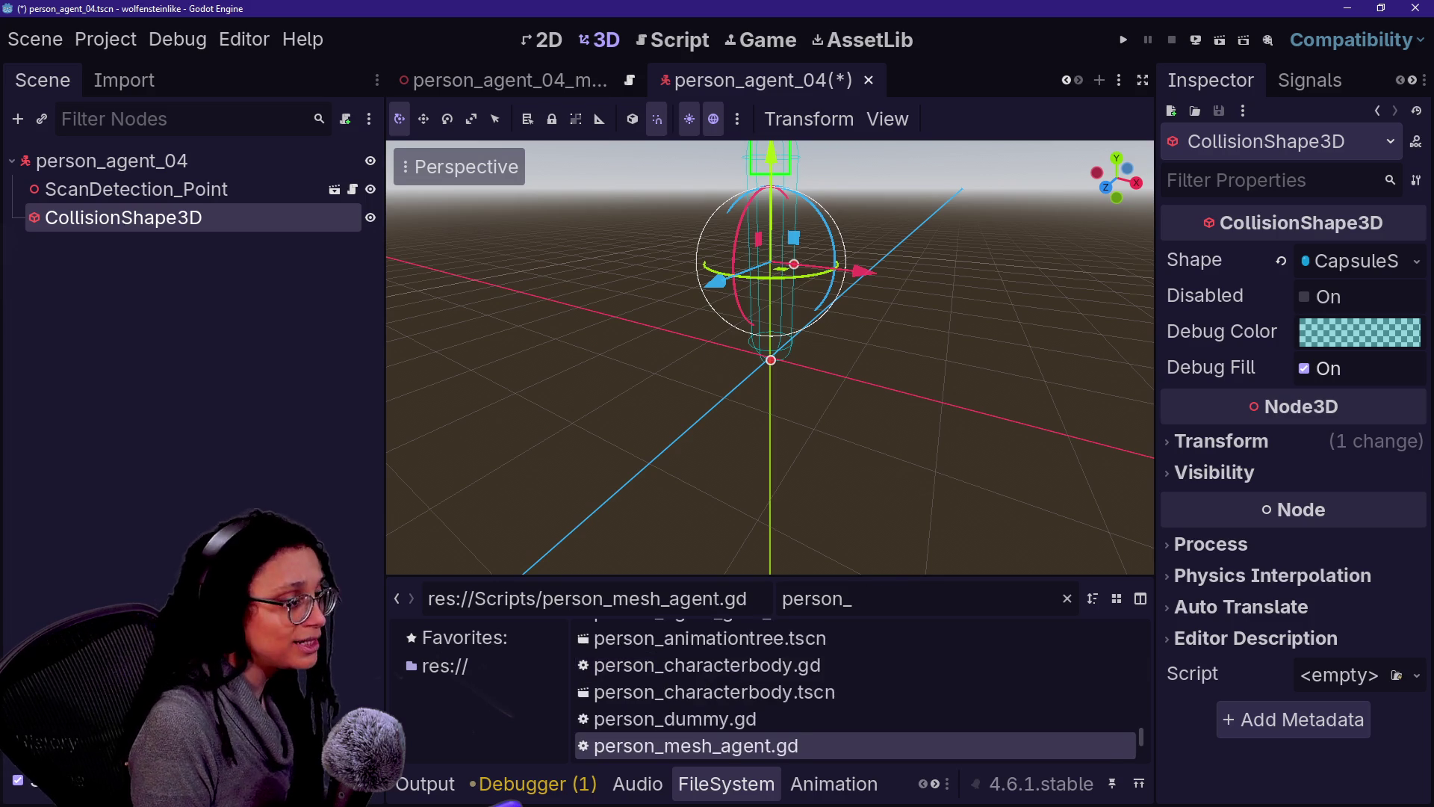
type("agent.g")
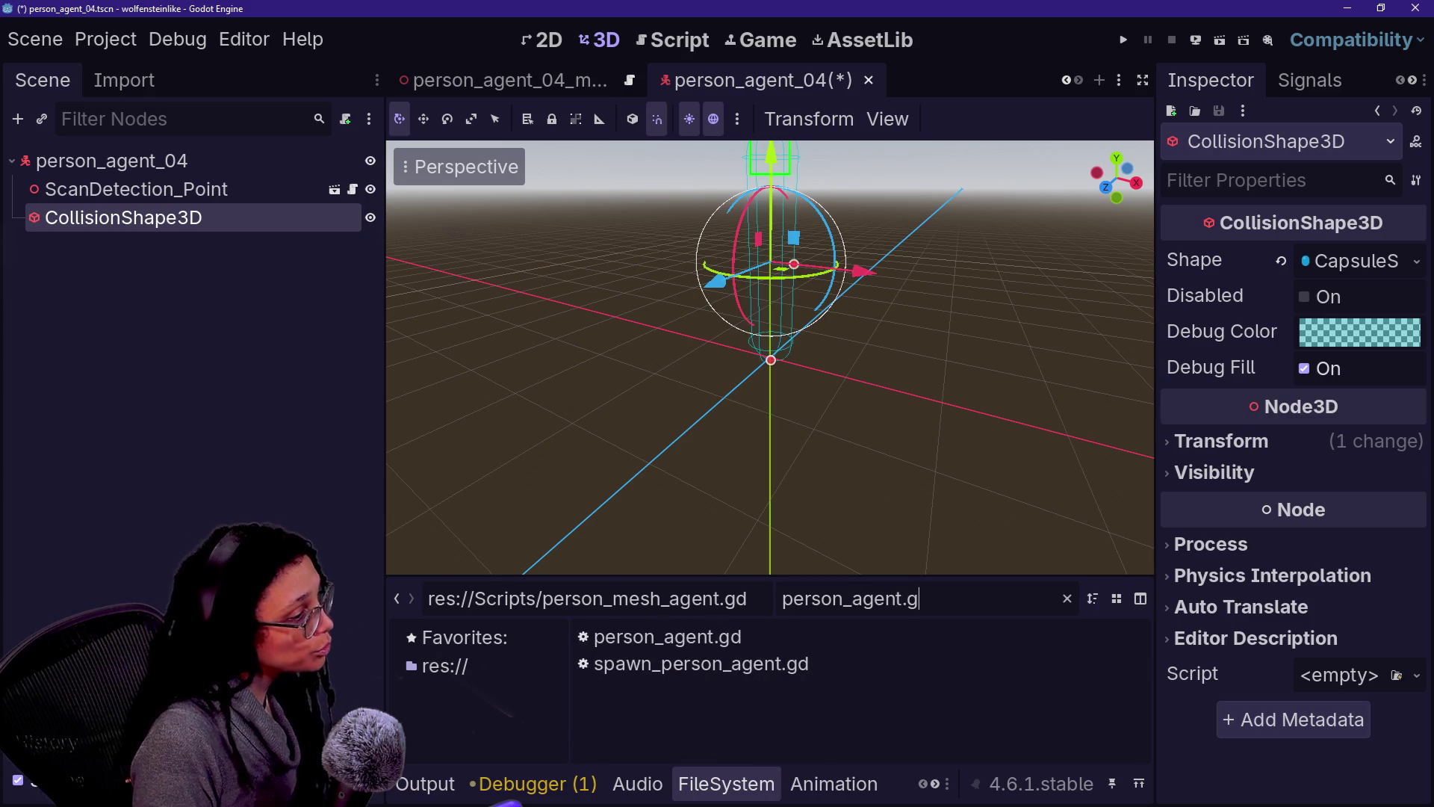
mouse_move(779, 639)
left_mouse_down()
mouse_move(175, 249)
mouse_move(185, 164)
left_mouse_up()
key("BackSpace")
key("BackSpace")
type("_04")
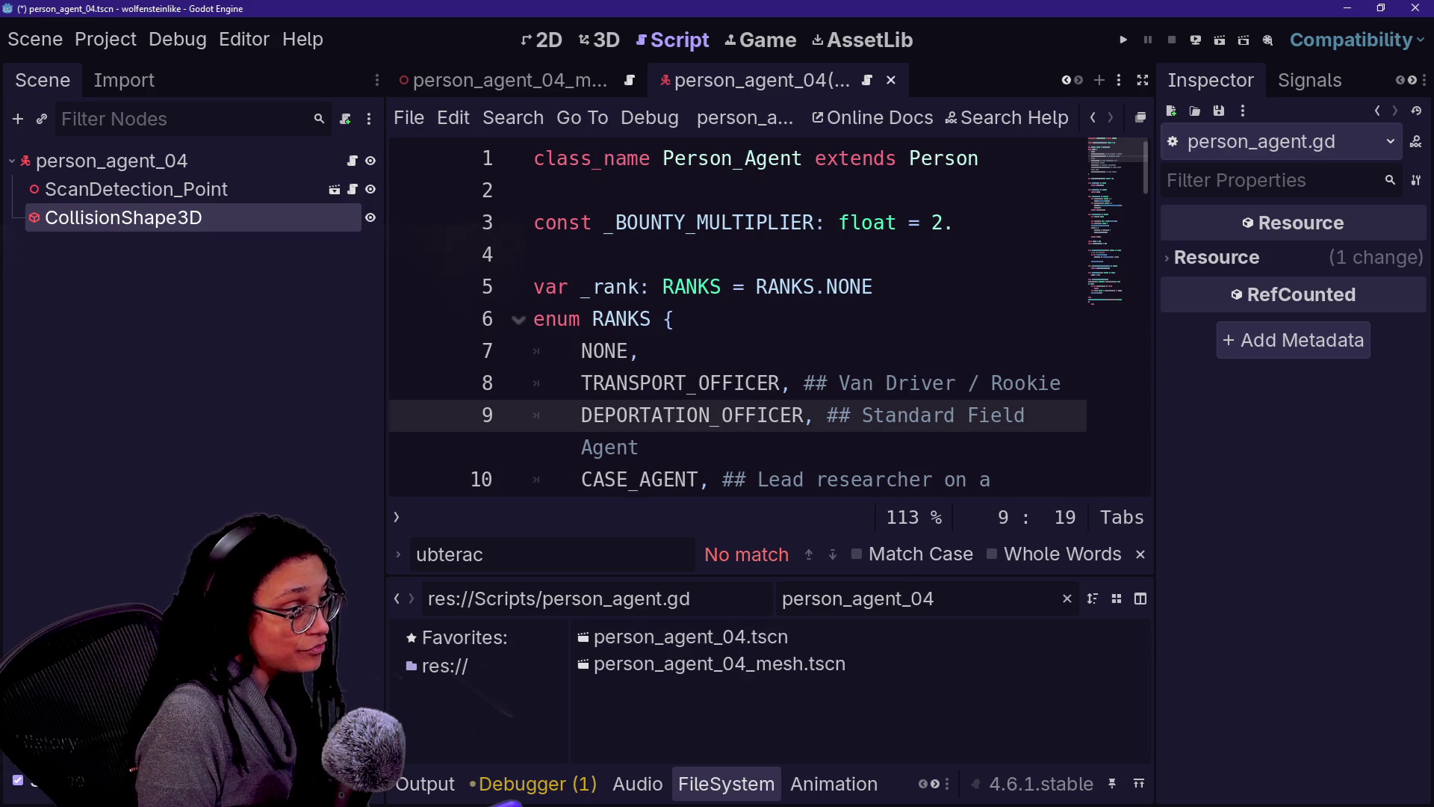
mouse_move(861, 662)
left_mouse_down()
mouse_move(154, 153)
mouse_move(279, 242)
left_mouse_up()
key("ctrl+s")
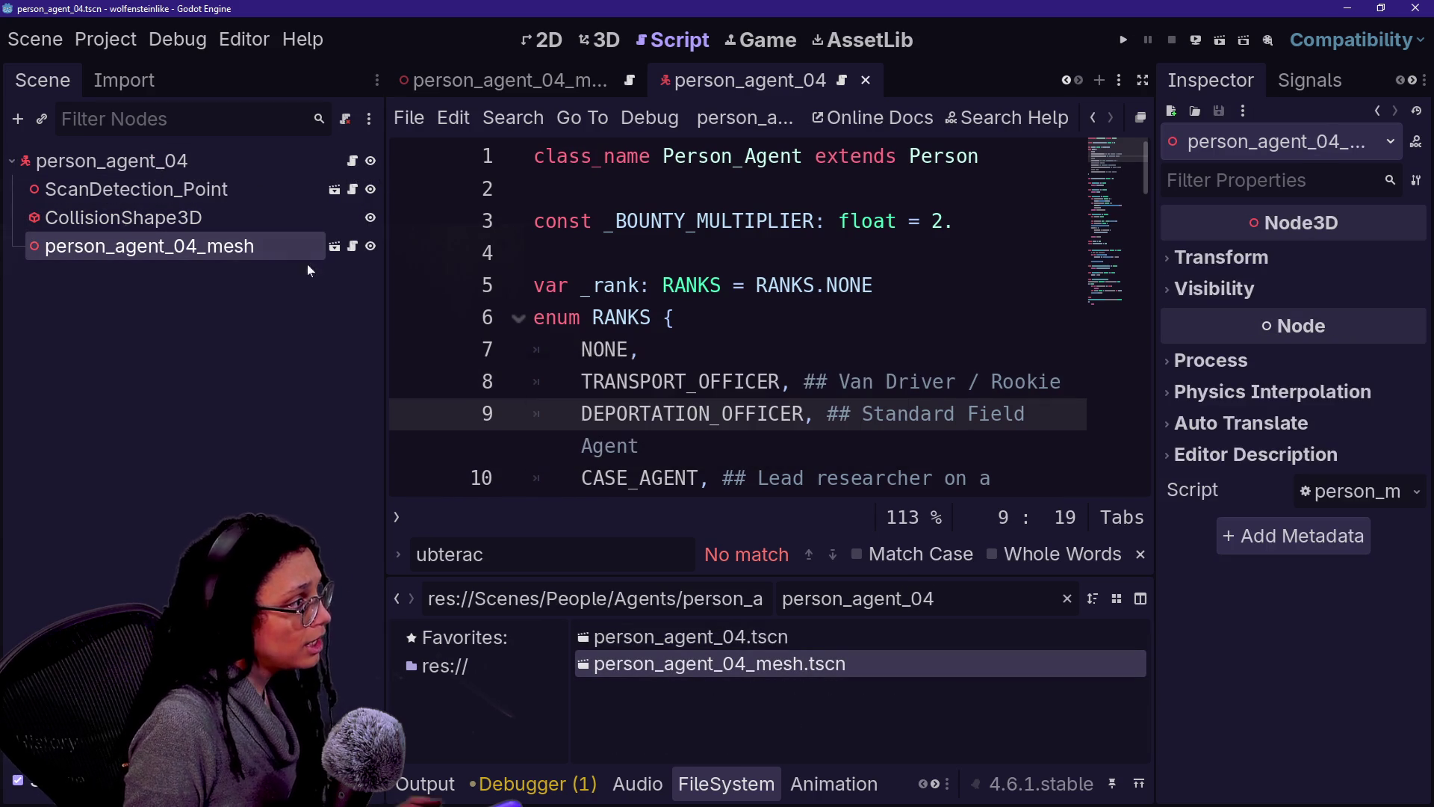
Step: Switch over to the altercation_03 scene
left_click(493, 80)
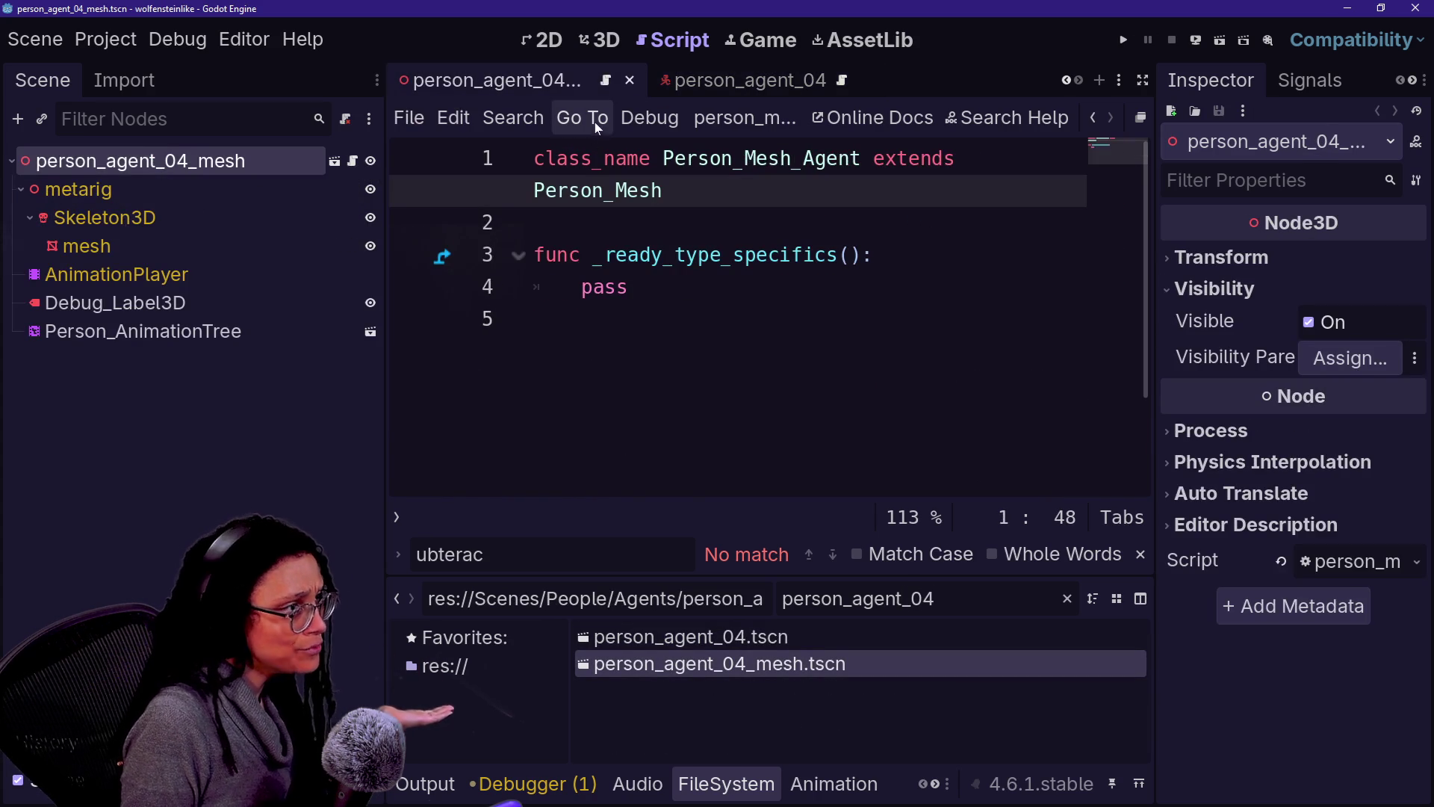
scroll(604, 82, "up", 4)
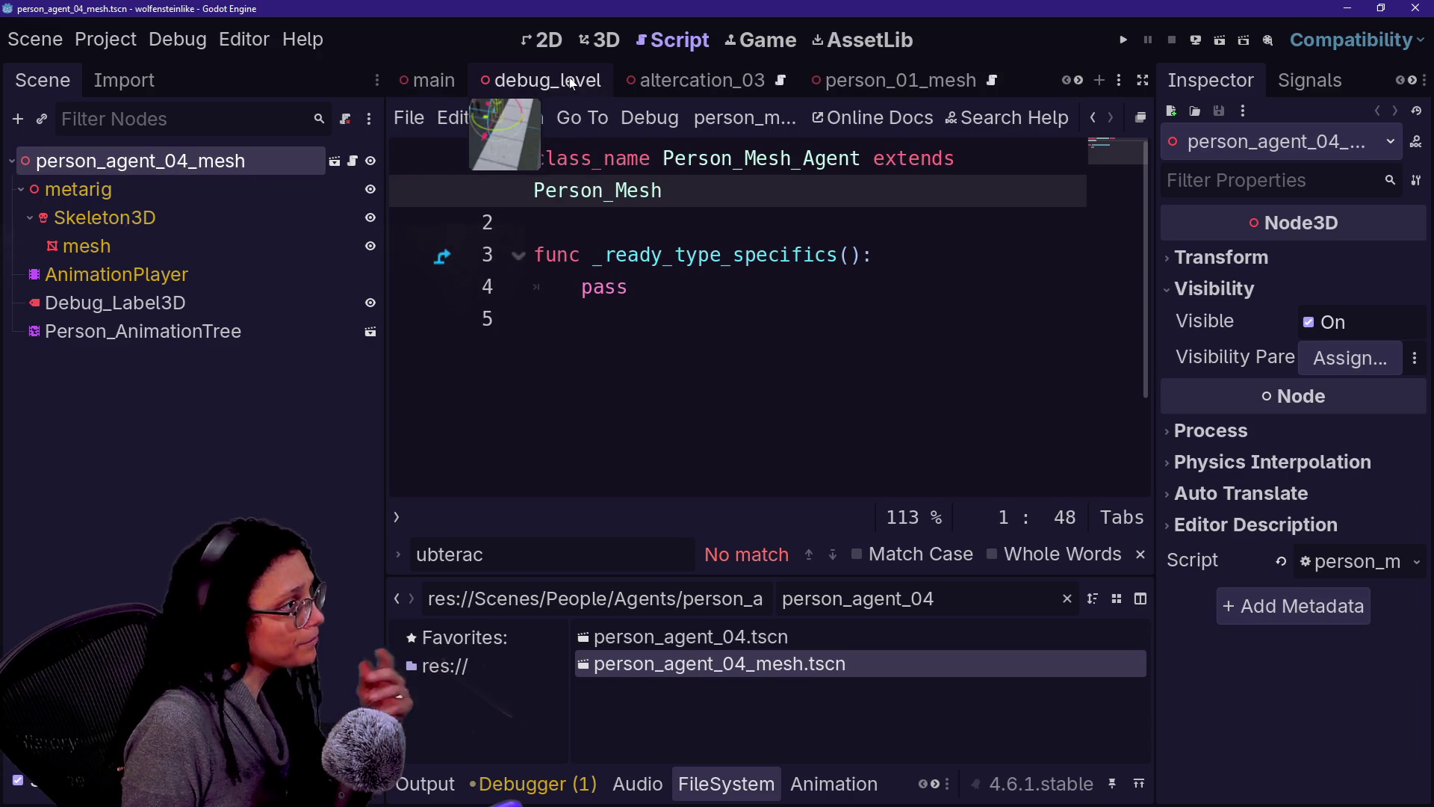
left_click(675, 93)
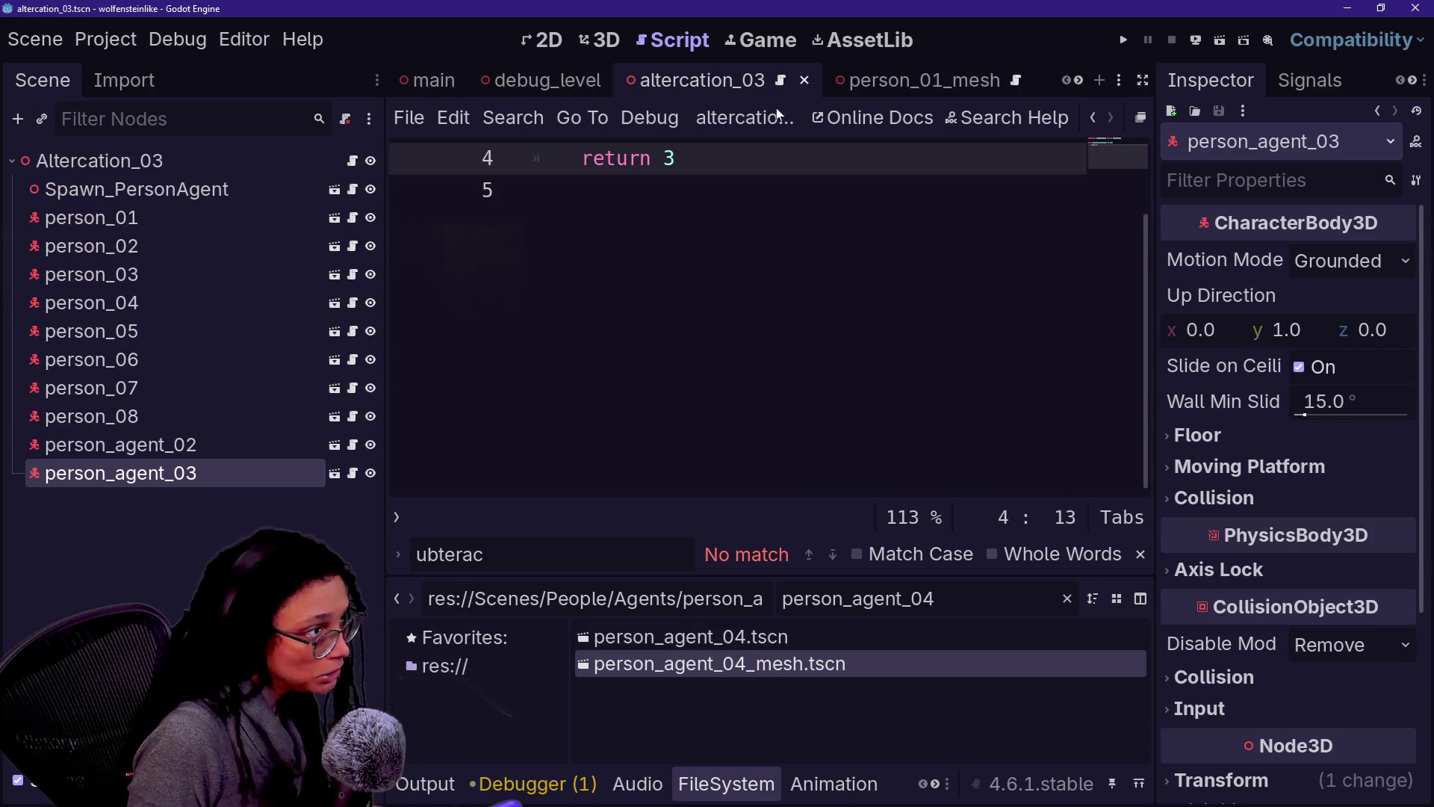
Step: Place a person_agent_04 instance beside the other people in altercation_03 and save
key("ctrl+F2")
mouse_move(779, 659)
left_mouse_down()
mouse_move(743, 627)
mouse_move(956, 489)
mouse_move(1034, 365)
left_mouse_up()
key("ctrl+z")
mouse_move(788, 640)
left_mouse_down()
mouse_move(1008, 371)
mouse_move(1054, 370)
left_mouse_up()
key("ctrl+s")
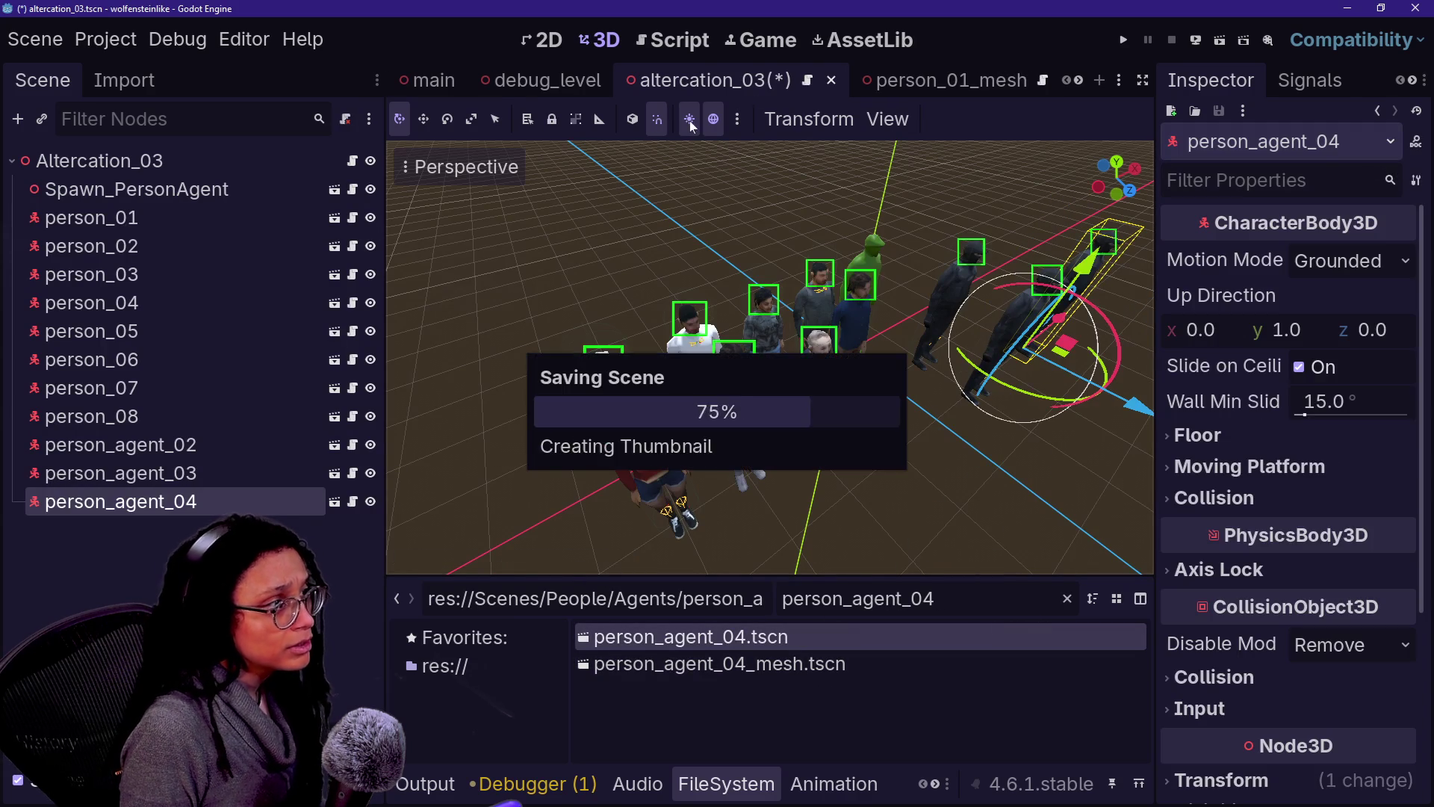
Step: Run the debug_level scene to see the new agent in the street
left_click(548, 80)
left_click(1220, 40)
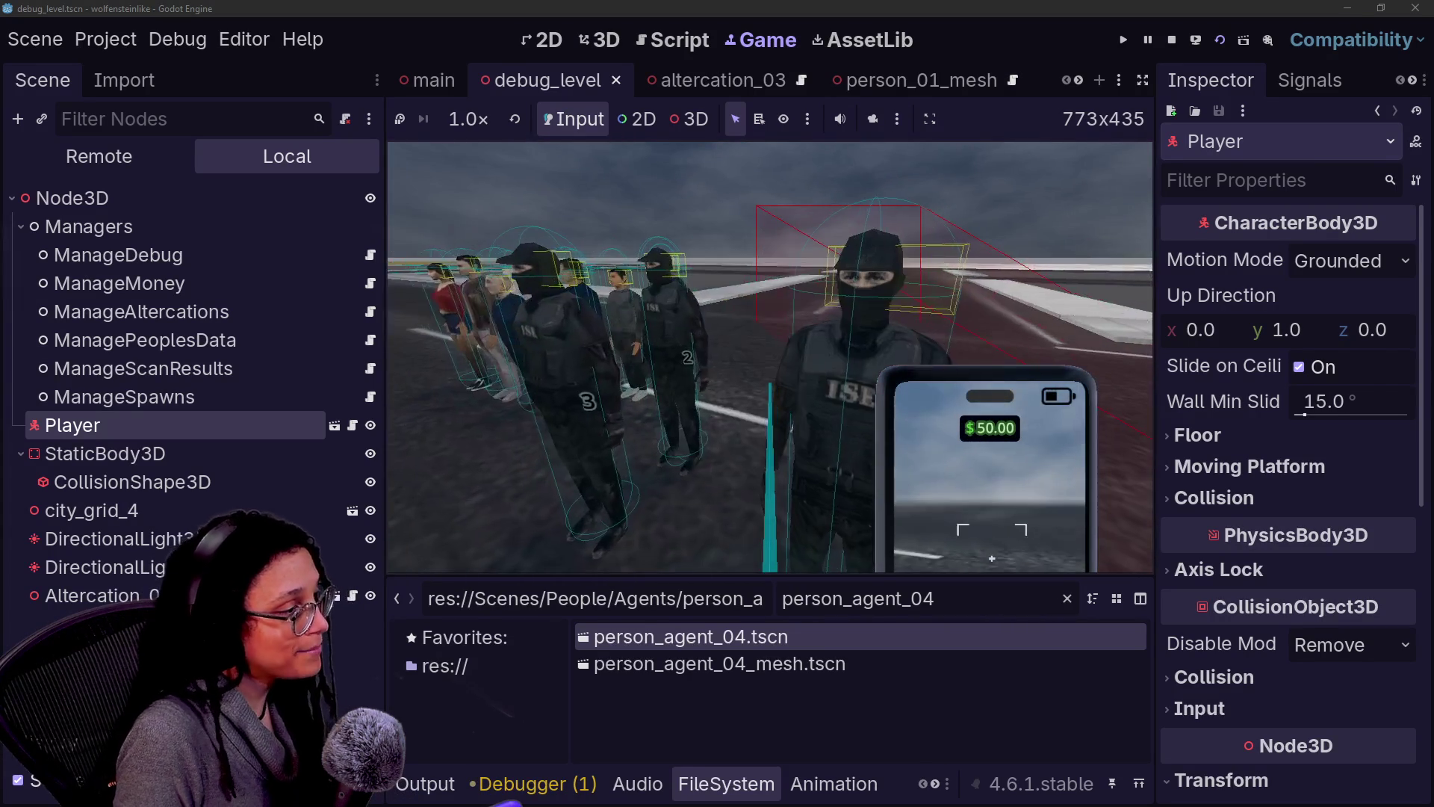
scroll(905, 82, "down", 5)
Step: Put the person_agent_04 root on collision layer 4, stop the game, and save
left_click(907, 88)
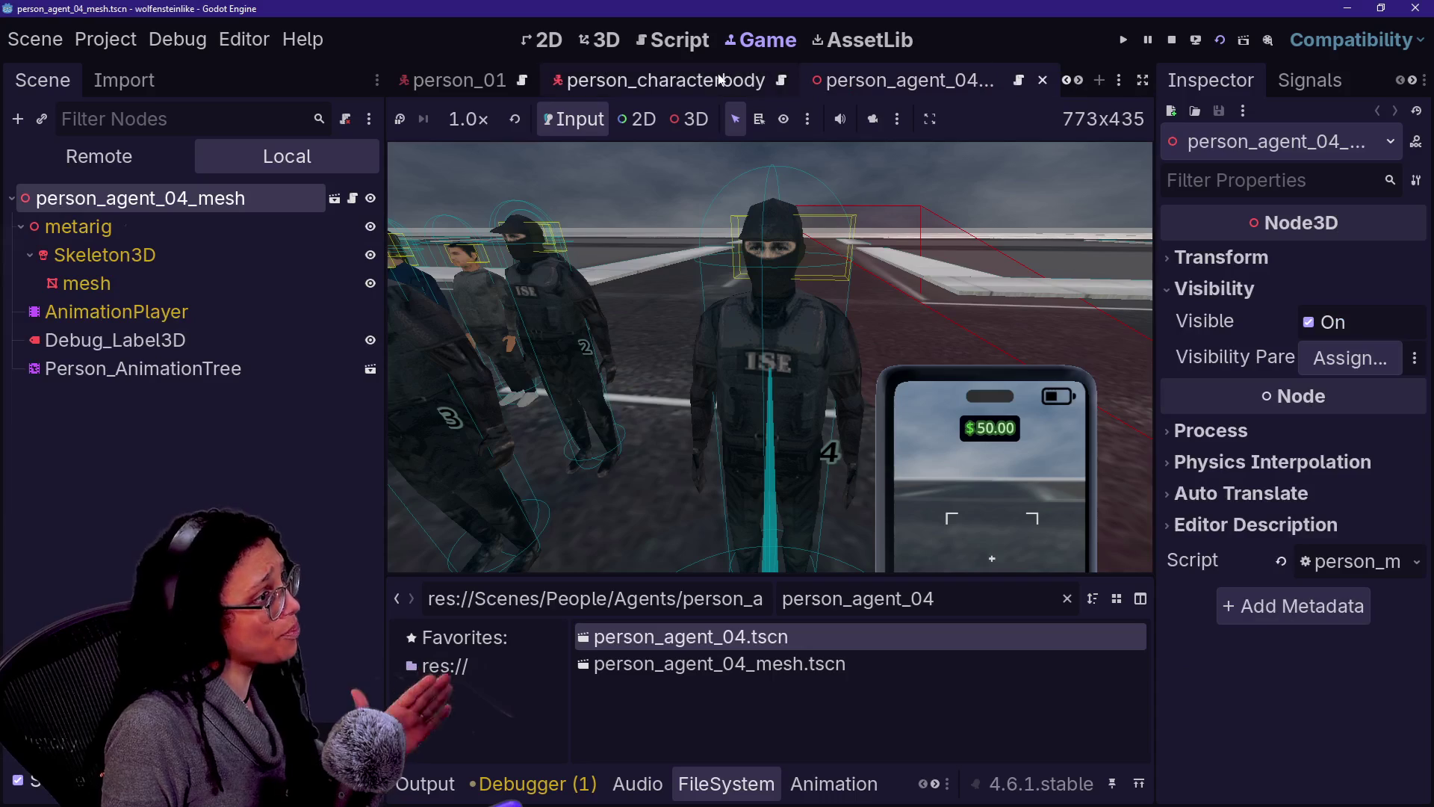
scroll(915, 80, "down", 3)
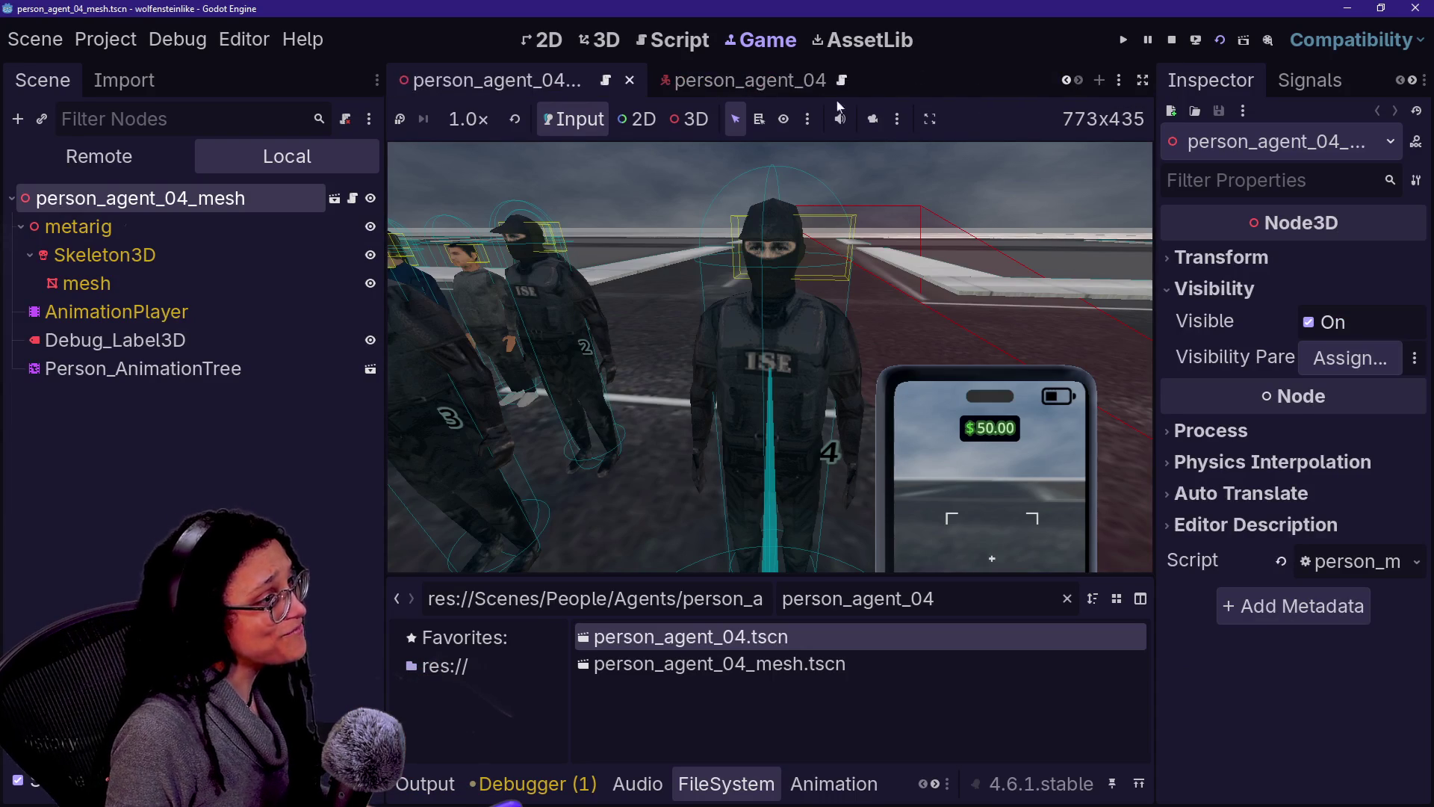
left_click(810, 82)
left_click(147, 198)
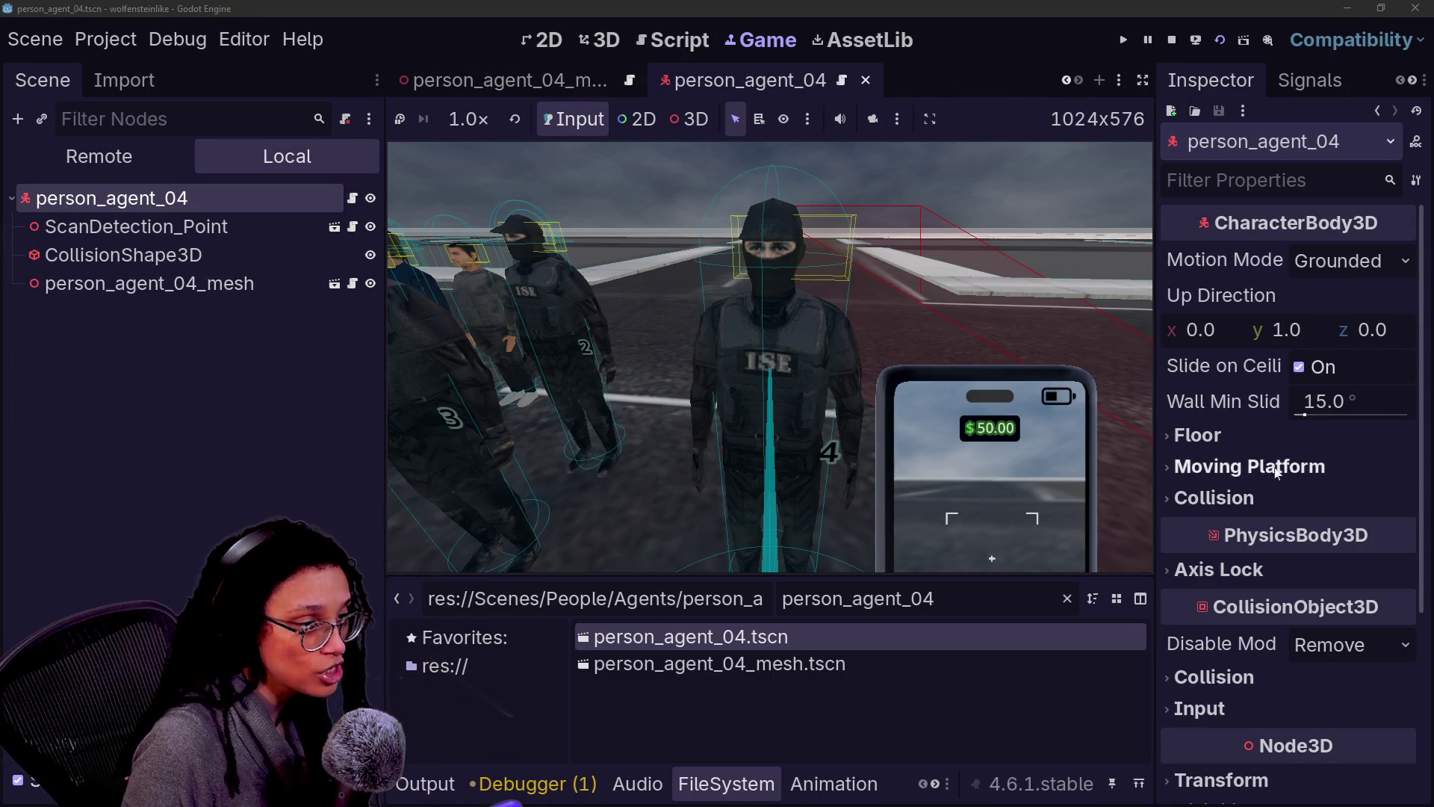
left_click(1207, 676)
left_click(1293, 753)
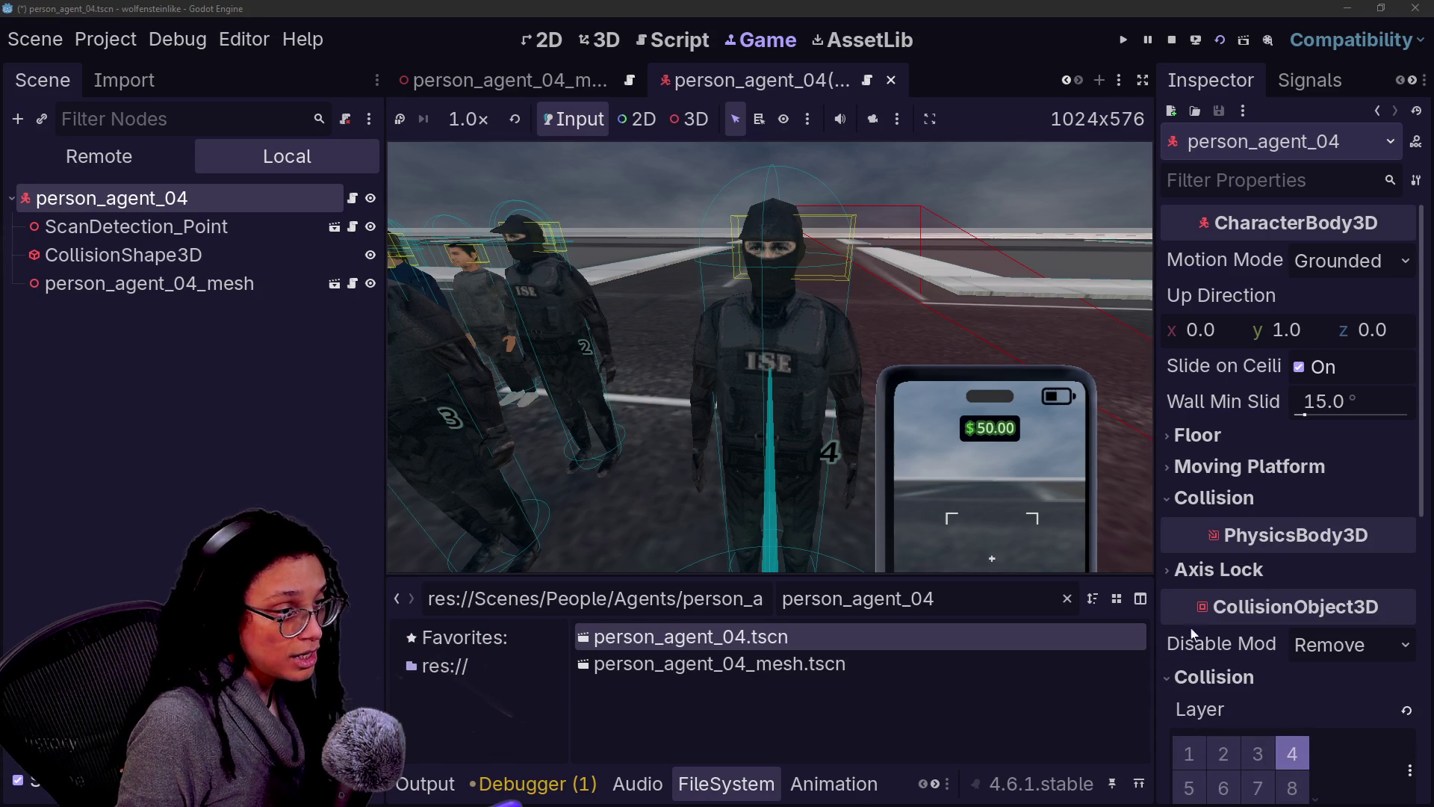
left_click(899, 459)
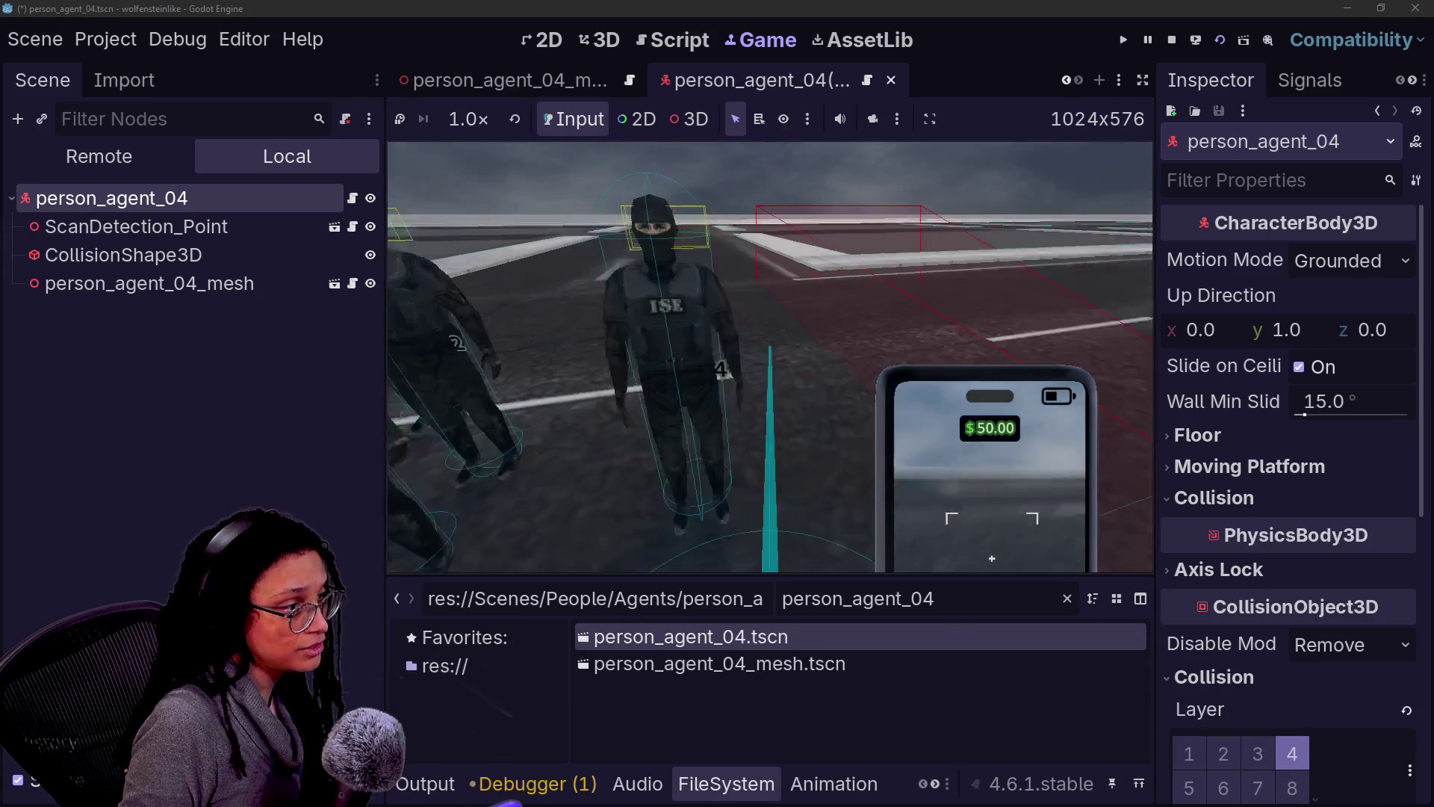
left_click(1172, 40)
key("ctrl+s")
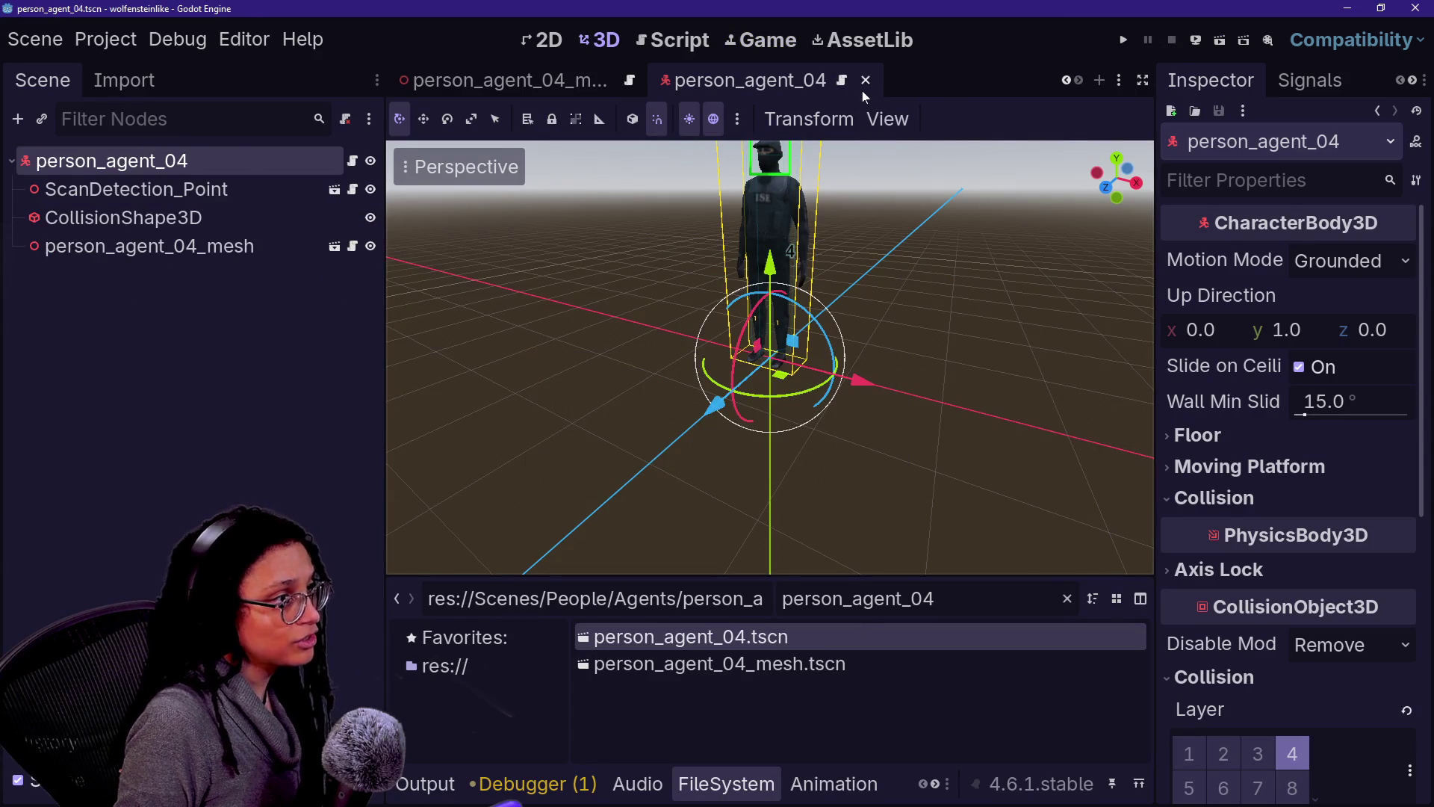
Step: Close the person_agent_04 scenes and rename person_agent_05.tscn to person_agent_05_mesh.tscn
left_click(865, 81)
left_click(889, 80)
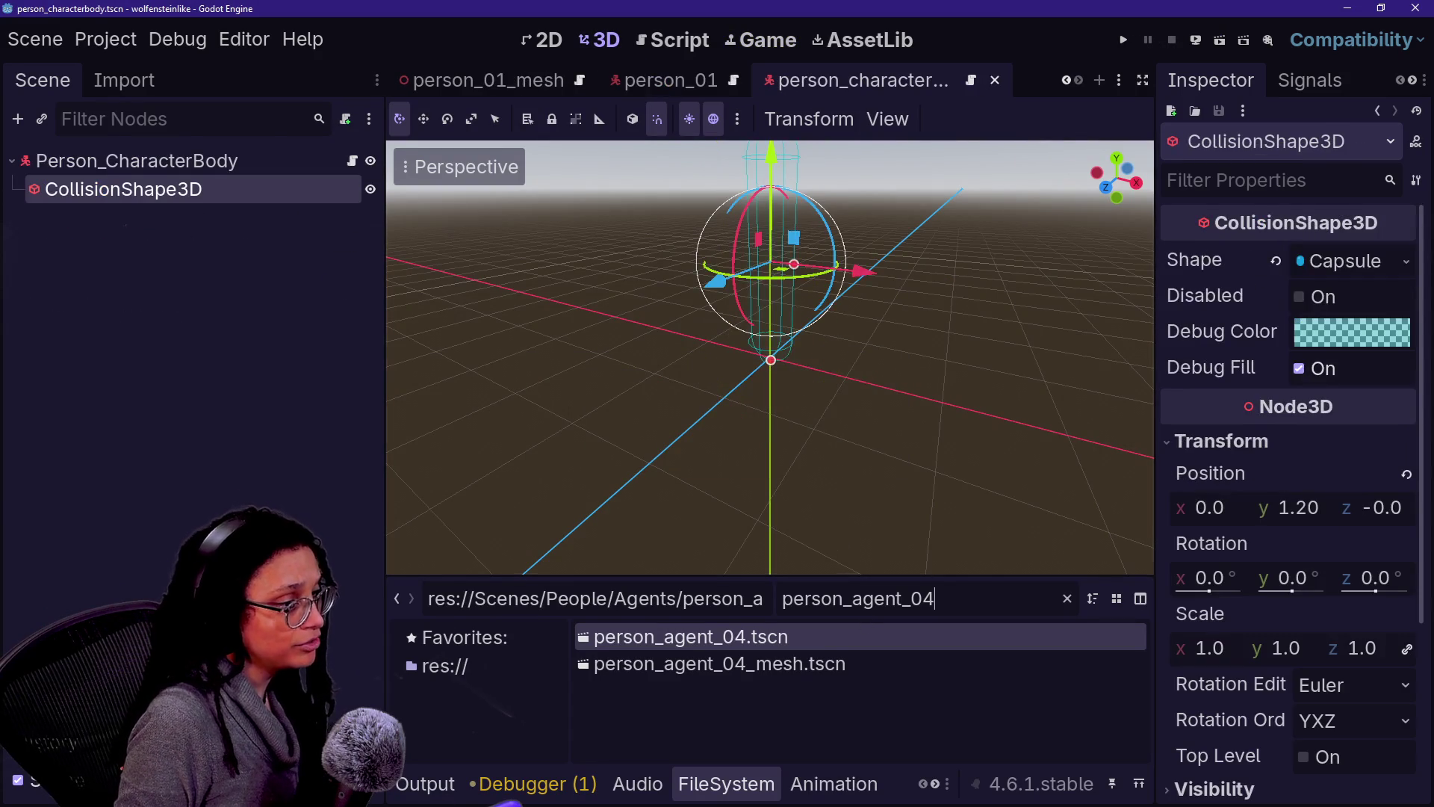
key("BackSpace")
type("5")
left_click(710, 640)
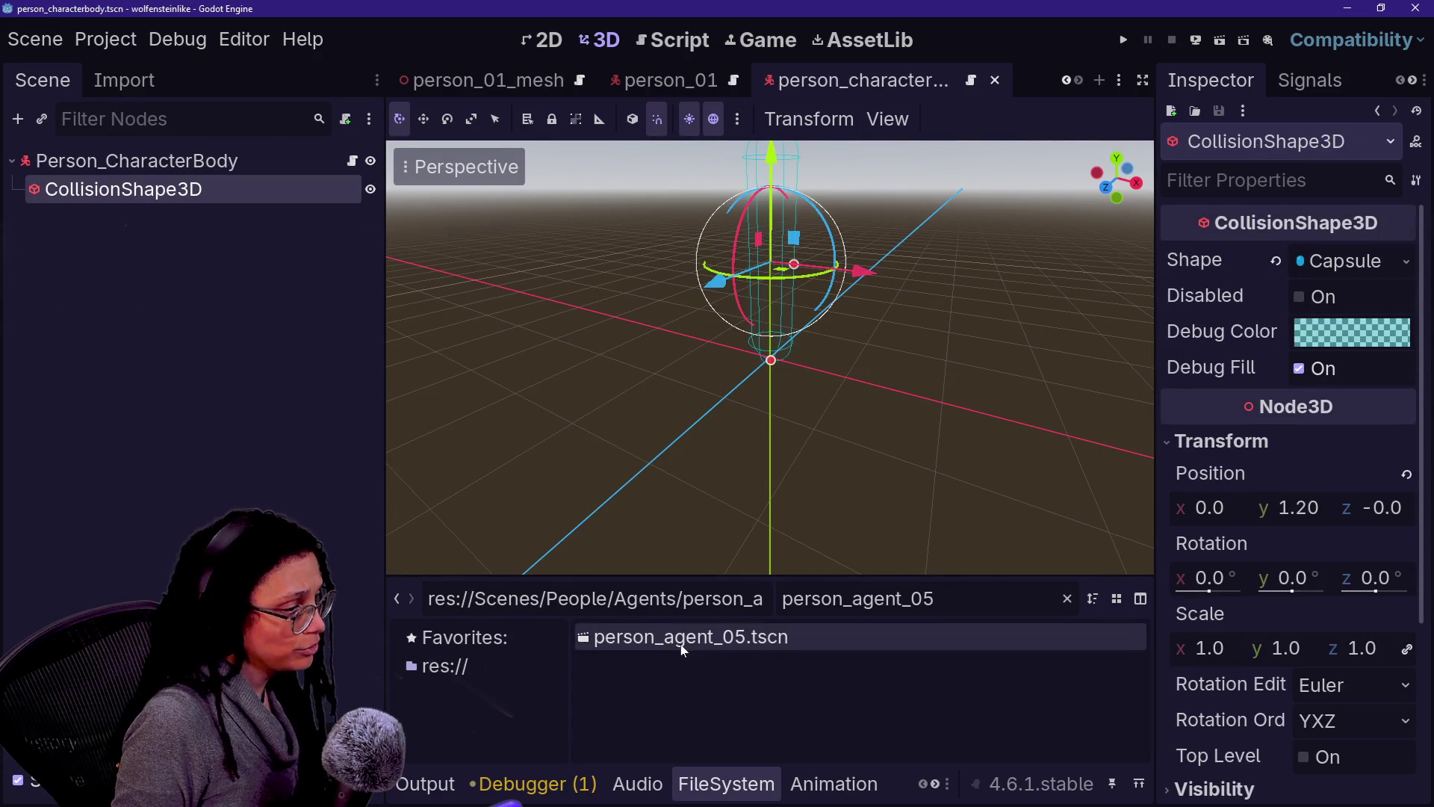
key("F2")
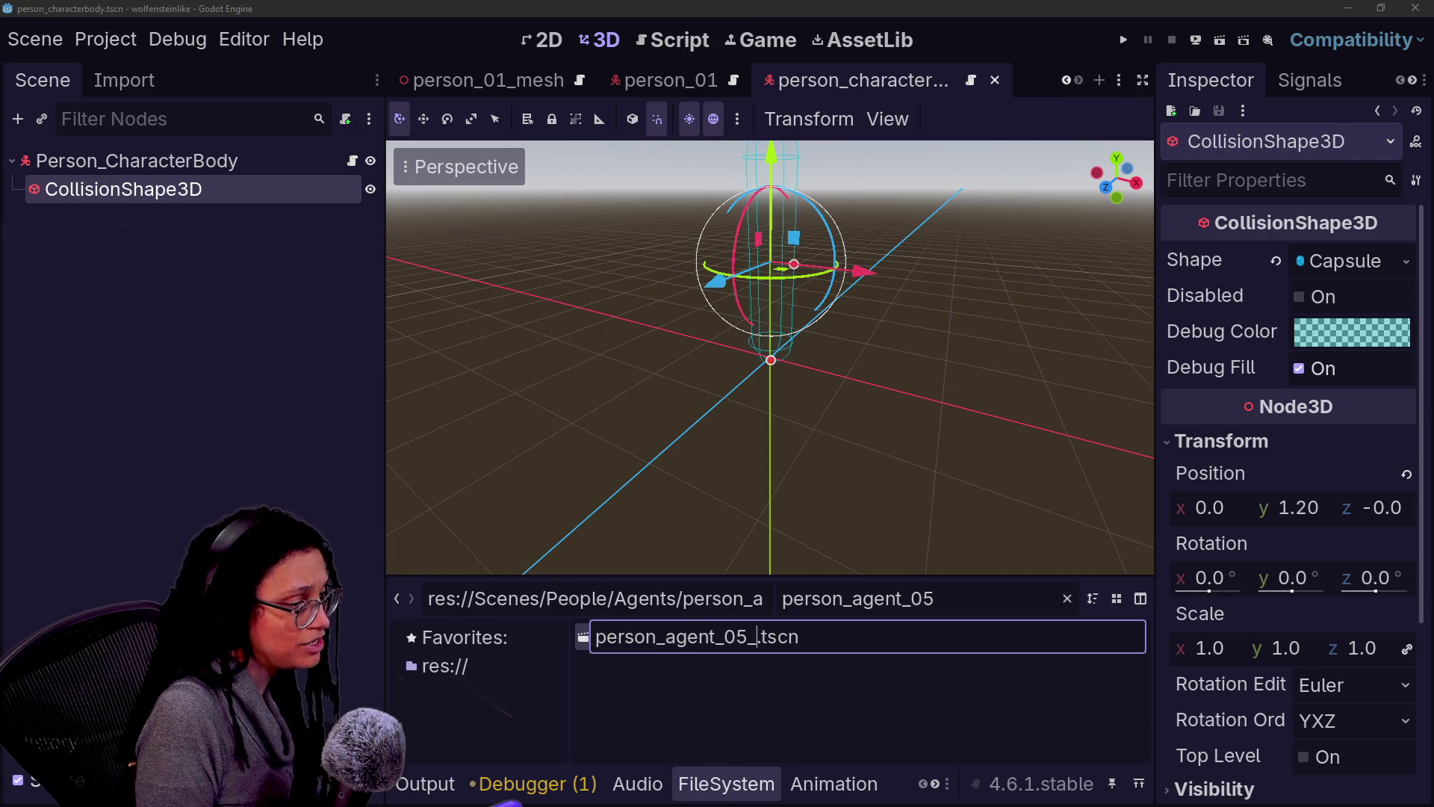
key("Caps_Lock")
key("shift+Left")
key("shift+Left")
key("shift+Left")
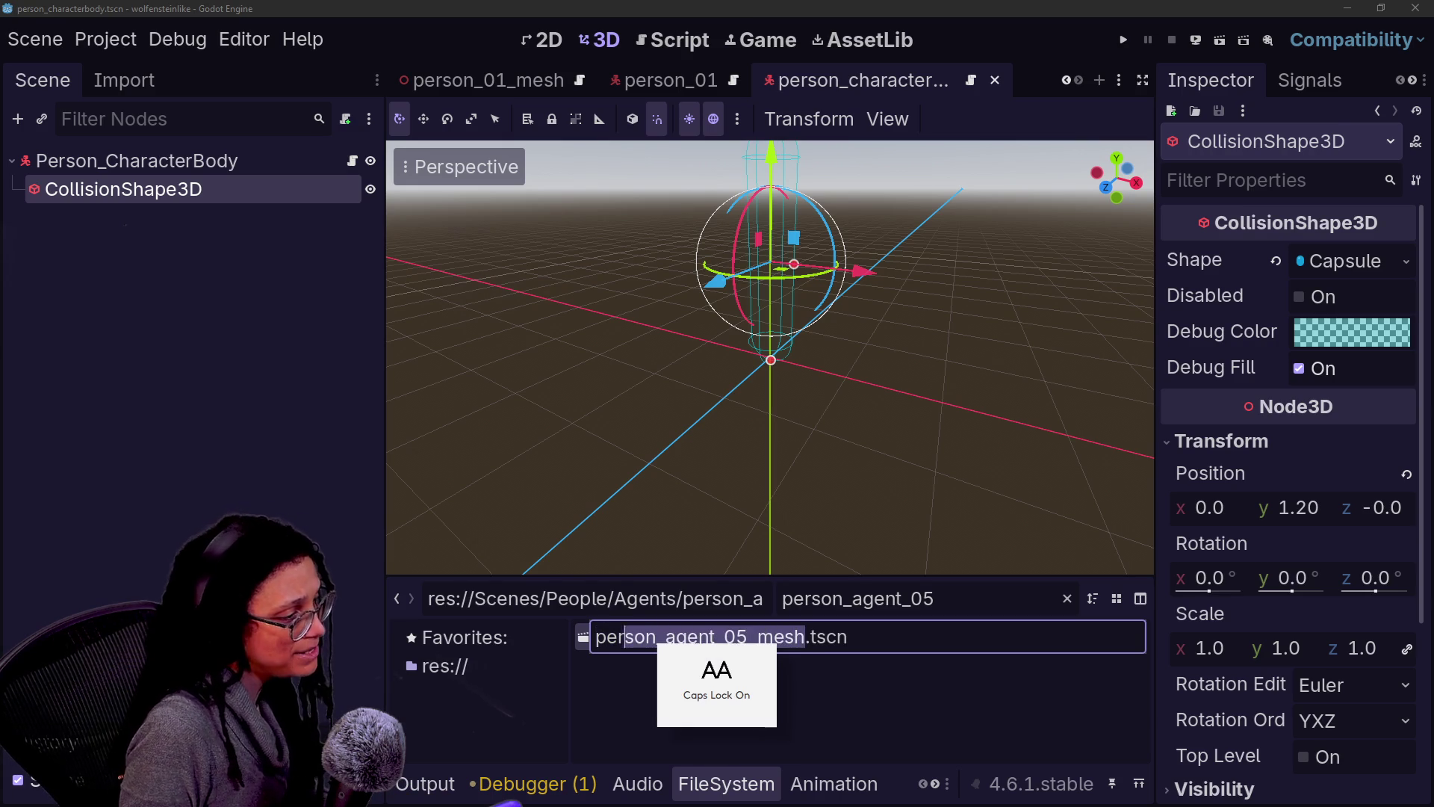
key("Caps_Lock")
key("Return")
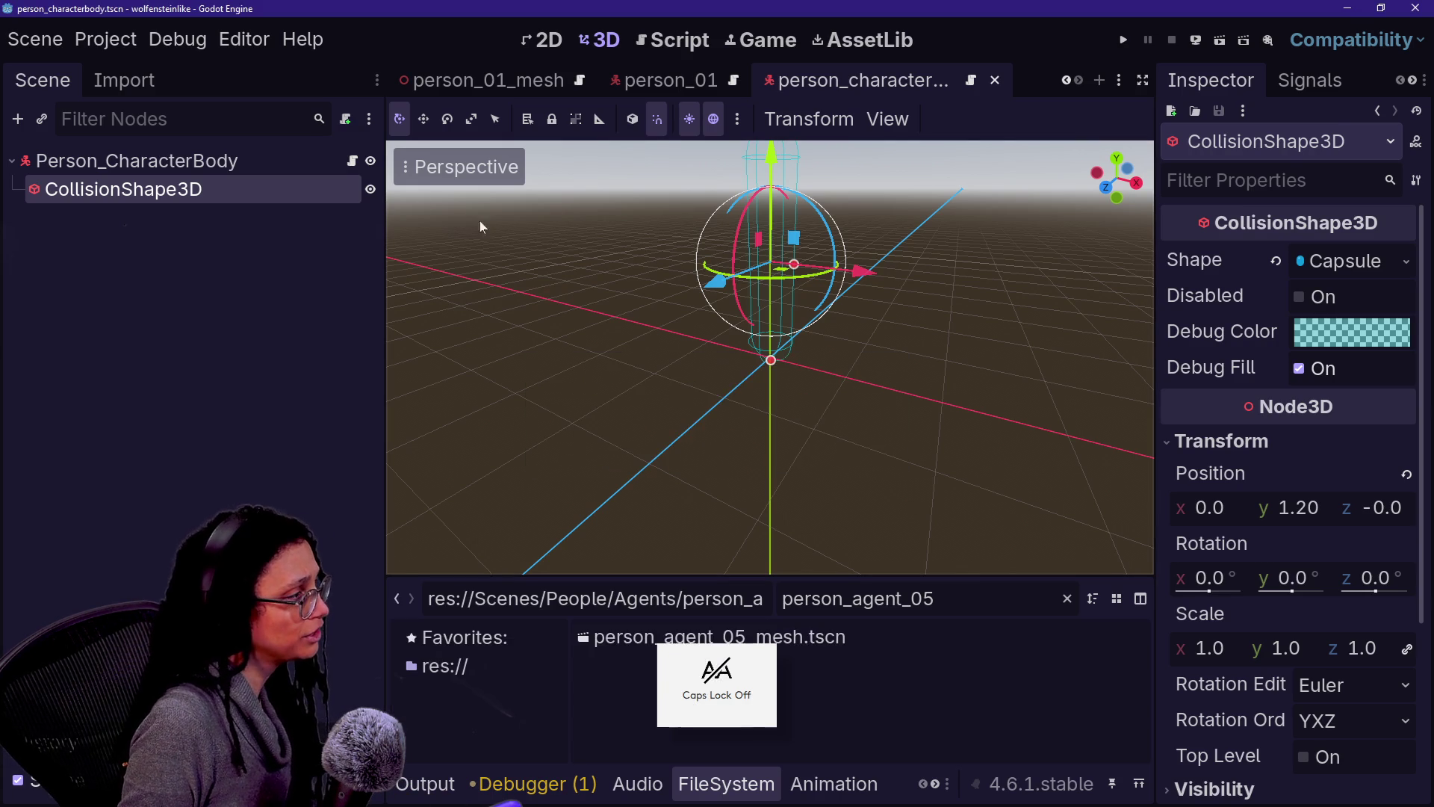
Step: Rename the person_agent_05_mesh root, delete ScanDetection_Point and Person_CharacterBody, and save
left_click(124, 163)
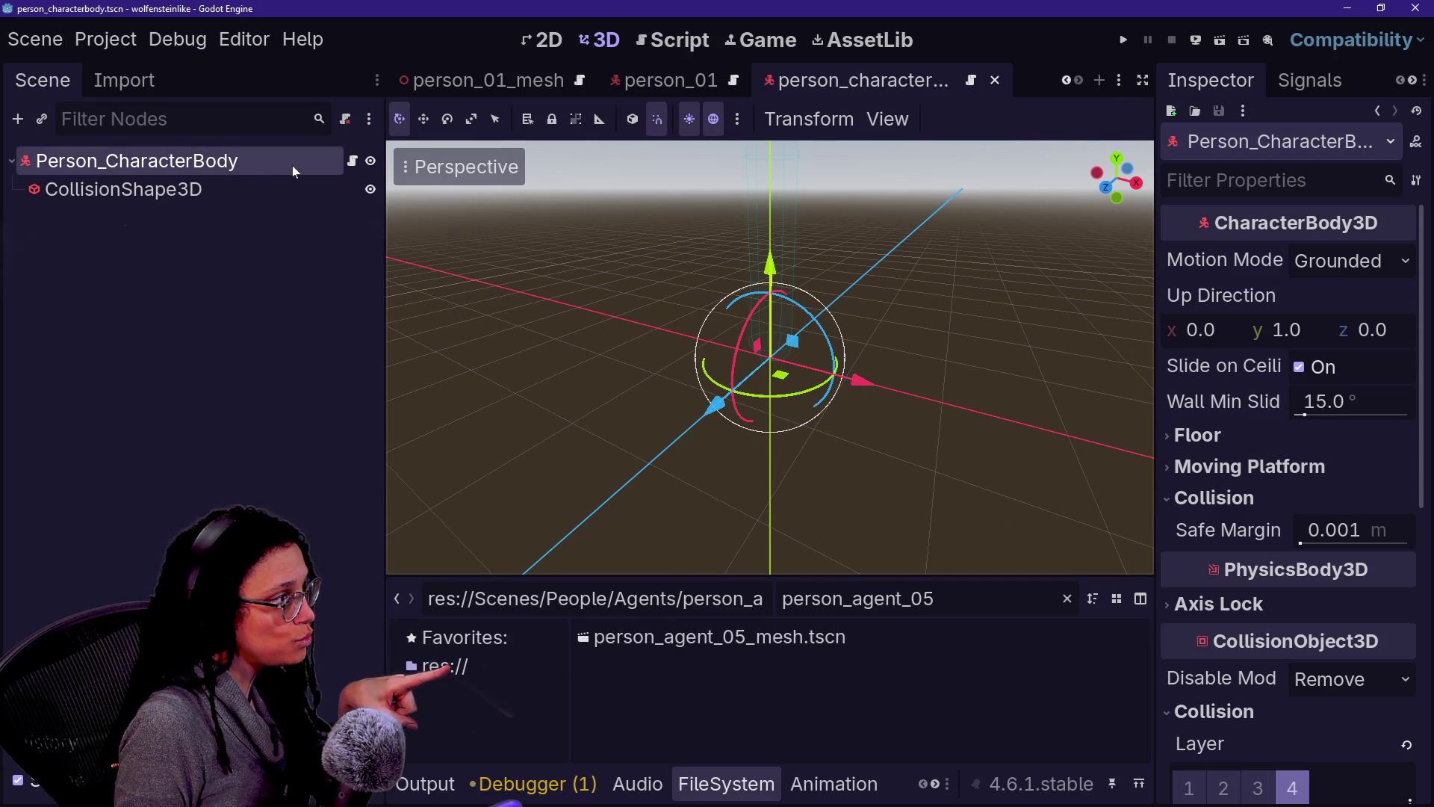
double_click(756, 641)
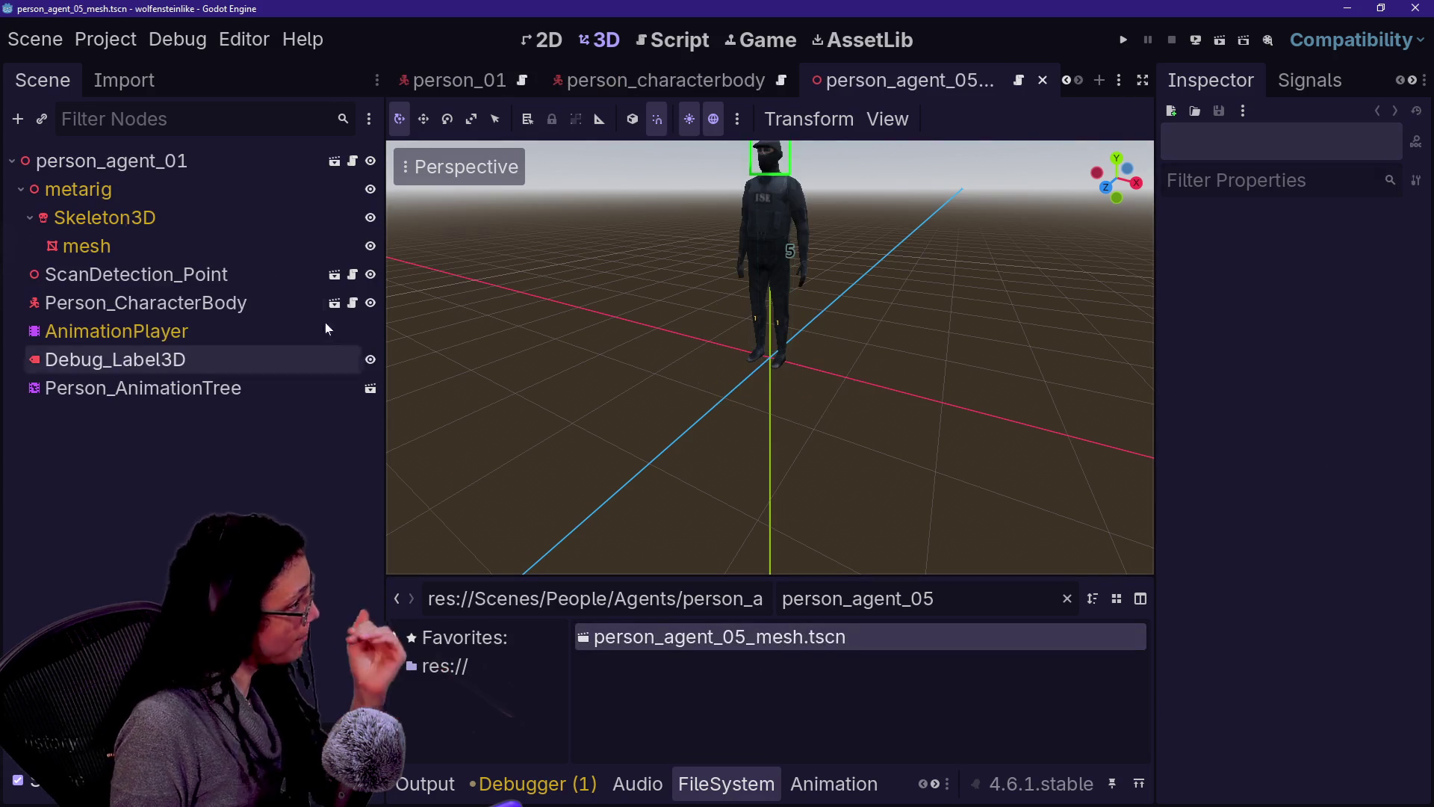
double_click(257, 173)
type("person_agent_05_mesh")
key("Return")
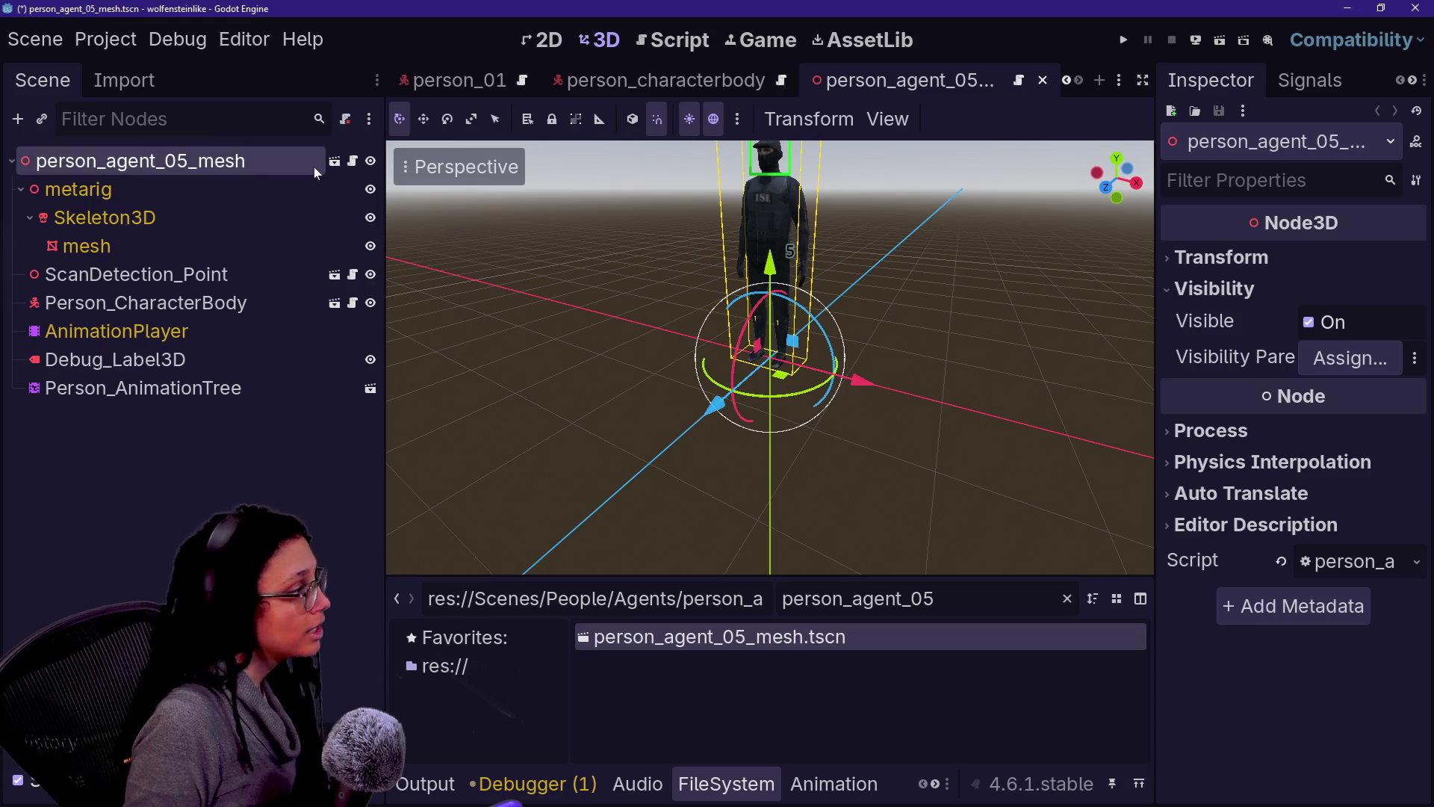
left_click(112, 274)
key("Delete")
key("Return")
left_click(184, 278)
key("Delete")
key("Return")
key("ctrl+s")
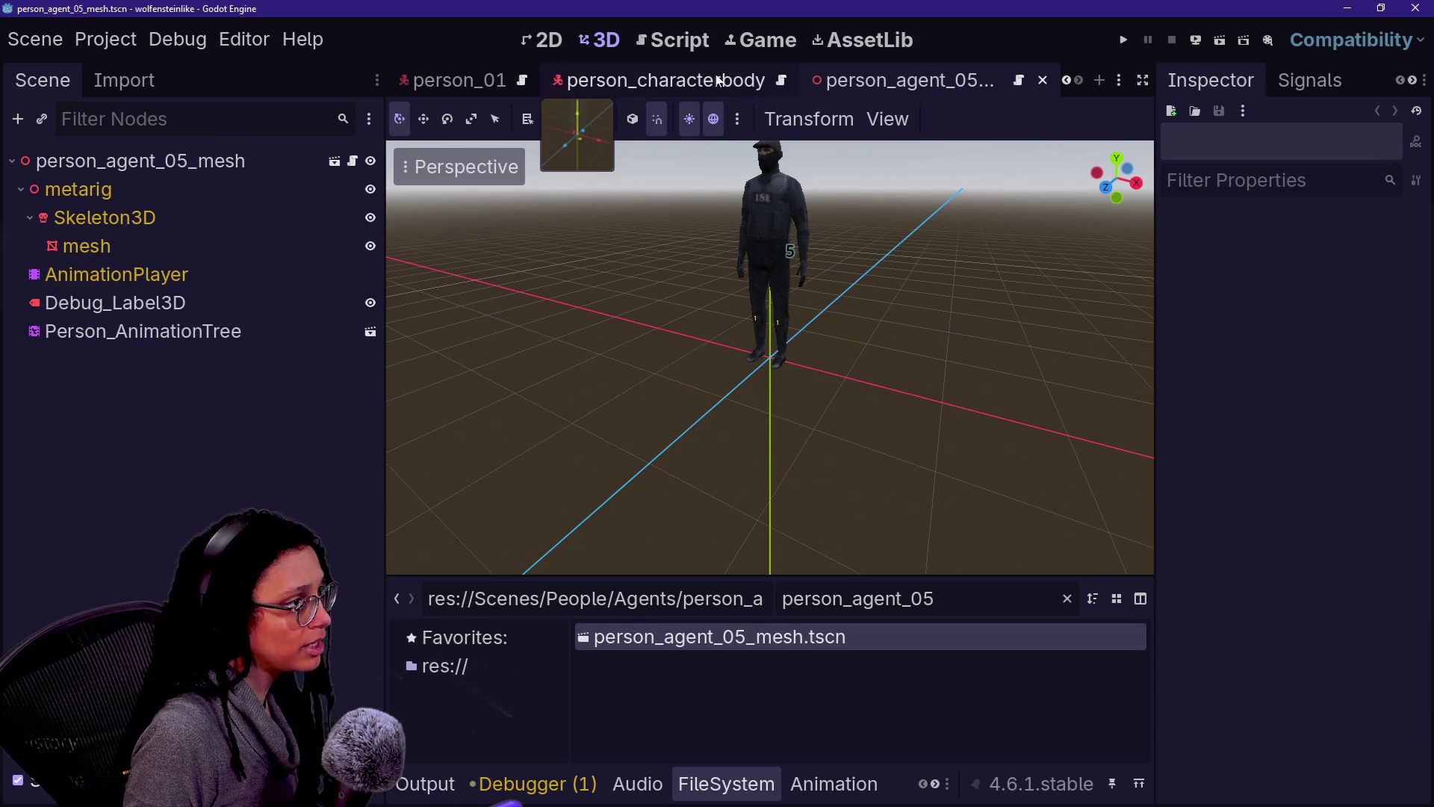
Step: Check the CollisionShape3D in person_characterbody, then begin a new scene with a custom root type
key("ctrl+shift+w")
left_click(245, 187)
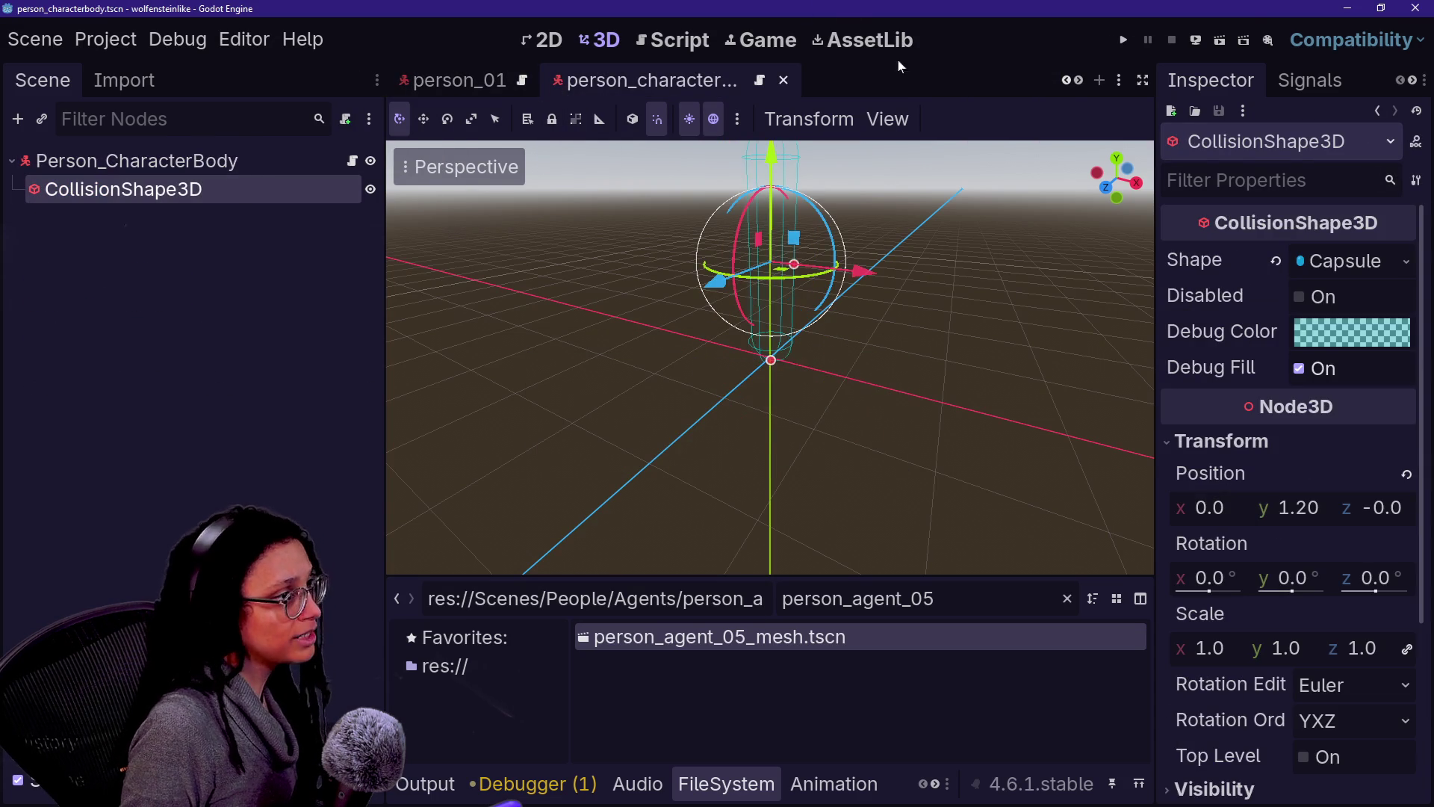
left_click(1076, 82)
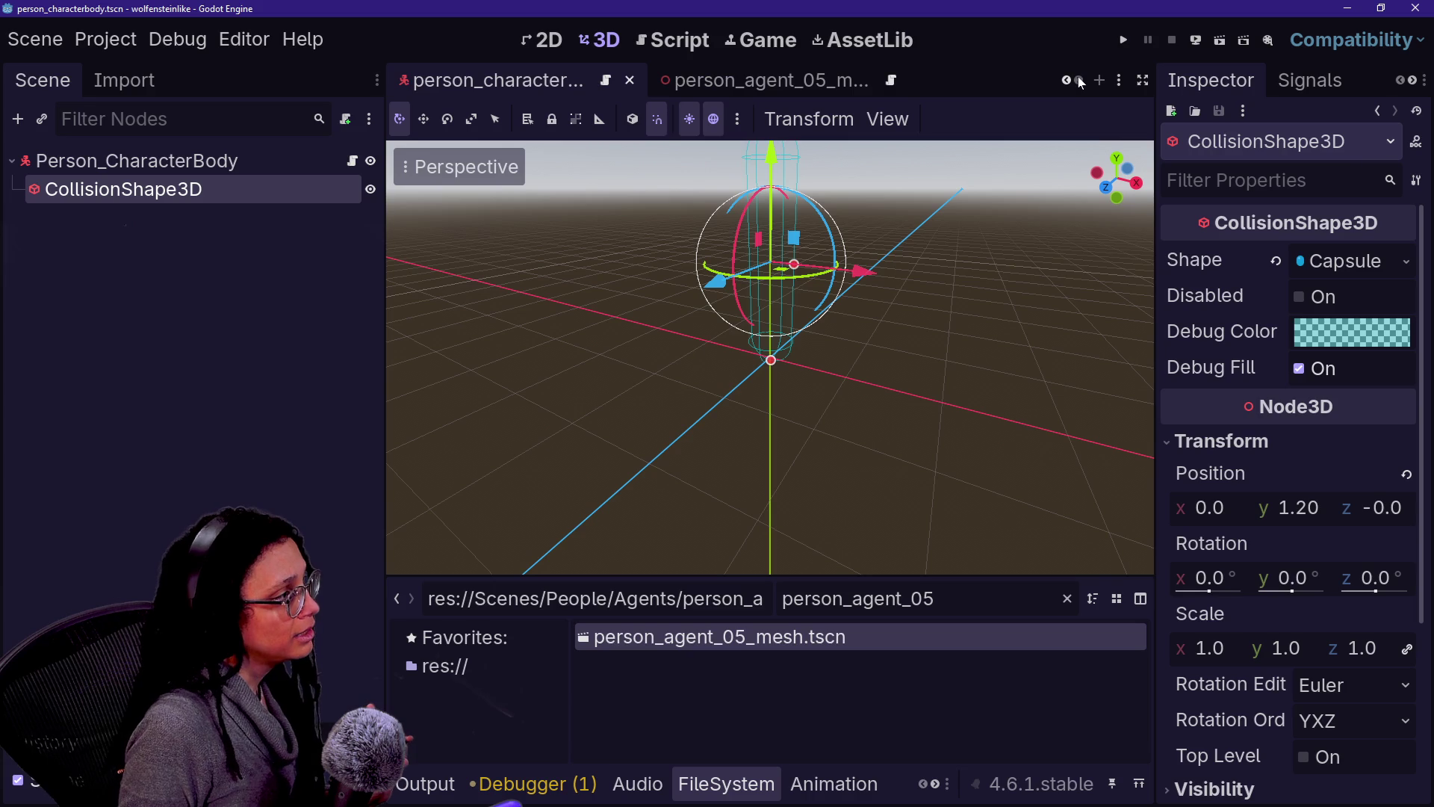
left_click(818, 82)
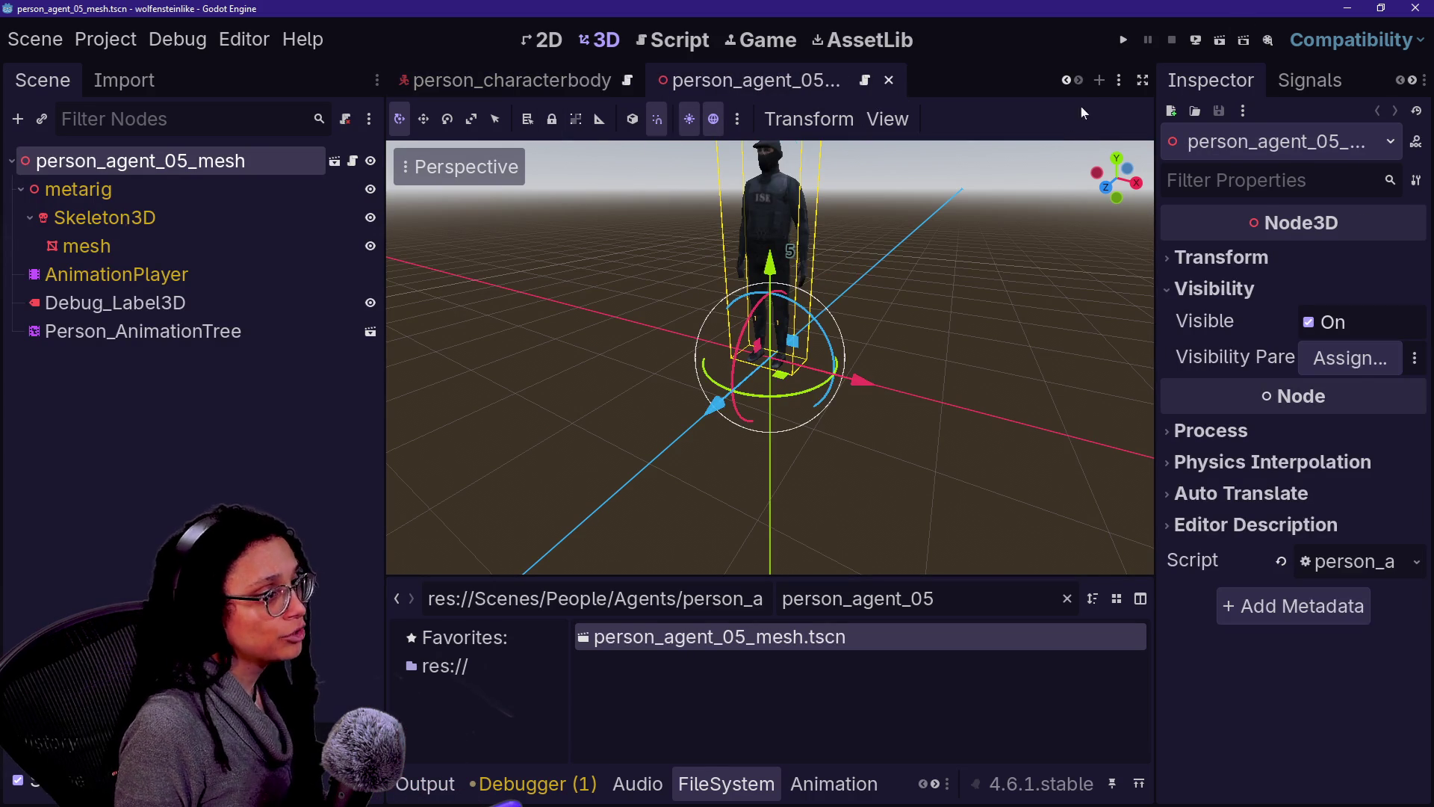
left_click(1099, 80)
left_click(241, 318)
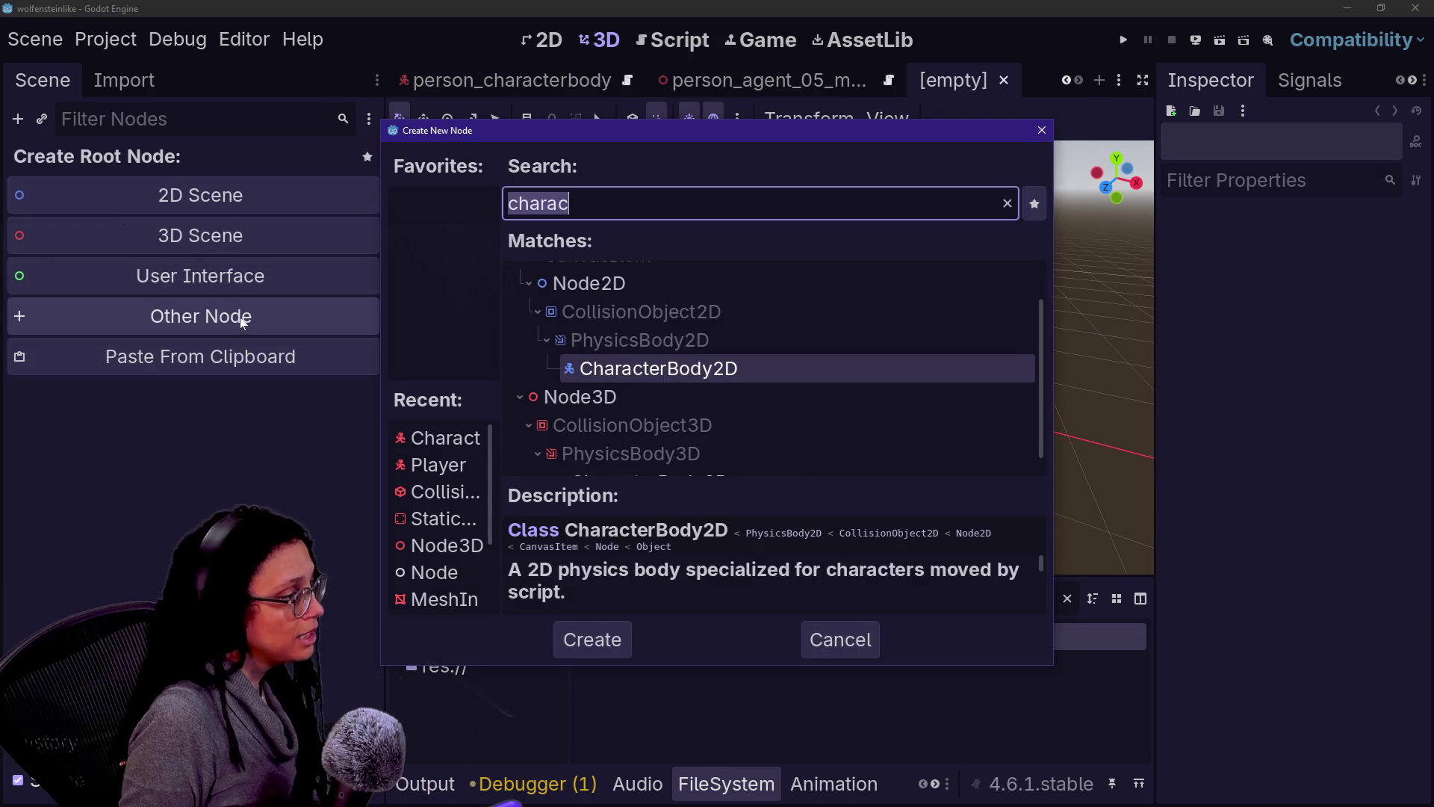
Step: Create a CharacterBody3D root named person_agent_05 with ScanDetection_Point and save as person_agent_05.tscn
type("char")
key("Return")
type("person_agent_05_mesh")
key("Return")
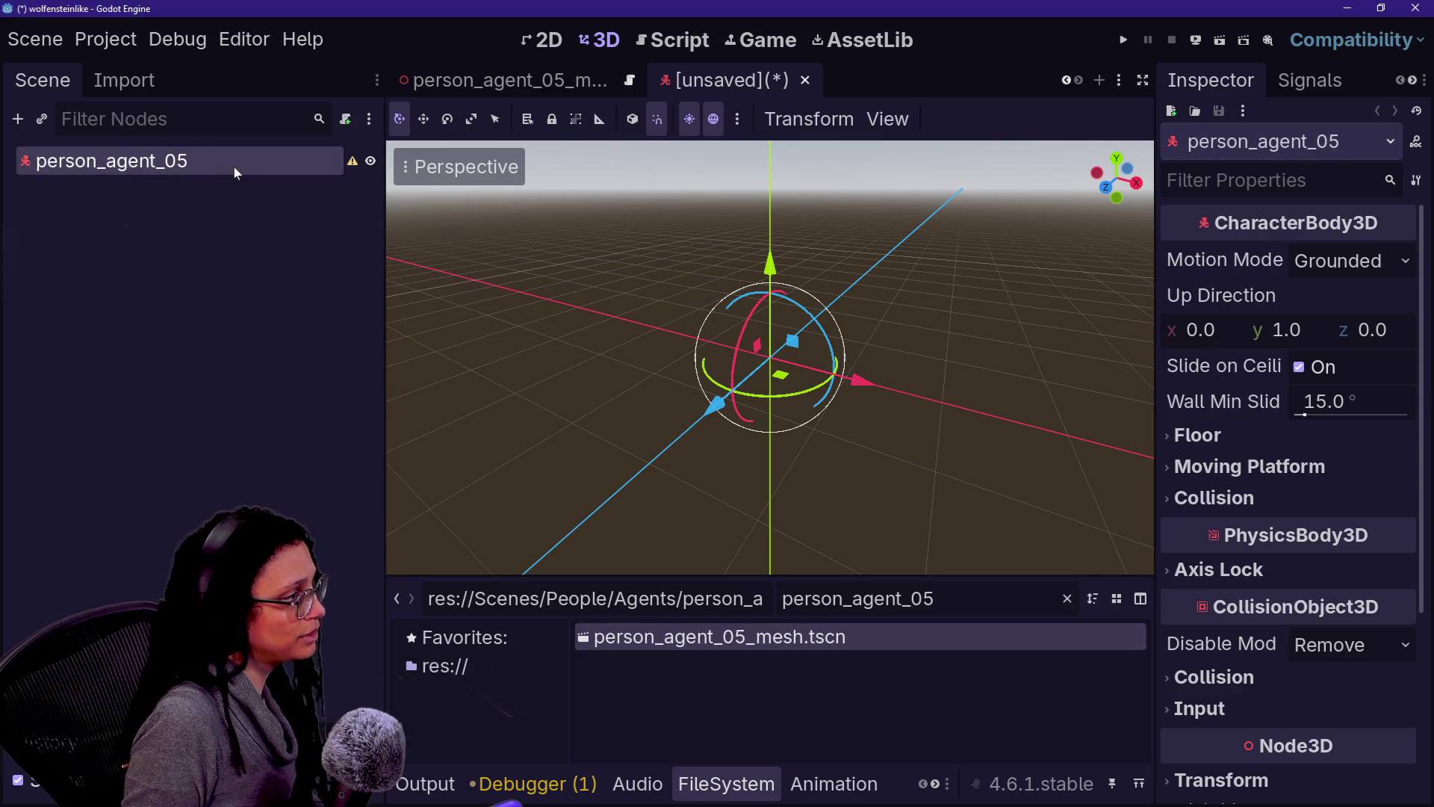
key("ctrl+v")
key("ctrl+s")
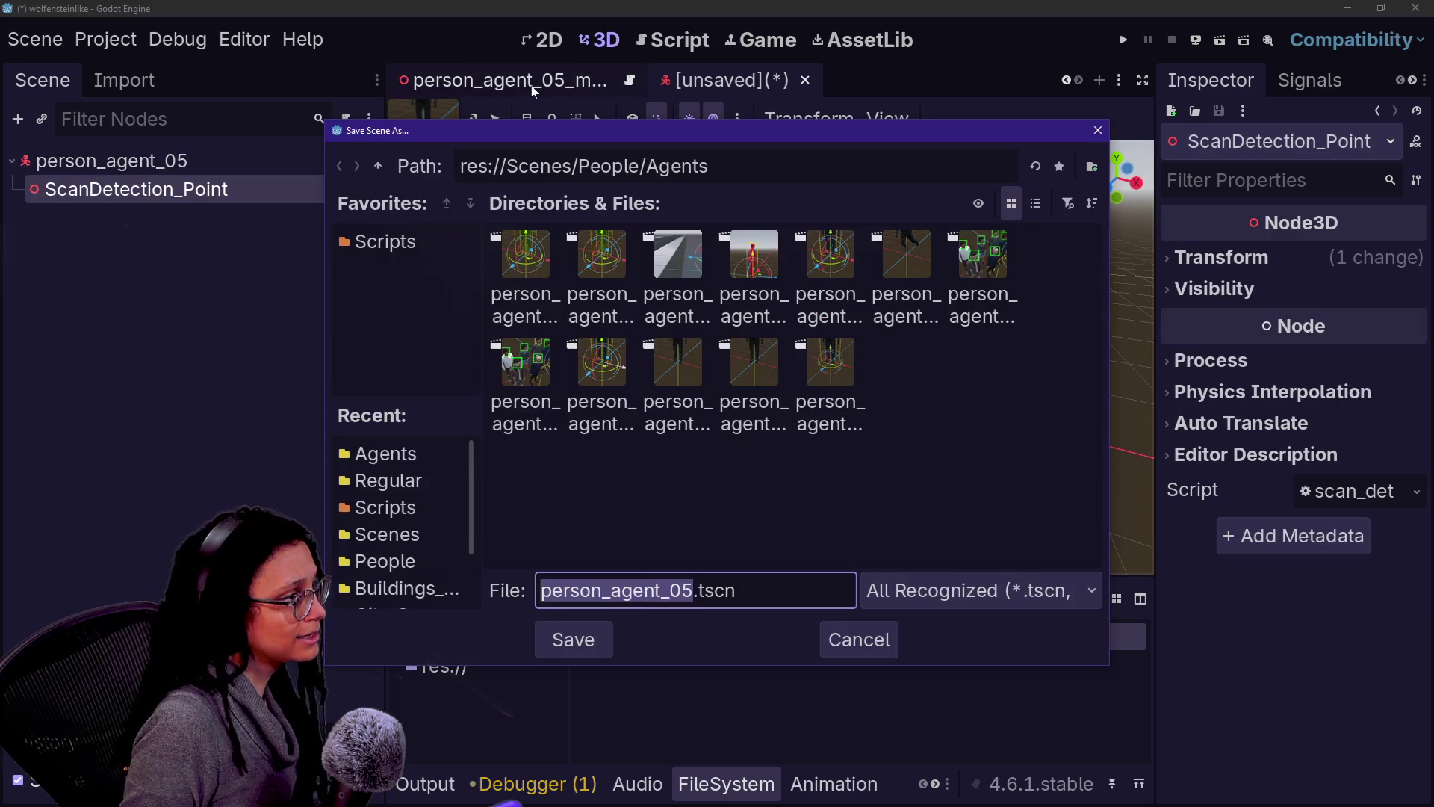
key("Return")
Step: Paste the CollisionShape3D into the person_agent_05 scene and save
key("ctrl+shift+w")
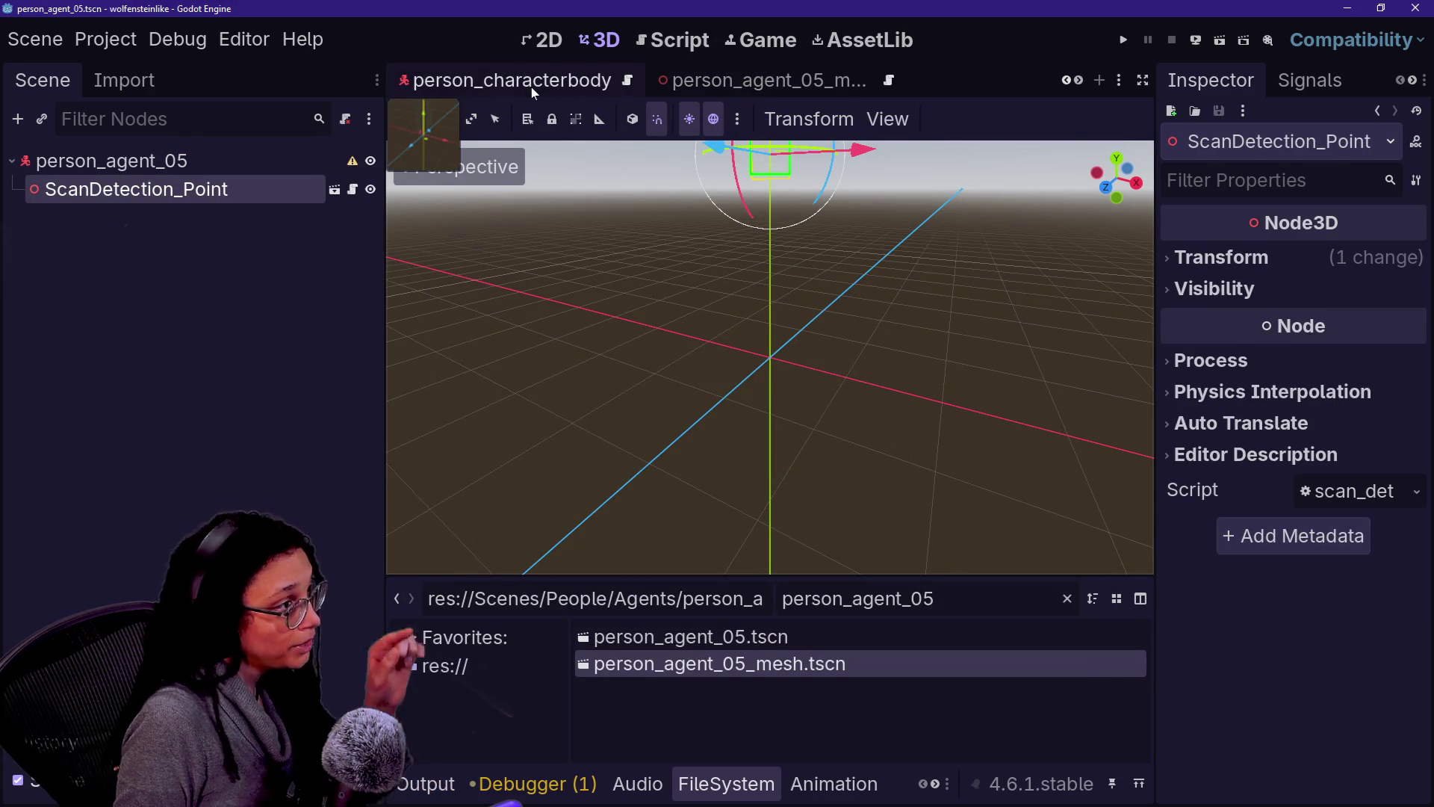
left_click_drag(534, 87, 765, 88)
left_click(765, 87)
key("ctrl+v")
left_click(186, 307)
key("ctrl+s")
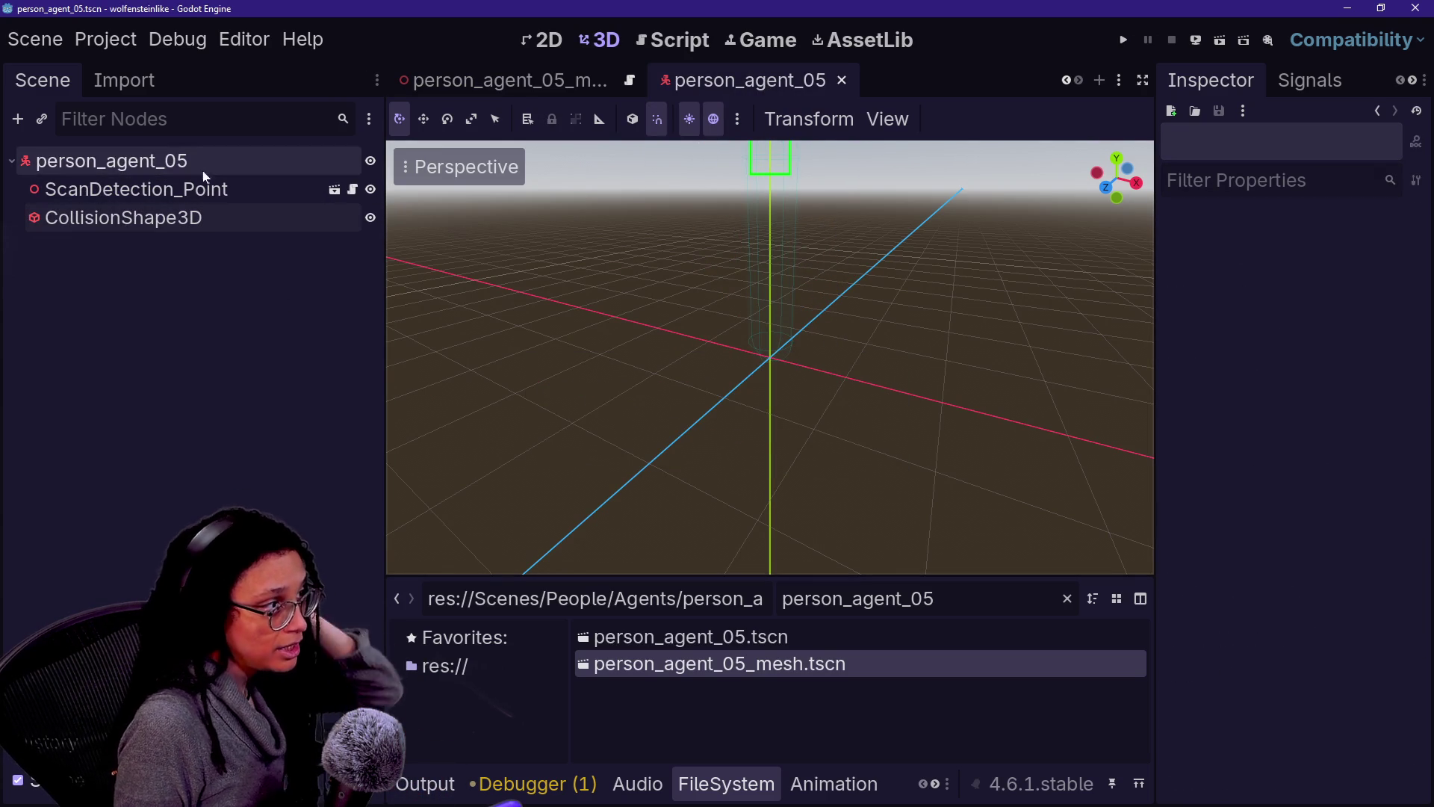
Step: Move the person_agent_05 body from collision layer 1 to layer 4 and save
left_click(112, 161)
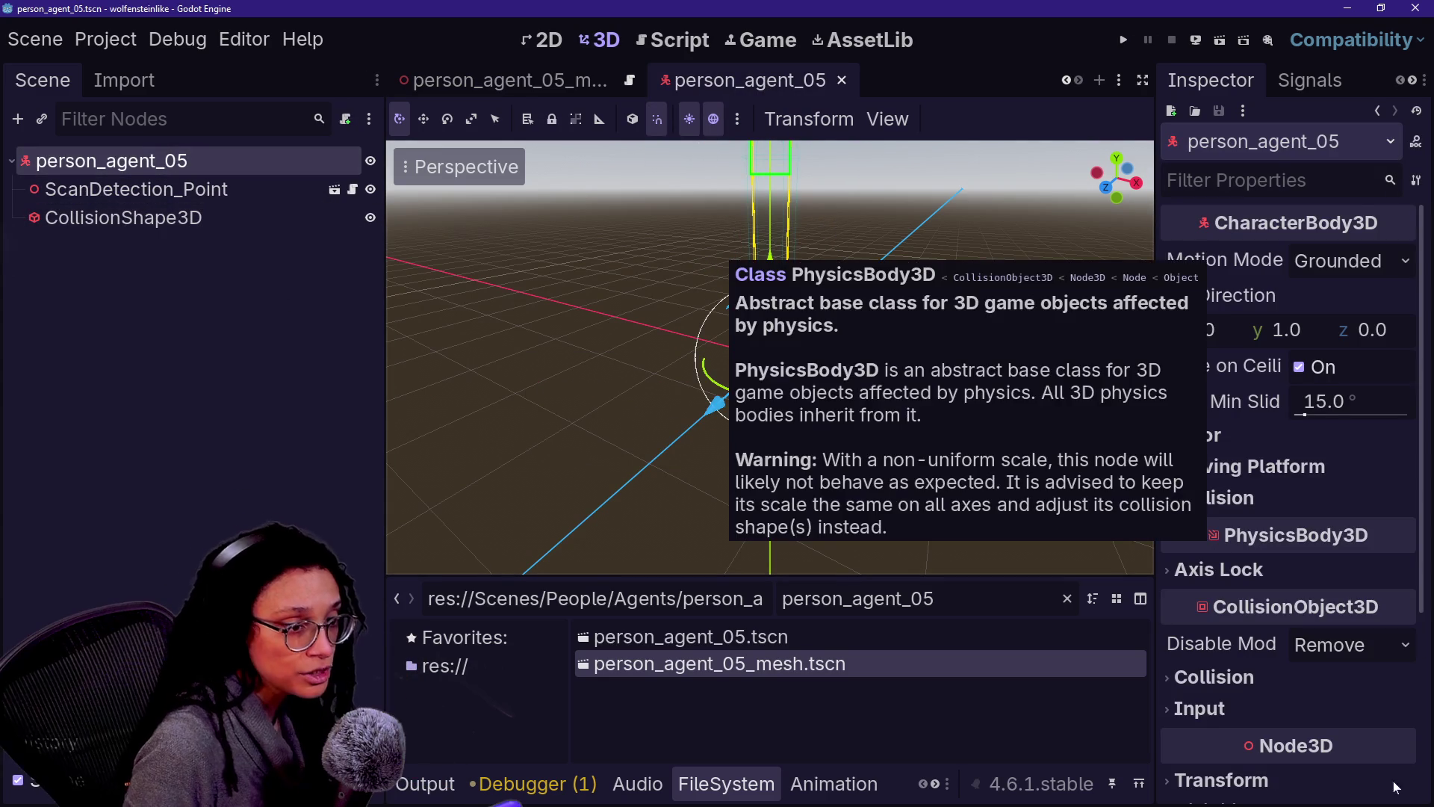
left_click(1337, 676)
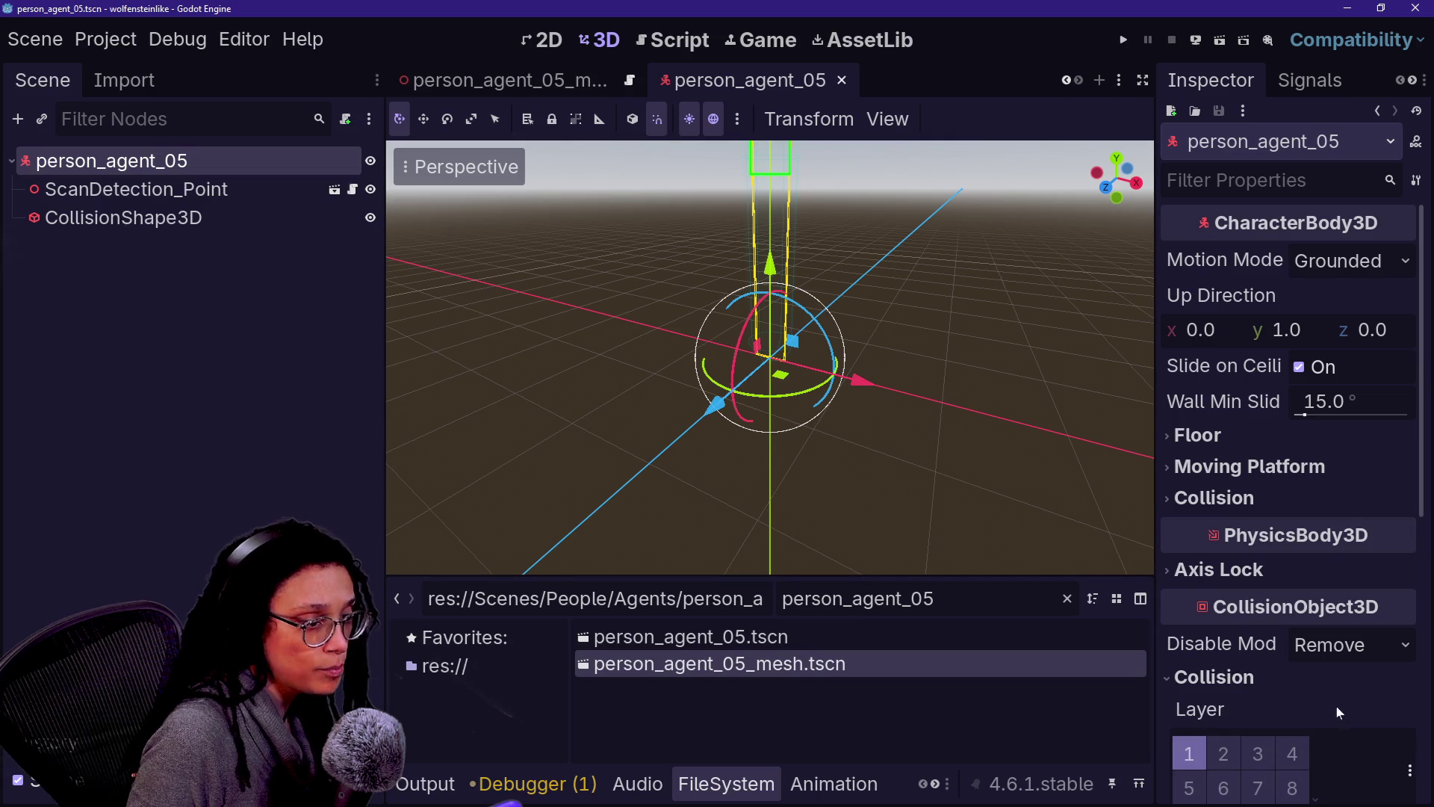
left_click(1300, 752)
left_click(1199, 755)
key("ctrl+s")
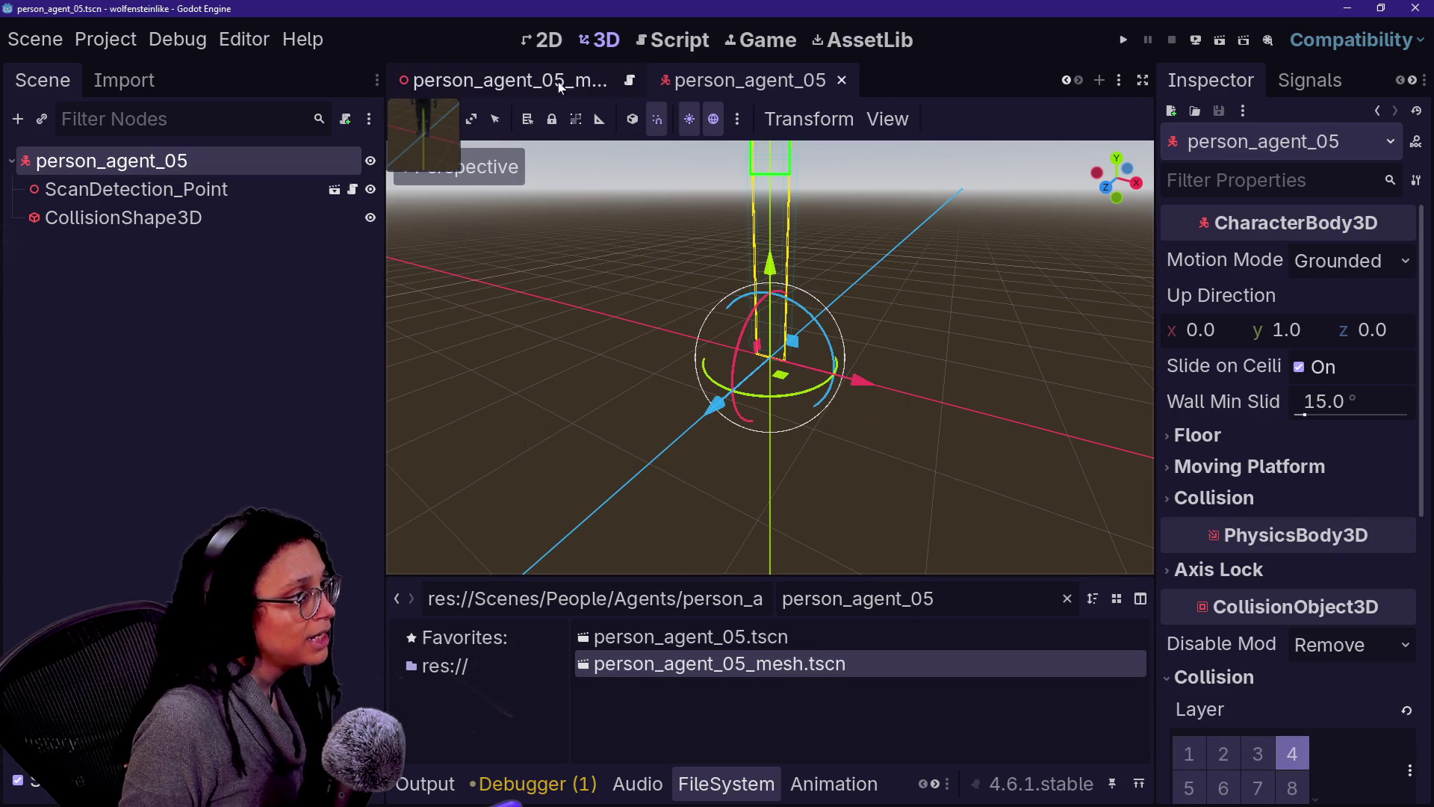
Step: Add person_agent_05_mesh as a child and attach person_mesh_agent.gd to the mesh scene's root
mouse_move(729, 668)
left_mouse_down()
mouse_move(620, 598)
mouse_move(165, 171)
left_mouse_up()
left_click(339, 247)
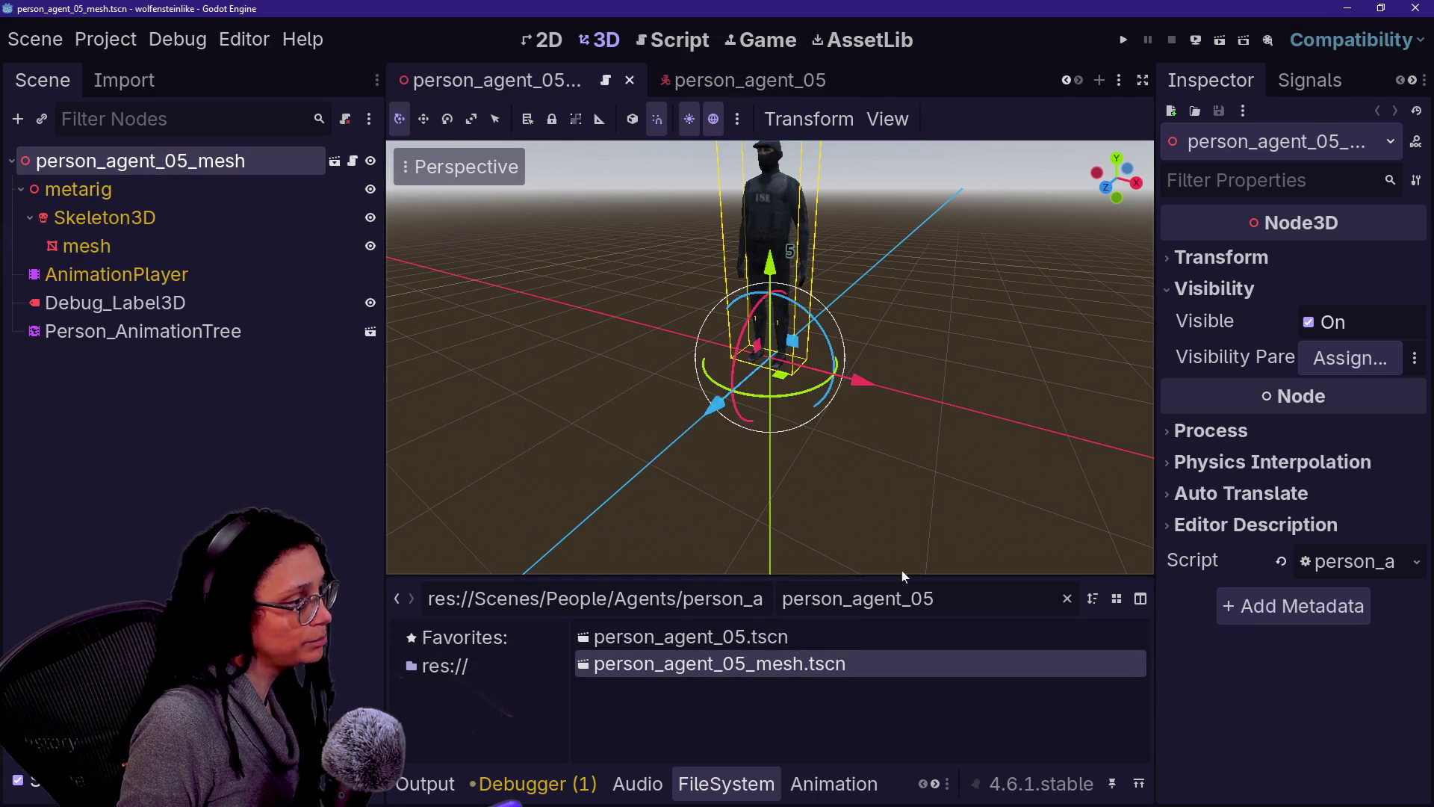
left_click(858, 598)
type("person_mesh")
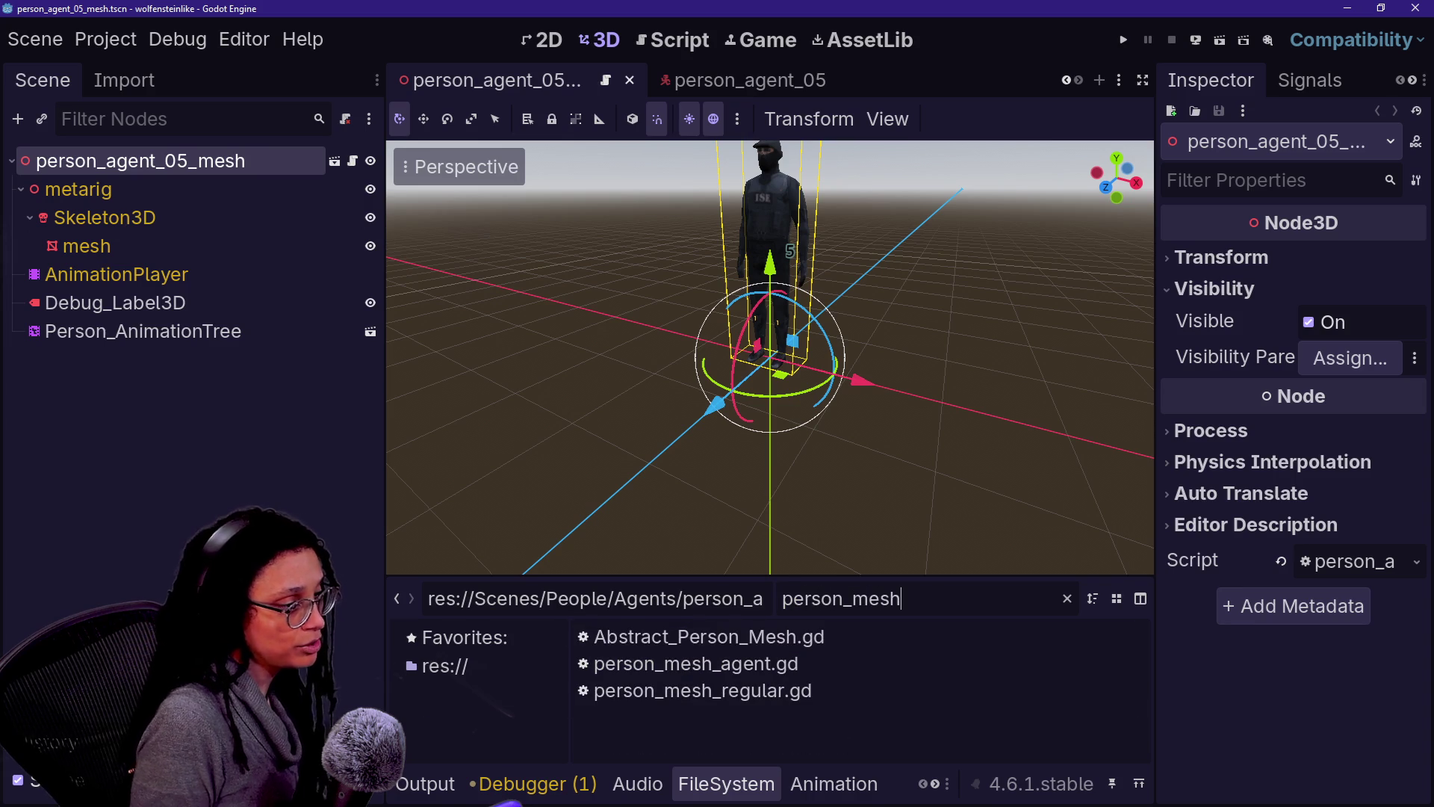
left_click(779, 671)
mouse_move(806, 676)
left_mouse_down()
mouse_move(199, 380)
mouse_move(157, 299)
mouse_move(182, 158)
mouse_move(197, 169)
left_mouse_up()
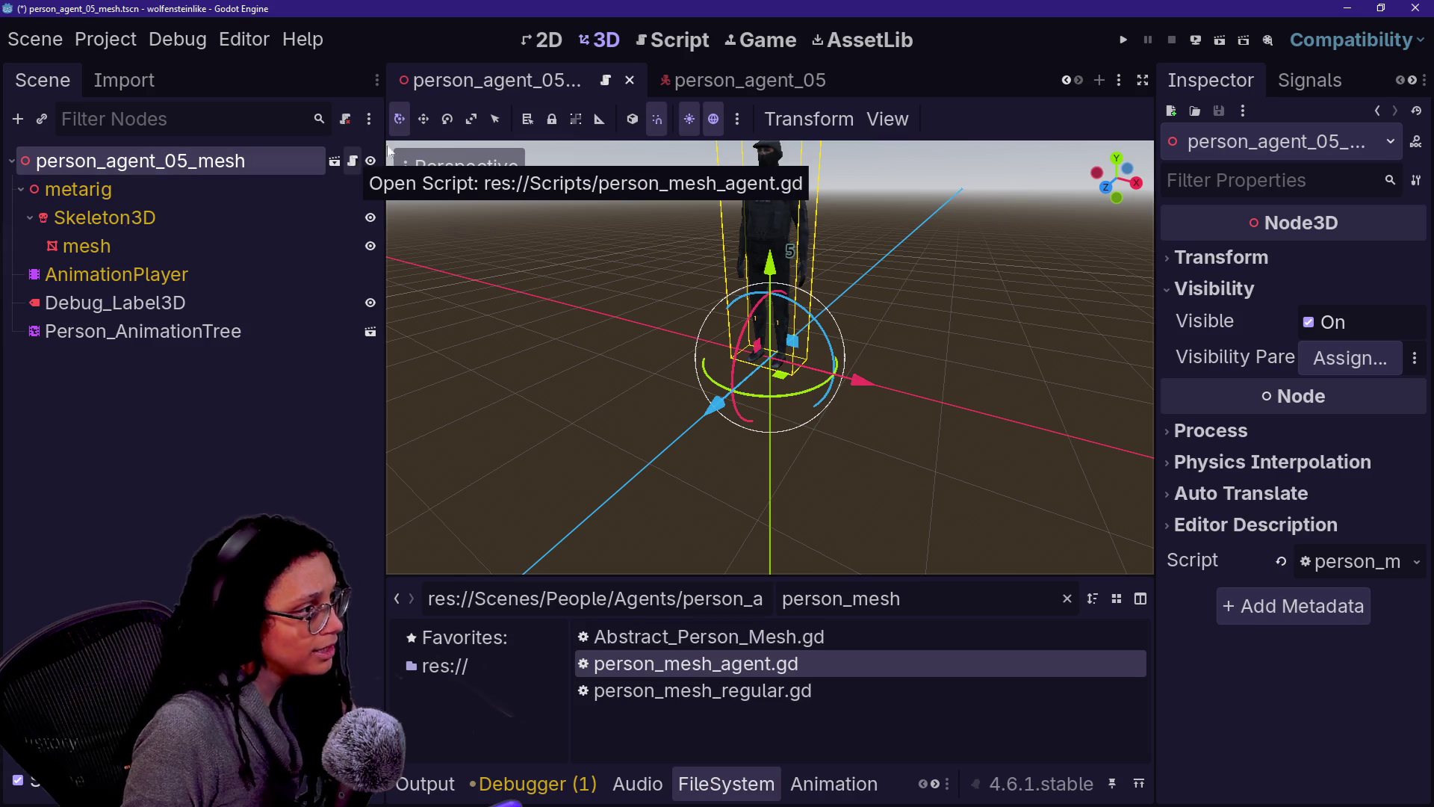
Step: Attach person_agent.gd to the person_agent_05 root and save the scene
left_click(747, 80)
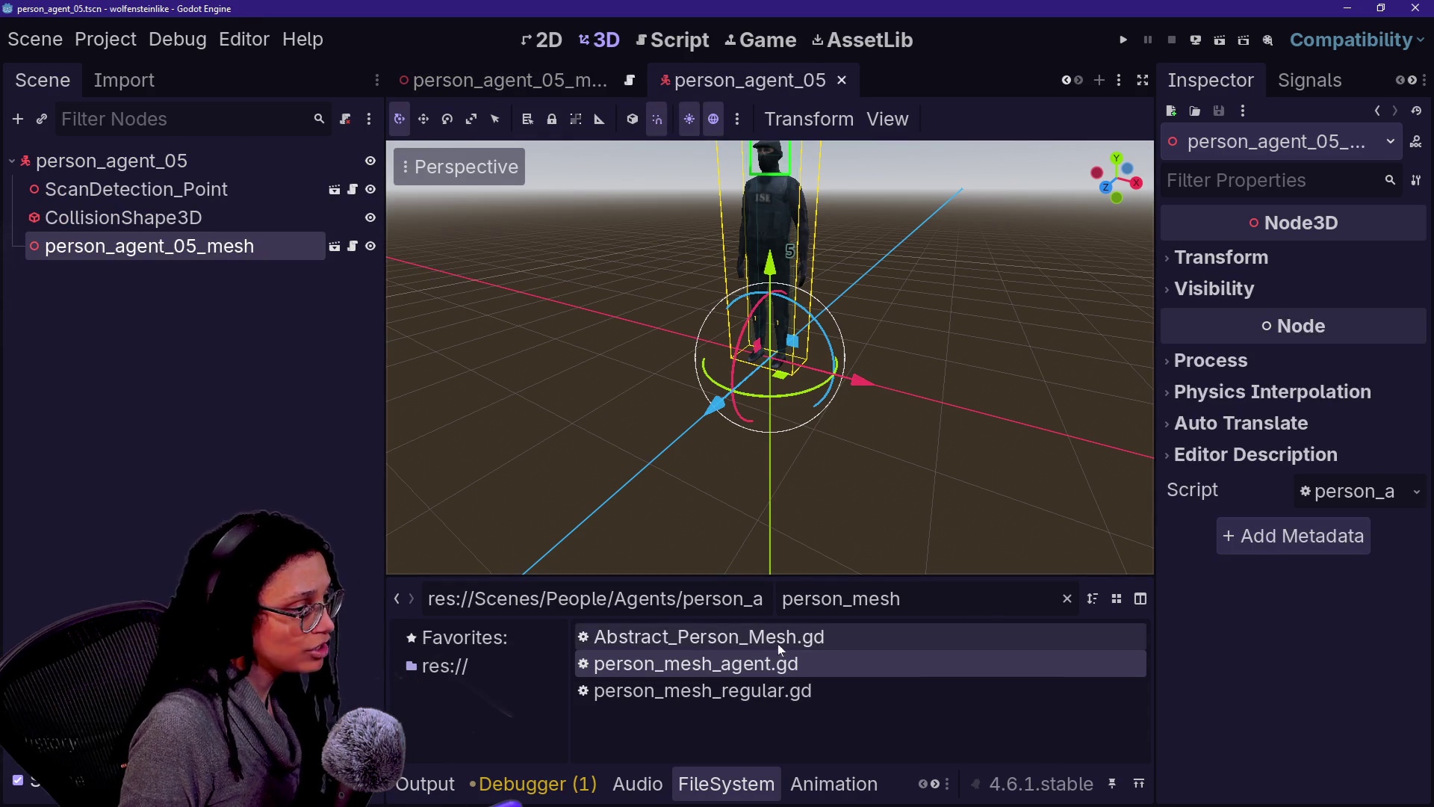
key("BackSpace")
key("BackSpace")
key("BackSpace")
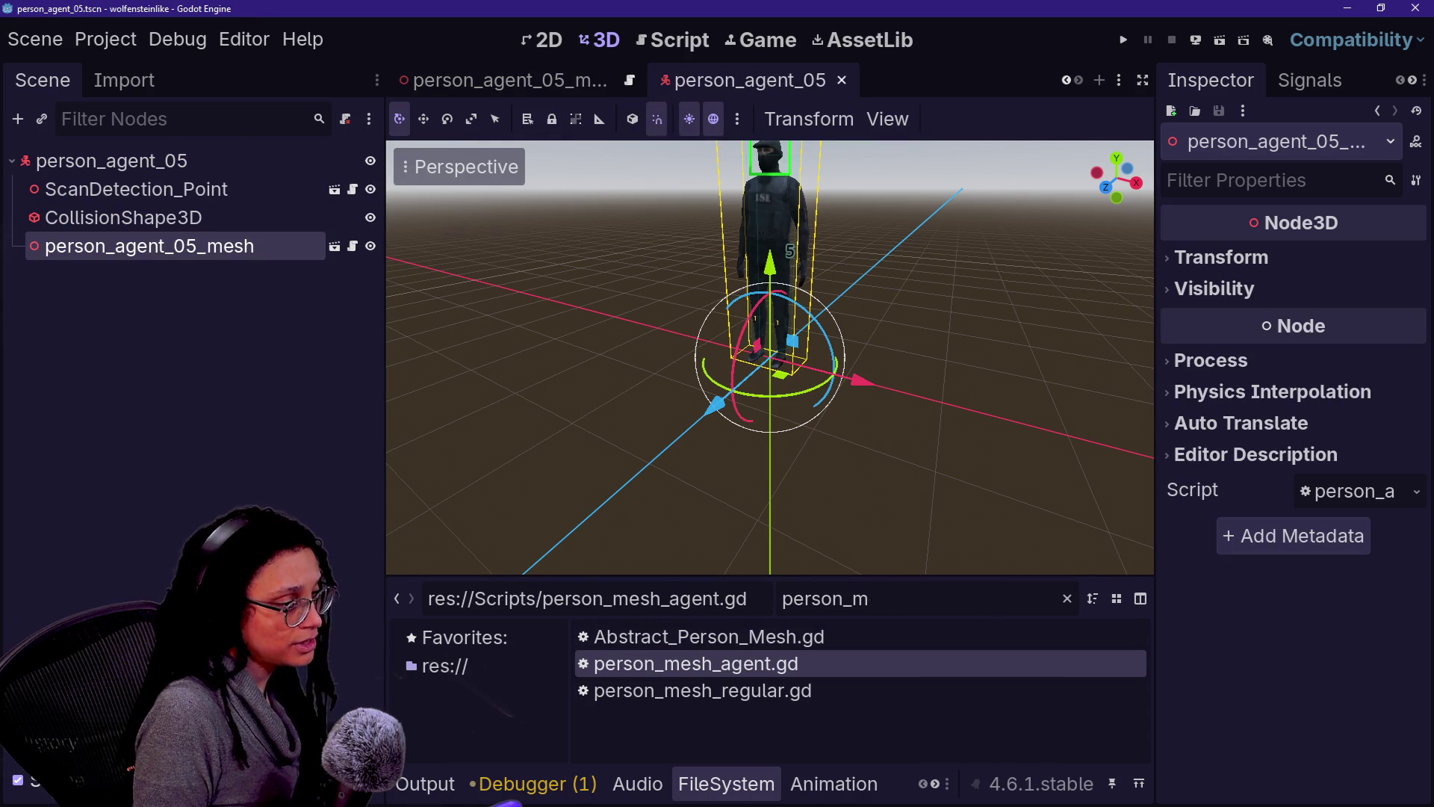
type("agent.gd")
mouse_move(871, 638)
left_mouse_down()
mouse_move(96, 160)
mouse_move(117, 163)
left_mouse_up()
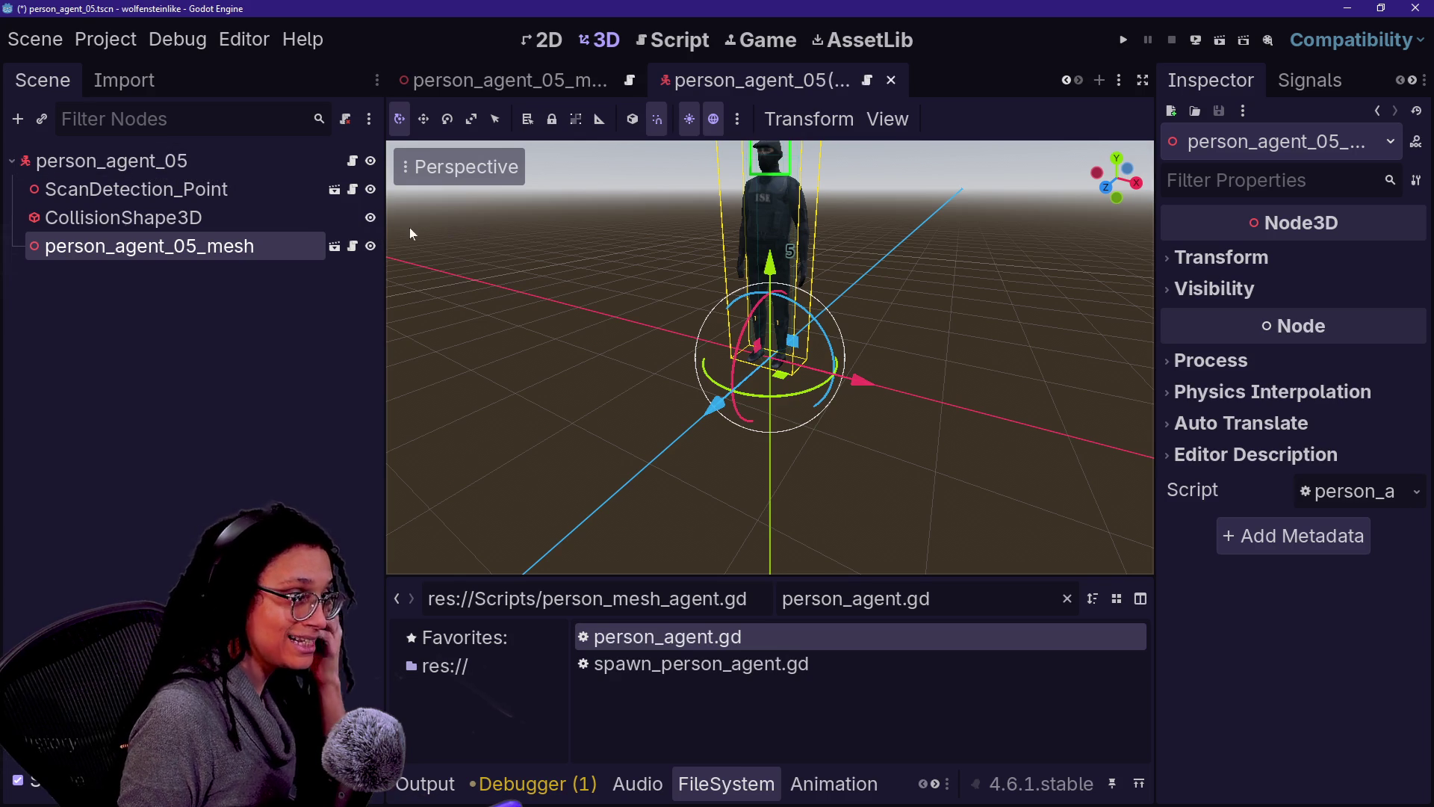
key("ctrl+s")
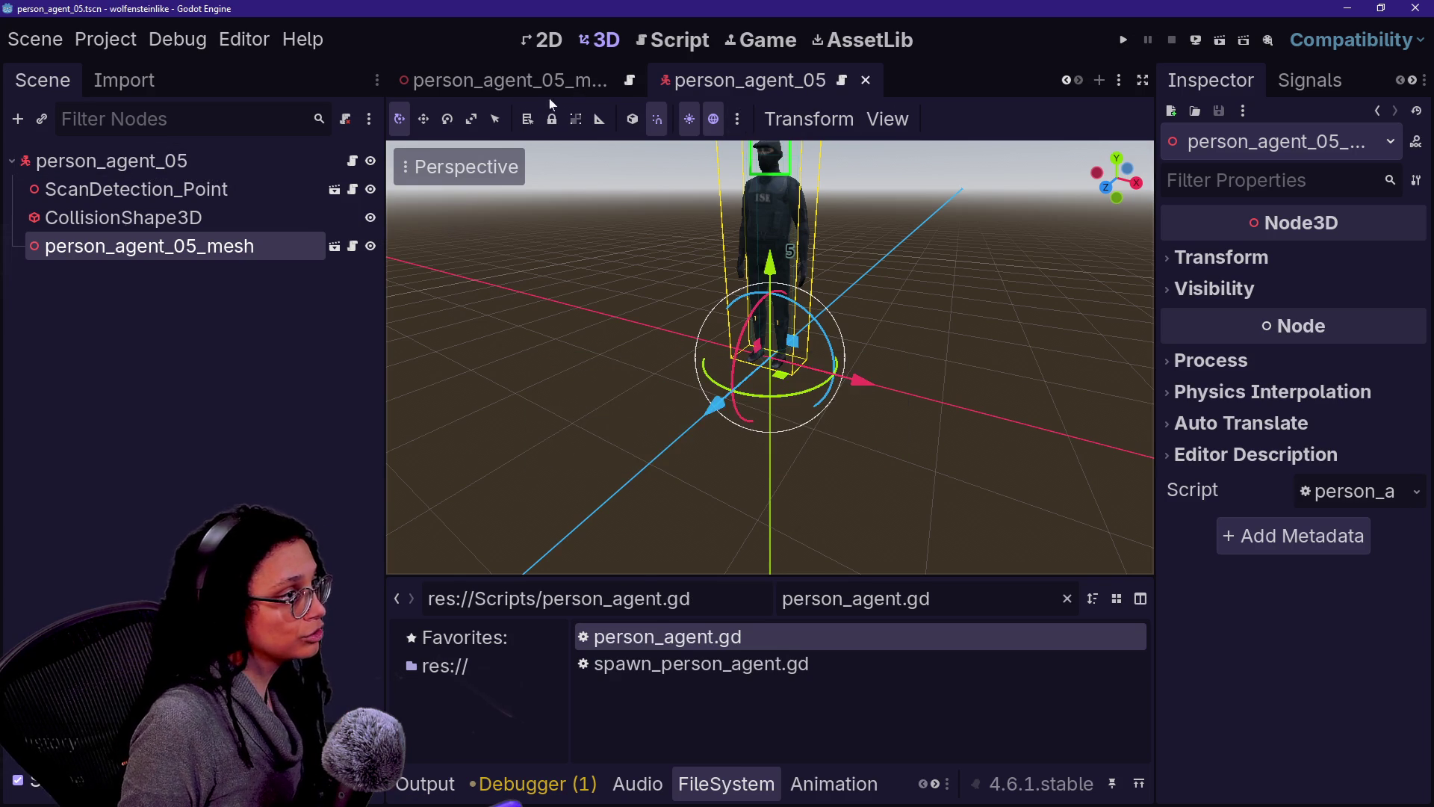
Step: In altercation_03, filter the files for person_agent_05 and drop an instance into the level
scroll(570, 86, "up", 8)
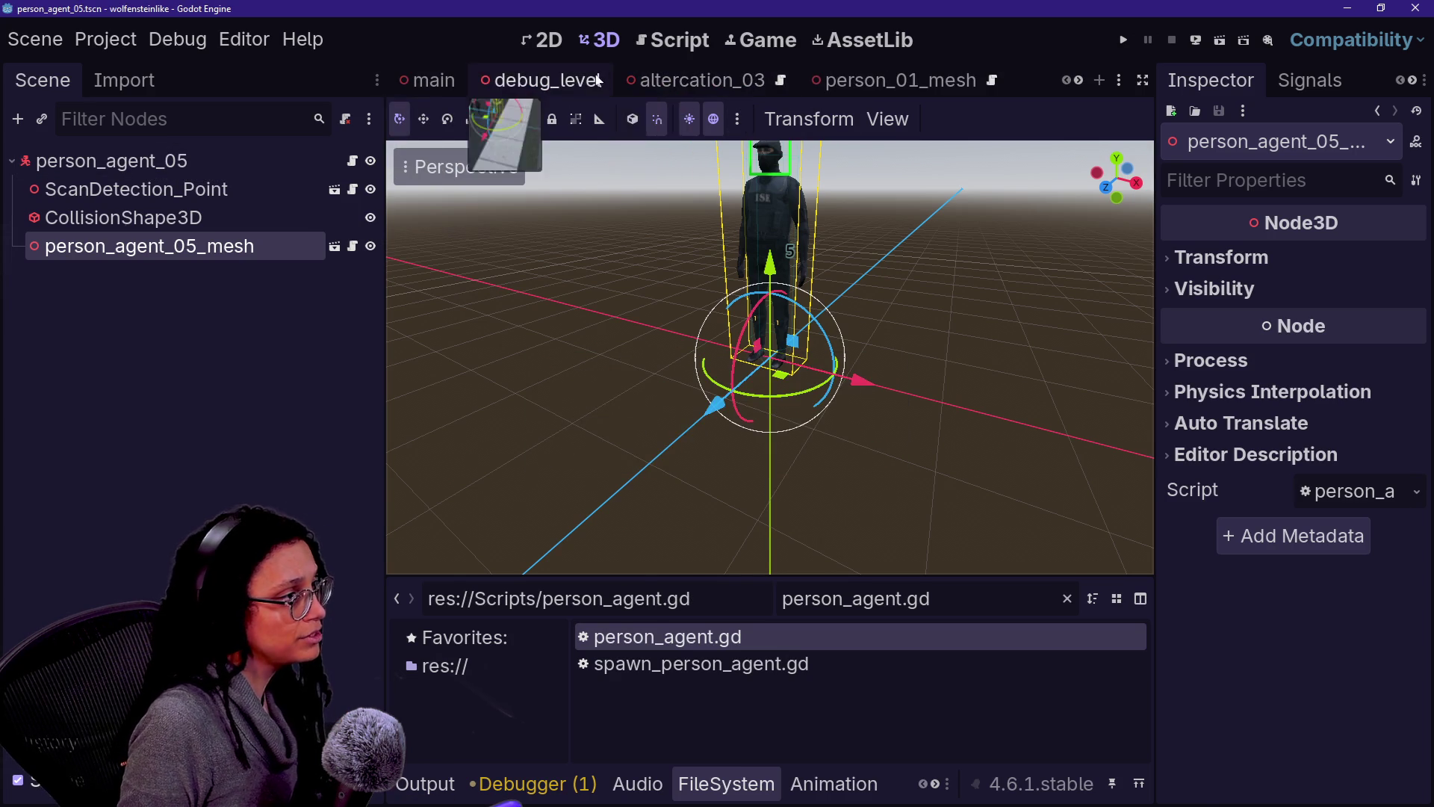
left_click(658, 80)
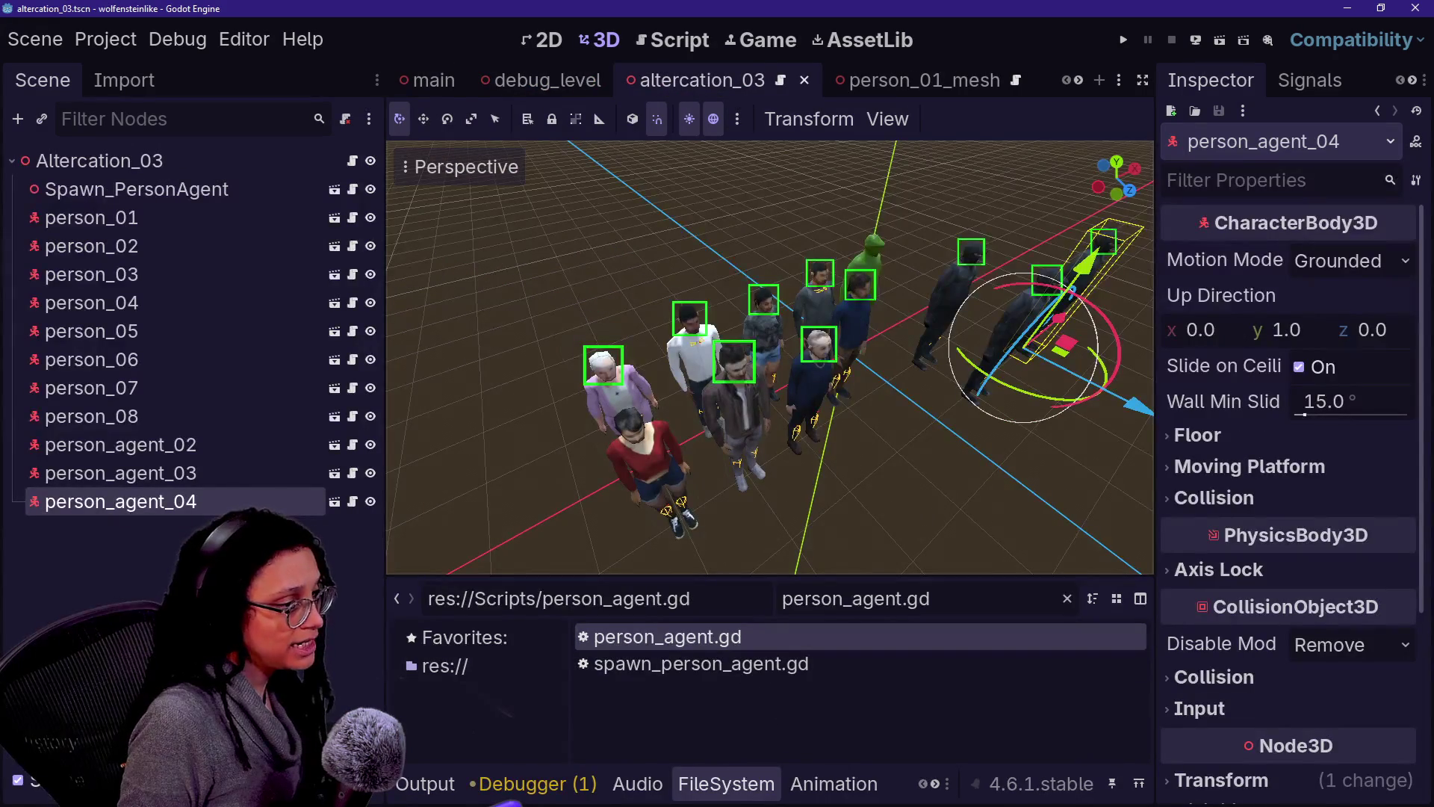
key("ctrl+a")
type("[e")
key("BackSpace")
type("pers")
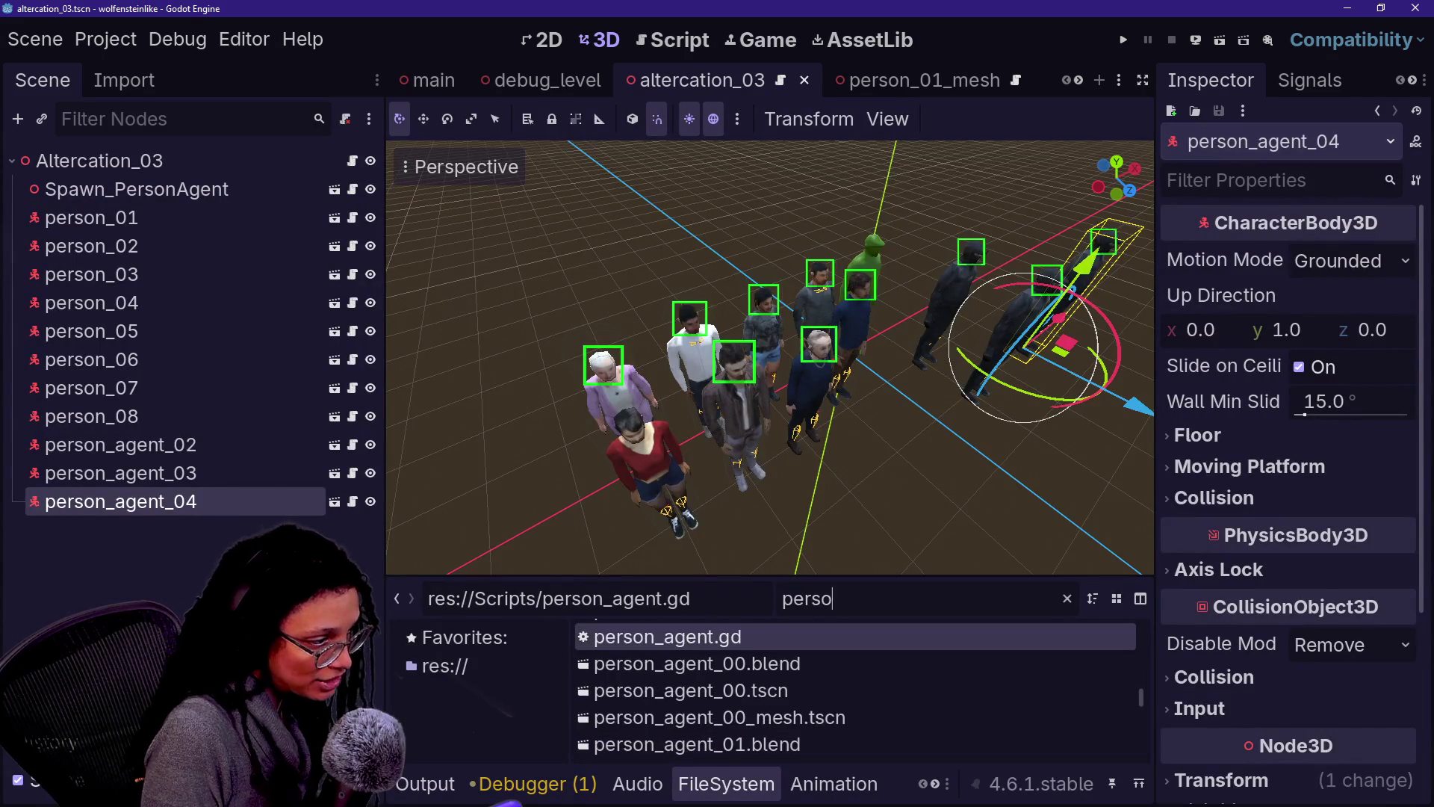
type("gent_08")
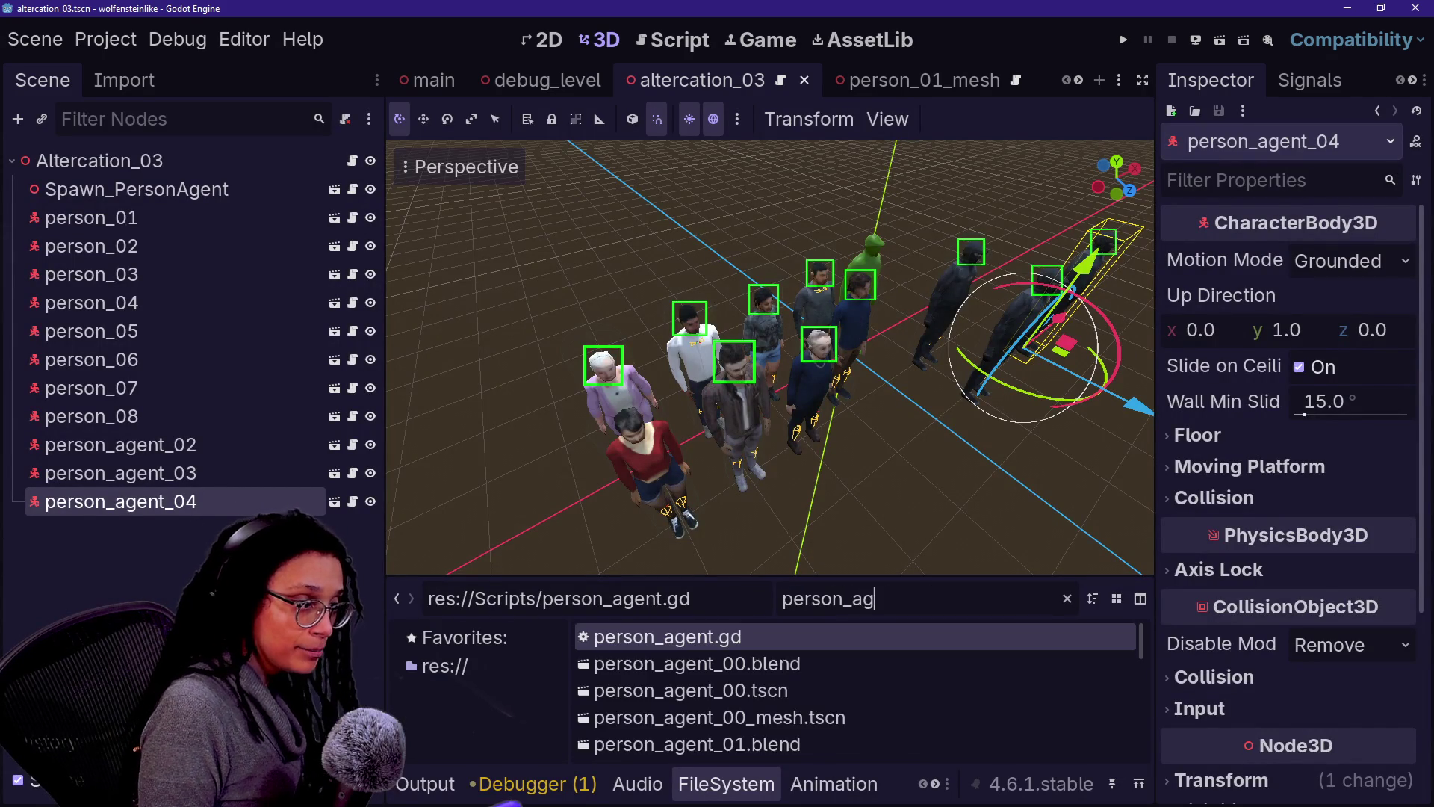
key("BackSpace")
key("BackSpace")
key("BackSpace")
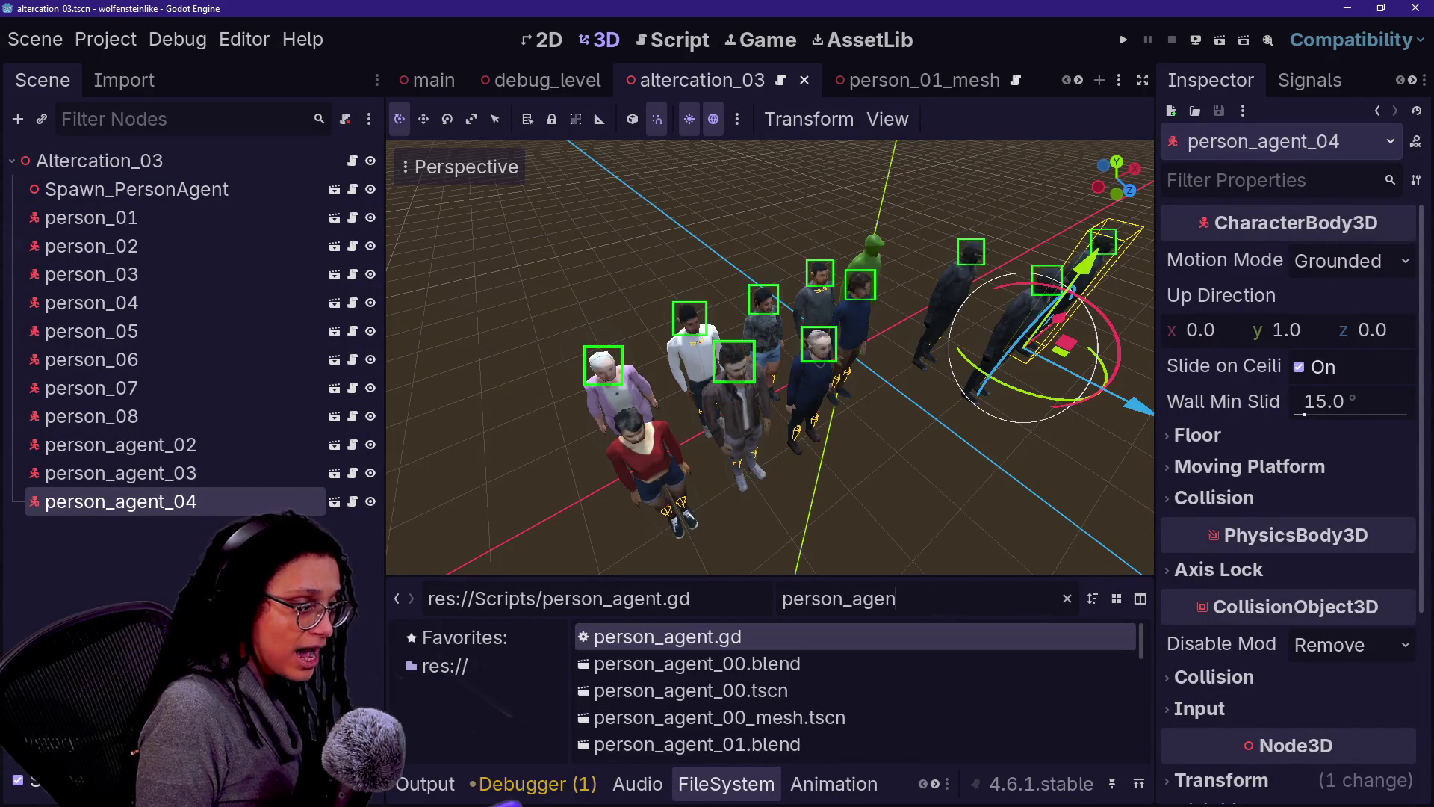
type("t_05")
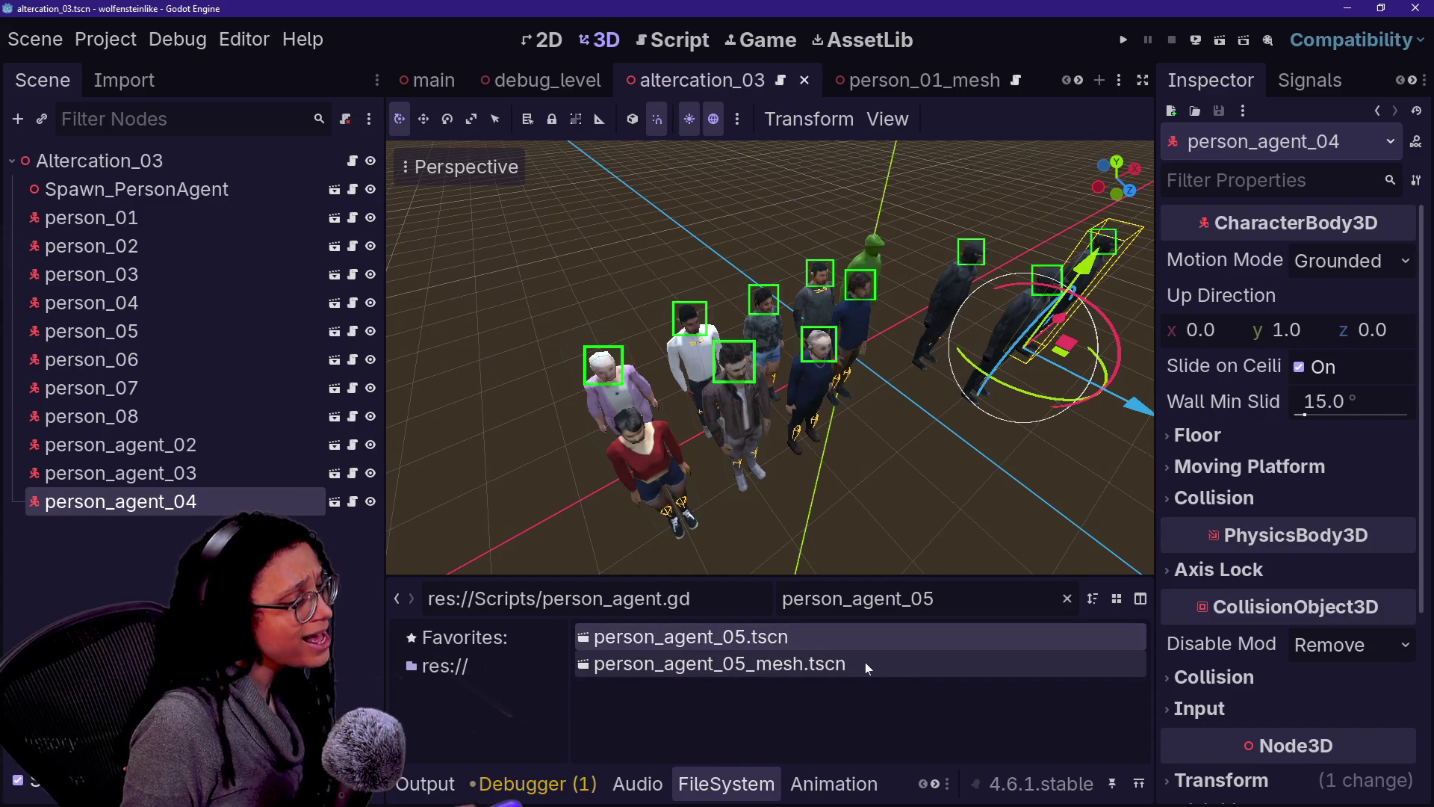
mouse_move(837, 641)
left_mouse_down()
mouse_move(463, 624)
mouse_move(251, 187)
mouse_move(906, 448)
mouse_move(967, 421)
mouse_move(1025, 268)
mouse_move(1054, 314)
mouse_move(1040, 396)
mouse_move(1058, 482)
mouse_move(1053, 471)
left_mouse_up()
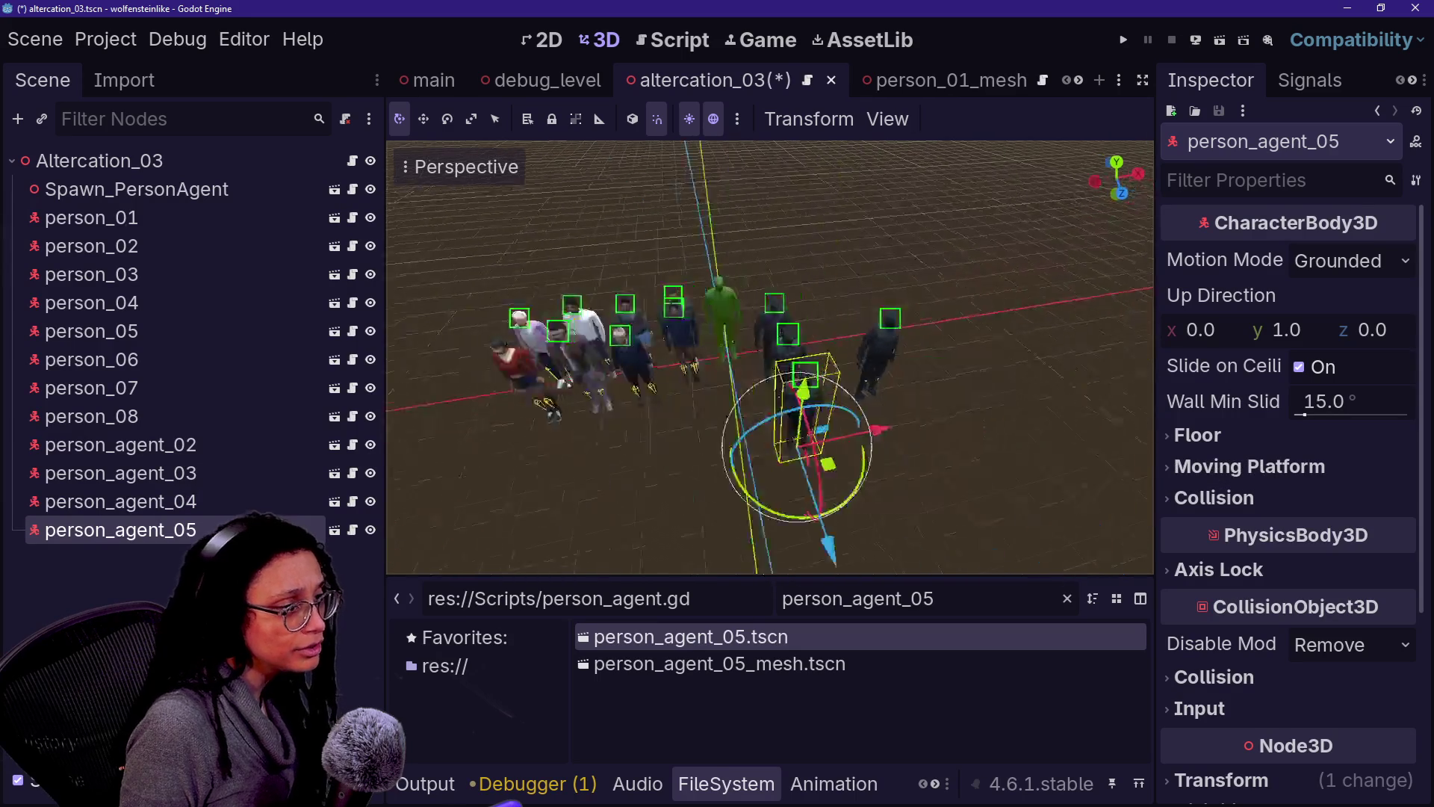
Step: Position person_agent_05 just right of the crowd, then save and run the game
mouse_move(792, 378)
left_mouse_down()
mouse_move(976, 427)
mouse_move(740, 470)
mouse_move(970, 378)
left_mouse_up()
left_click(120, 530)
left_click_drag(986, 496, 964, 440)
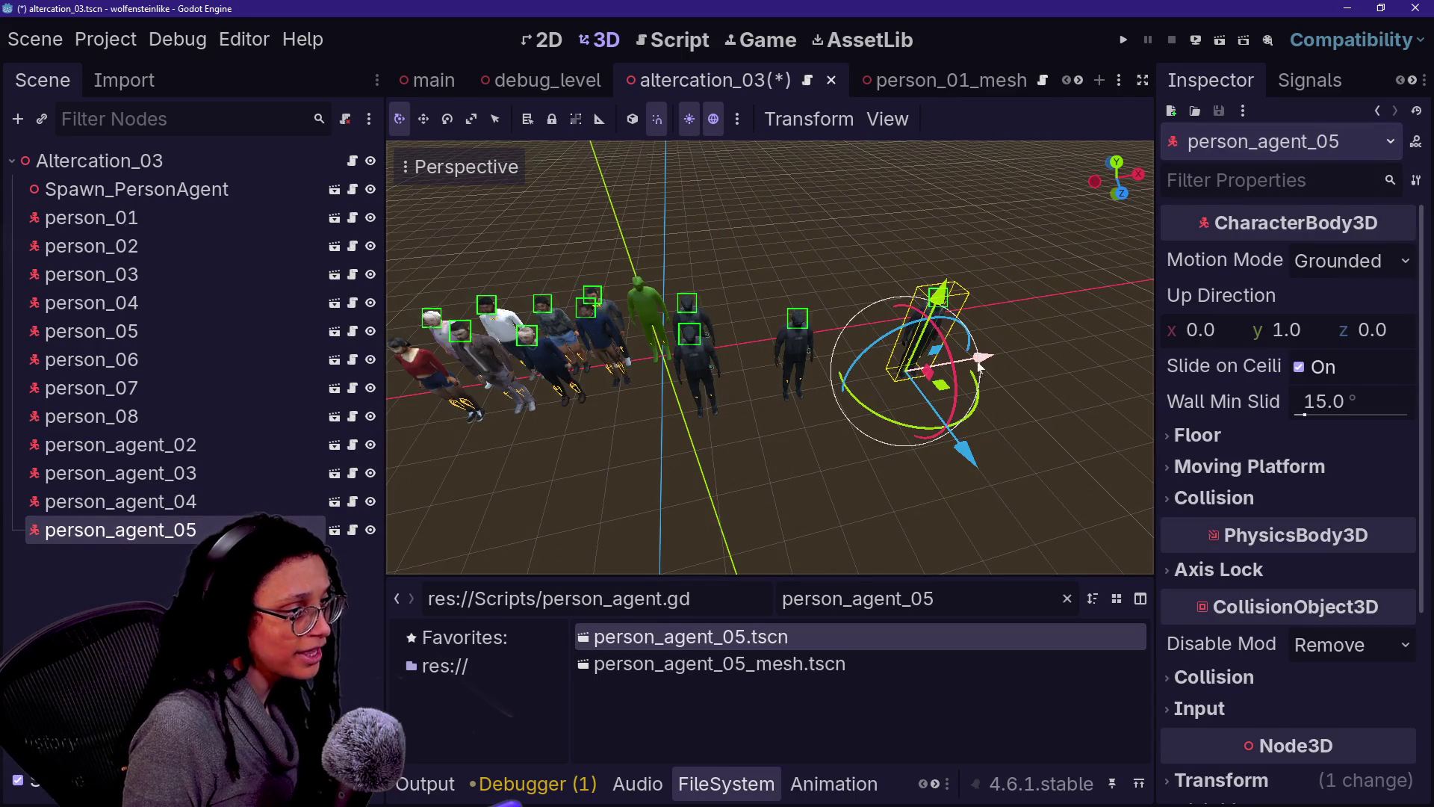
left_click_drag(971, 376, 939, 361)
key("F6")
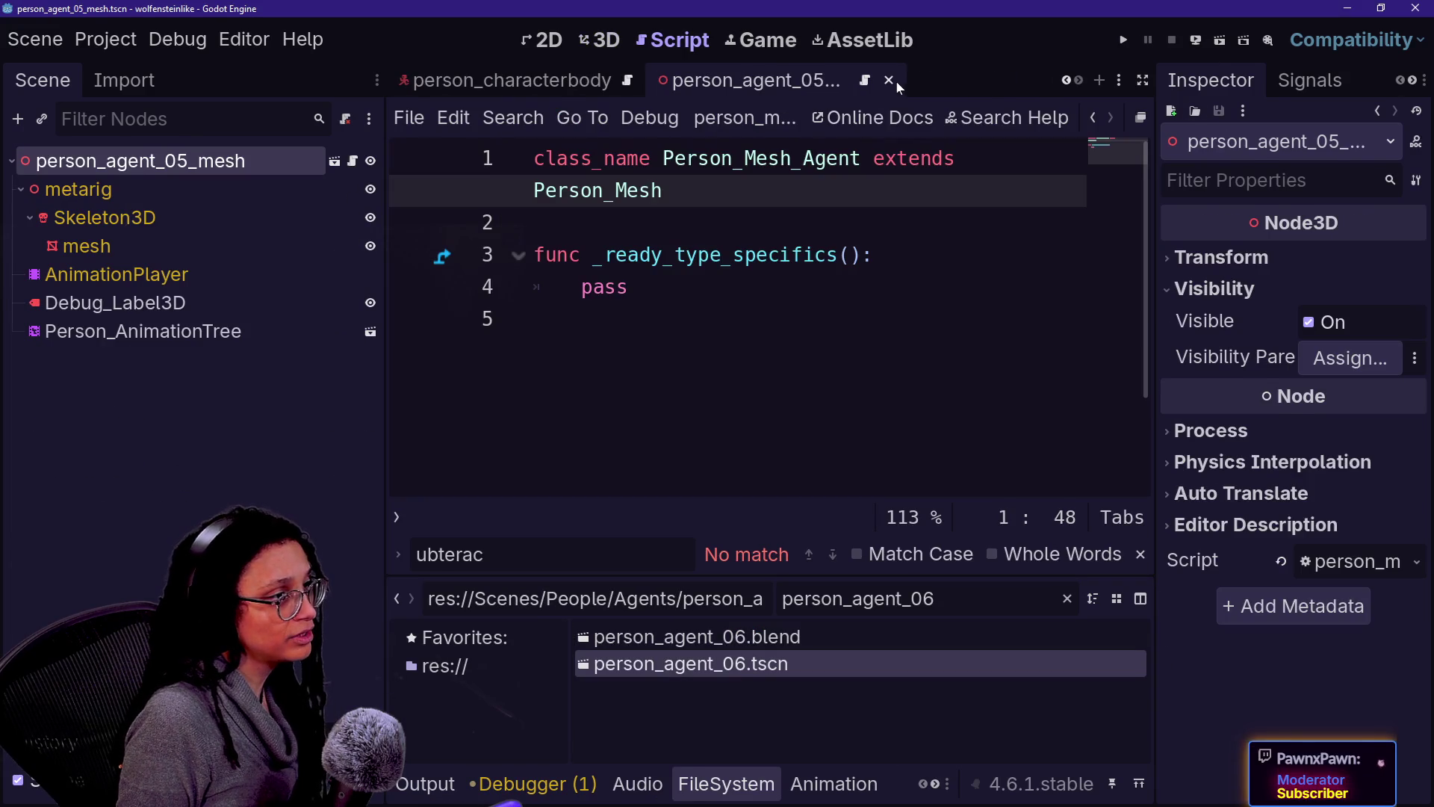
Step: Save the current scene and rename person_agent_06.tscn to person_agent_06_mesh.tscn
left_click(890, 81)
key("ctrl+s")
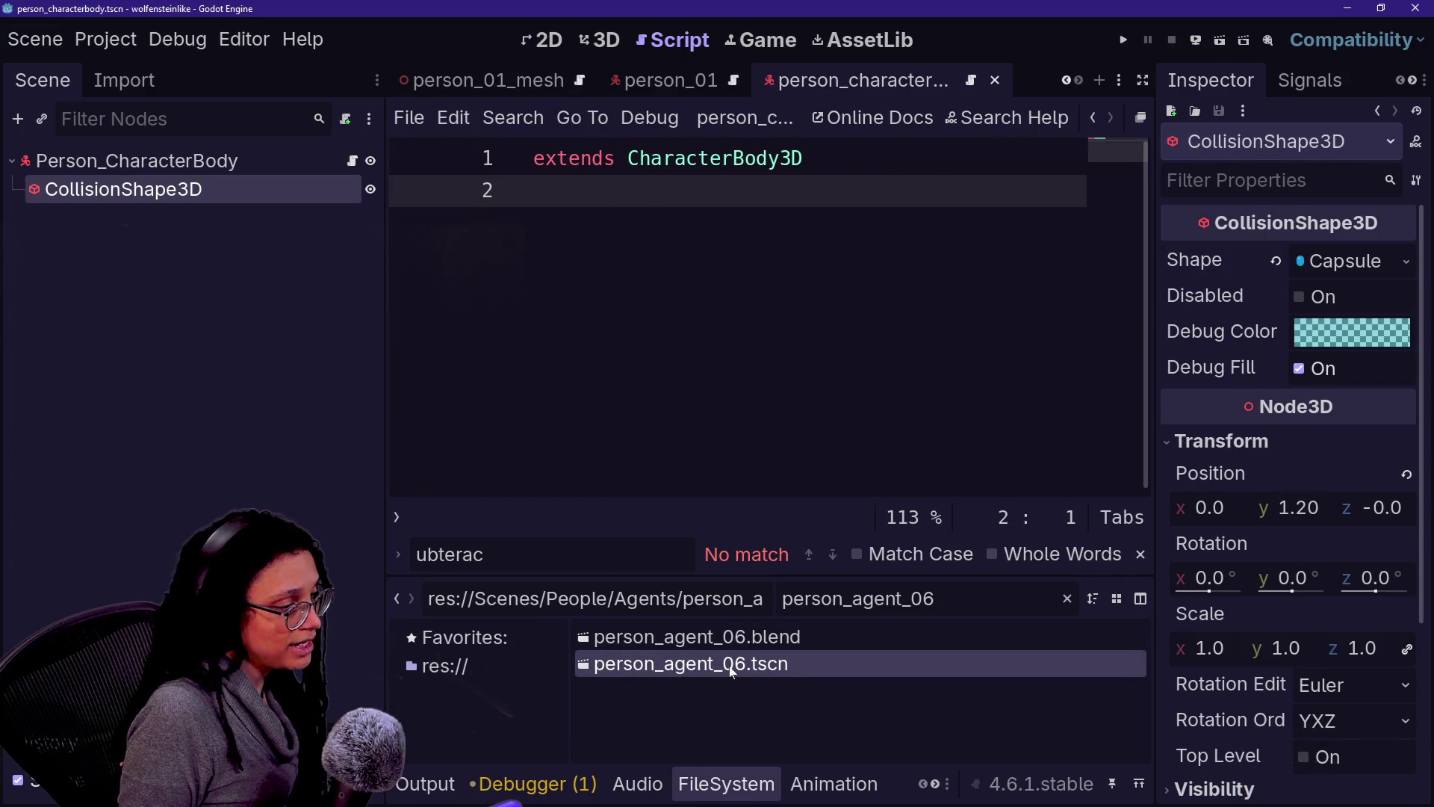
key("F2")
key("Right")
type("_mes")
key("Return")
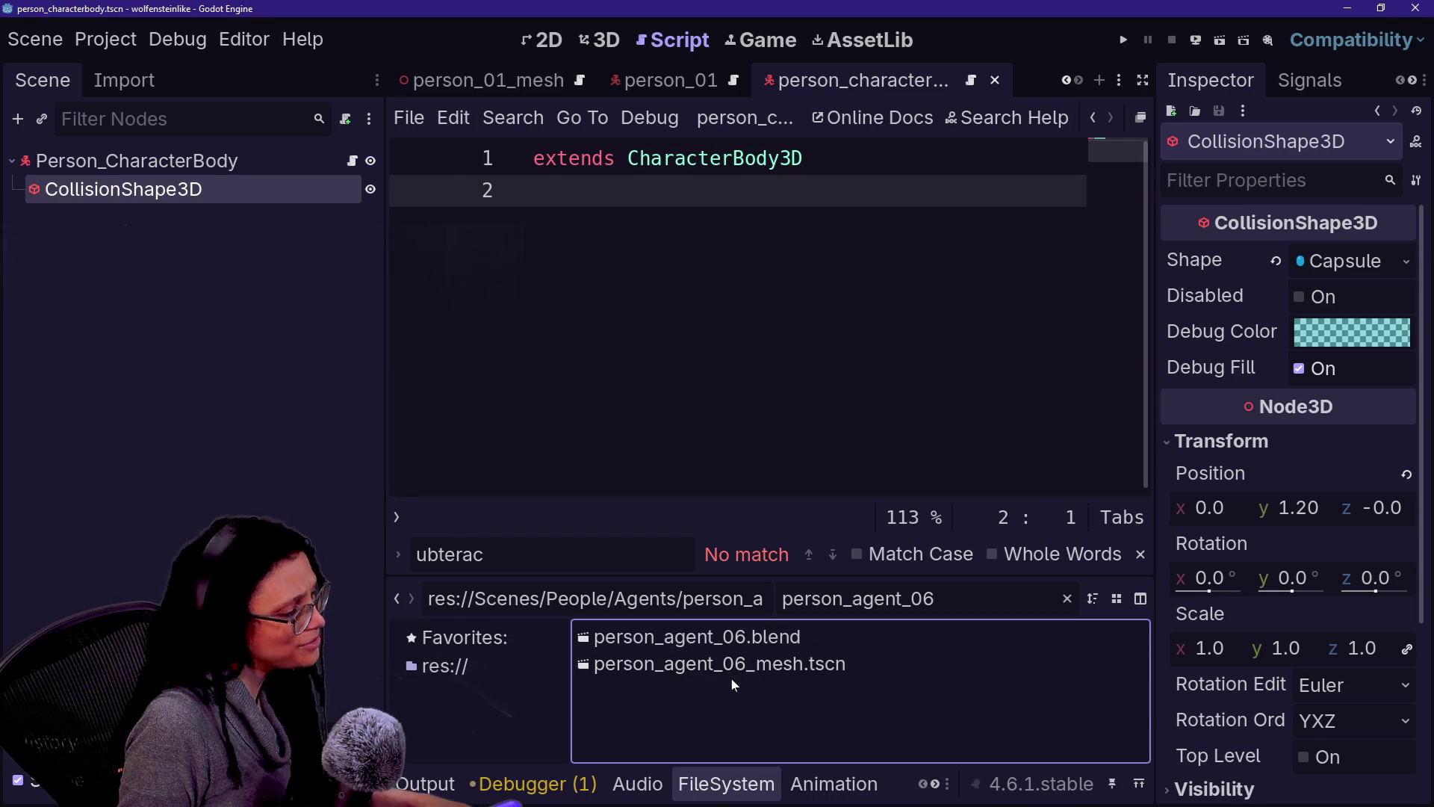
Step: Retry the file rename, dismiss the name-conflict warning, and open person_agent_06_mesh.tscn
left_click(732, 672)
key("F2")
key("ctrl+v")
key("ctrl+v")
key("ctrl+z")
key("Return")
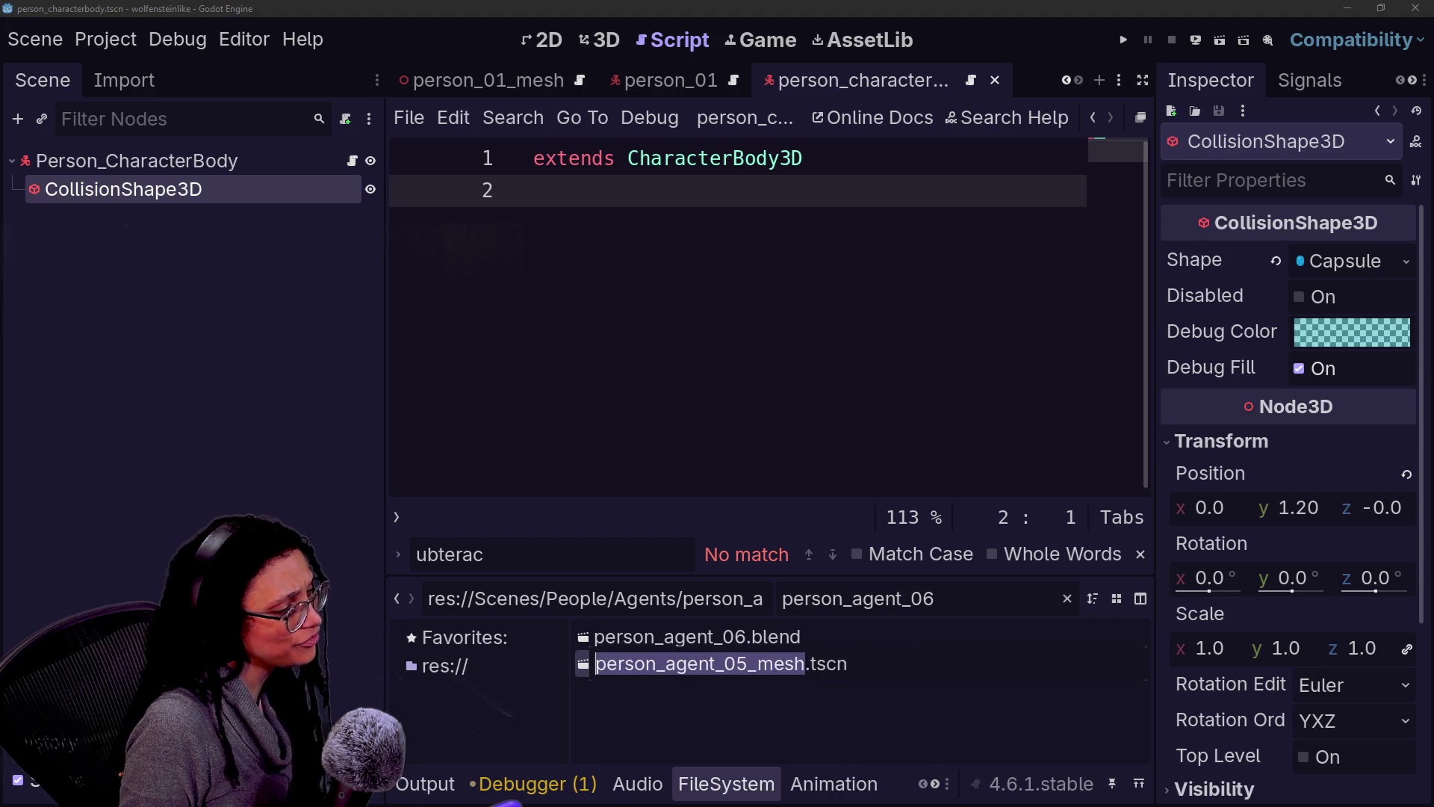
left_click(604, 429)
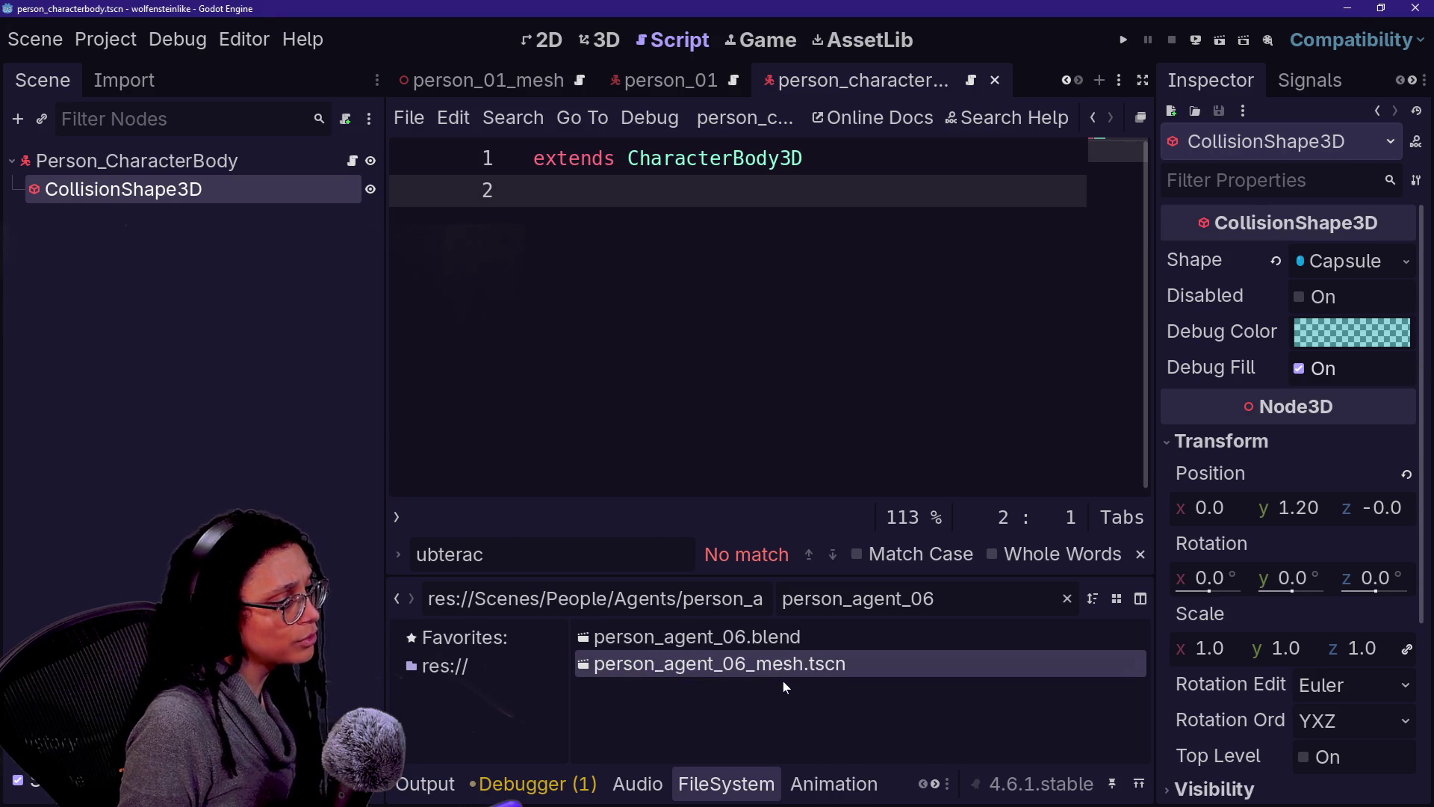
double_click(703, 664)
Step: Rename the scene's root node to person_agent_06_mesh, changing the digit 5 to 6
left_click(163, 161)
double_click(163, 161)
type("person_agent_05_mesh")
key("Return")
left_click(209, 183)
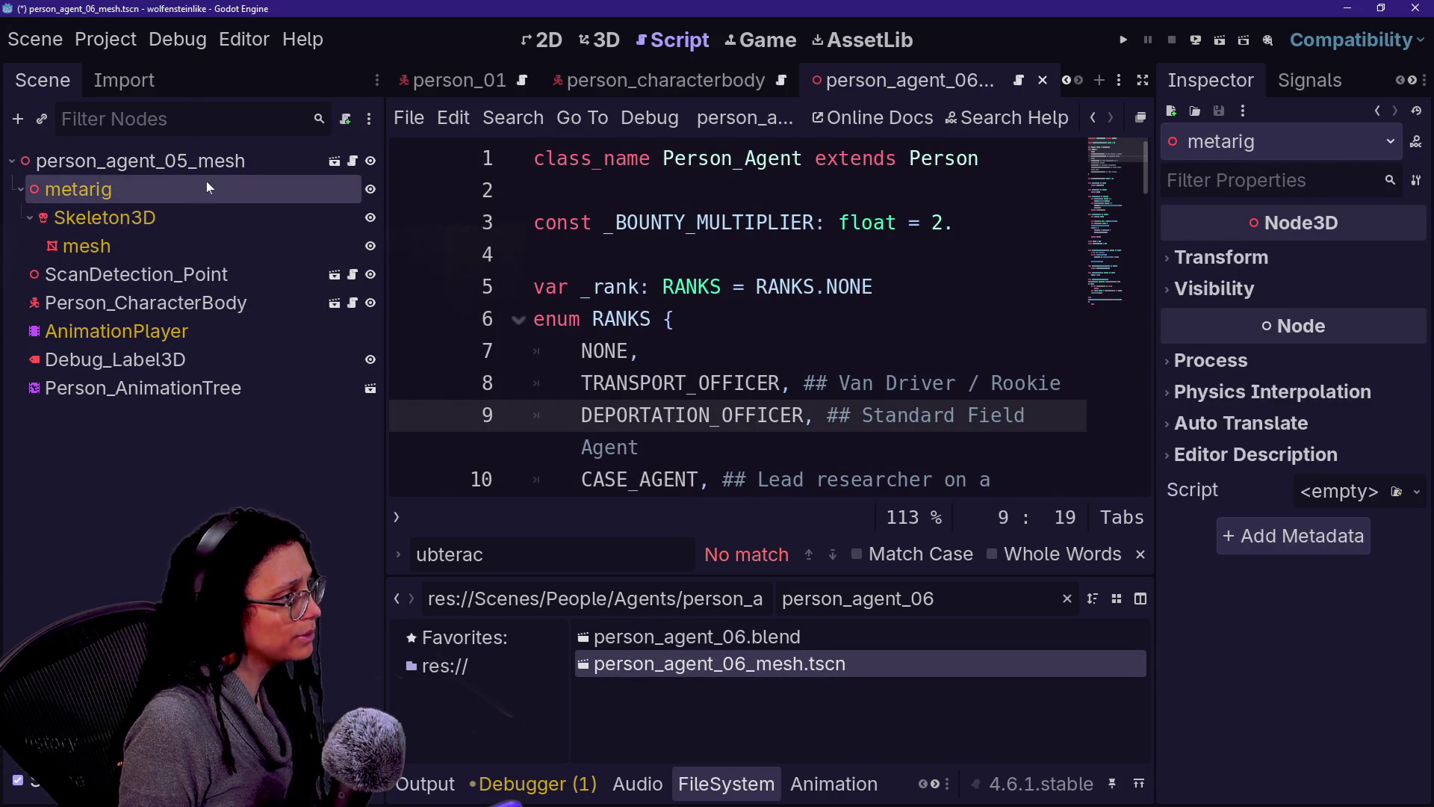
double_click(191, 166)
key("End")
key("Left")
key("Left")
key("Left")
key("BackSpace")
type("6")
key("Return")
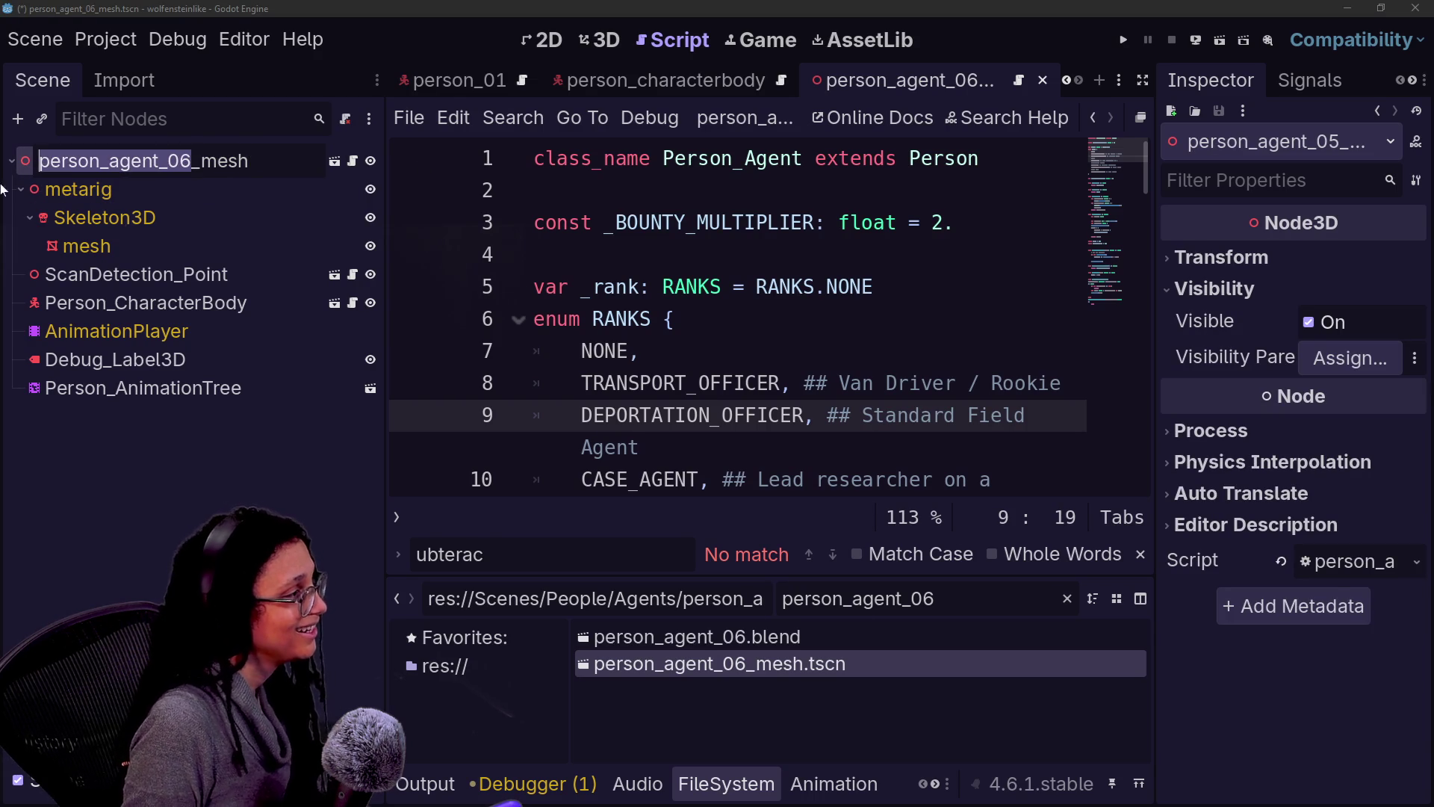
key("Return")
Step: Delete the Person_CharacterBody and ScanDetection_Point nodes from the mesh scene
left_click(192, 301)
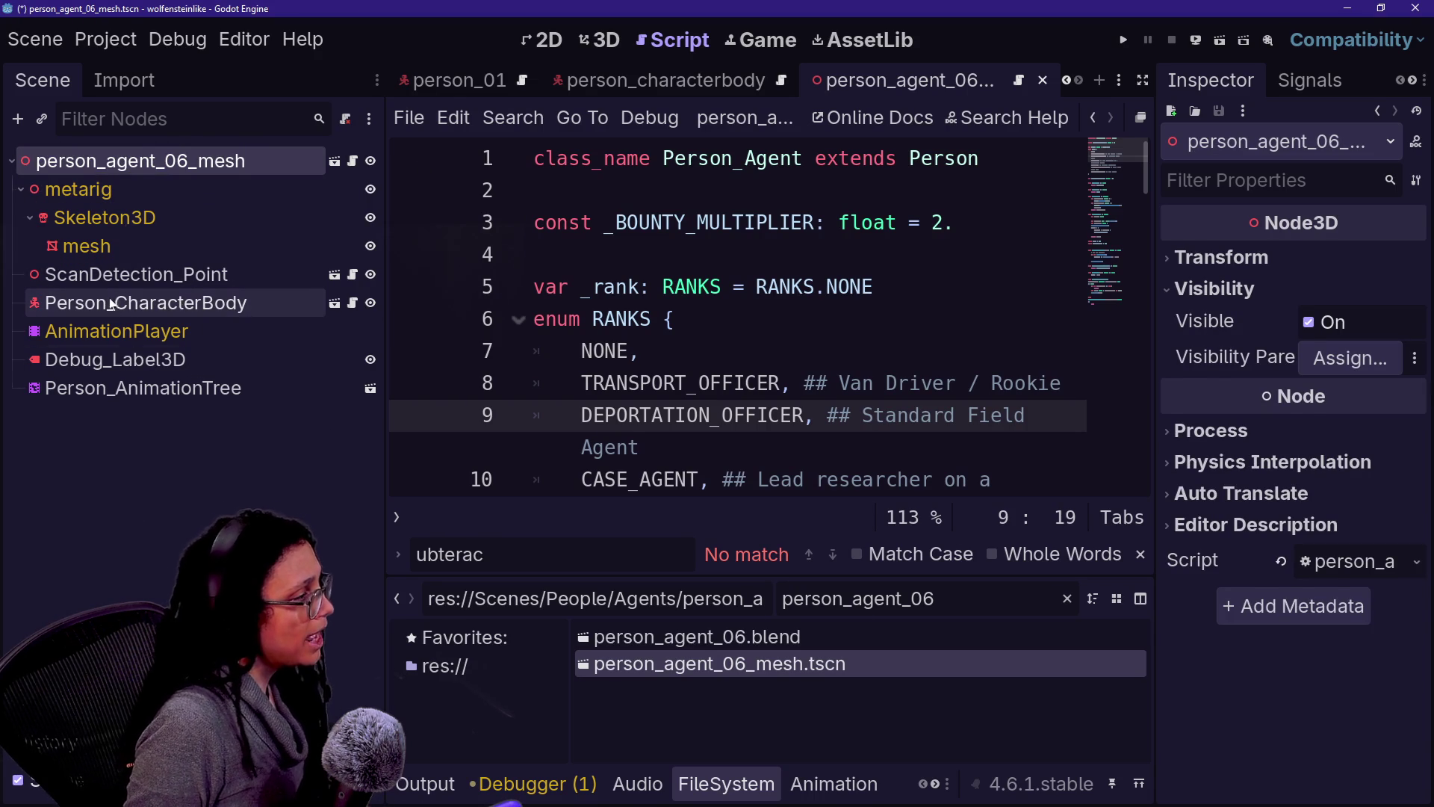
key("Delete")
left_click(112, 275)
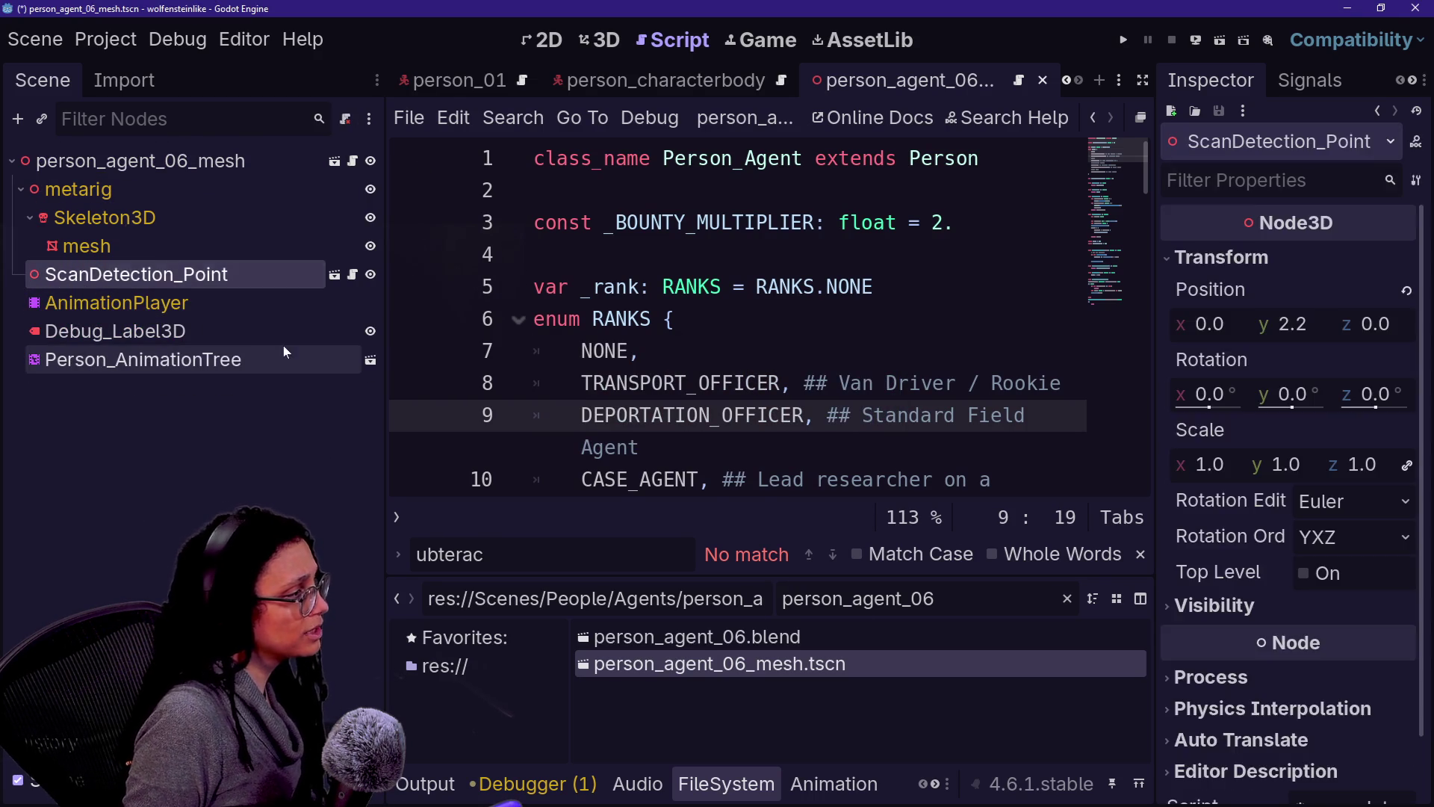
key("Delete")
left_click(261, 161)
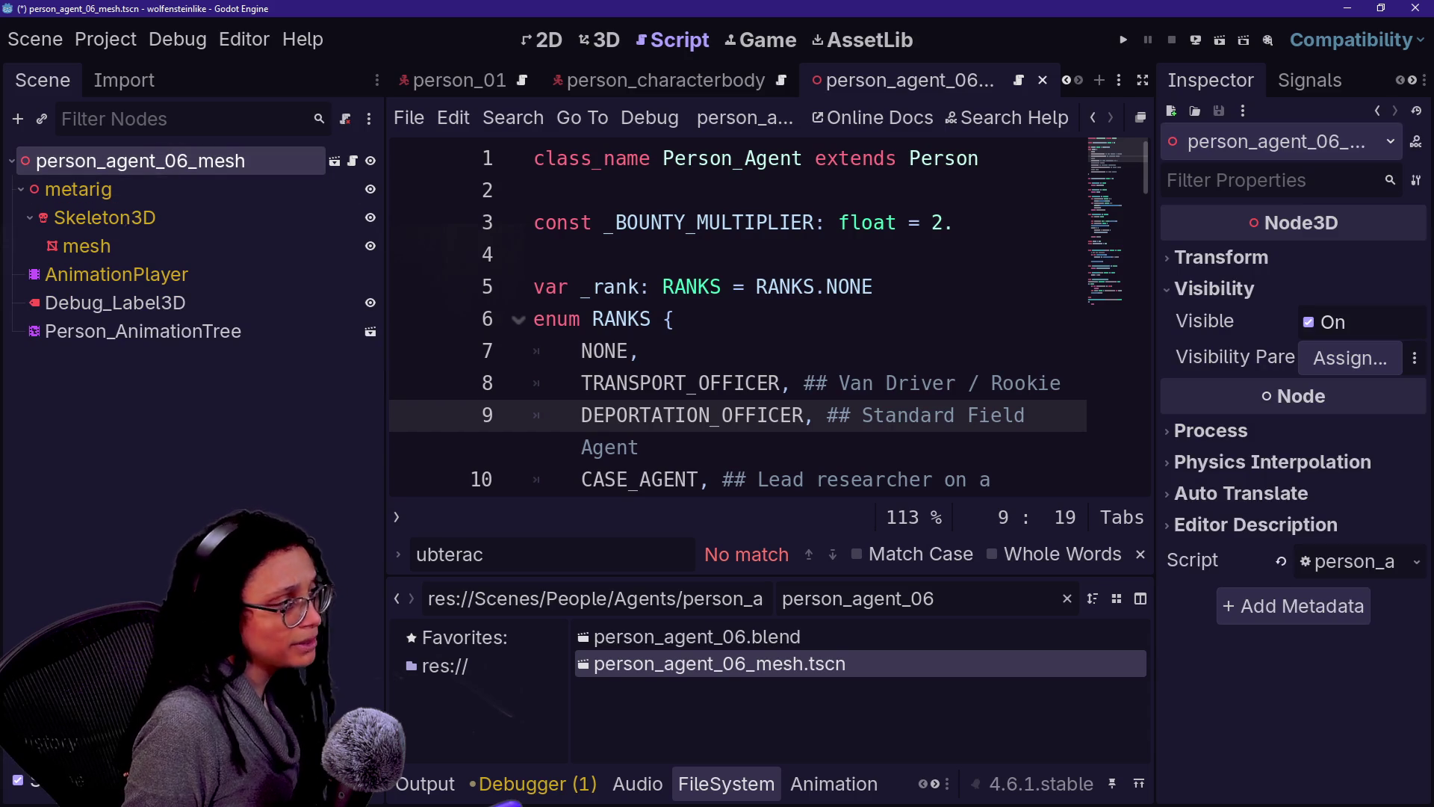
Step: Attach person_mesh_agent.gd to the person_agent_06_mesh root and save
left_click(971, 598)
key("ctrl+a")
type("person_mesh")
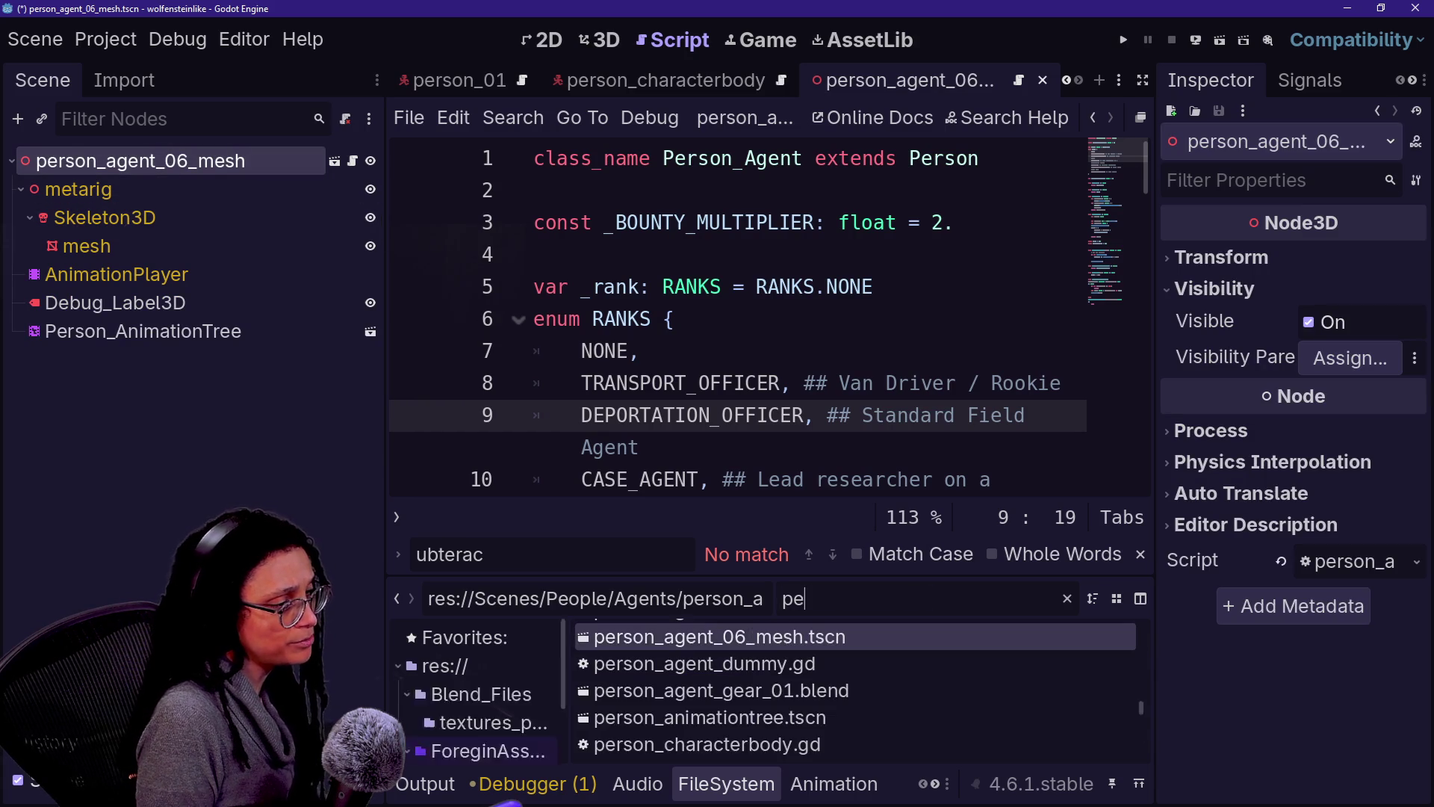
mouse_move(696, 663)
left_mouse_down()
mouse_move(239, 371)
mouse_move(176, 161)
left_mouse_up()
key("ctrl+s")
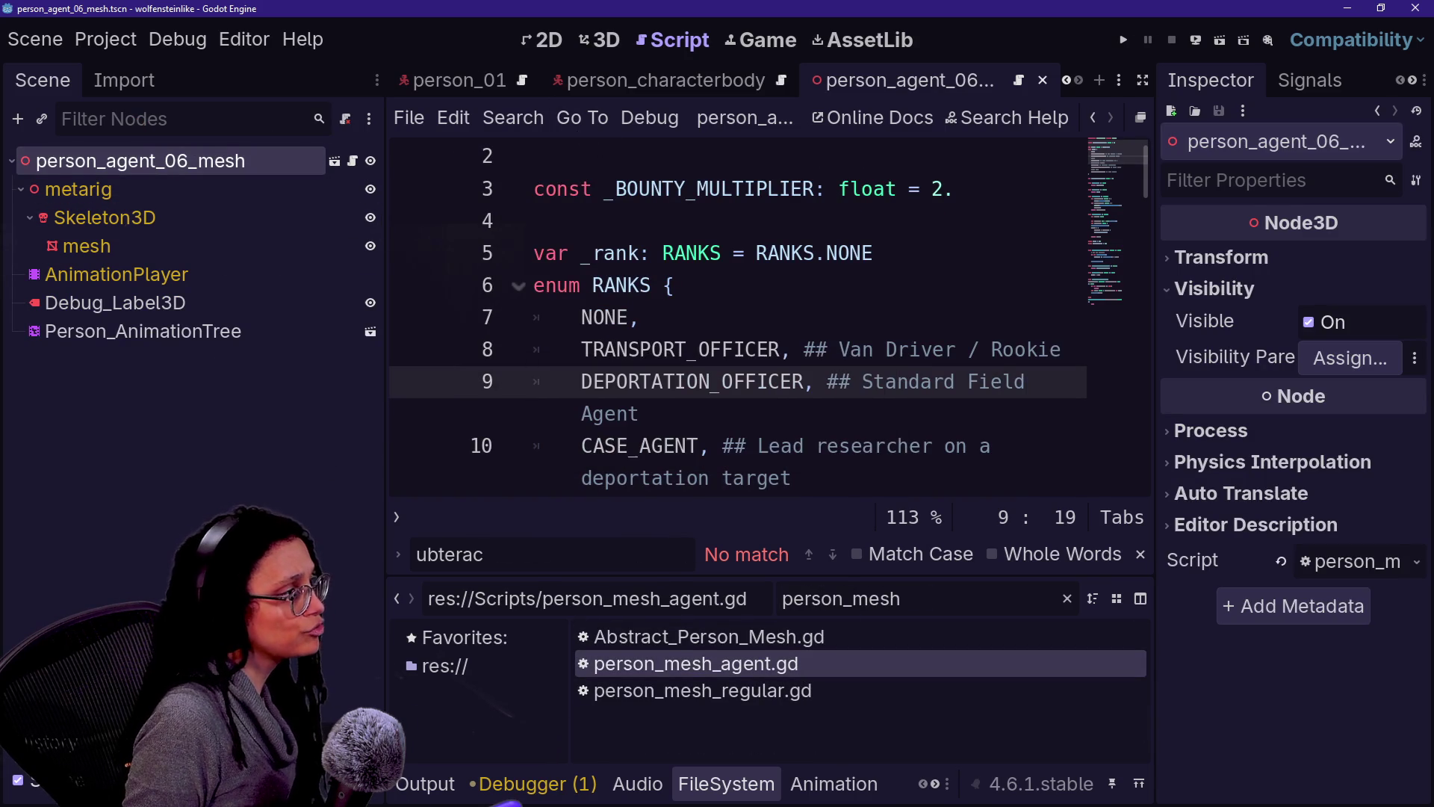
left_click(1099, 80)
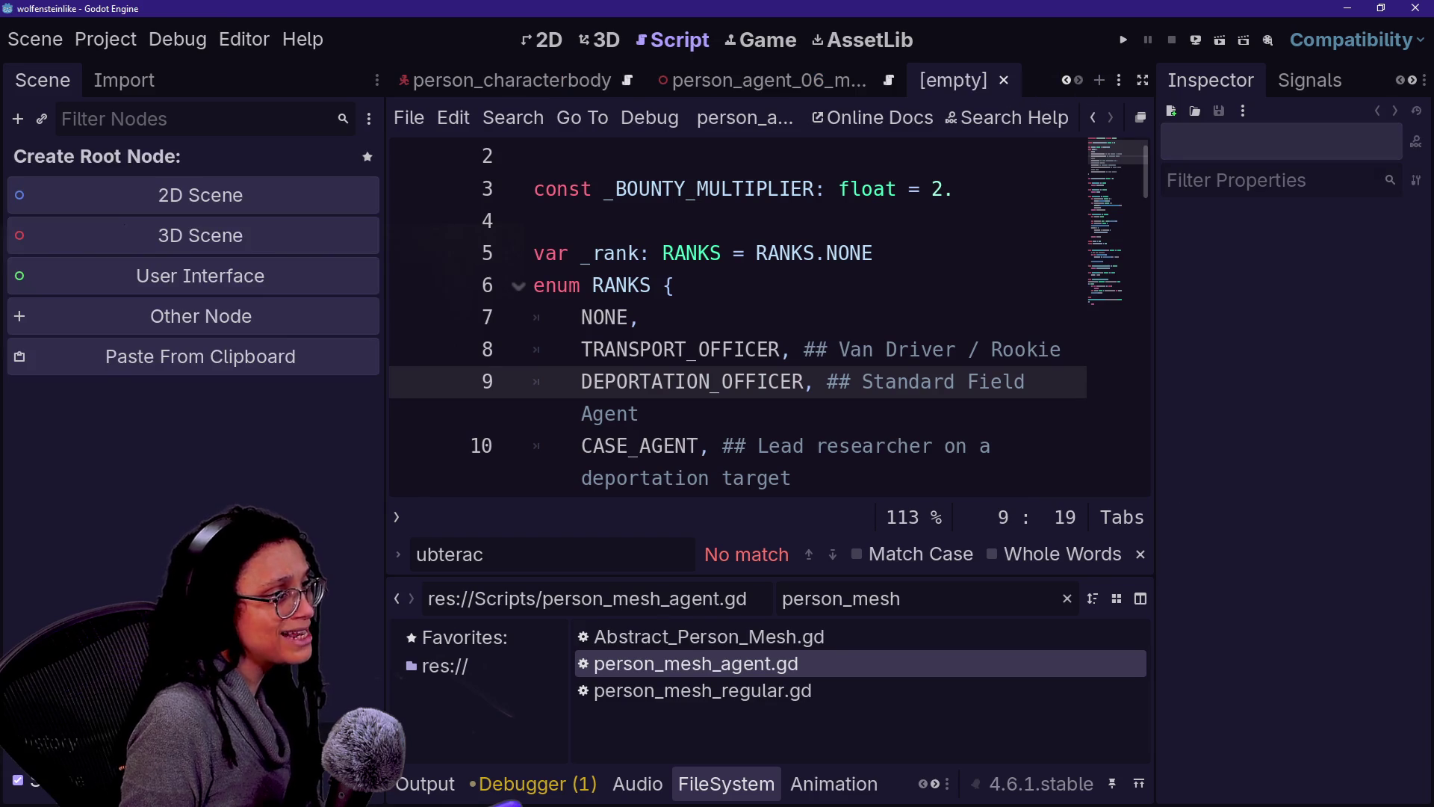
Step: Create a CharacterBody3D root named person_agent_06 and save it as person_agent_06.tscn
left_click(109, 334)
type("chara")
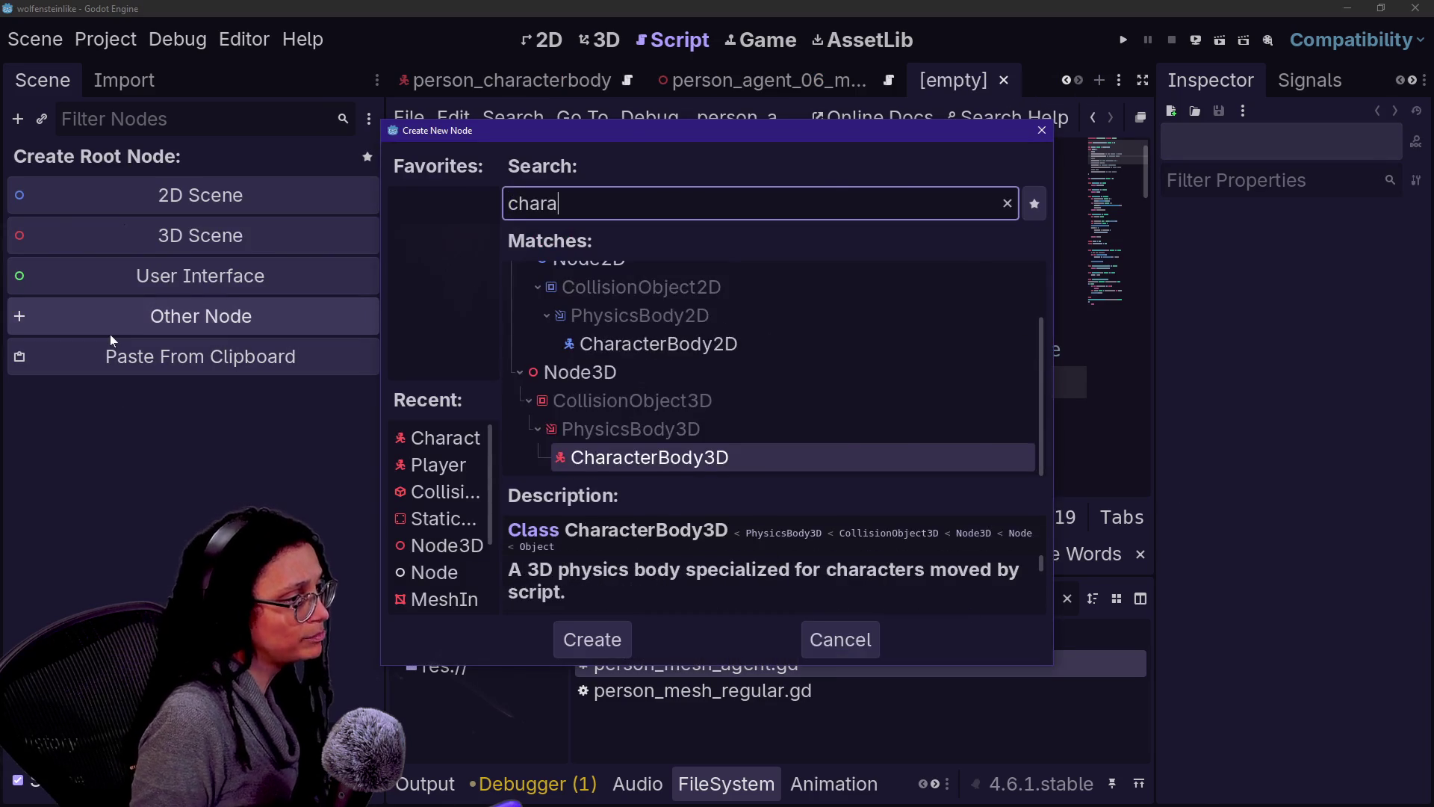
key("Return")
key("F2")
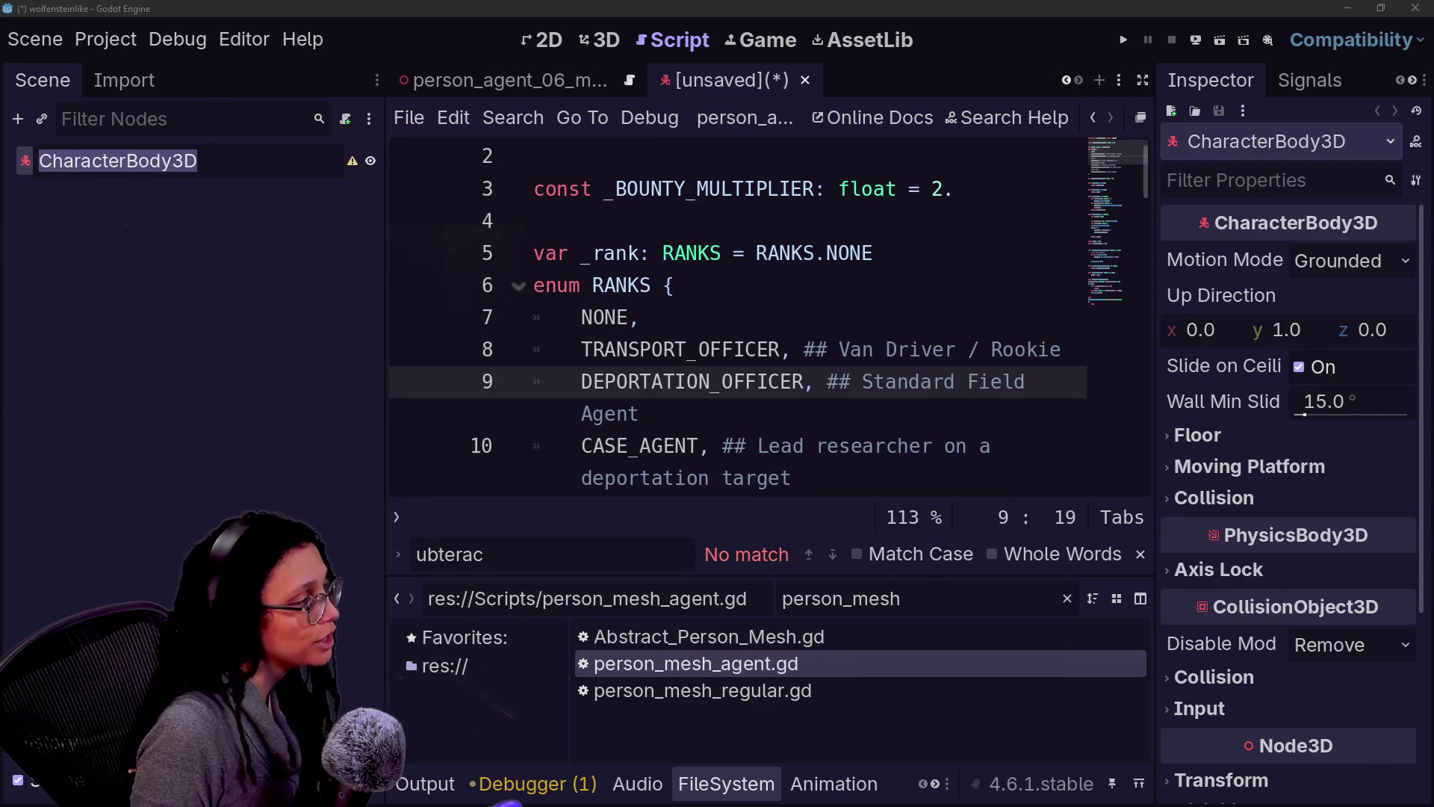
type("person_agent_06")
key("Return")
key("ctrl+s")
key("Return")
Step: Paste ScanDetection_Point and the CollisionShape3D from person_characterbody under the root and save
key("ctrl+v")
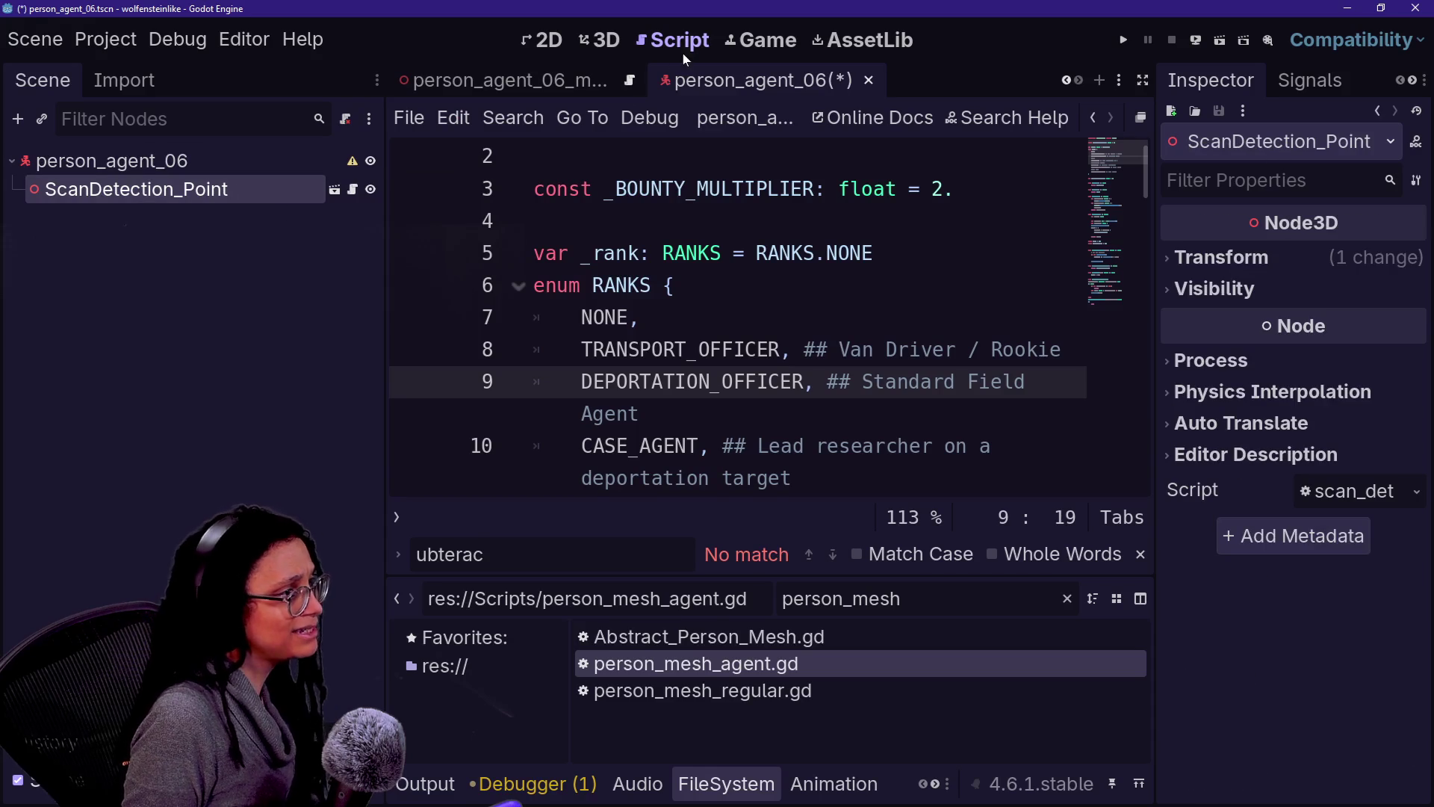
scroll(544, 75, "up", 2)
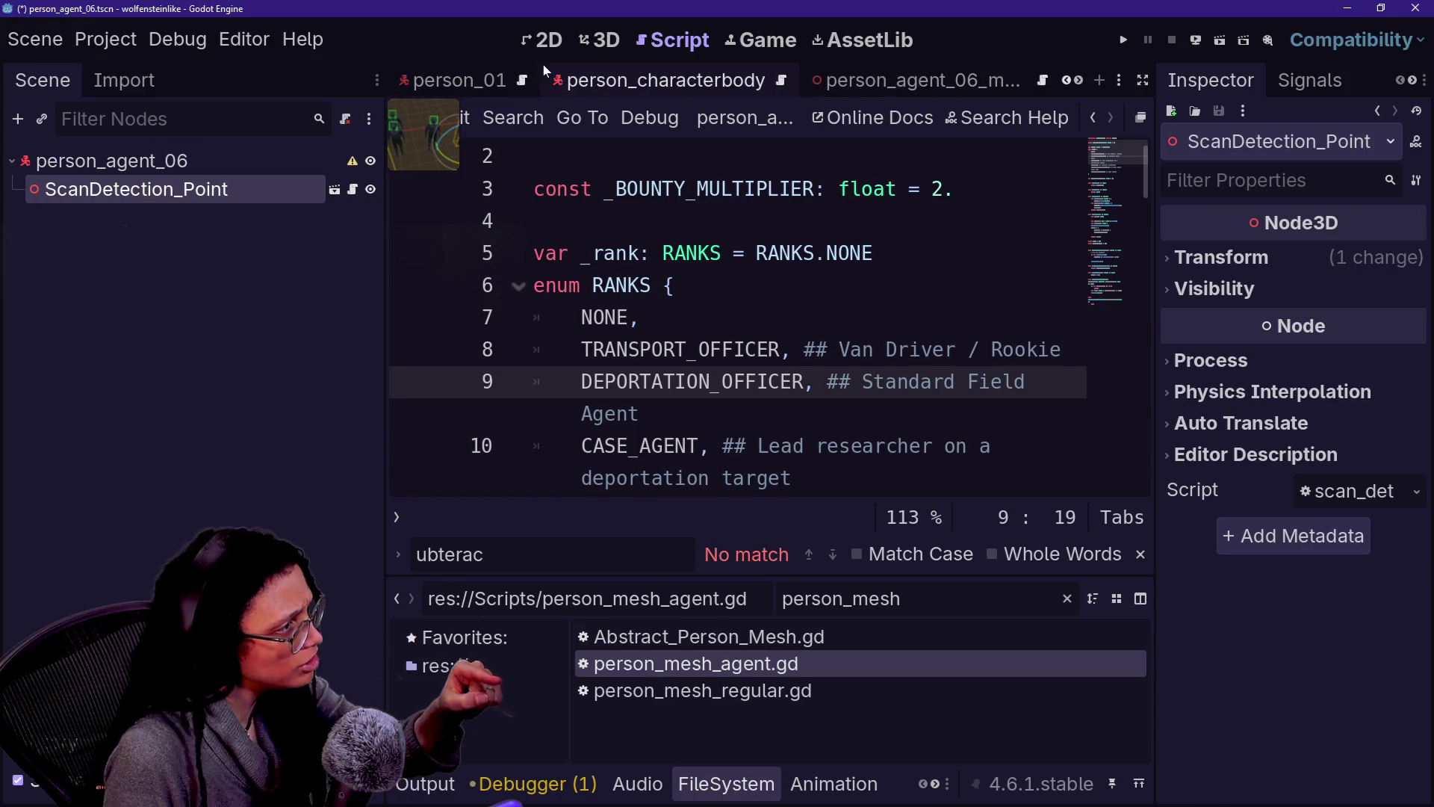
left_click(688, 81)
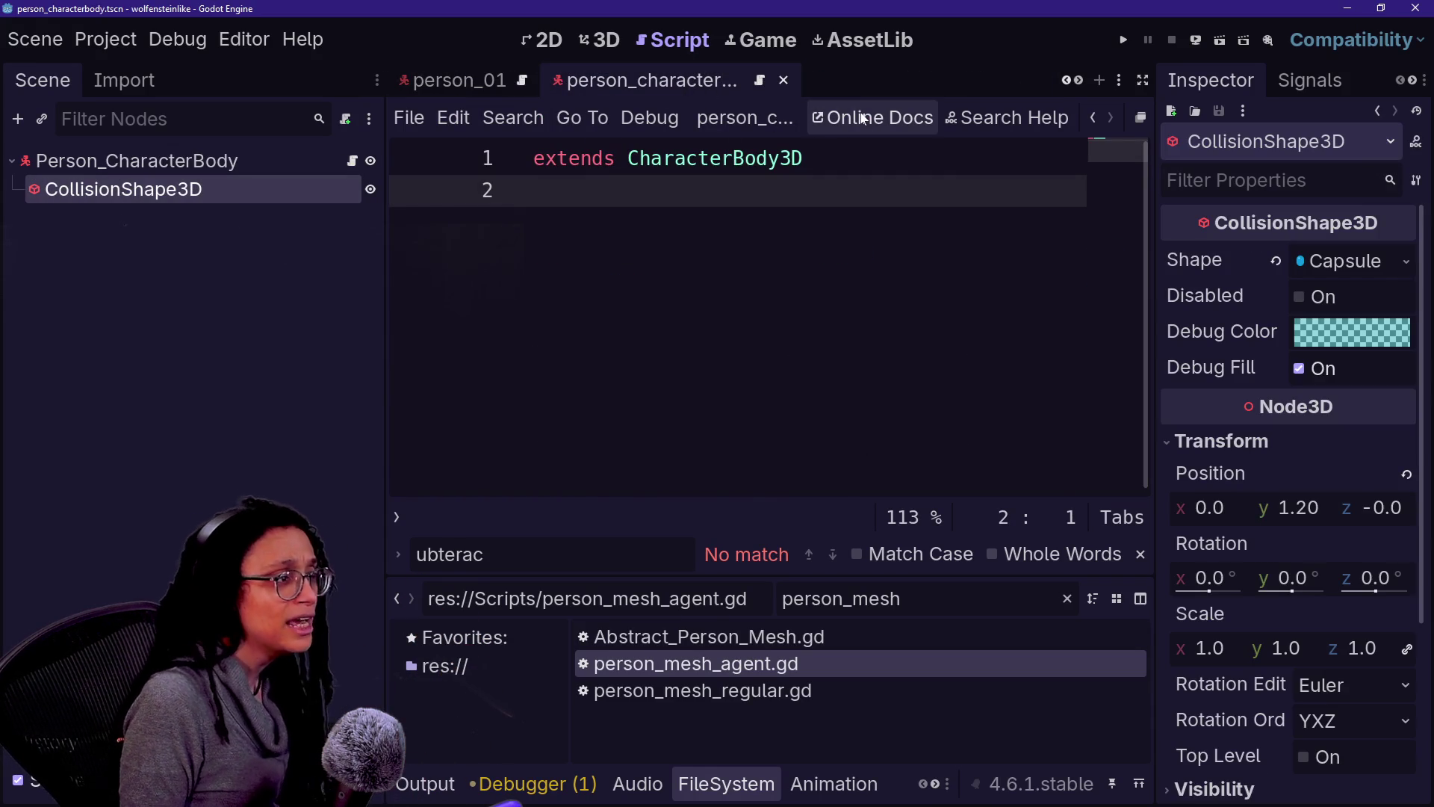
scroll(747, 83, "down", 2)
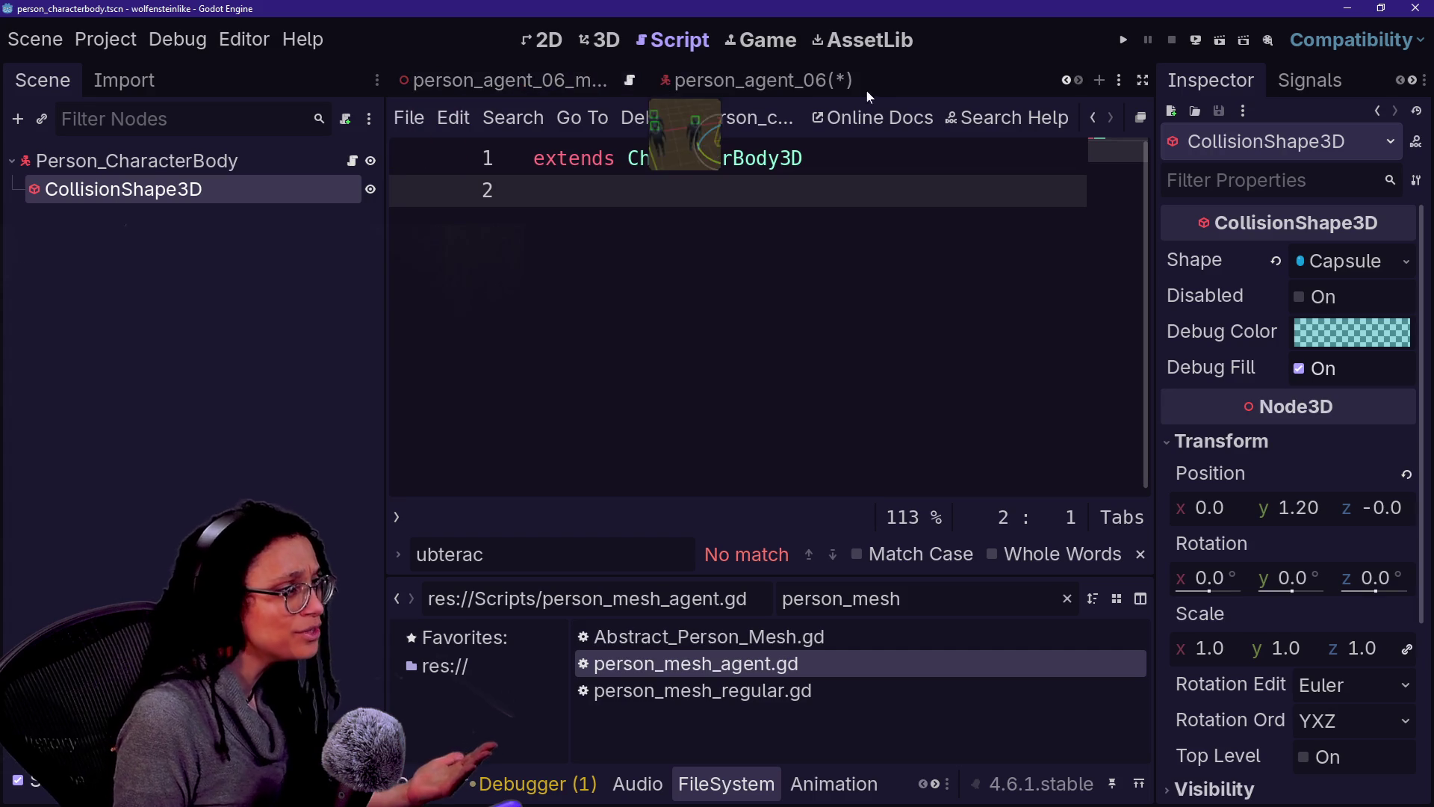
left_click(755, 80)
left_click(248, 153)
key("ctrl+v")
key("ctrl+s")
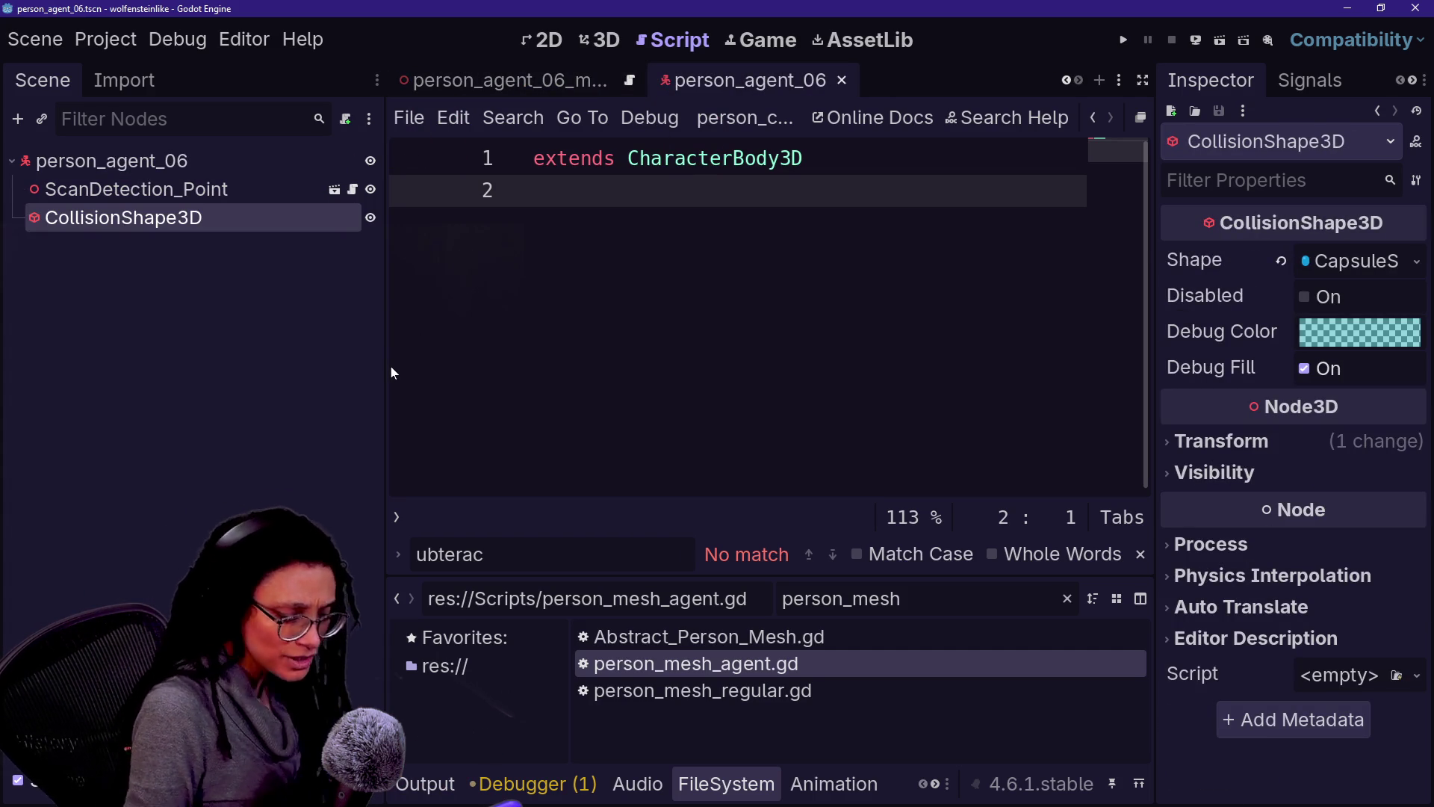
left_click(130, 393)
key("ctrl+s")
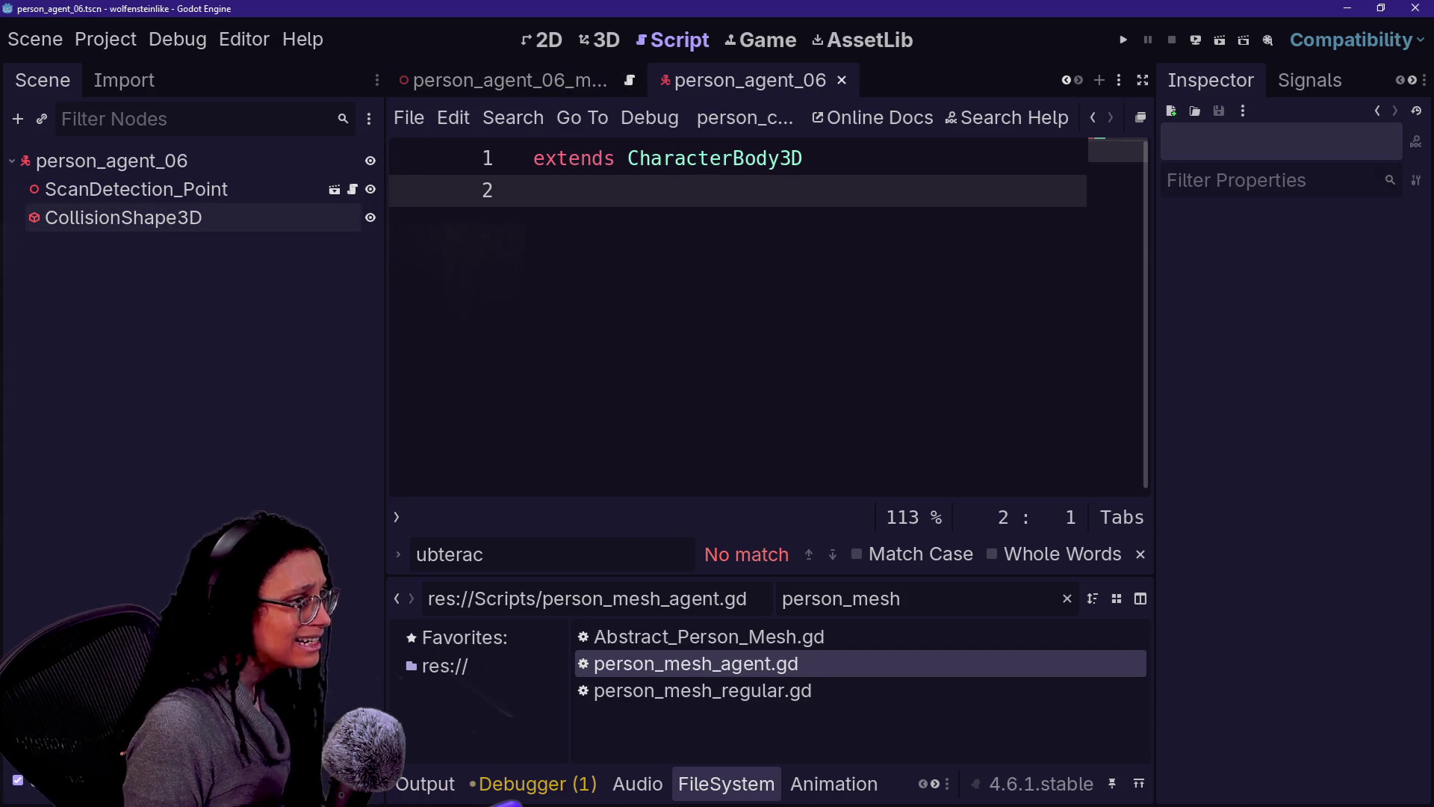
left_click(273, 158)
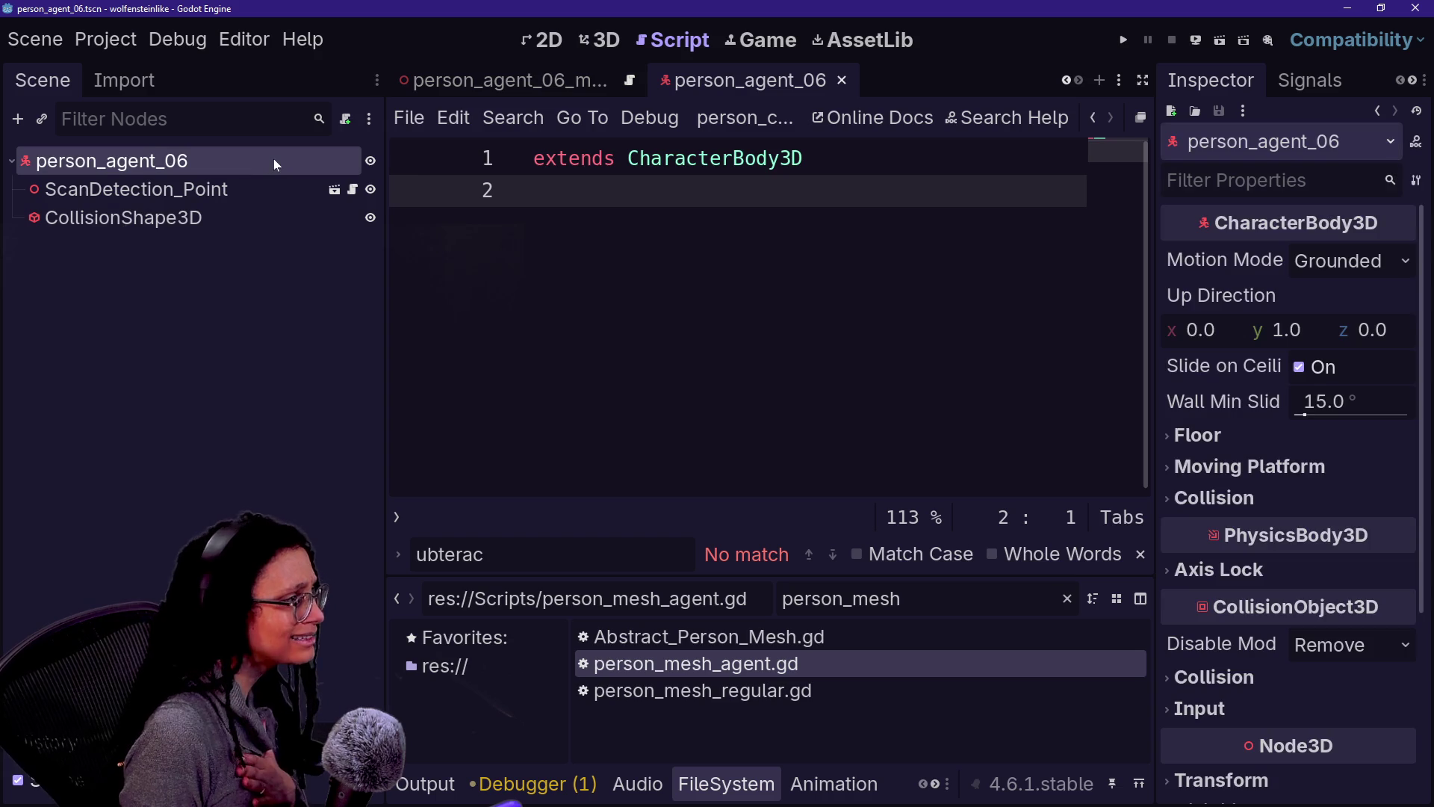
left_click(1270, 675)
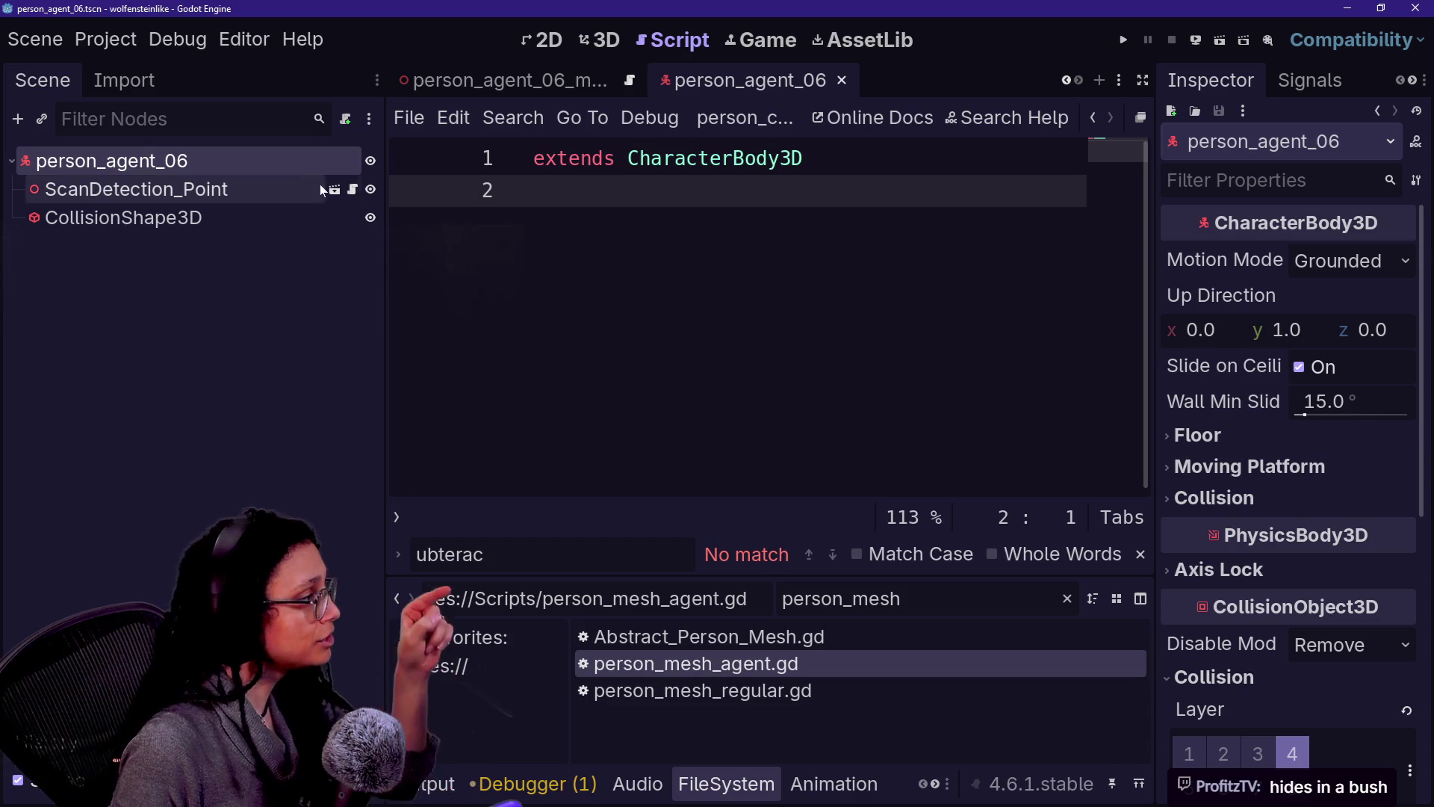
Step: Filter the files for person_agent_06_mesh and add it as a child of the person_agent_06 root
left_click(907, 613)
key("BackSpace")
key("BackSpace")
key("BackSpace")
type("agen")
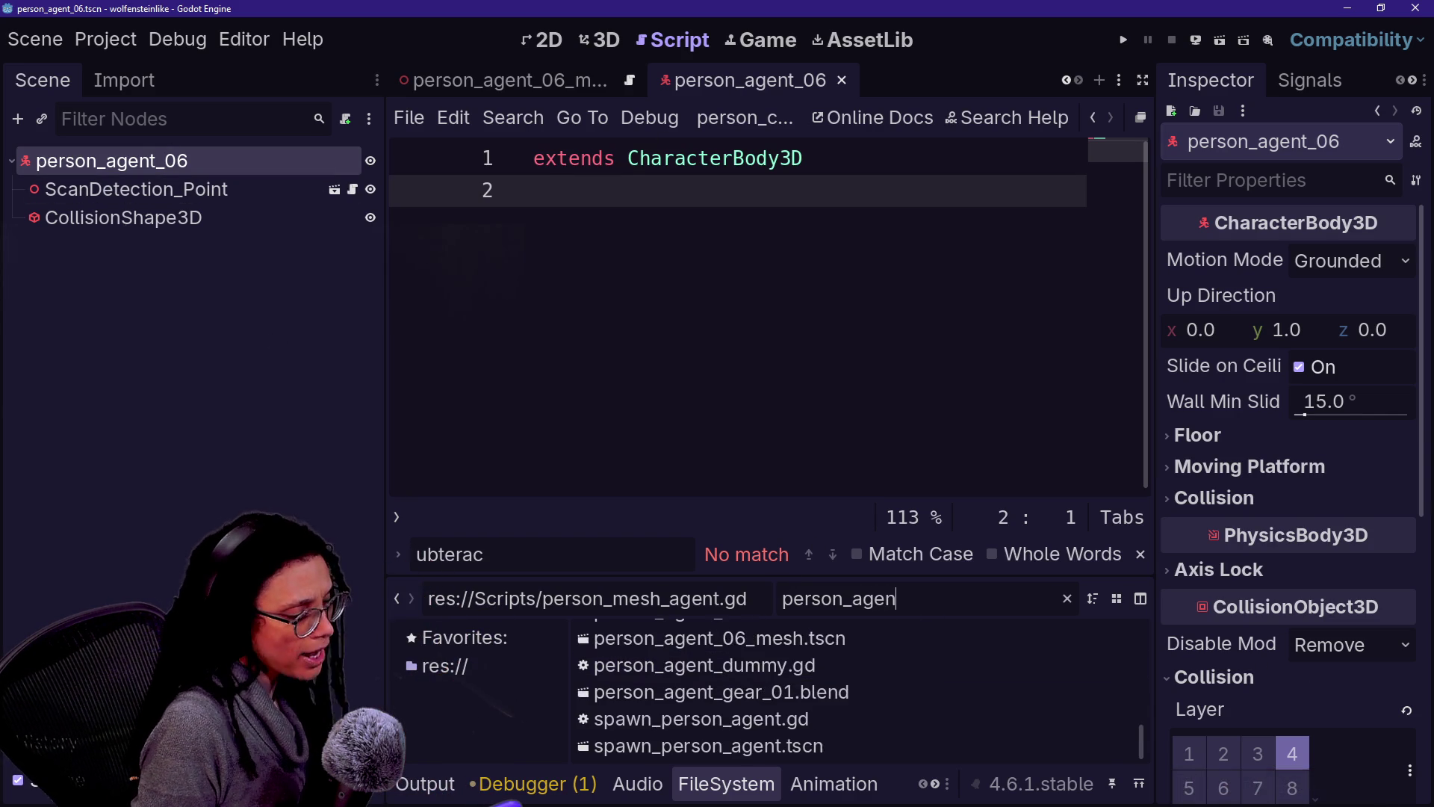
type("t_")
type("mes")
key("BackSpace")
key("BackSpace")
key("BackSpace")
type("m")
key("BackSpace")
type("07")
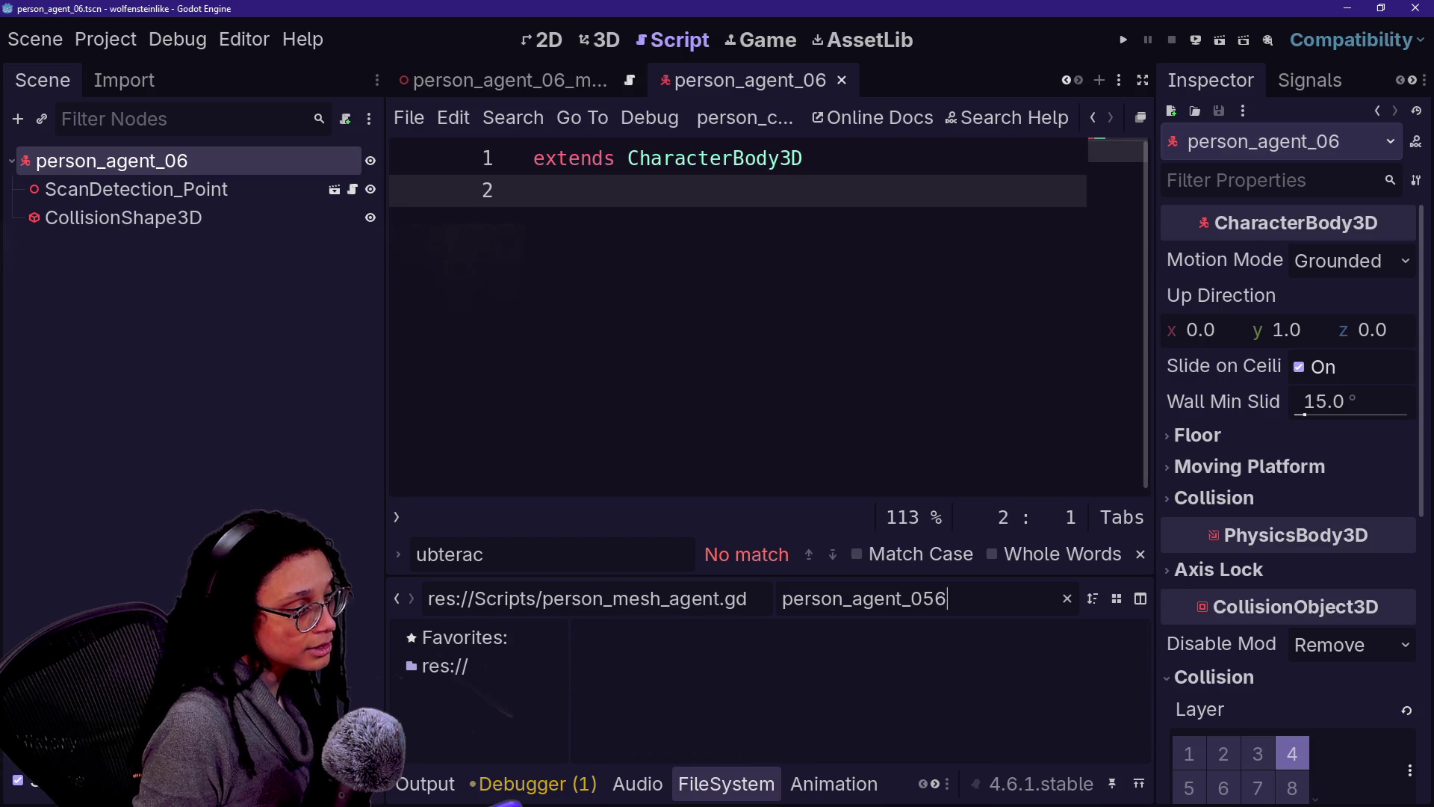
key("BackSpace")
key("BackSpace")
type("6_m")
mouse_move(885, 635)
left_mouse_down()
mouse_move(859, 637)
mouse_move(176, 161)
left_mouse_up()
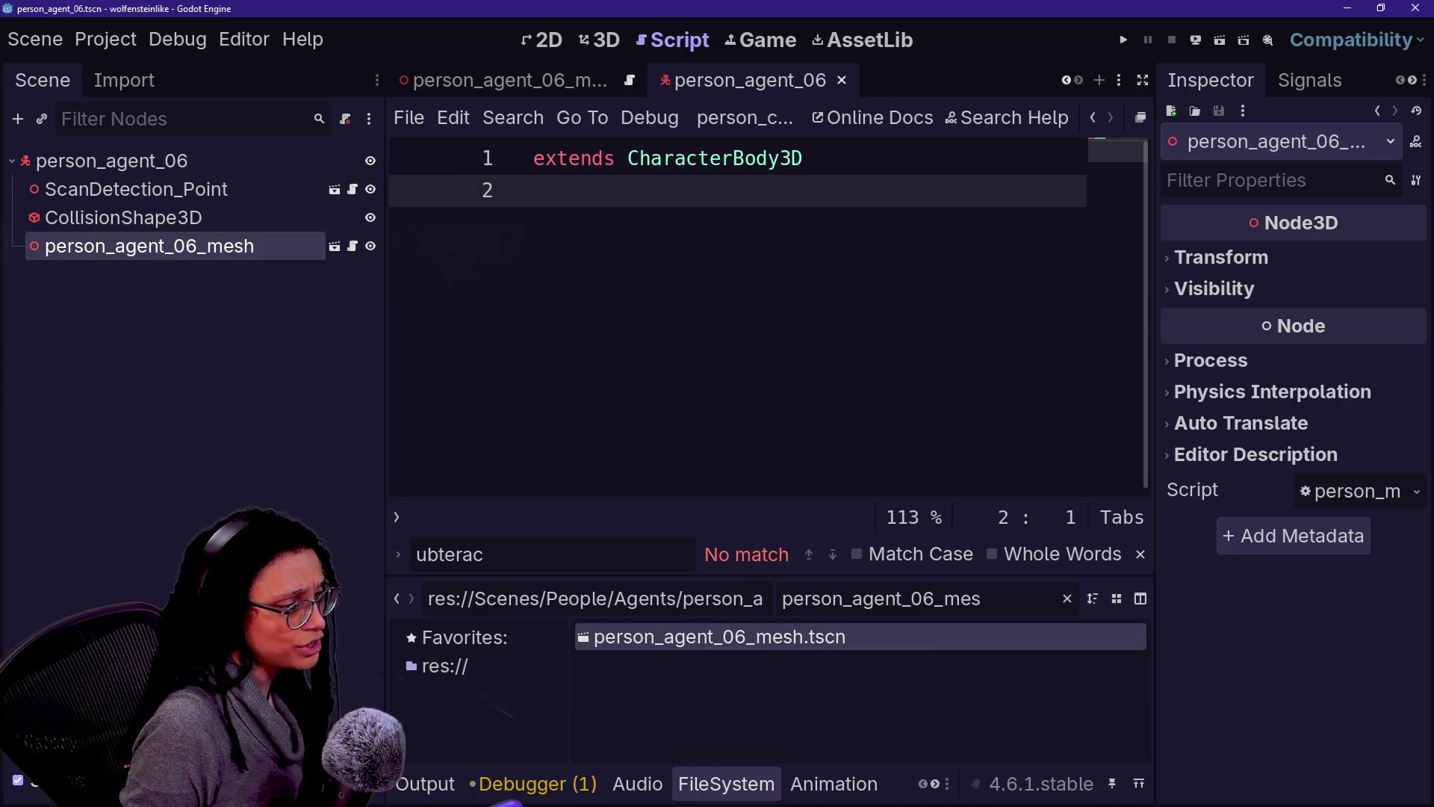
Step: Attach person_agent.gd to the person_agent_06 root and save the scene
key("ctrl+shift+Left")
key("ctrl+shift+Left")
key("ctrl+shift+Left")
type("agent_")
key("BackSpace")
type(".g")
mouse_move(745, 637)
left_mouse_down()
mouse_move(672, 620)
mouse_move(464, 459)
mouse_move(199, 160)
left_mouse_up()
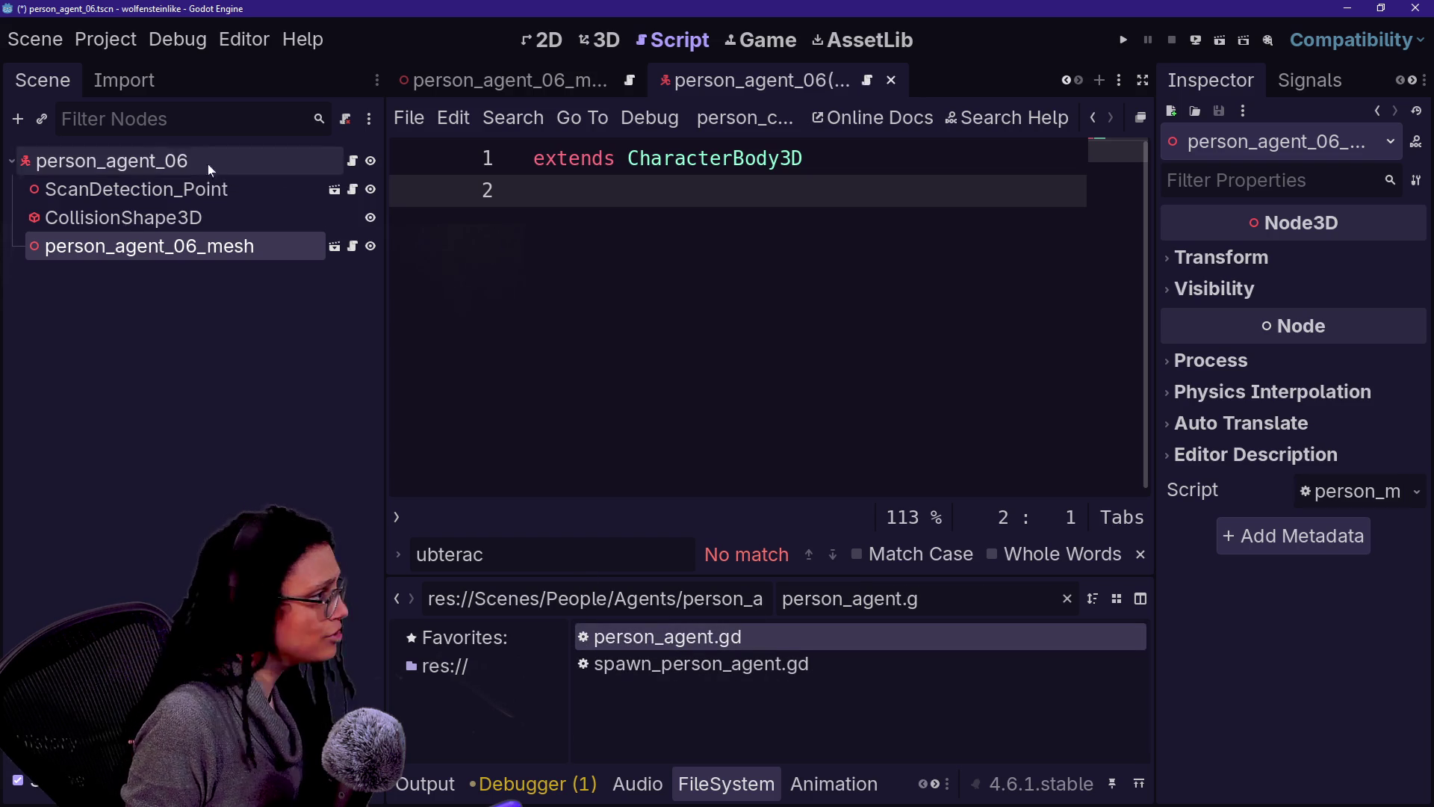
key("ctrl+s")
scroll(590, 86, "up", 3)
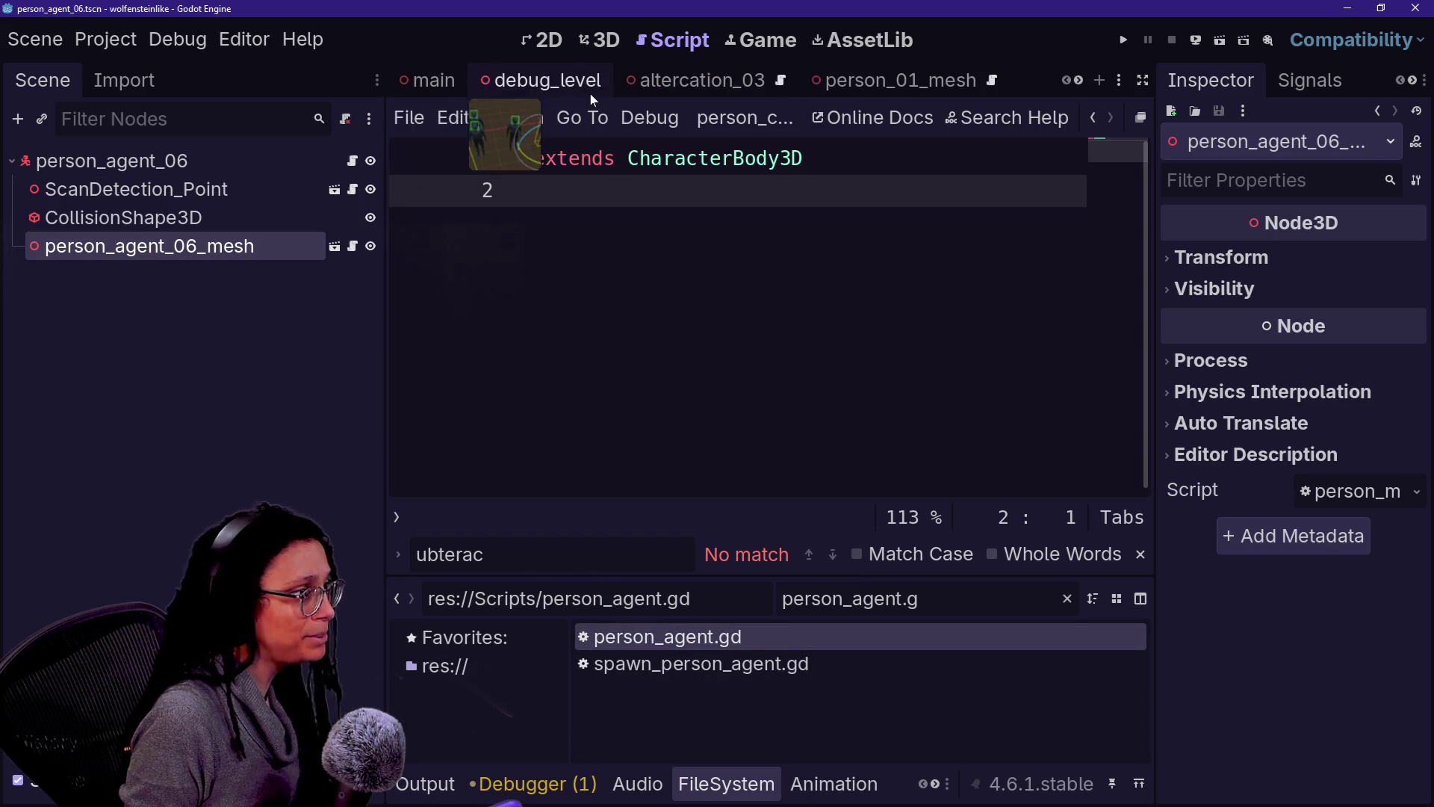
left_click(650, 80)
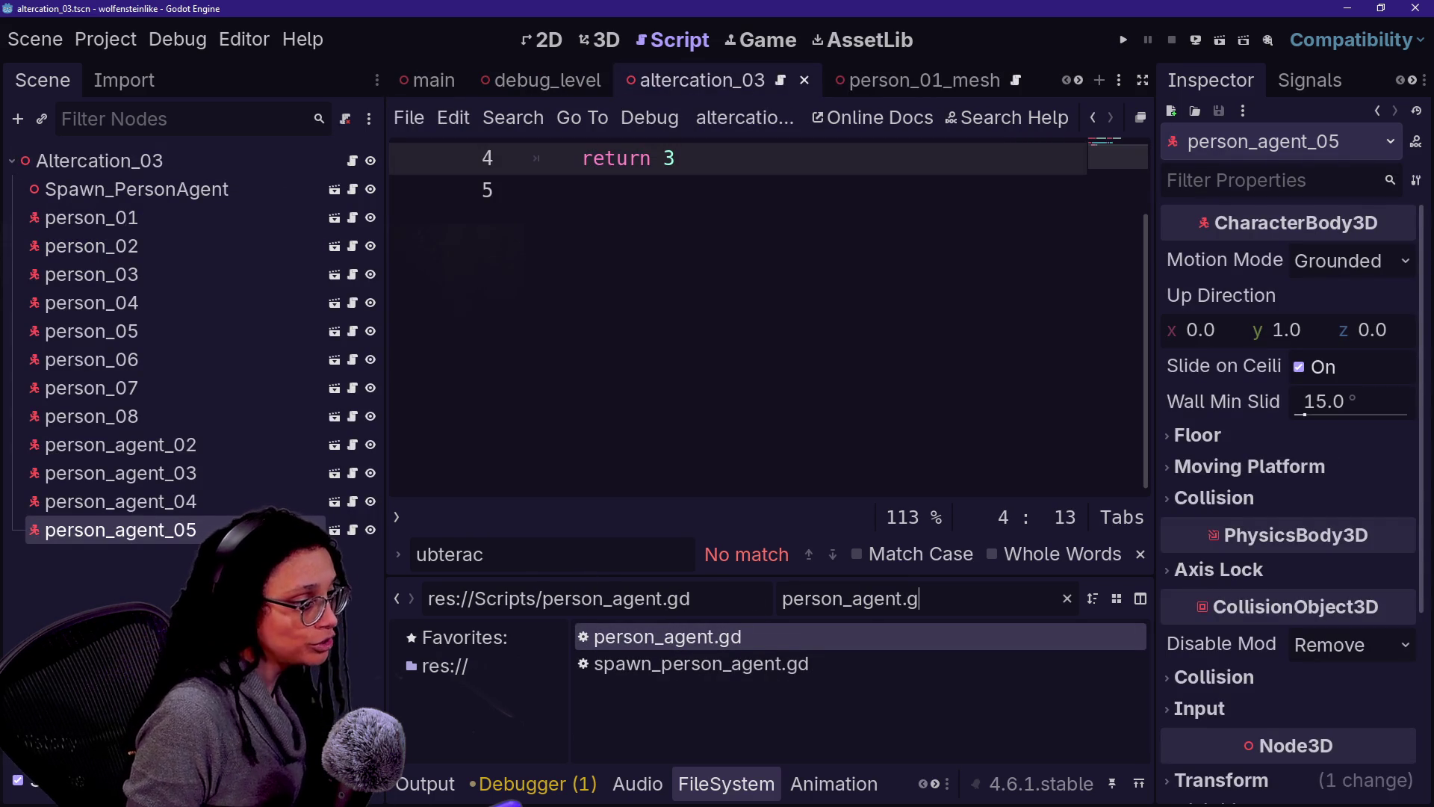
Step: Filter for person_agent_06 and drop an instance beside the other agents in altercation_03
key("BackSpace")
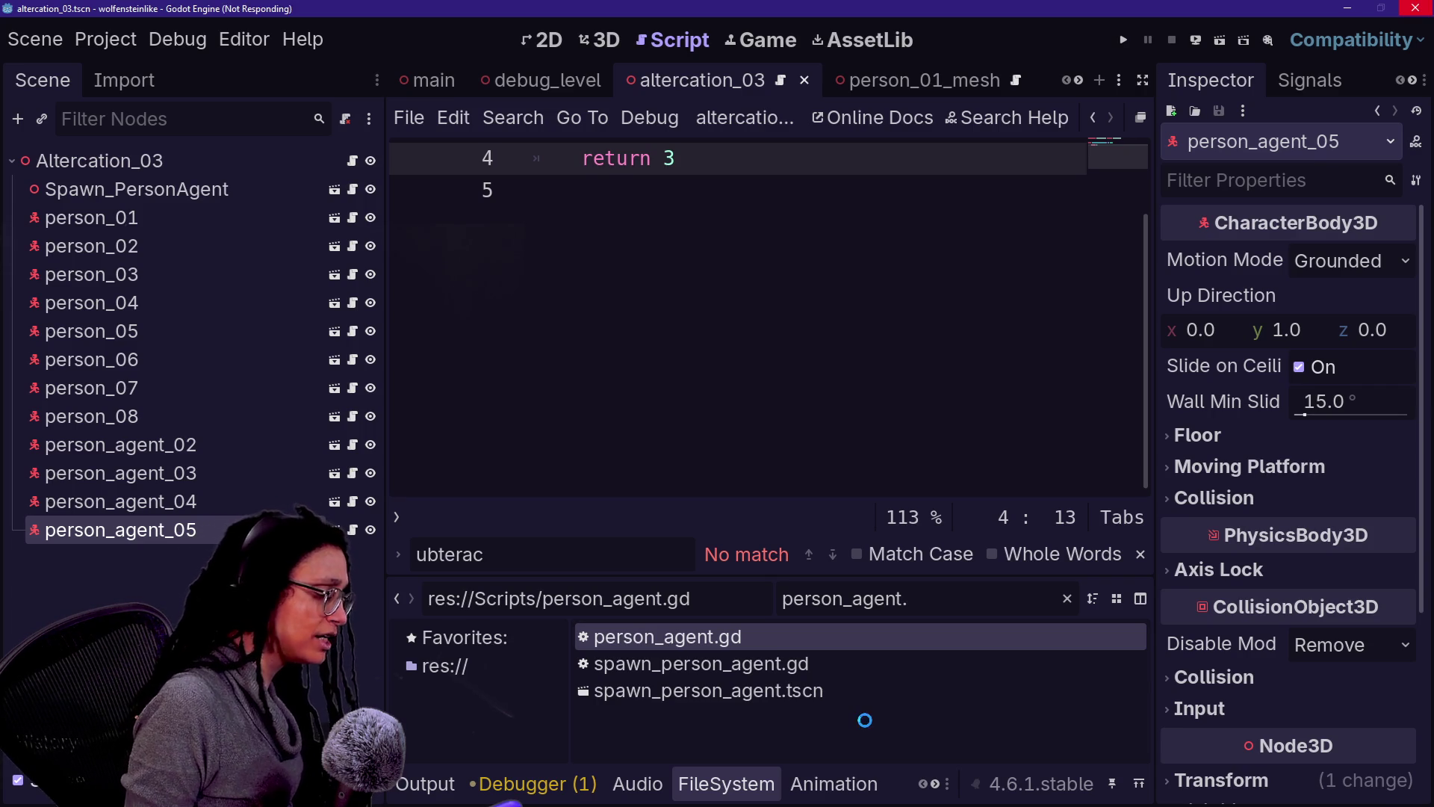
key("BackSpace")
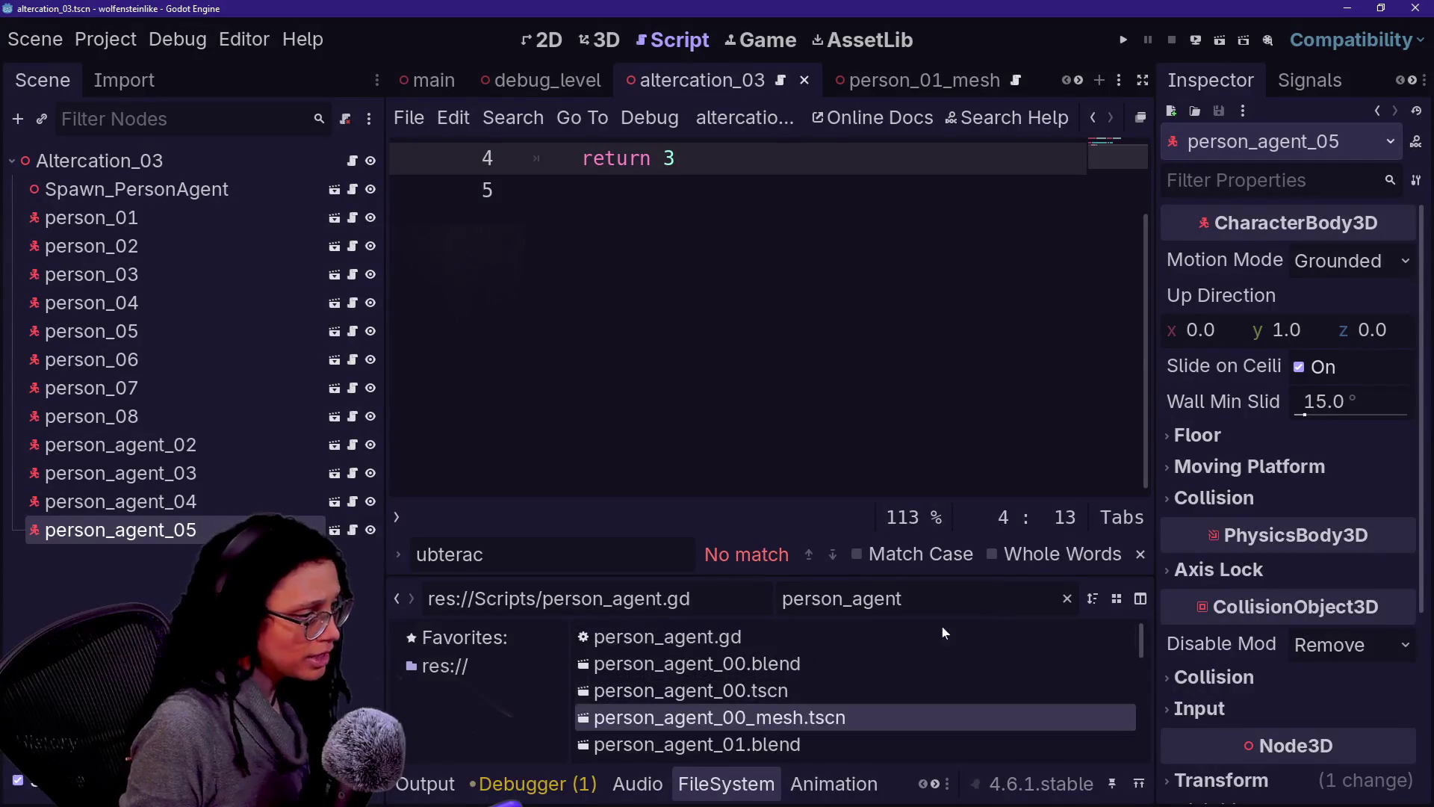
type("_06")
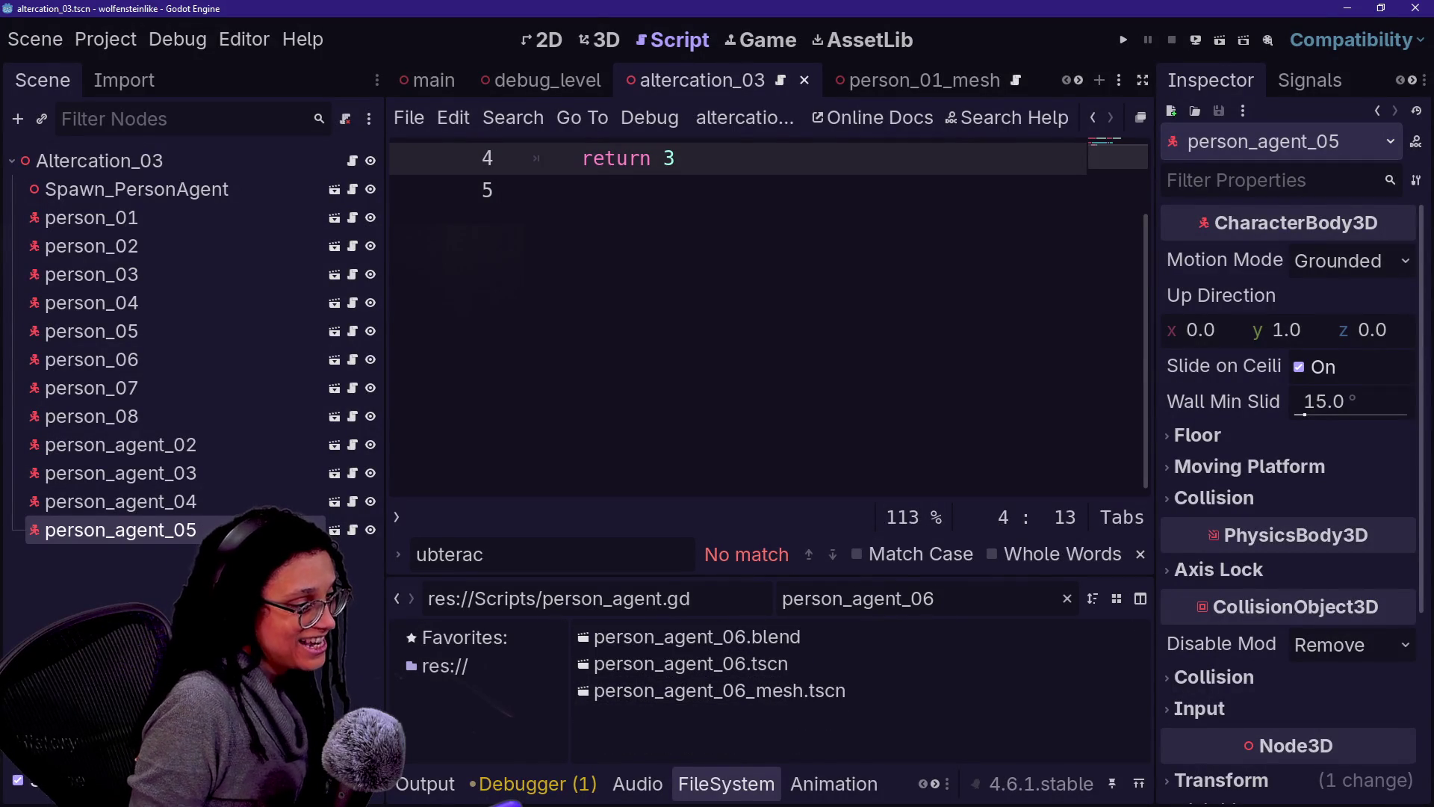
mouse_move(837, 669)
left_mouse_down()
mouse_move(414, 348)
mouse_move(617, 51)
left_mouse_up()
mouse_move(949, 403)
left_mouse_down()
mouse_move(942, 427)
mouse_move(990, 384)
mouse_move(971, 355)
left_mouse_up()
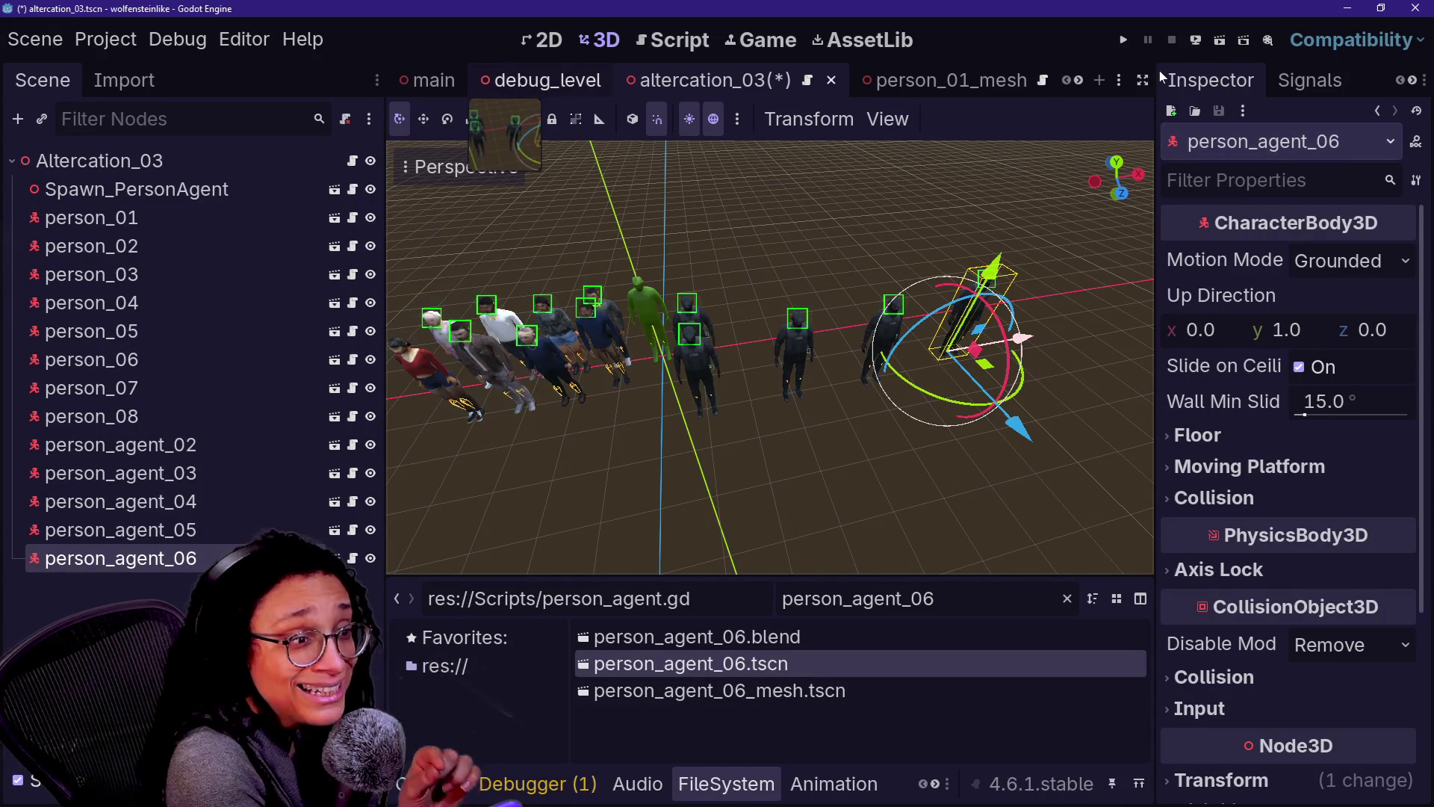
key("ctrl+shift+Tab")
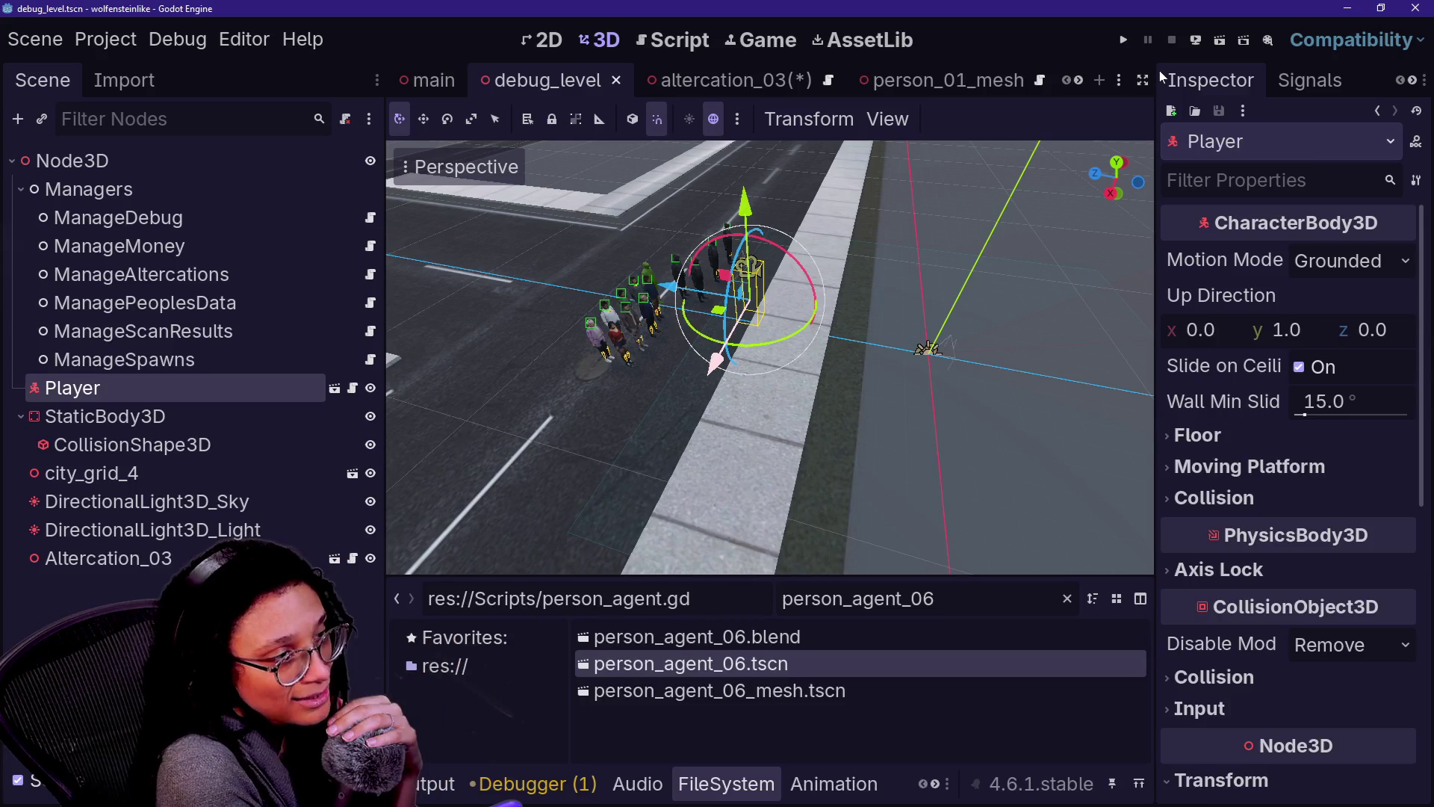
Step: Run debug_level, walk forward to check the spawned agents in the street, then stop the game
left_click(1217, 44)
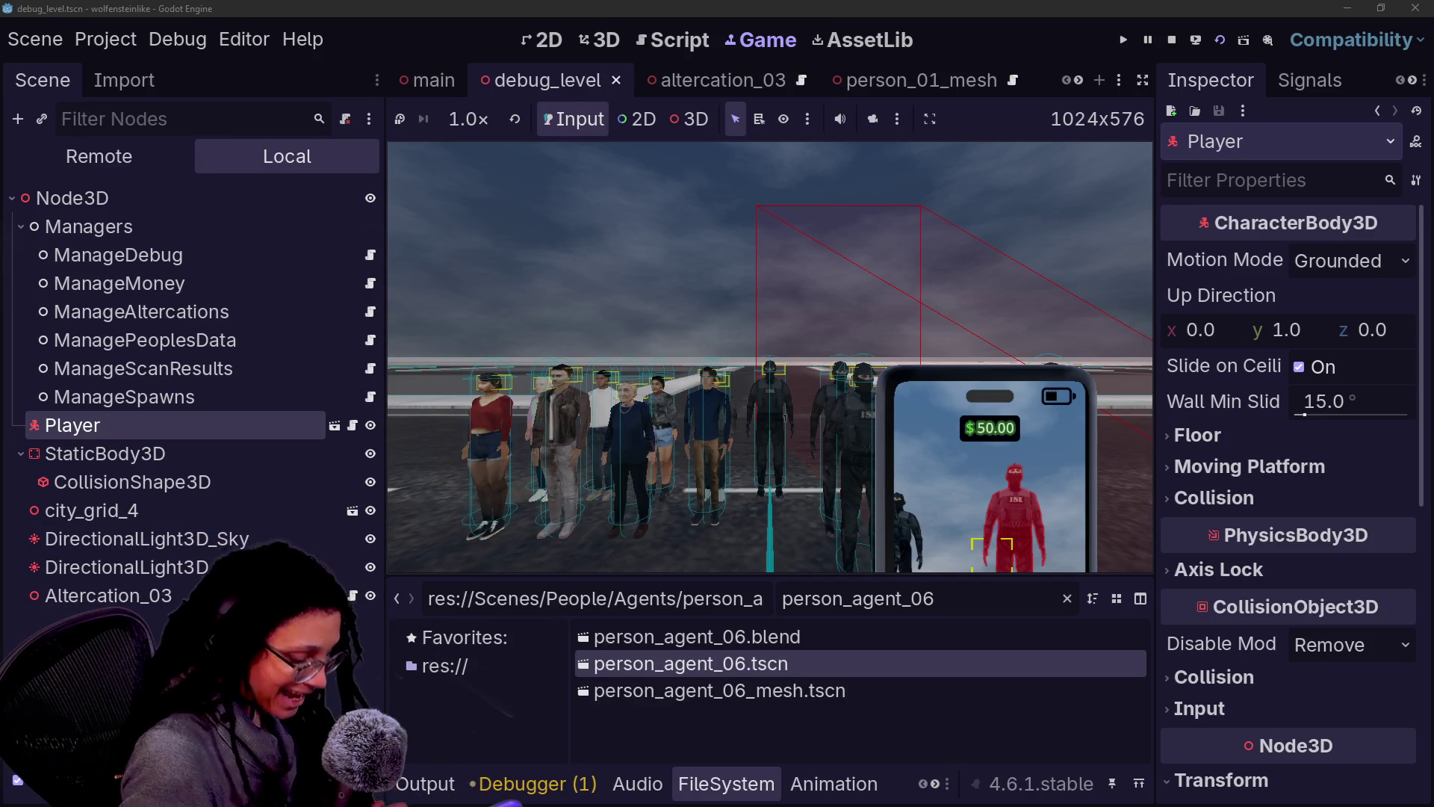
key("w")
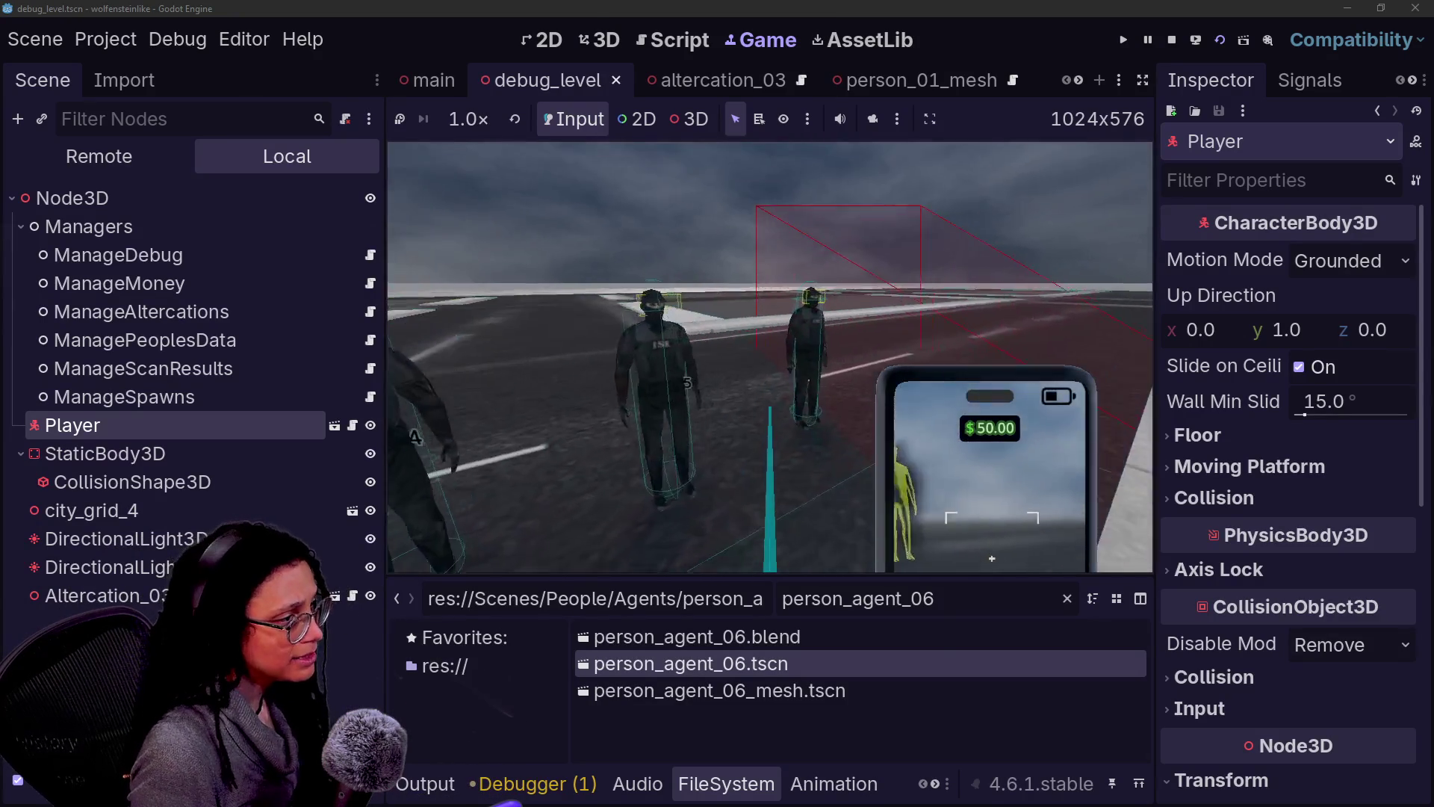
key("w")
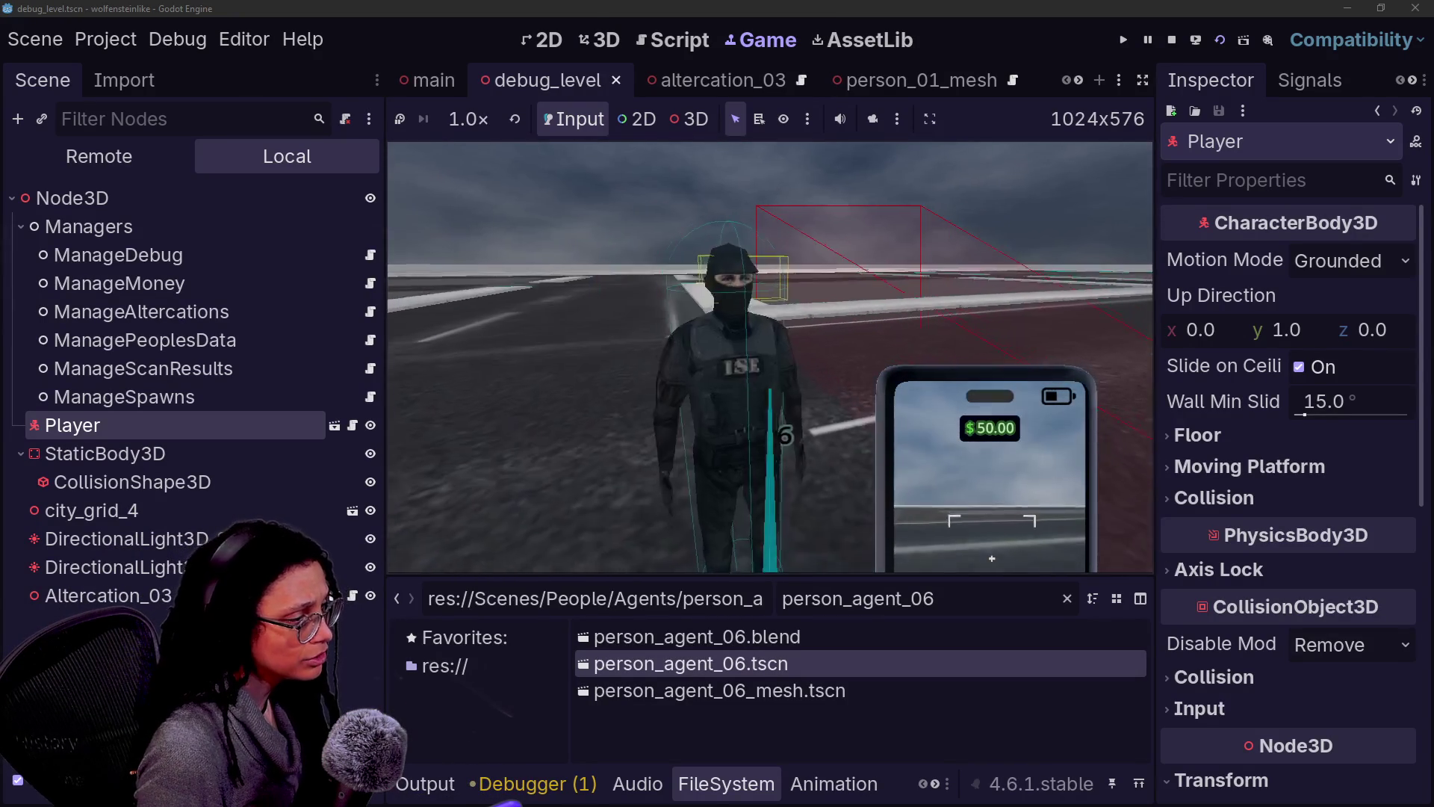
left_click(1172, 40)
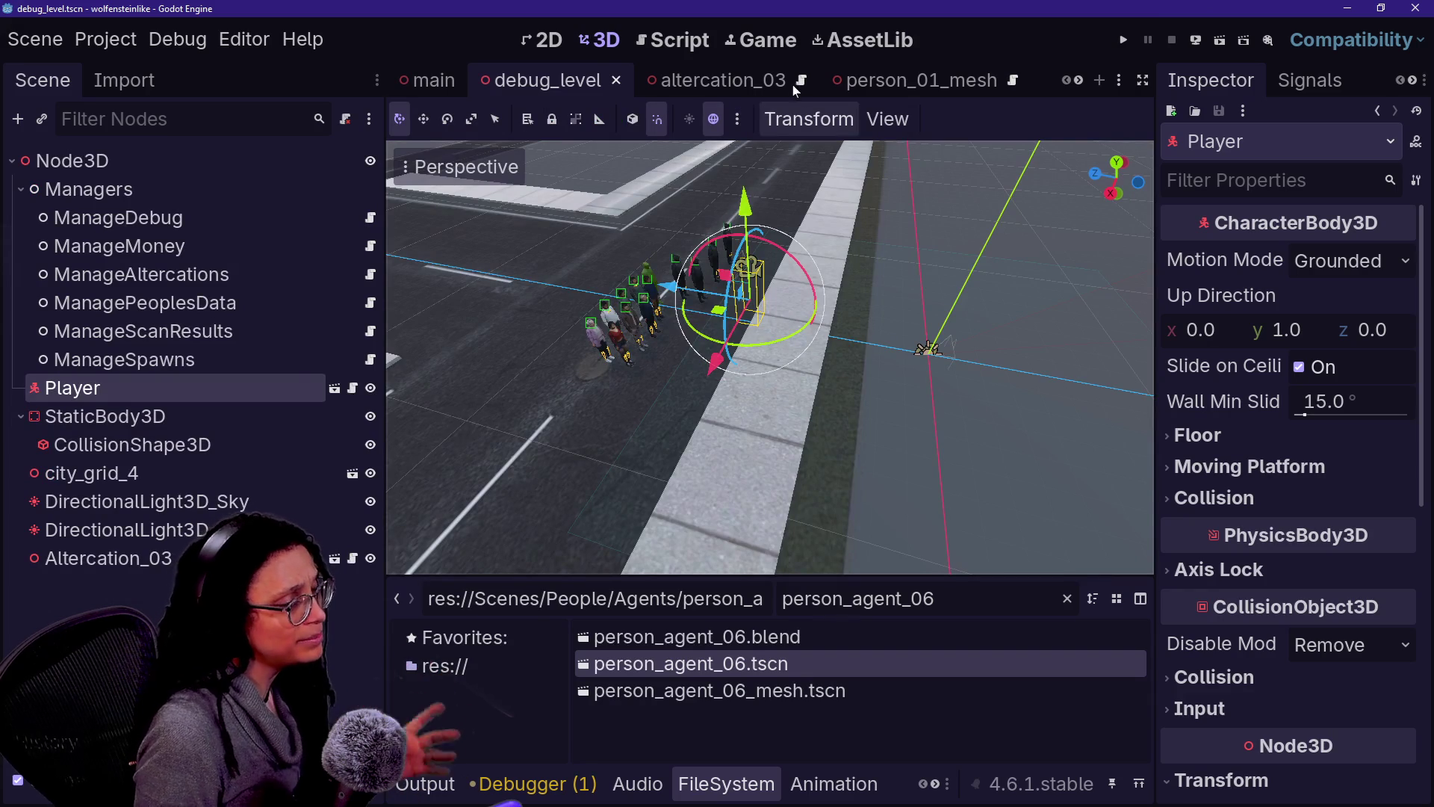
left_click(723, 80)
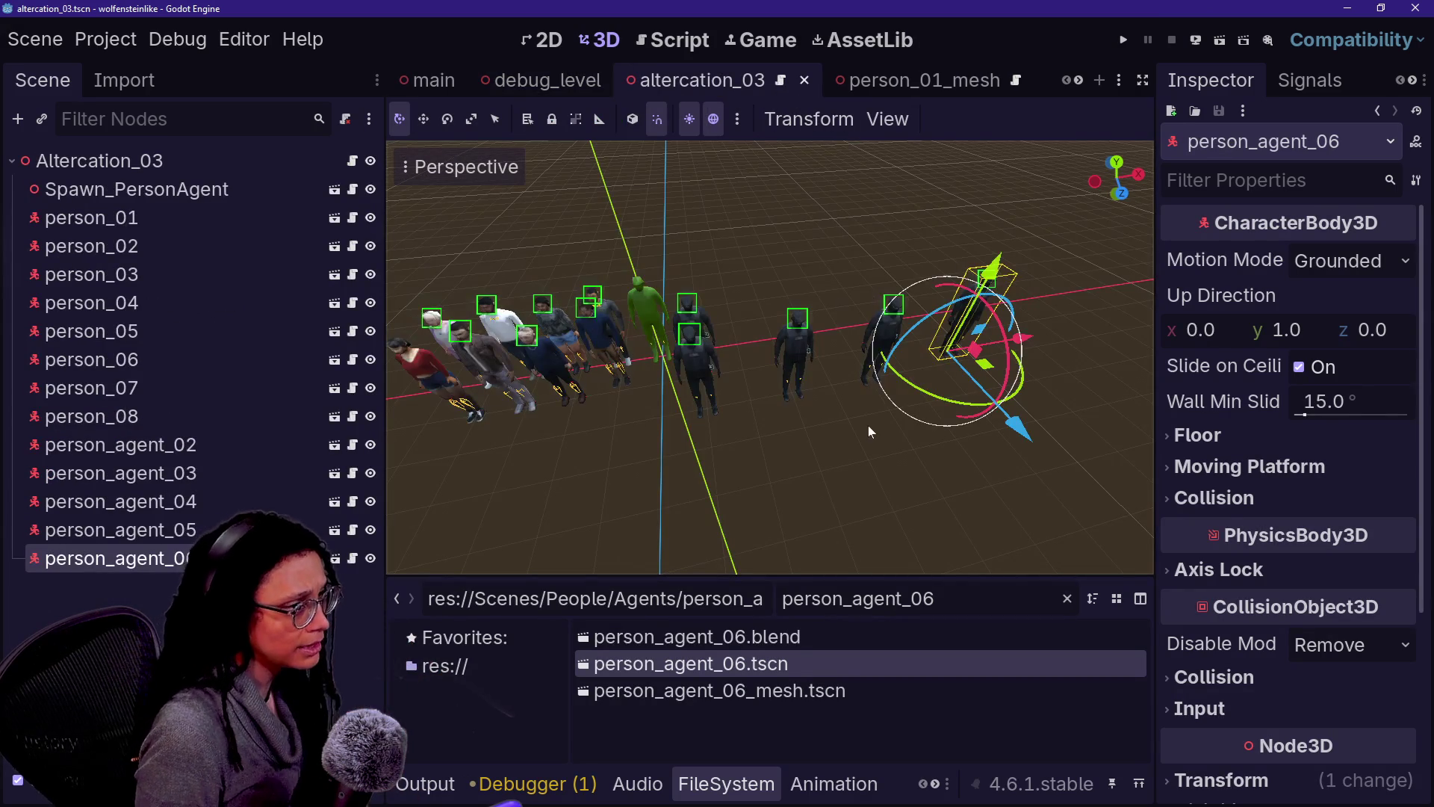
Step: Quick-open spawn_person_agent.gd by searching 'spawn'
key("shift+alt+o")
type("spawn")
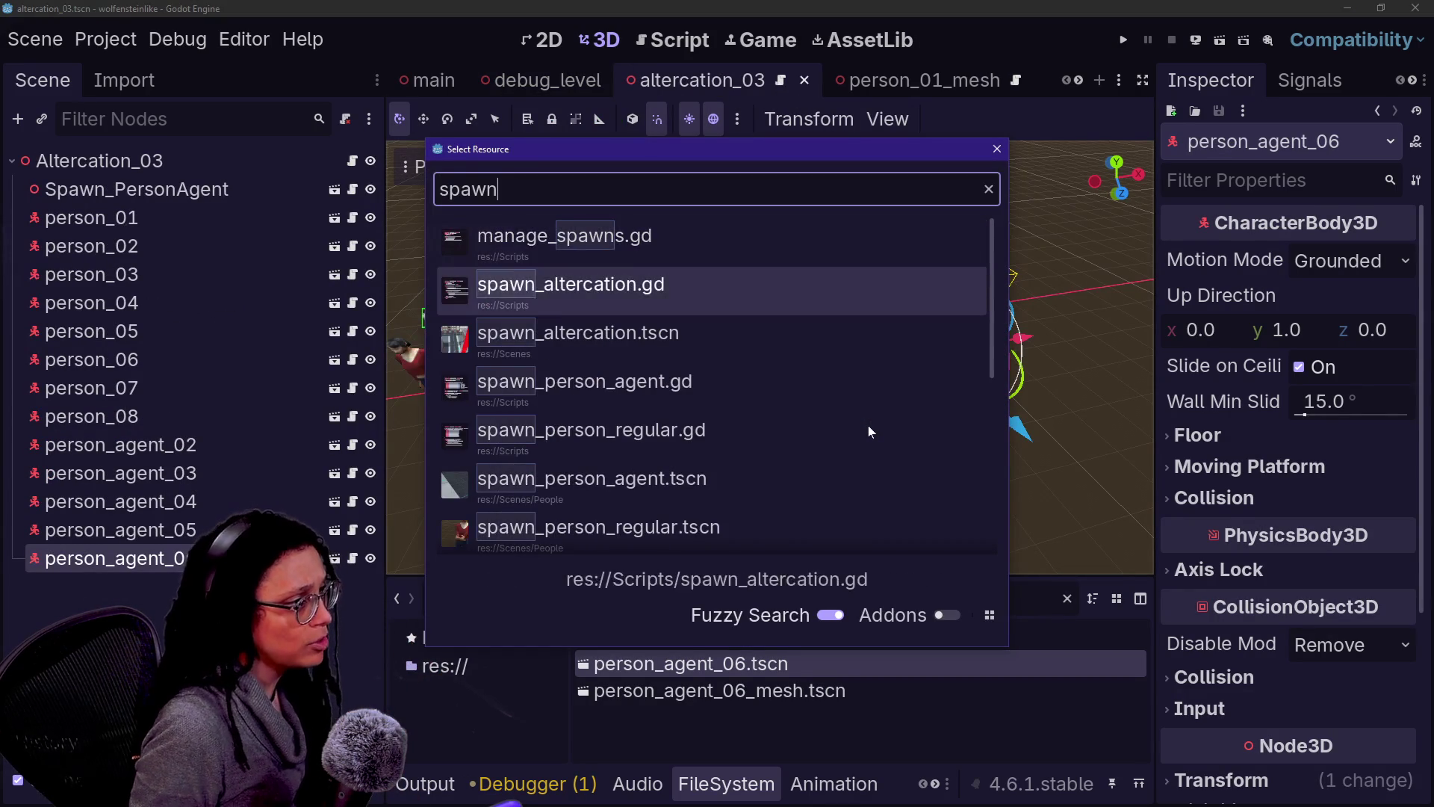
key("Return")
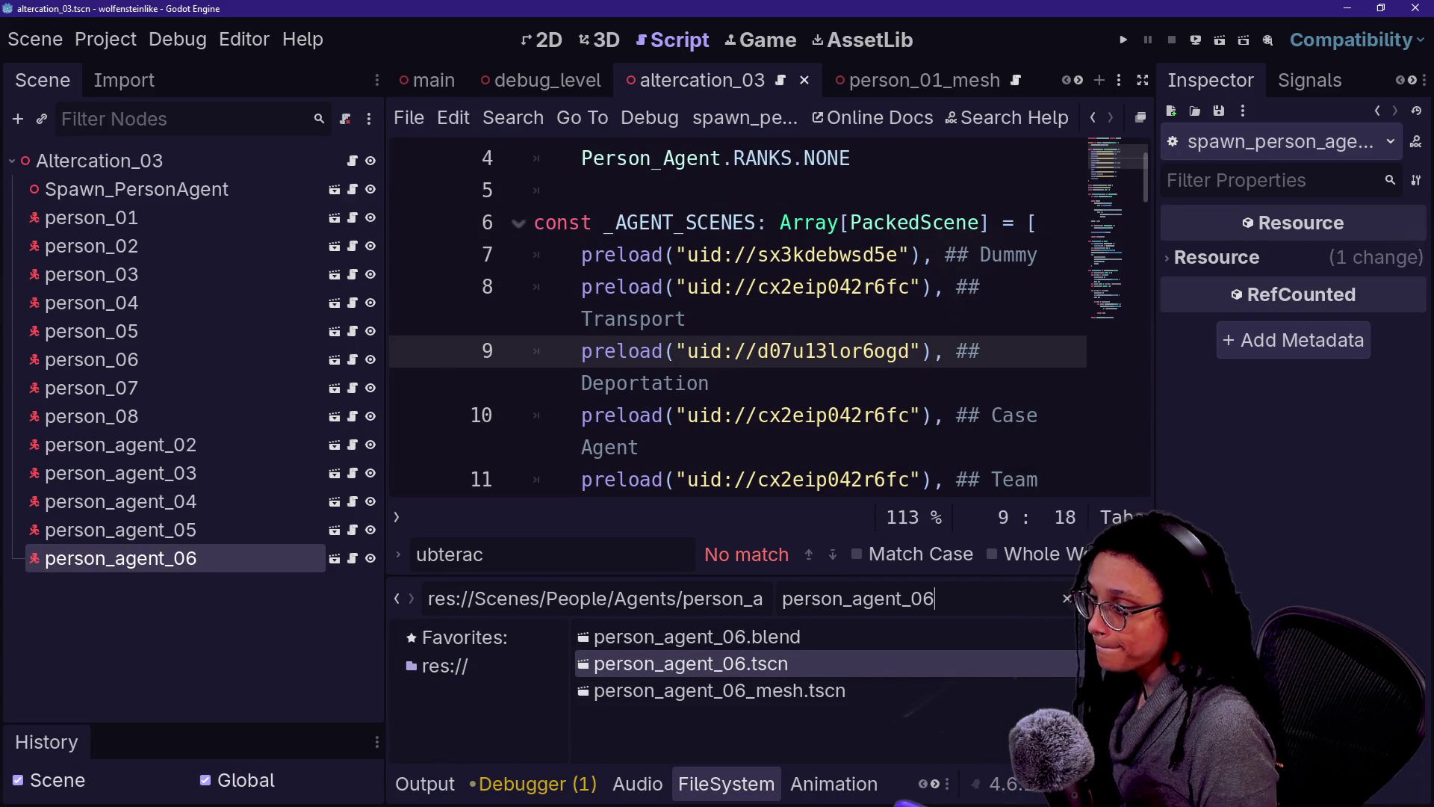
Step: Clear the FileSystem filter and drag the splitter down to enlarge the script editor
key("BackSpace")
key("BackSpace")
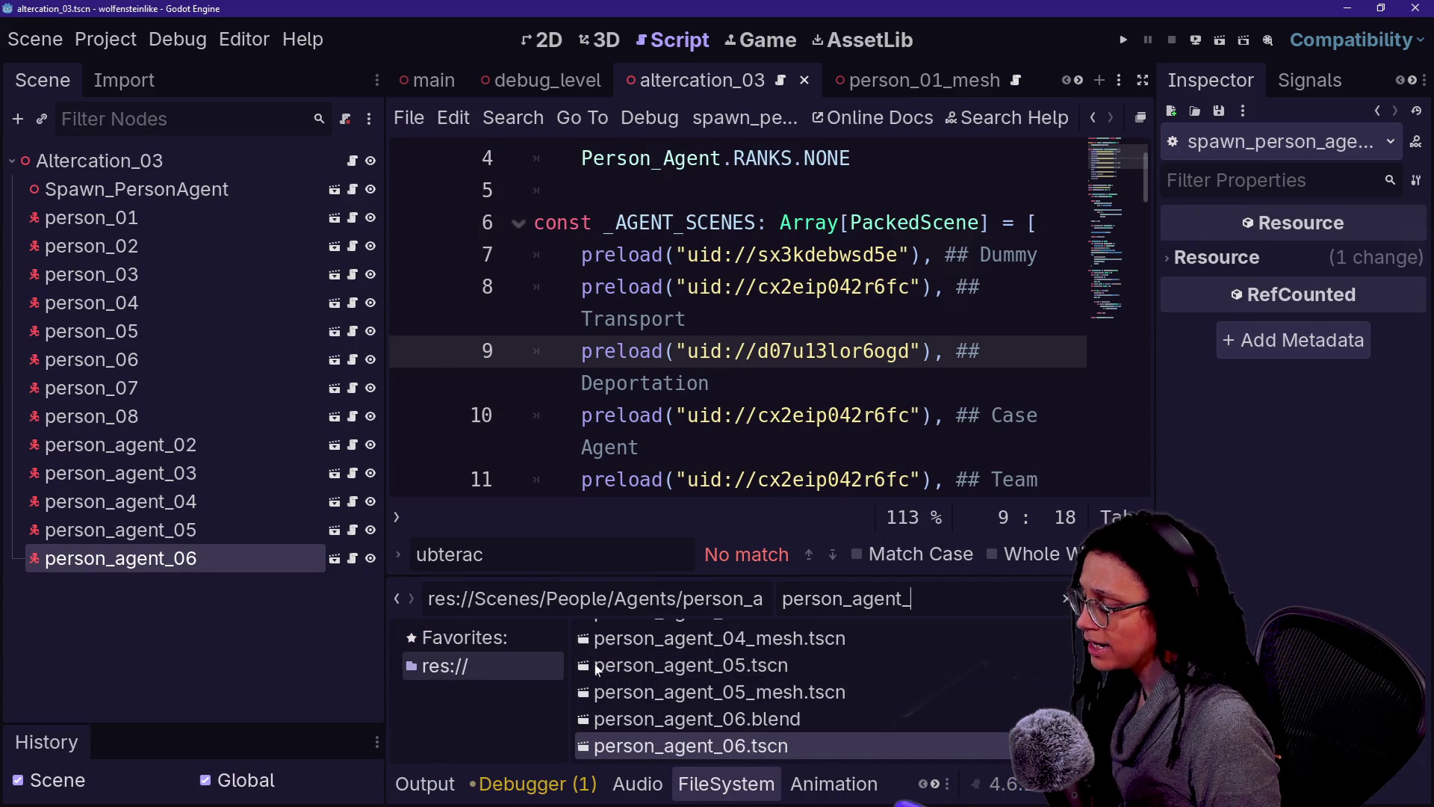
key("ctrl+a")
key("BackSpace")
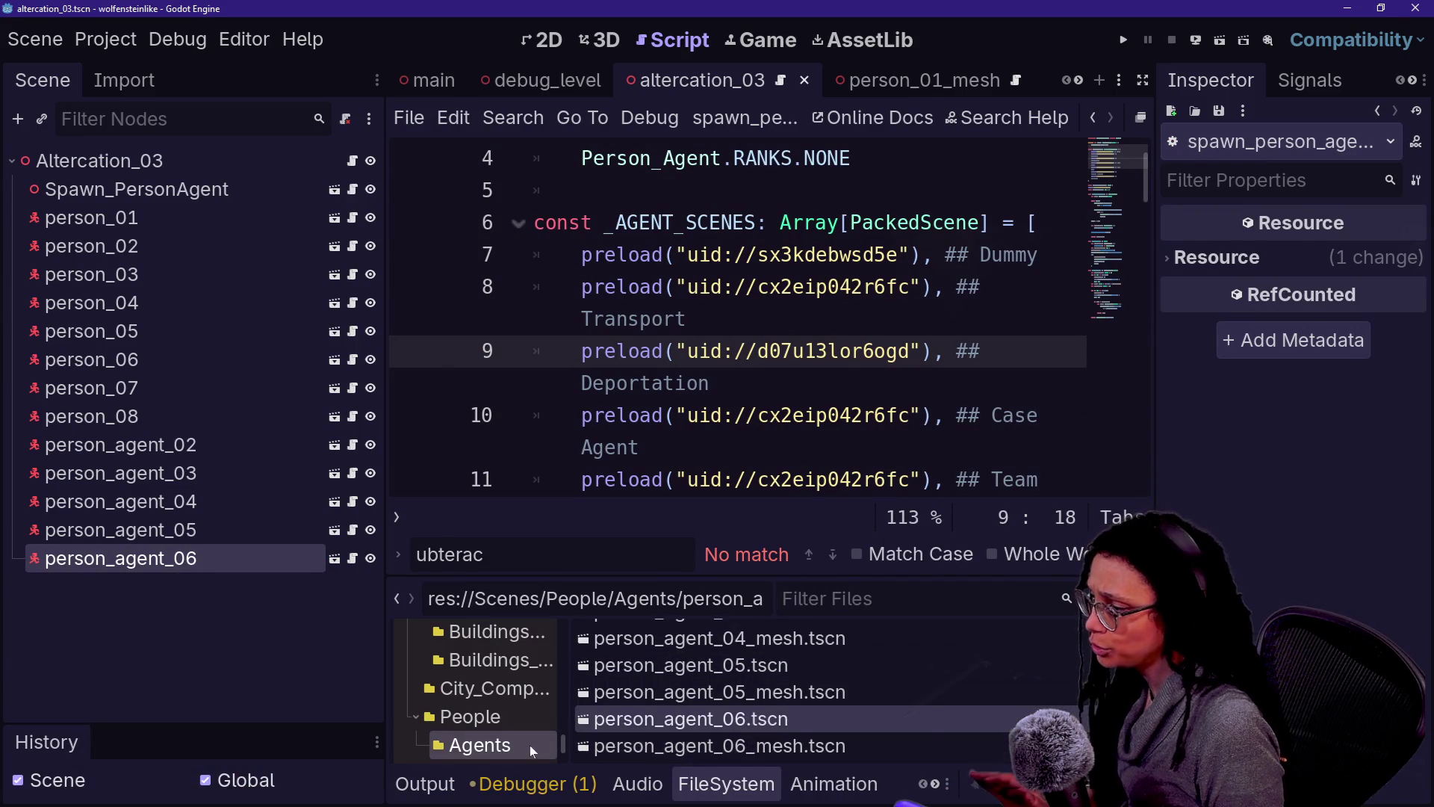
left_click_drag(758, 575, 757, 361)
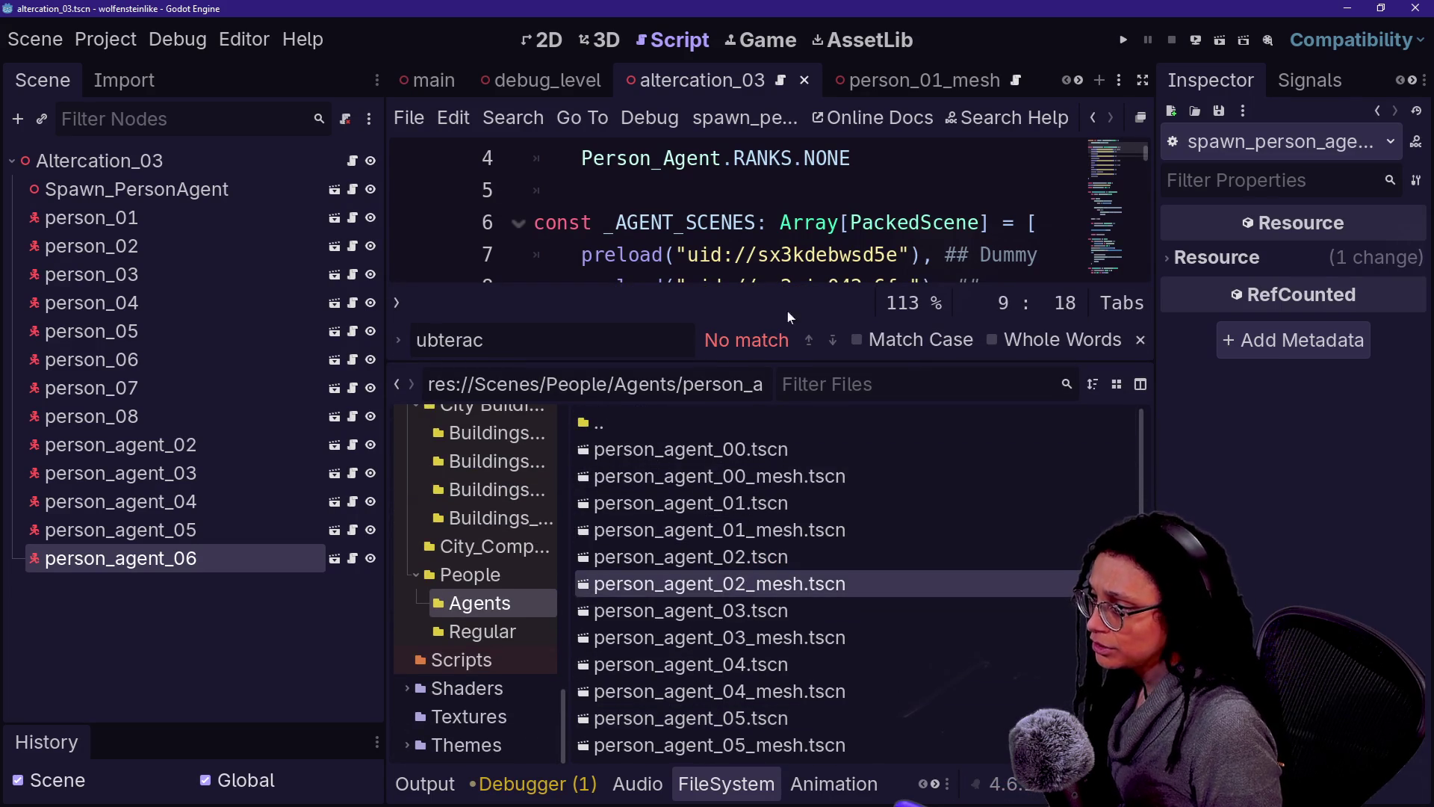
mouse_move(830, 364)
left_mouse_down()
mouse_move(833, 557)
mouse_move(836, 495)
left_mouse_up()
Step: Paste a copied uid over the Case Agent entry's uid in _AGENT_SCENES
double_click(829, 255)
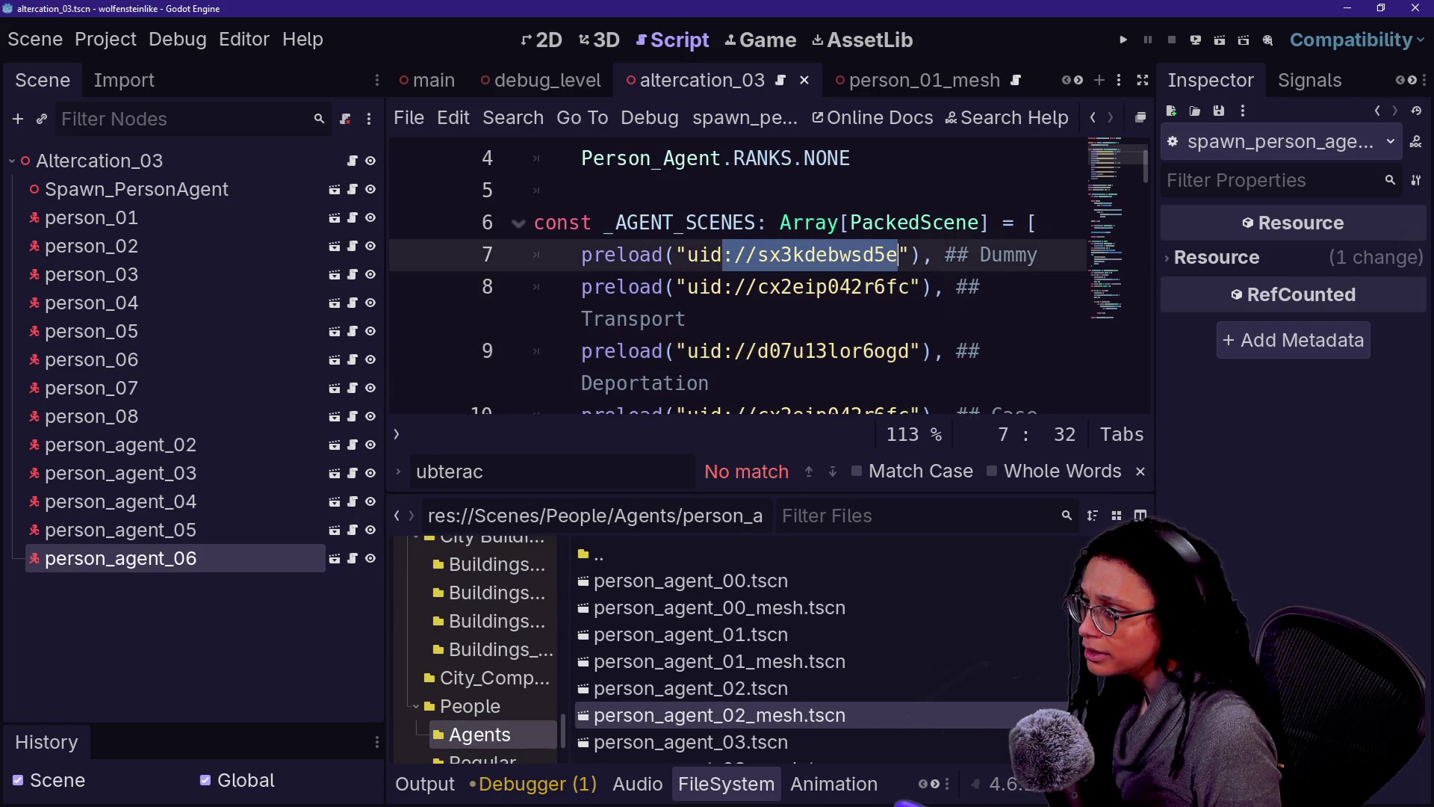
triple_click(784, 287)
left_click(806, 351)
right_click(806, 352)
key("Escape")
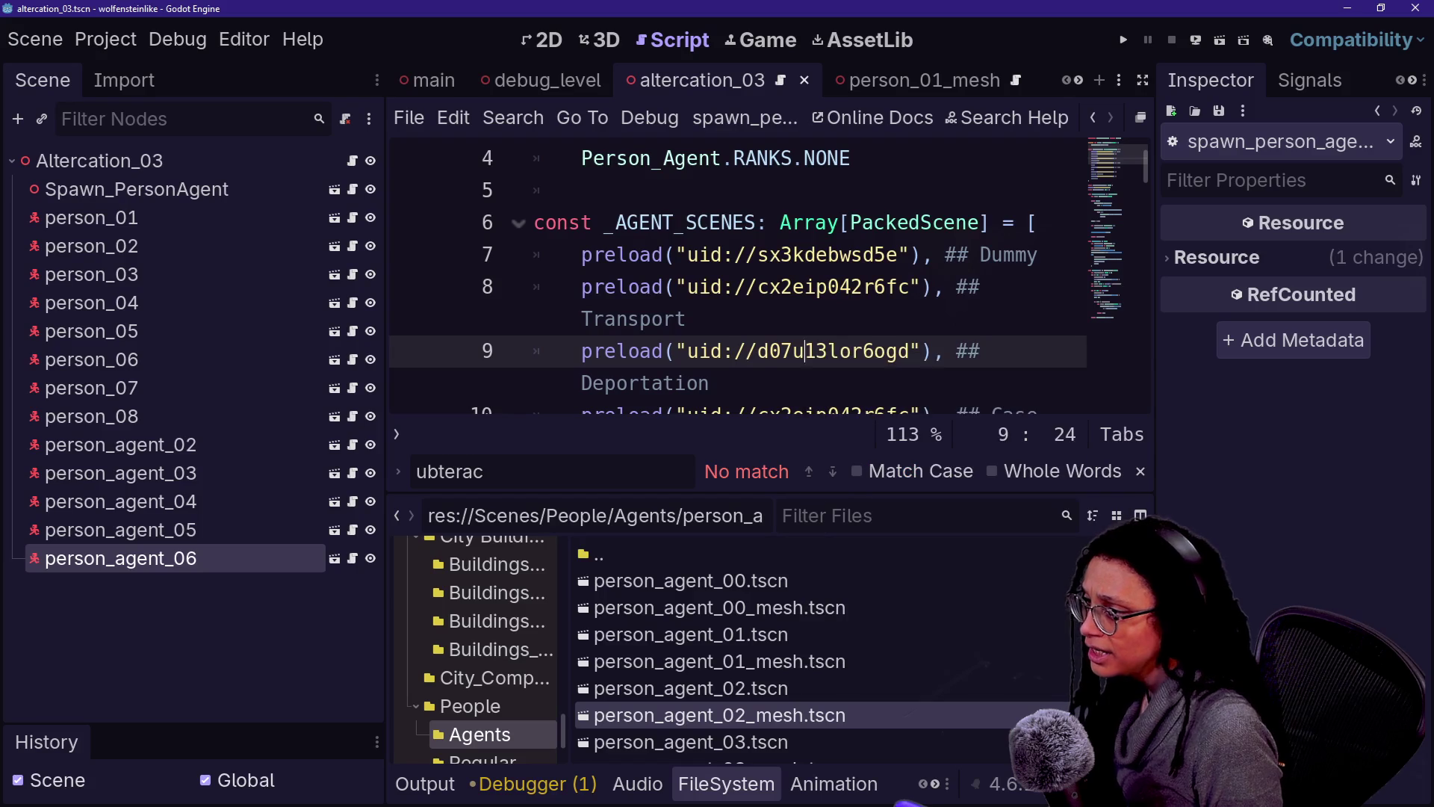
key("Down")
key("Down")
key("Down")
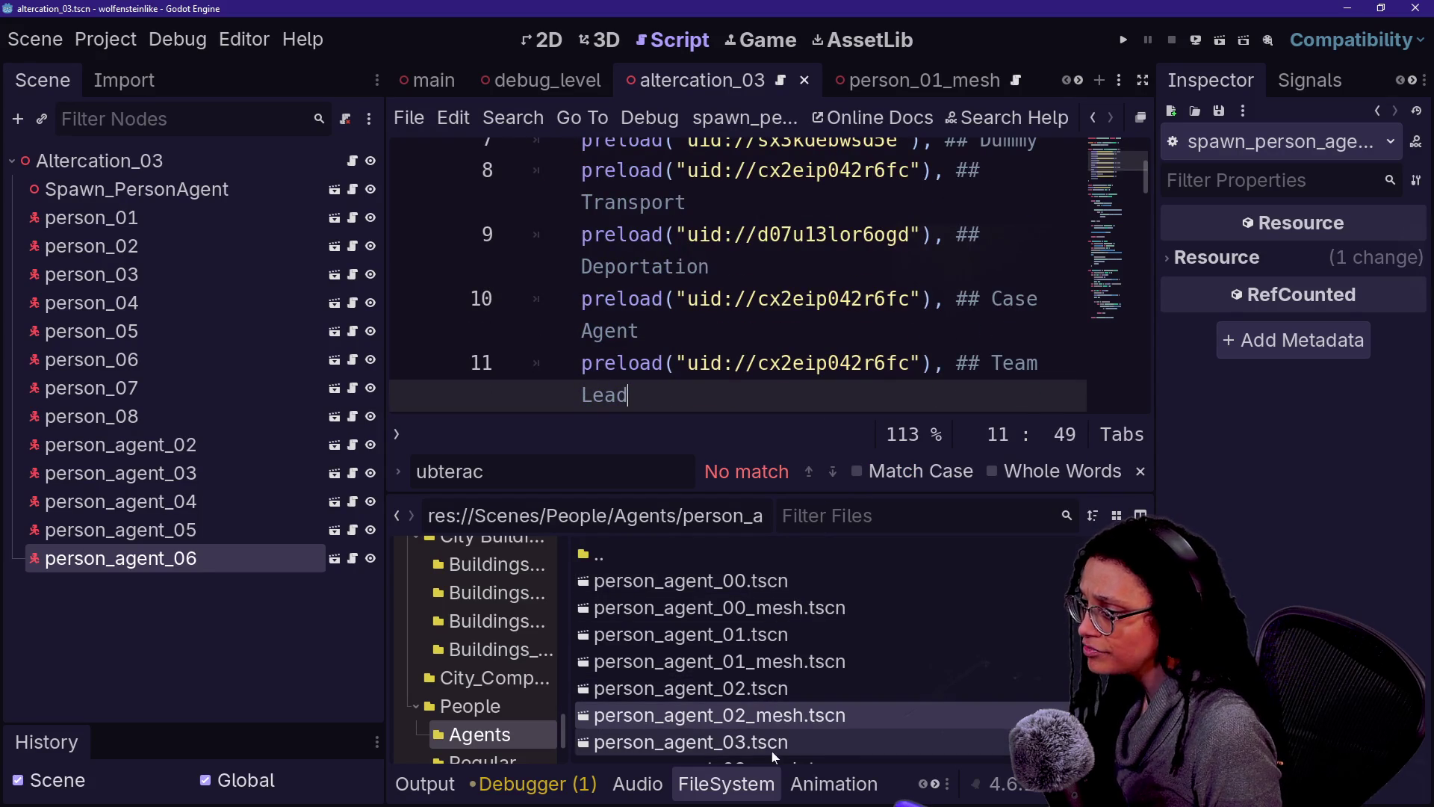
scroll(773, 751, "down", 2)
mouse_move(763, 747)
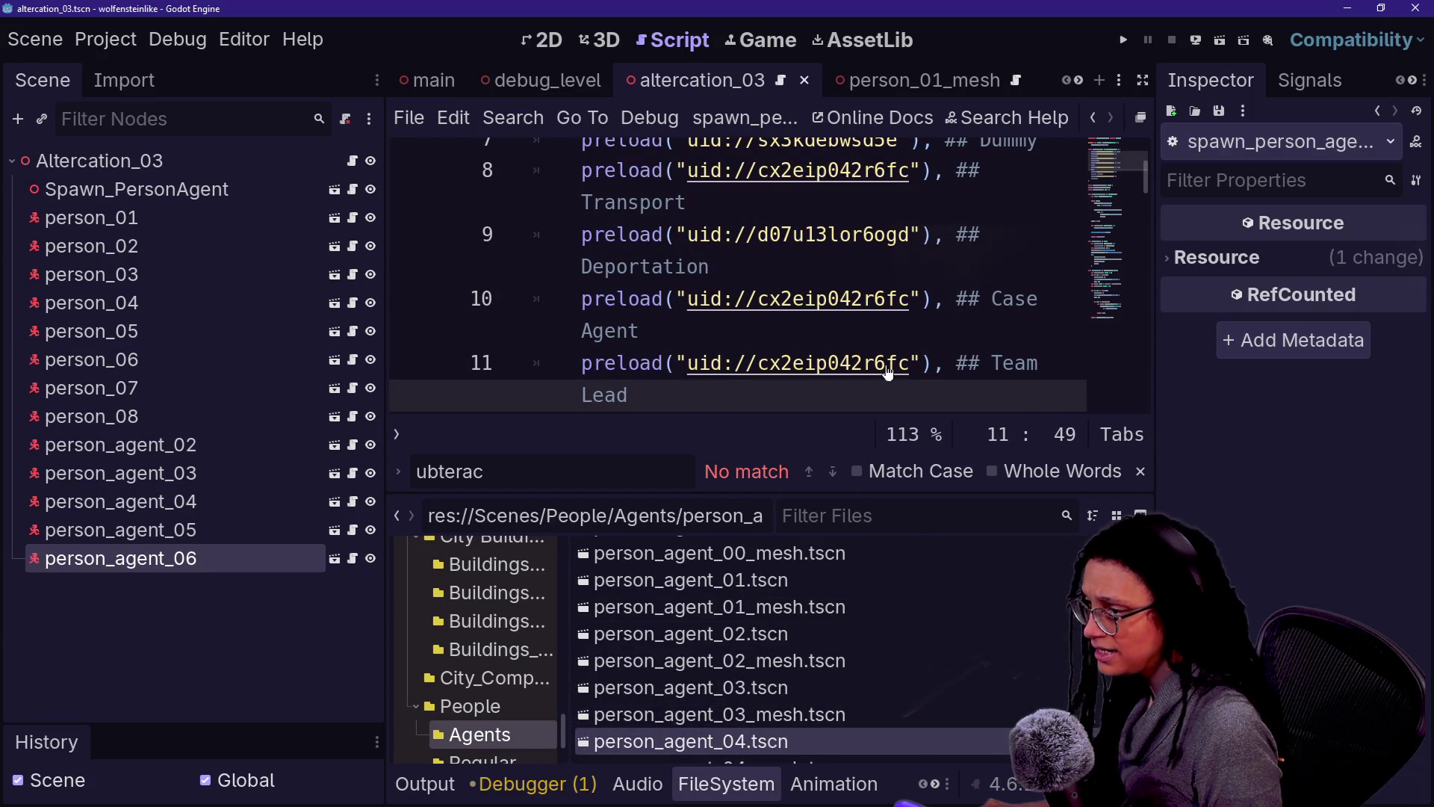
mouse_move(688, 299)
left_mouse_down()
mouse_move(922, 299)
mouse_move(909, 299)
left_mouse_up()
type("uid://b28obt352meu4")
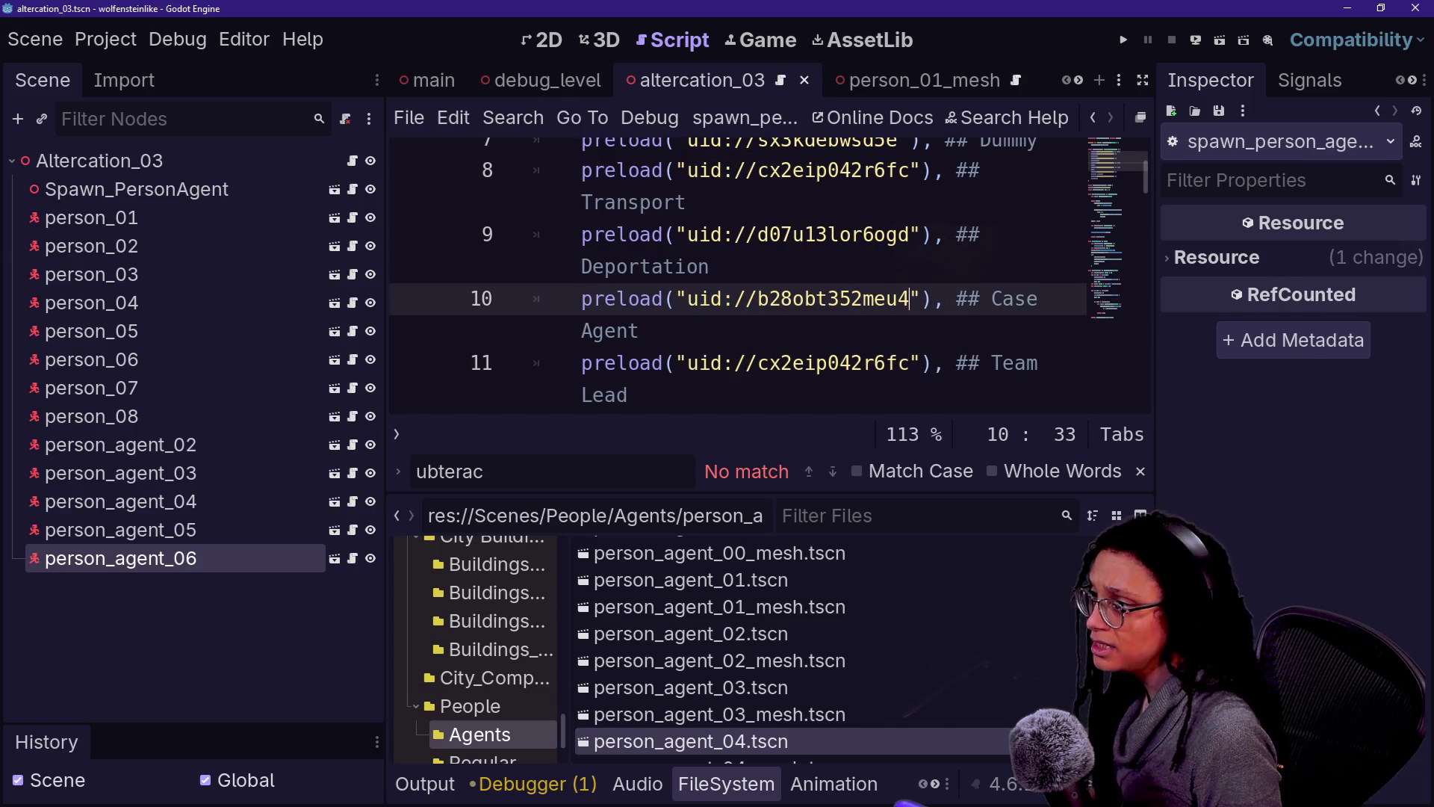
Step: Paste a uid over the Team Lead entry, then undo the uid replacements
scroll(777, 706, "down", 2)
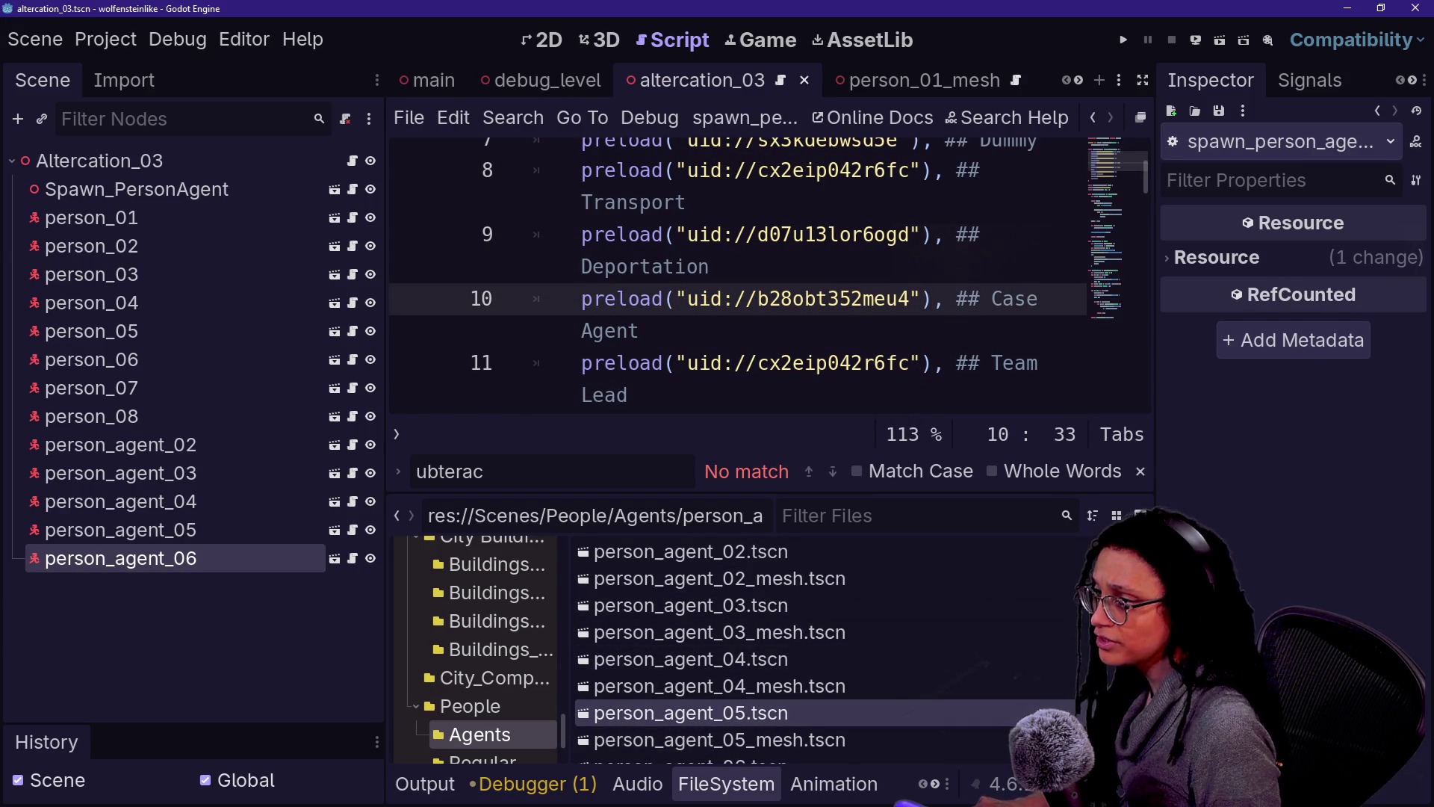
left_click_drag(686, 363, 642, 331)
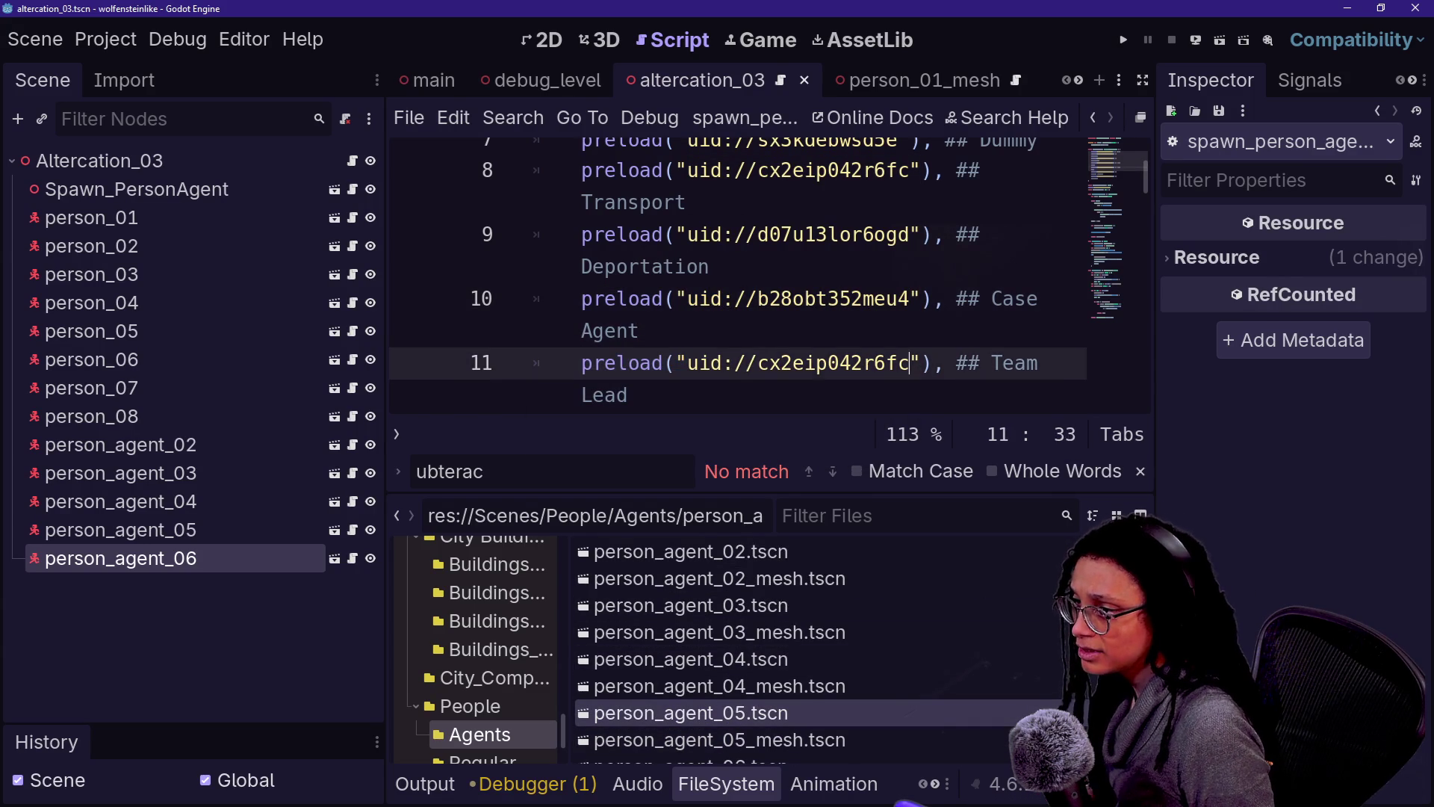
double_click(833, 364)
type("uid://cvuh3n07pstvc")
scroll(739, 277, "down", 1)
scroll(739, 276, "down", 1)
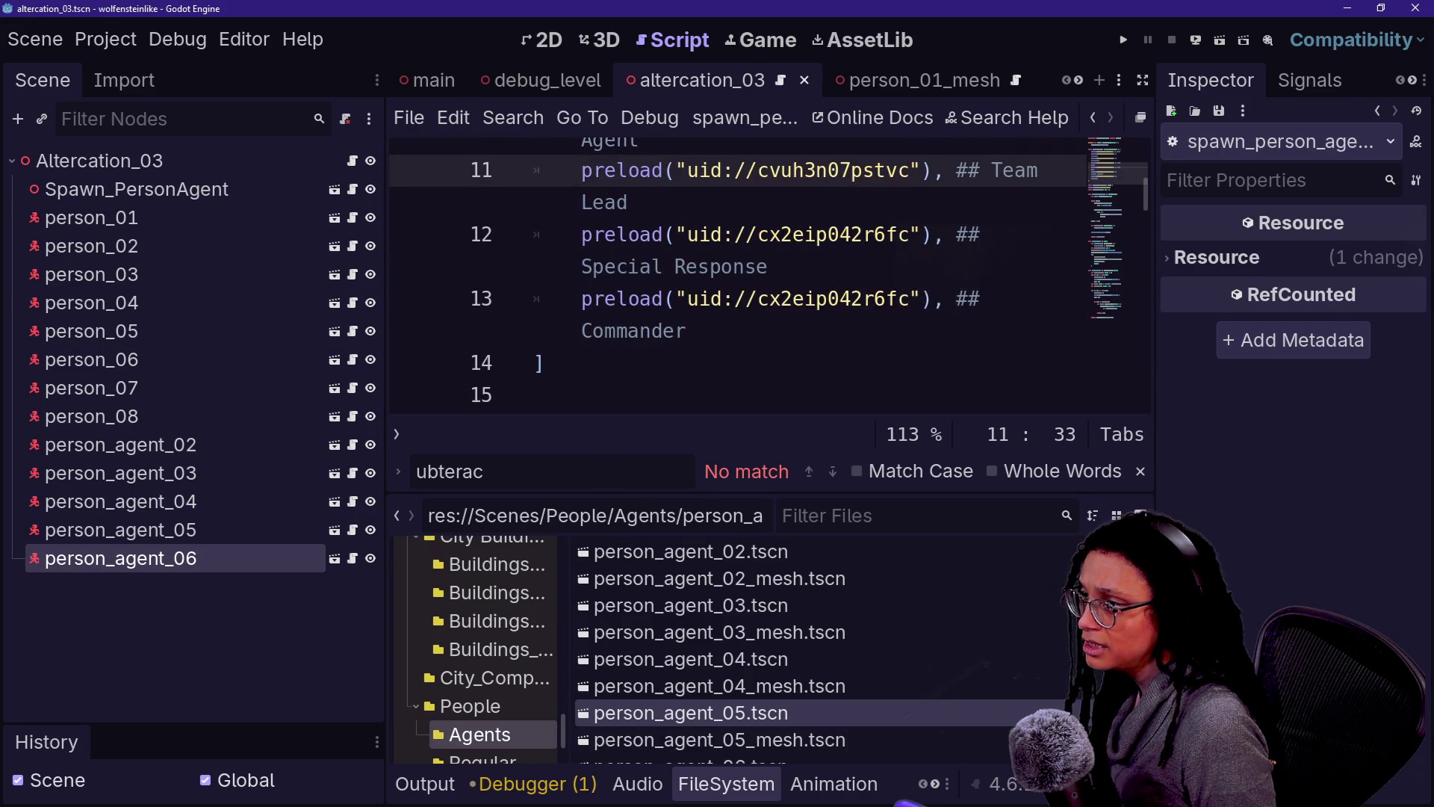
scroll(719, 718, "down", 1)
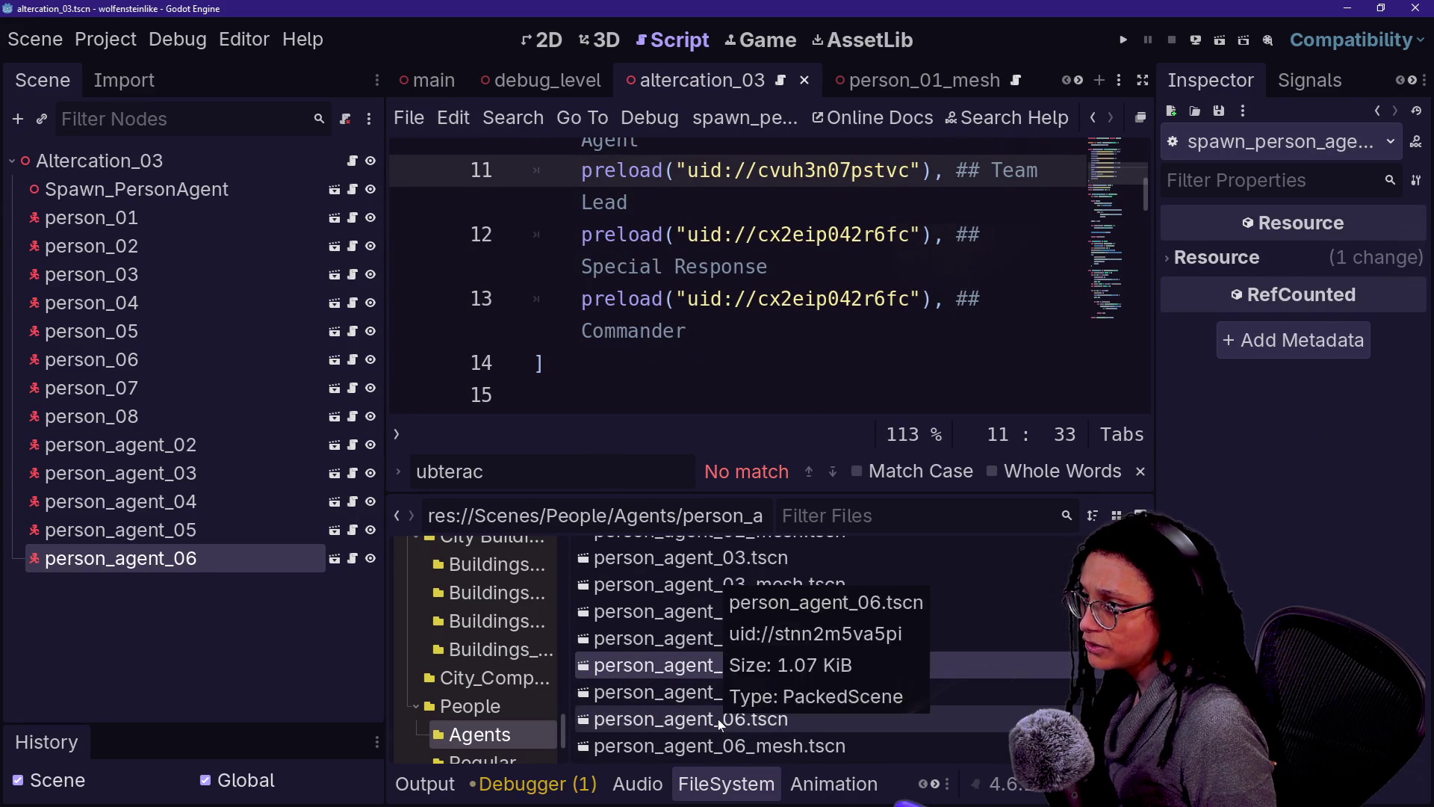
scroll(740, 277, "up", 3)
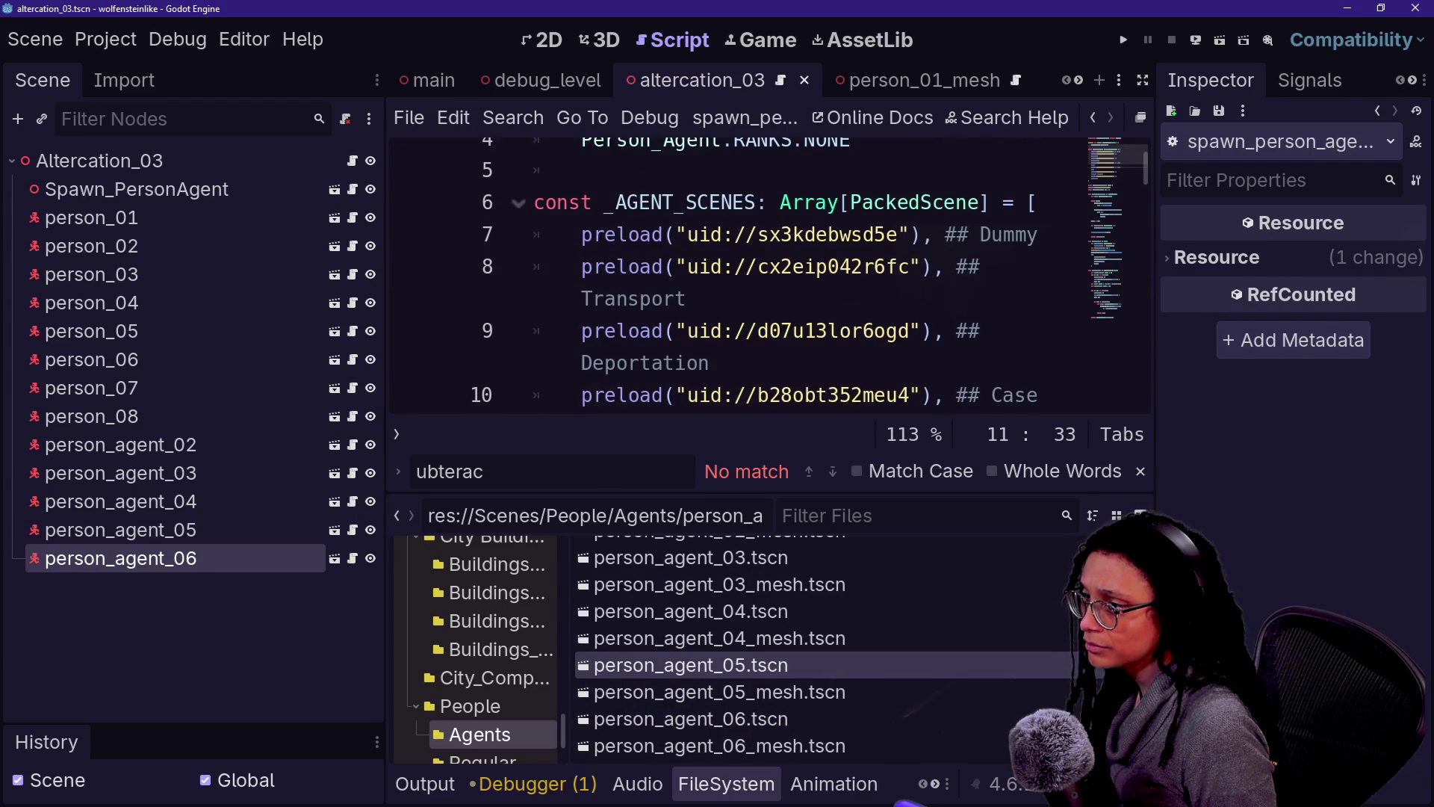
scroll(740, 276, "down", 1)
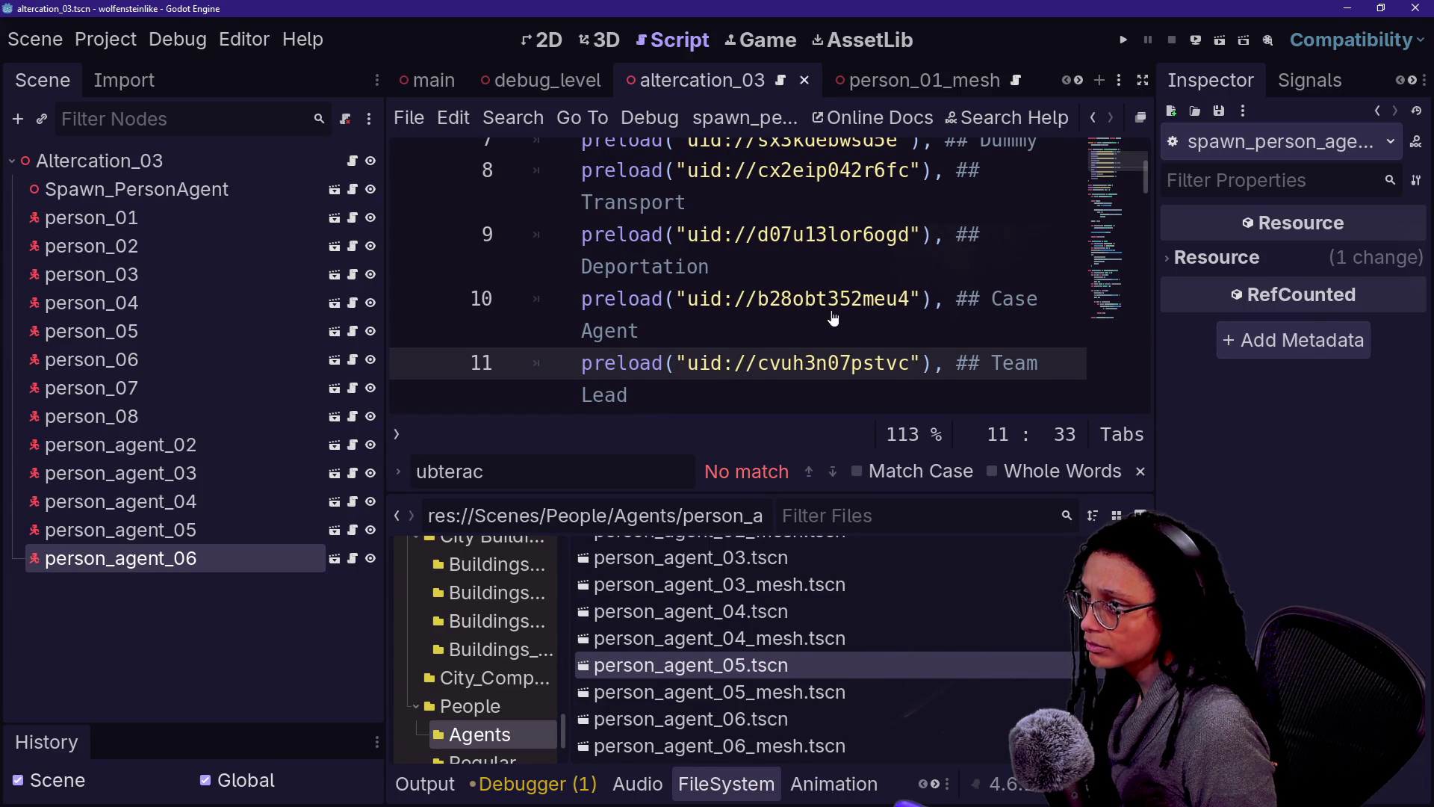
key("ctrl+z")
key("ctrl+z")
key("ctrl+z")
key("ctrl+z")
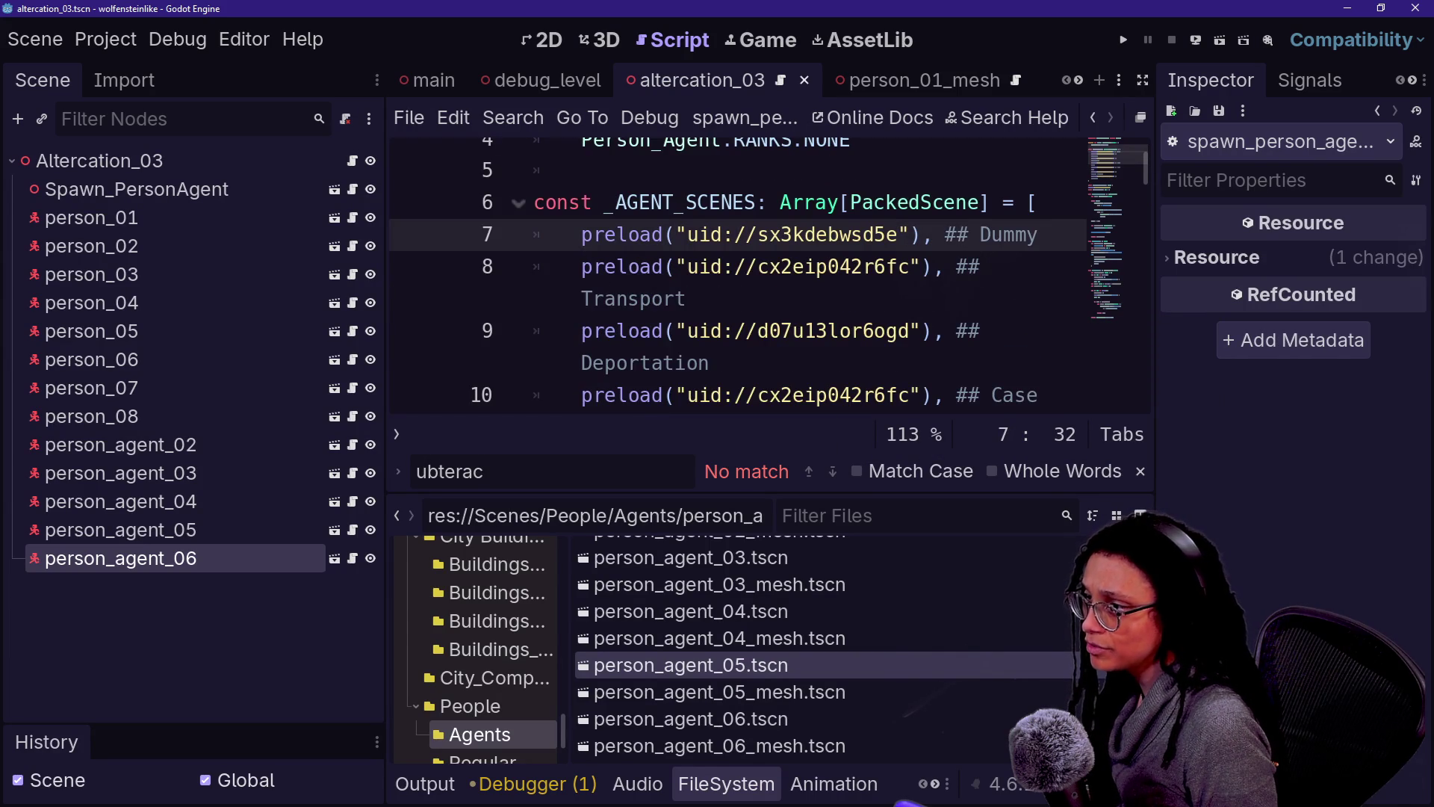
key("ctrl+z")
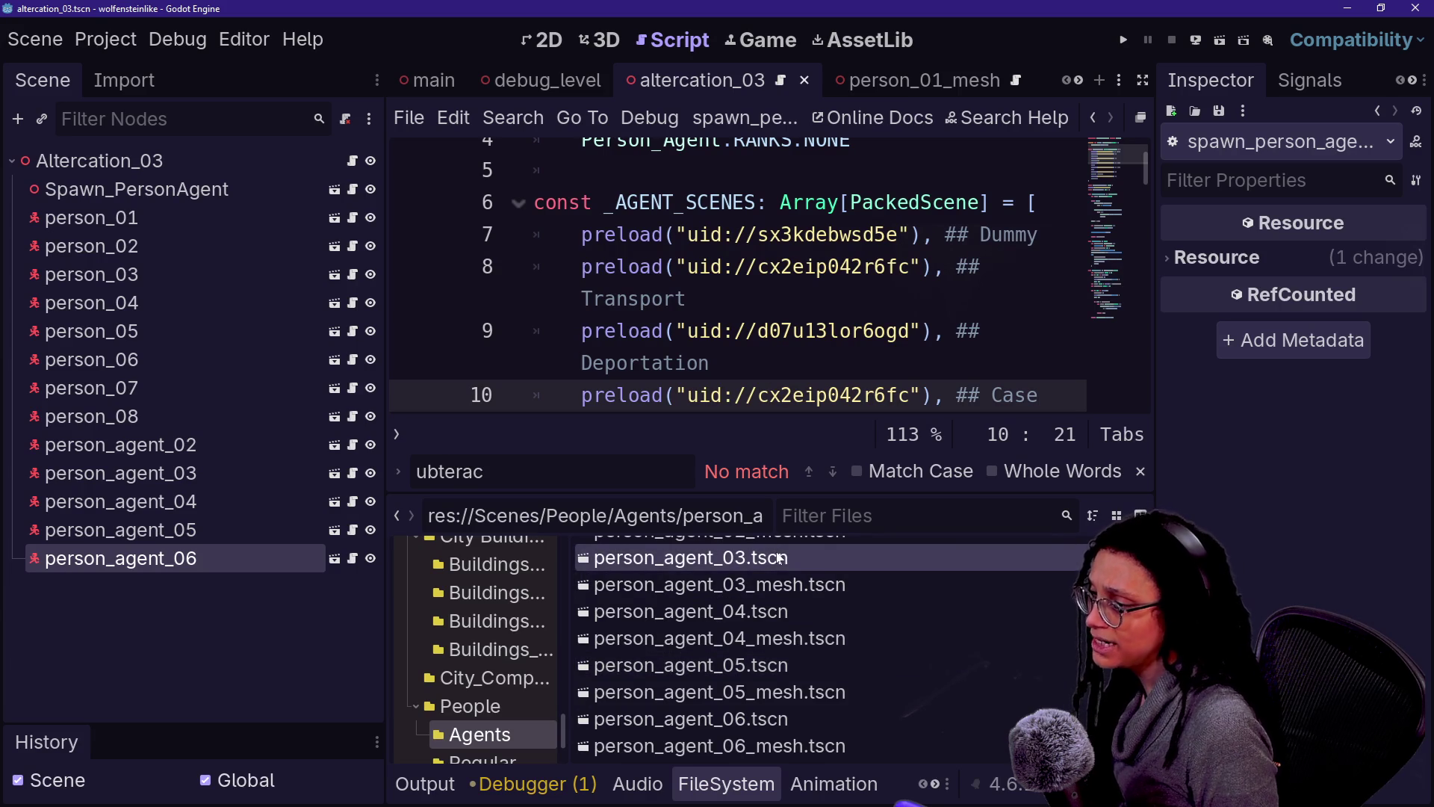
mouse_move(779, 559)
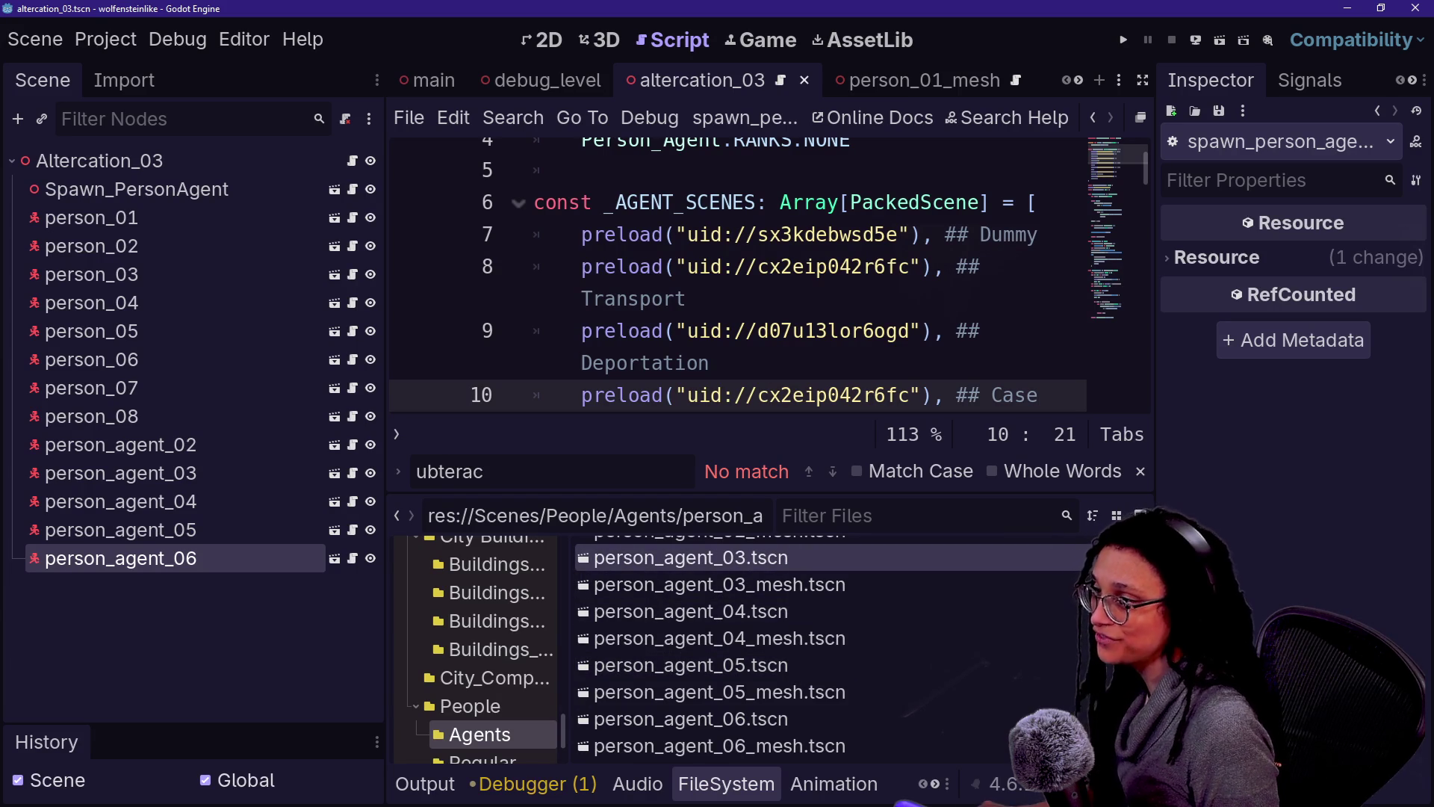
key("ctrl+shift+Right")
key("ctrl+shift+Right")
key("ctrl+shift+Right")
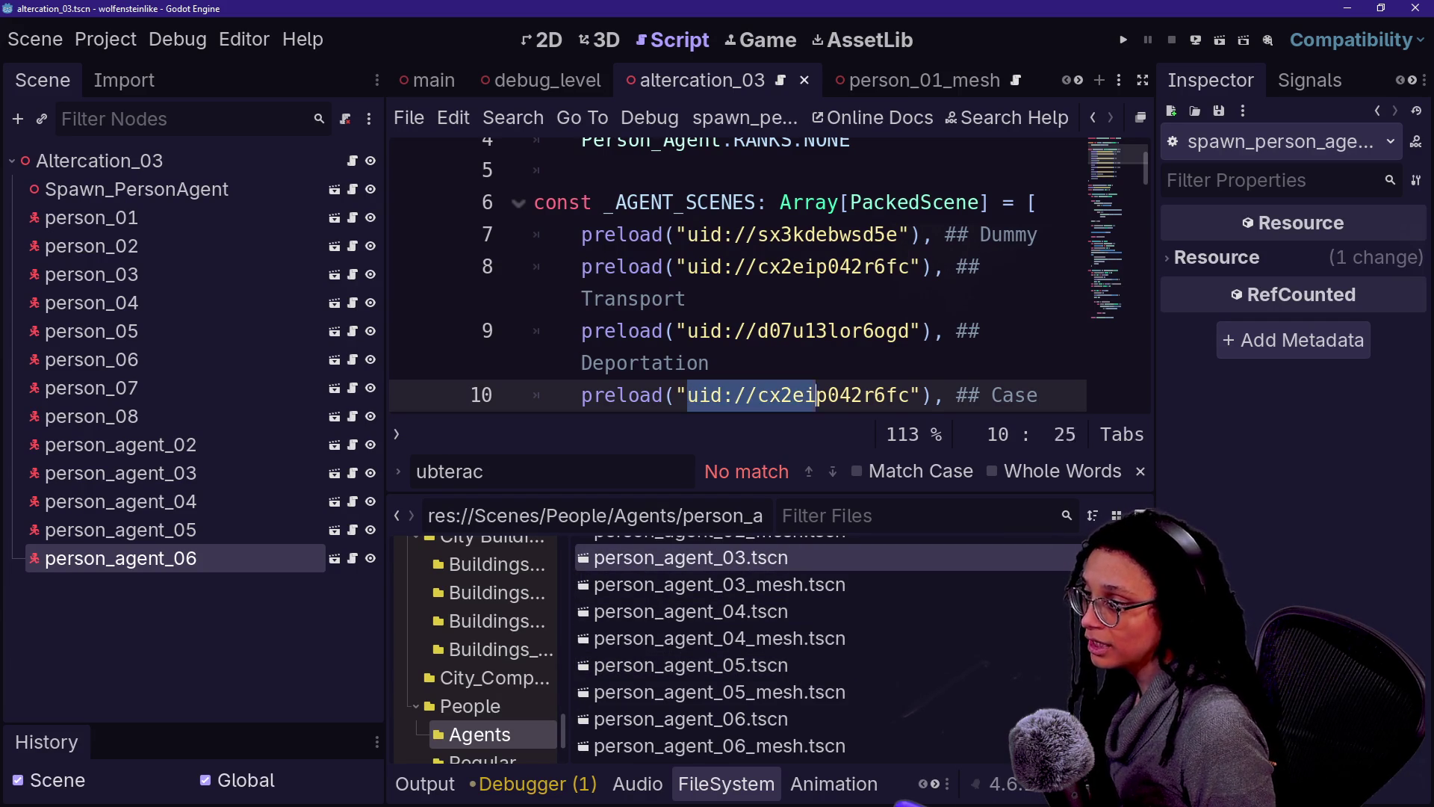
type("uid://cve3xxggwgs2e")
key("Down")
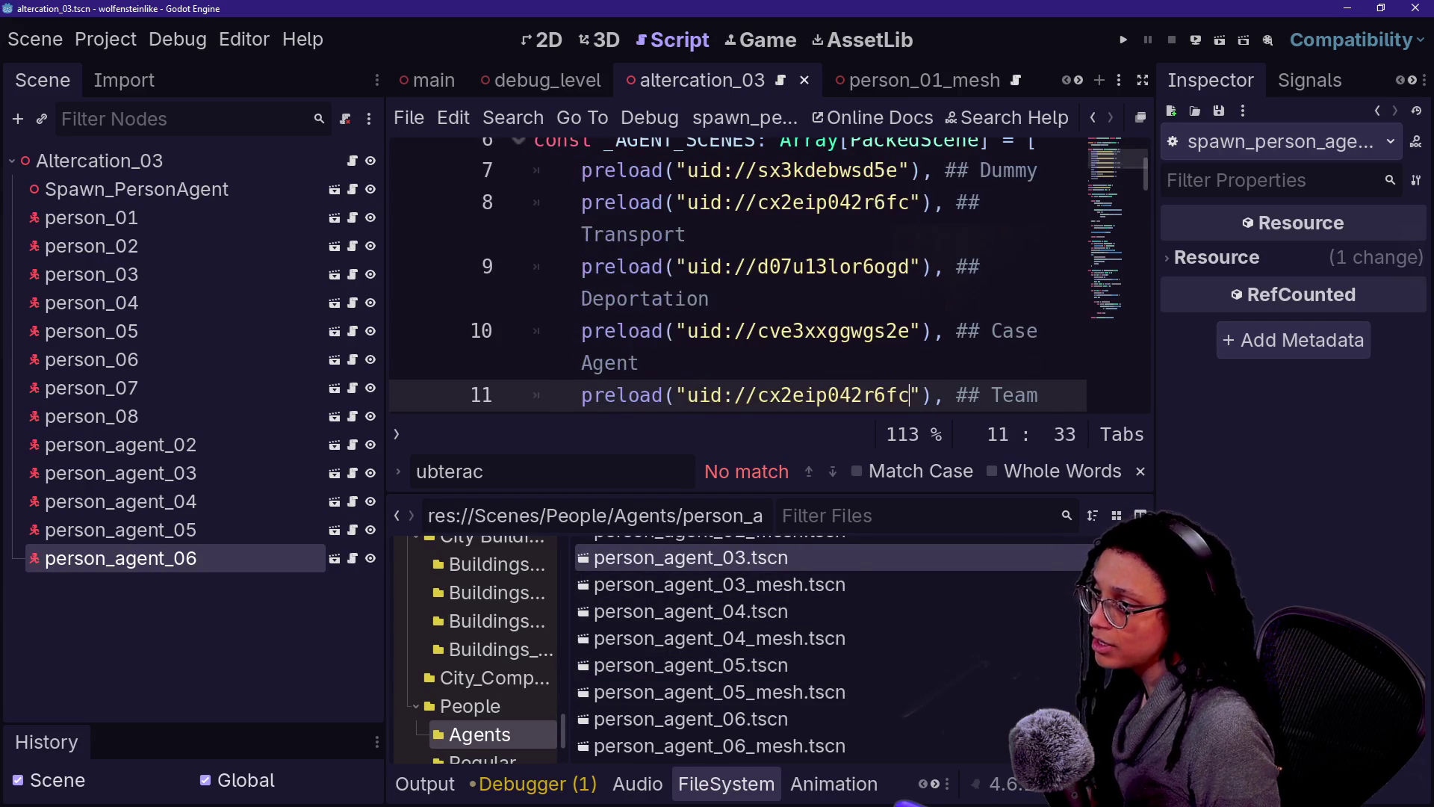
left_click(683, 613)
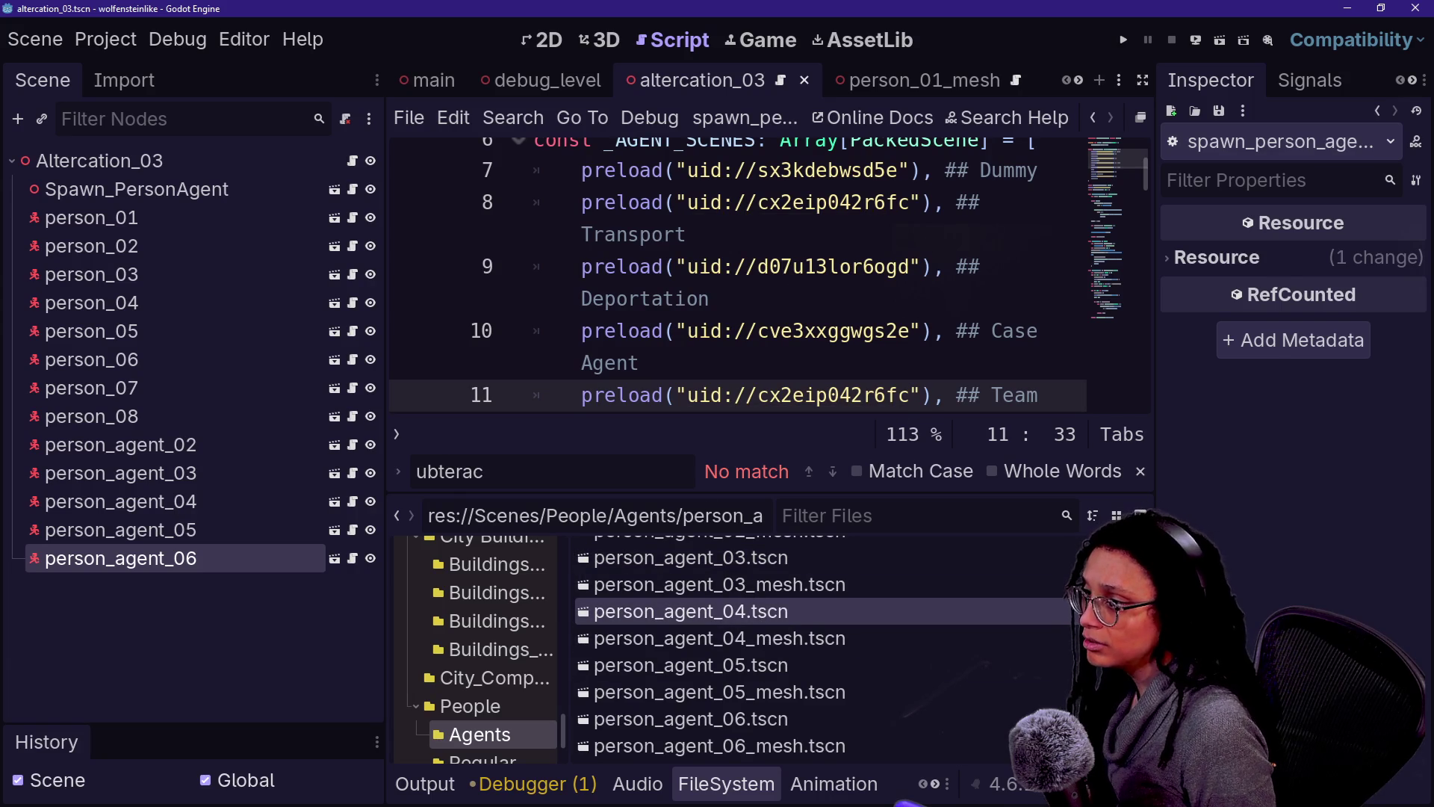
key("ctrl+shift+Left")
key("ctrl+shift+Left")
key("ctrl+shift+Left")
type("uid://b28obt352meu4")
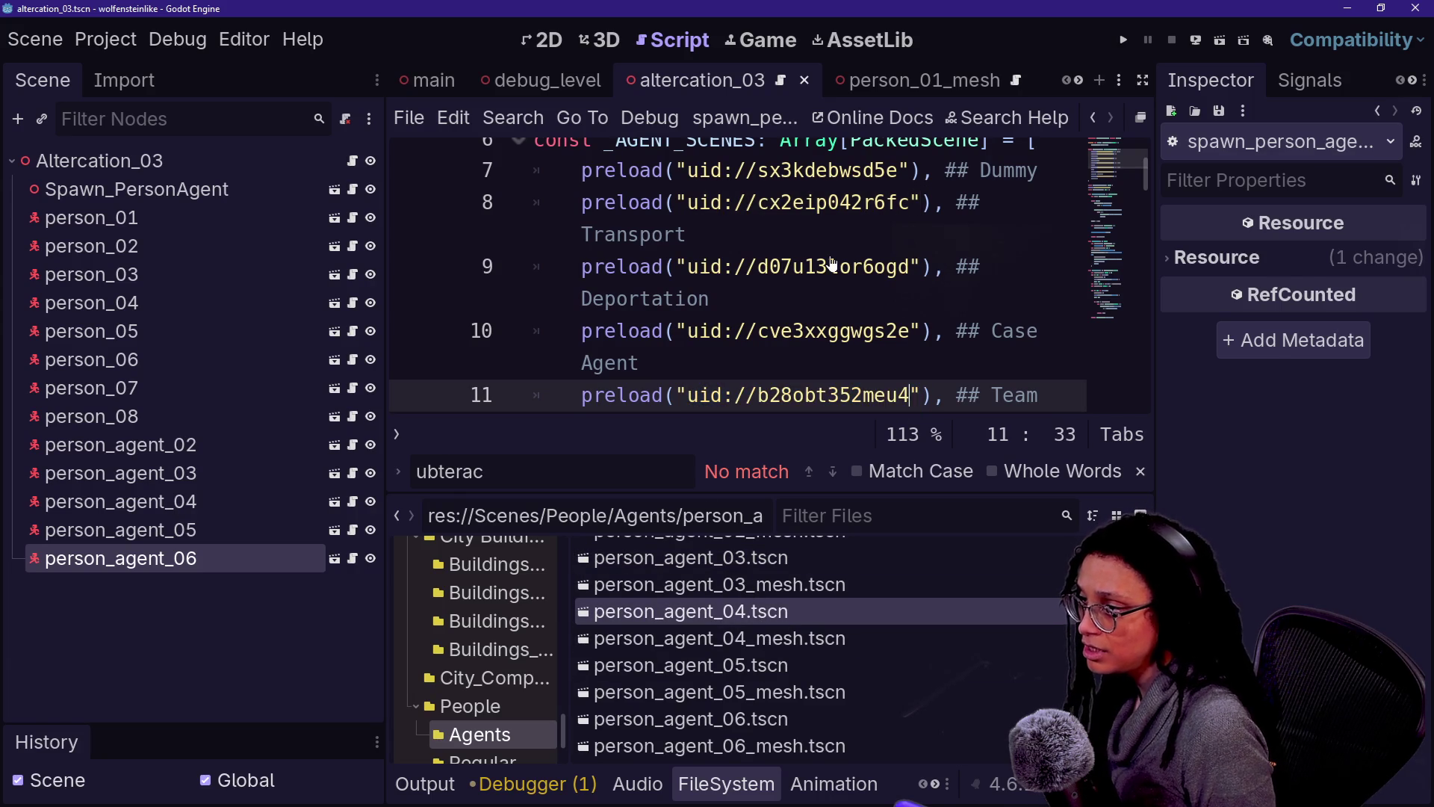
Step: Paste person_agent_05's uid (cvuh3n07pstvc) into Special Response and person_agent_06's into Commander
scroll(747, 299, "down", 1)
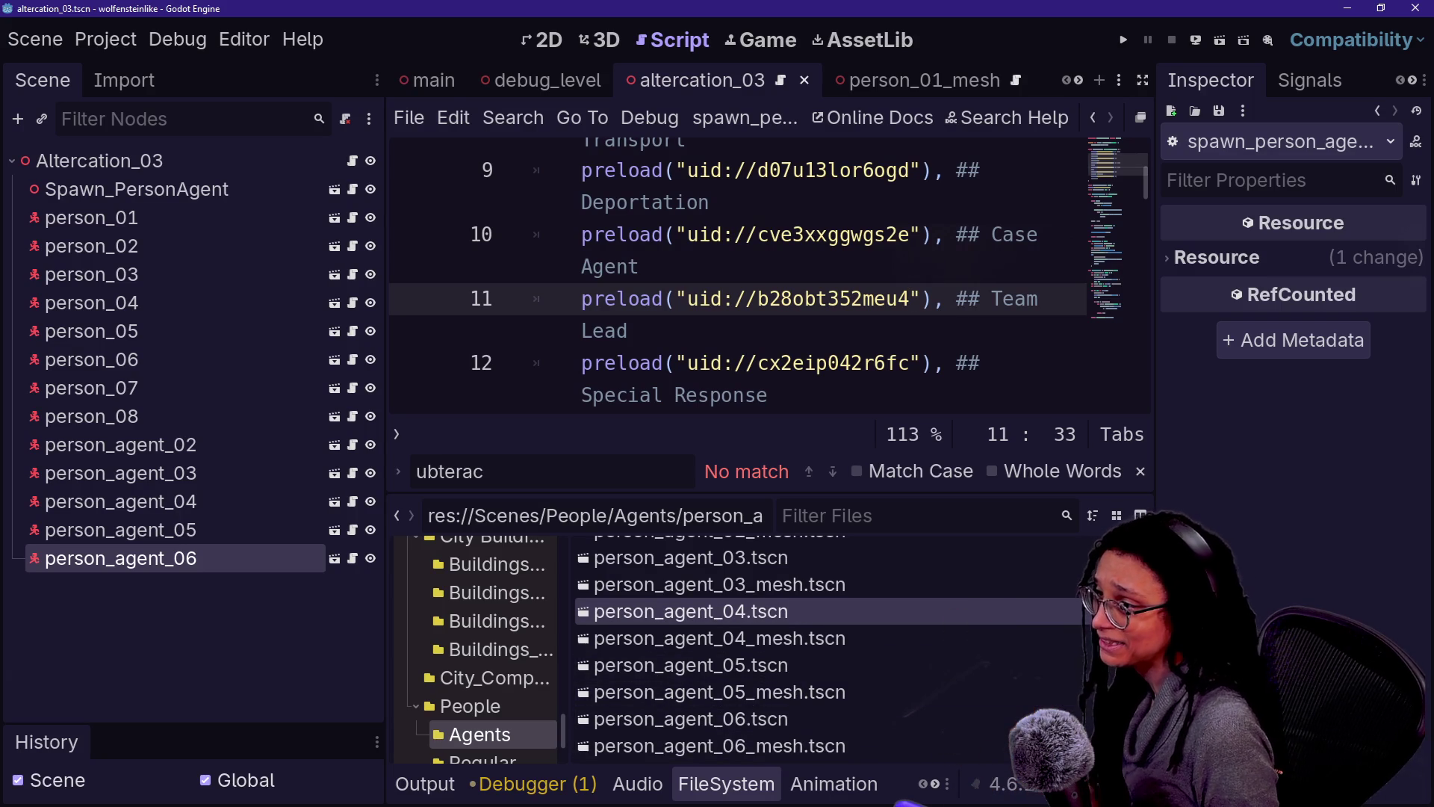
scroll(747, 299, "down", 1)
right_click(739, 664)
key("Escape")
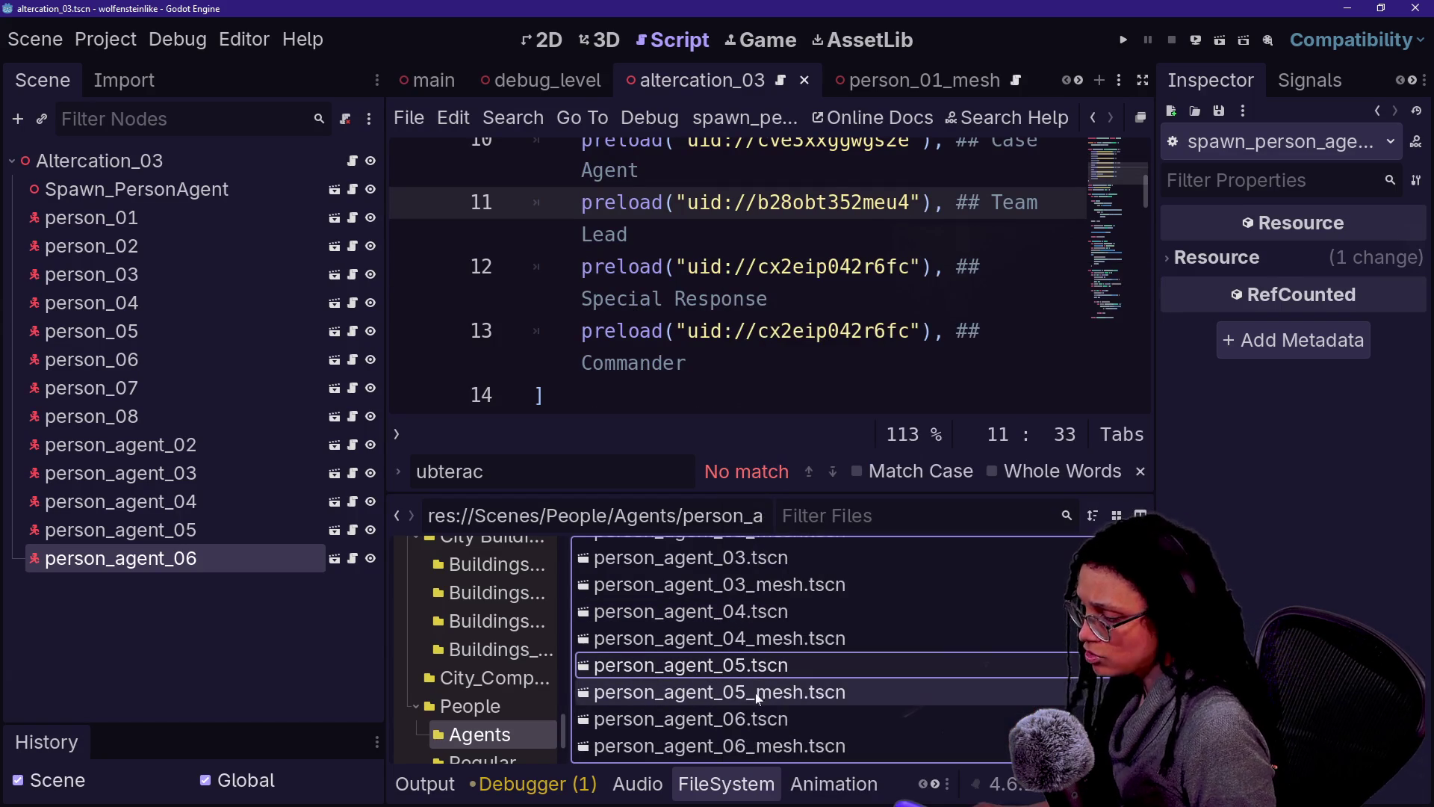
double_click(803, 267)
type("uid://cvuh3n07pstvc")
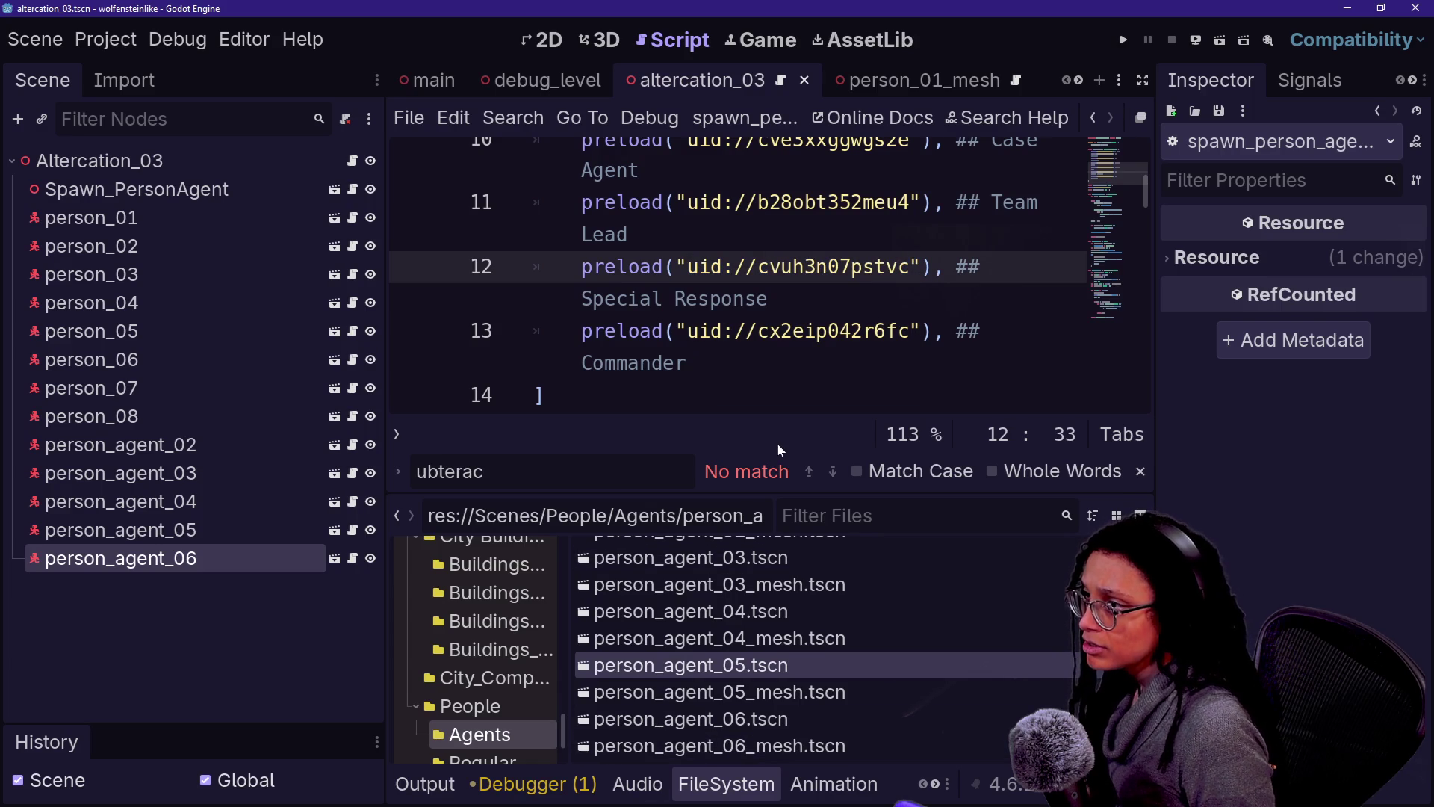
left_click(923, 719)
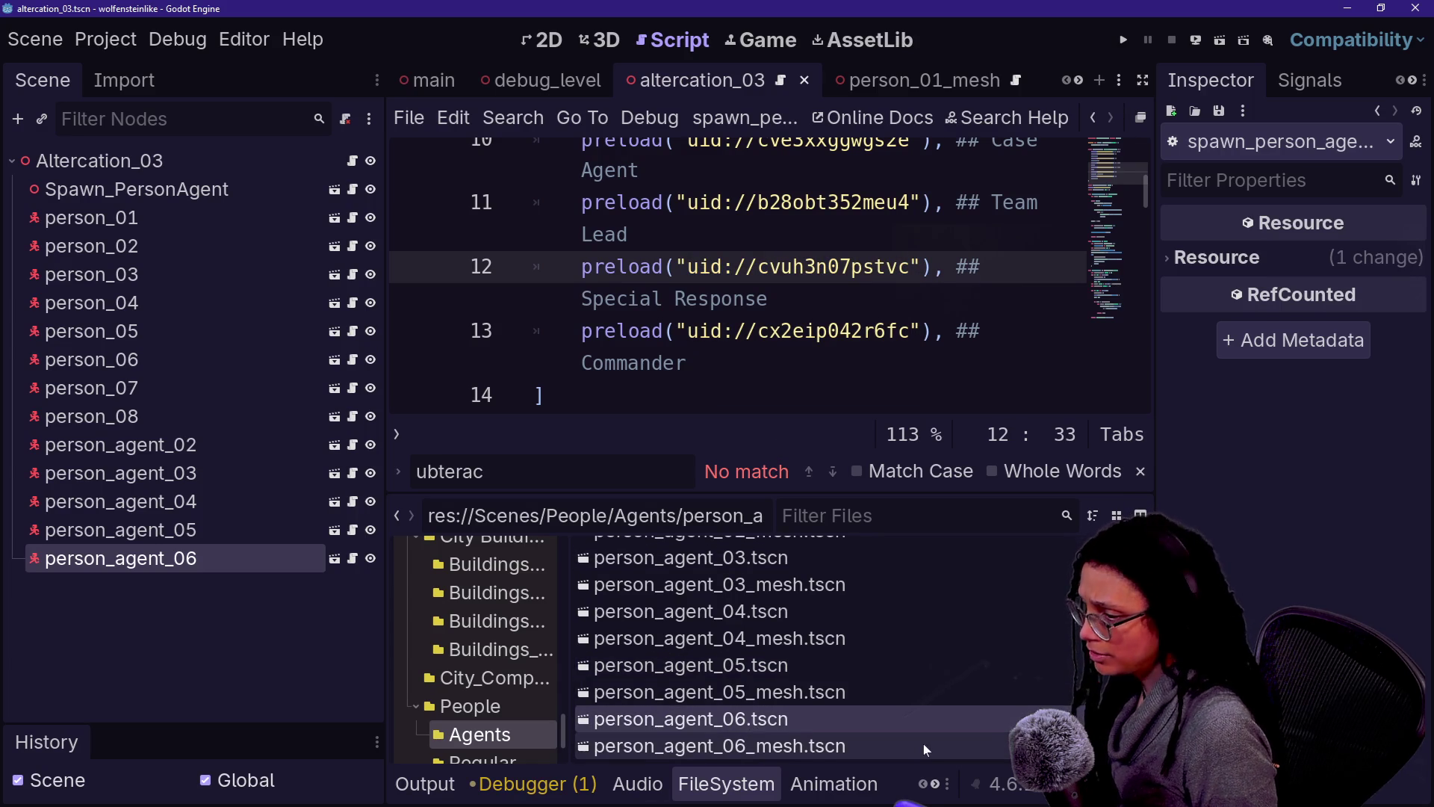
left_click_drag(688, 331, 910, 331)
type("uid://stnn2m5va5pi")
Step: Save the edited scene and switch over to GitHub Desktop
key("ctrl+s")
scroll(739, 276, "up", 3)
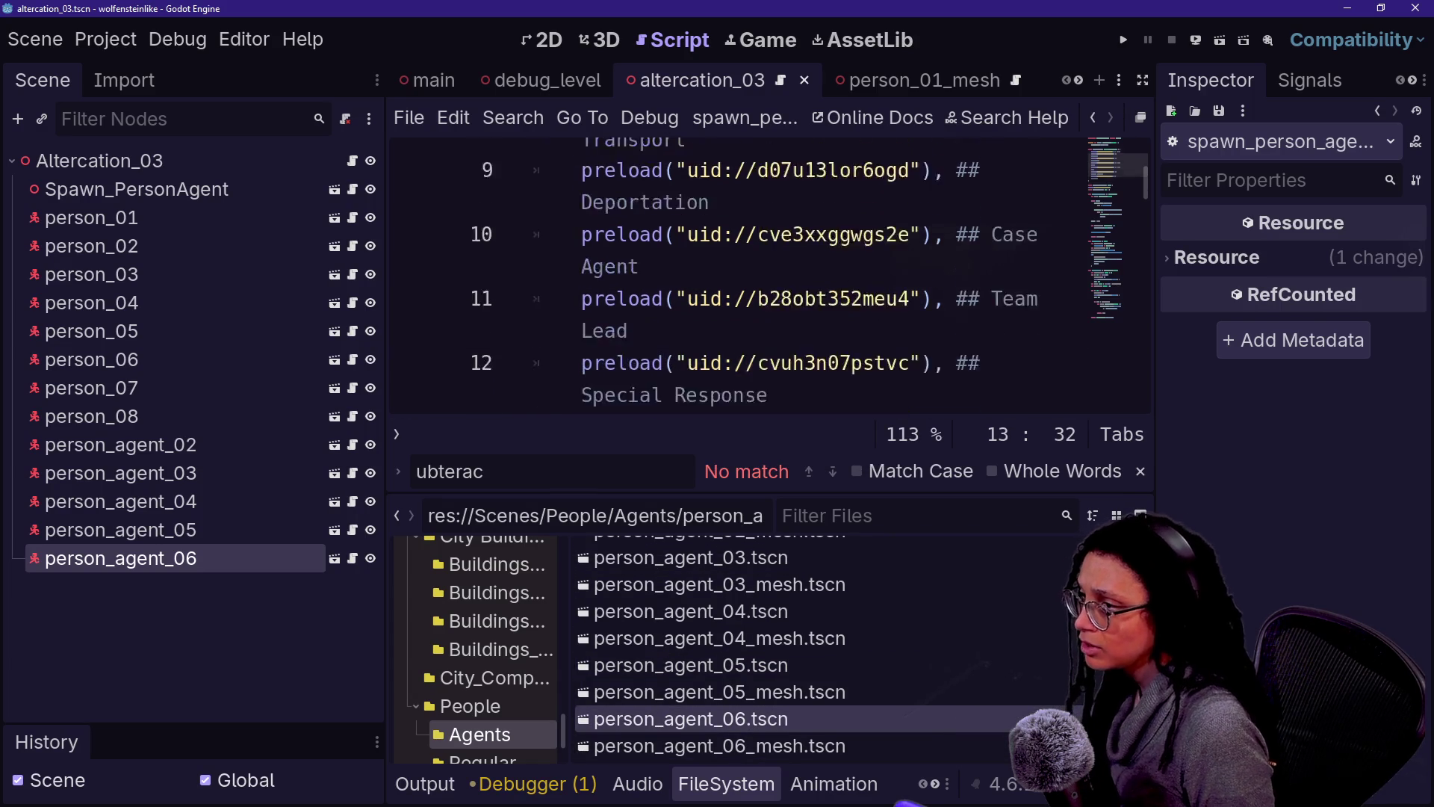
scroll(739, 276, "down", 3)
scroll(739, 277, "up", 5)
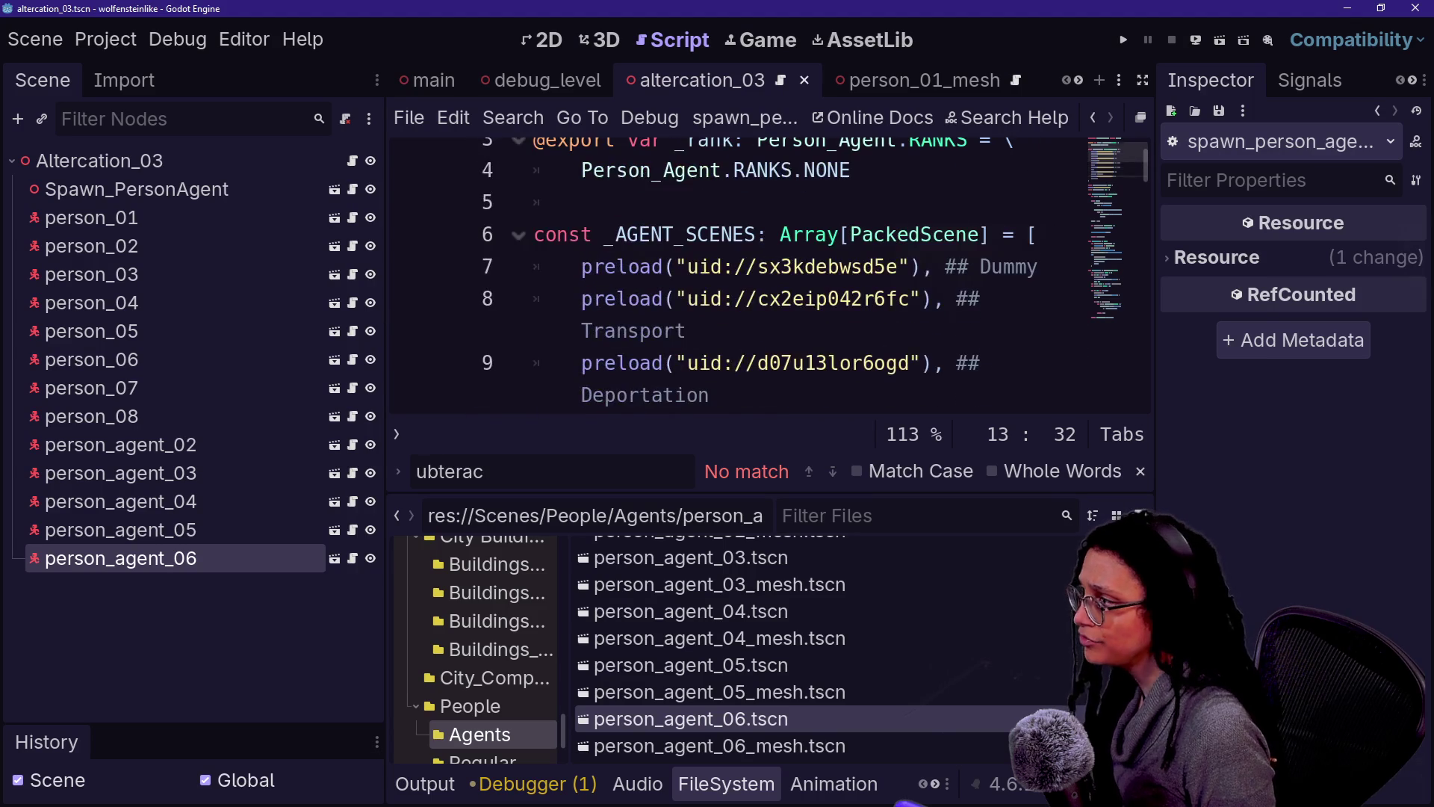
left_click(685, 170)
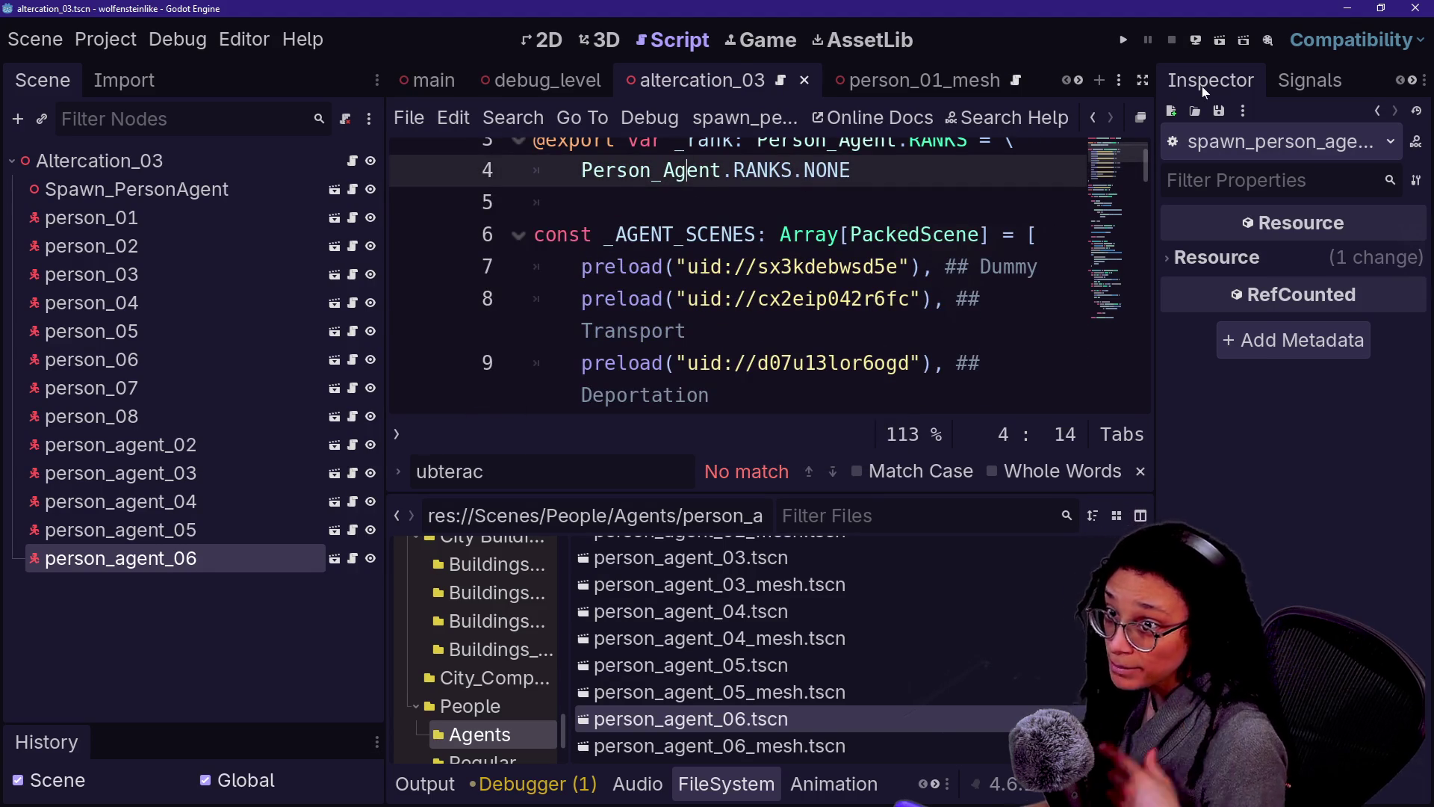
key("alt+Tab")
Step: Commit the 12 changed files as 'agents all are refactored' on main_lfs-correct, push, and return to Godot
type("agents a")
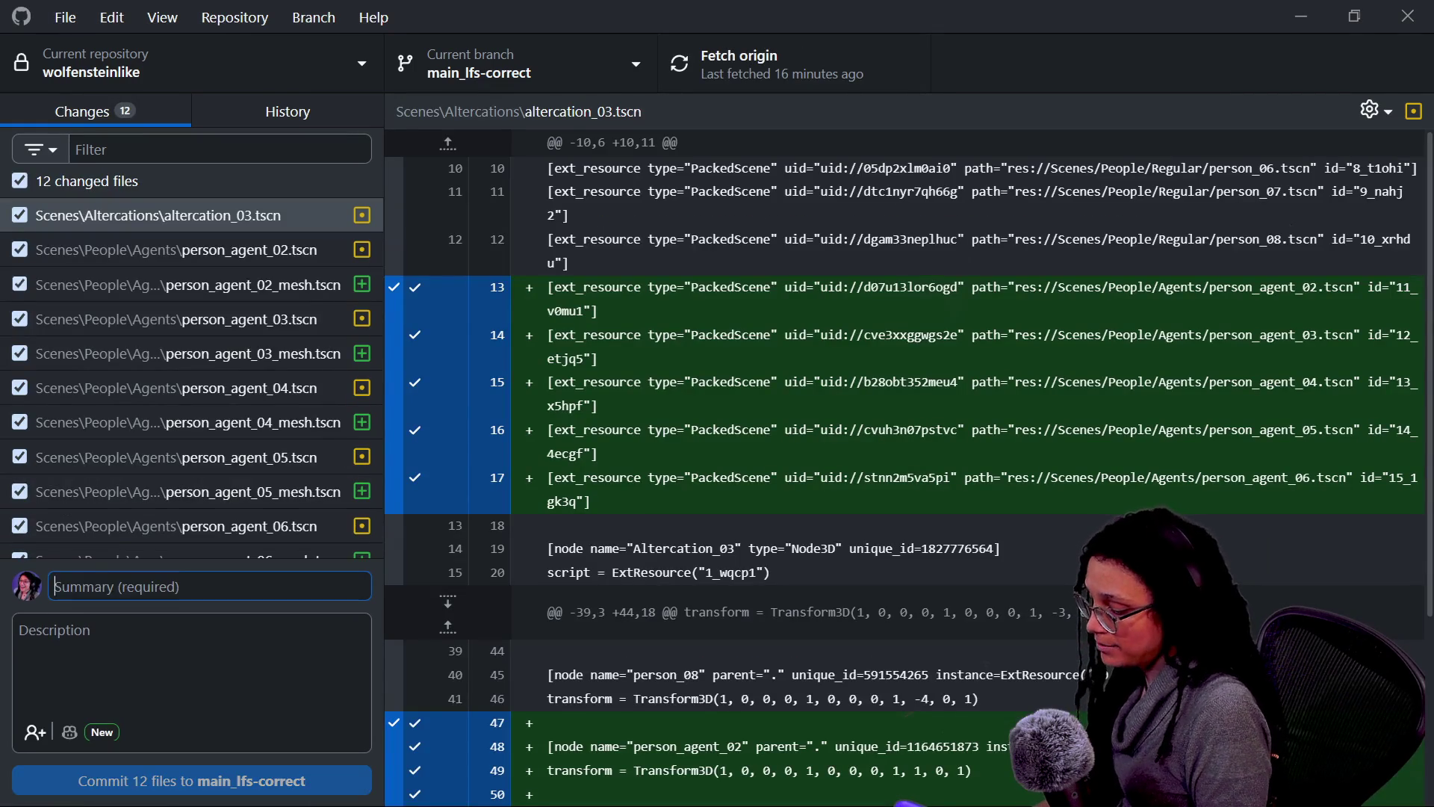
type("ll are refactored")
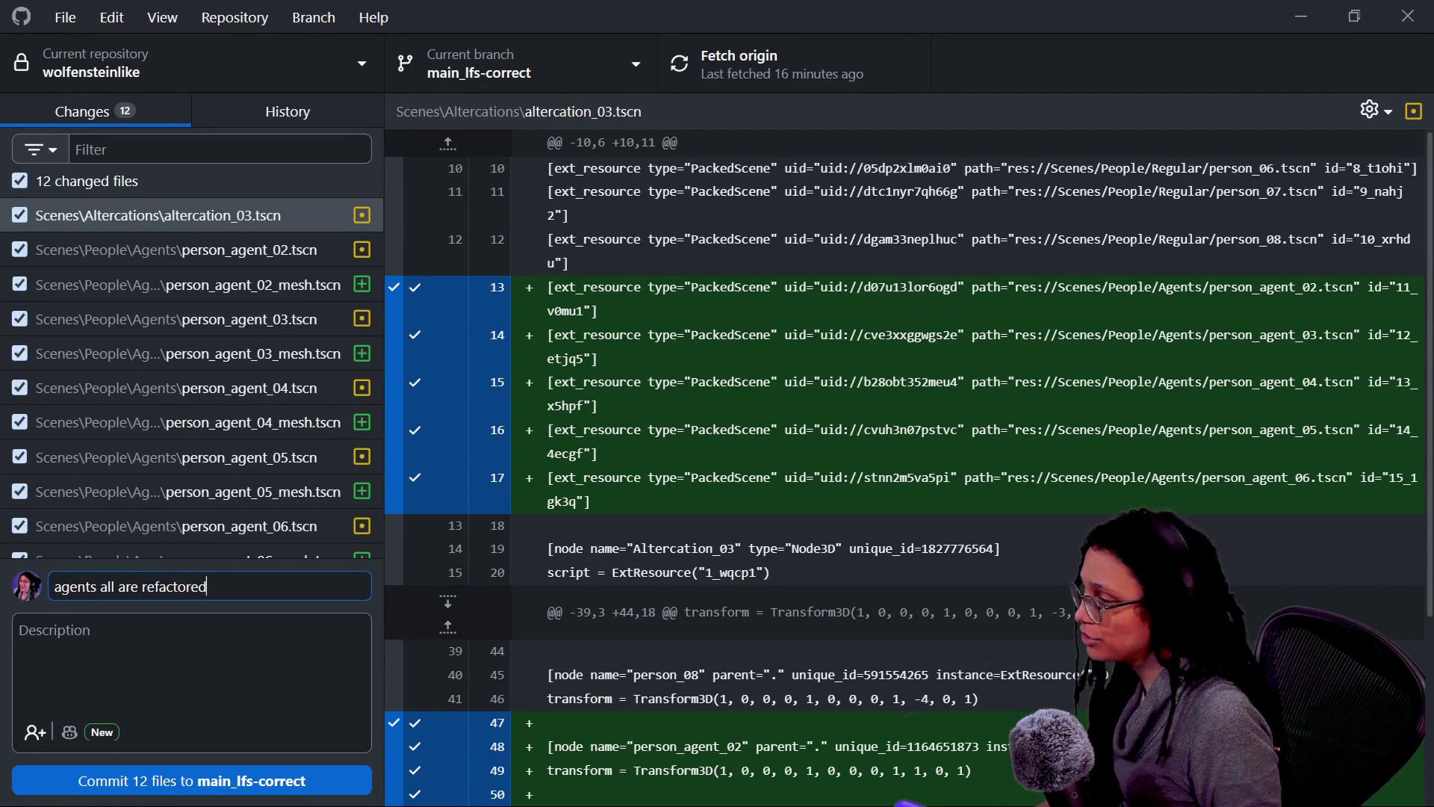
left_click(246, 777)
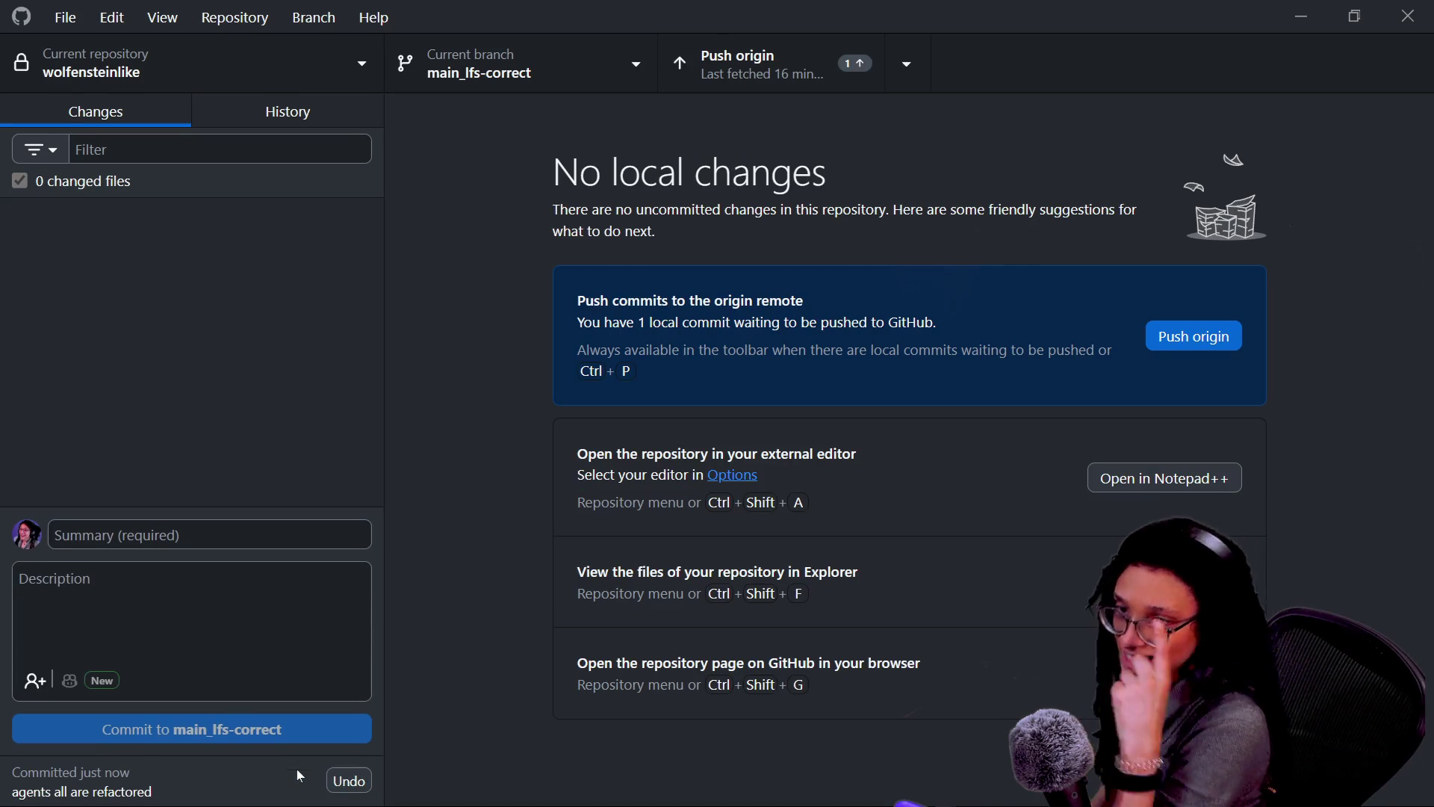
left_click(1191, 350)
key("alt+Tab")
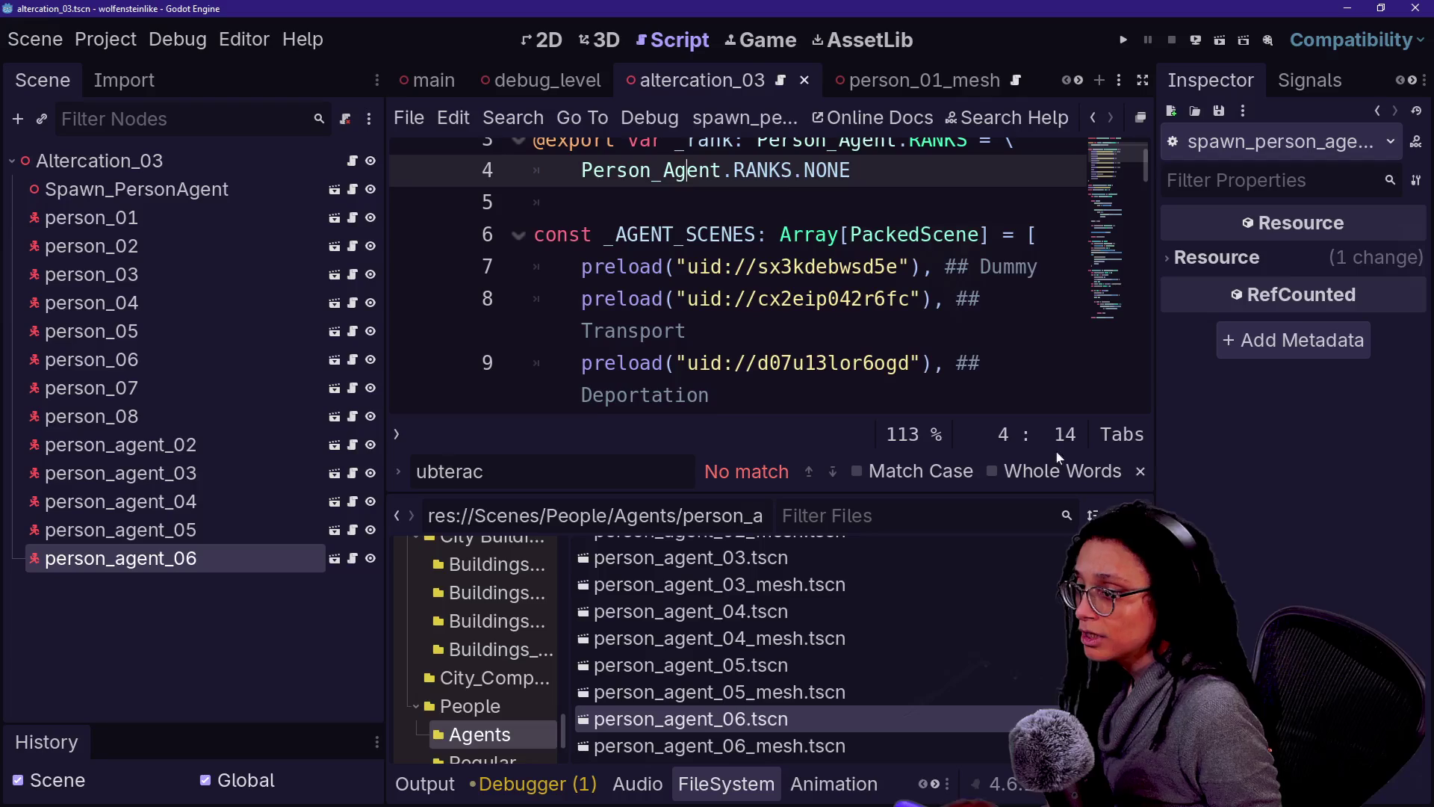
Step: Dismiss the scene preview and show the main scene's city street in the 3D editor
mouse_move(703, 362)
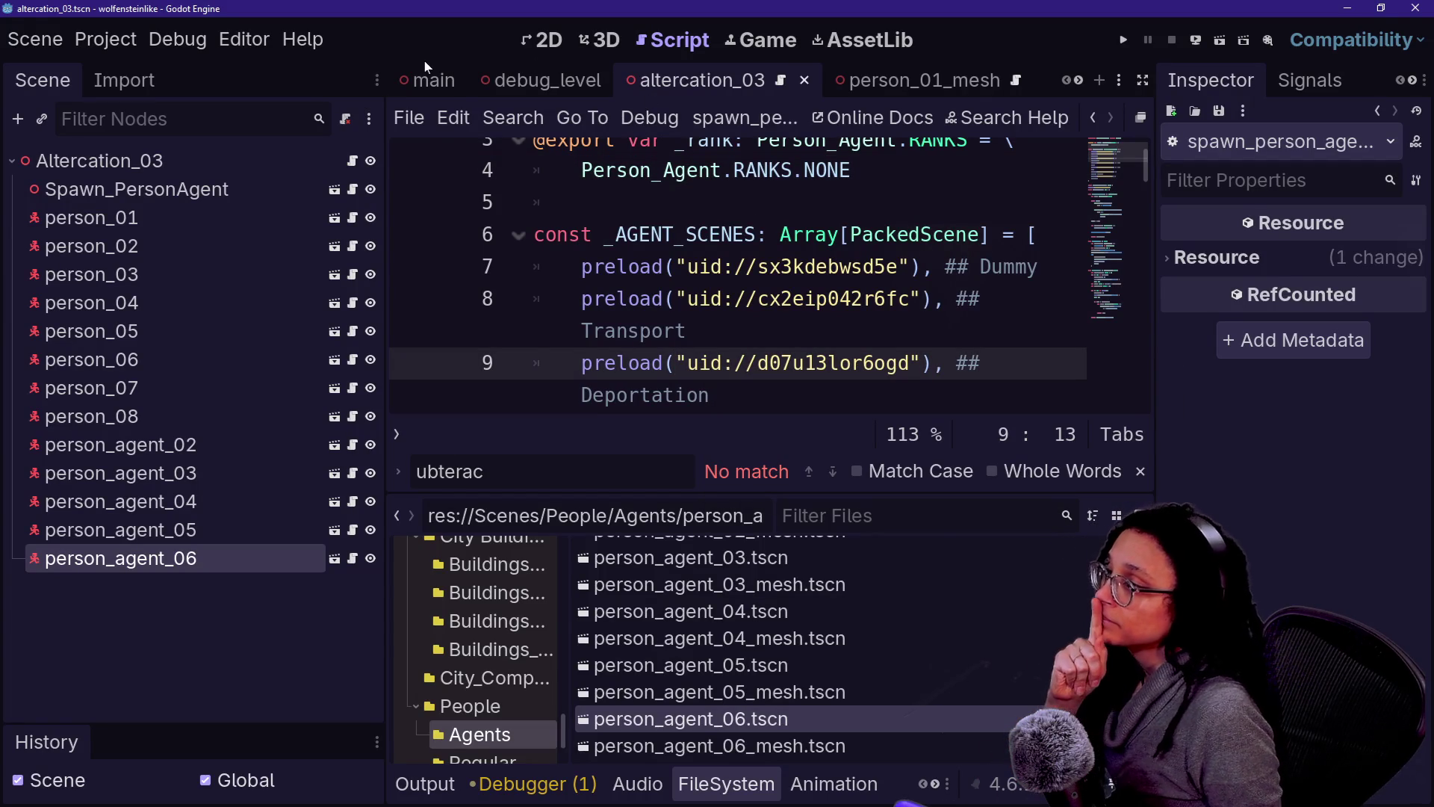
mouse_move(420, 75)
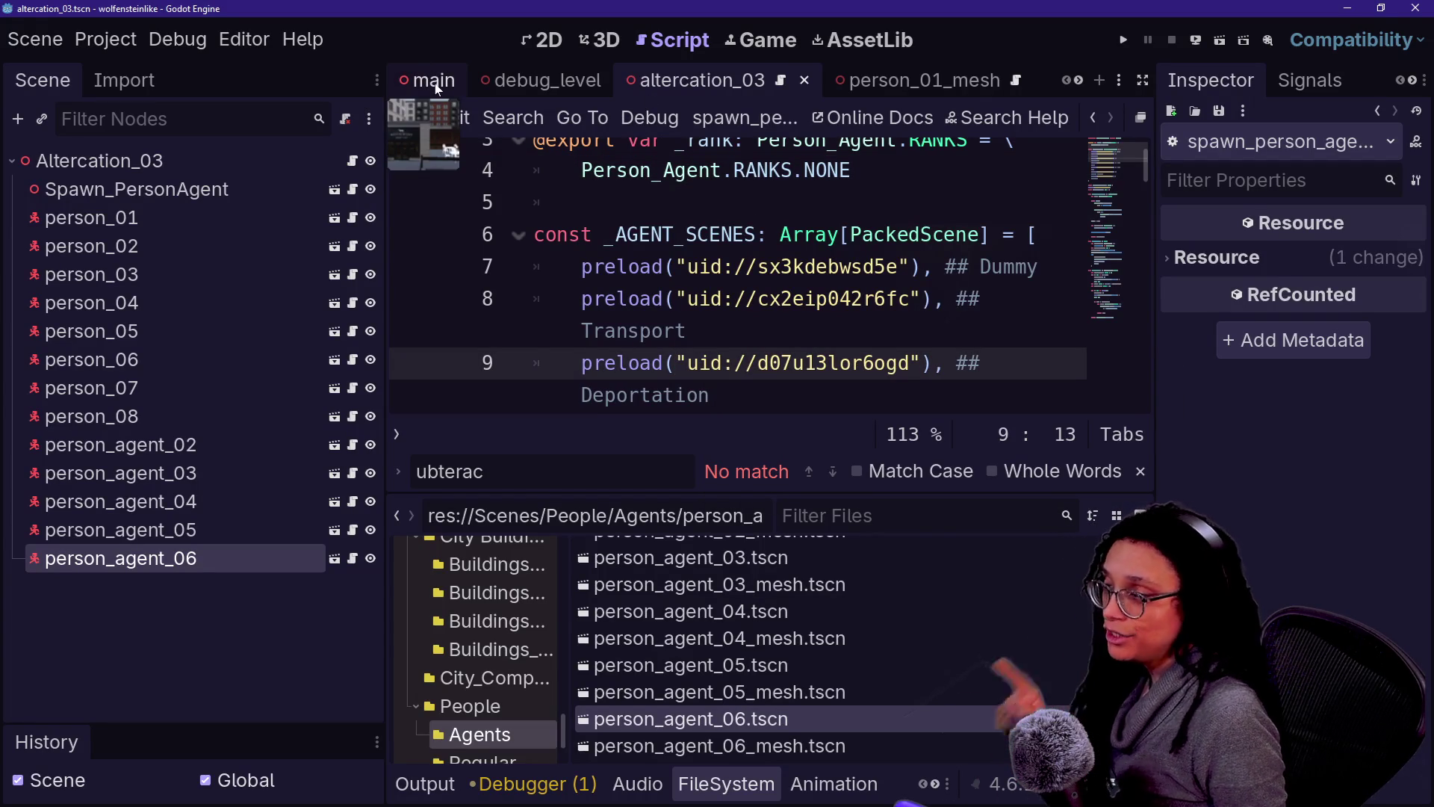
left_click(568, 201)
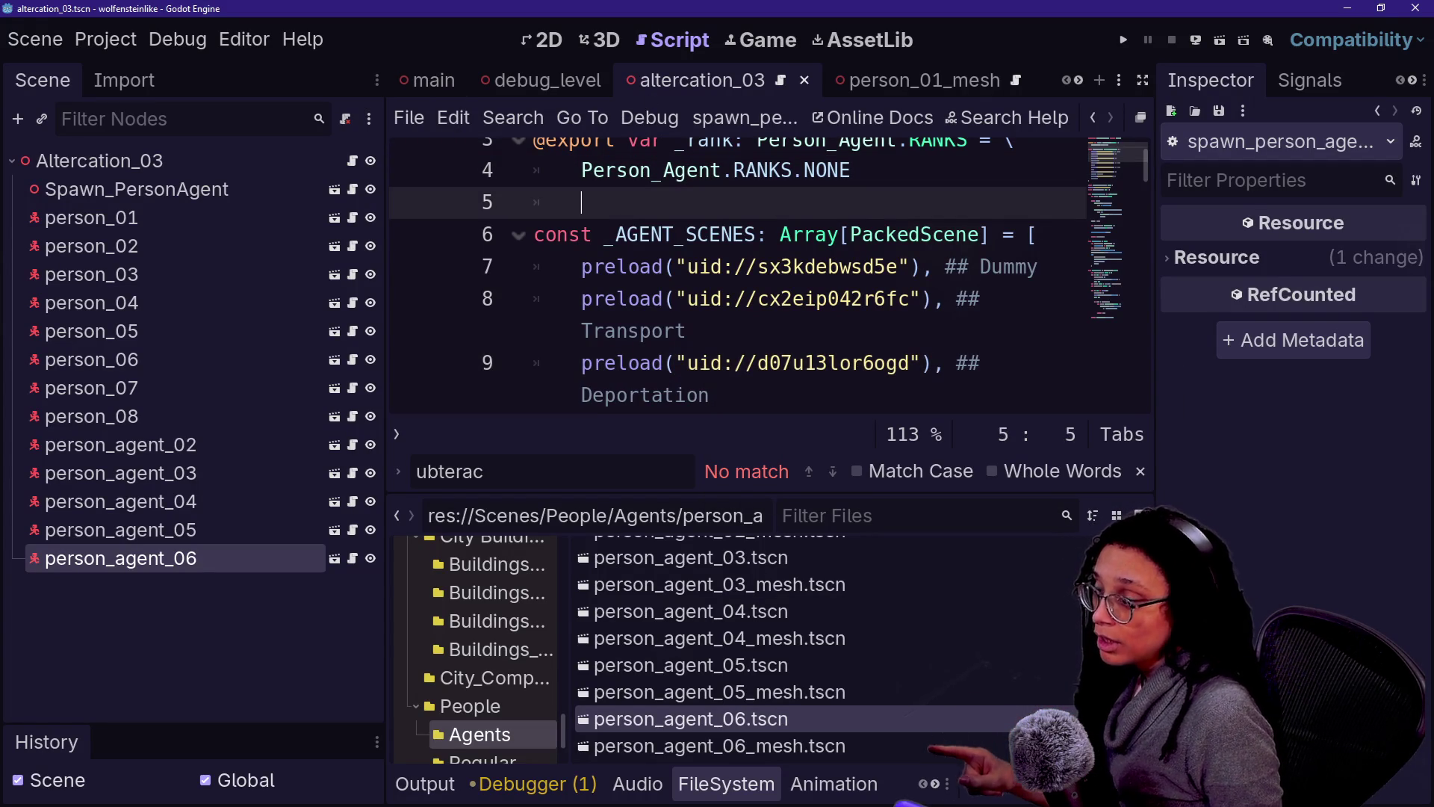
mouse_move(411, 91)
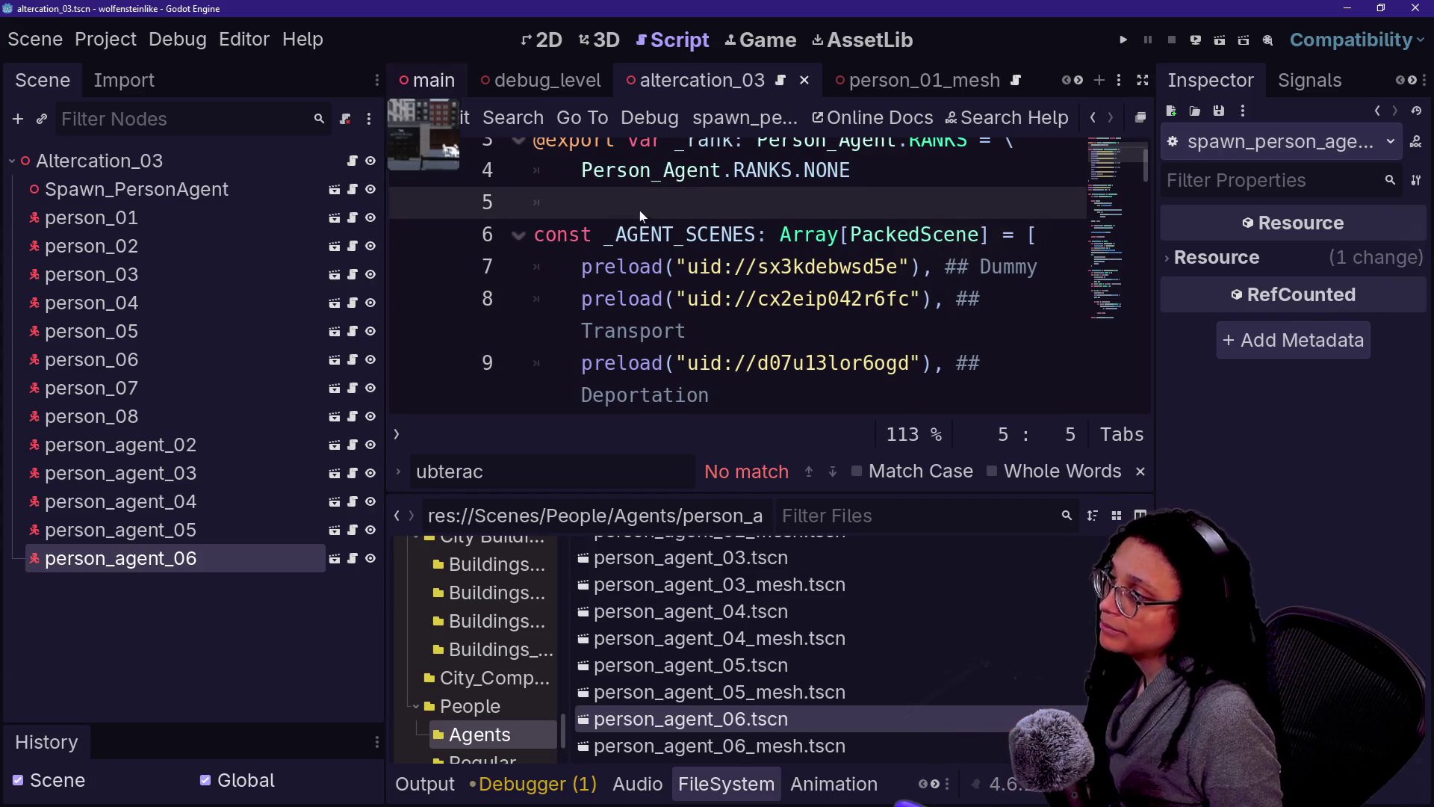
left_click(602, 39)
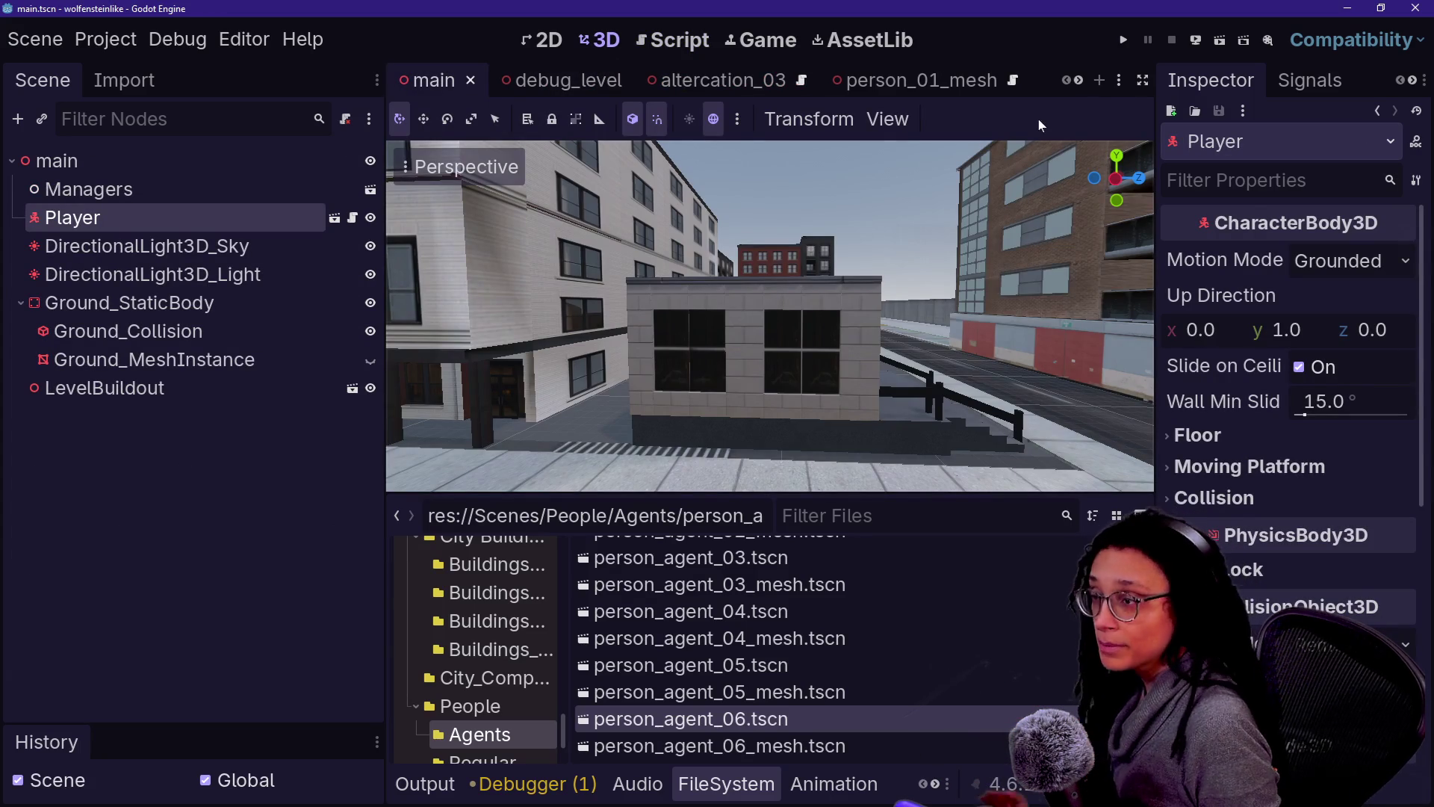
Step: Run the project with the game view expanded and side panels hidden
left_click(1125, 40)
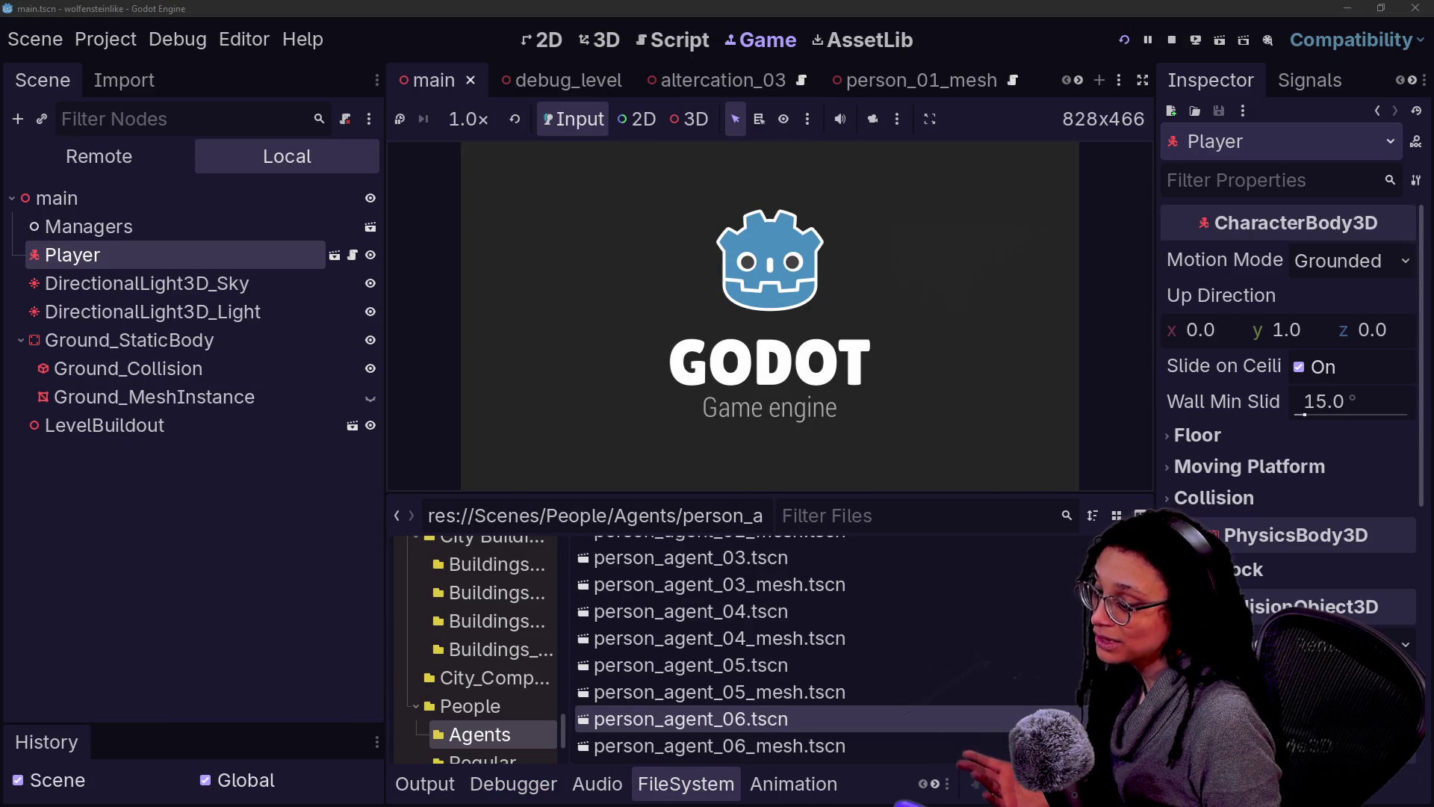
left_click(1141, 80)
key("ctrl+j")
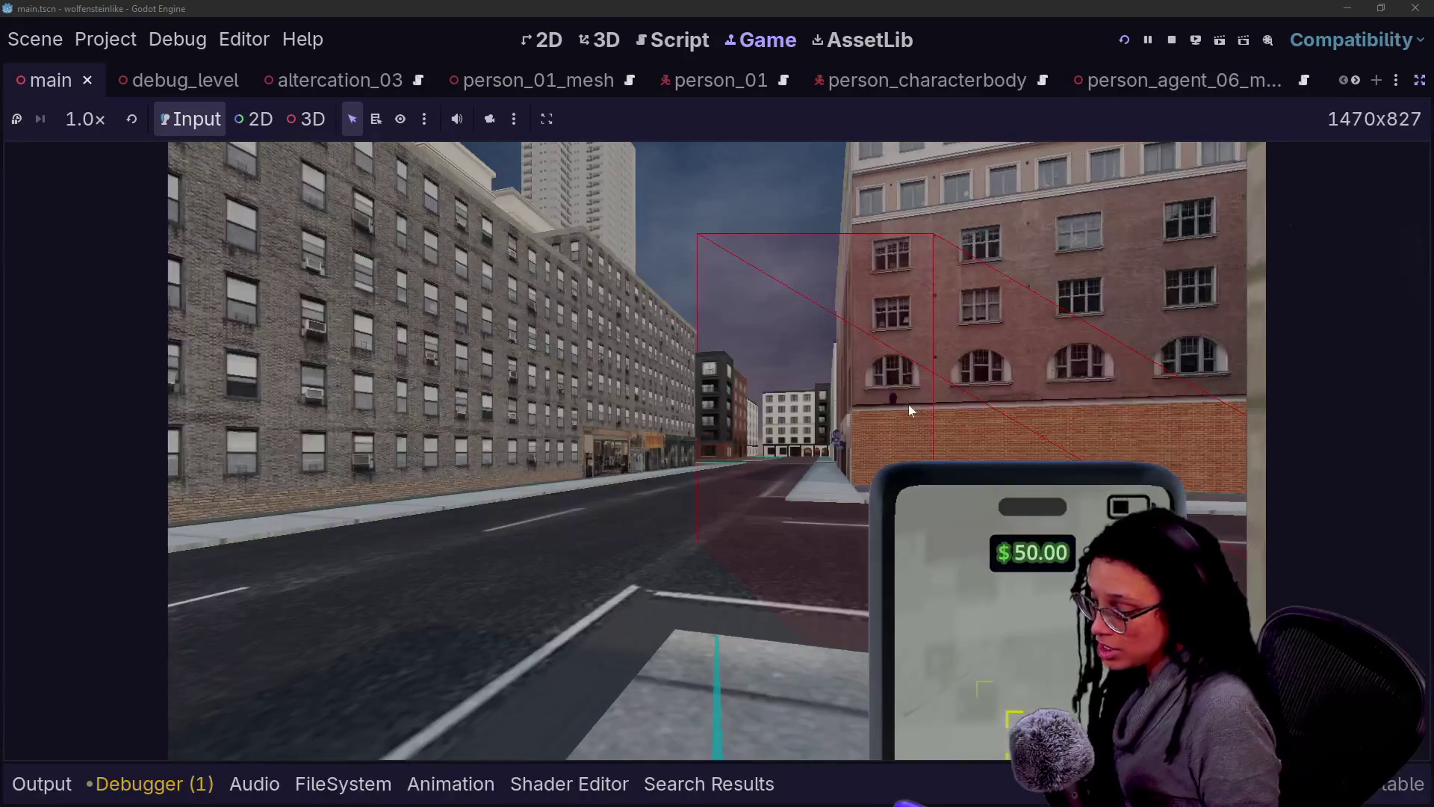
left_click(908, 405)
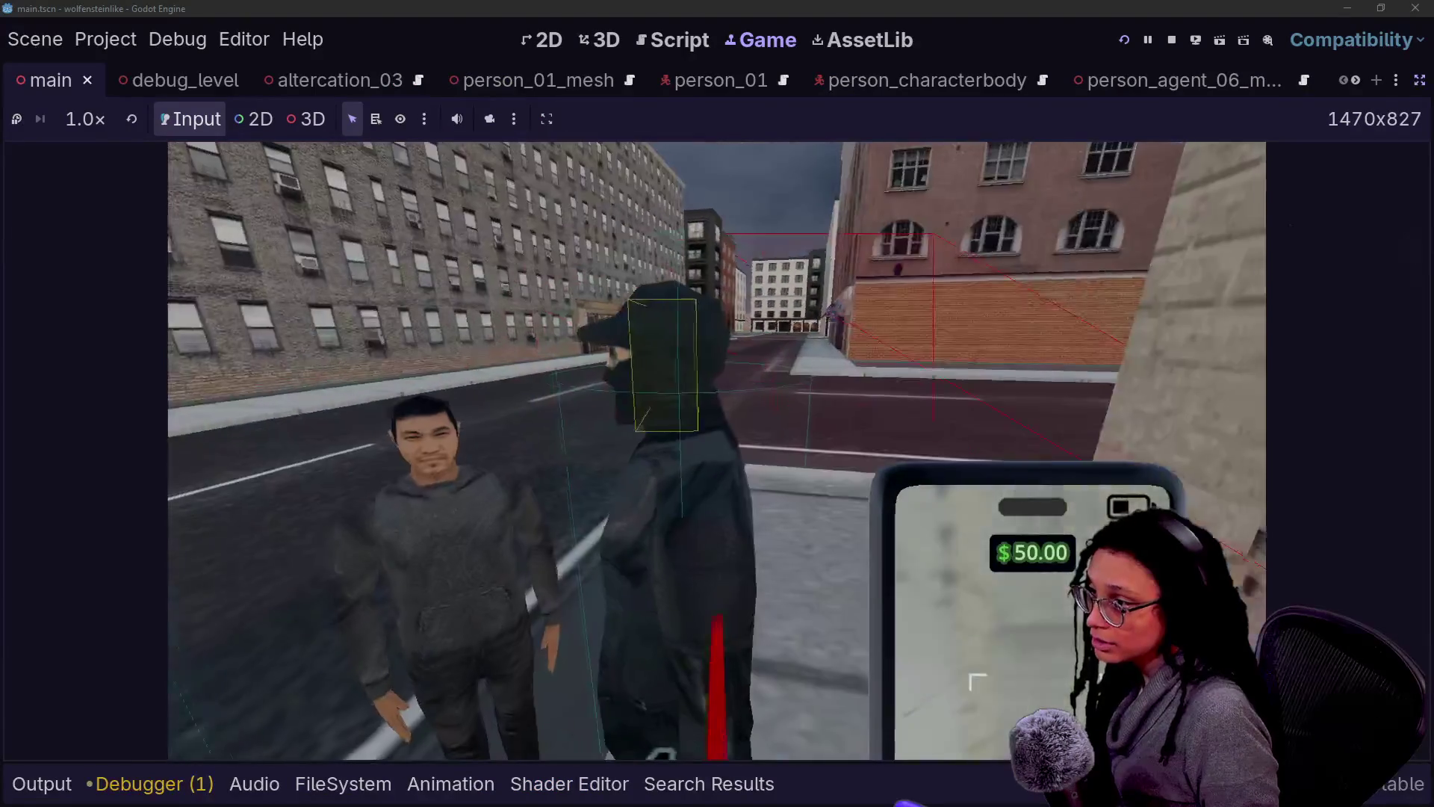
Step: Walk toward the spawned people, scan them with the phone camera, then stop the game
key("w")
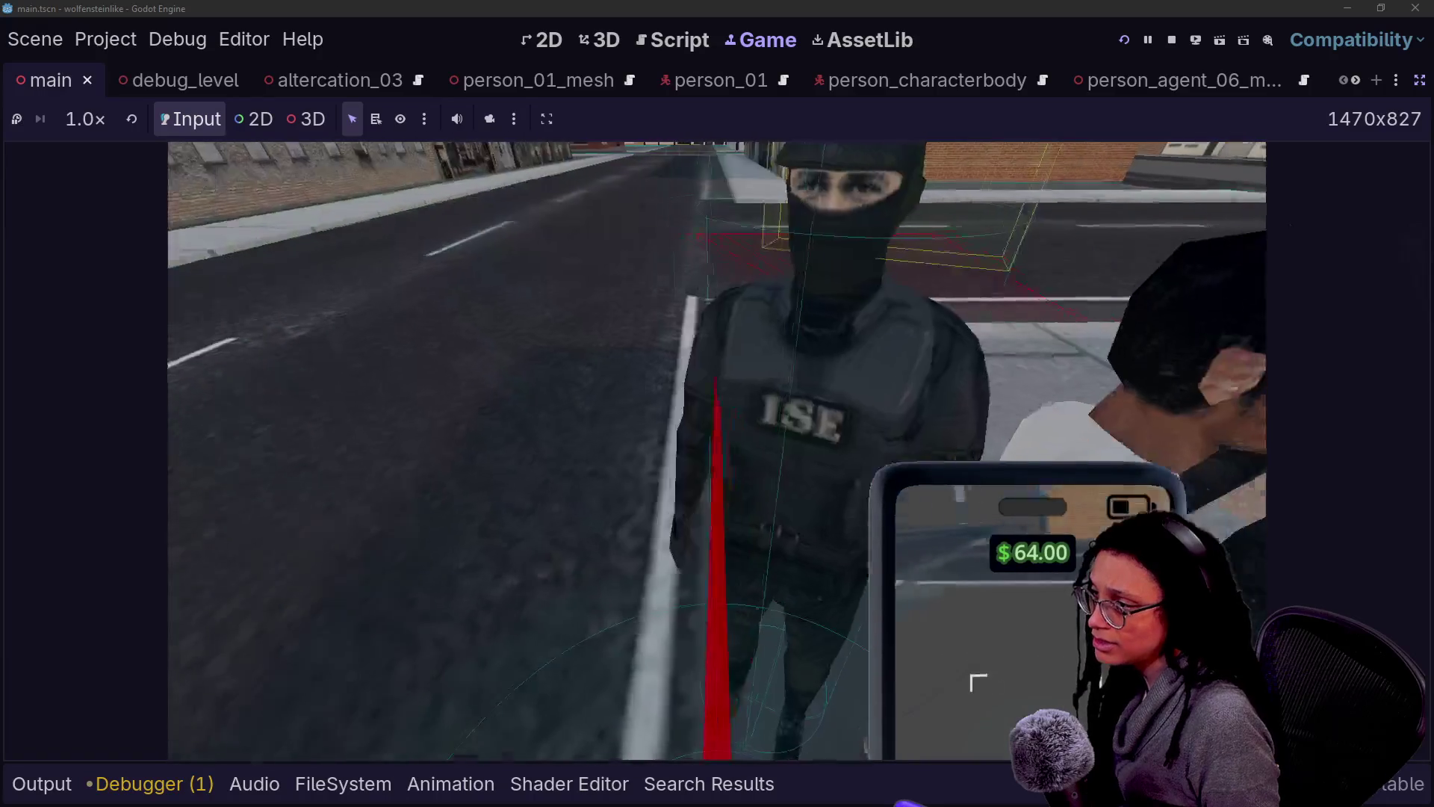
key("f")
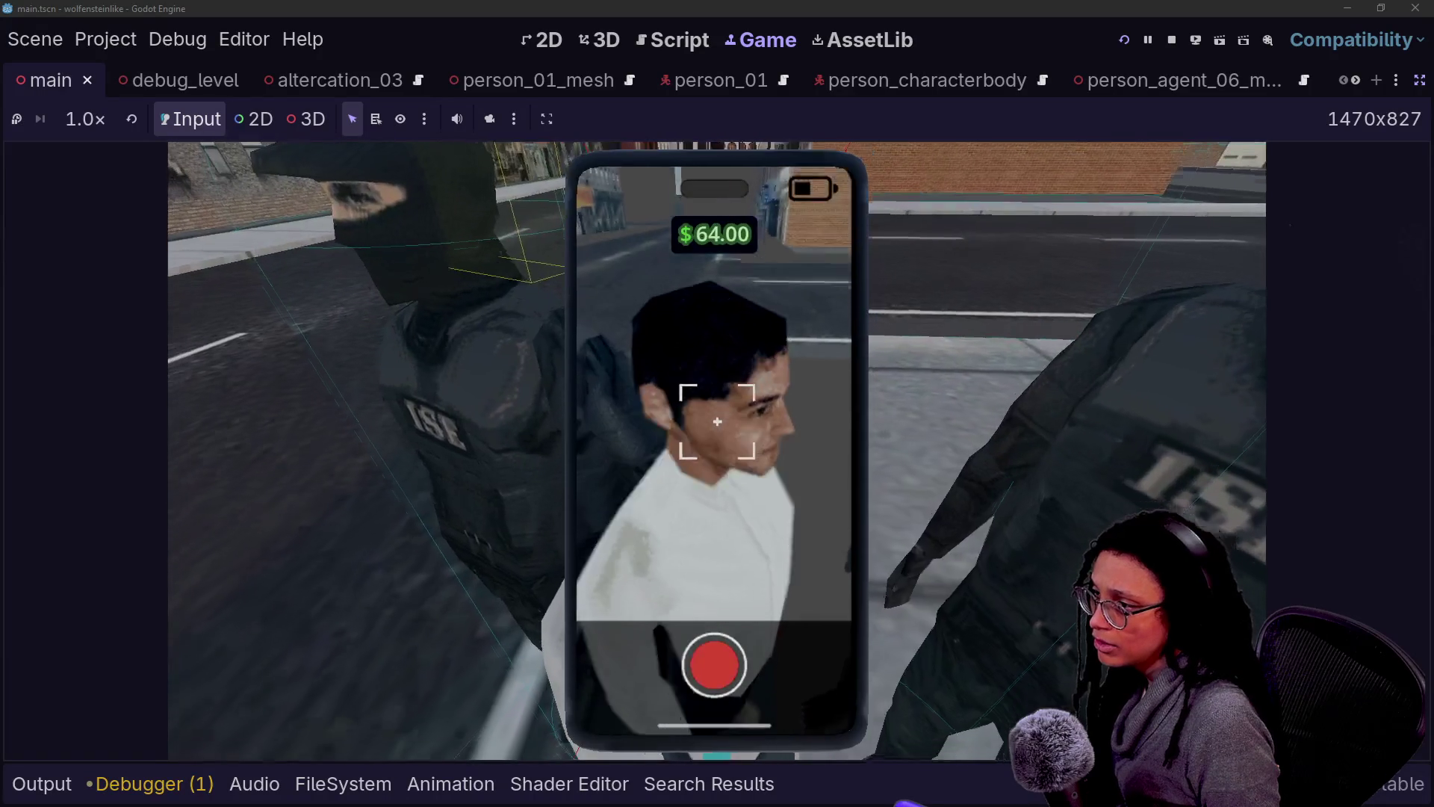
key("f")
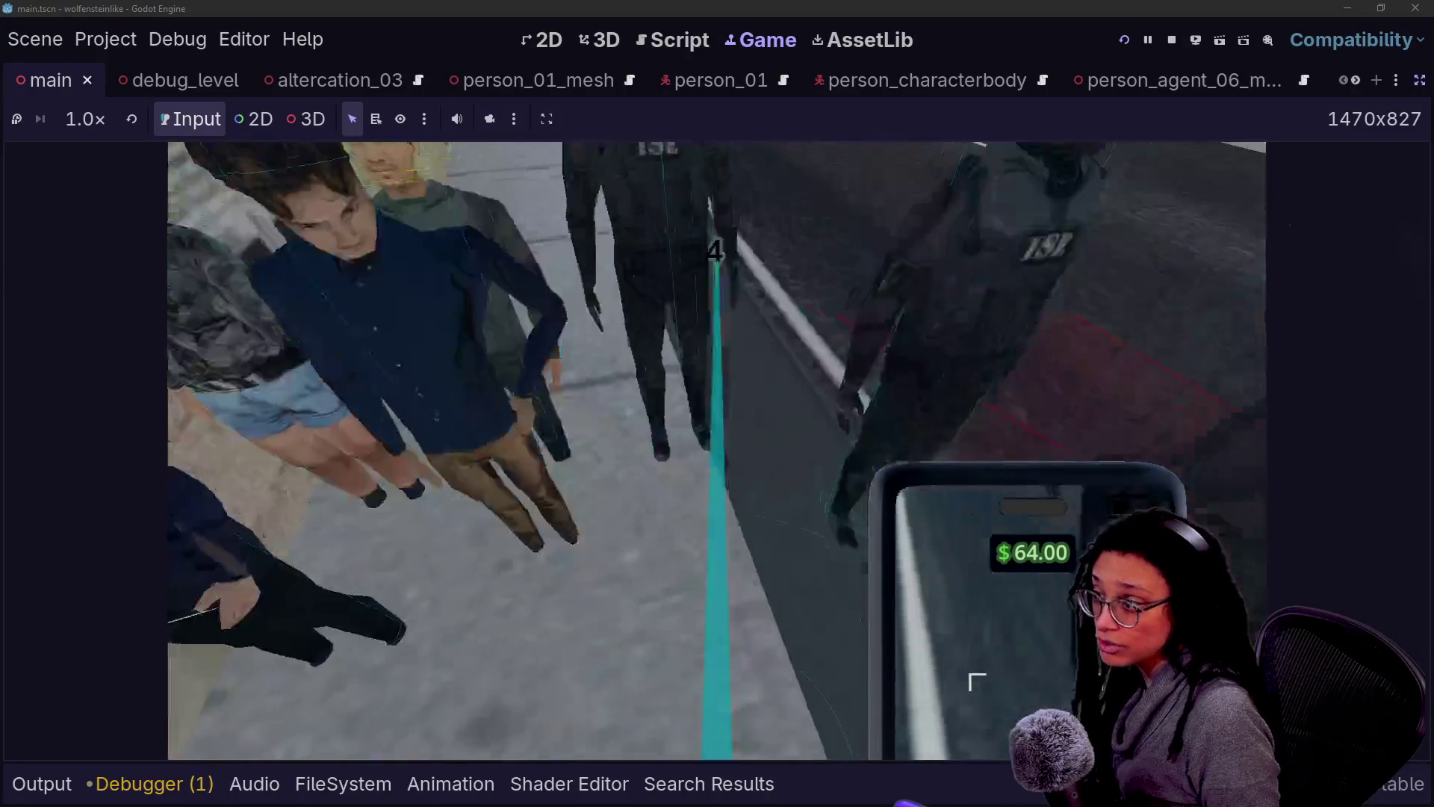
key("f")
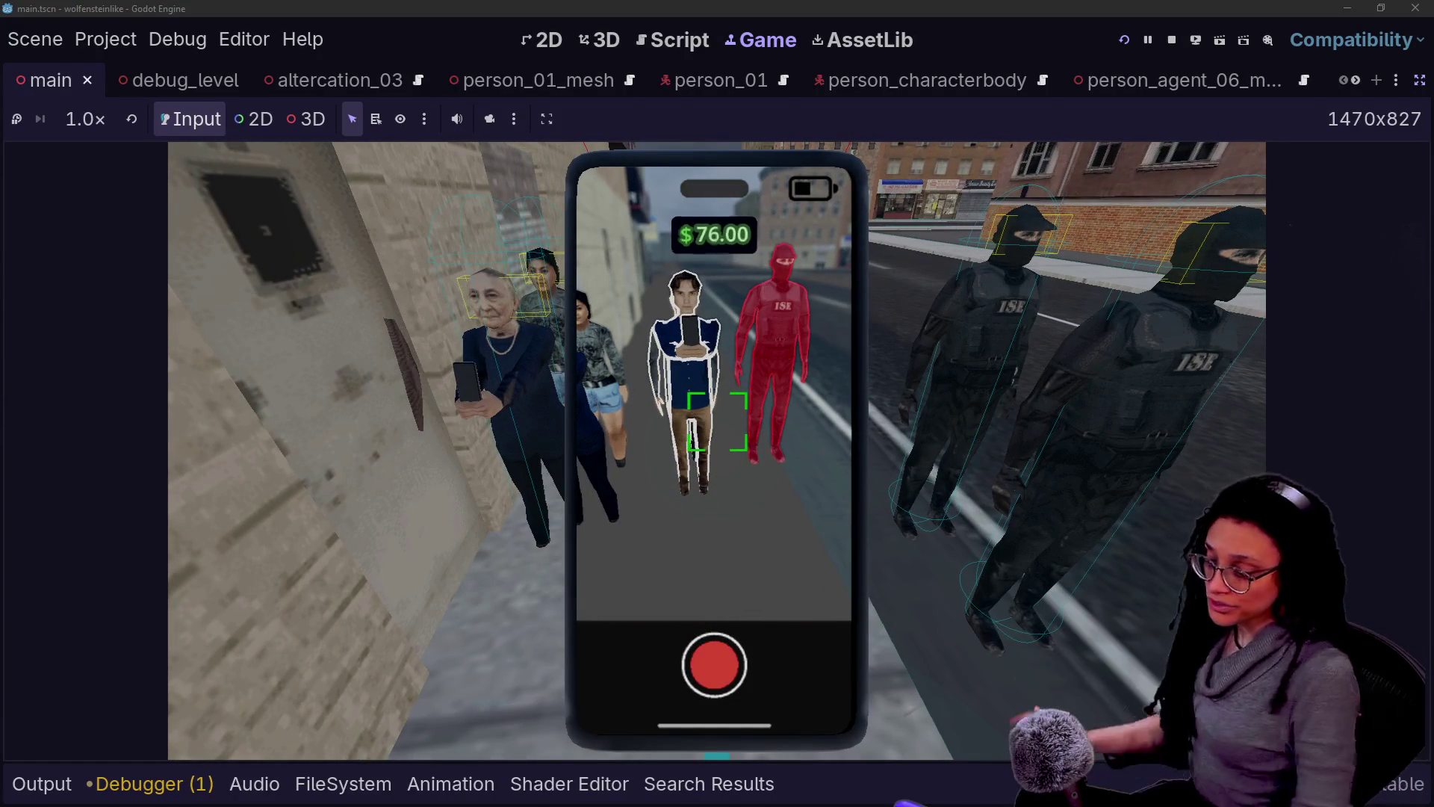
left_click(1171, 40)
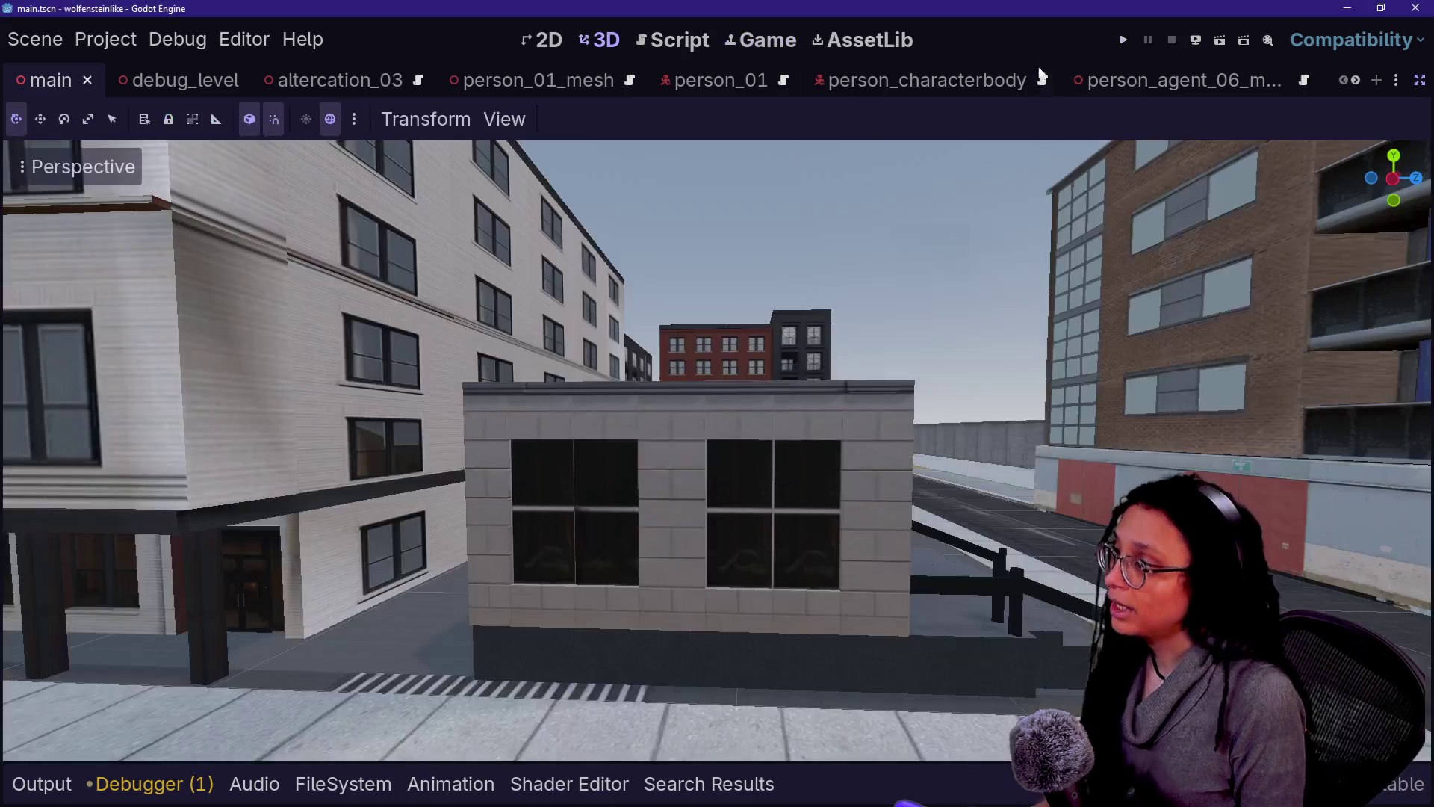
Step: Restore the side docks, deselect the Player node, and bring up the quick file search
left_click(1419, 79)
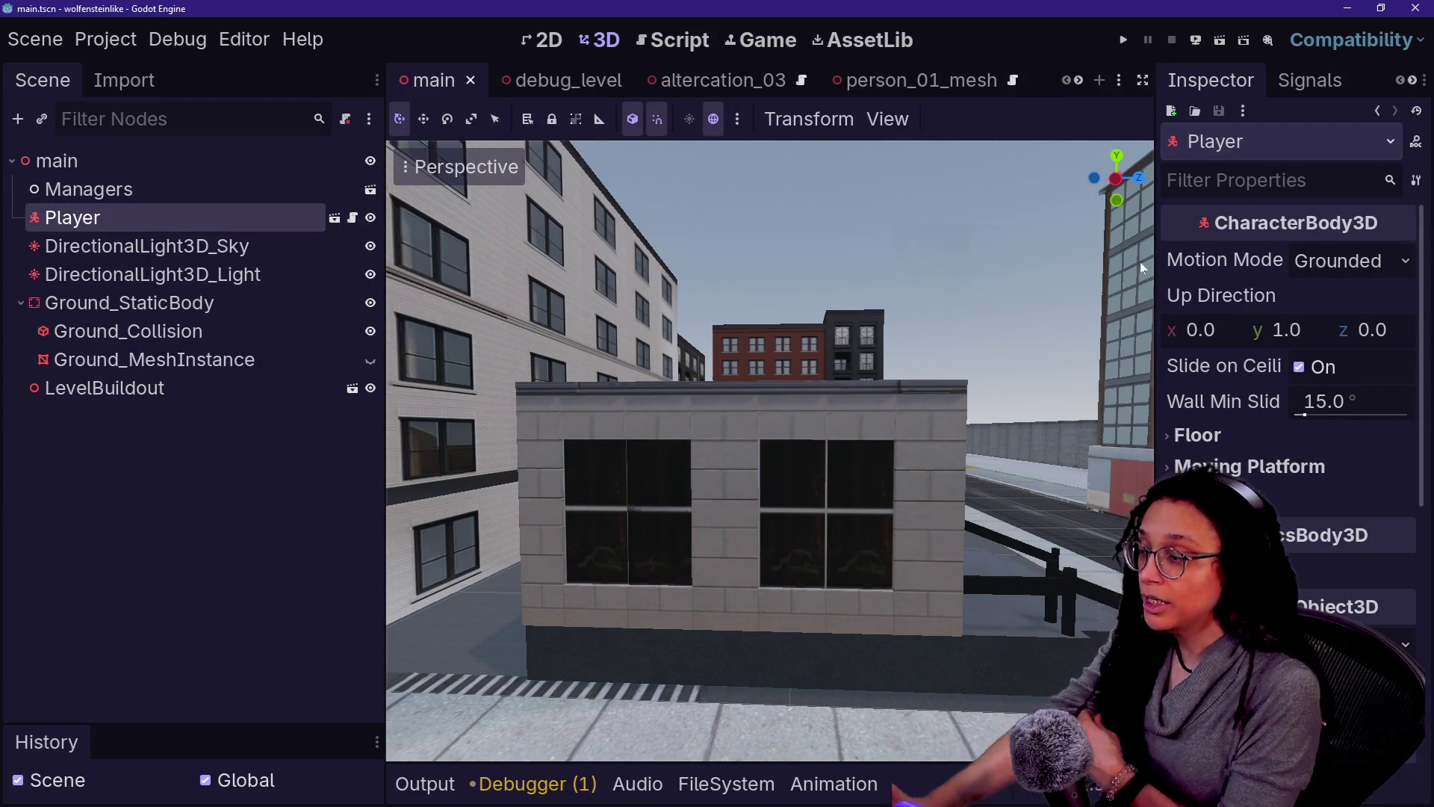
left_click(164, 527)
key("shift+alt+o")
Step: Open spawn_person_regular.tscn via a 'spawn' search and show its root node's script
type("spawn")
key("Down")
key("Down")
key("Down")
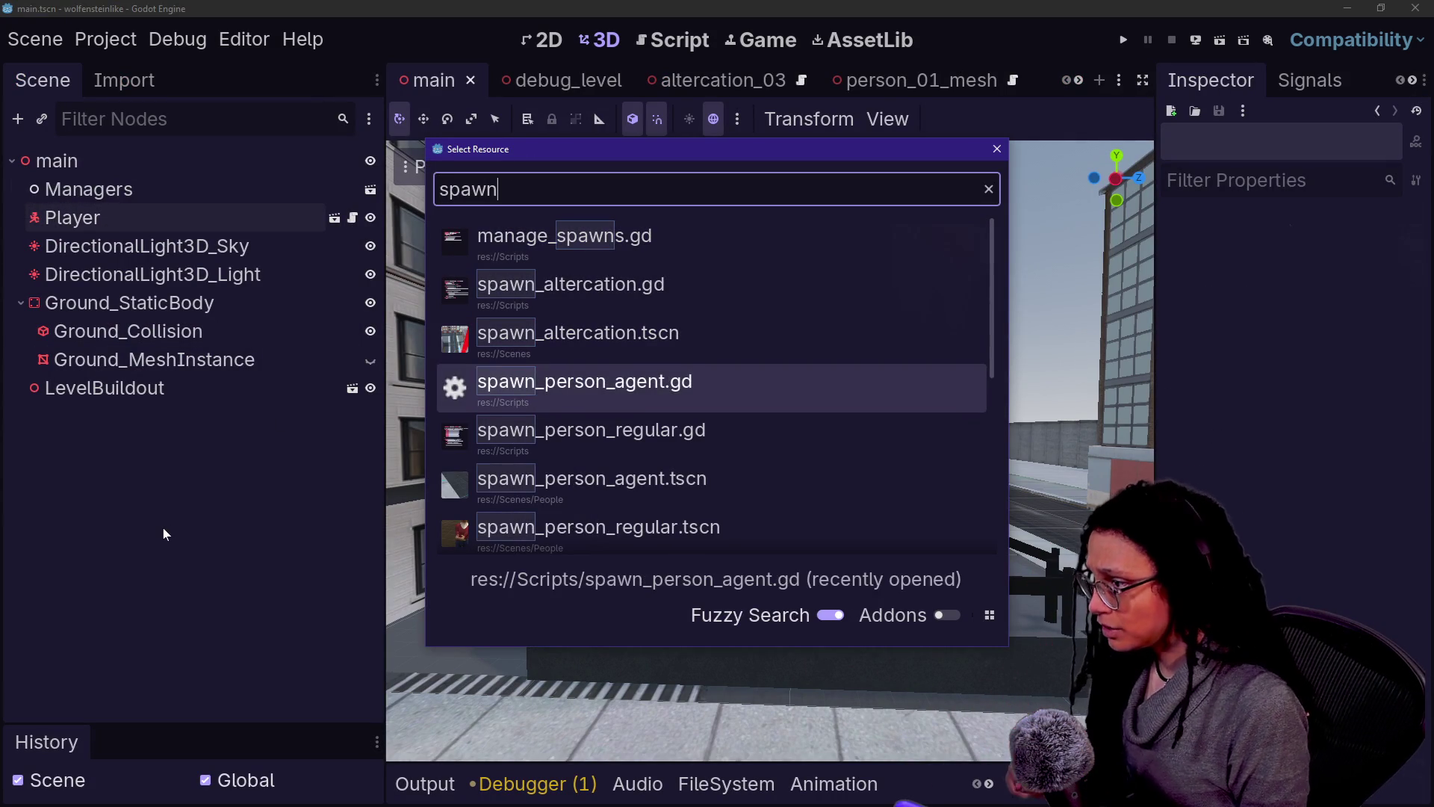
key("Down")
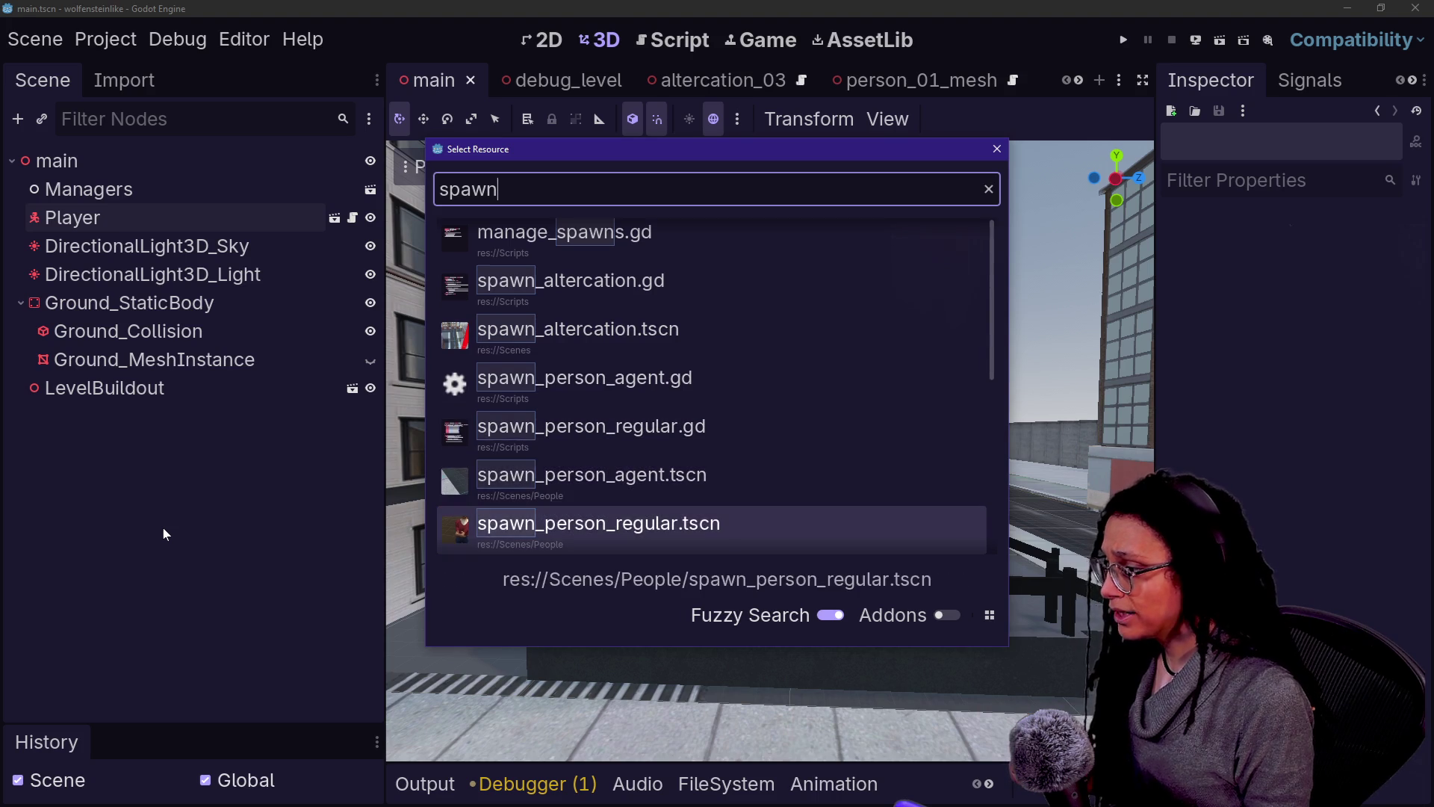
key("Return")
left_click(91, 189)
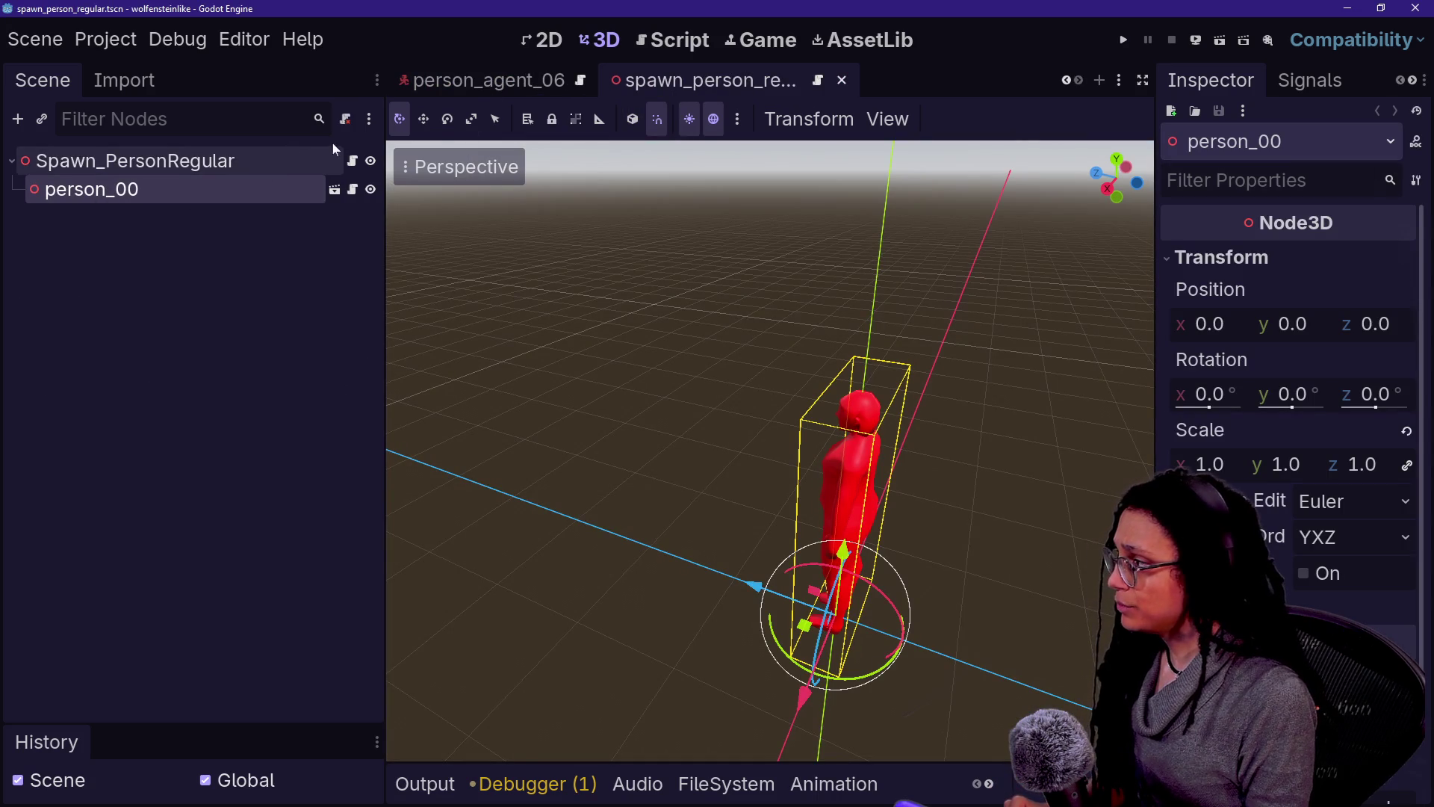
left_click(307, 156)
left_click(353, 160)
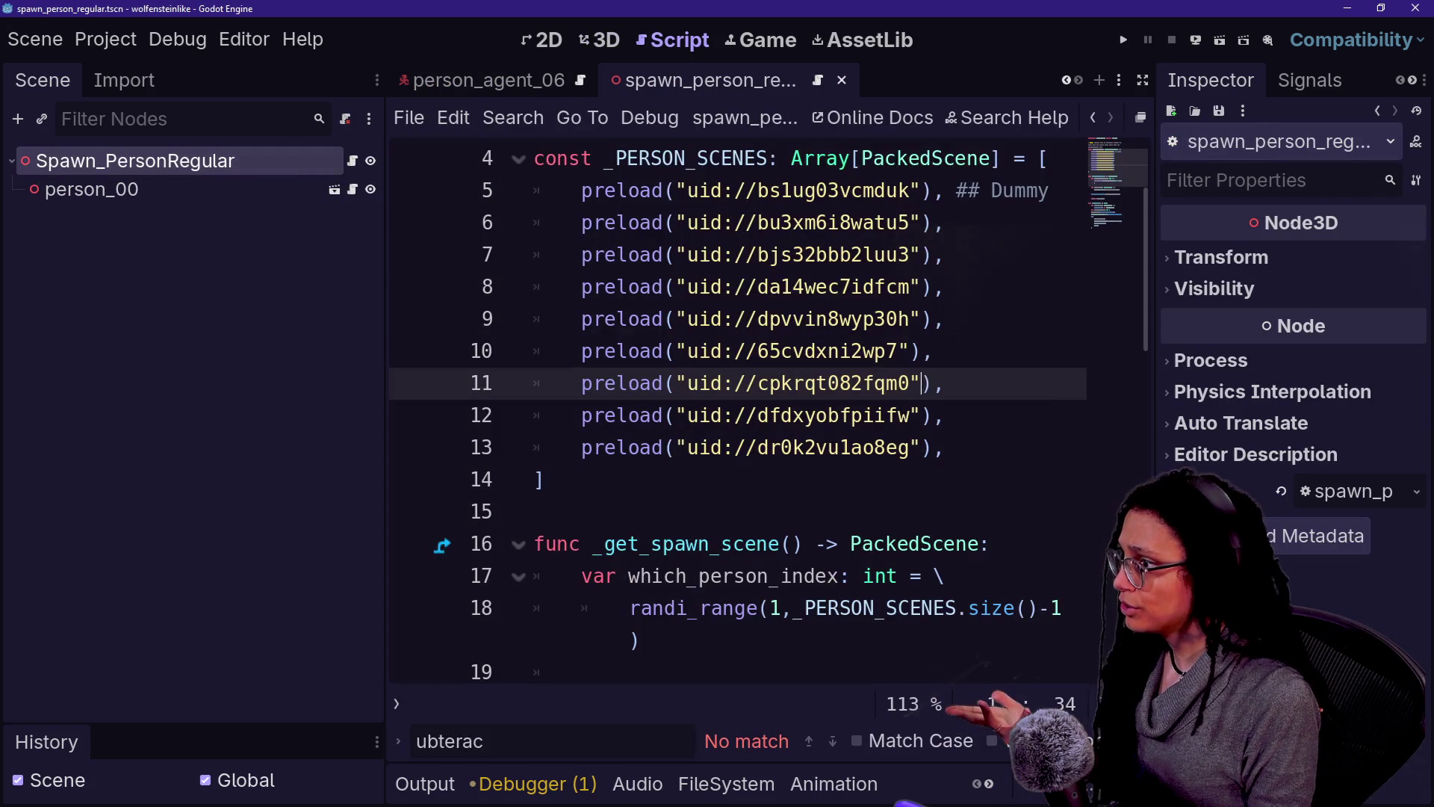
Step: Select the Dummy uid on line 5 and browse FileSystem to People/Regular's person_00.tscn
scroll(769, 432, "up", 2)
left_click(710, 352)
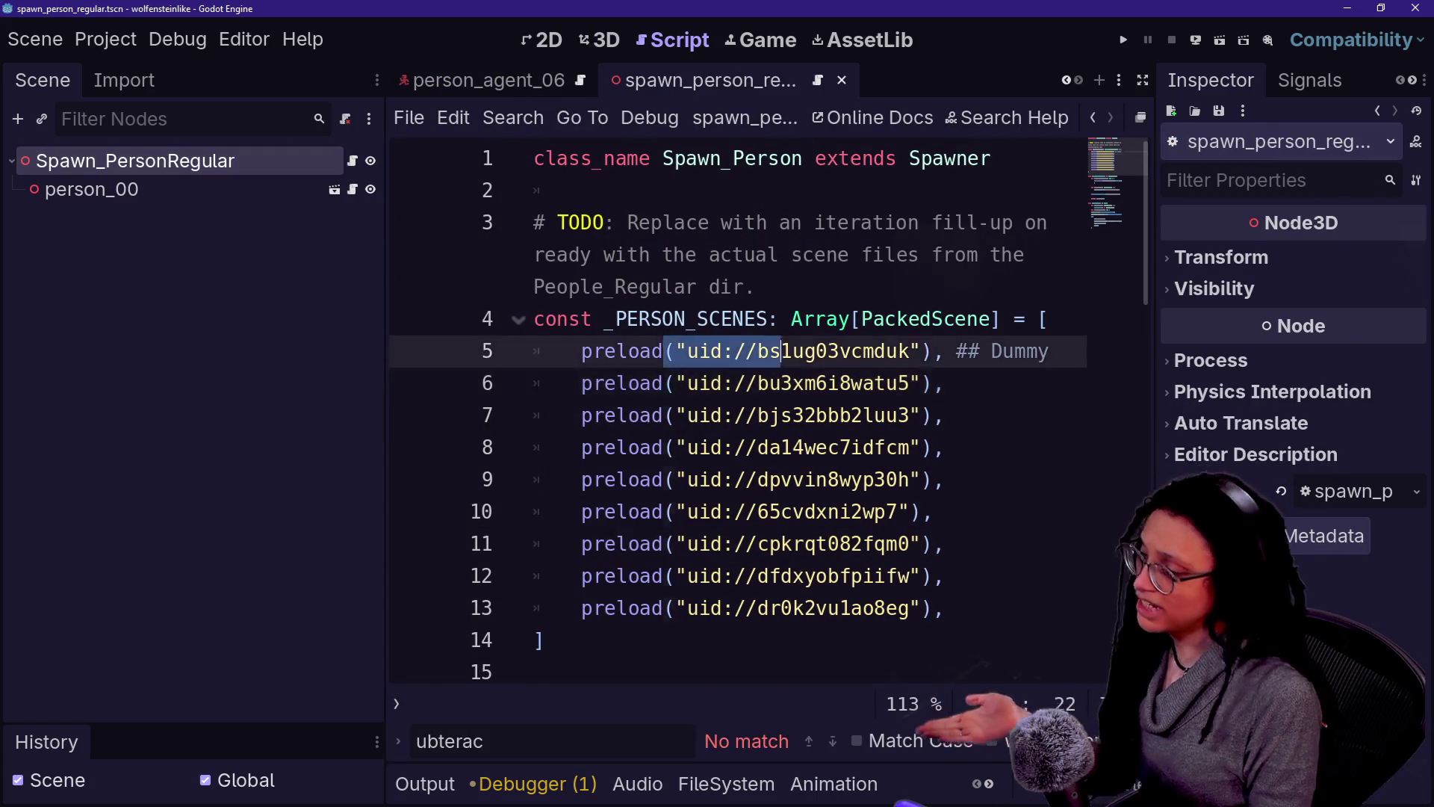
left_click(711, 383)
left_click(710, 351)
left_click_drag(688, 351, 910, 351)
left_click(722, 783)
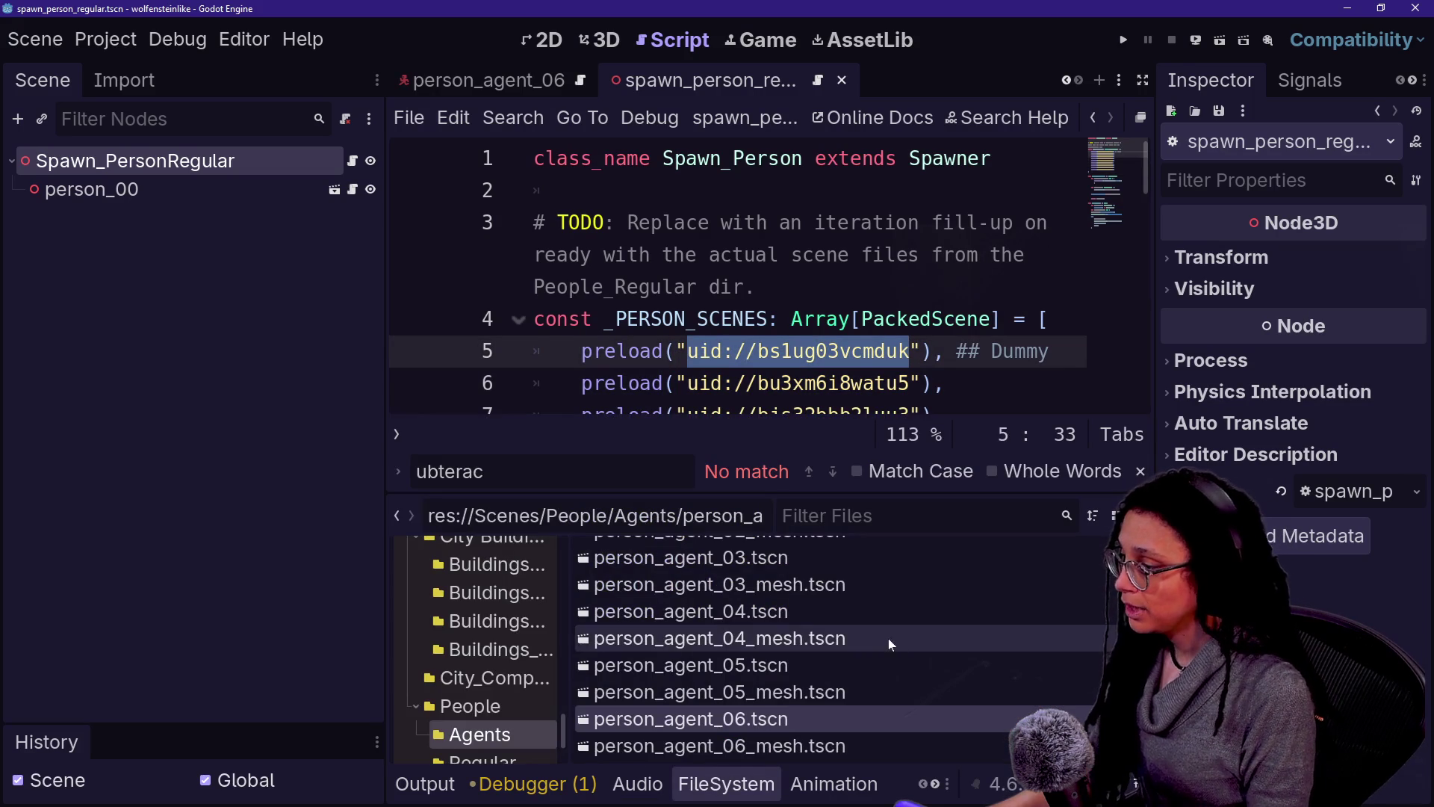
left_click(502, 741)
left_click(486, 759)
left_click(733, 581)
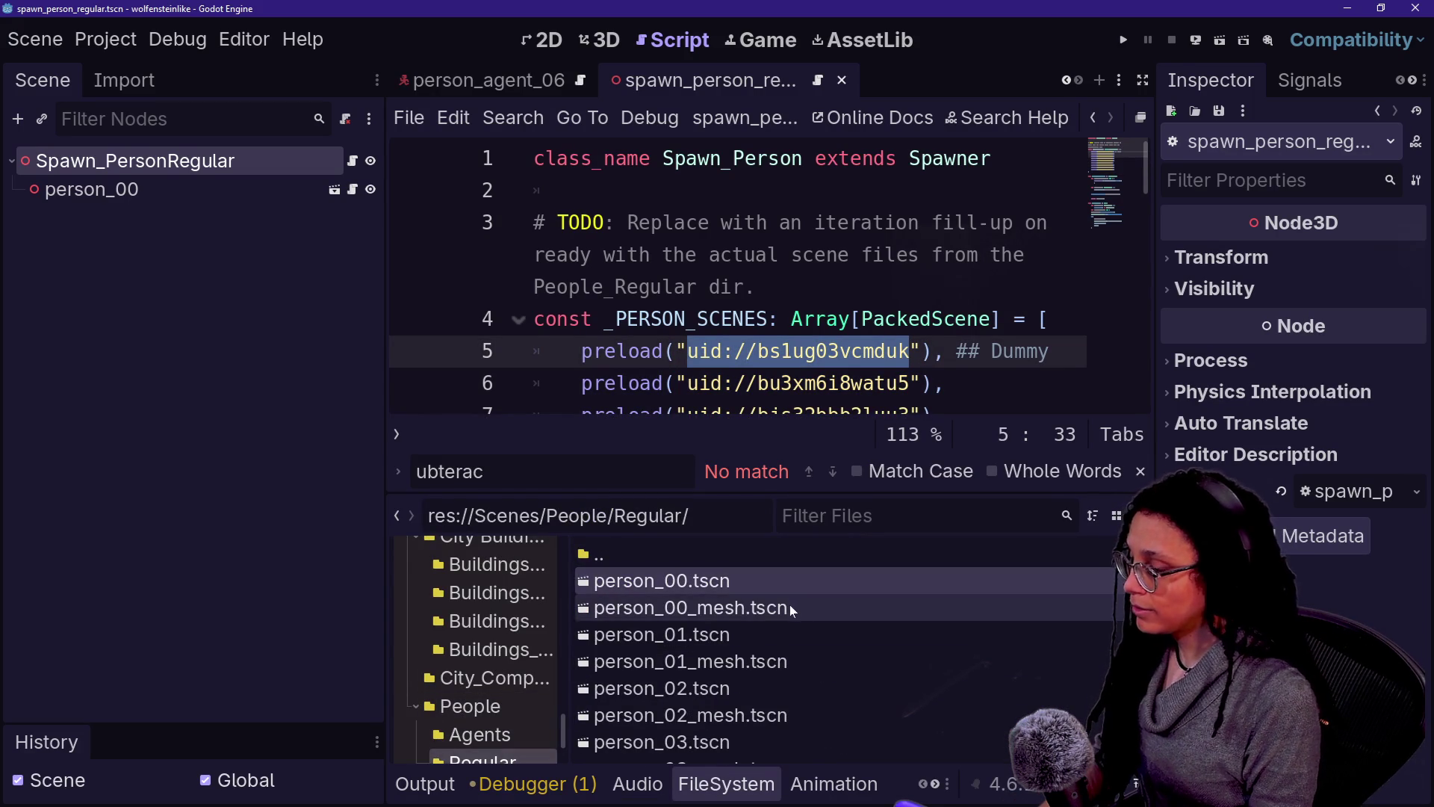
Step: Undo an accidental paste, read person_00.tscn's uid c0e0fwu8rbc26, and reselect line 5's uid
left_click(729, 634)
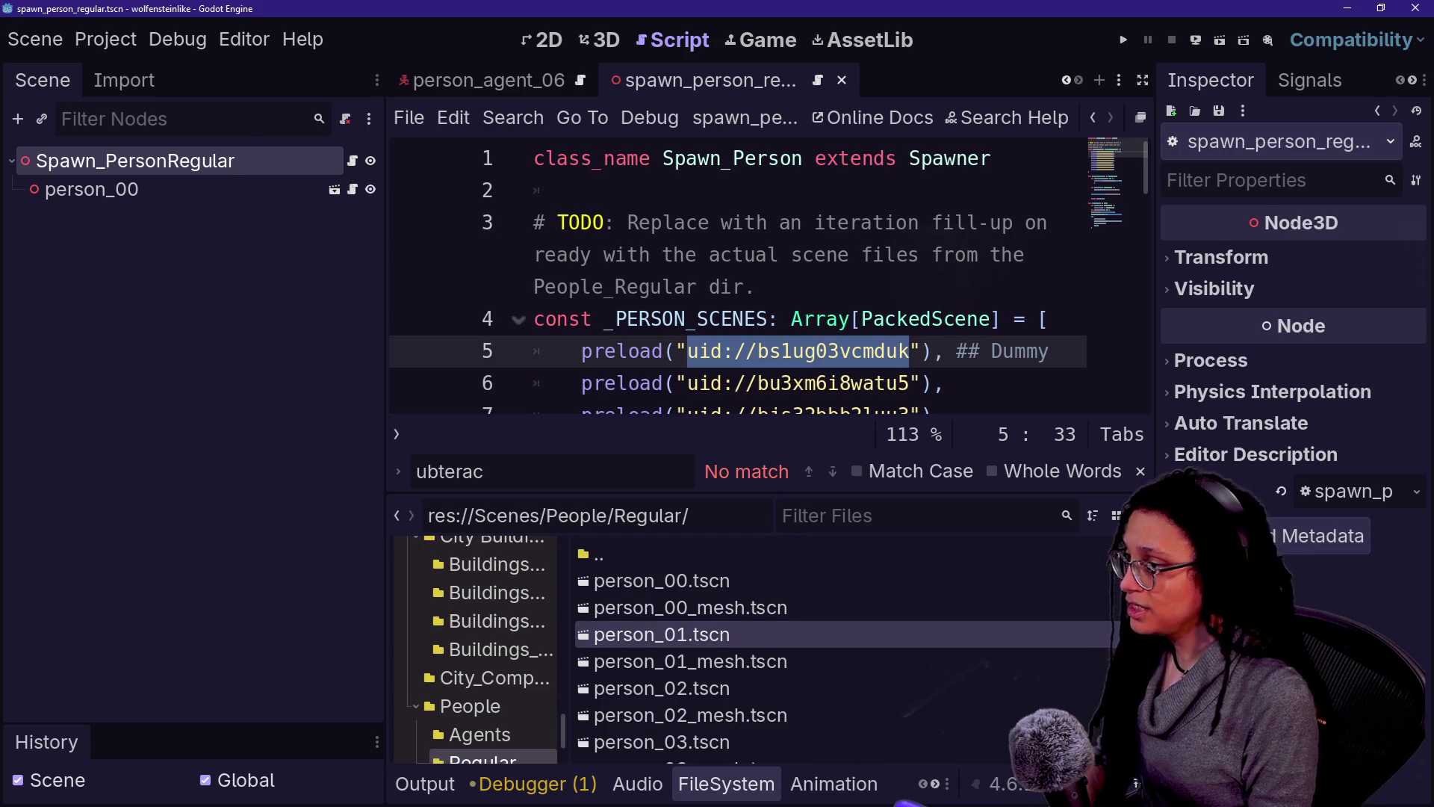
key("ctrl+v")
key("ctrl+z")
left_click(726, 351)
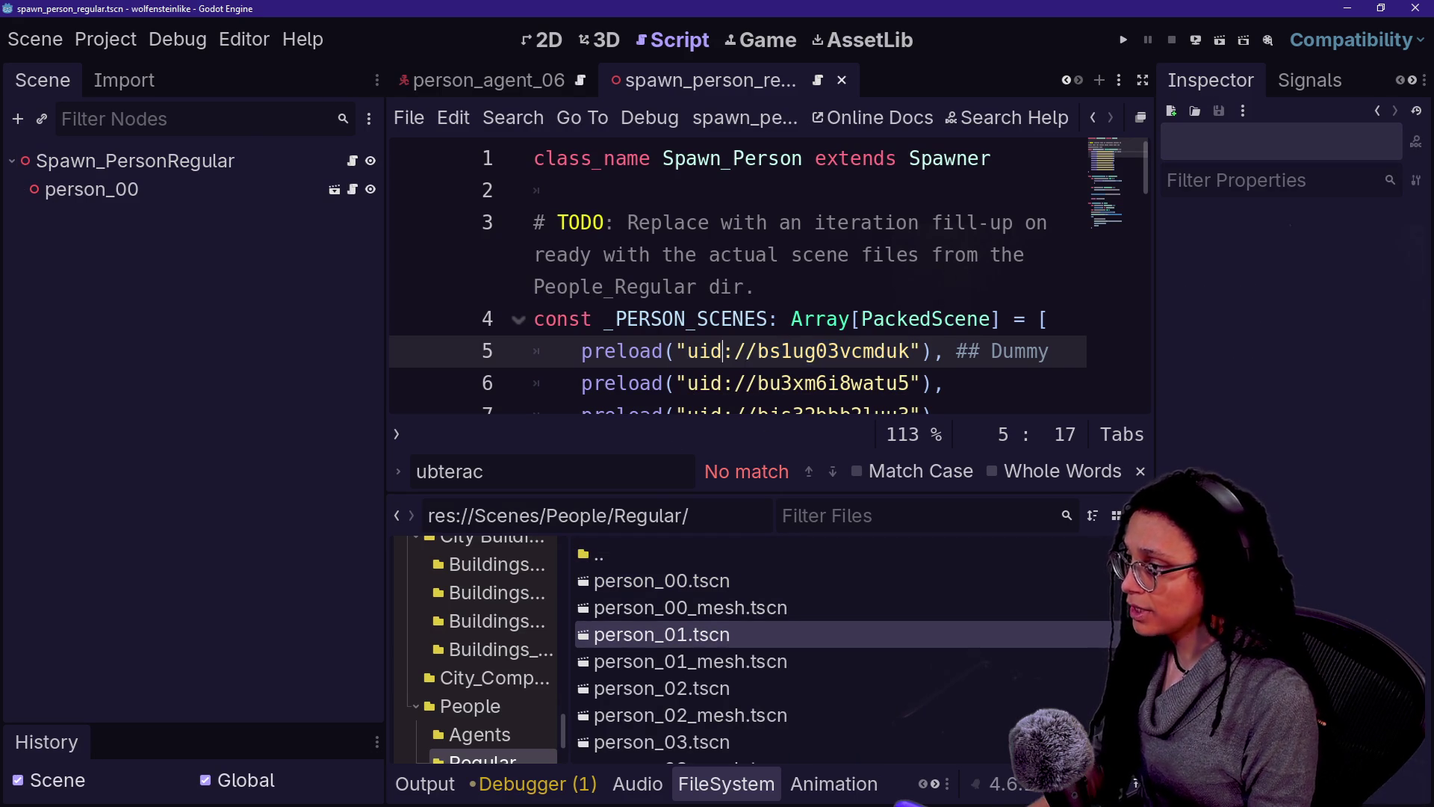
left_click_drag(688, 352, 910, 351)
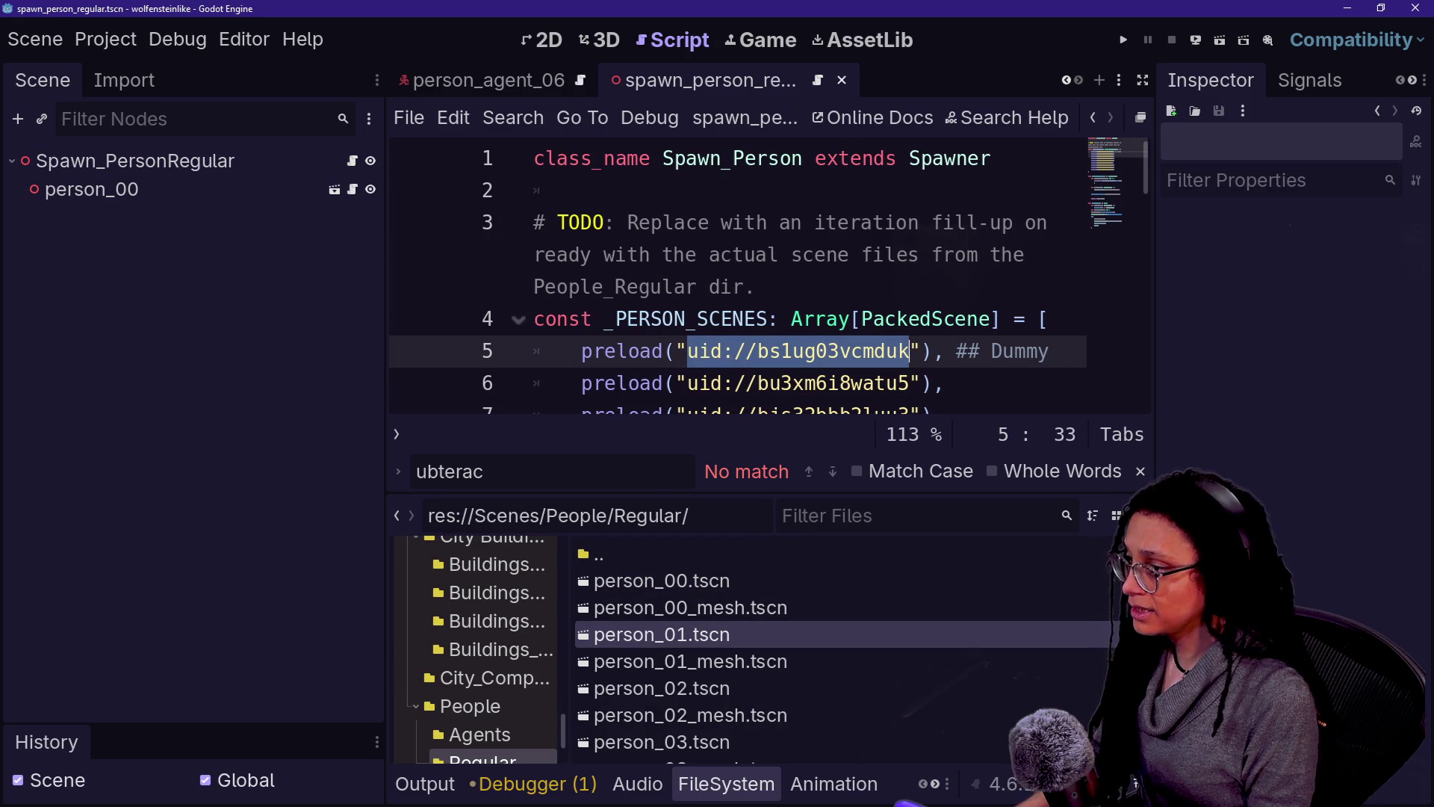
left_click(678, 590)
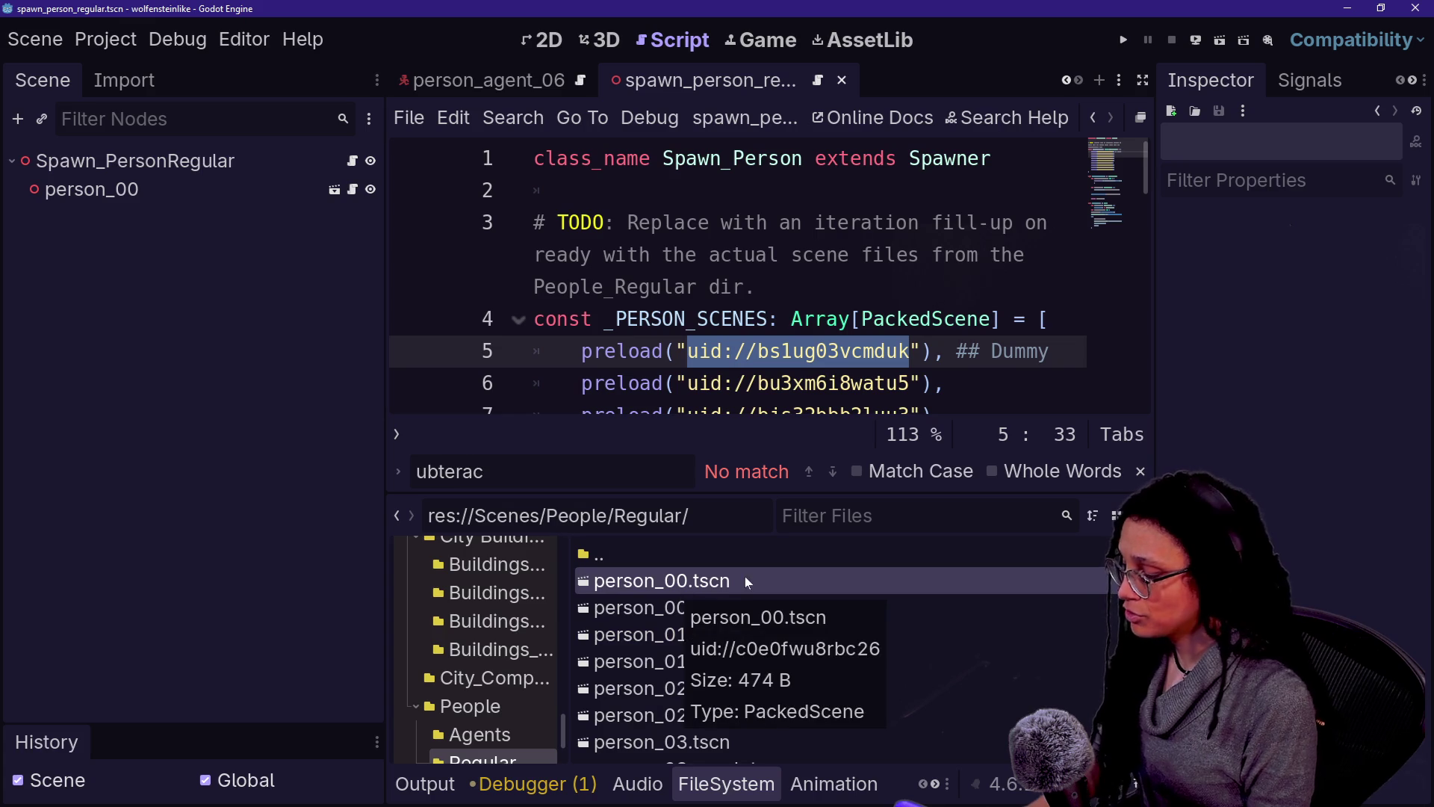
left_click(708, 319)
left_click_drag(688, 351, 910, 351)
Step: Paste person_00's uid over line 5 and person_01's uid over line 6
type("uid://c0e0fwu8rbc26")
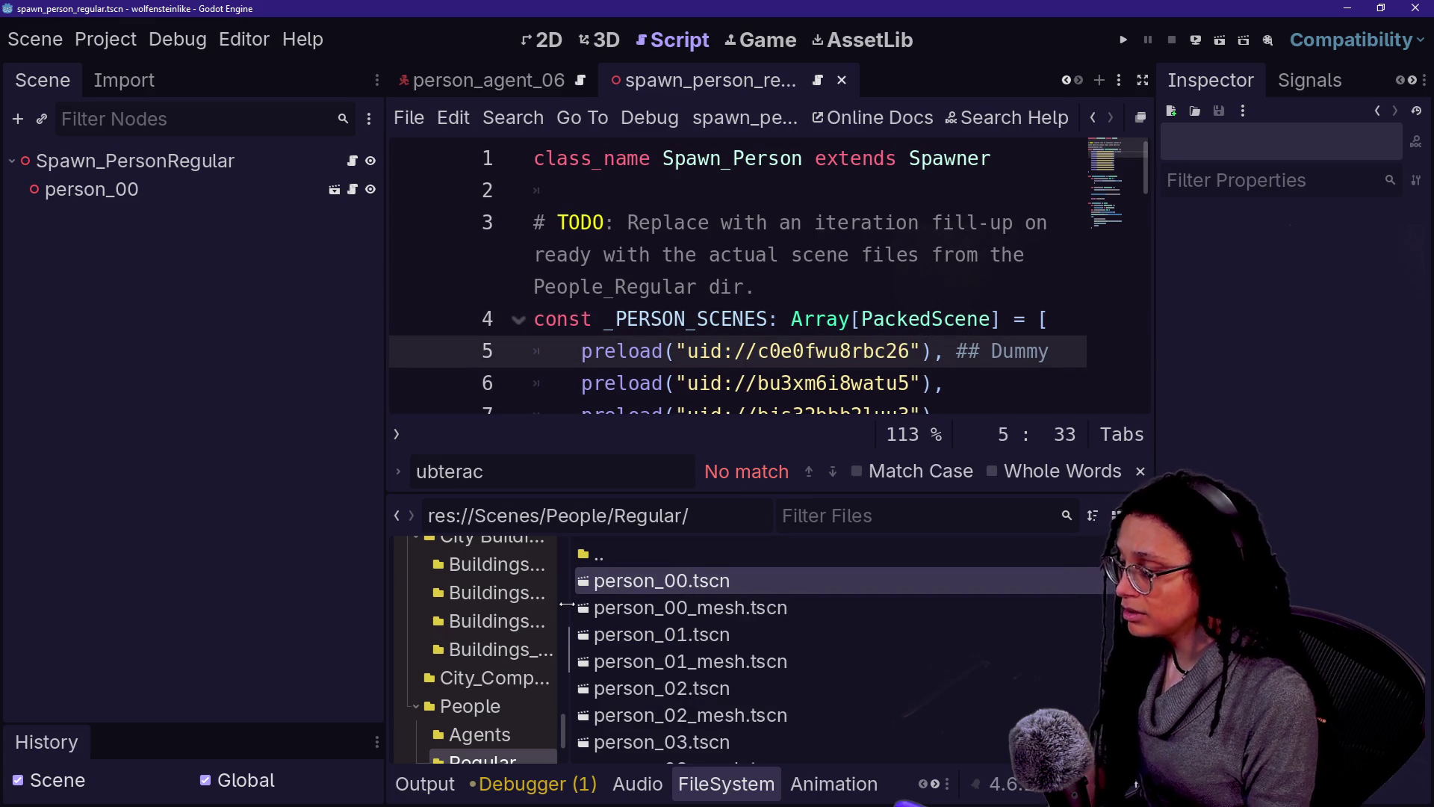
left_click(715, 636)
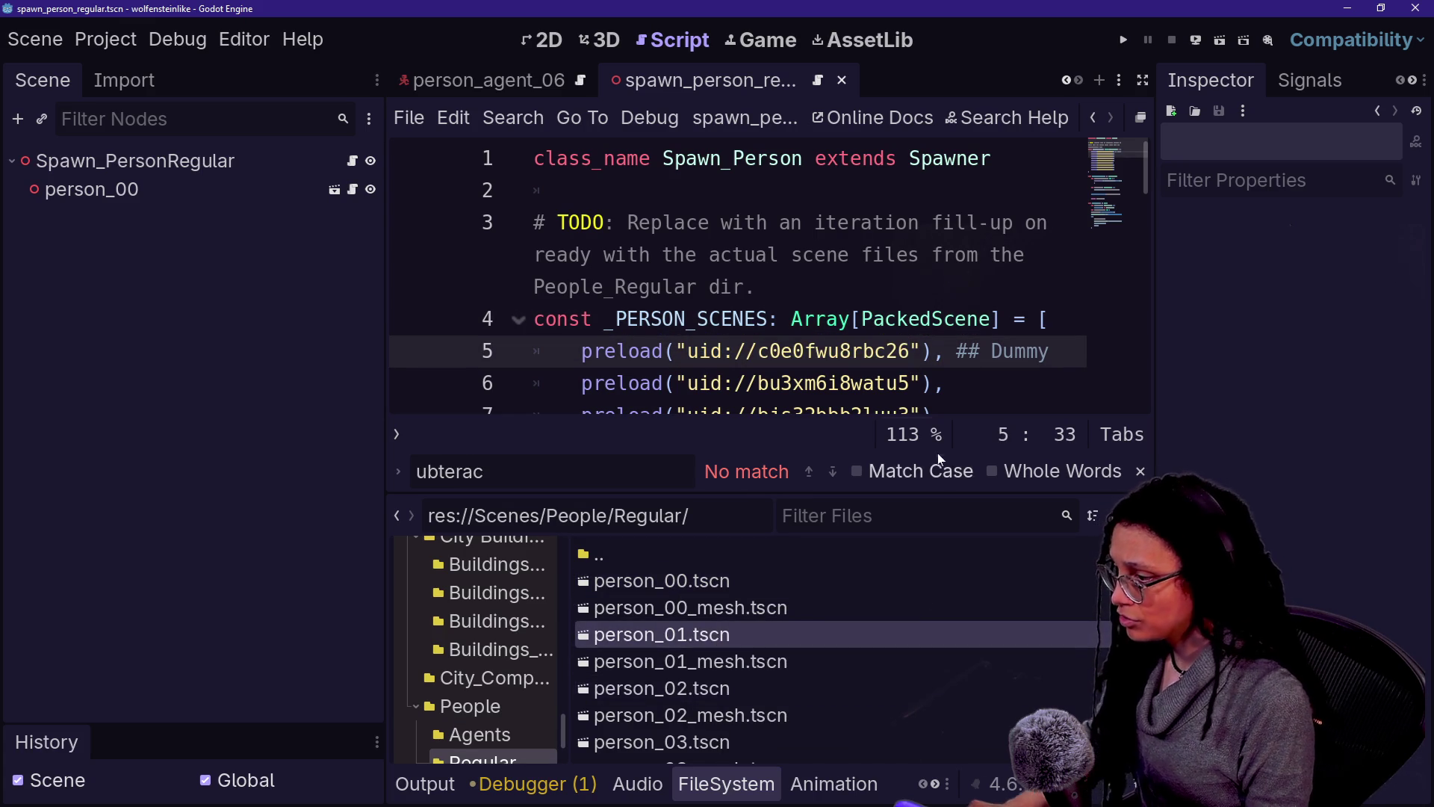
left_click_drag(688, 384, 910, 384)
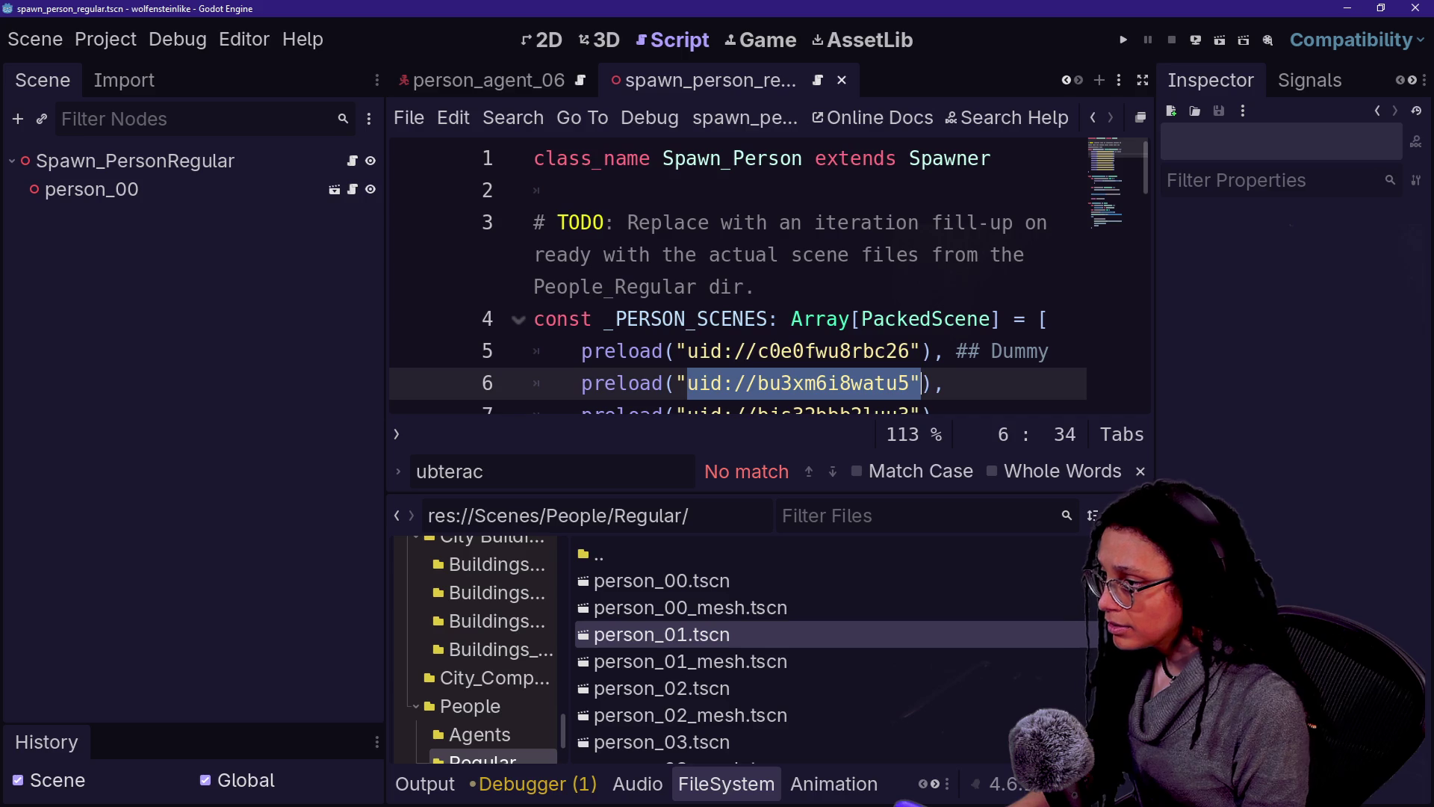
type("uid://cl6psacv7uck5")
key("Down")
key("Down")
key("Down")
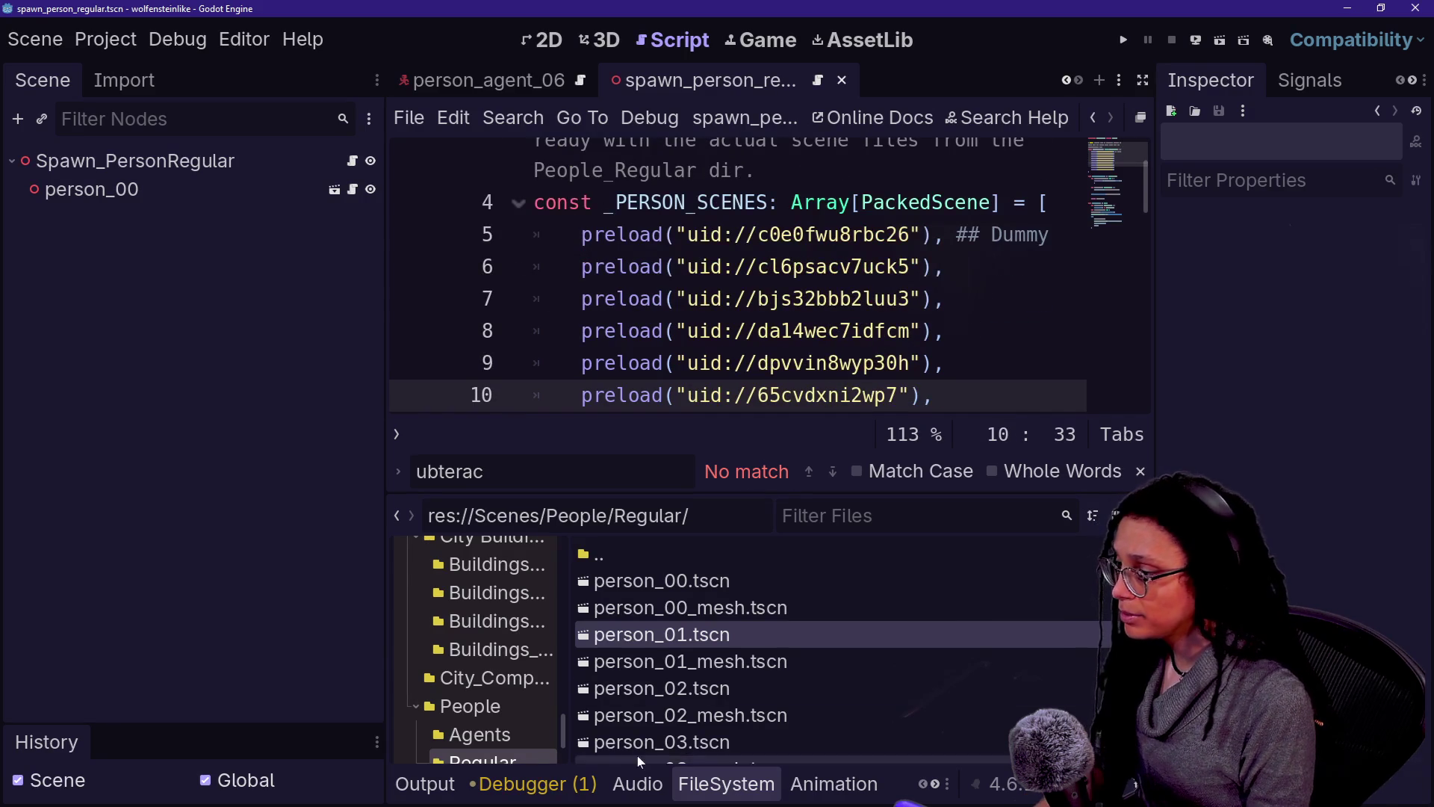
Step: Replace line 7's uid with person_02.tscn's uid and recheck line 6 against person_01
left_click(668, 690)
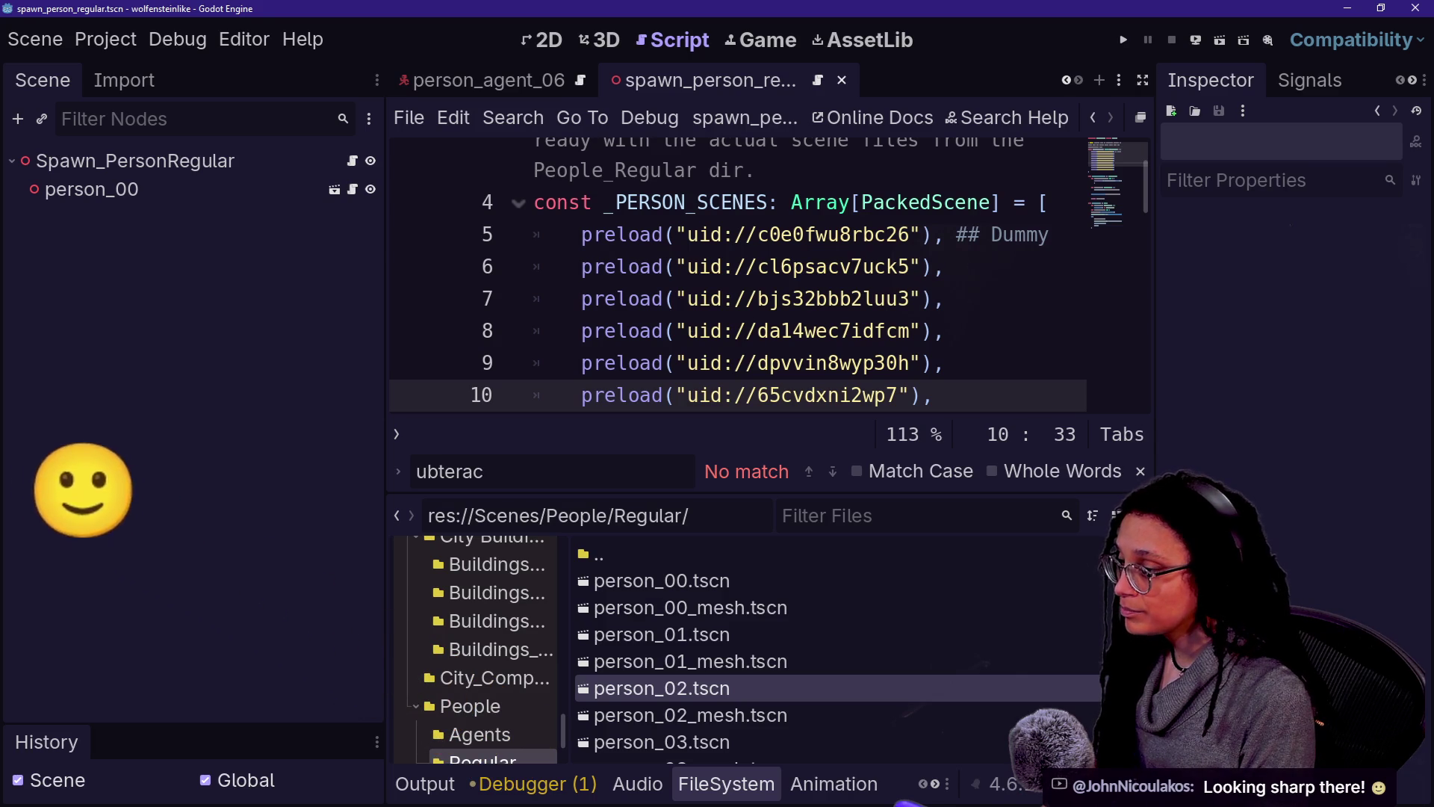
left_click(715, 235)
left_click(714, 267)
left_click(704, 298)
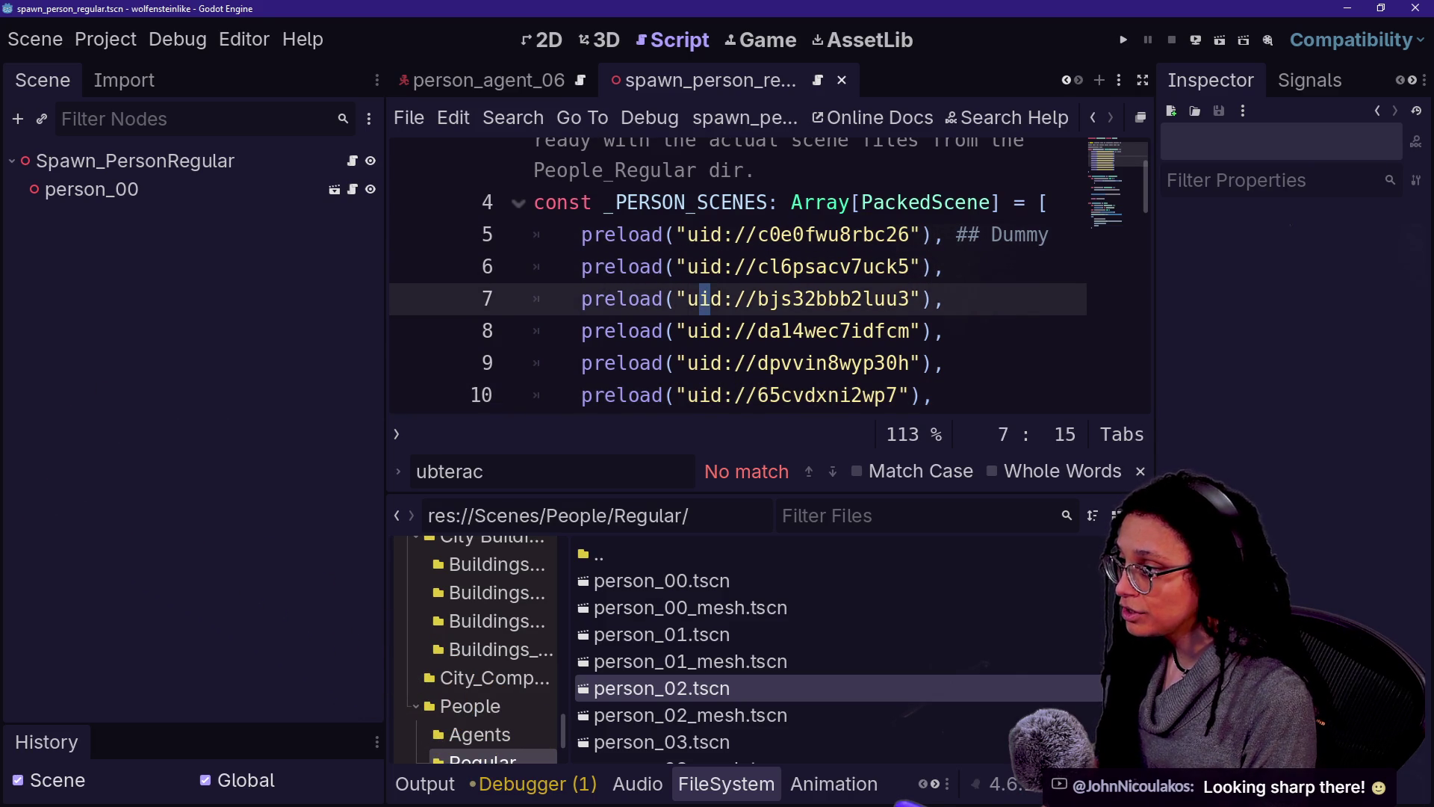
key("shift+Right")
key("shift+Right")
key("shift+Right")
type("uid://cy1ygu3bii4lq")
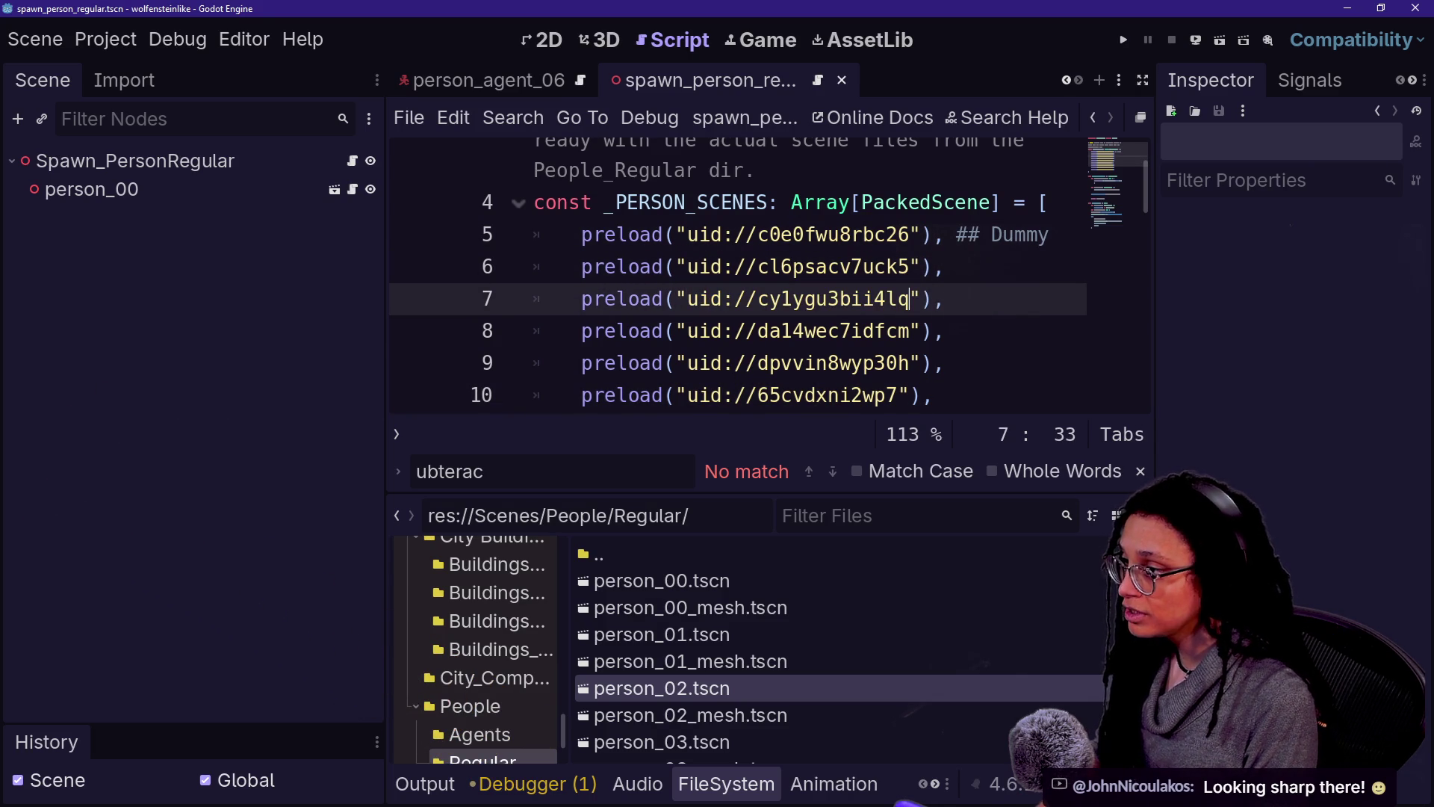
left_click(667, 633)
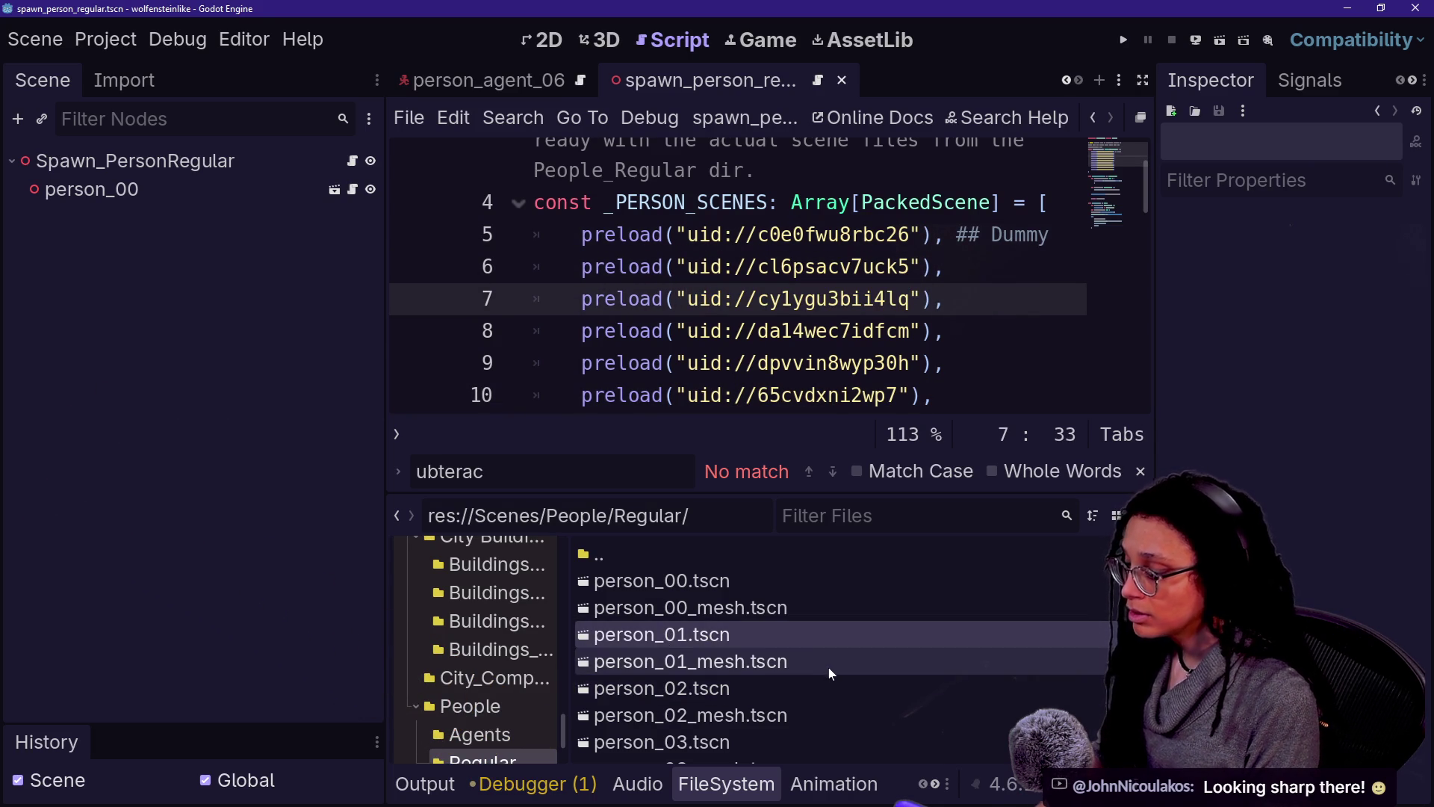
left_click(687, 267)
key("shift+Right")
key("shift+Right")
key("shift+Right")
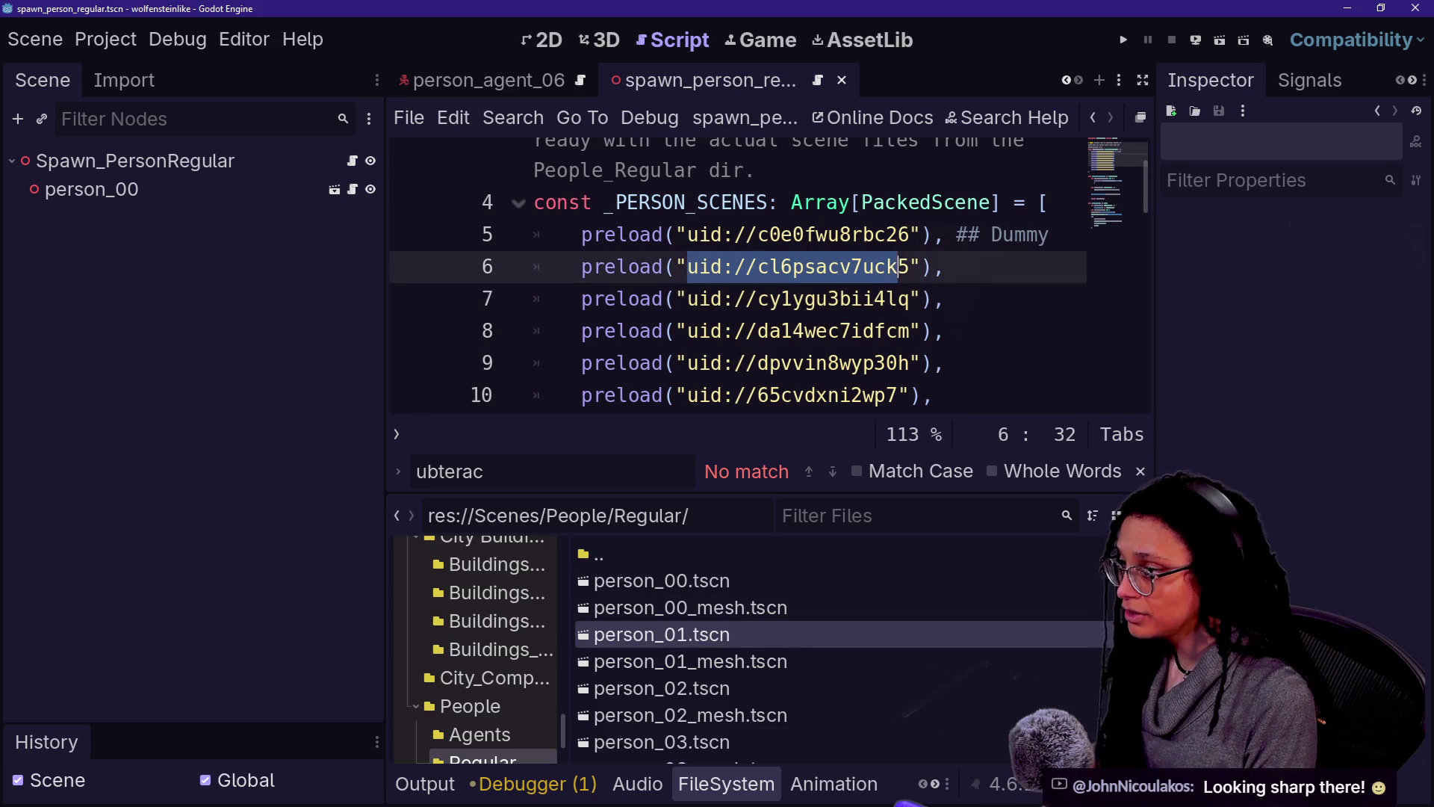
key("ctrl+c")
key("Right")
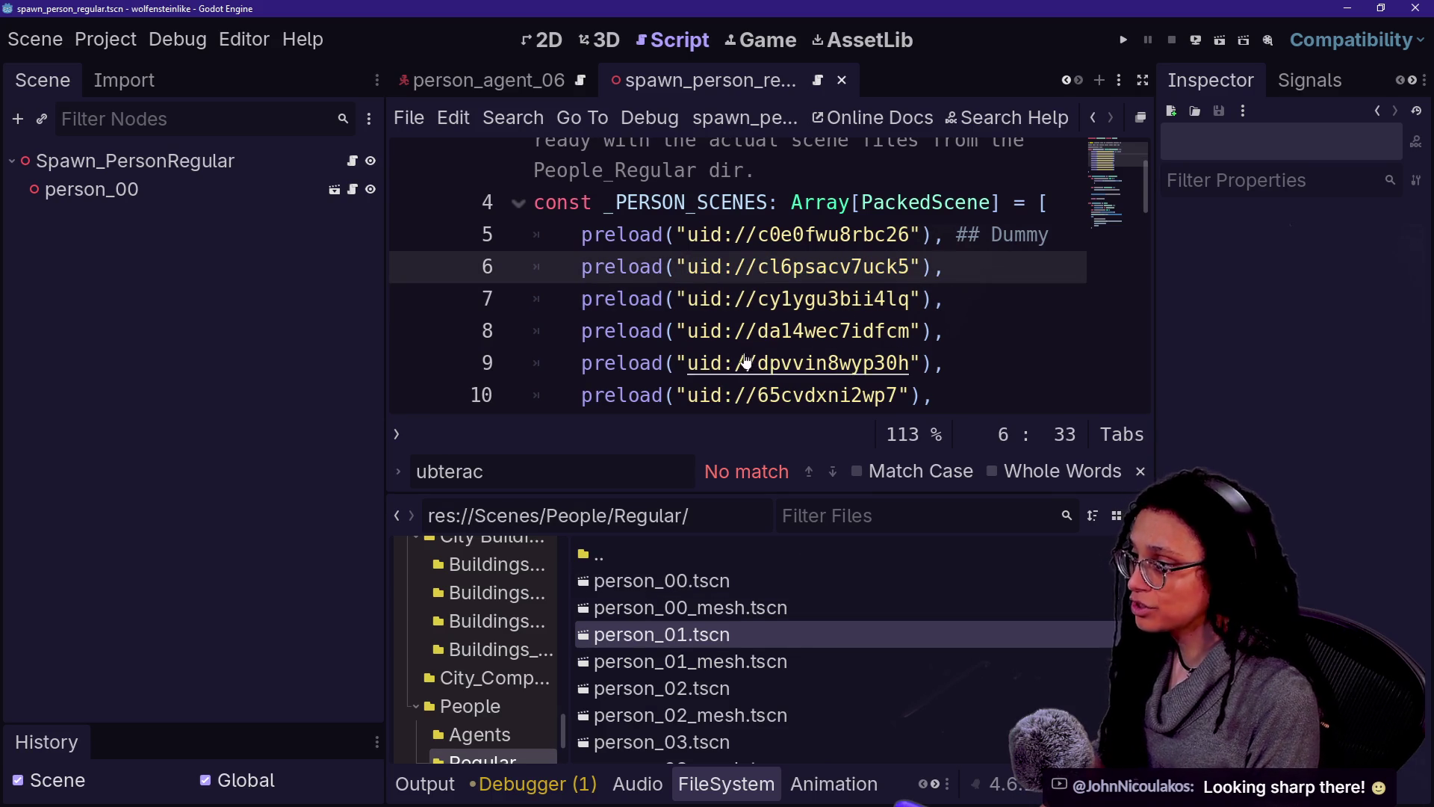
Step: Replace line 8's uid da14wec7idfcm with person_03.tscn's uid://g3fpcsndvn0q
left_click(682, 745)
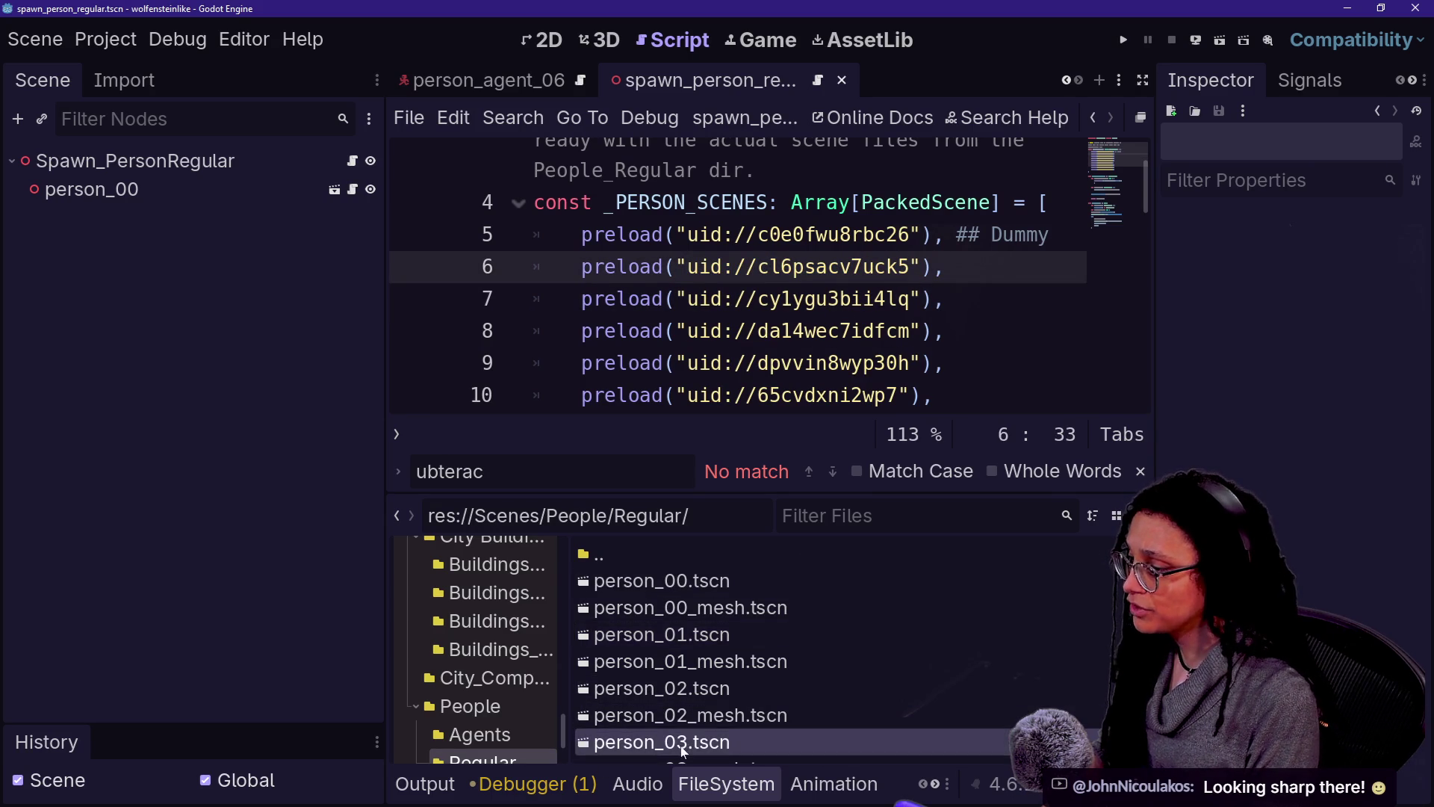
key("Up")
key("Down")
key("Down")
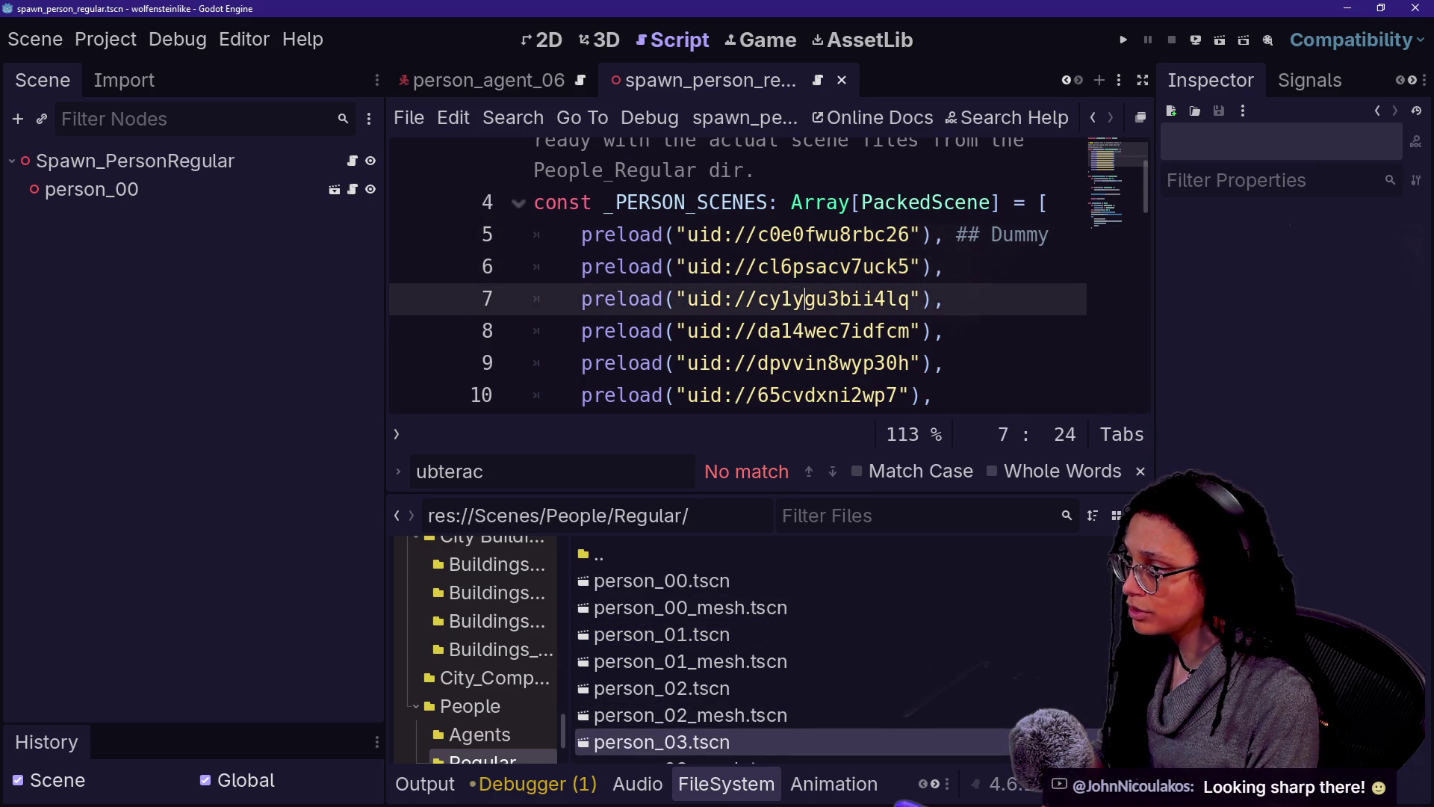
left_click(816, 331)
mouse_move(776, 739)
left_click(758, 234)
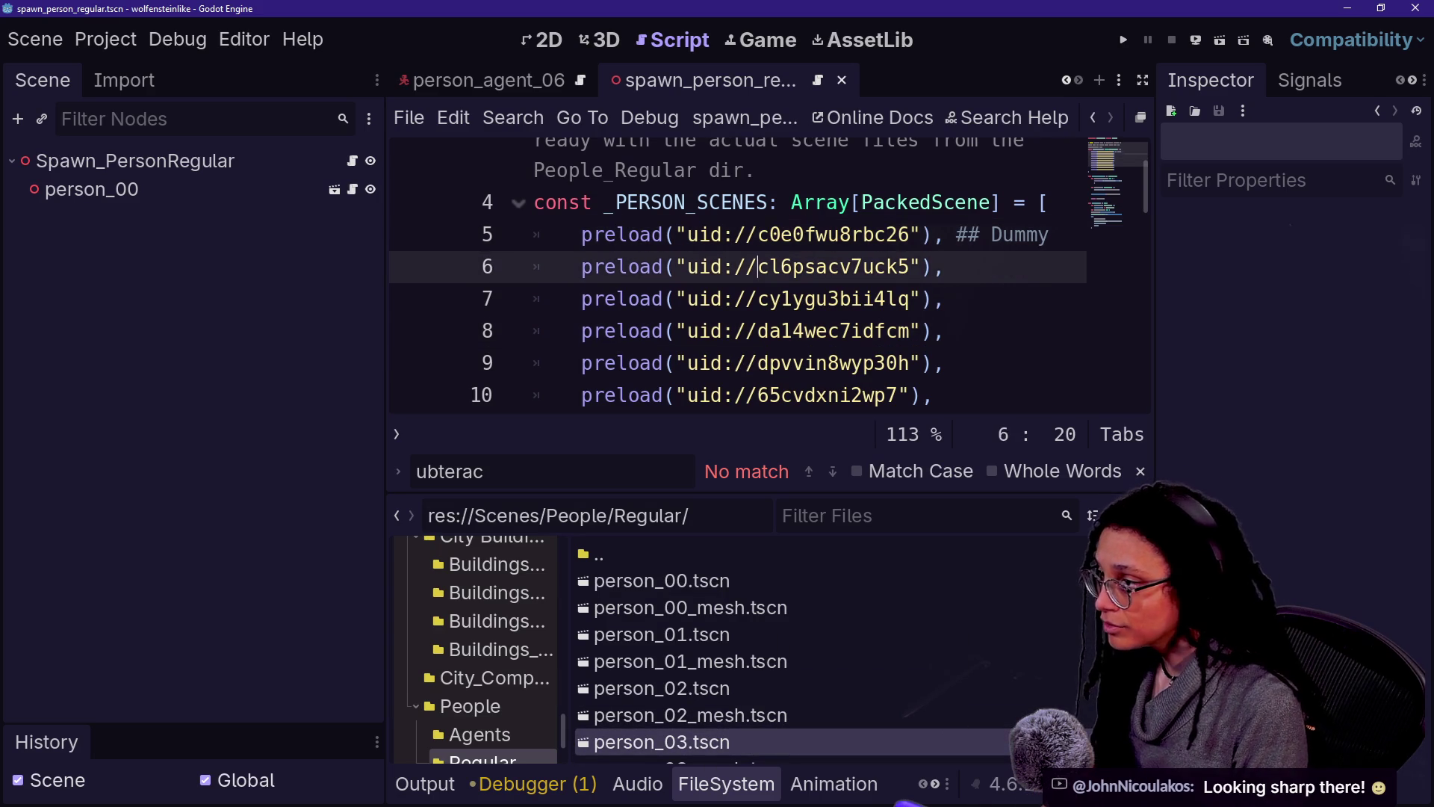
key("Down")
key("Down")
key("Down")
left_click_drag(687, 331, 922, 331)
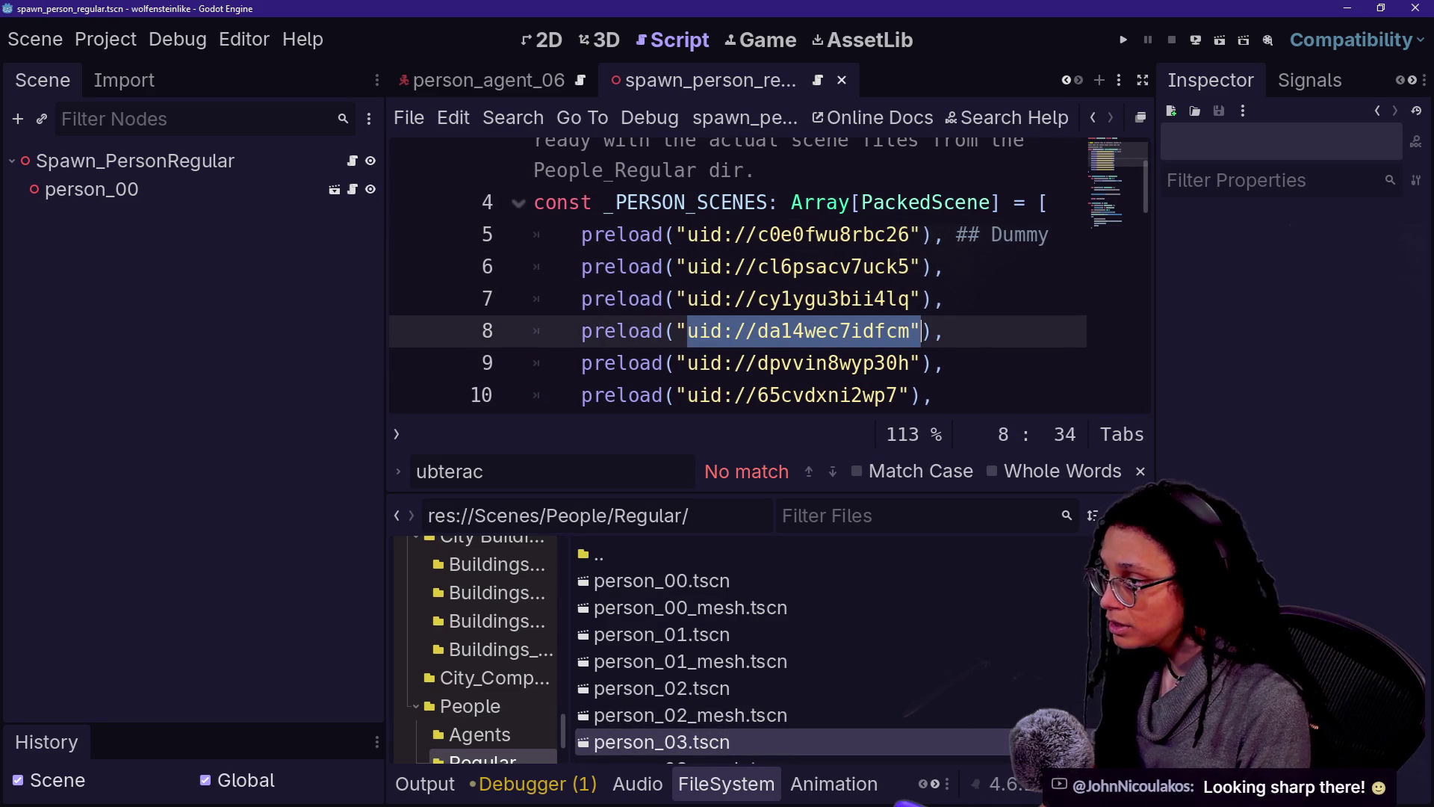
key("ctrl+v")
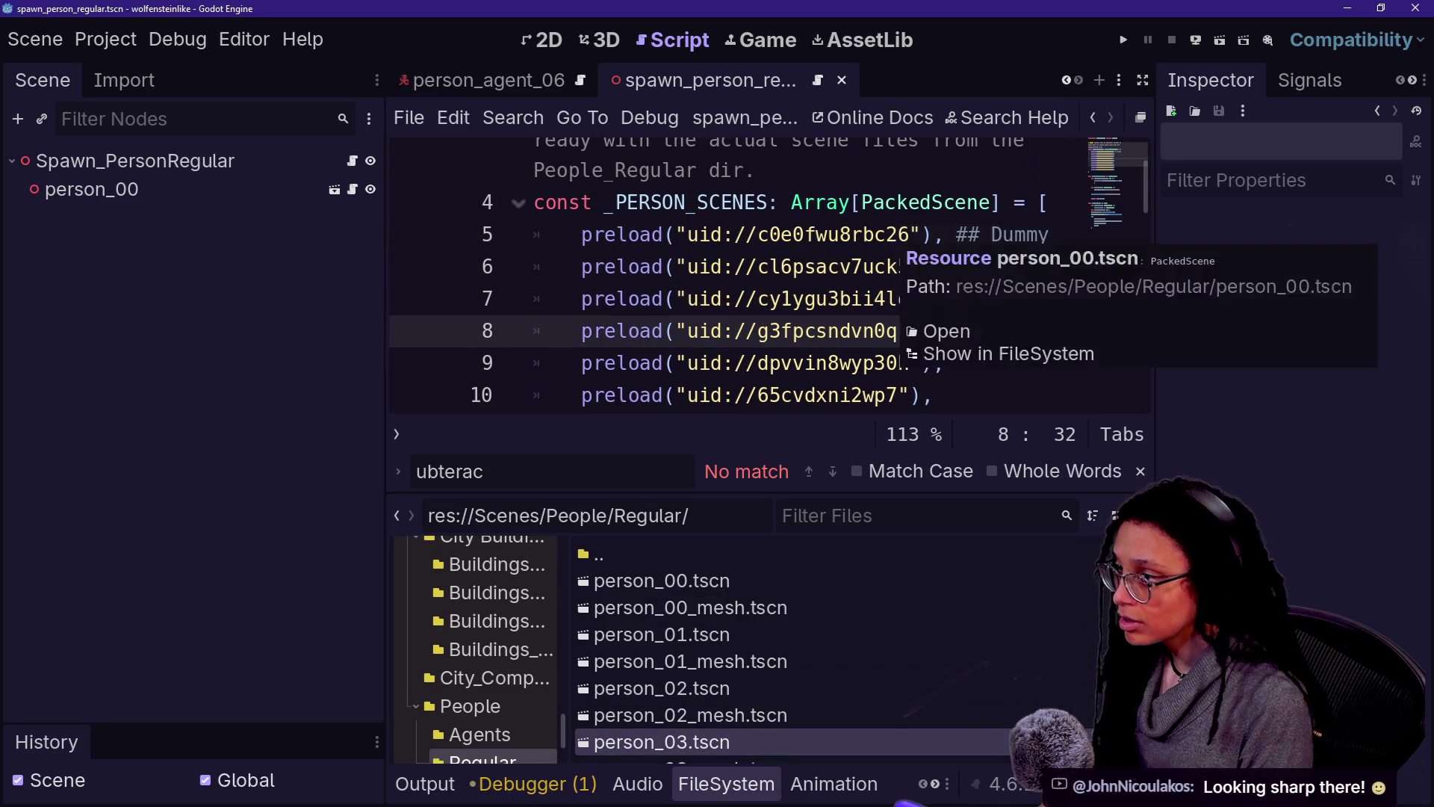
Step: Replace line 9's preload UID with person_04.tscn's UID
scroll(896, 239, "down", 1)
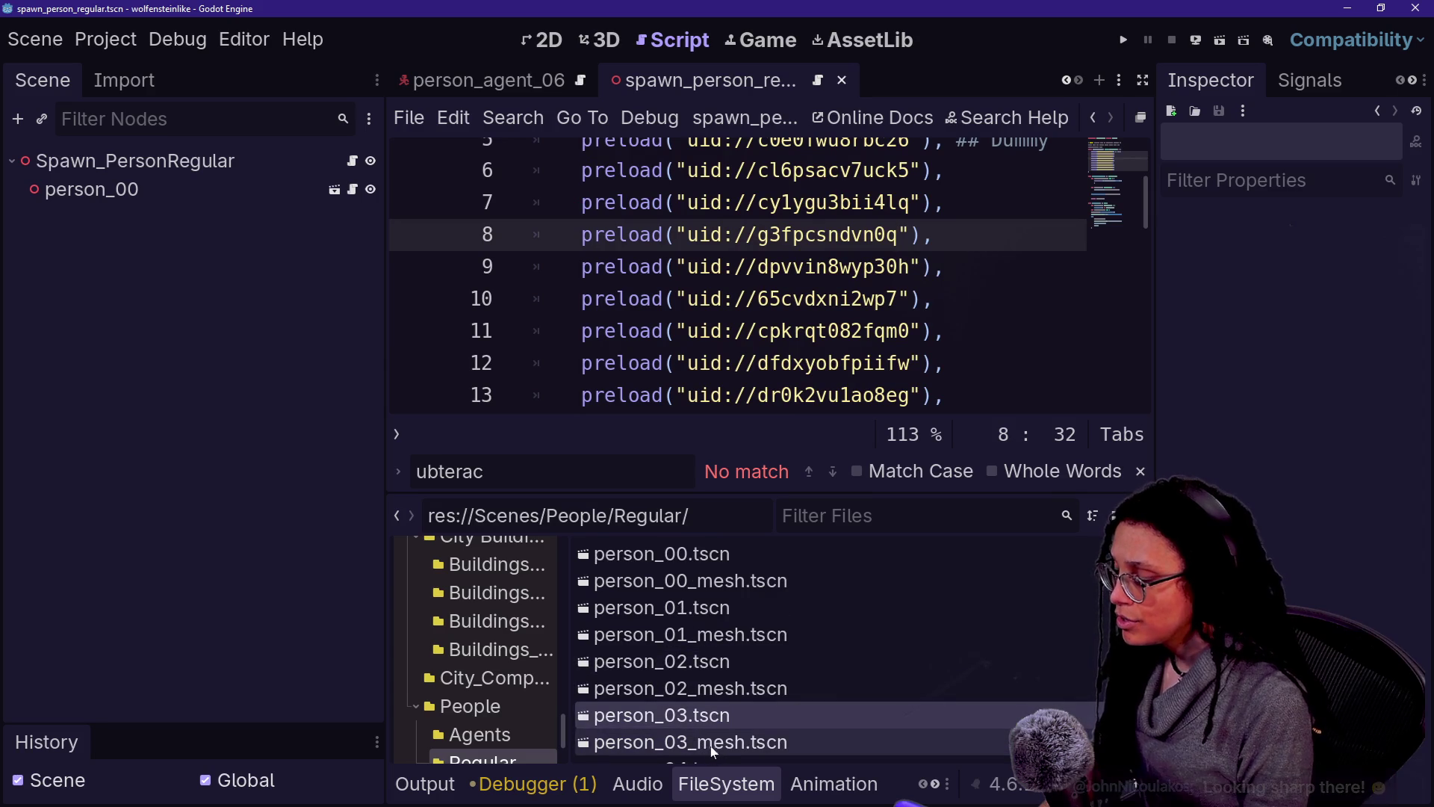
scroll(681, 667, "down", 1)
left_click(680, 715)
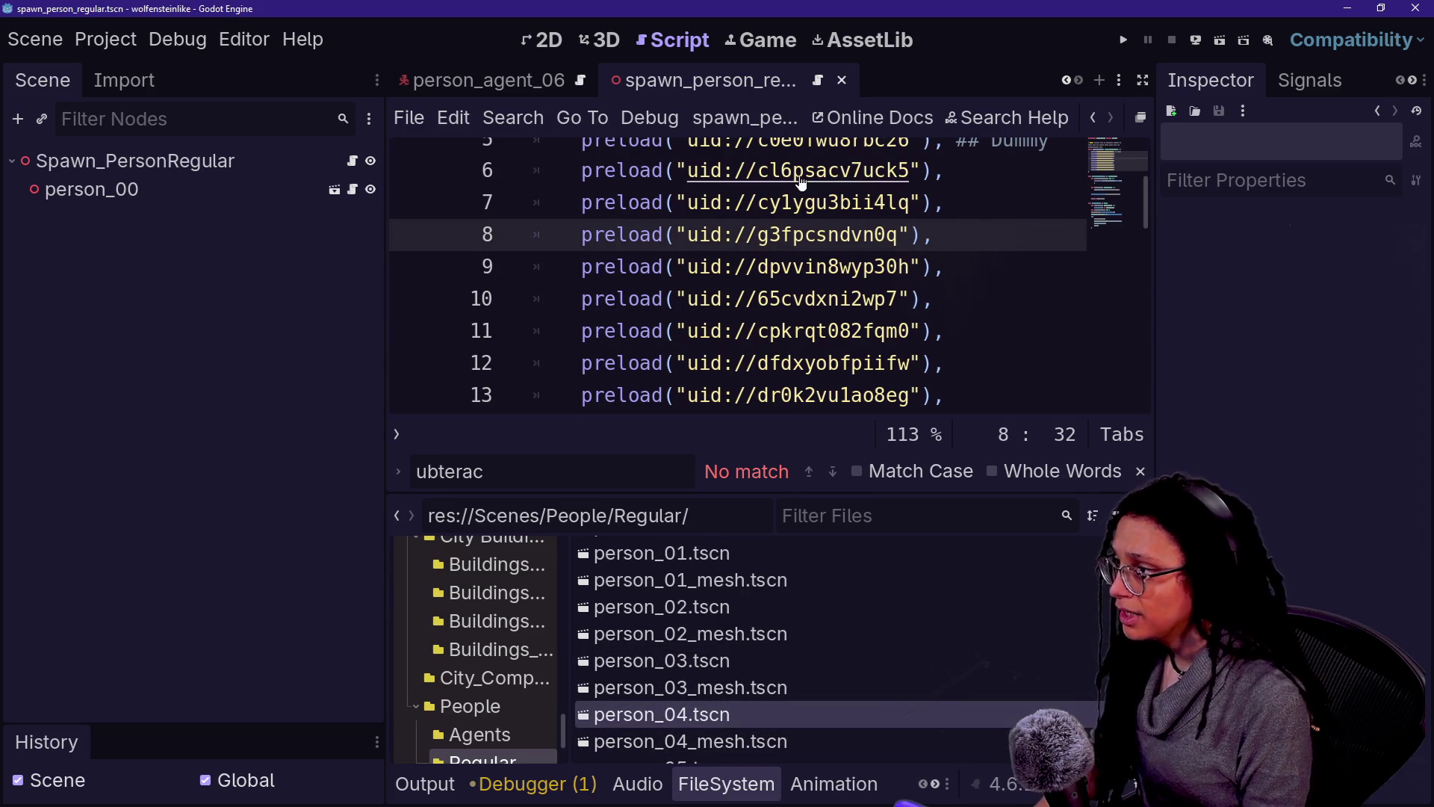
mouse_move(801, 179)
key("Up")
key("Up")
key("Up")
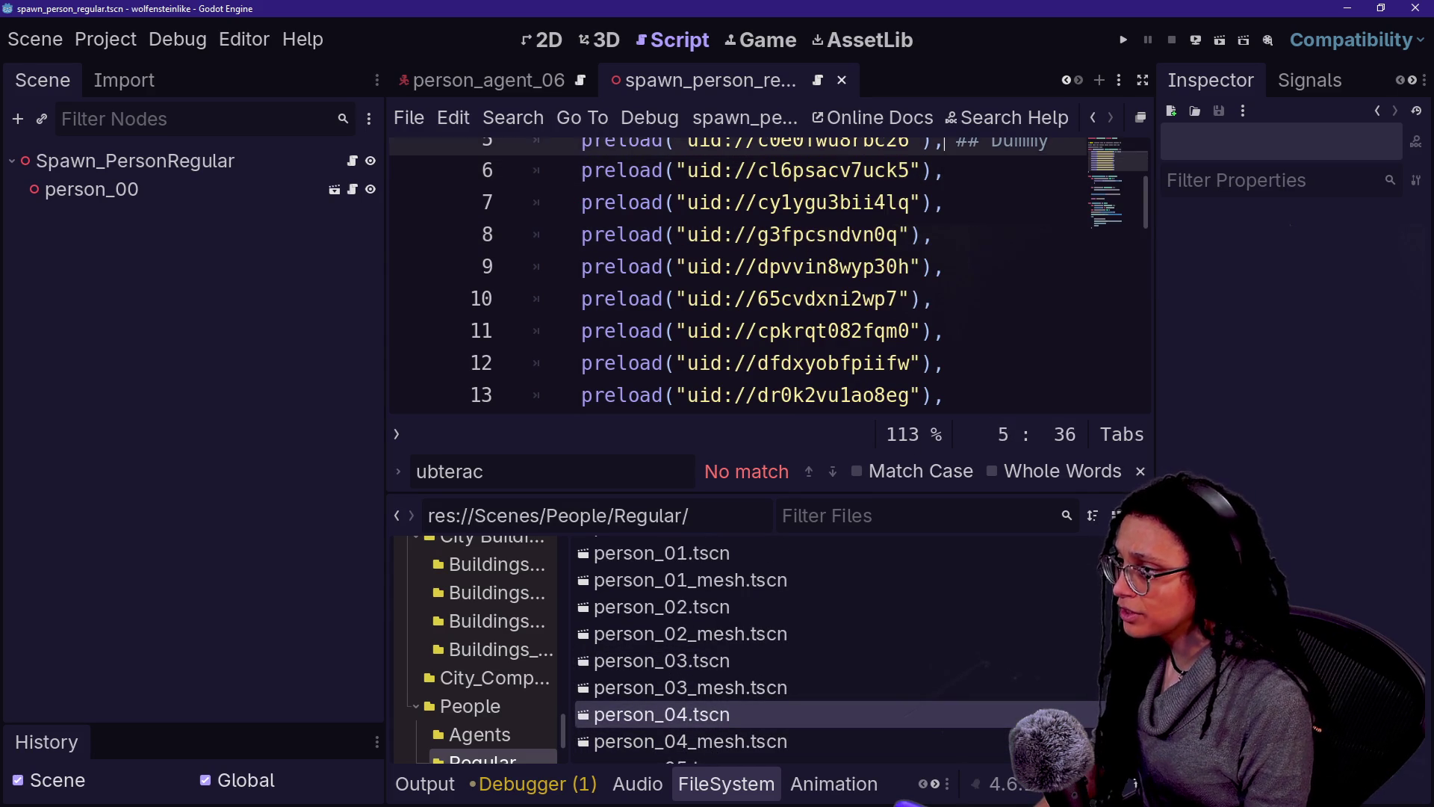
key("Down")
key("Down")
key("Down")
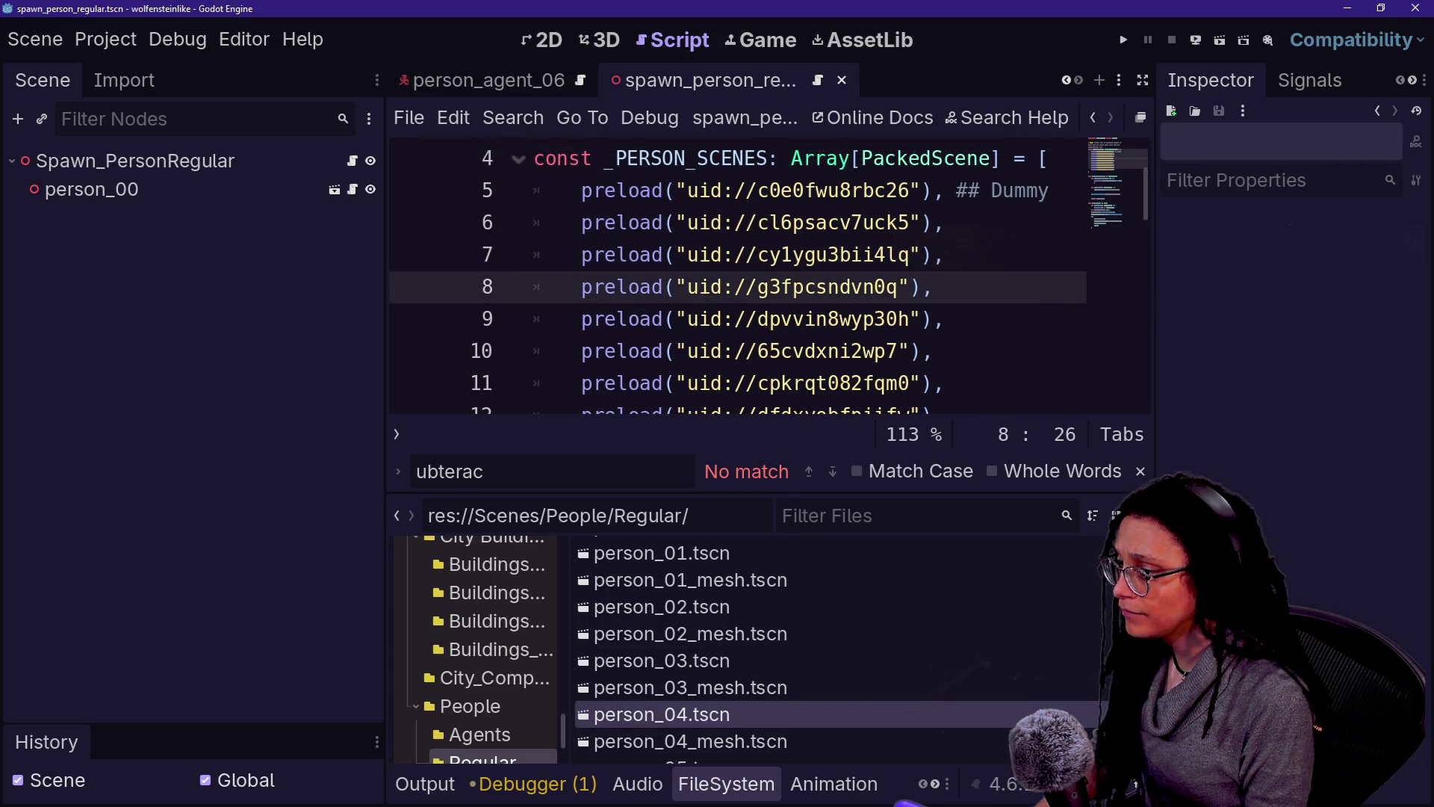
key("Down")
key("shift+Right")
key("shift+Right")
key("shift+Right")
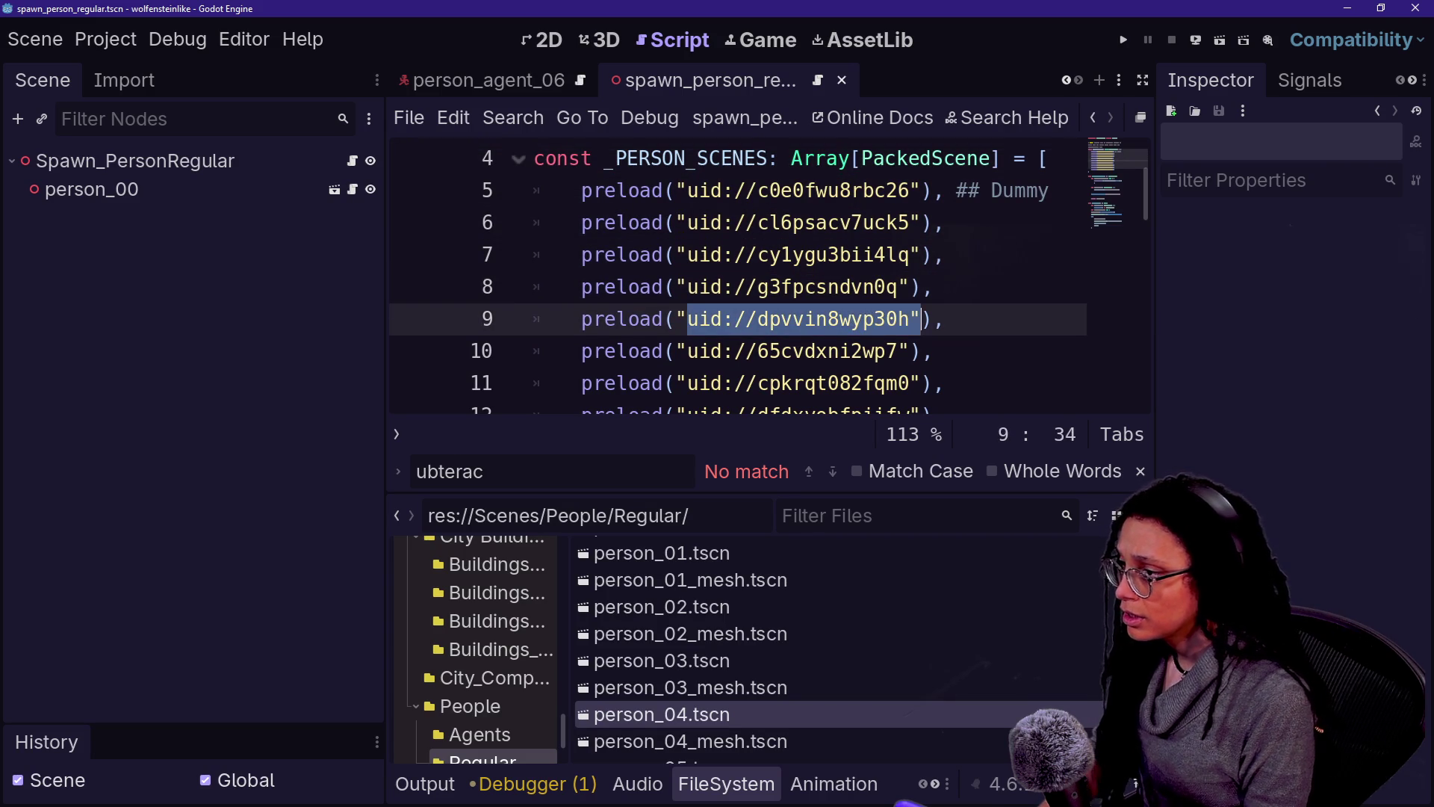
type("uid://ceh3224s2tny5")
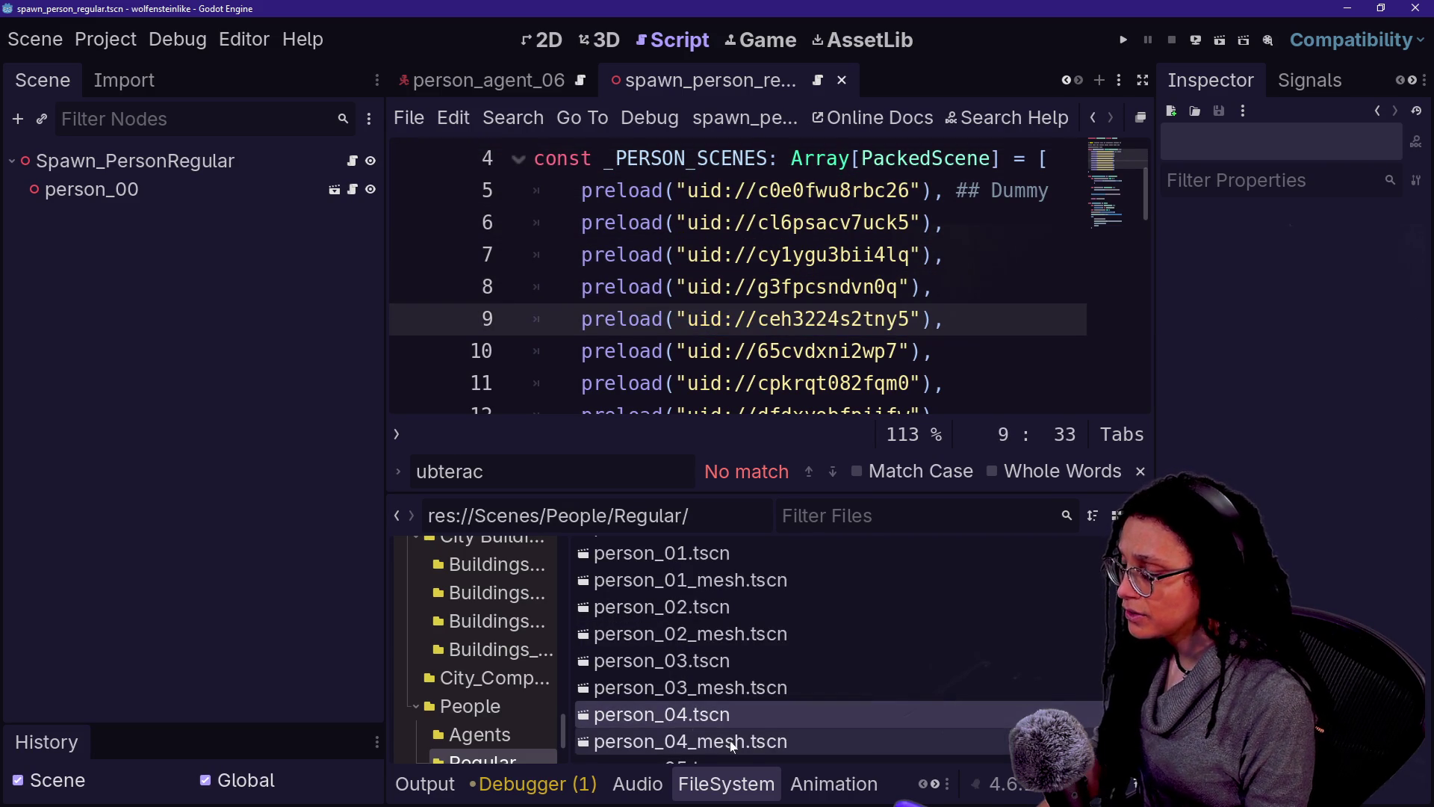
Step: Paste person_05 and person_06 UIDs over the uids on lines 10 and 11
scroll(750, 746, "down", 1)
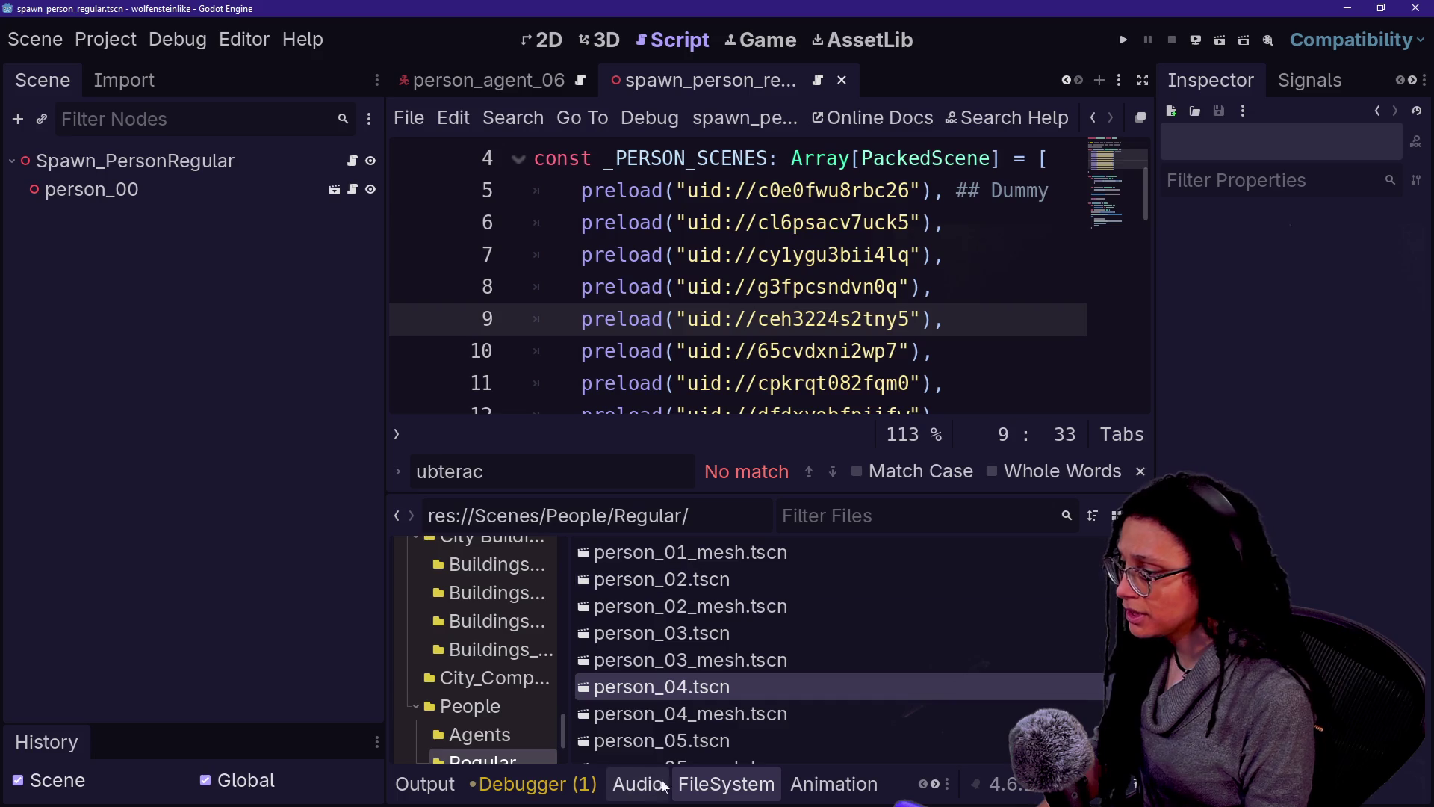
left_click(641, 740)
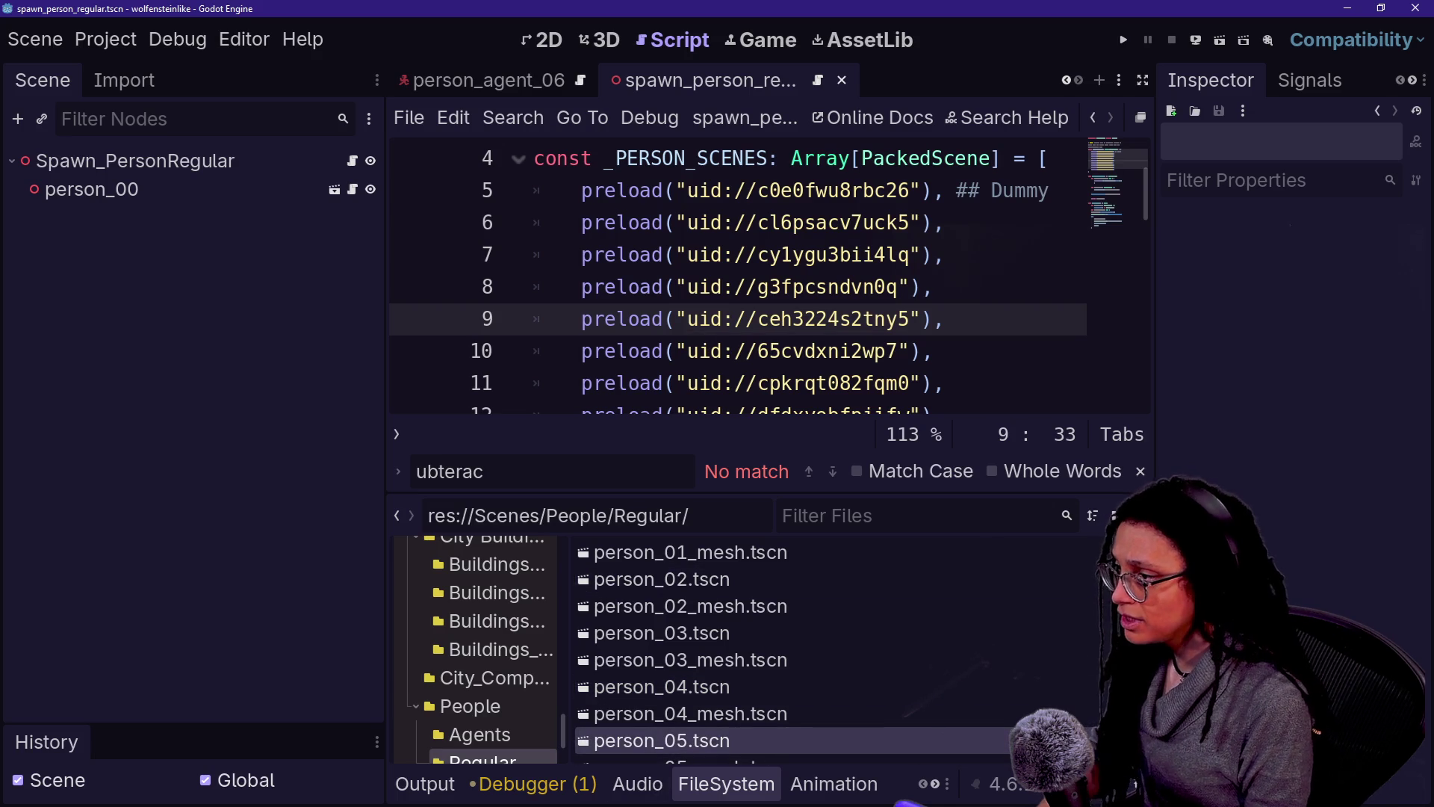
left_click_drag(686, 351, 900, 351)
type("uid://dj4y32gwy73ps")
scroll(657, 642, "down", 1)
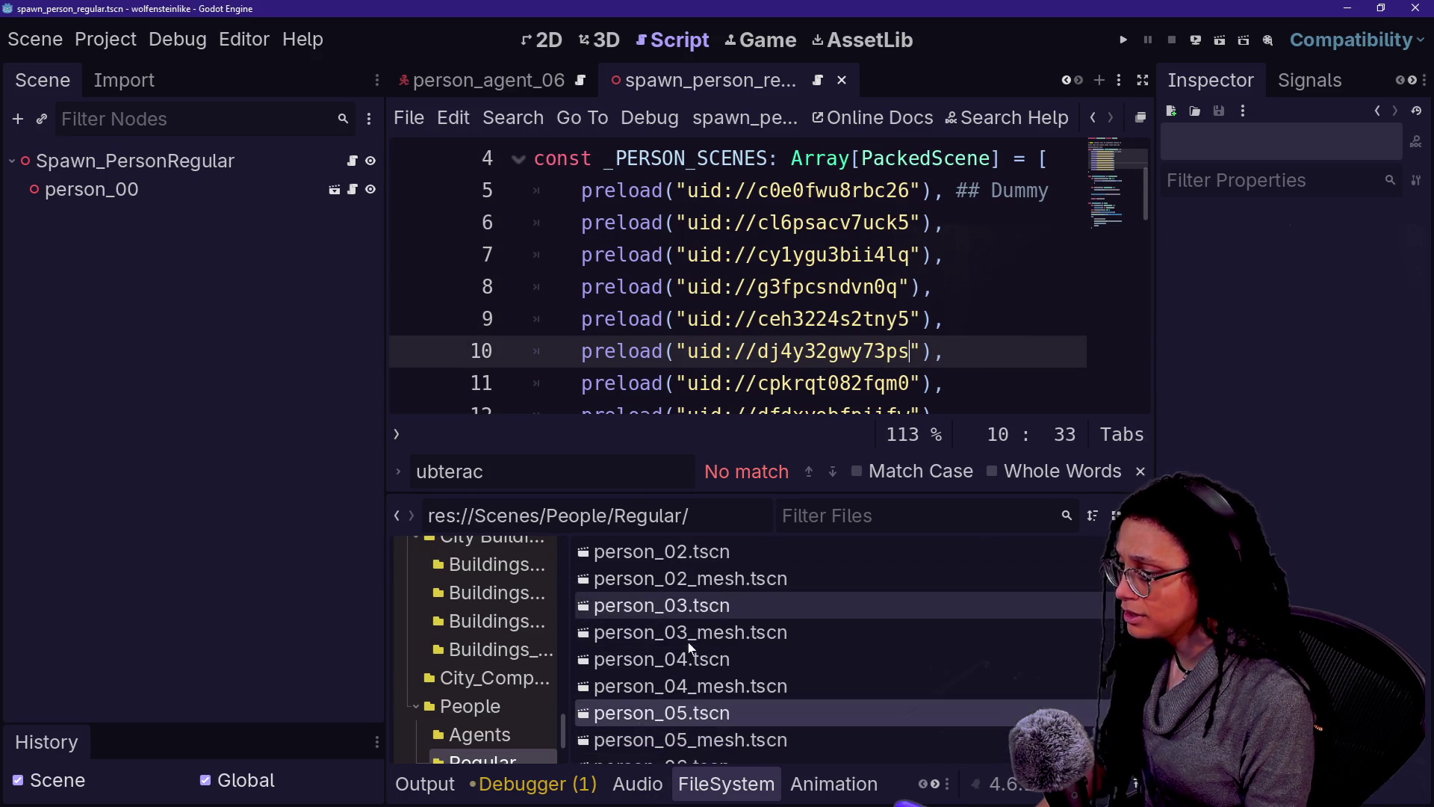
scroll(747, 672, "down", 2)
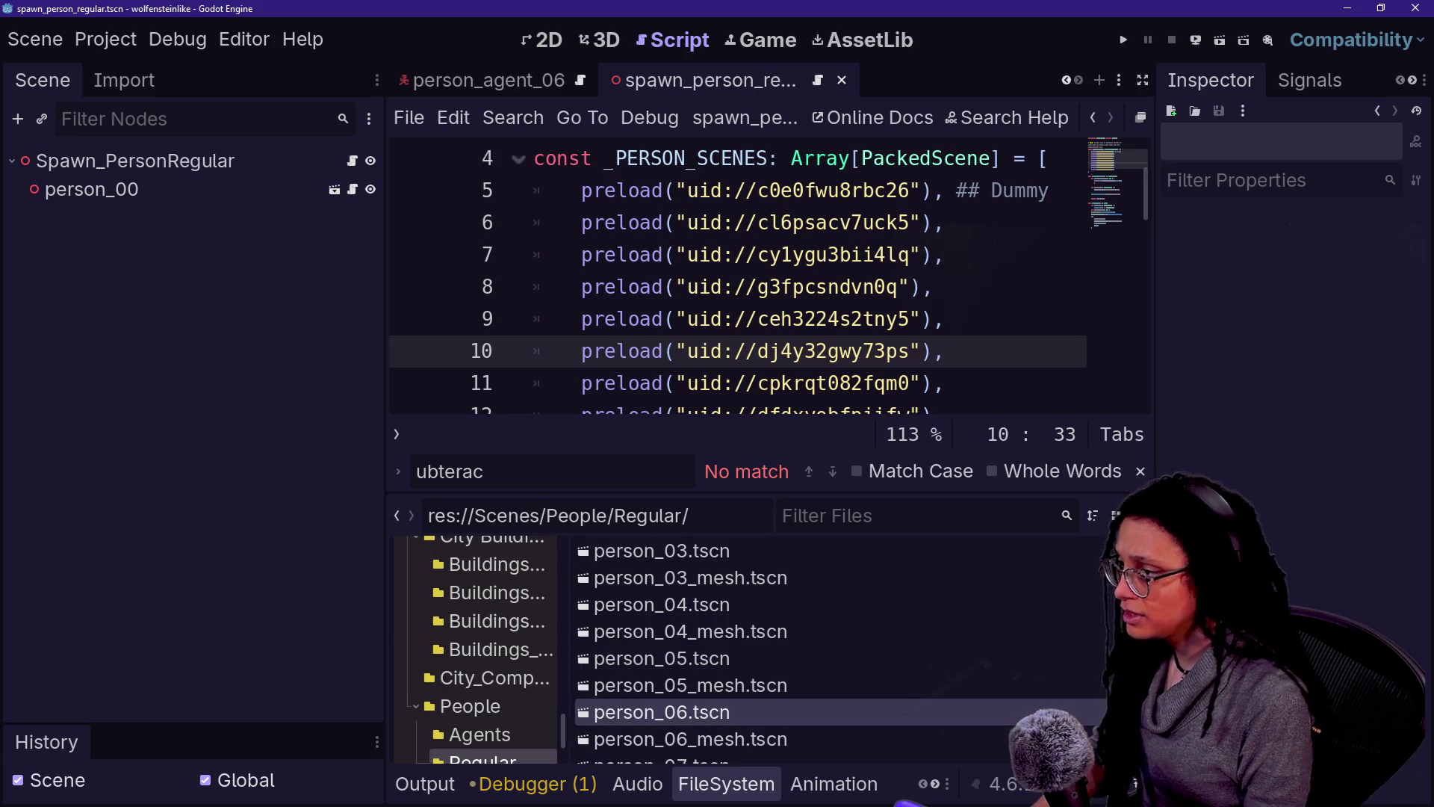
left_click_drag(685, 383, 910, 383)
type("uid://05dp2xlm0ai0")
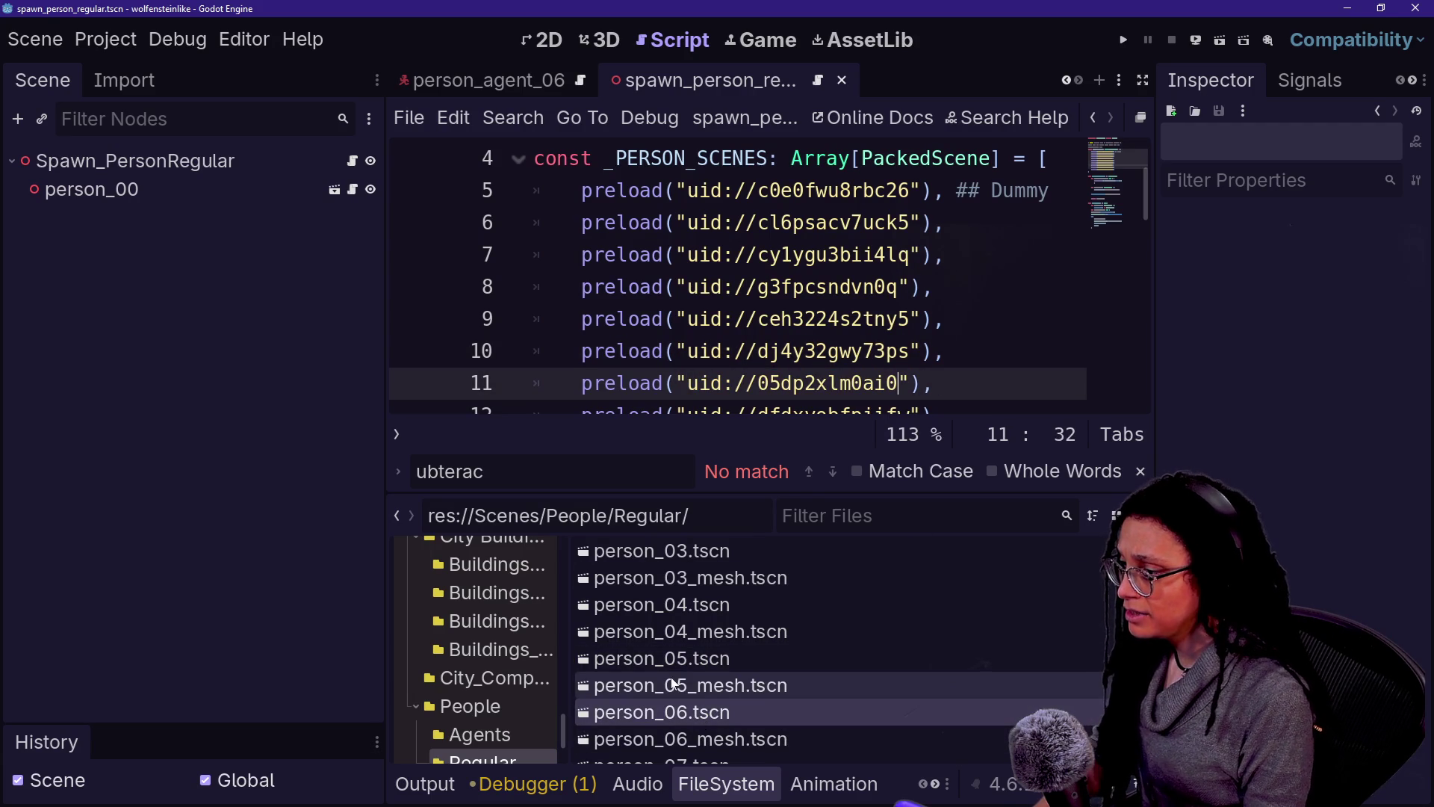
Step: Replace line 12's preload UID with person_07.tscn's UID
mouse_move(673, 684)
scroll(673, 694, "down", 1)
left_click(681, 738)
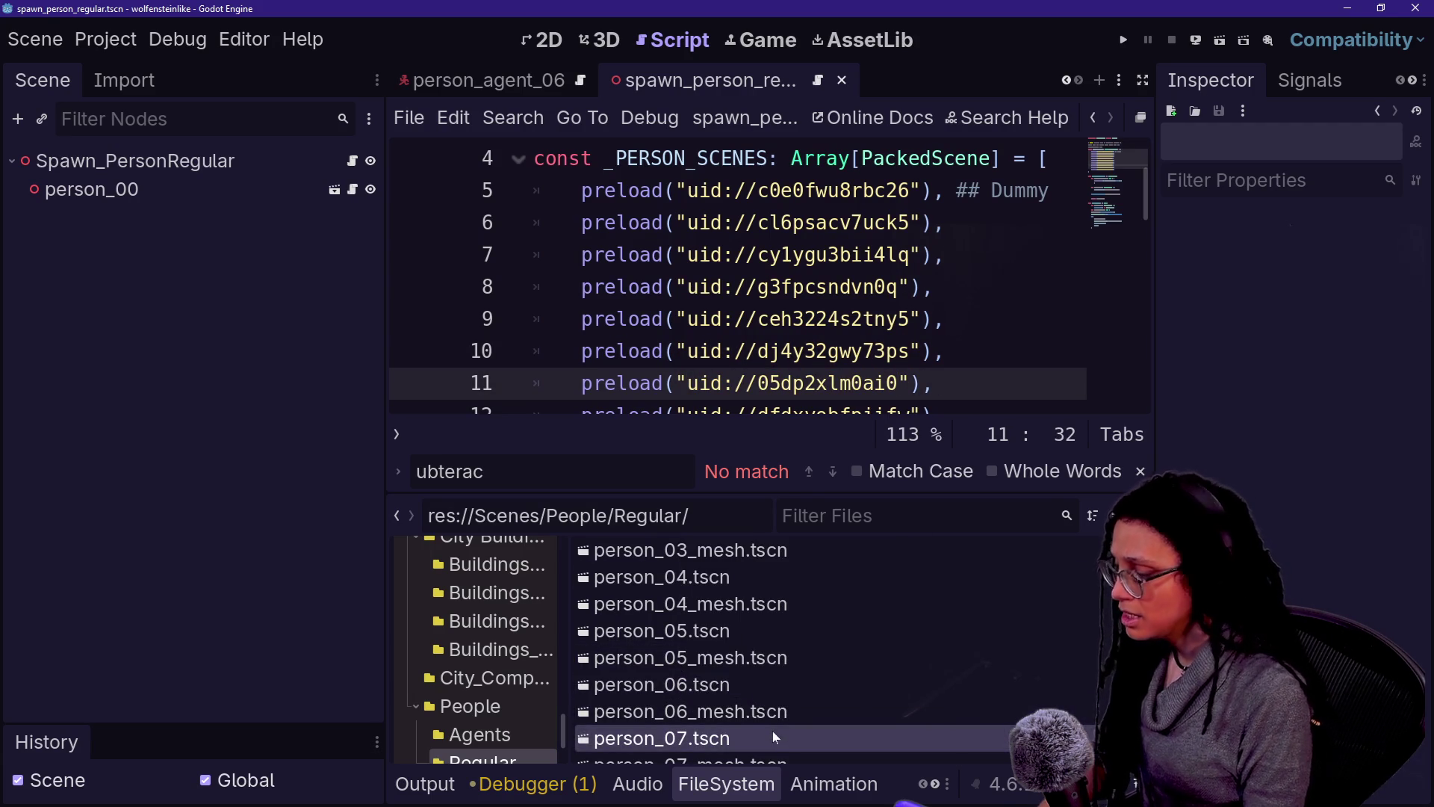
scroll(821, 336, "down", 1)
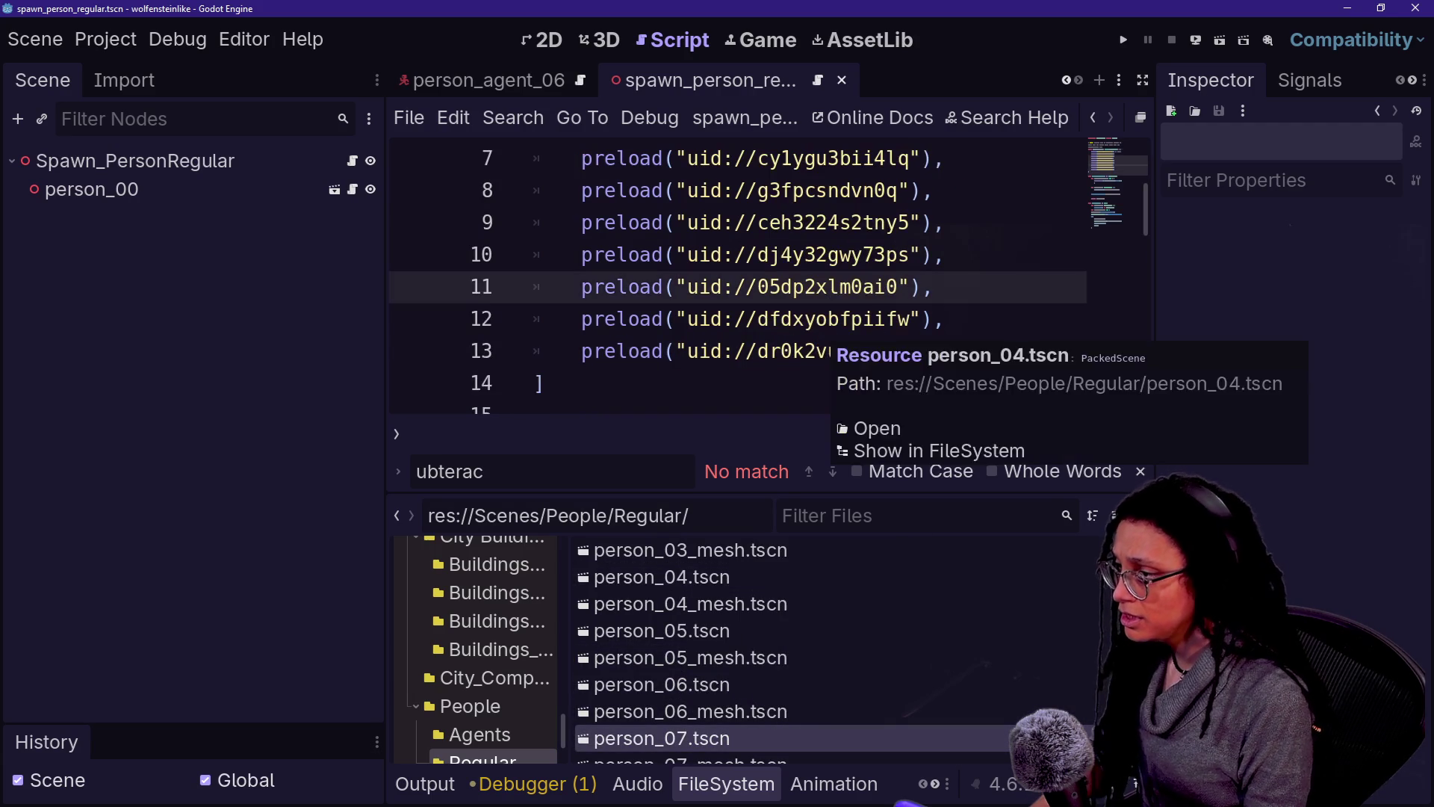
left_click(686, 319)
left_click_drag(686, 319, 910, 319)
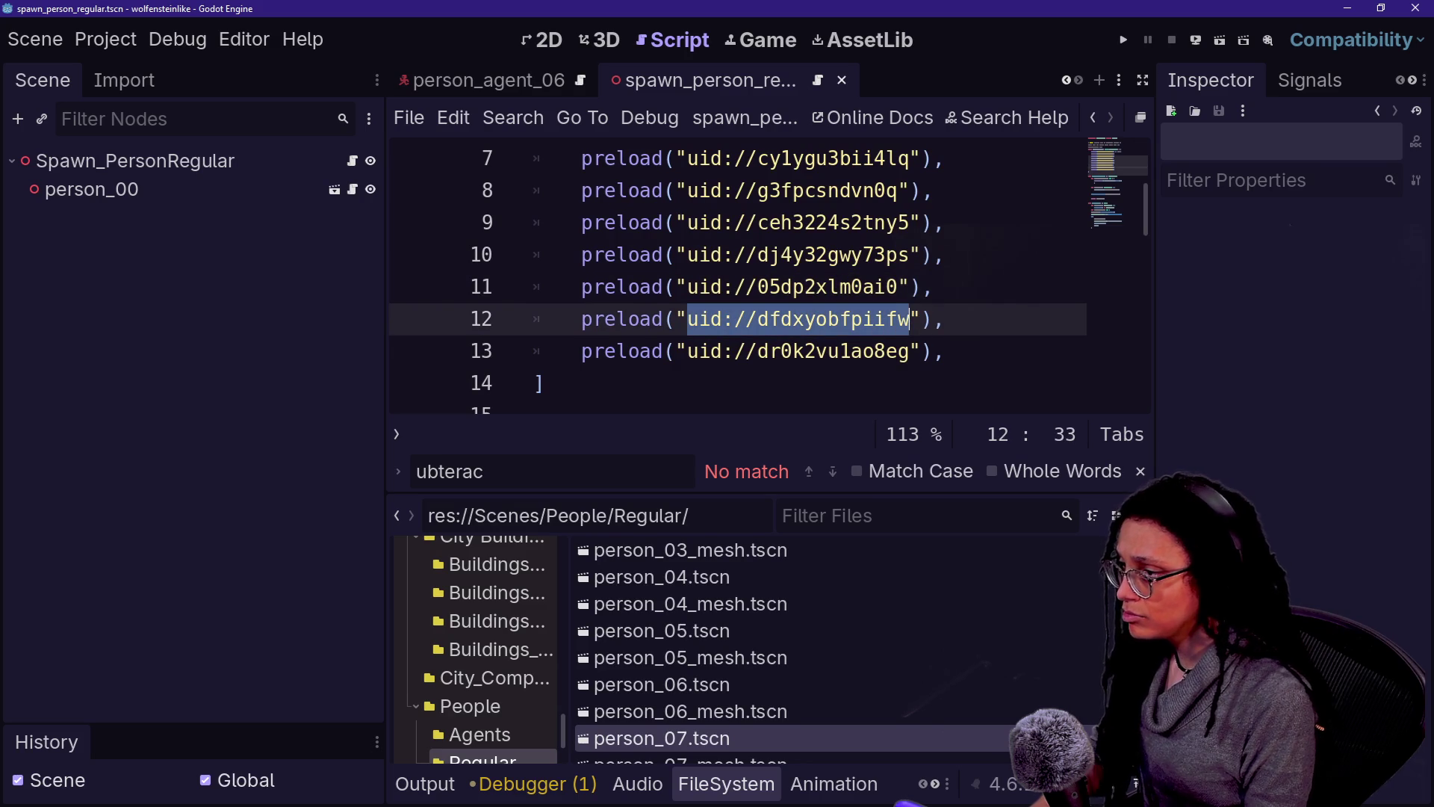
type("uid://dtc1nyr7qh66g")
Step: Put person_08's UID (uid://dgam33neplhuc) on line 13, save the script, and run the game
scroll(672, 673, "down", 1)
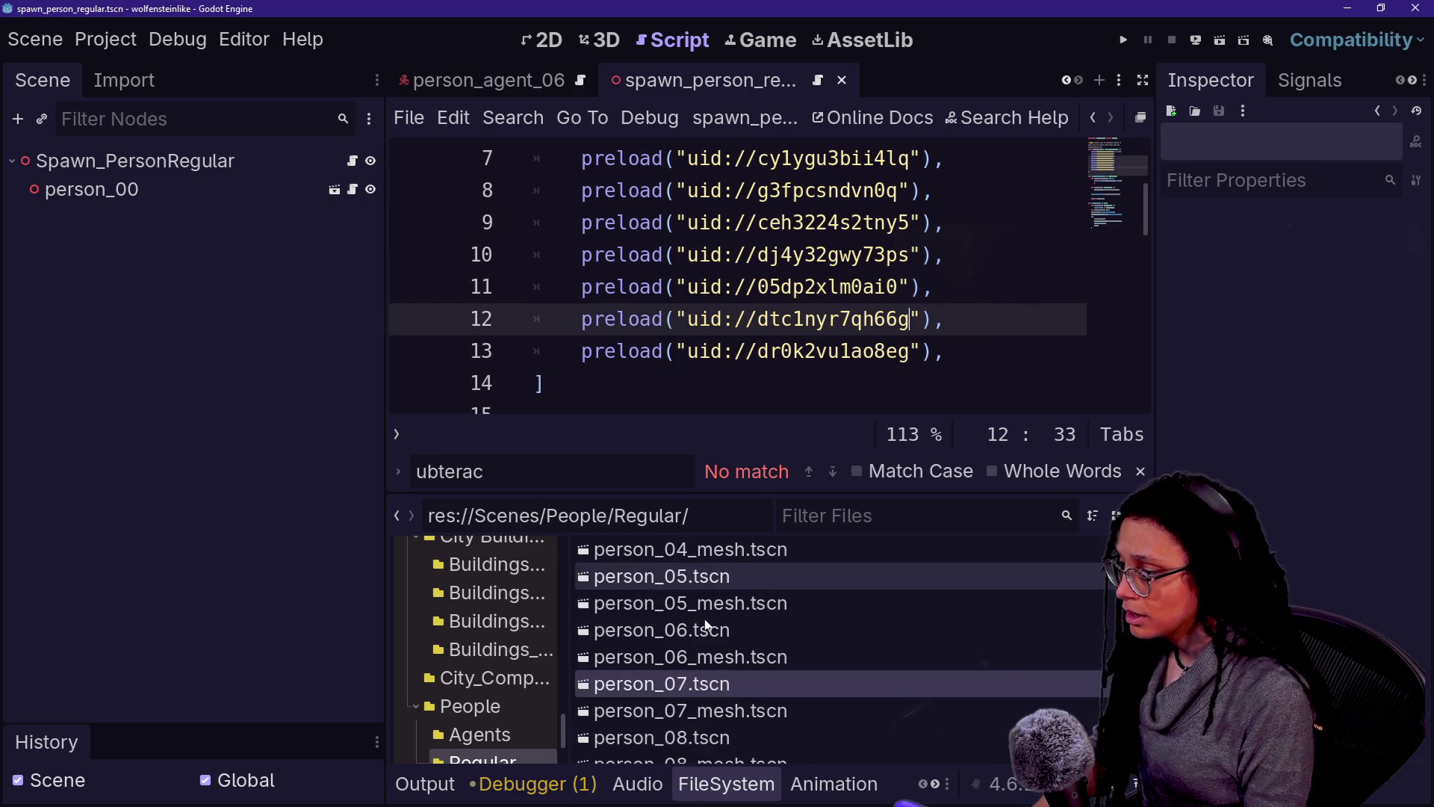
left_click(700, 741)
left_click_drag(686, 351, 916, 351)
type("uid://dgam33neplhuc")
key("ctrl+s")
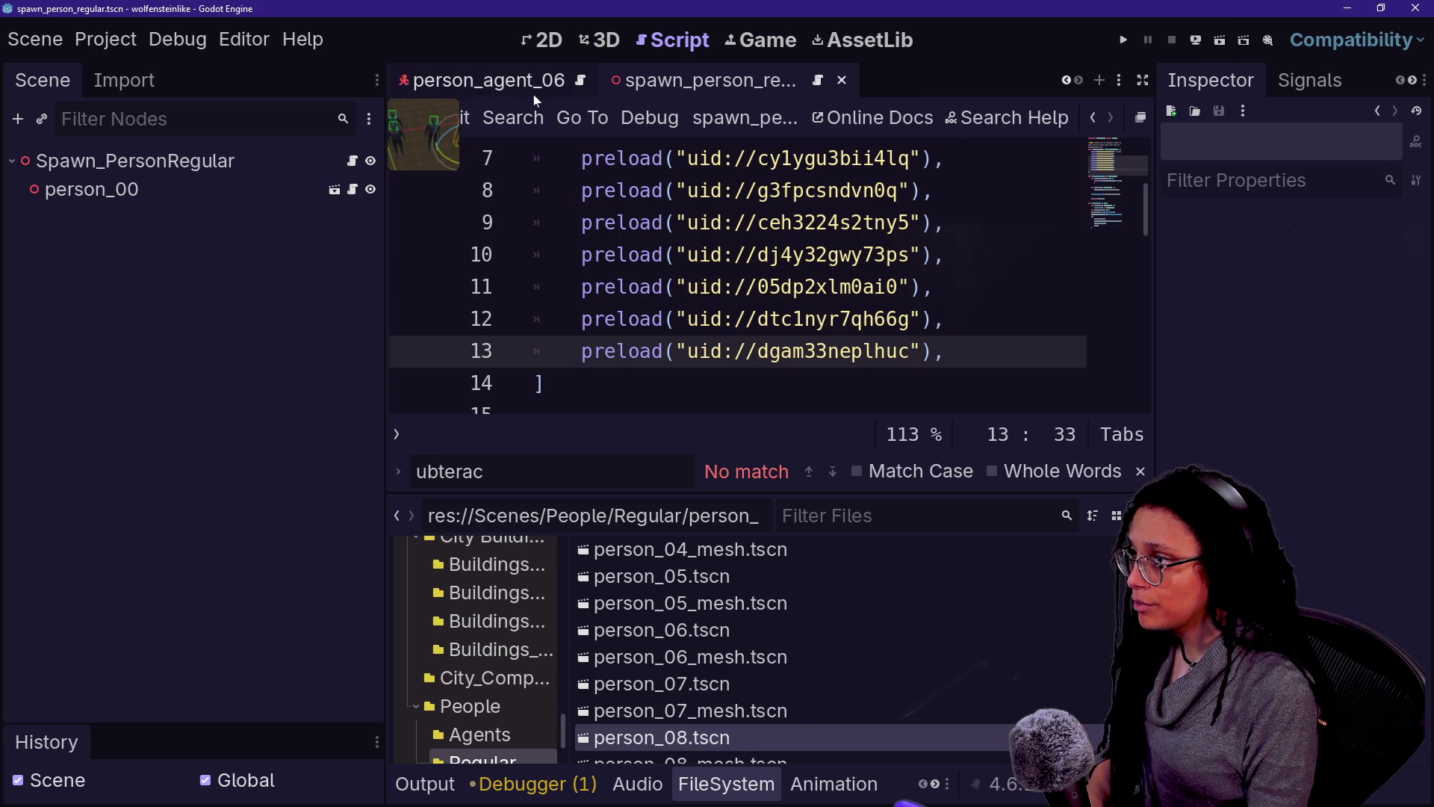
left_click(1132, 35)
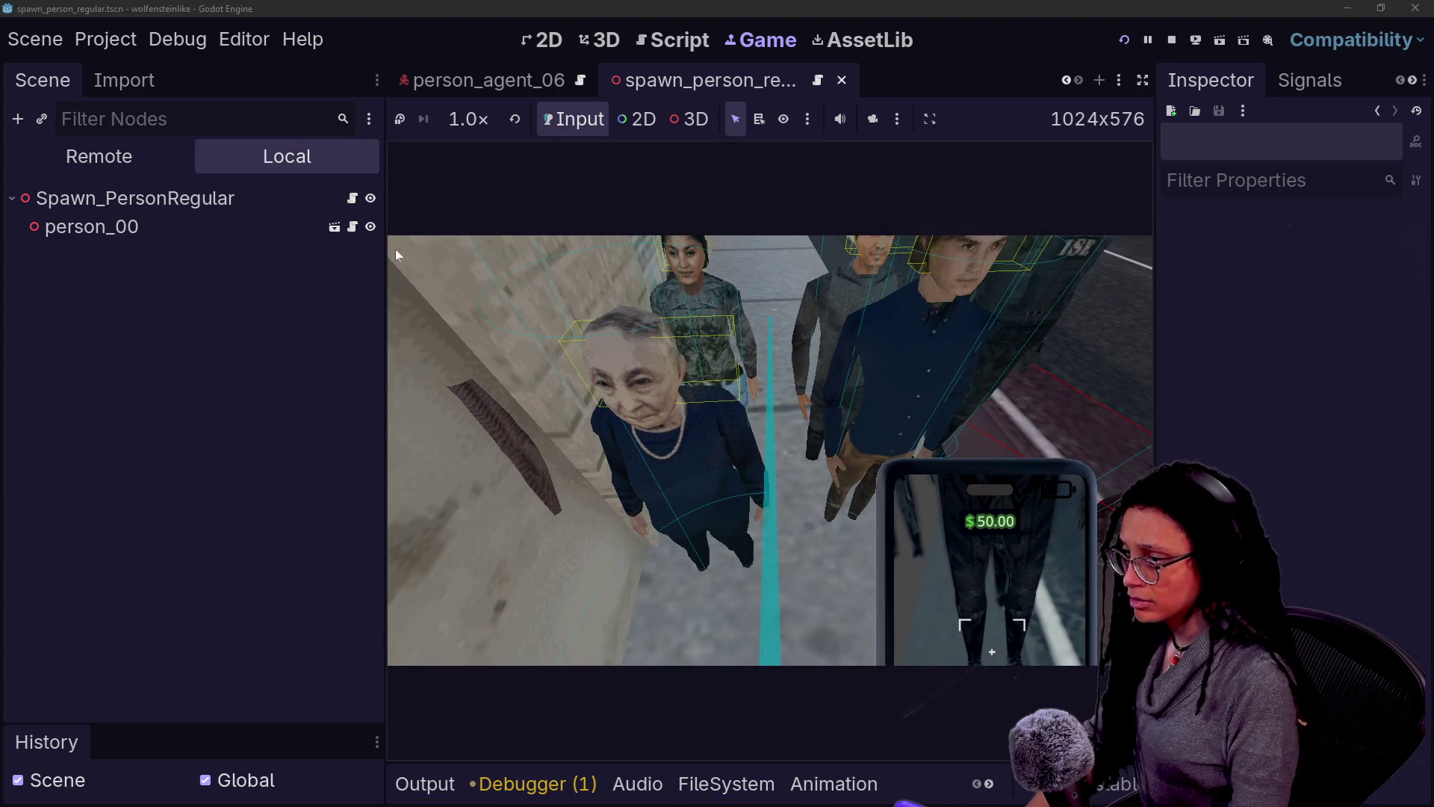
Step: Switch to distraction-free mode so the running game with pedestrians fills the editor window
key("ctrl+shift+F11")
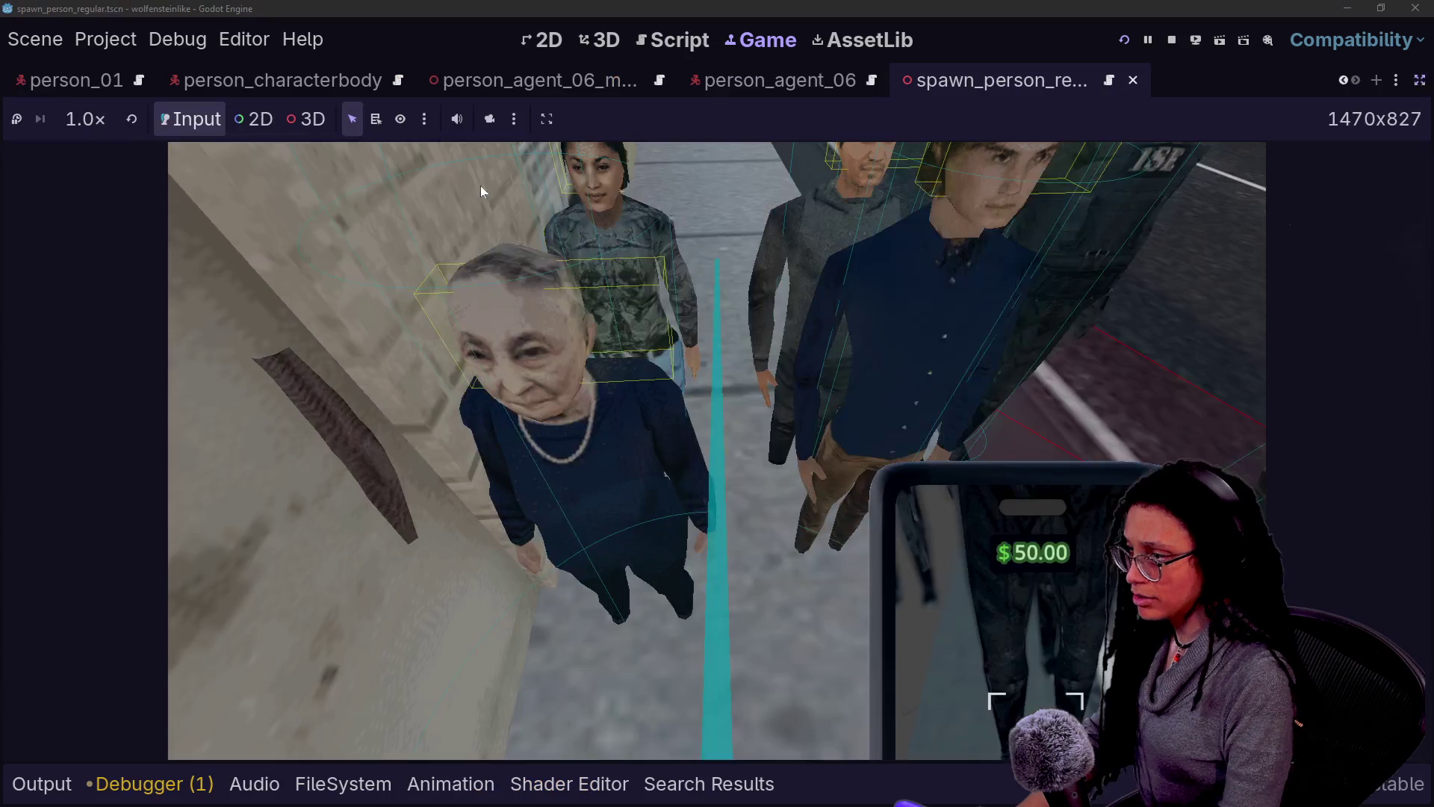
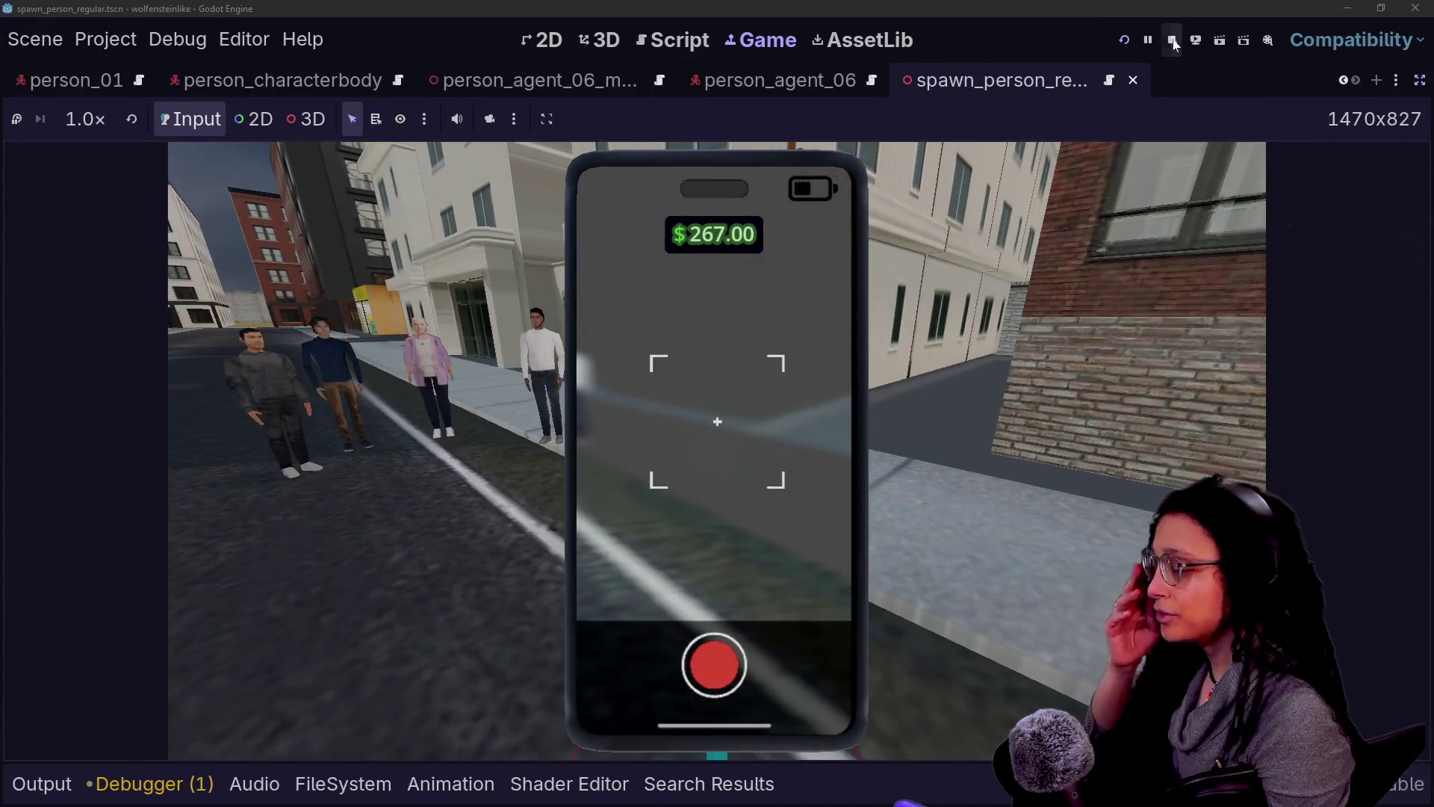
Step: Stop the running game and bring up the debug_level scene
left_click(1173, 41)
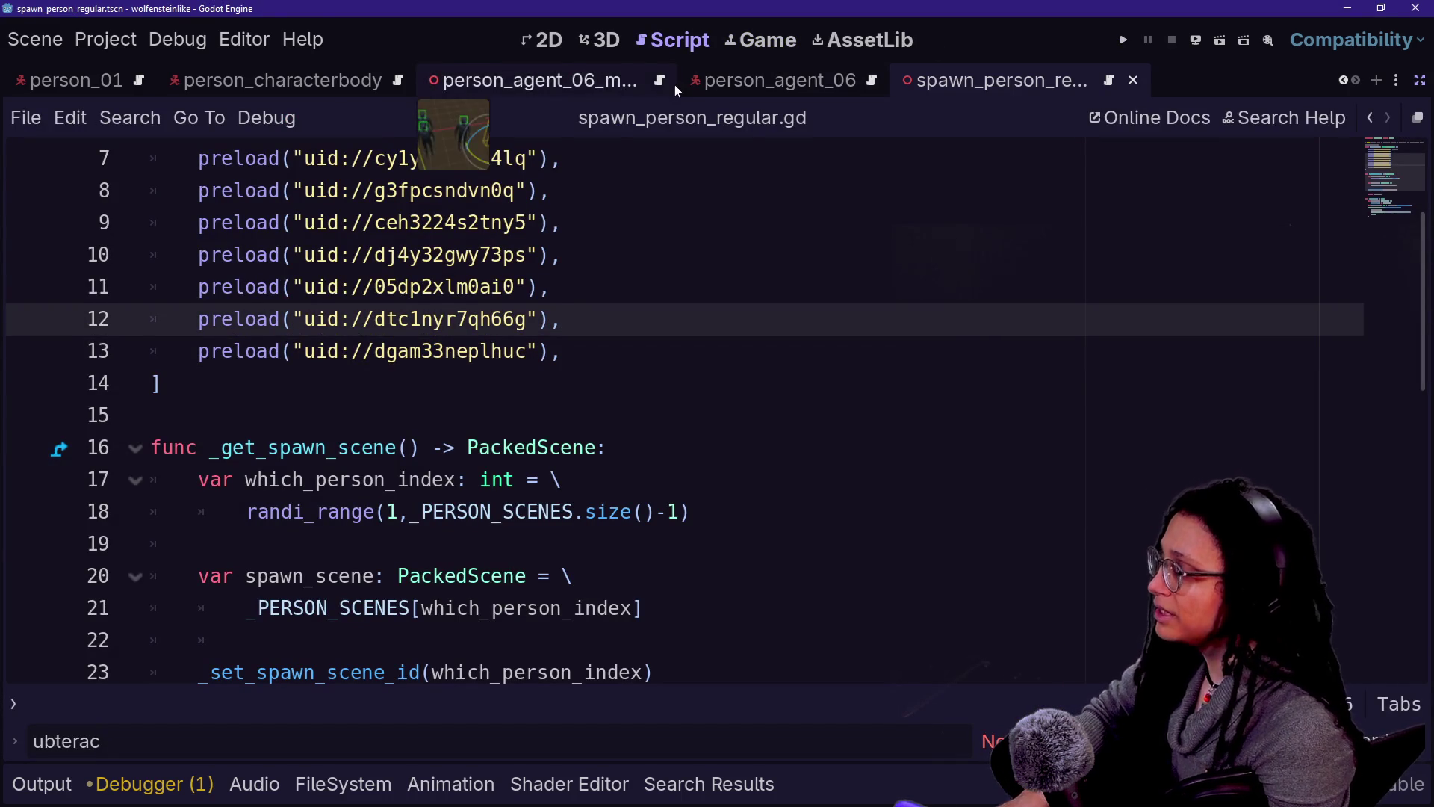
scroll(674, 84, "up", 4)
left_click(157, 80)
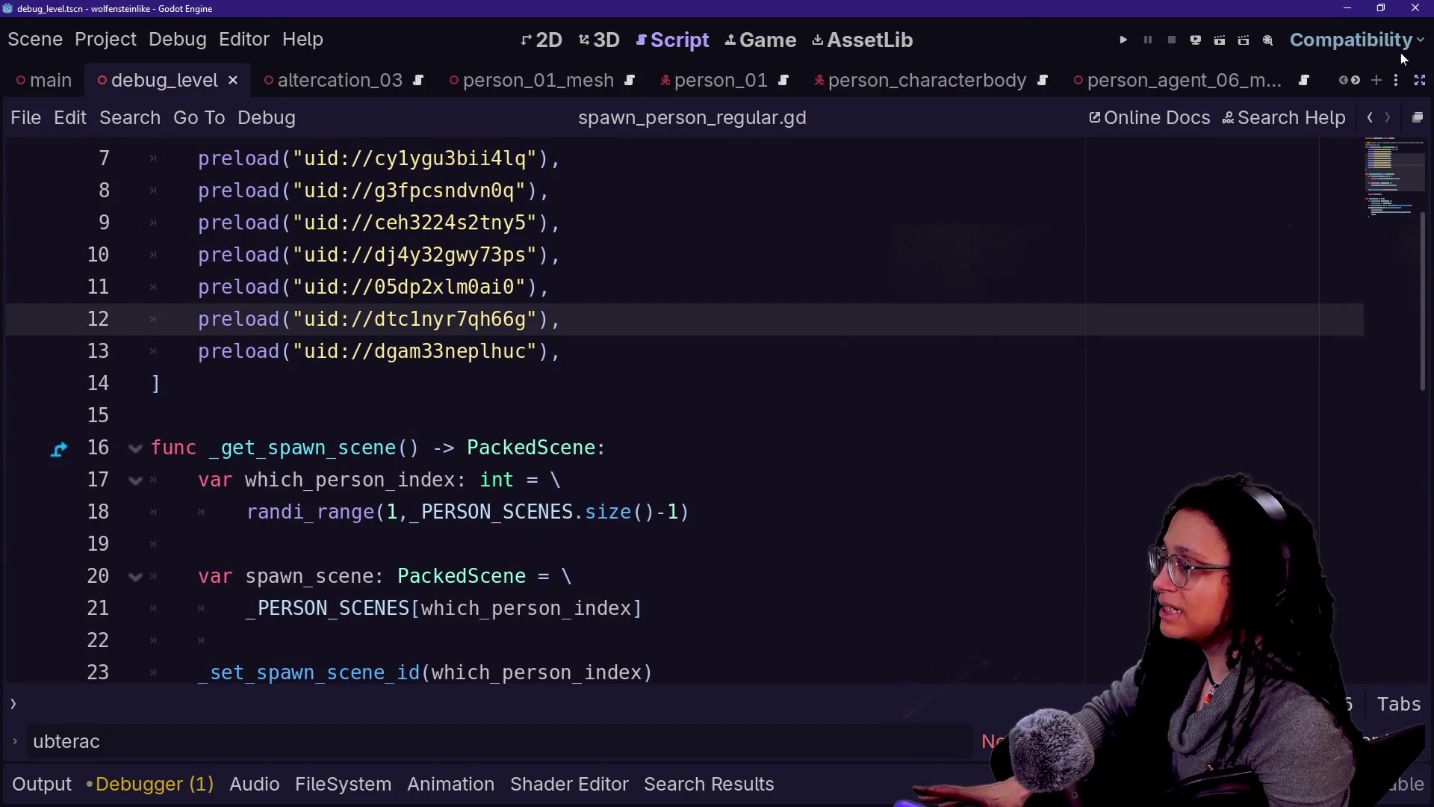
left_click(770, 42)
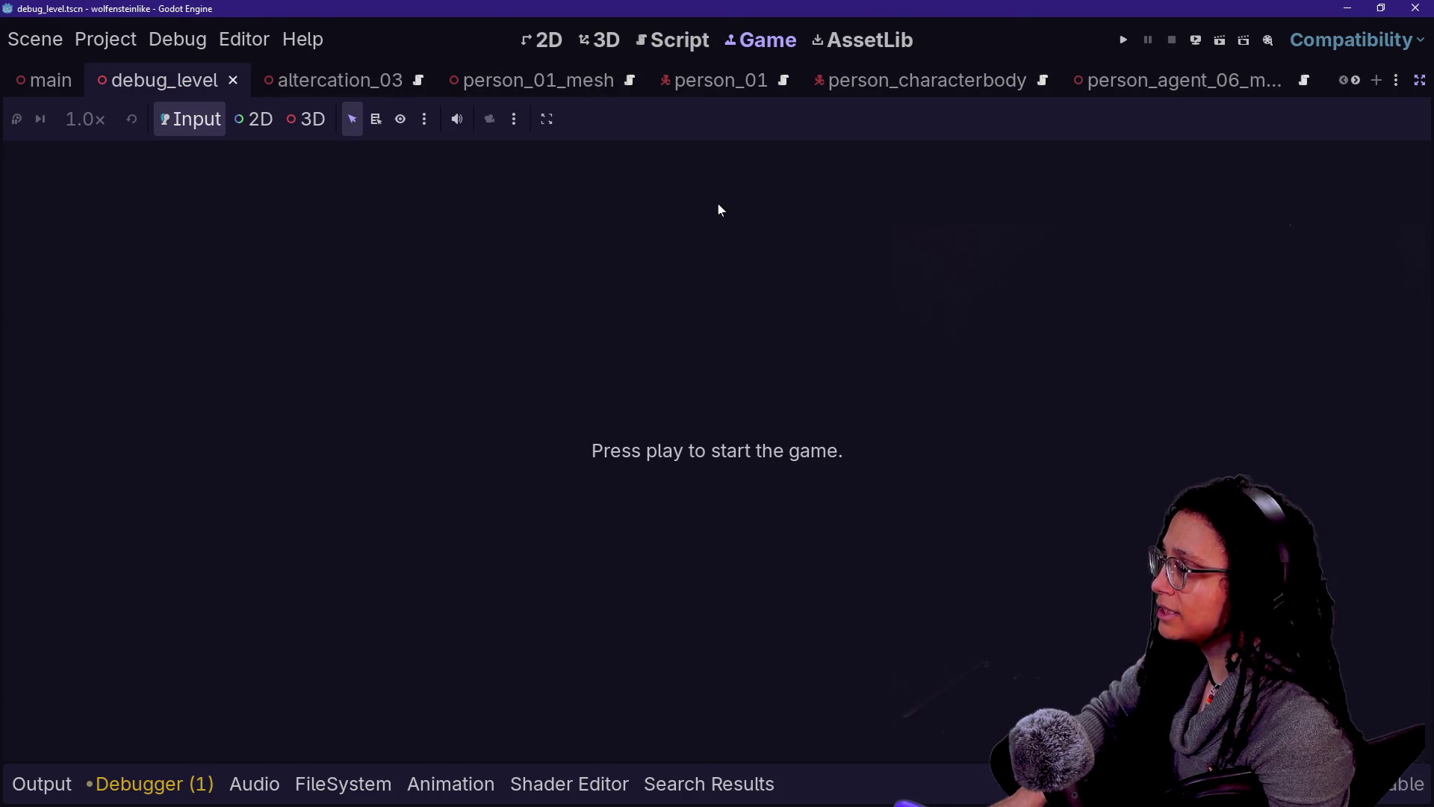
Step: Close the person_agent_06, spawn_person_regular, person_characterbody and person_01 tabs, then show debug_level in 3D
left_click(1151, 81)
left_click(1284, 80)
left_click(1195, 80)
left_click(1256, 80)
left_click(1262, 88)
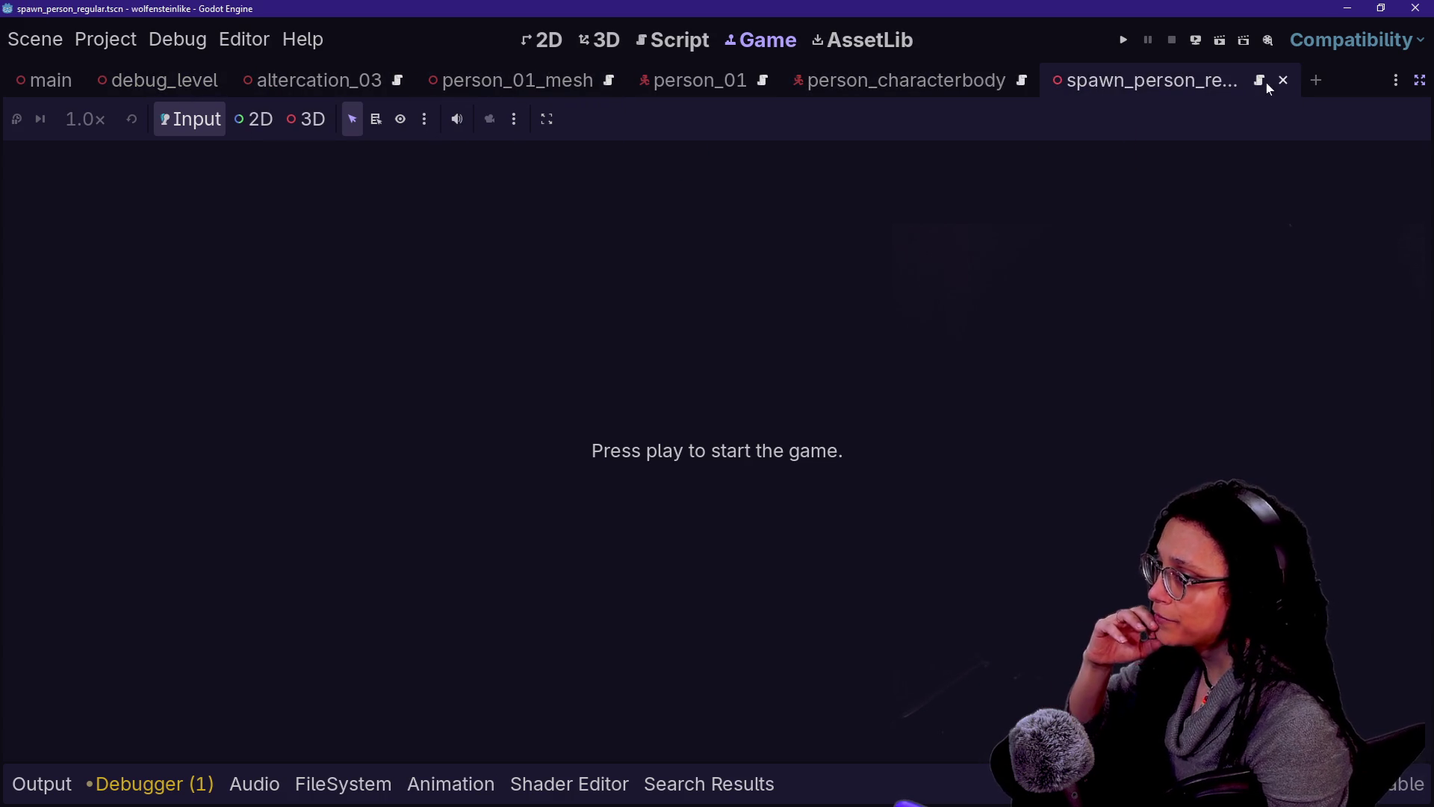
left_click(1284, 80)
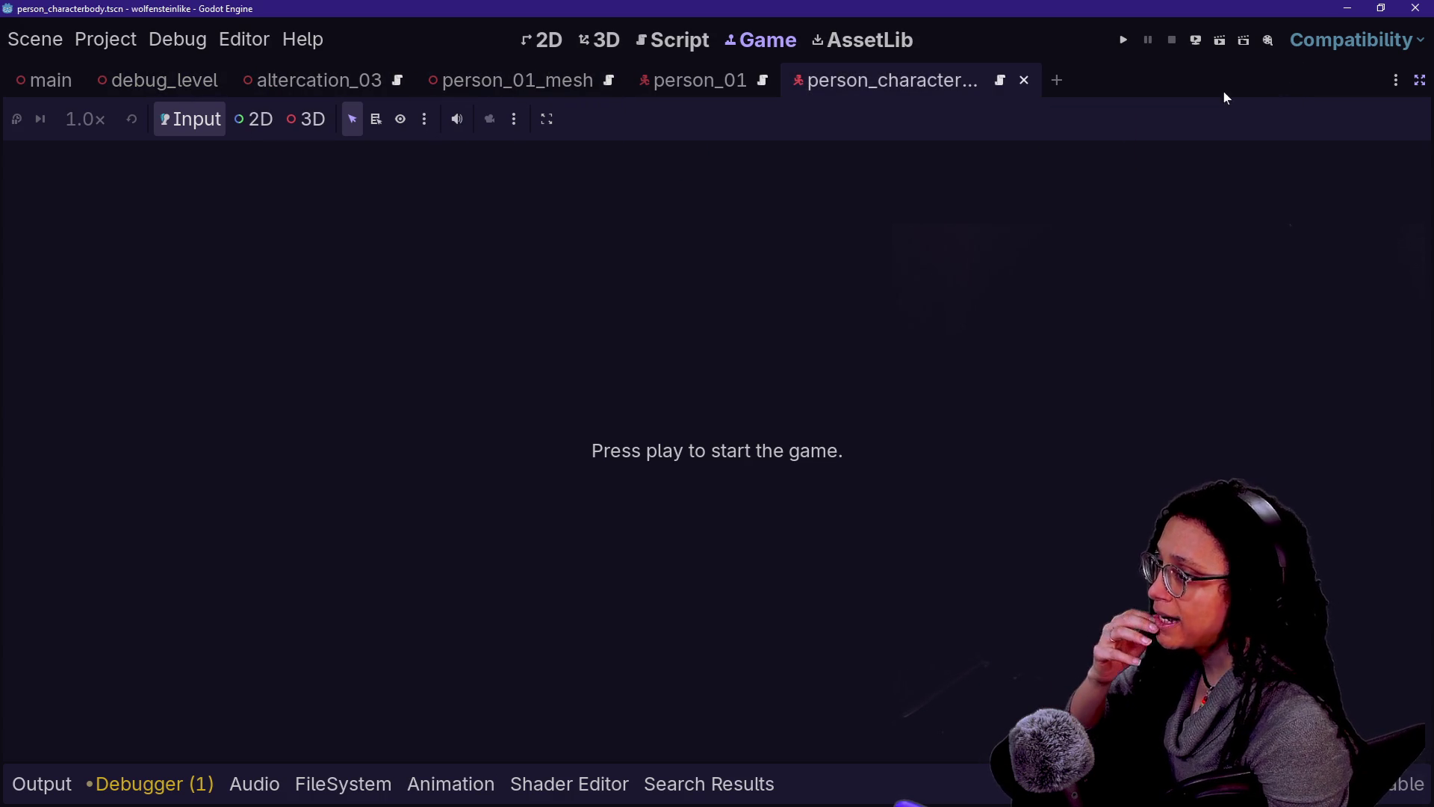
left_click(1025, 80)
left_click(789, 80)
left_click(627, 80)
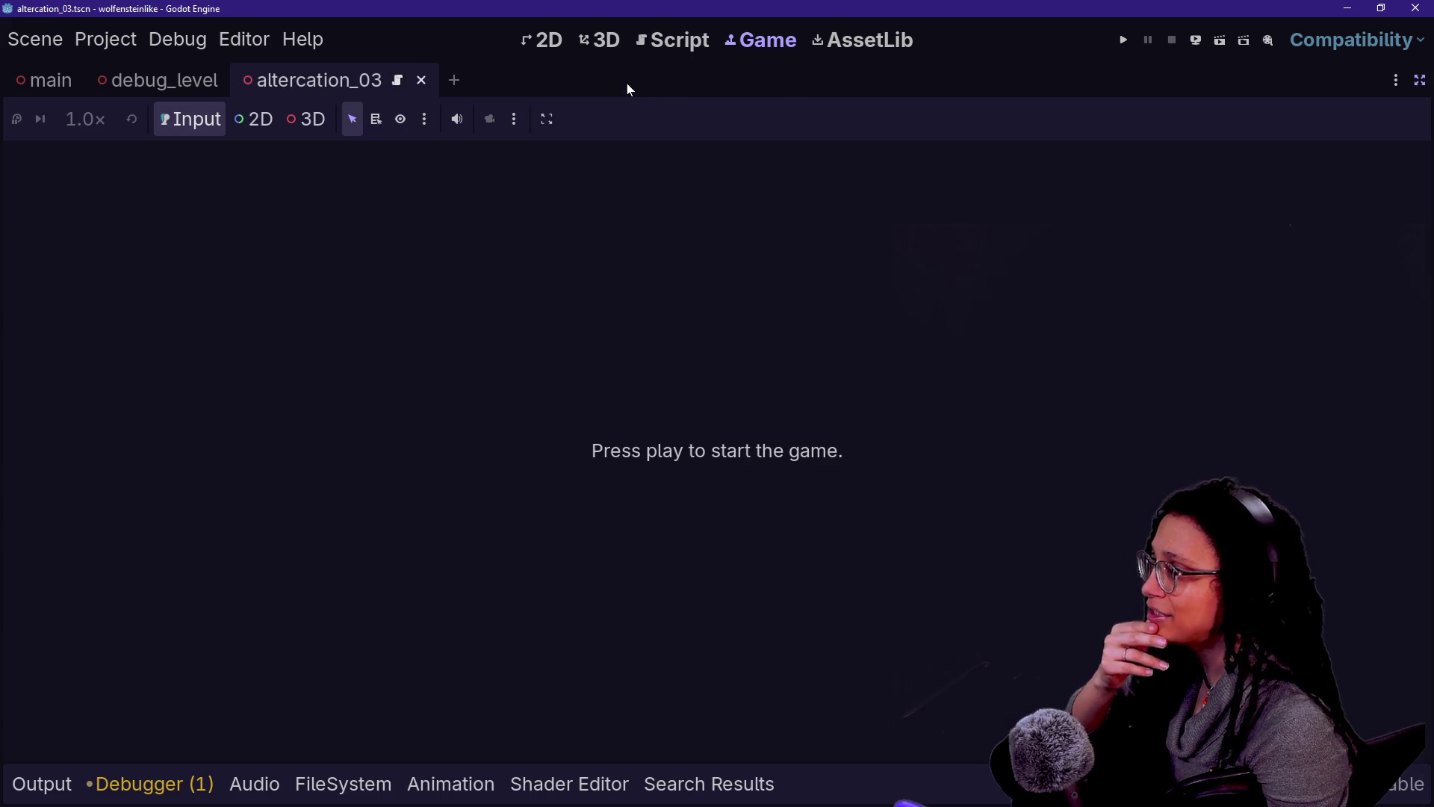
left_click(613, 49)
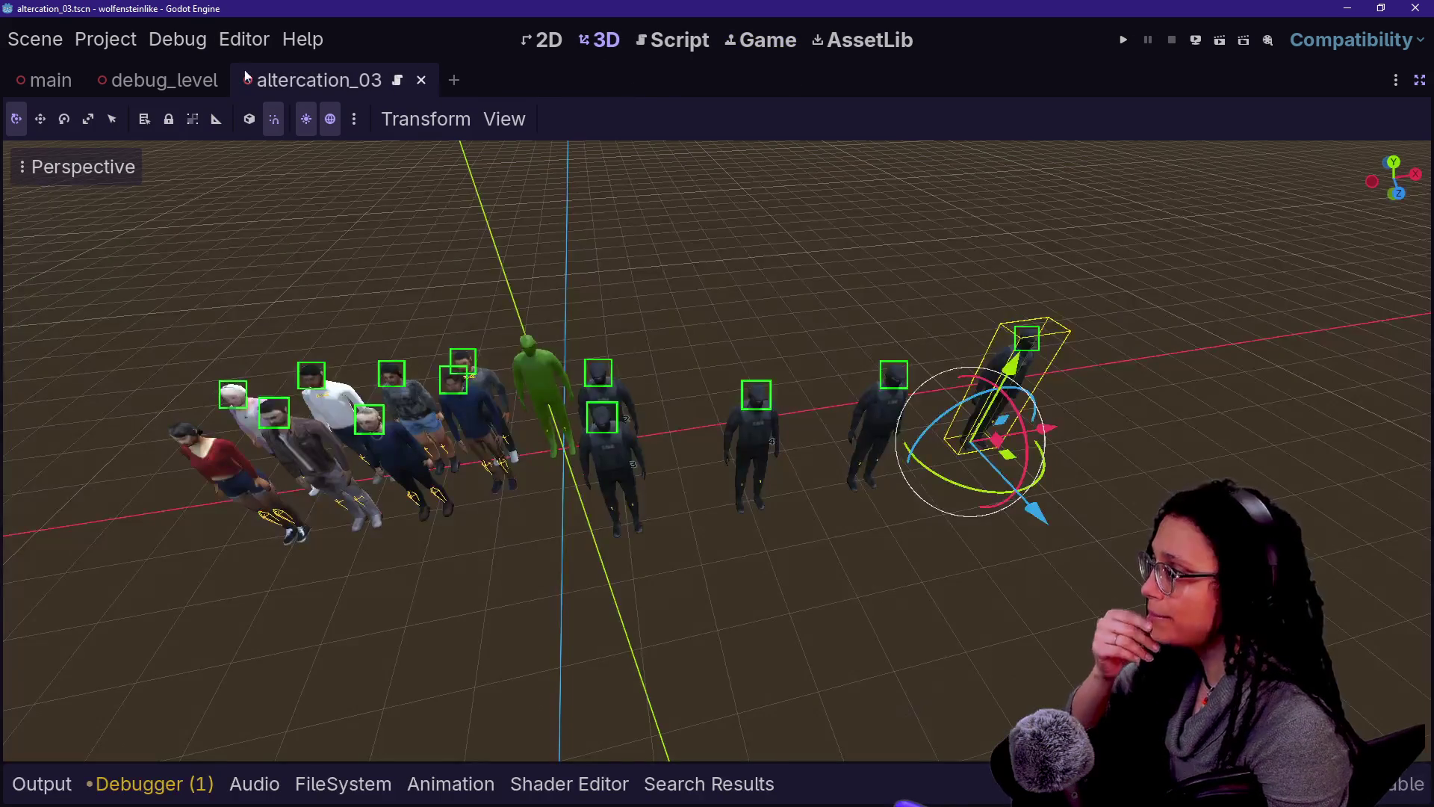
left_click(186, 80)
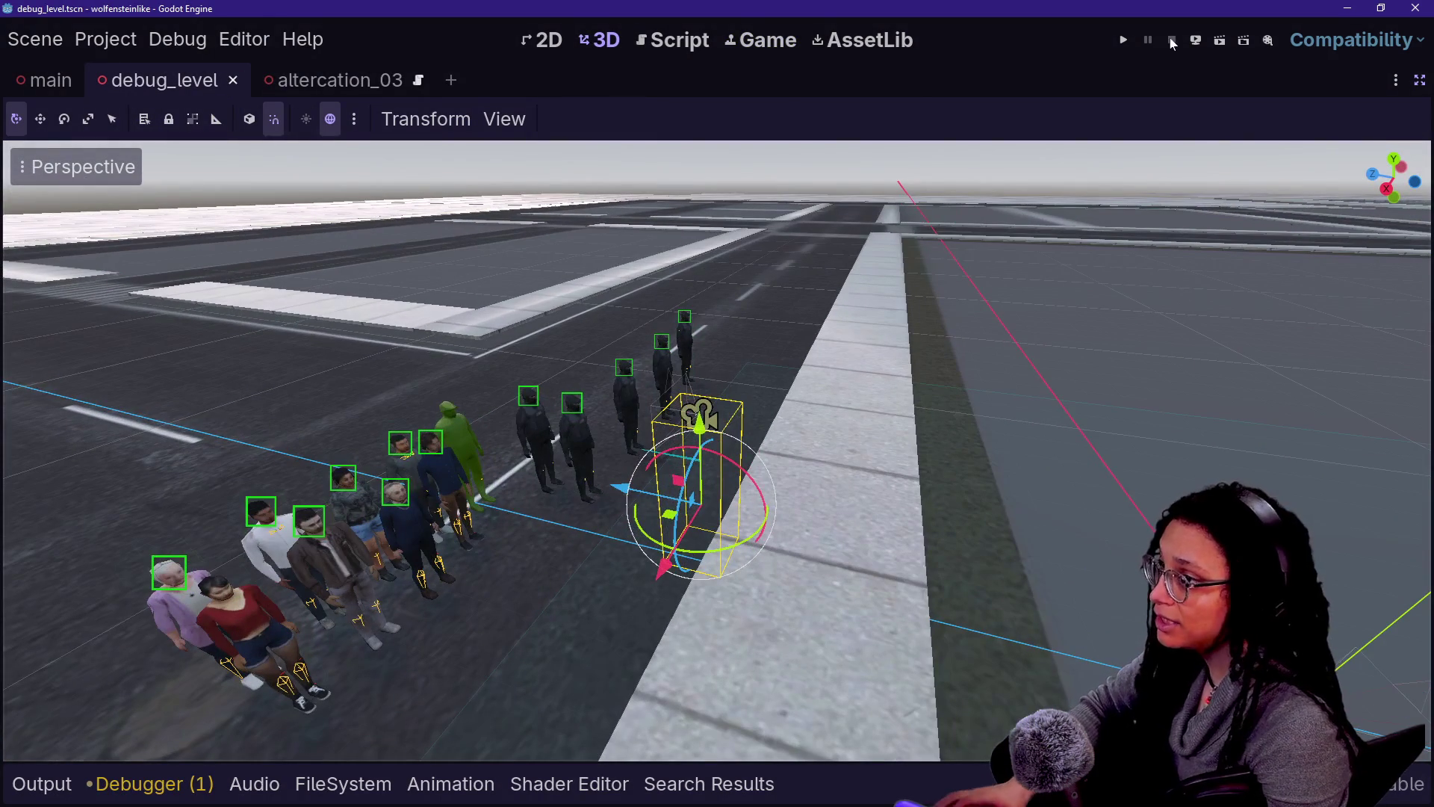
Step: Run the project with Visible Collision Shapes enabled and restart the game
left_click(1123, 40)
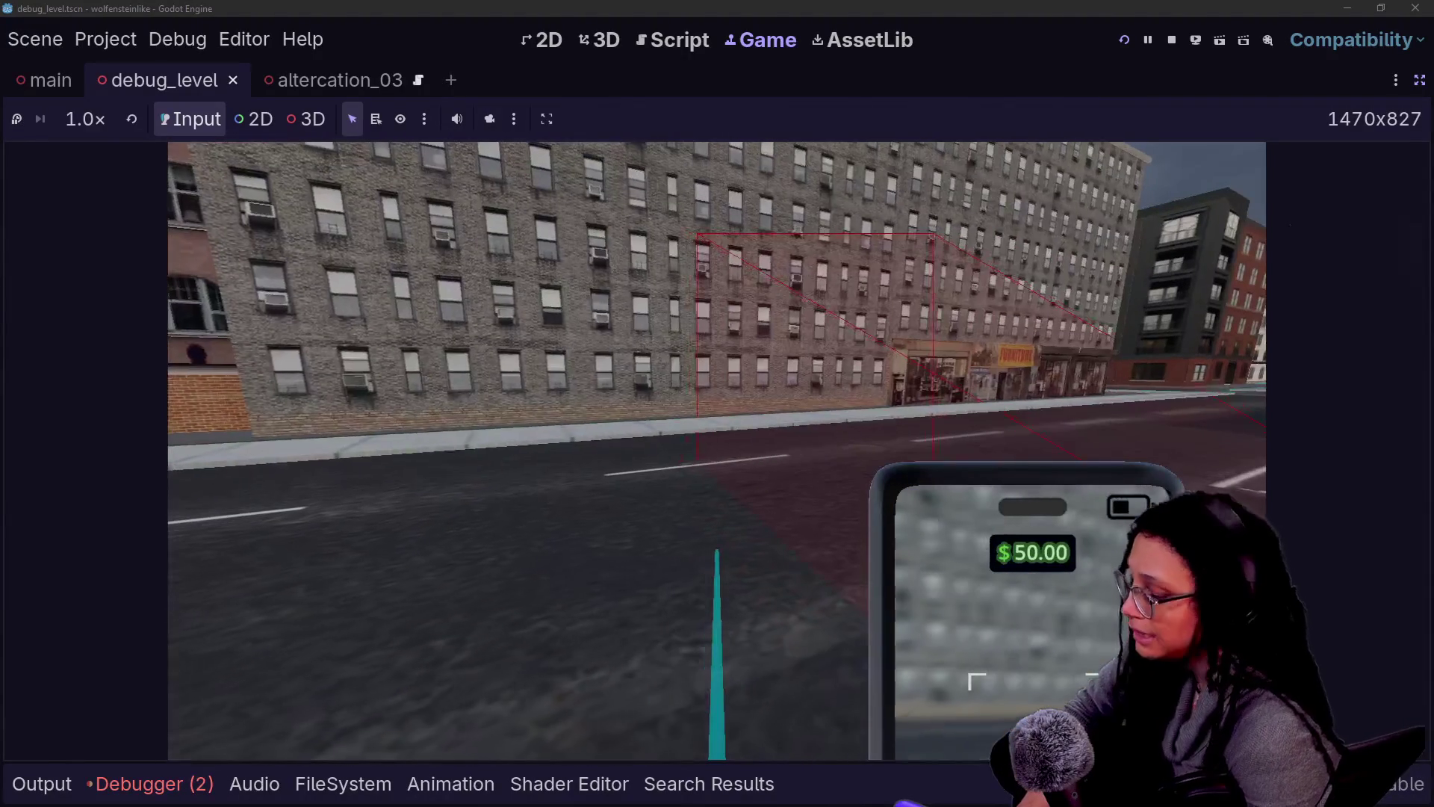
left_click(180, 41)
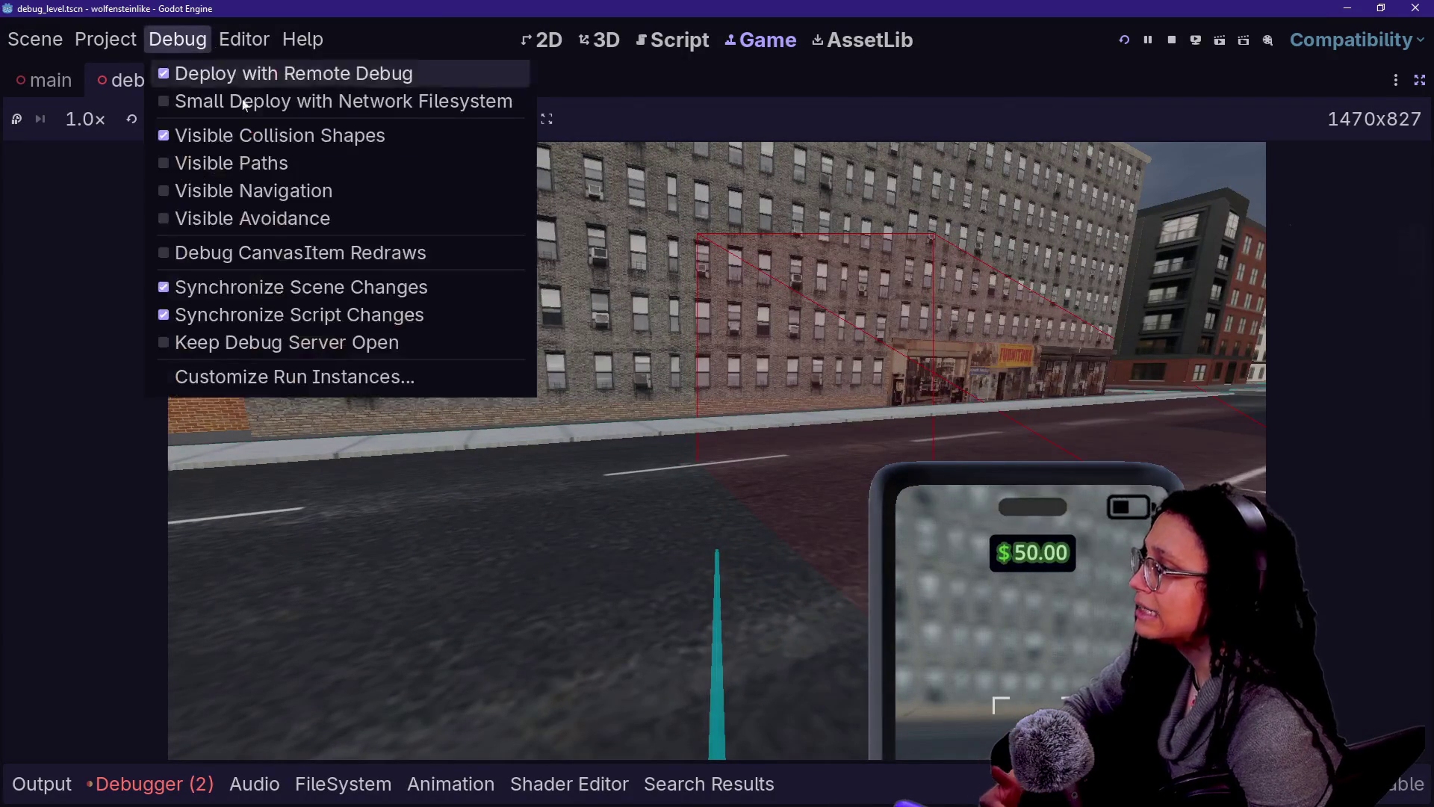
left_click(1125, 41)
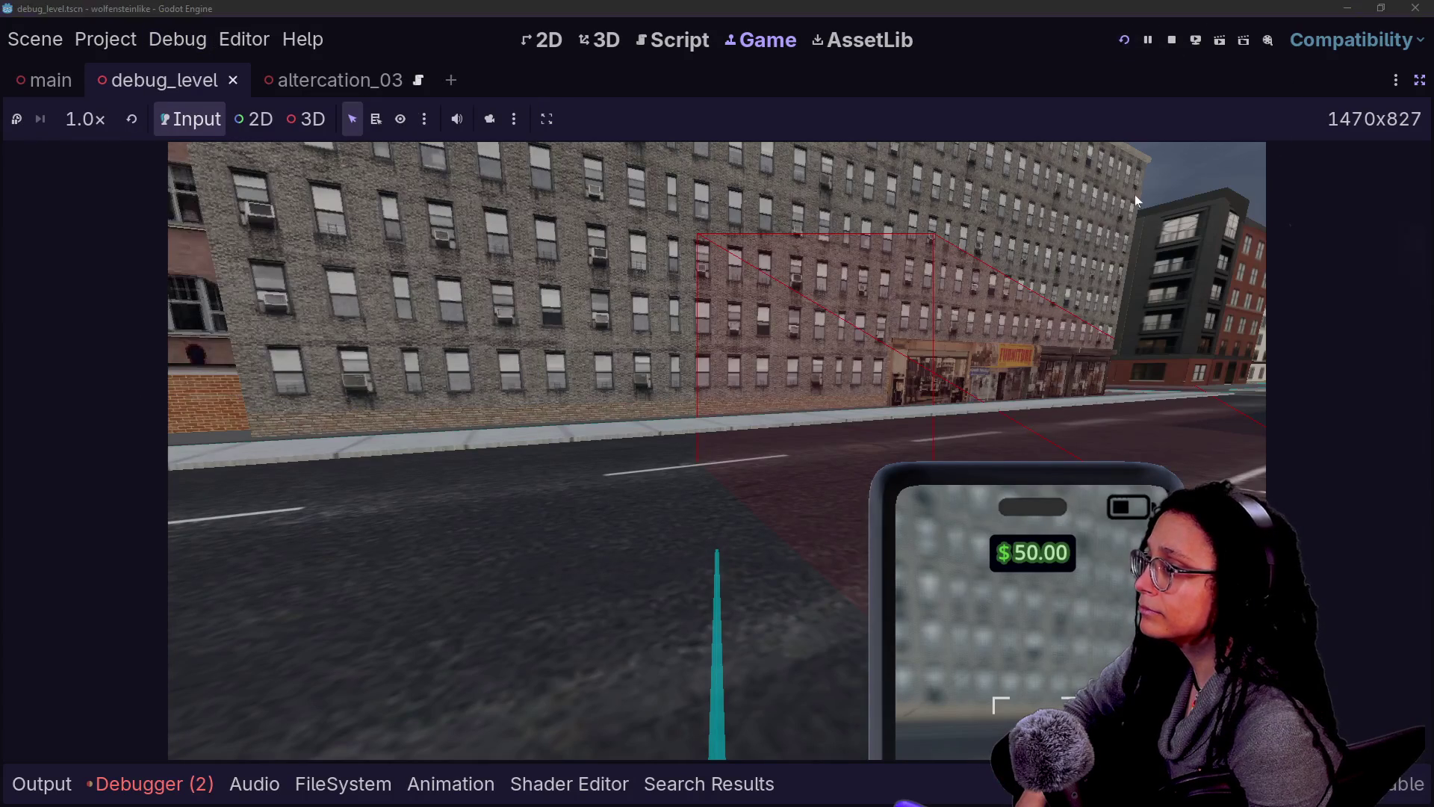
left_click(1124, 40)
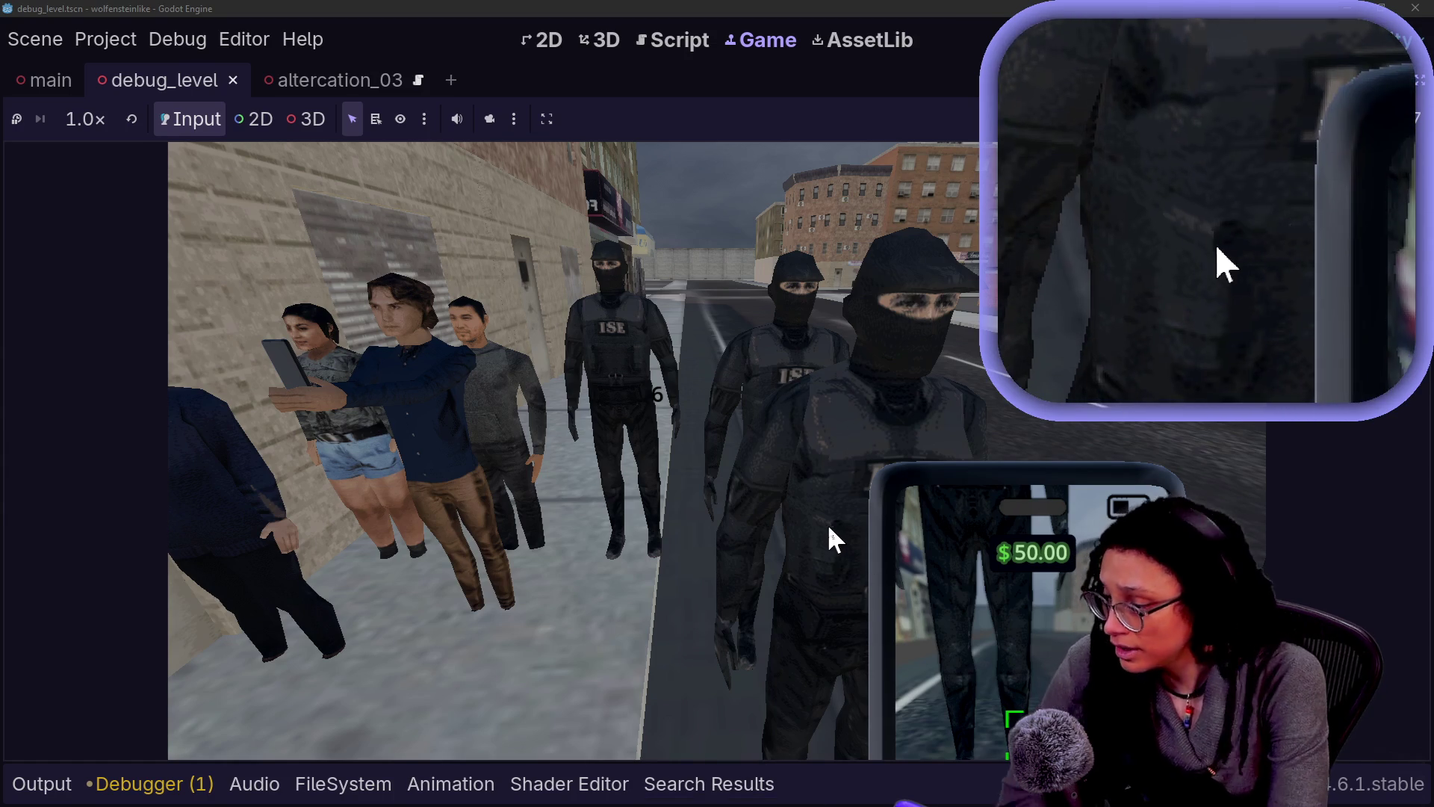
Step: Walk past the crowd in the running game, then go back to the 3D editor view of the street
left_click(578, 581)
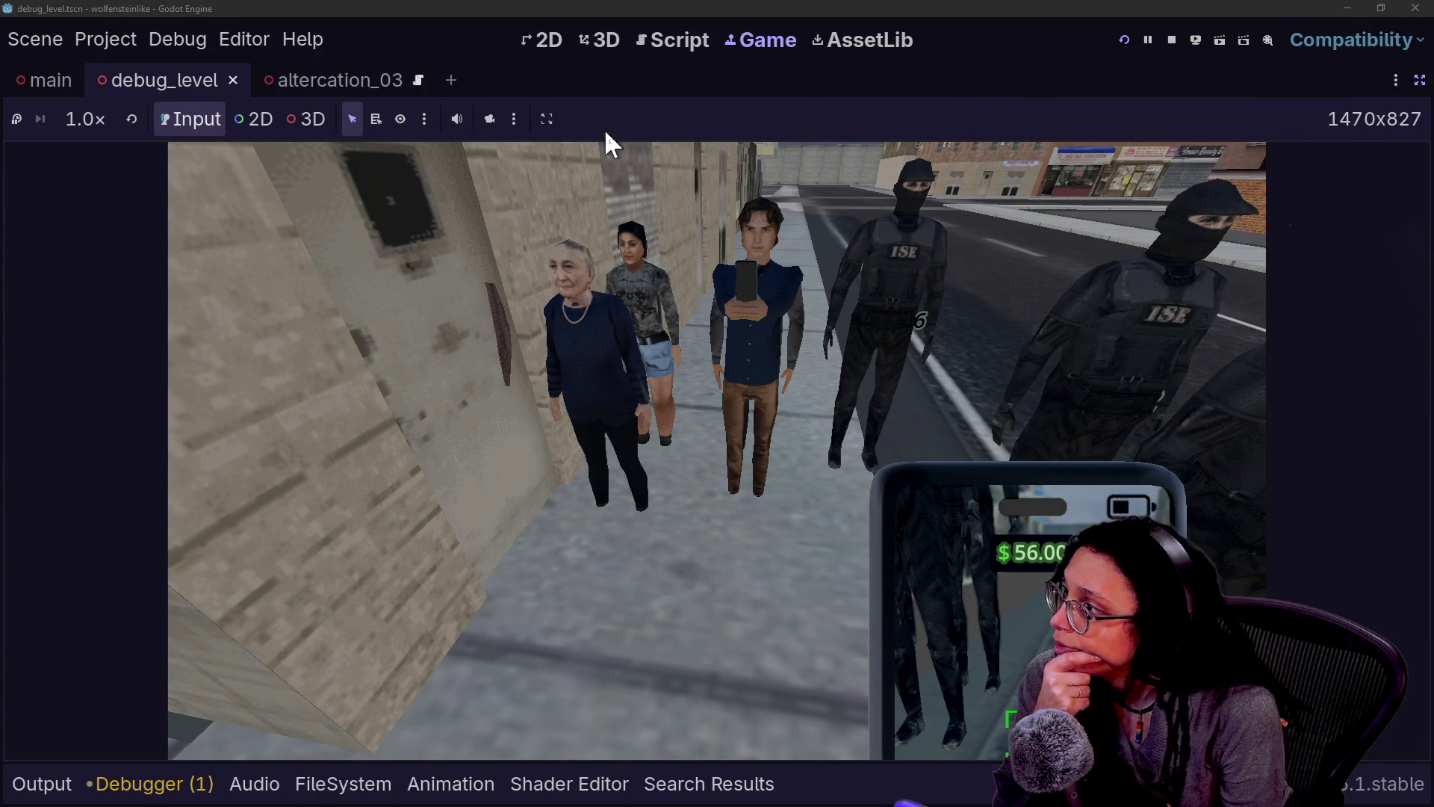
left_click(606, 54)
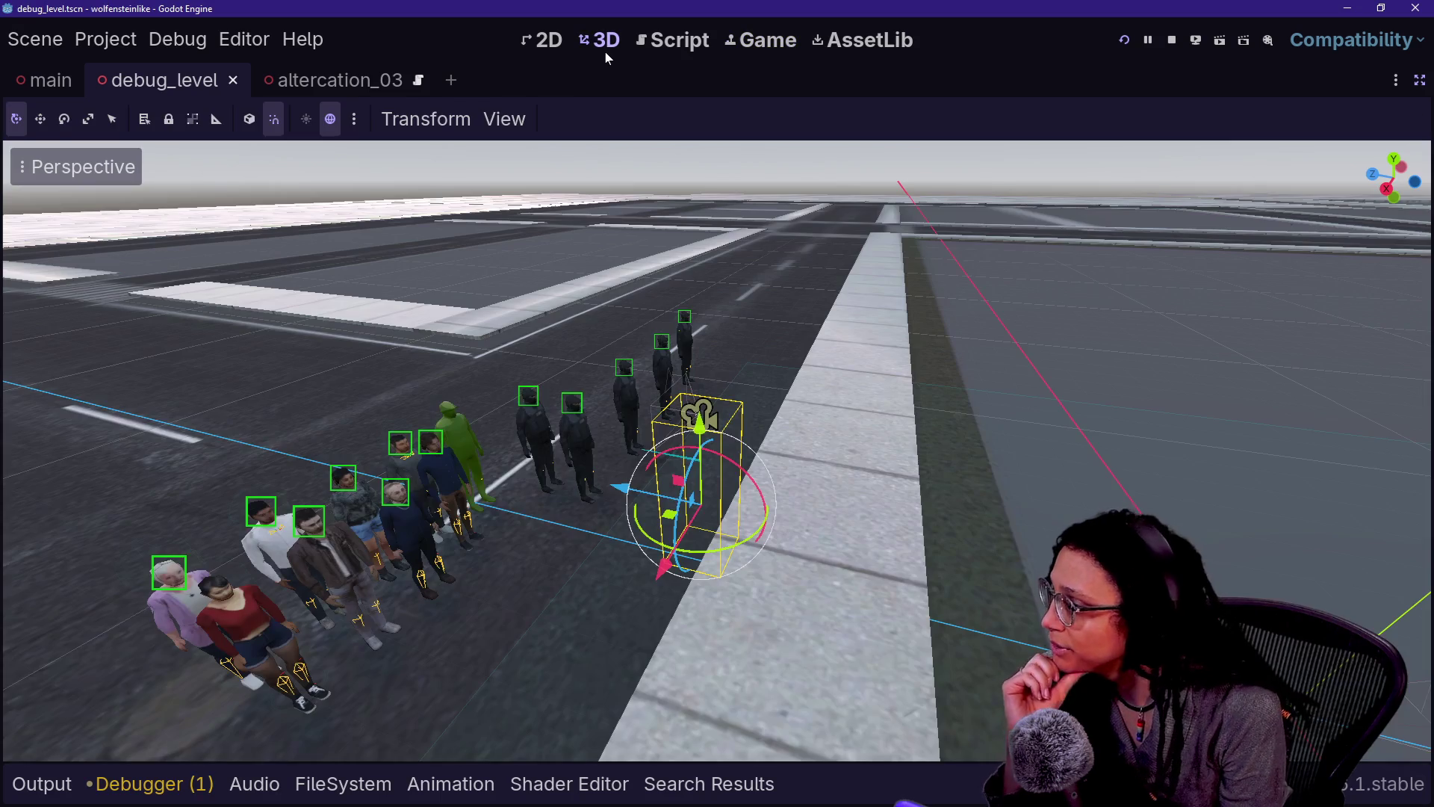
Step: Quick-open the person_04.tscn scene
left_click(431, 525)
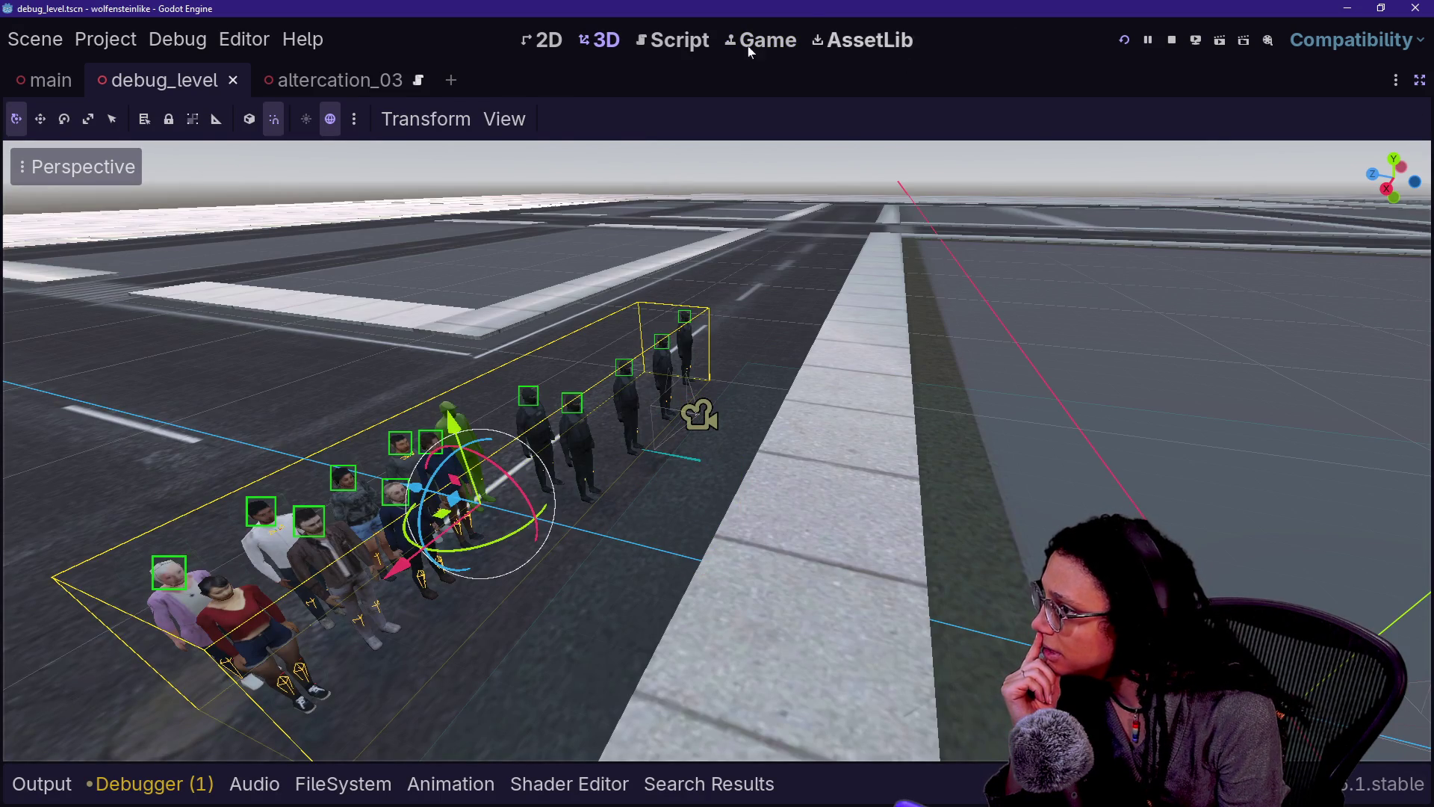
key("shift+alt+o")
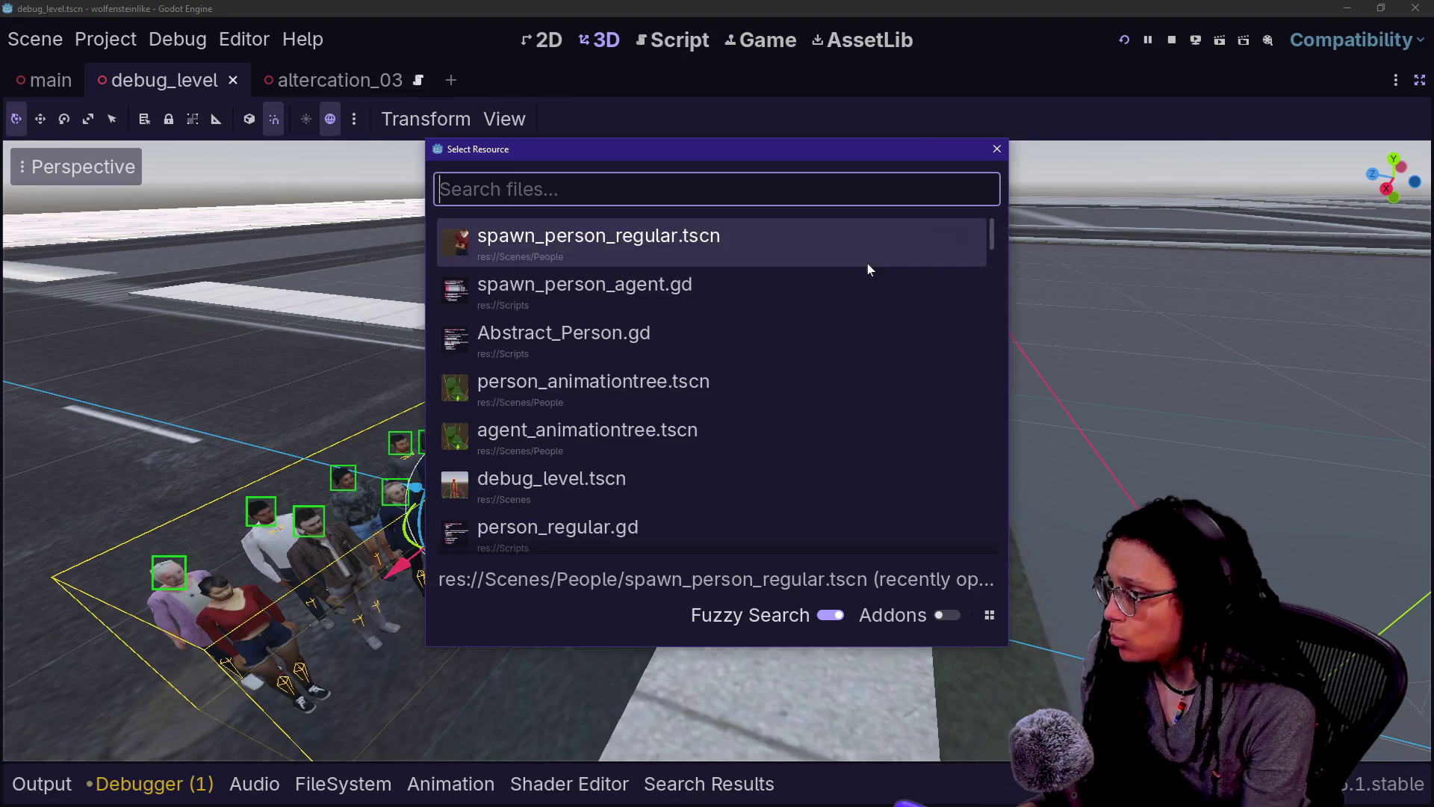
type("person_04")
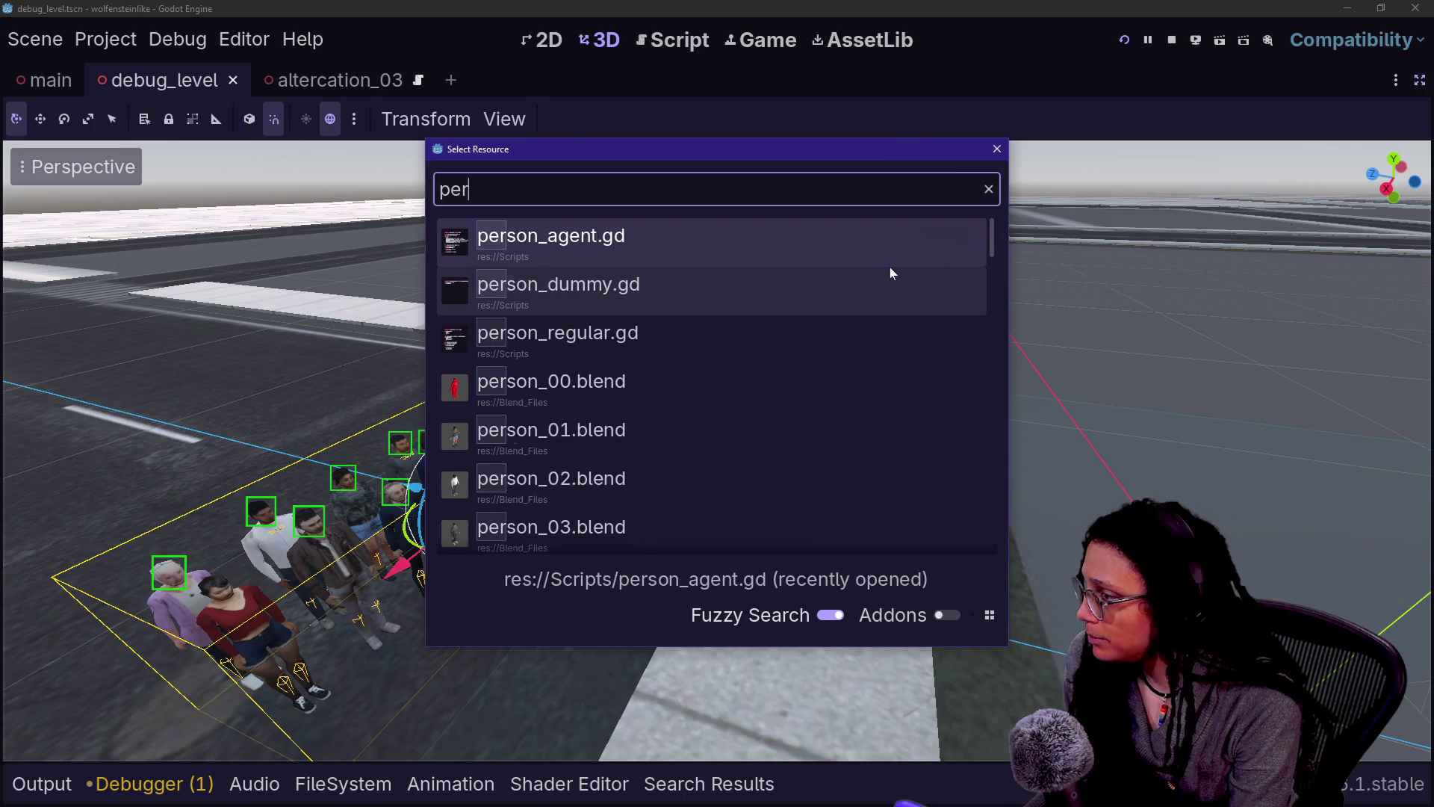
key("Down")
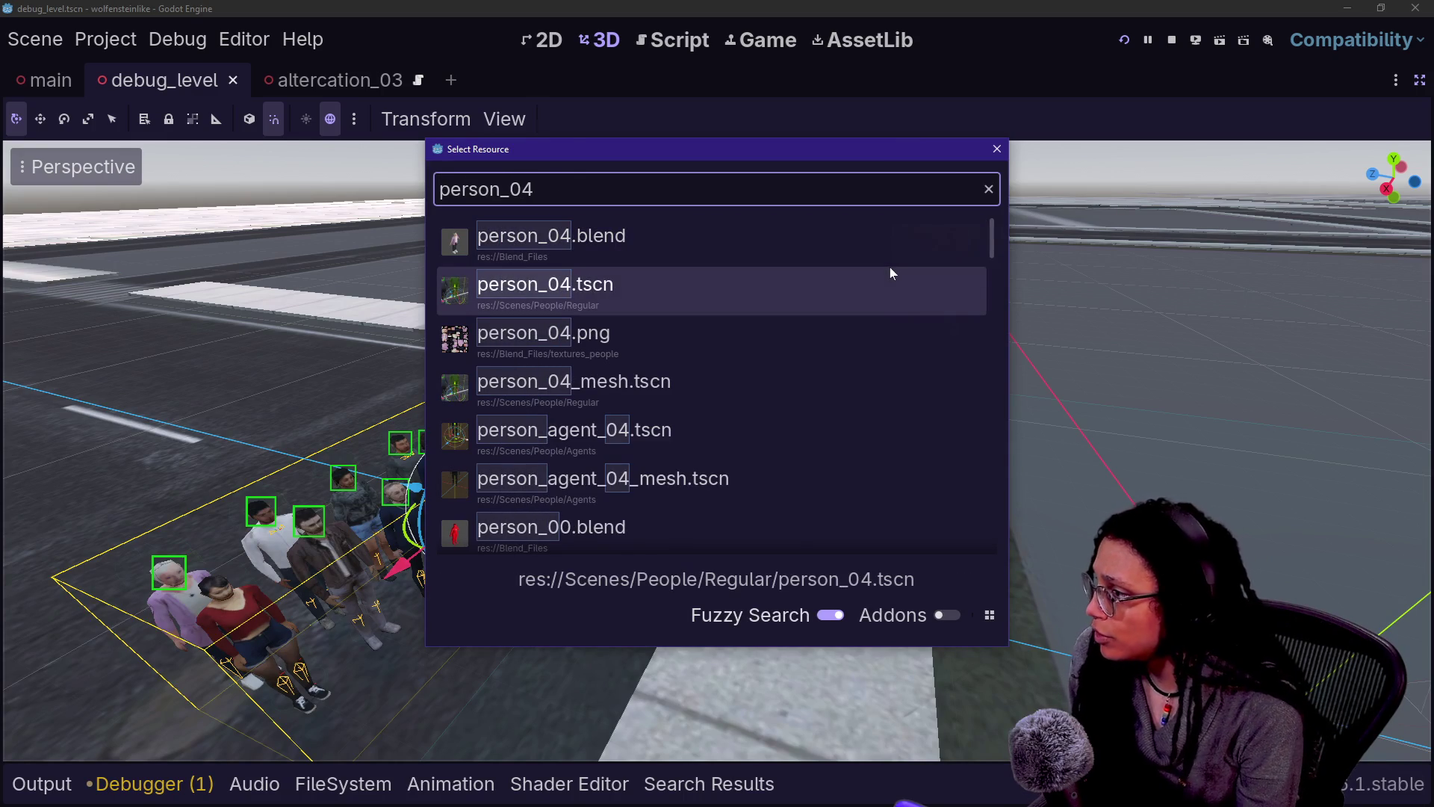
key("Return")
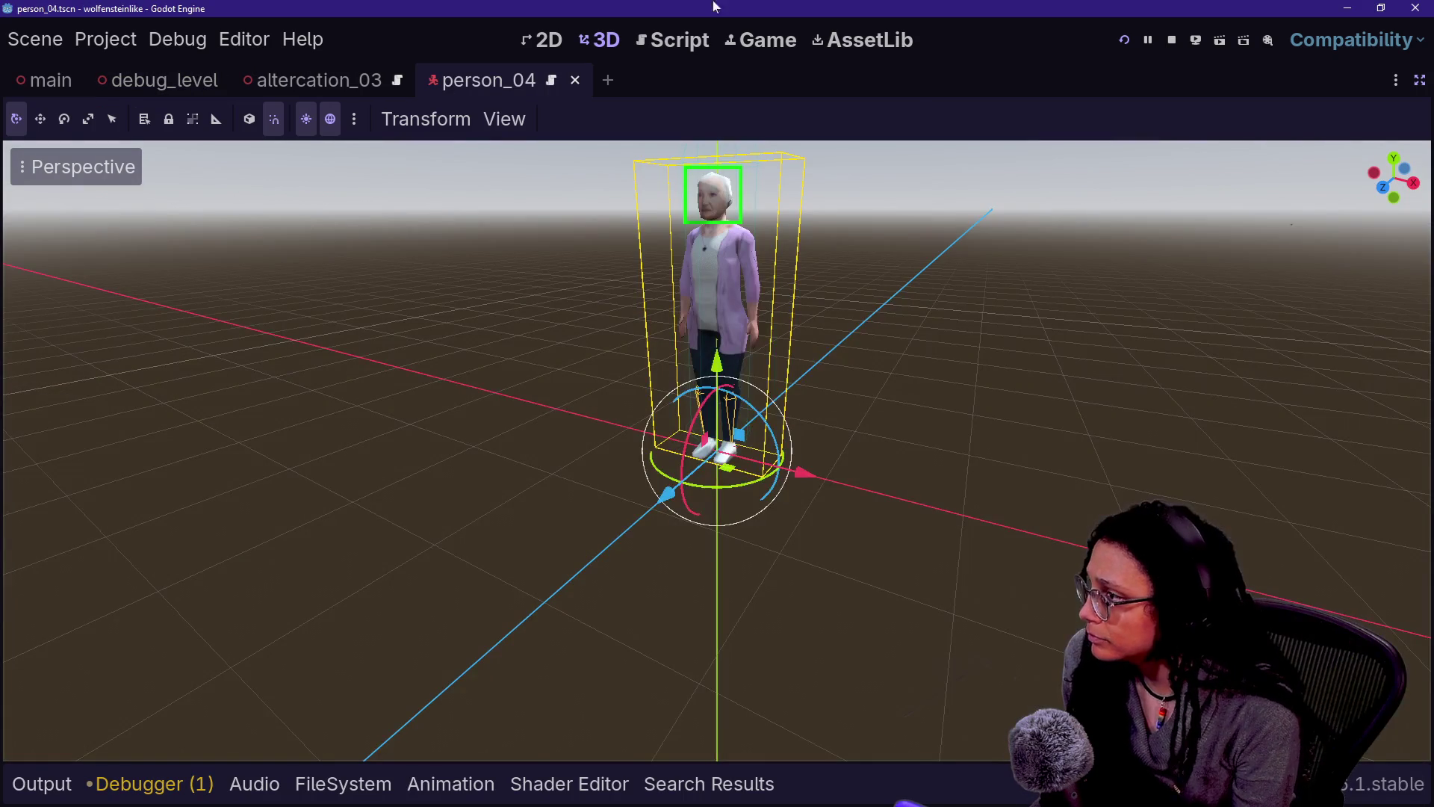
Step: Restore the editor panels and inspect the person_04 body's collision: layer 4, mask 1
left_click(1419, 80)
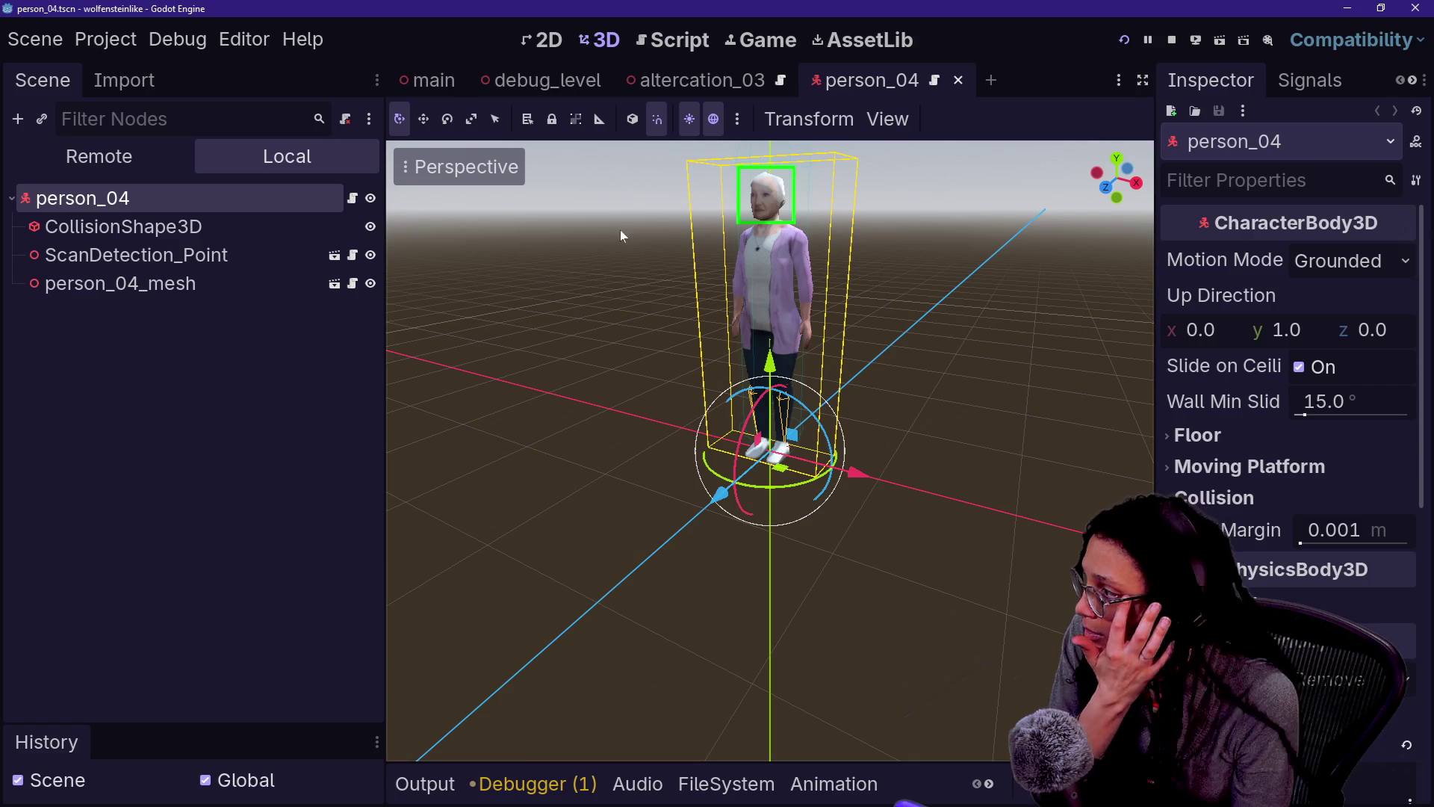
left_click(222, 229)
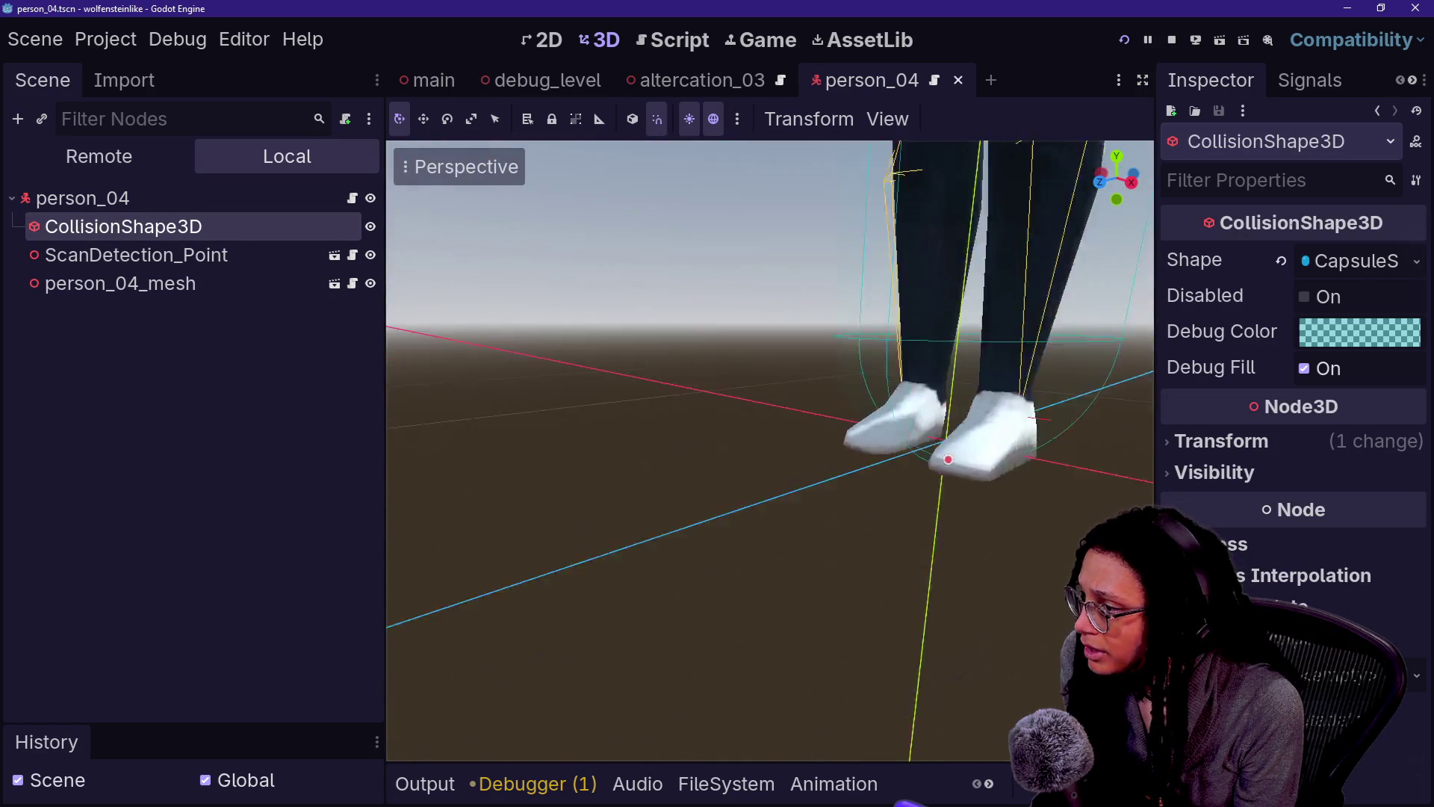
key("Escape")
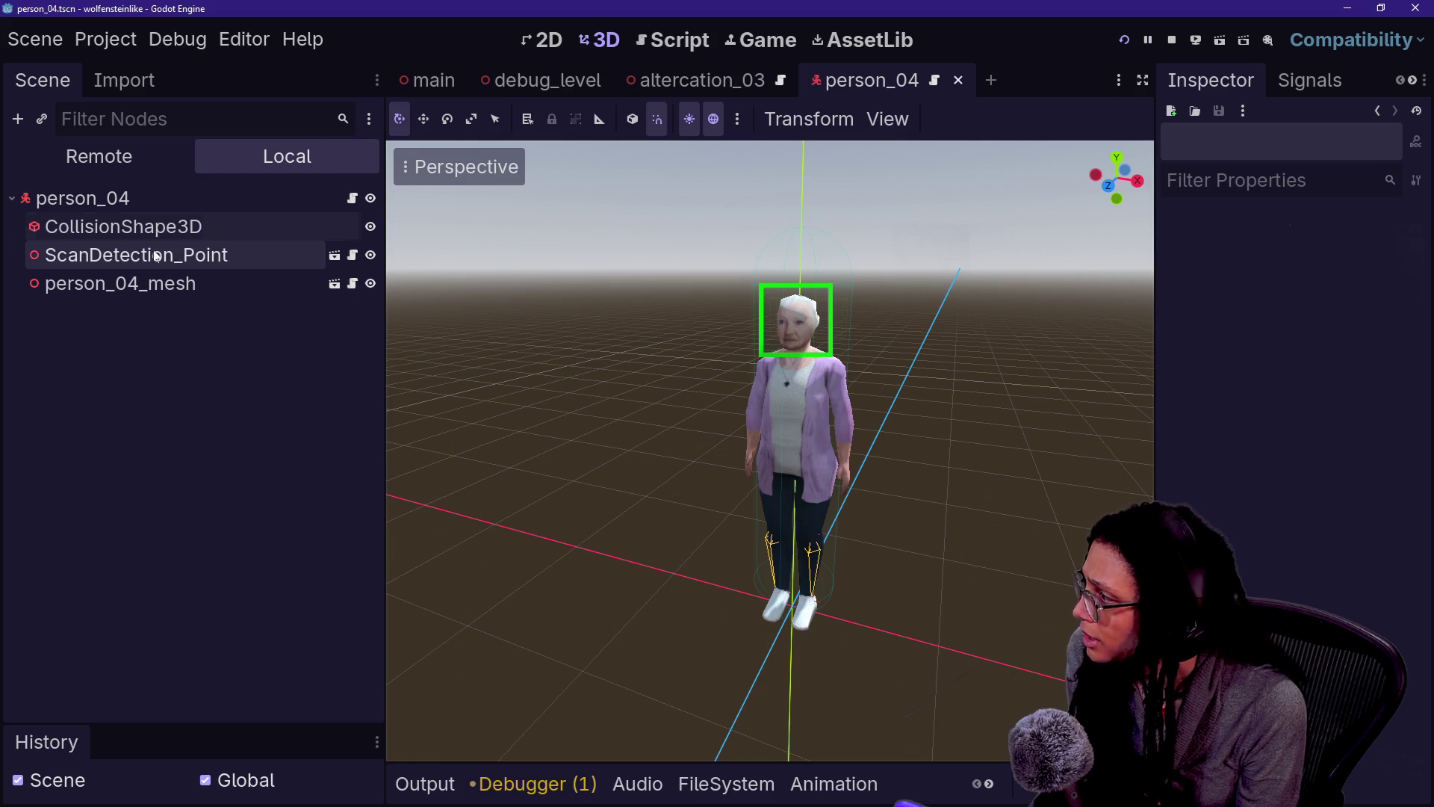
left_click(112, 255)
left_click(112, 209)
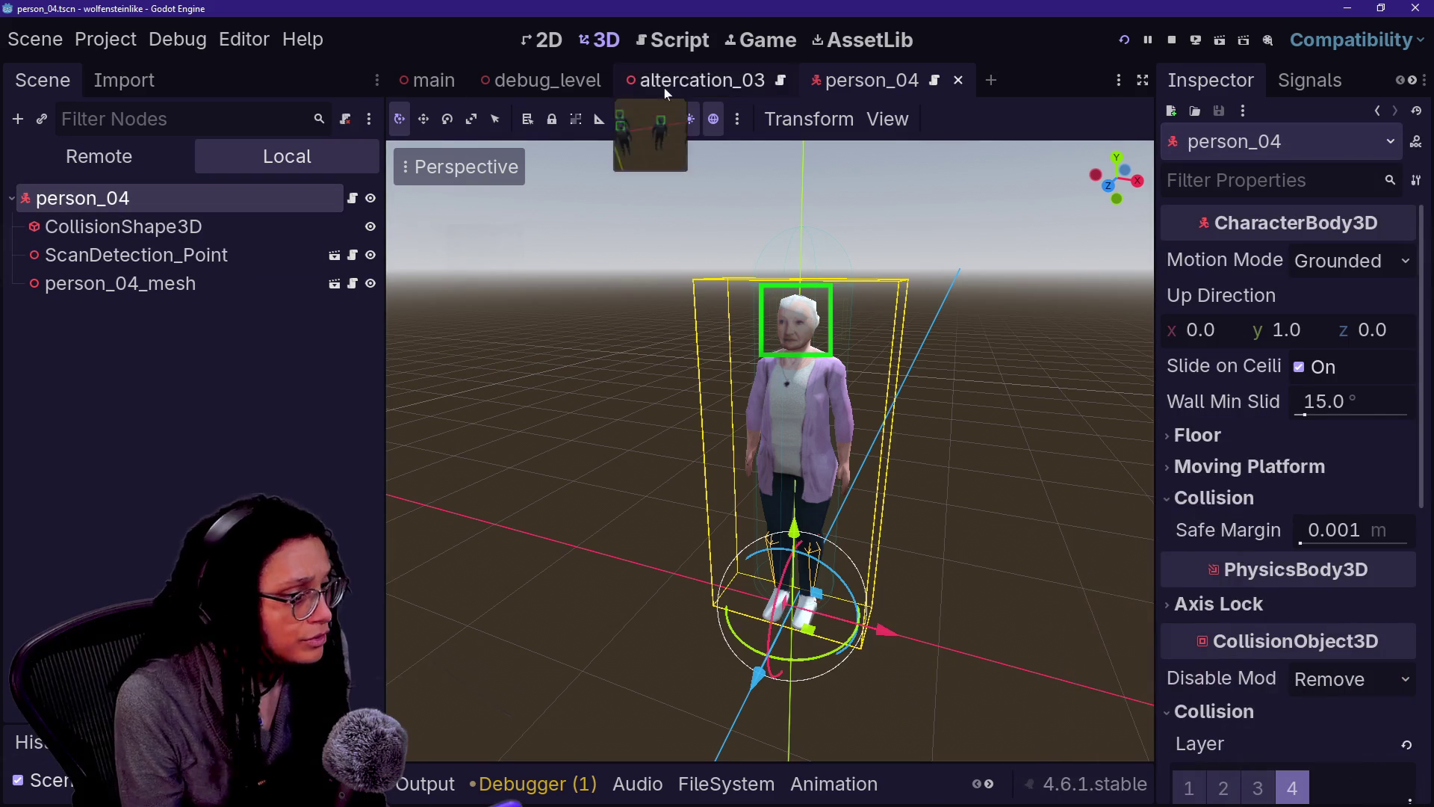
scroll(1259, 710, "down", 2)
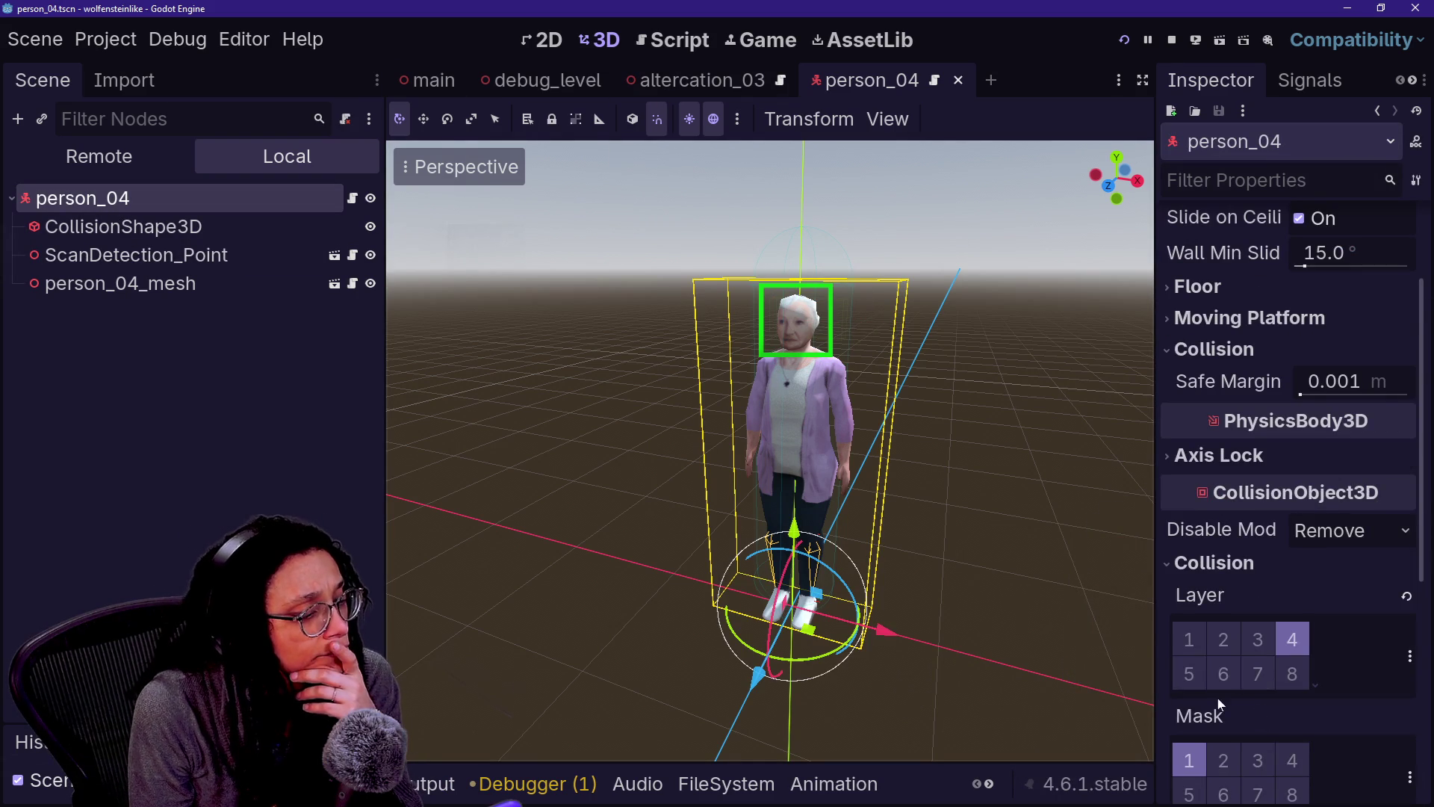
scroll(1217, 697, "down", 1)
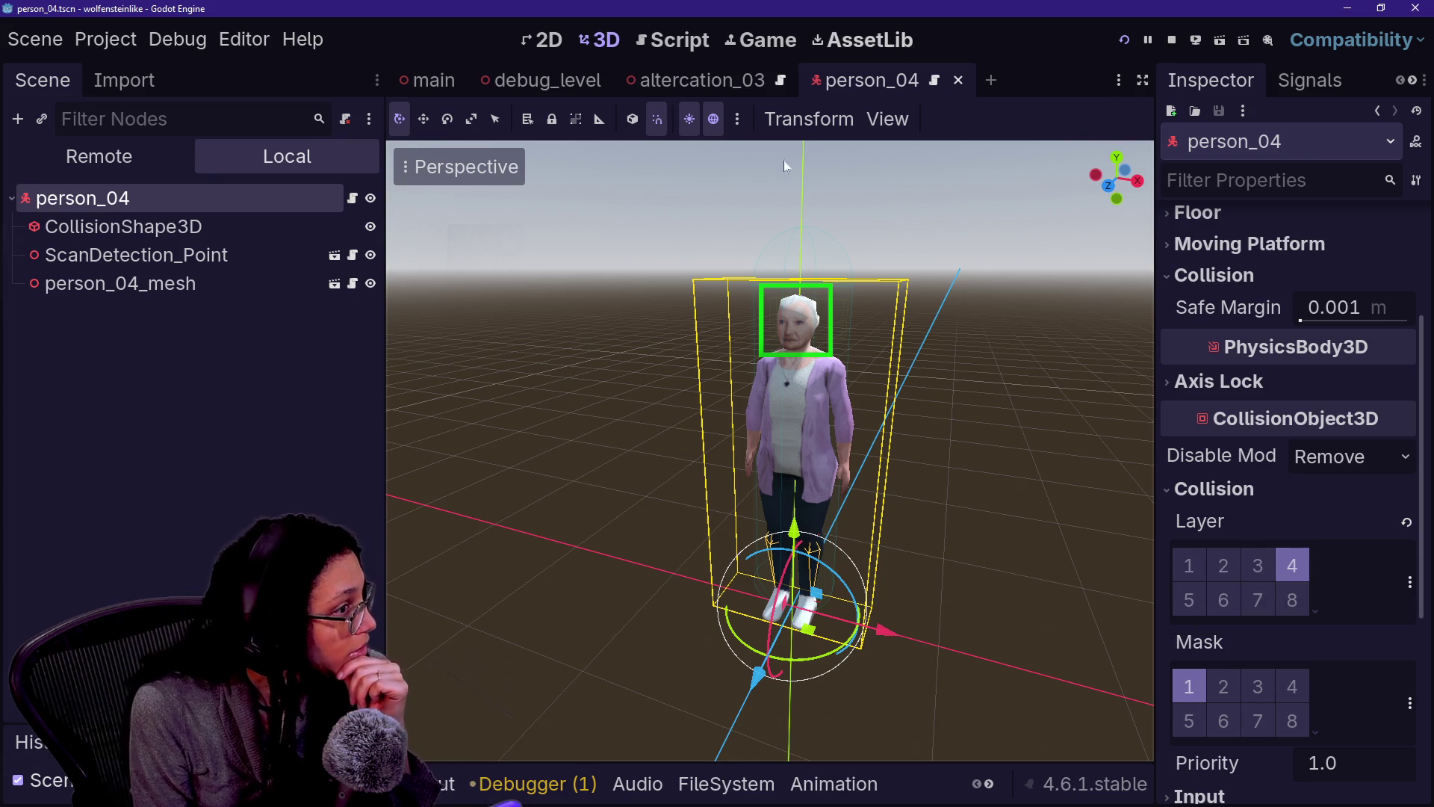
Step: Quick-open the person_agent_01.tscn scene
key("alt+shift+o")
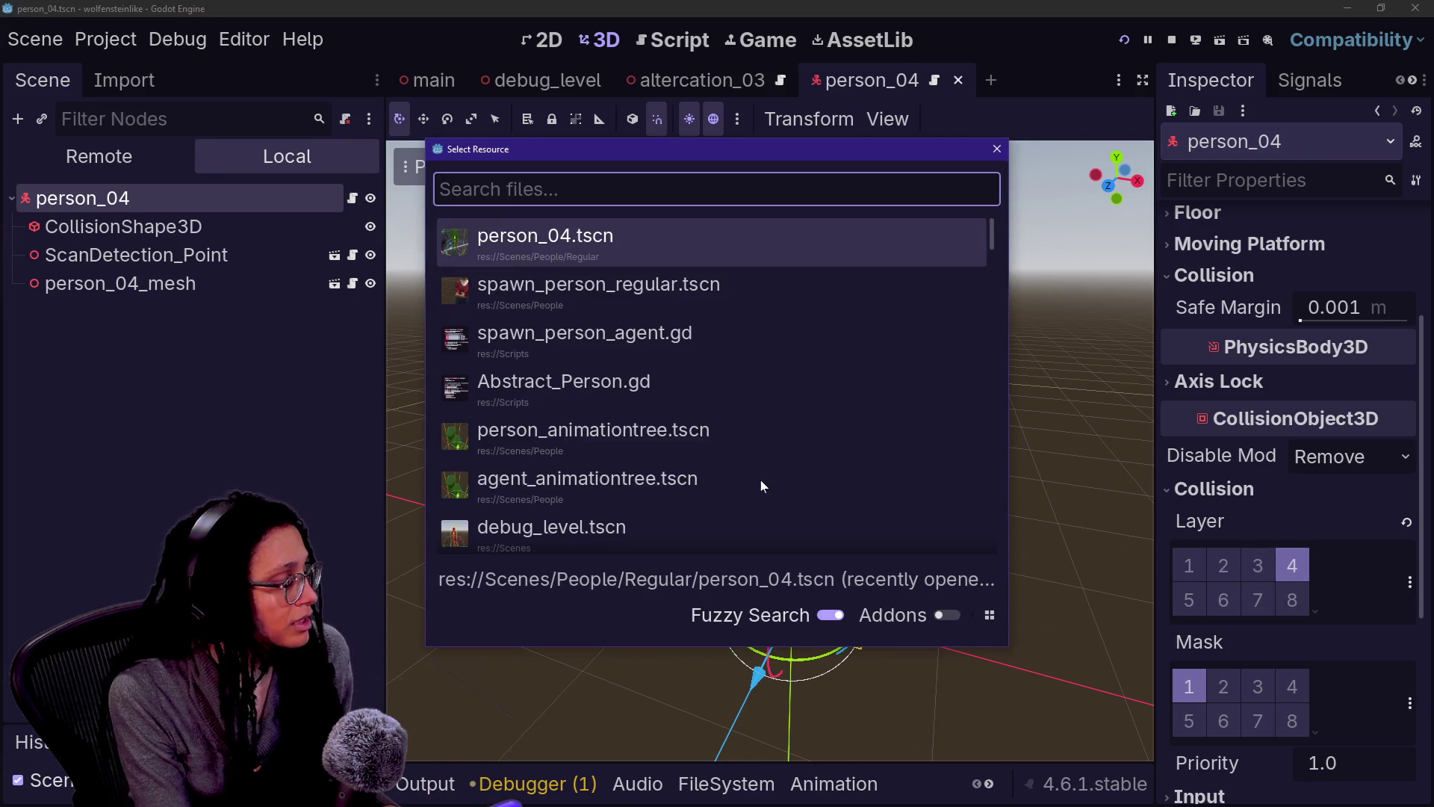
type("agen")
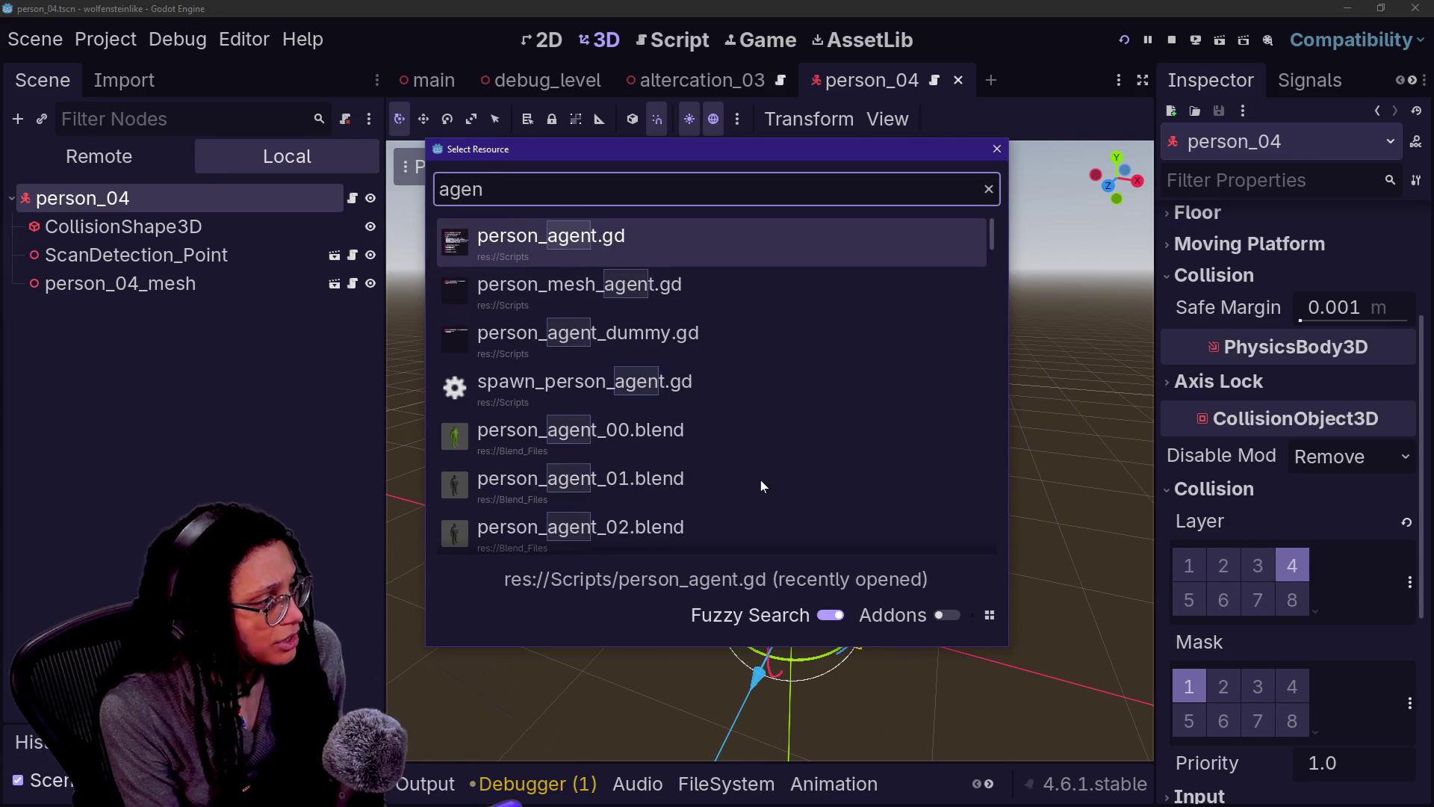
key("BackSpace")
key("BackSpace")
key("BackSpace")
type("person_agent")
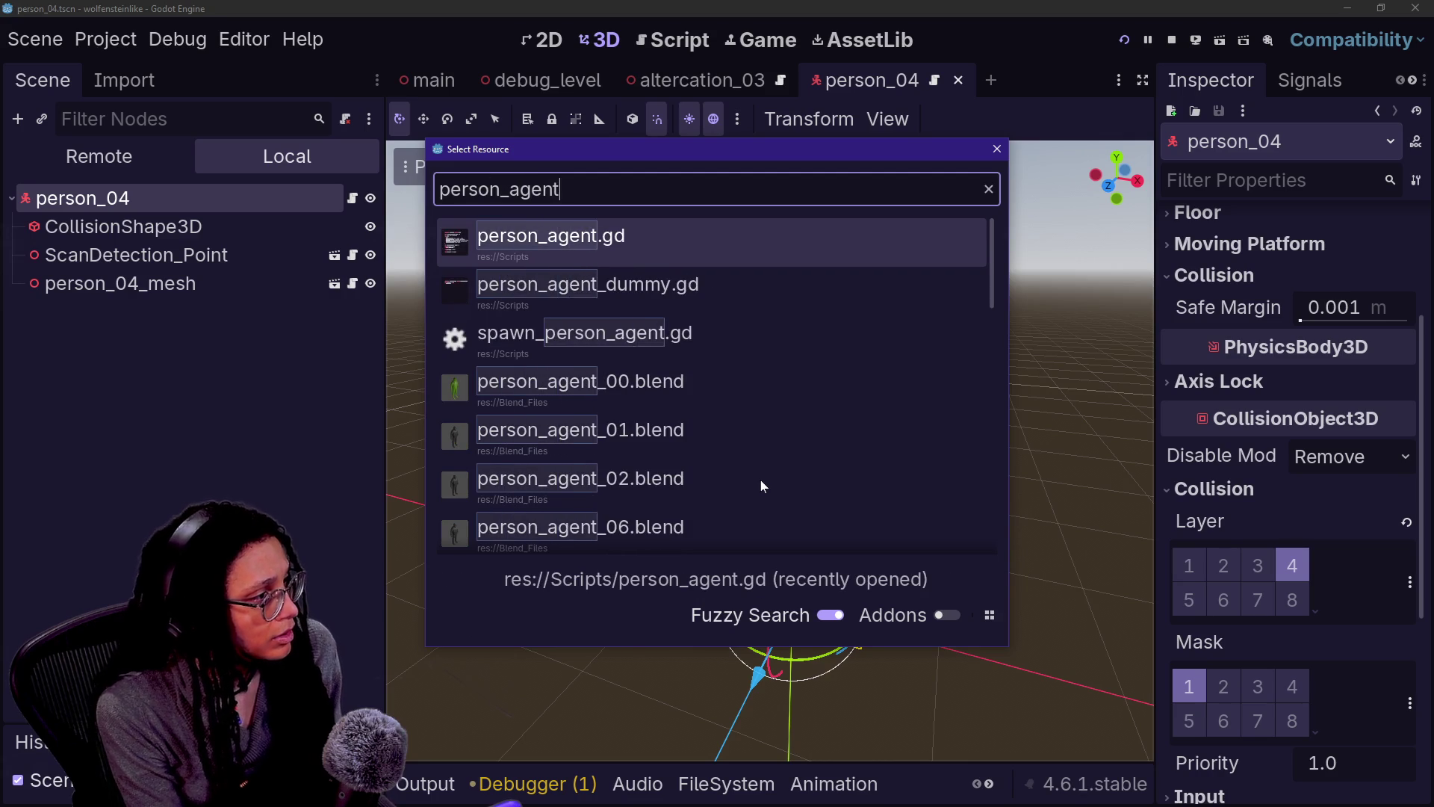
type("_01")
key("Down")
key("Return")
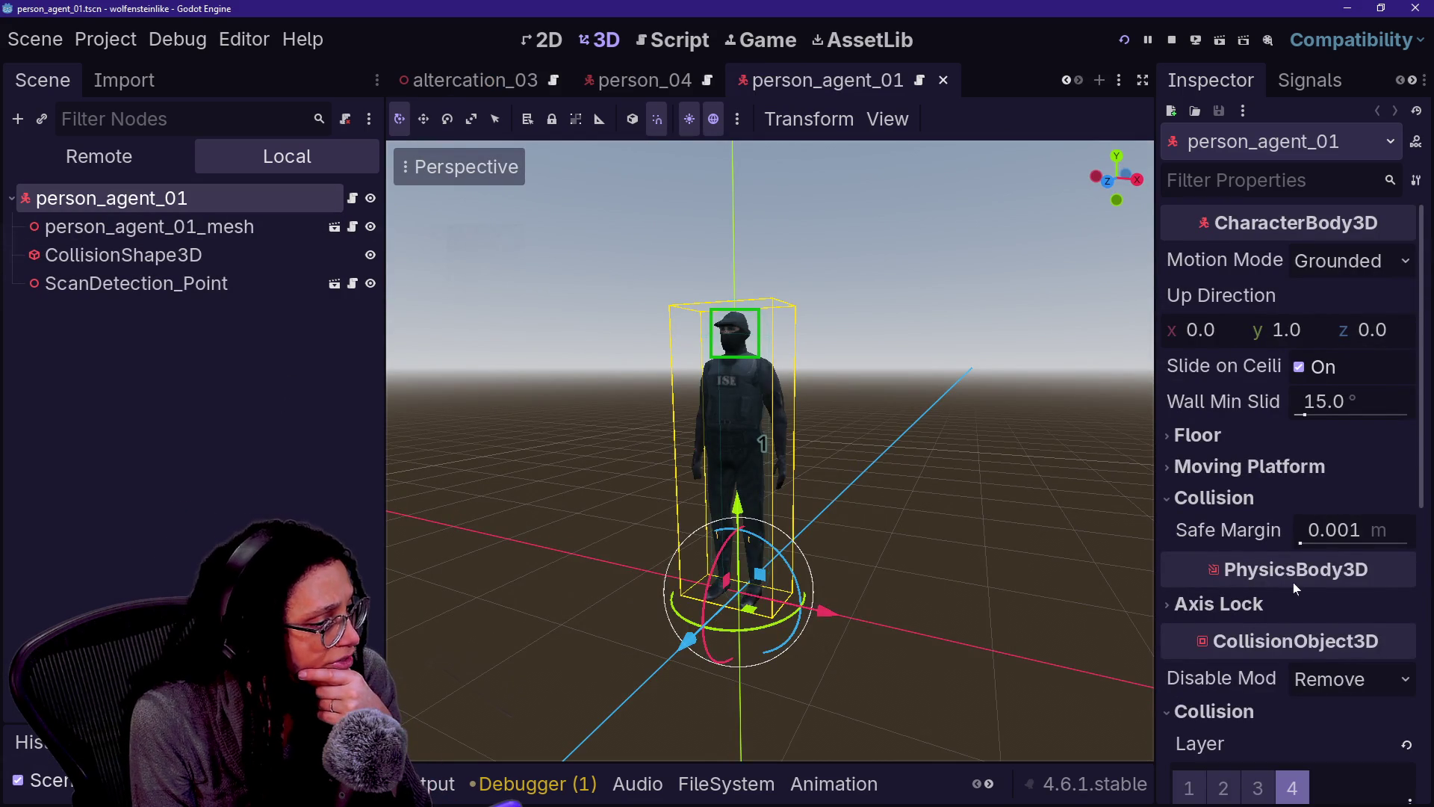
Step: Confirm person_agent_01 also uses collision layer 4 and mask 1, then open person_04's script
scroll(1306, 585, "down", 3)
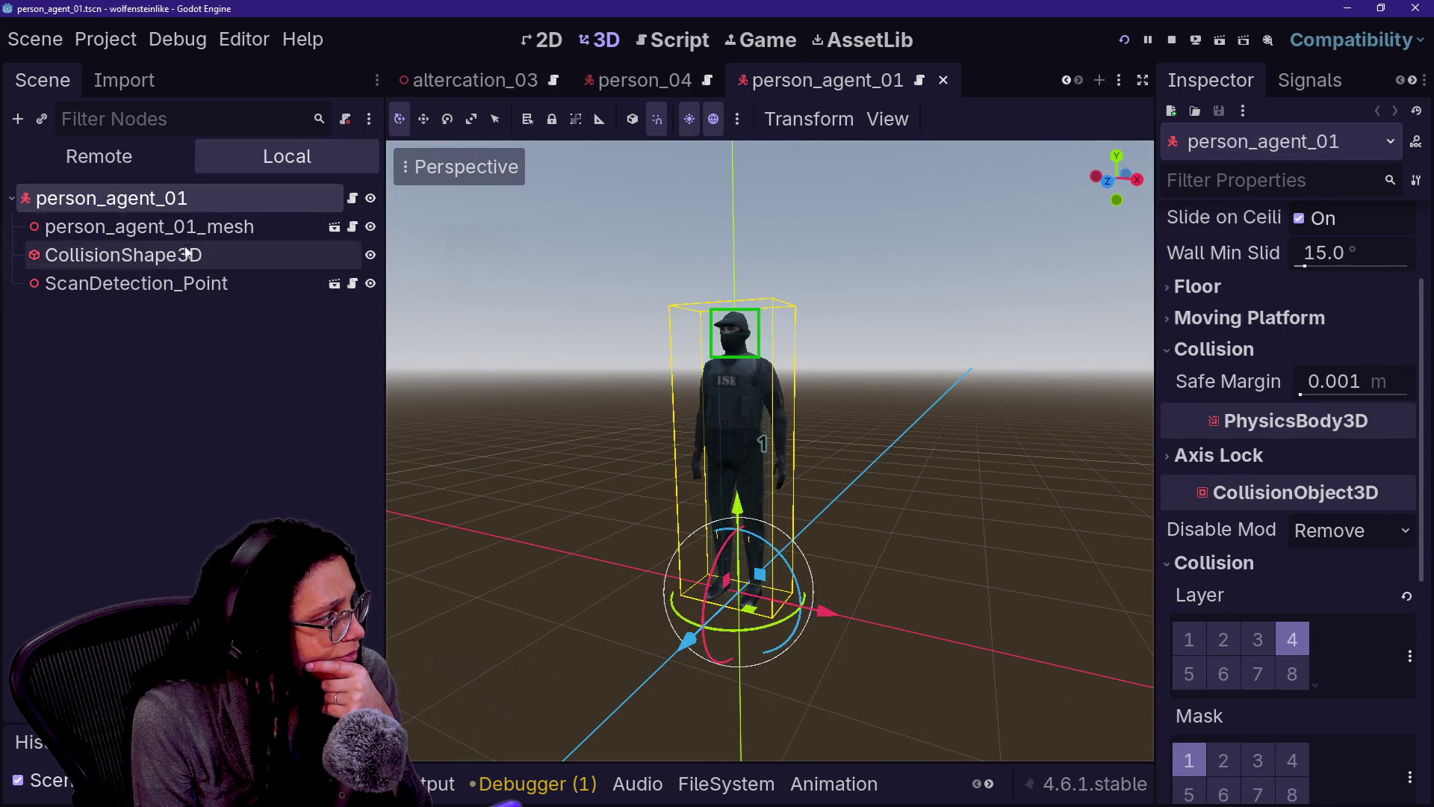
left_click(197, 254)
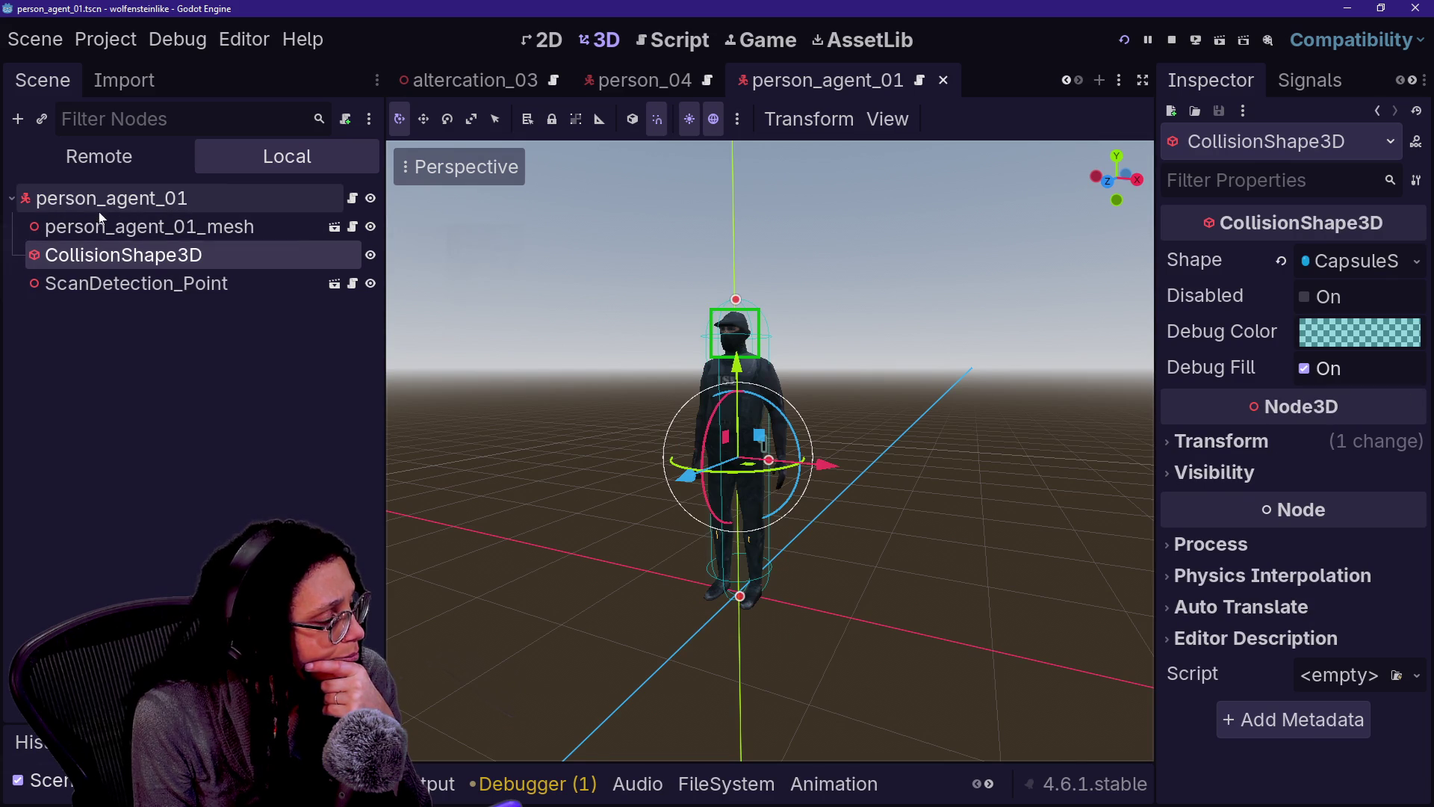
left_click(230, 195)
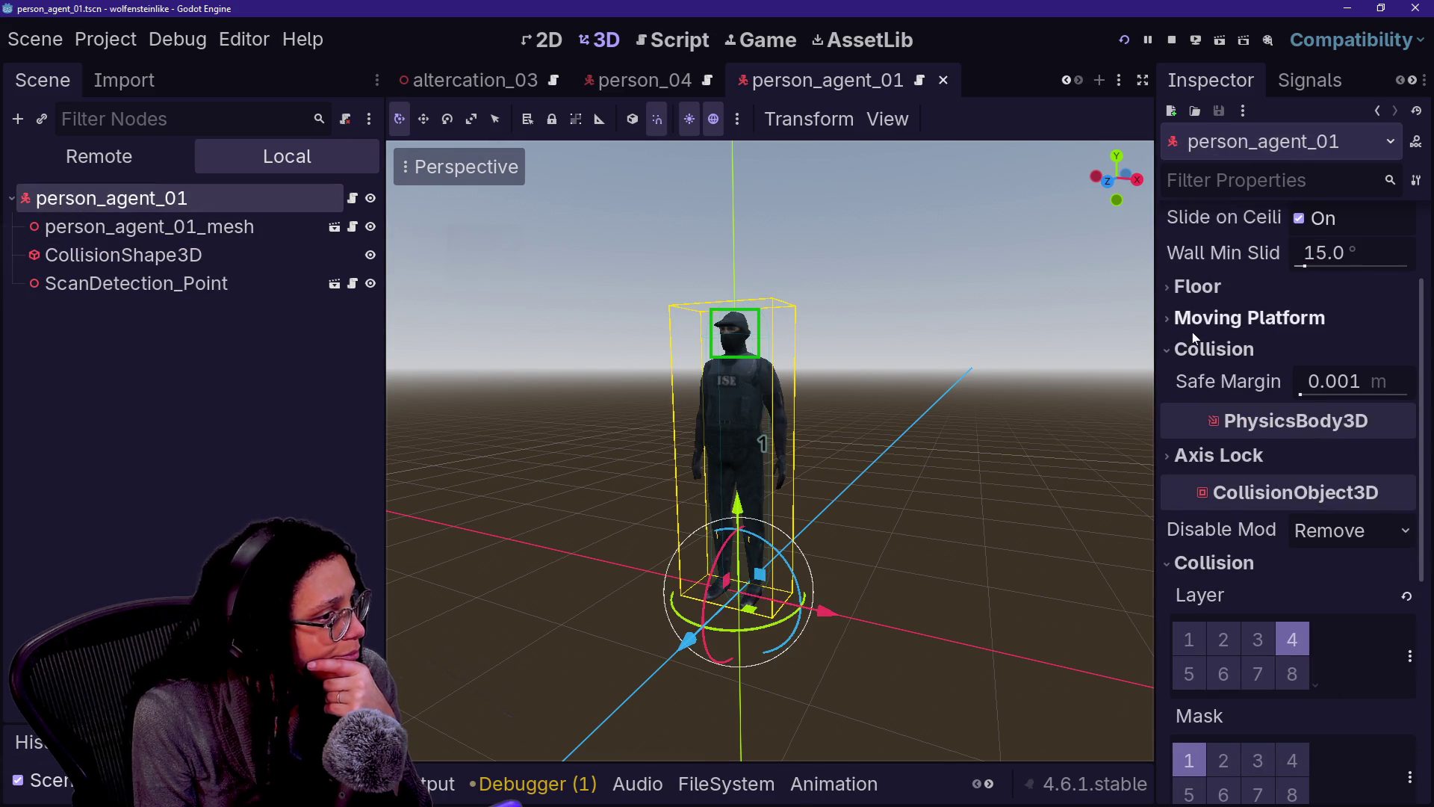
scroll(1192, 332, "up", 3)
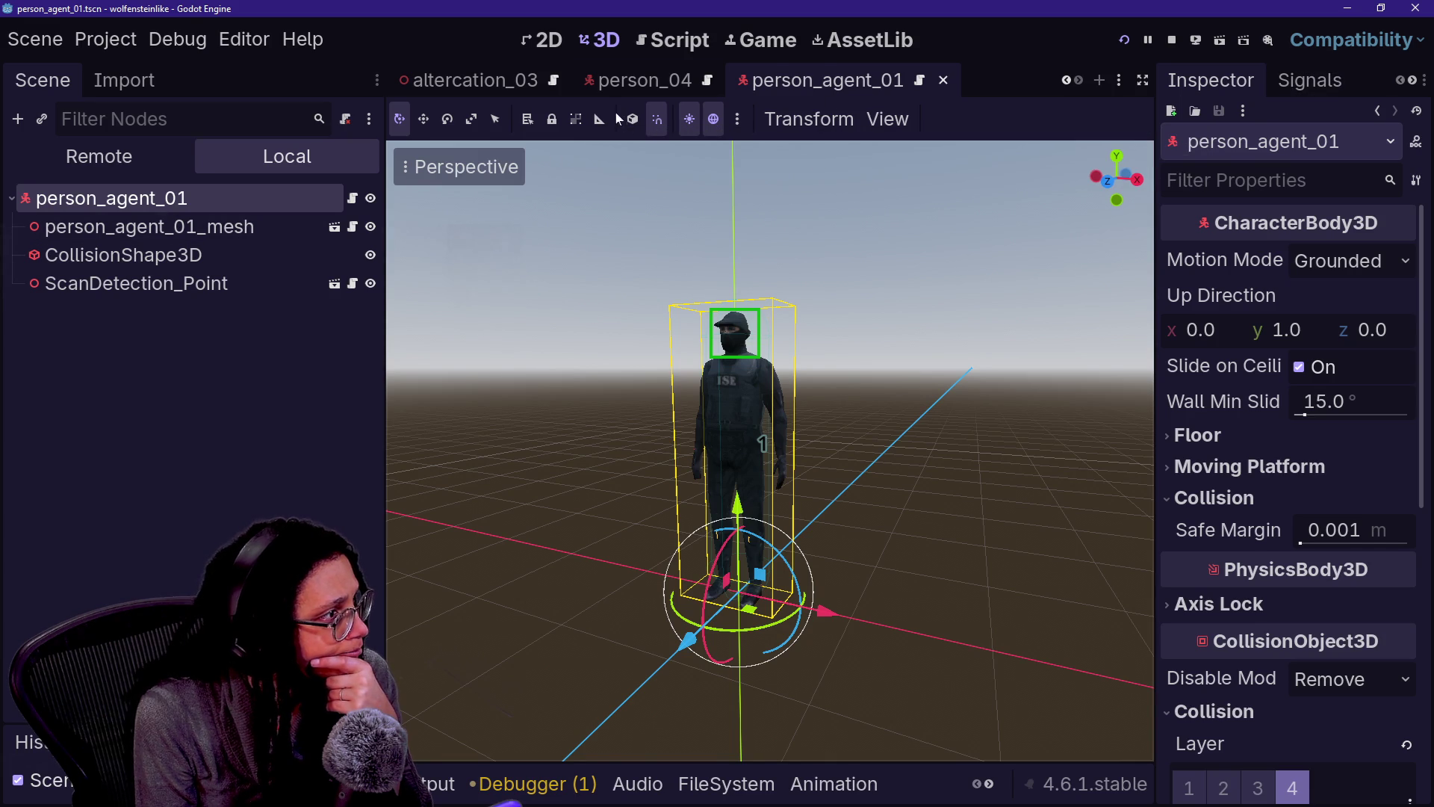
left_click(623, 88)
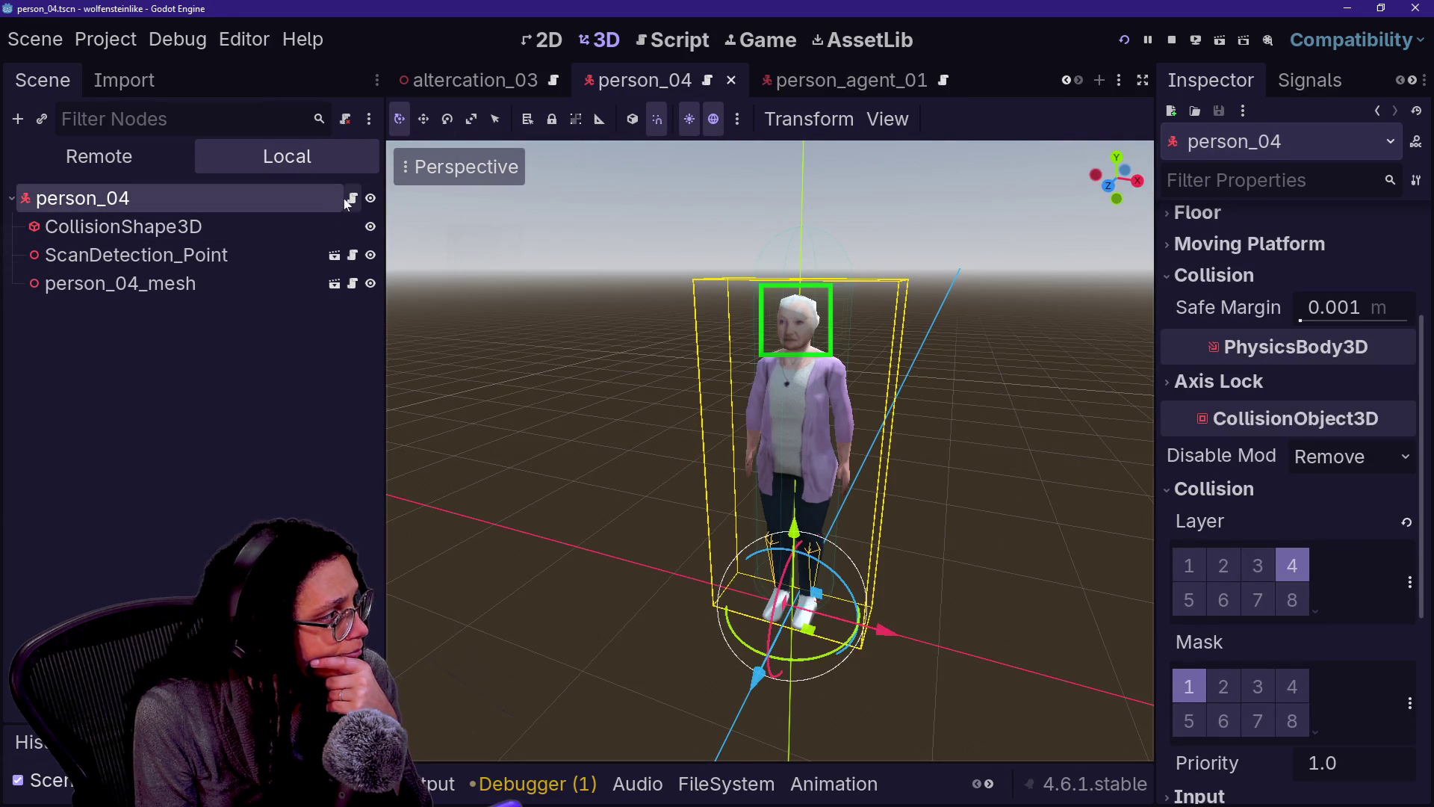
left_click(352, 198)
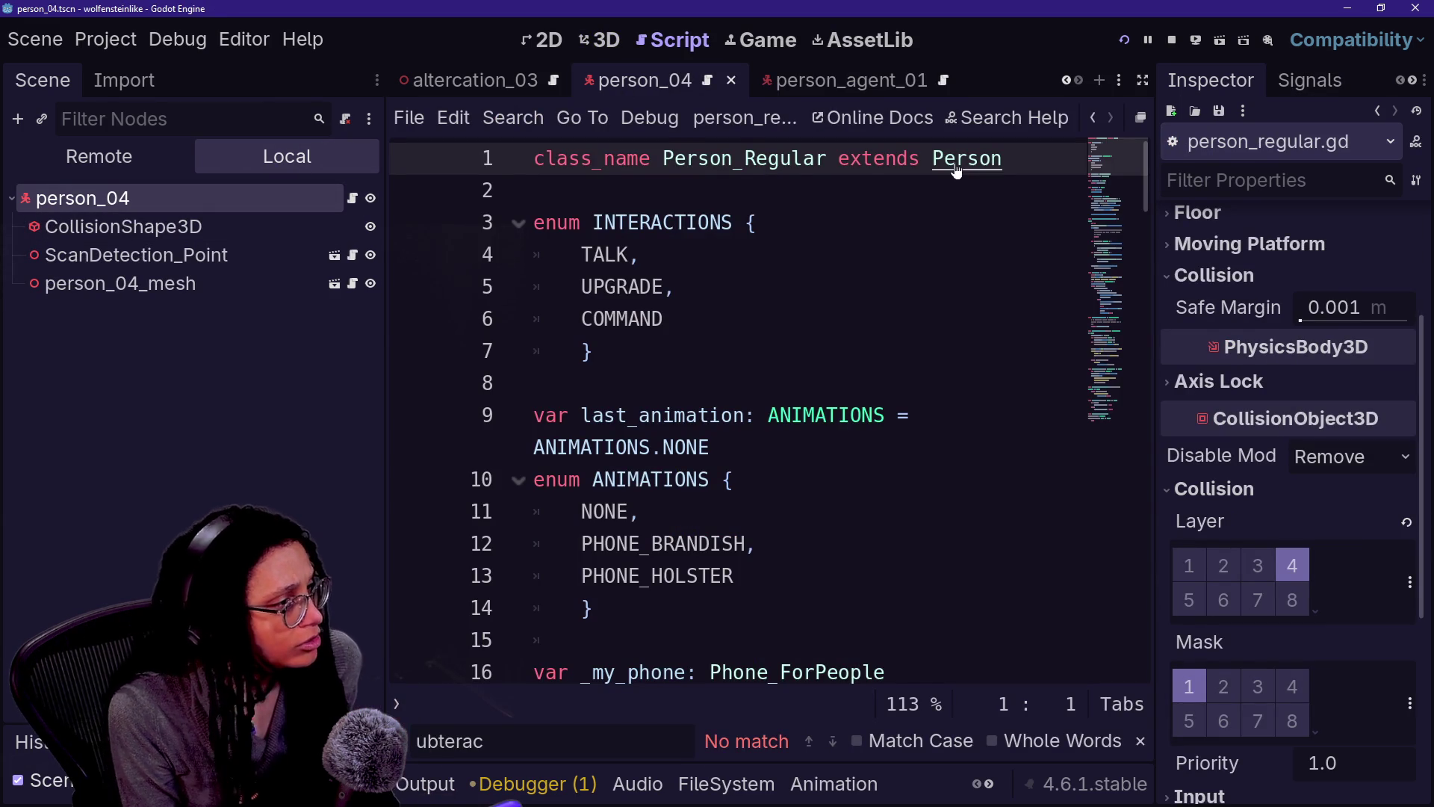
Step: Open Abstract_Person.gd, the parent Person class script, and look through it
left_click(966, 159, "ctrl")
scroll(748, 411, "down", 5)
scroll(748, 411, "down", 8)
scroll(747, 411, "up", 15)
scroll(747, 411, "up", 8)
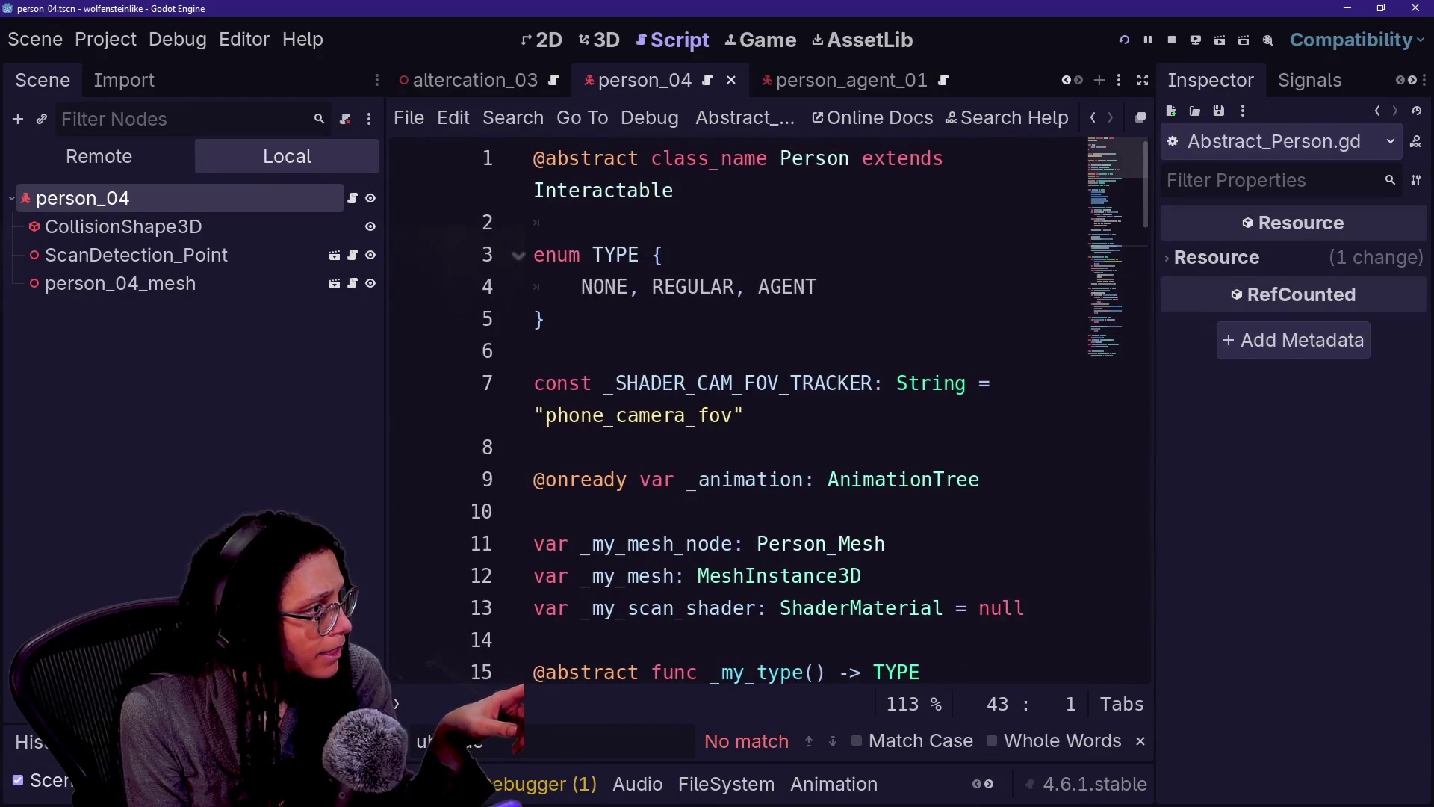
scroll(747, 411, "down", 4)
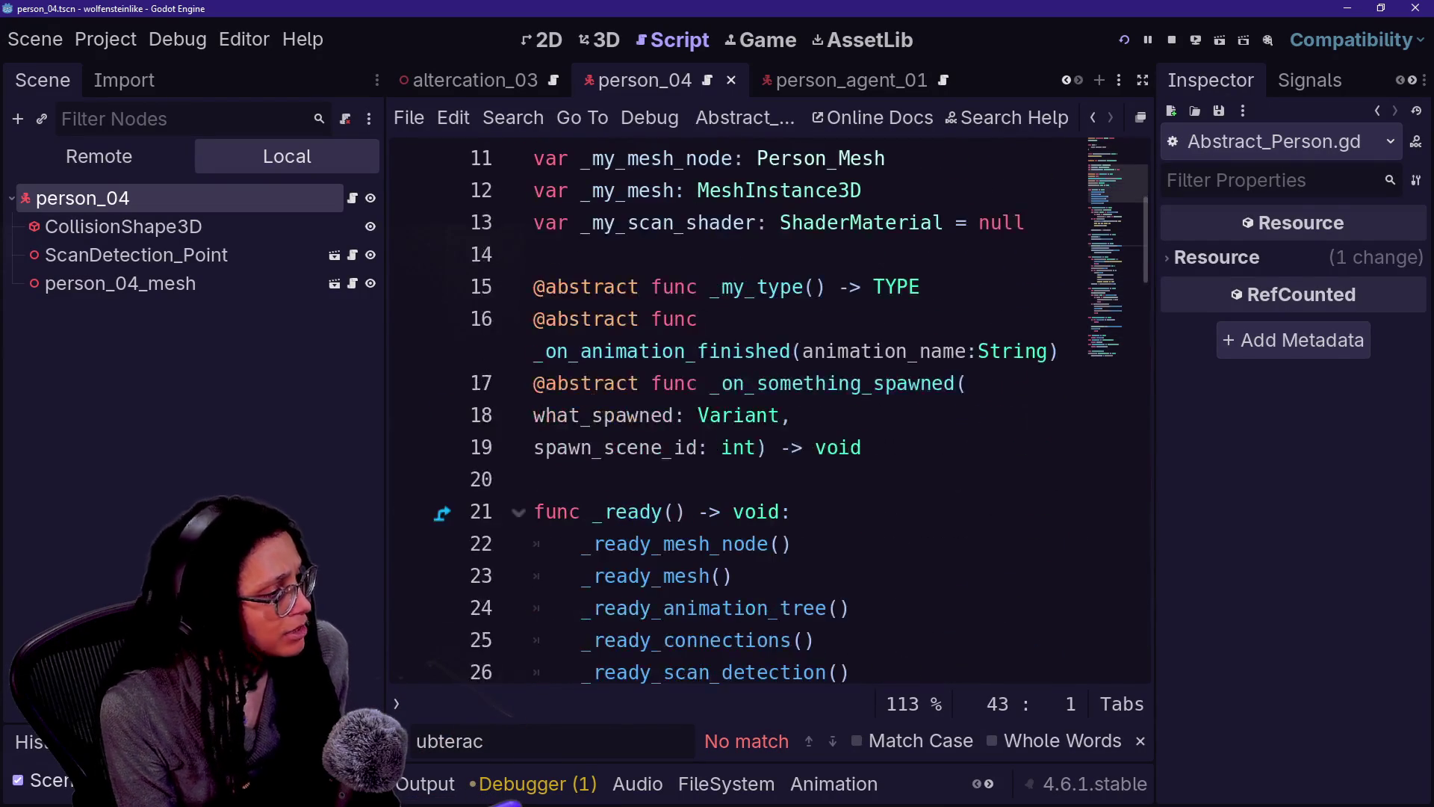
Step: Widen the code editor and search Abstract_Person.gd for 'physics', finding no match
key("ctrl+shift+F11")
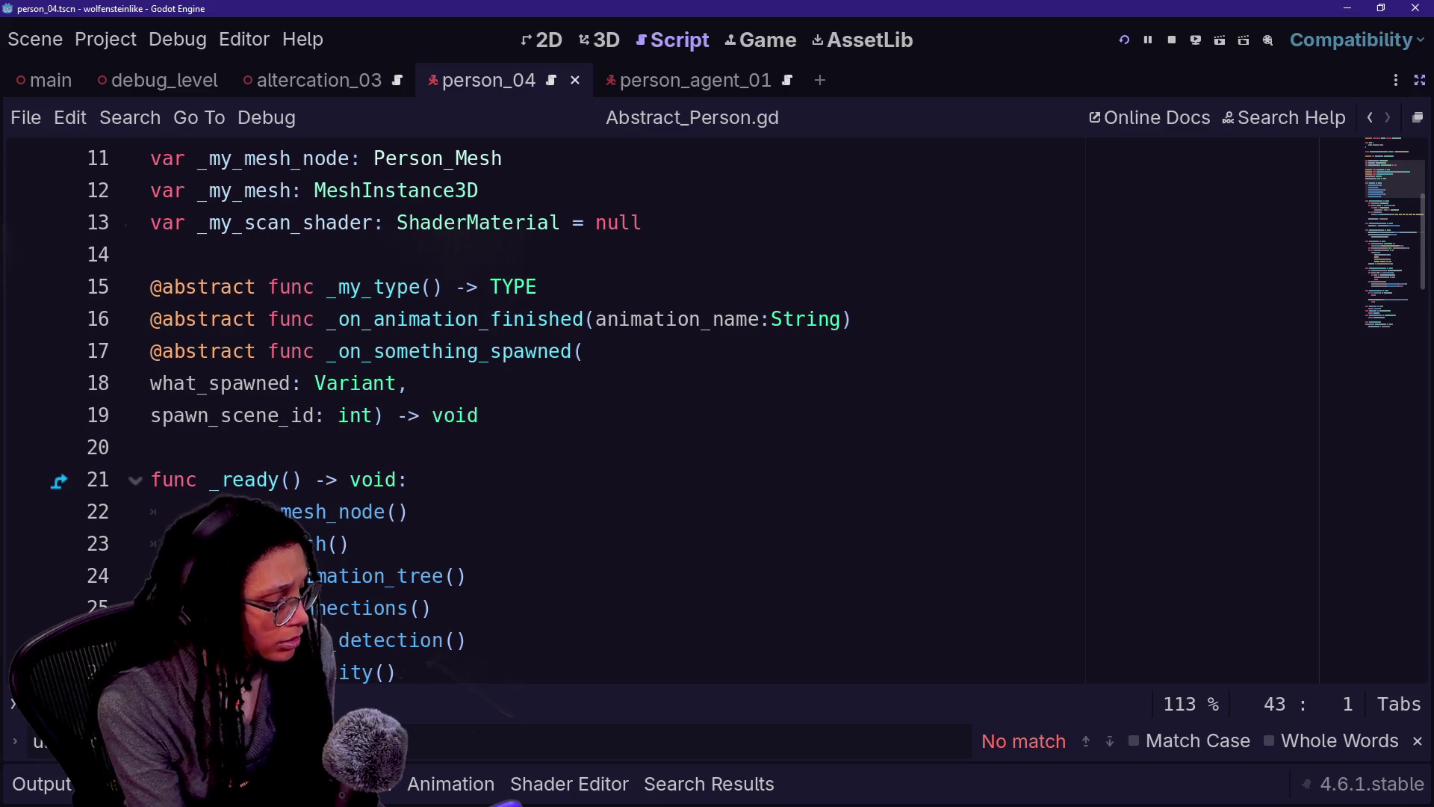
scroll(672, 411, "down", 10)
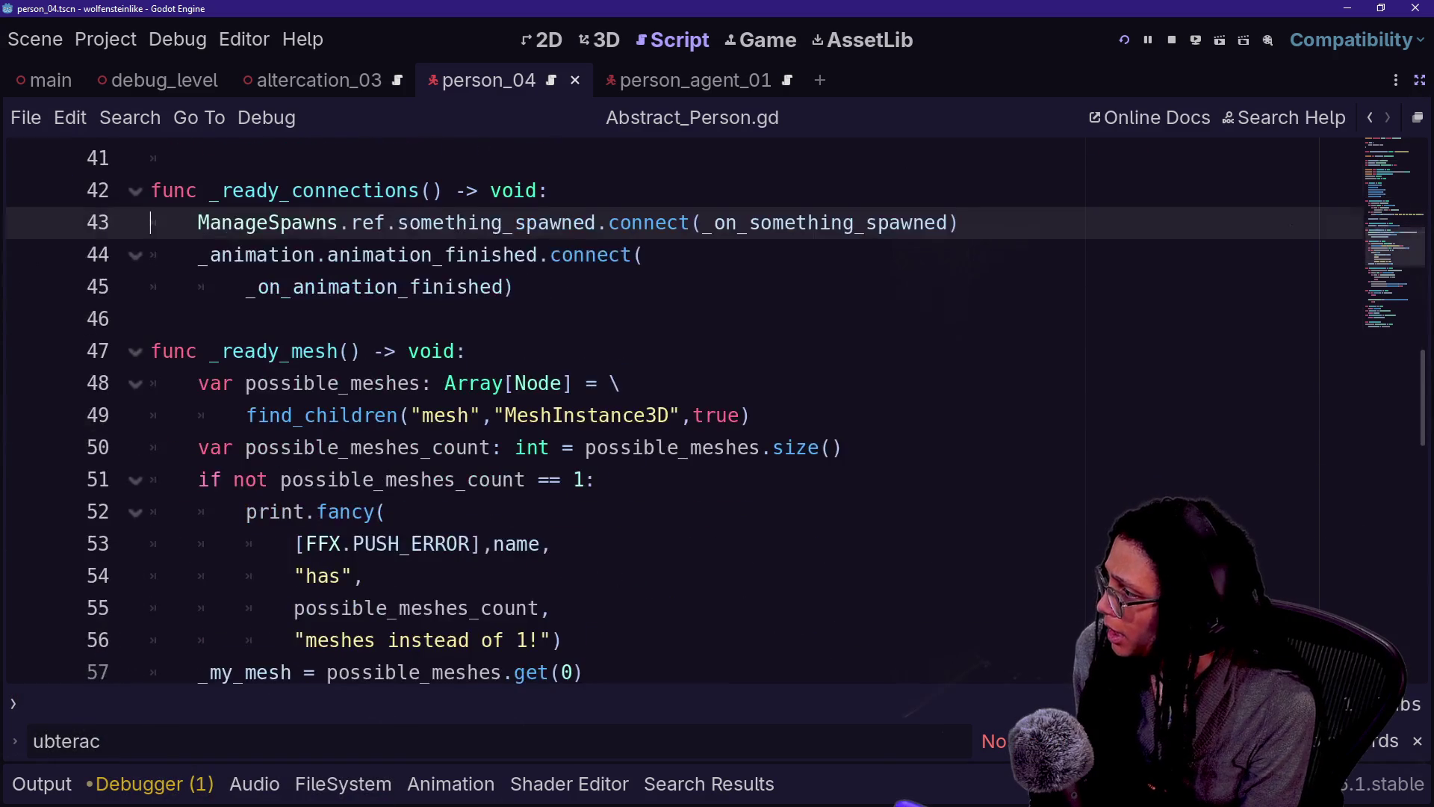
key("ctrl+f")
type("phys")
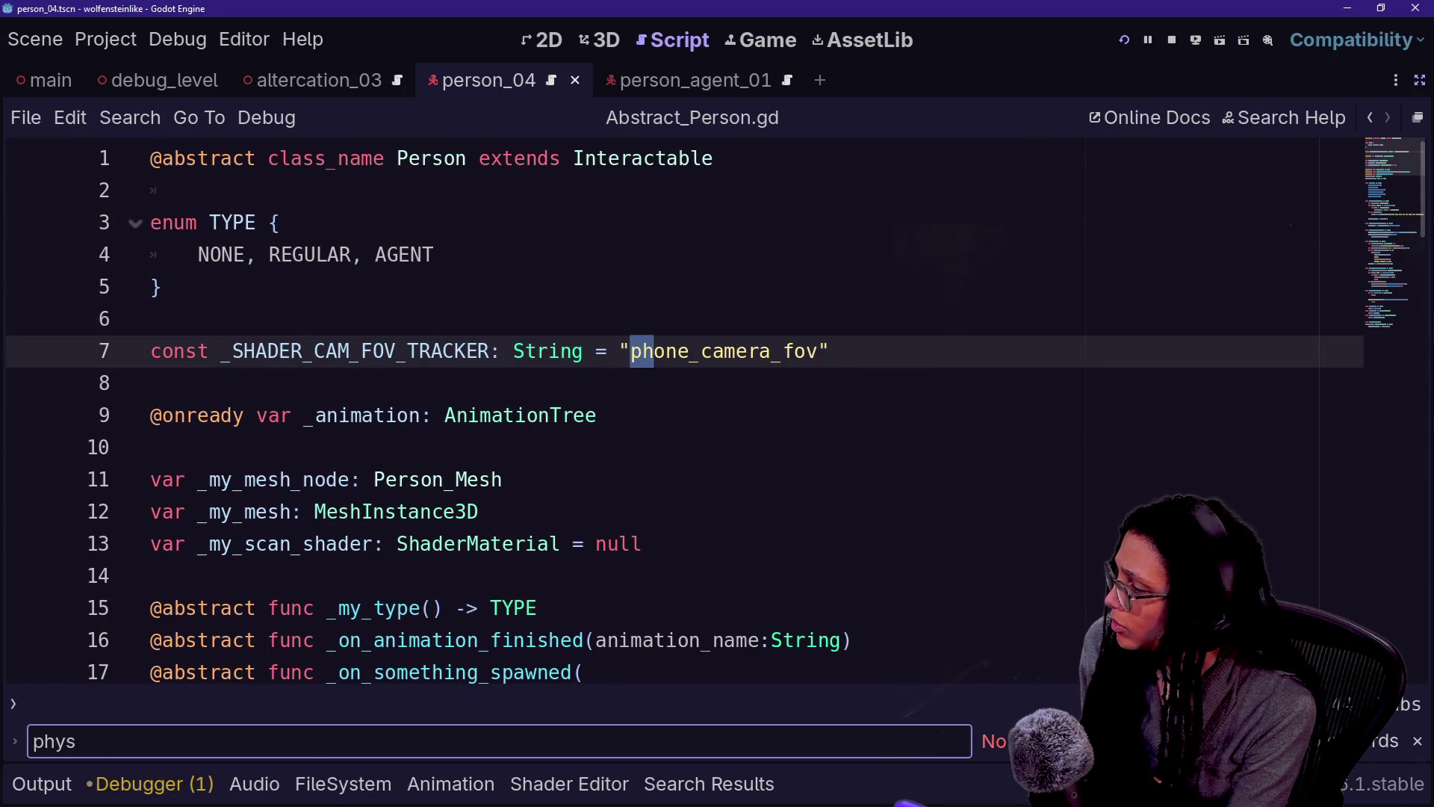
type("ics")
left_click(163, 287)
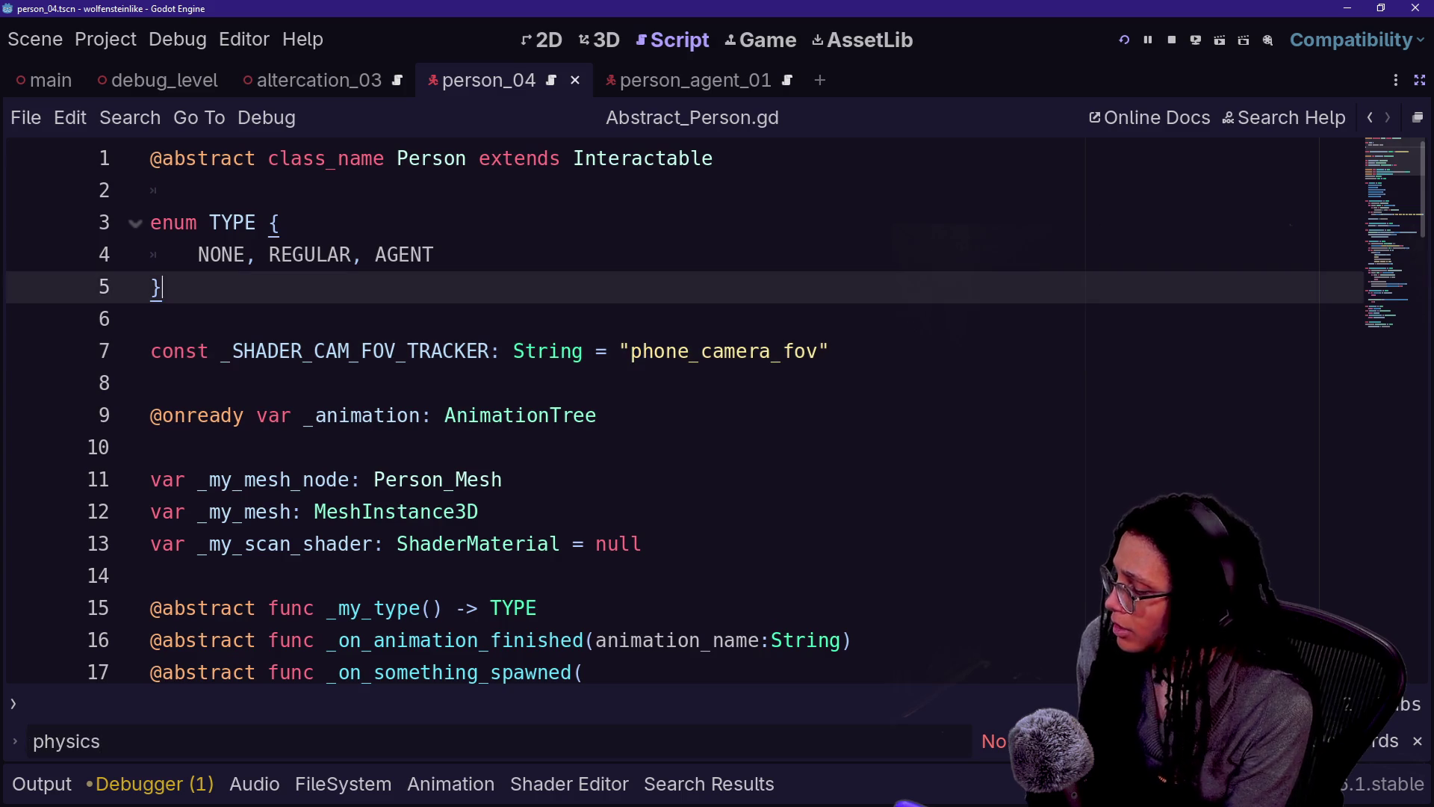
key("shift+alt+o")
type("agent")
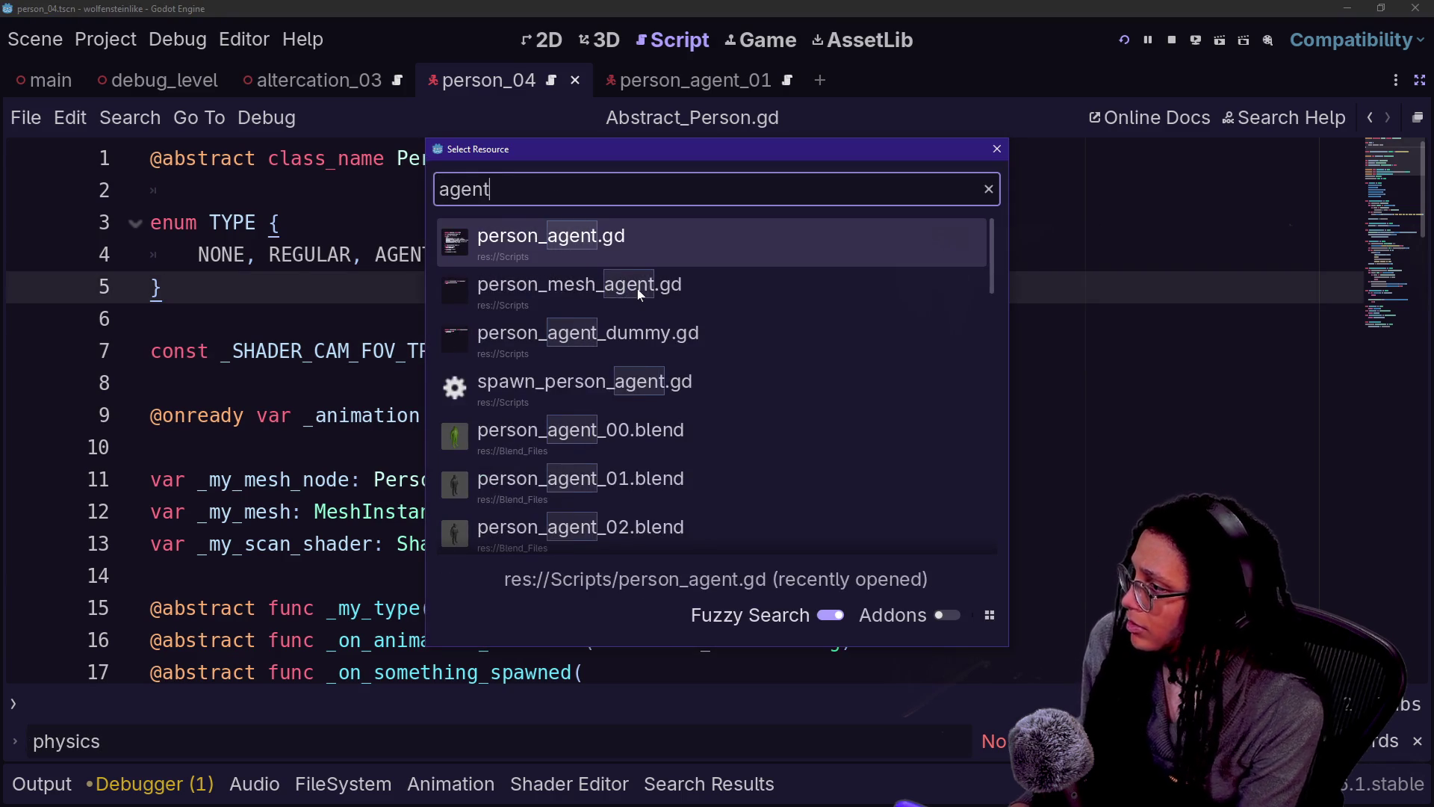
Step: Open the person_agent.gd script
left_click(638, 288)
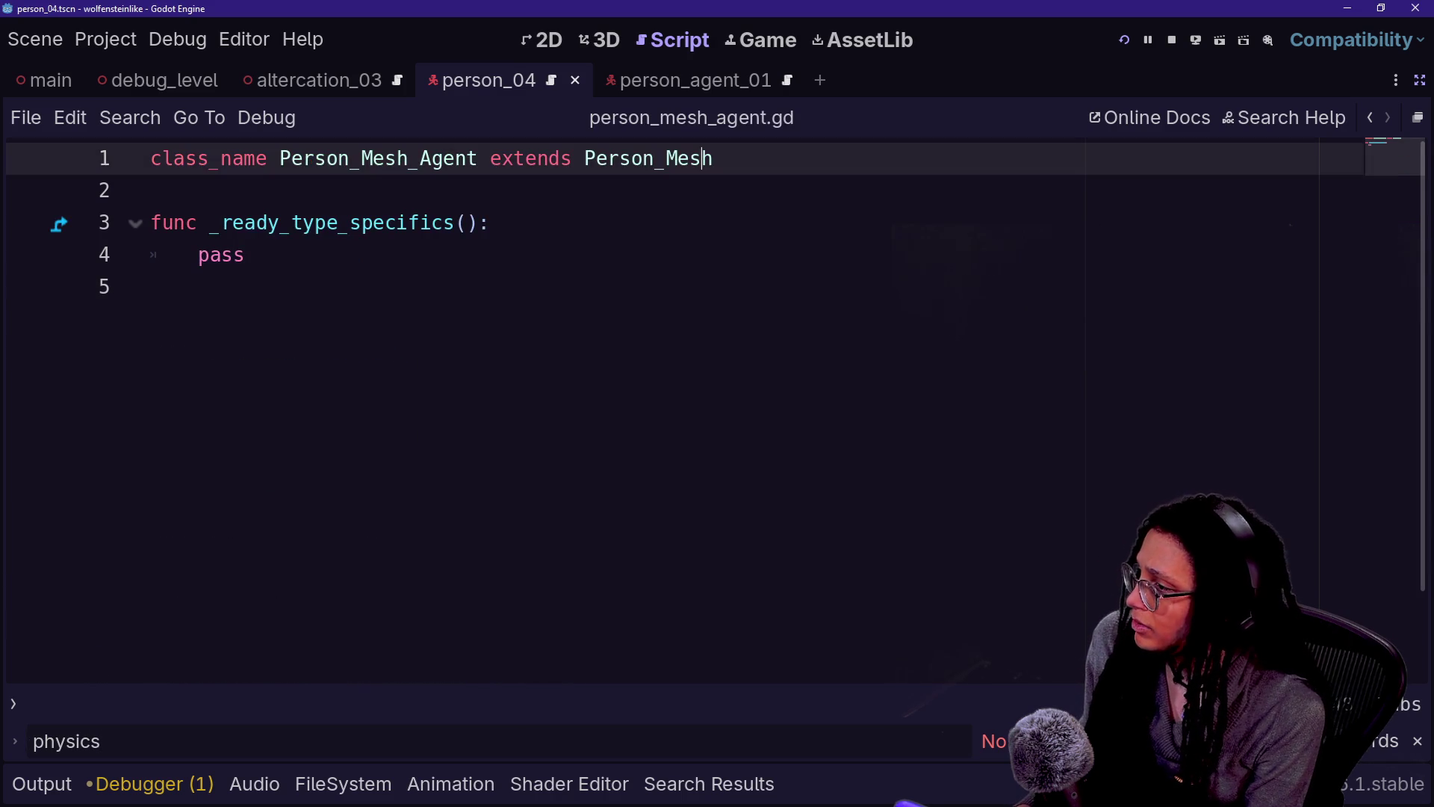
key("shift+alt+o")
type("person")
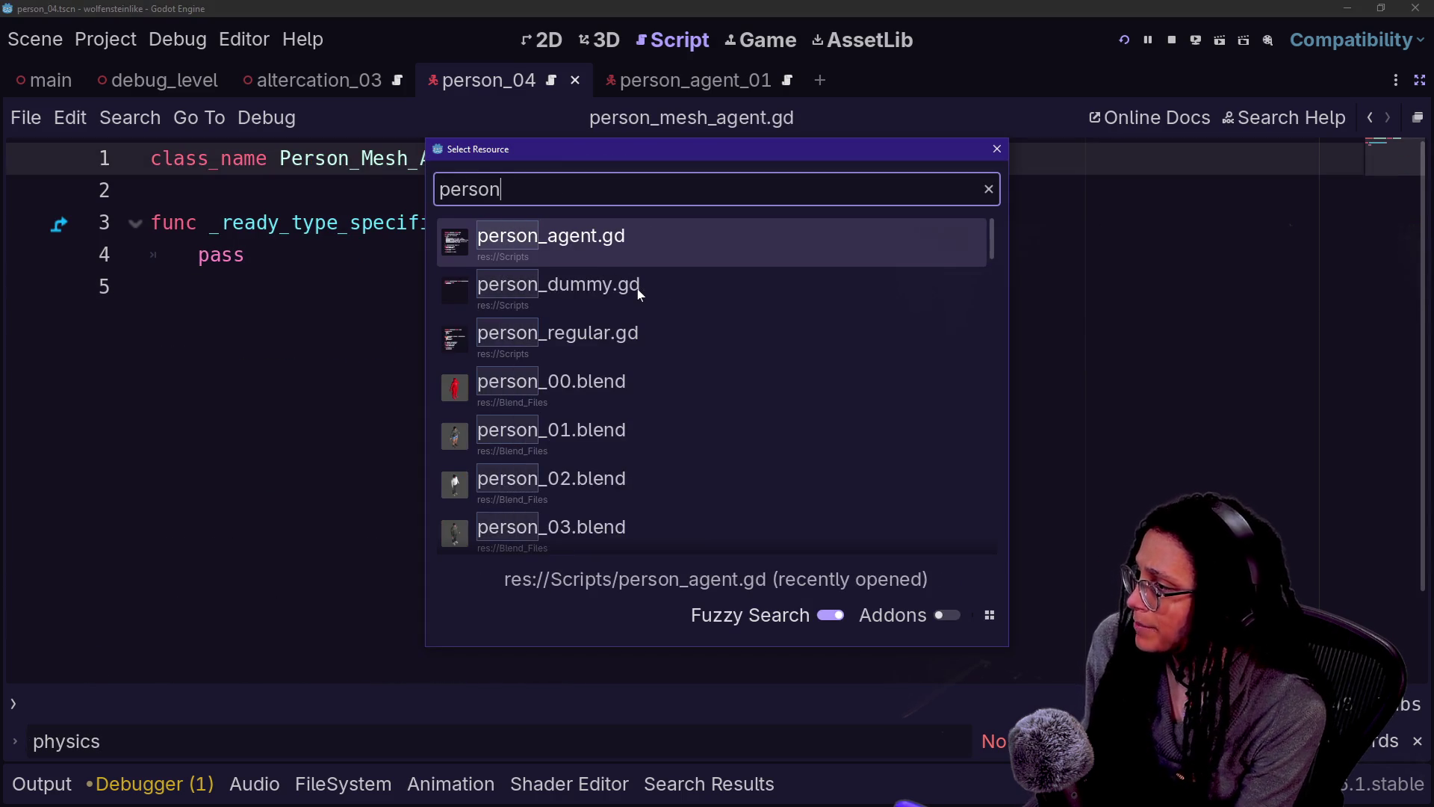
type("_agent")
key("Down")
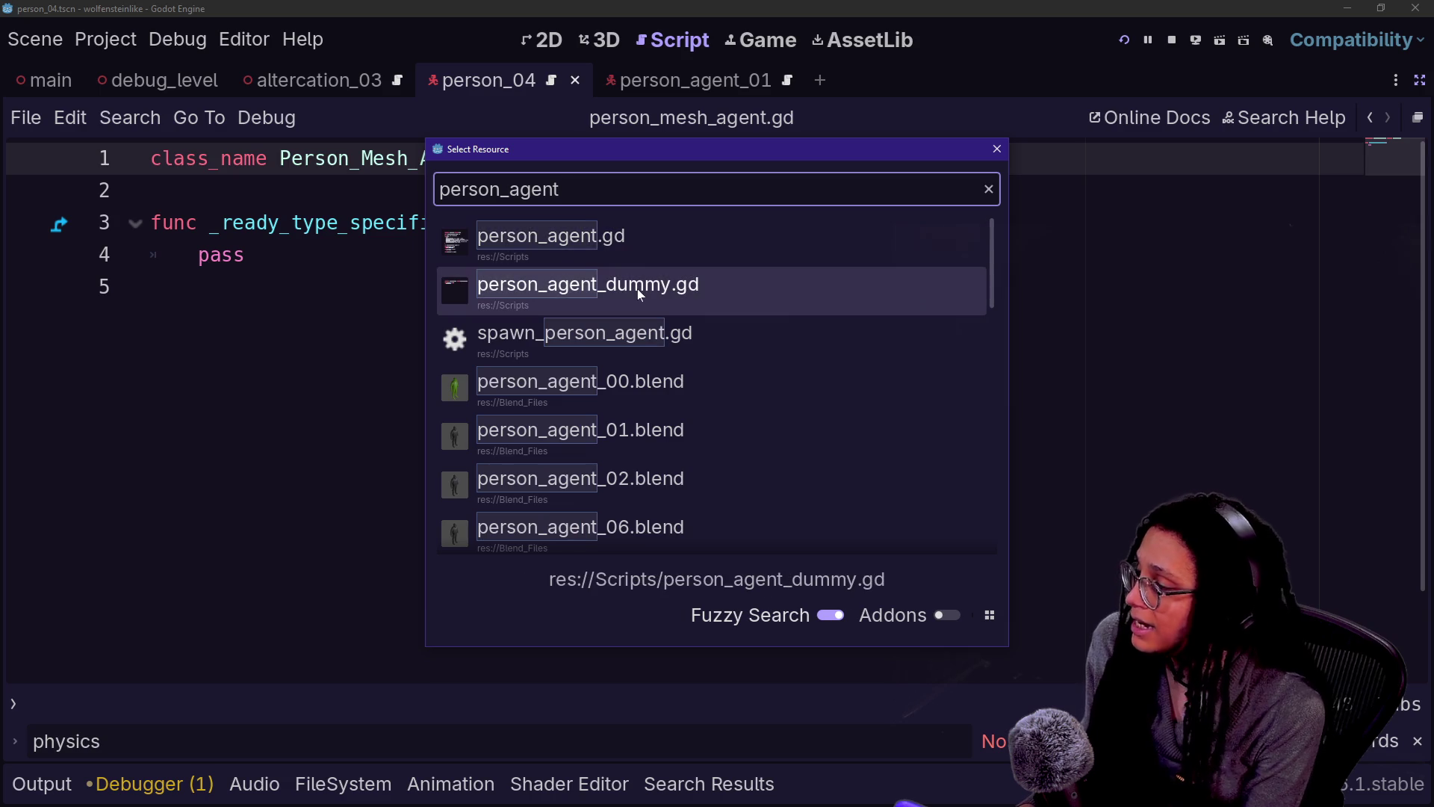
key("Up")
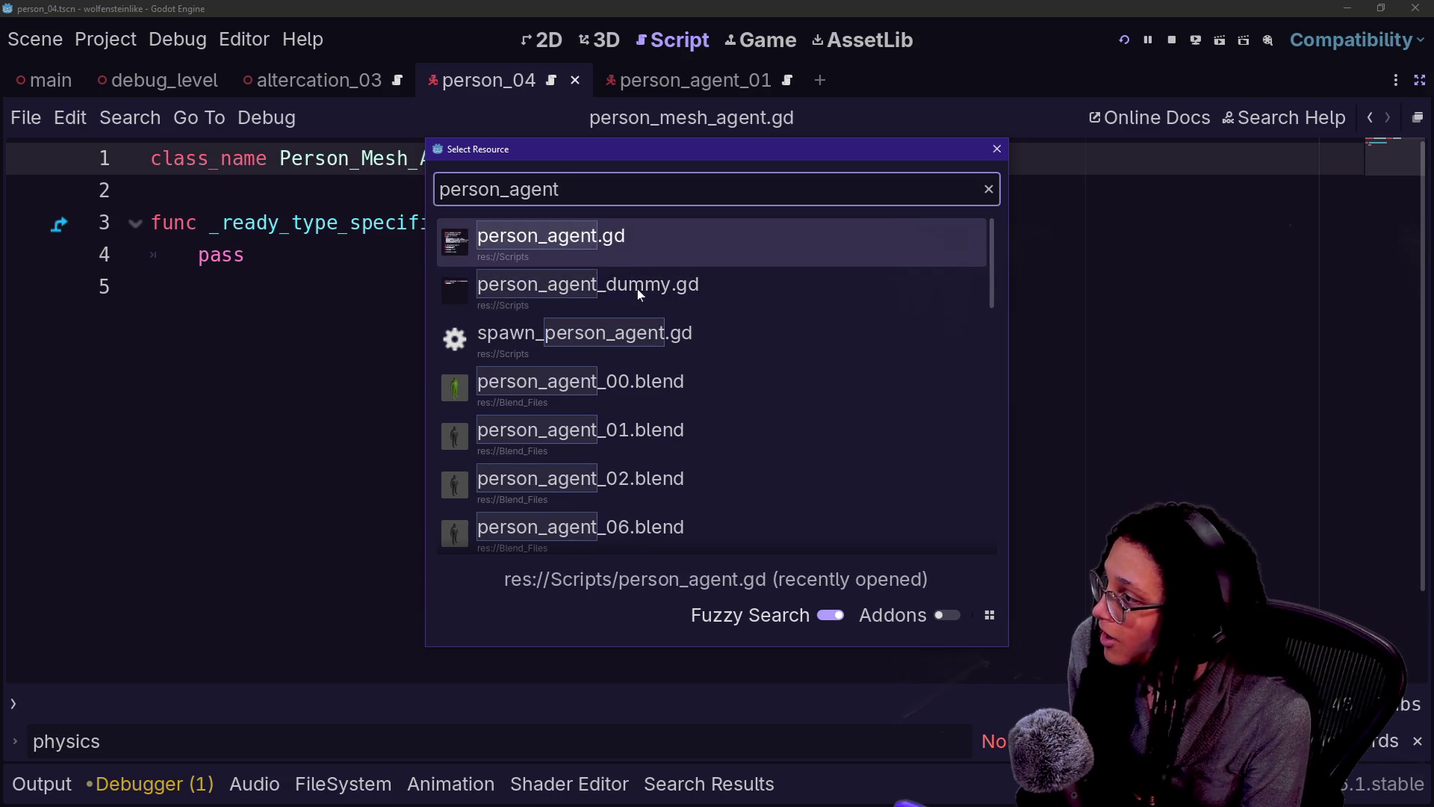
key("Return")
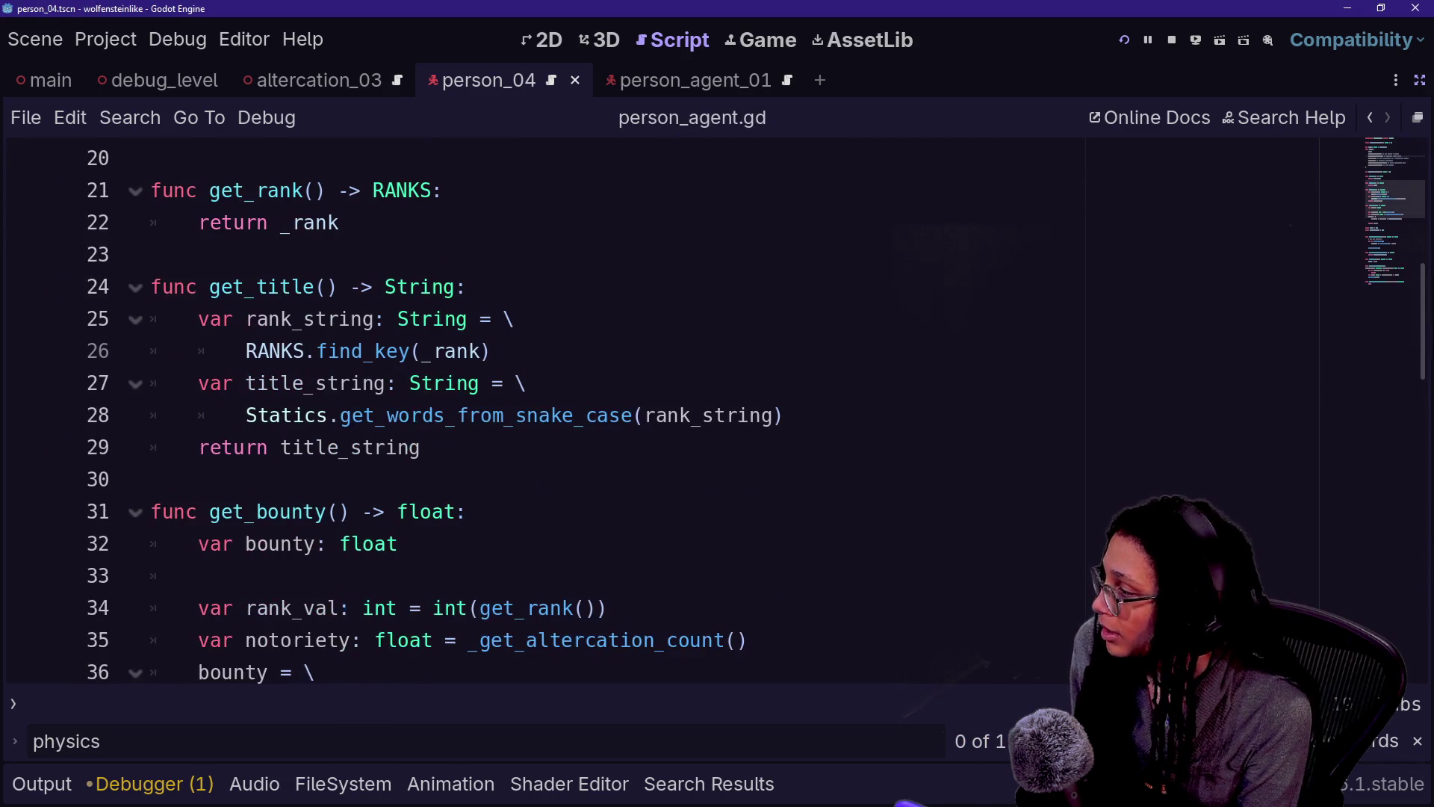
Step: Cut the SPEED and JUMP_VELOCITY constants and _physics_process out of person_agent.gd and save
key("ctrl+f")
left_click(442, 479)
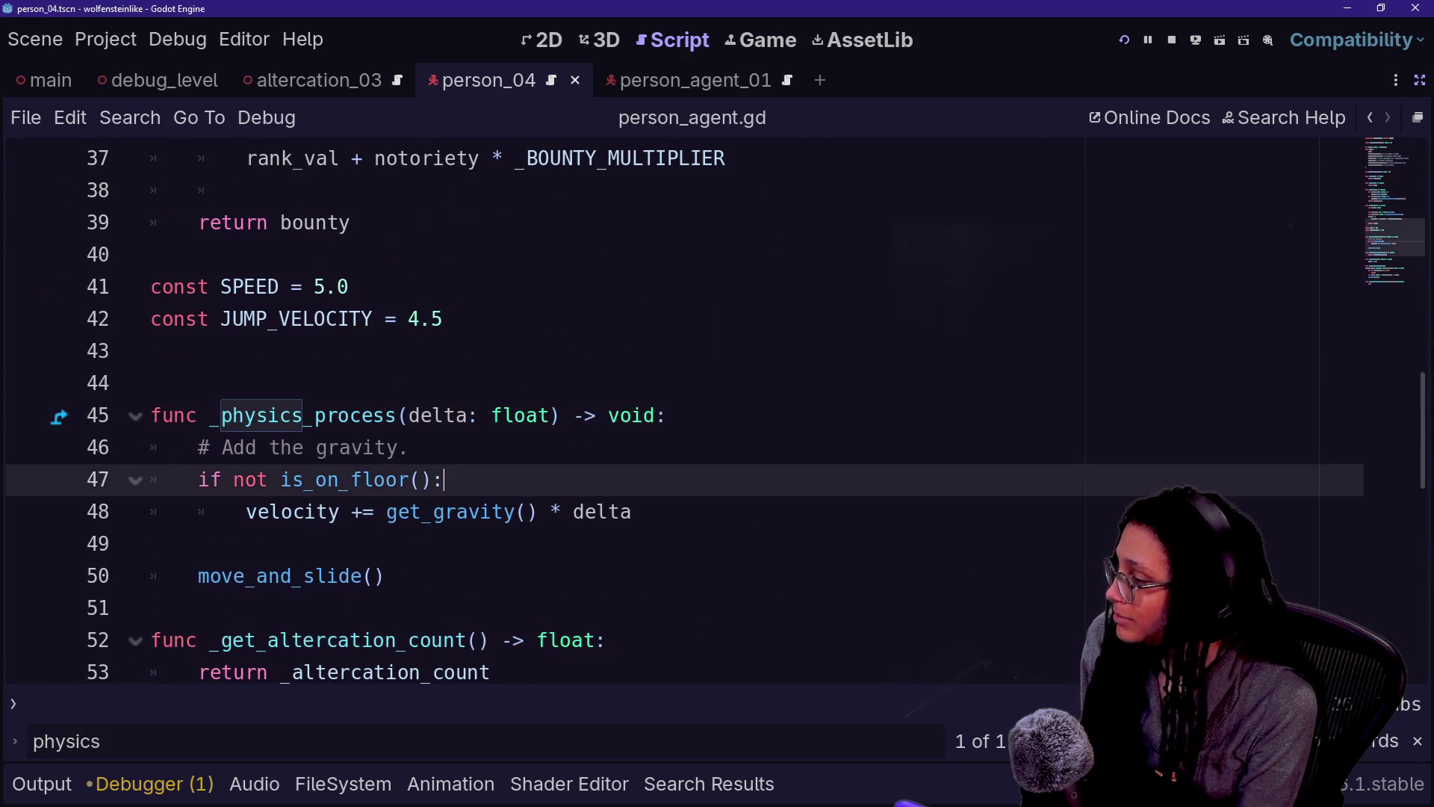
left_click(606, 640)
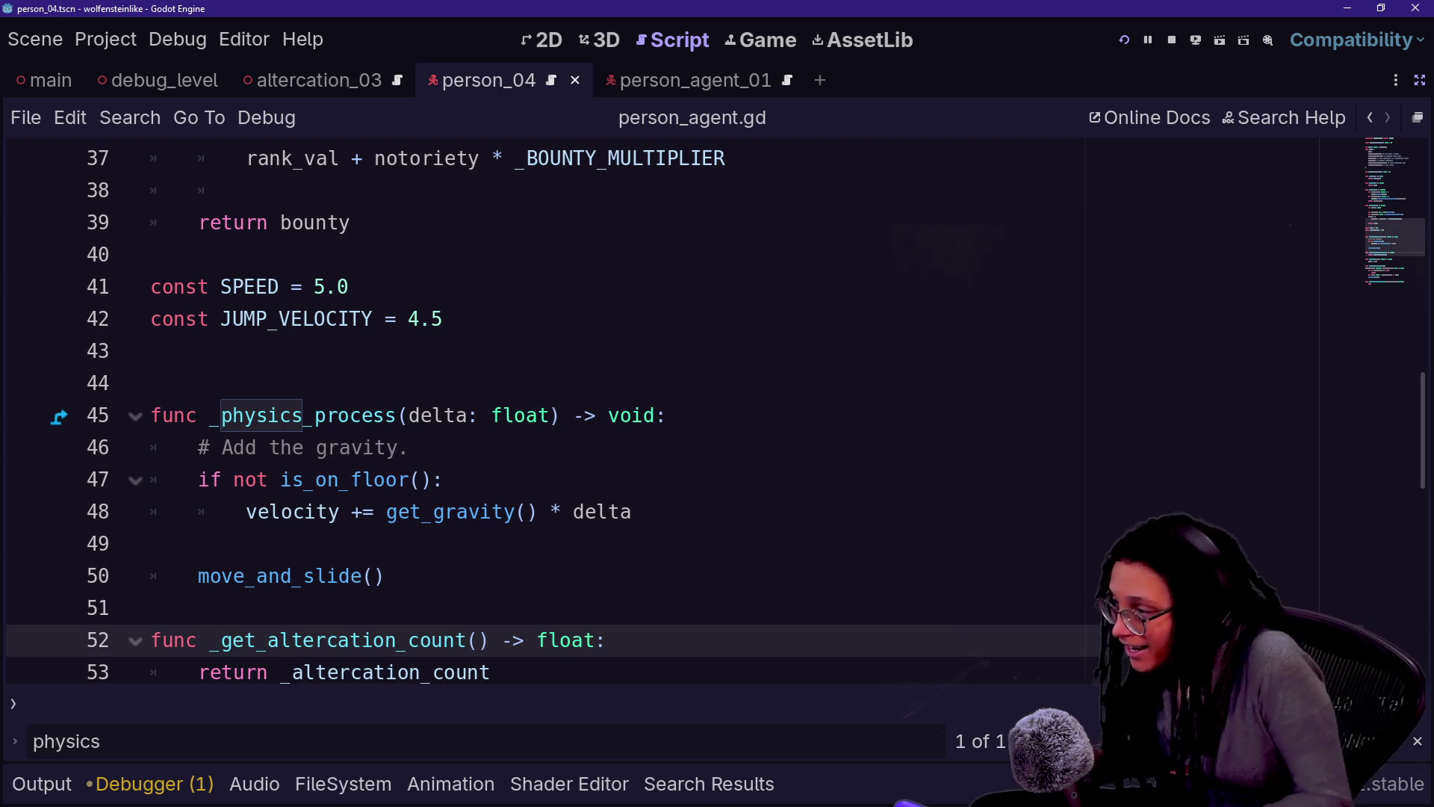
key("Up")
key("Up")
key("Up")
key("Down")
key("shift+Up")
key("shift+Up")
key("shift+Up")
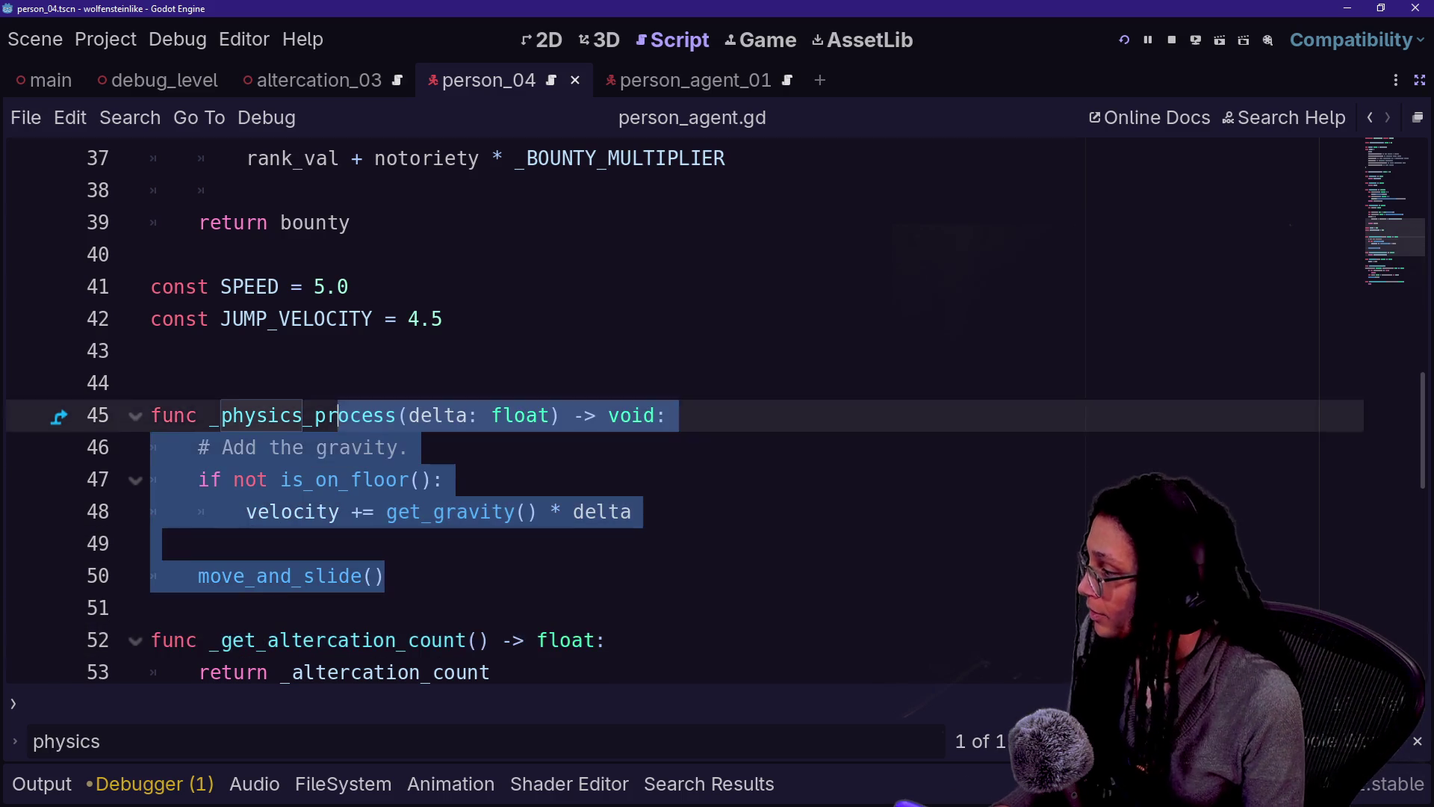
key("shift+Up")
key("shift+Up")
key("shift+Up")
key("ctrl+c")
key("Delete")
key("Delete")
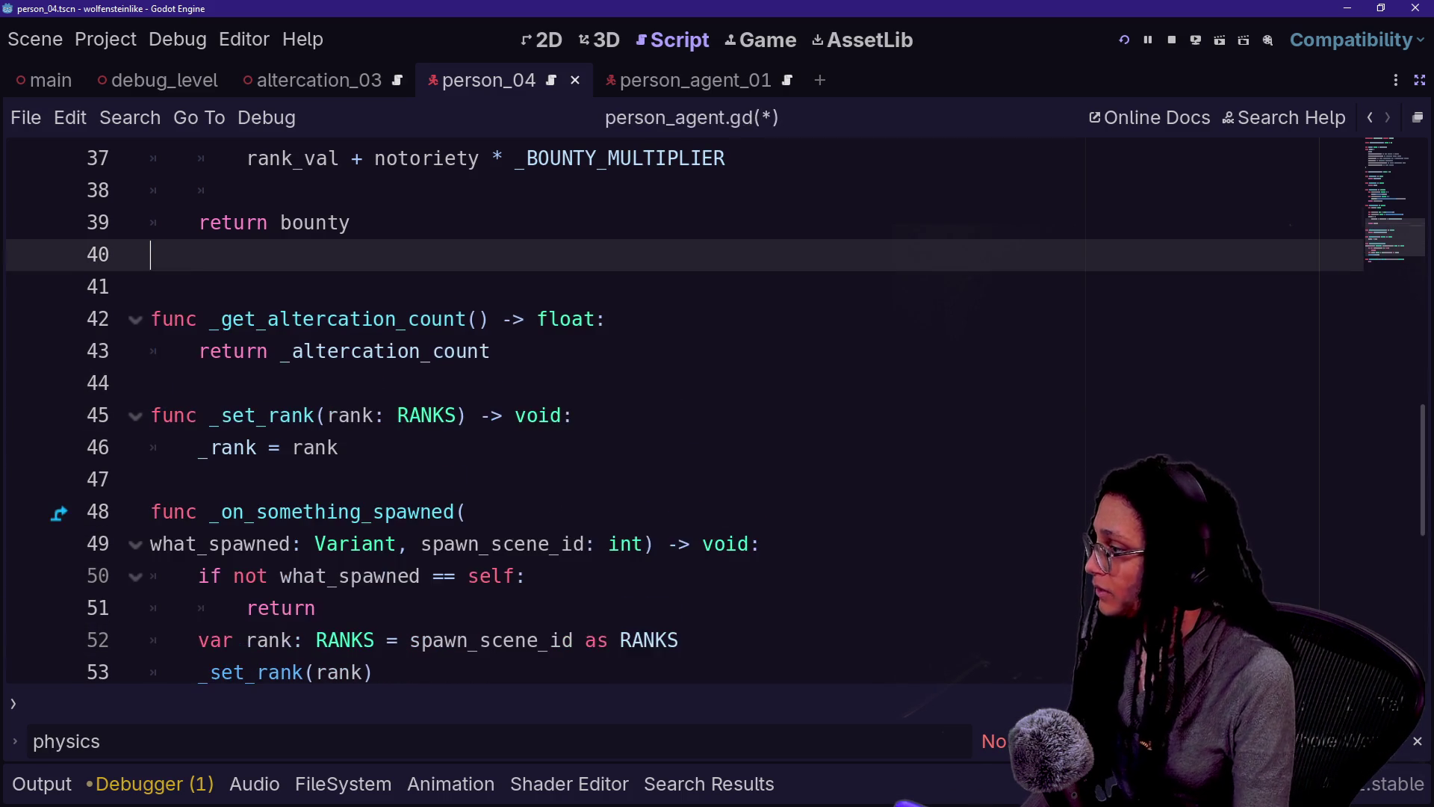
key("Left")
key("ctrl+s")
scroll(672, 411, "up", 12)
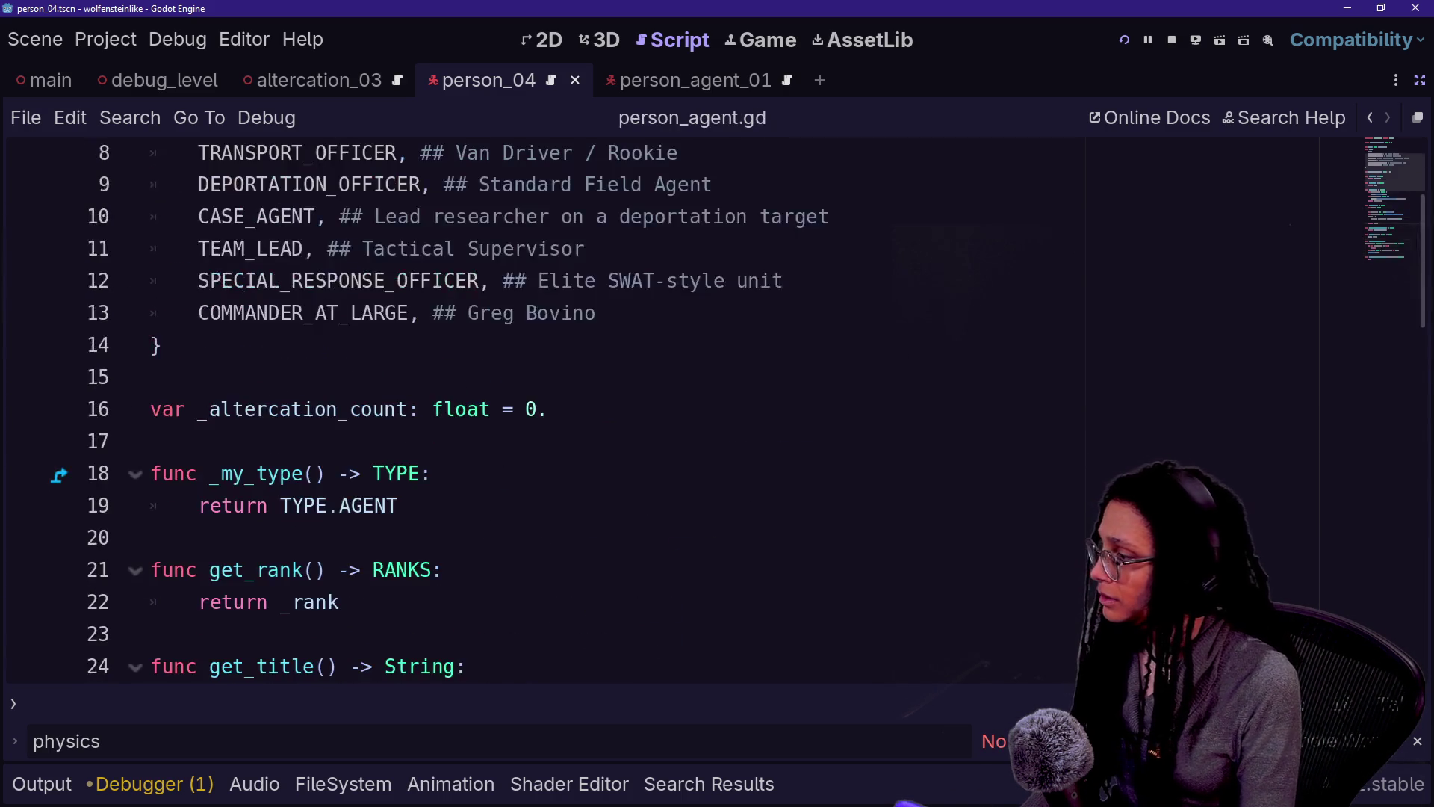
Step: Paste the physics block into Abstract_Person.gd after _ready_identity, save, and restart the game
key("alt+Left")
scroll(718, 411, "down", 8)
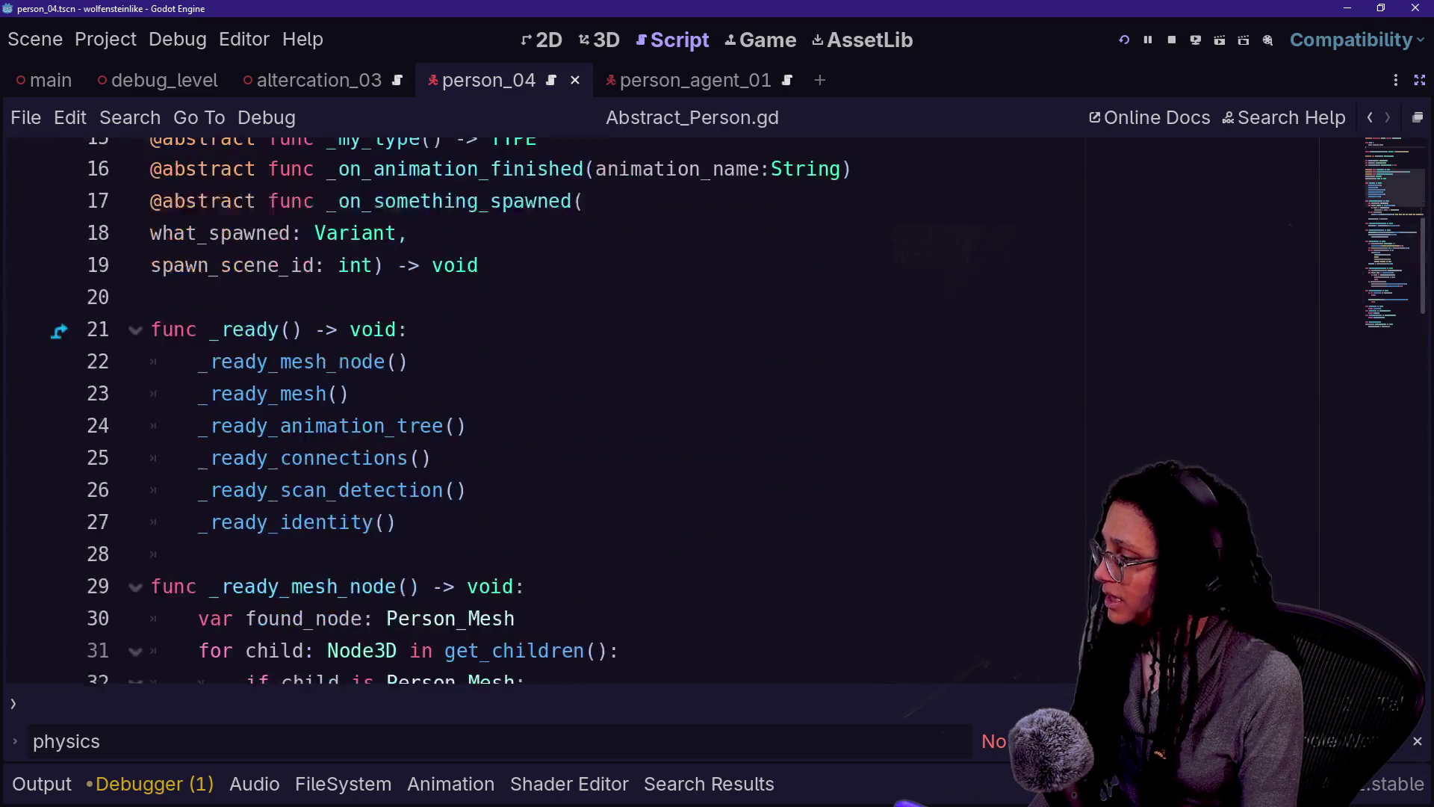
scroll(673, 411, "down", 3)
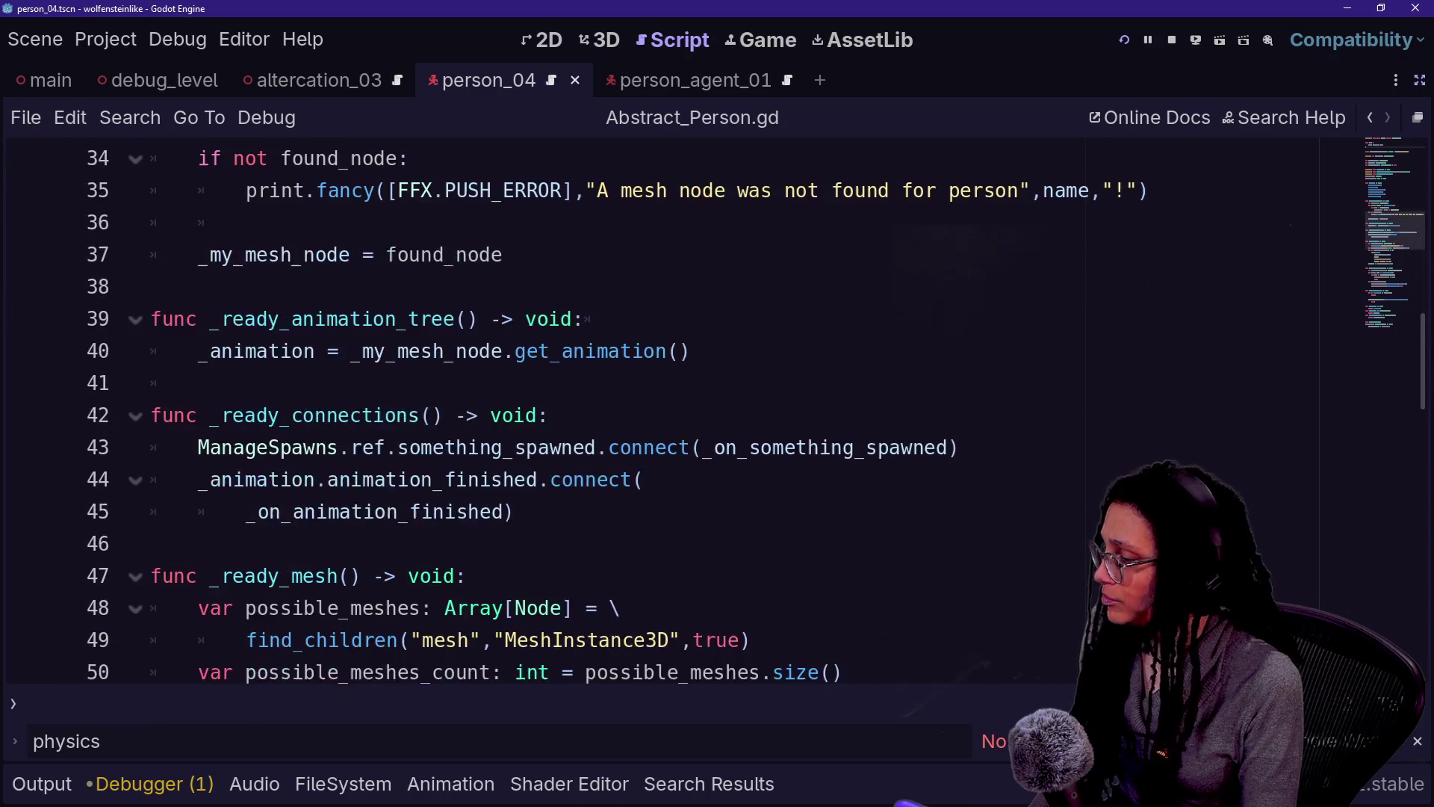
scroll(546, 411, "down", 3)
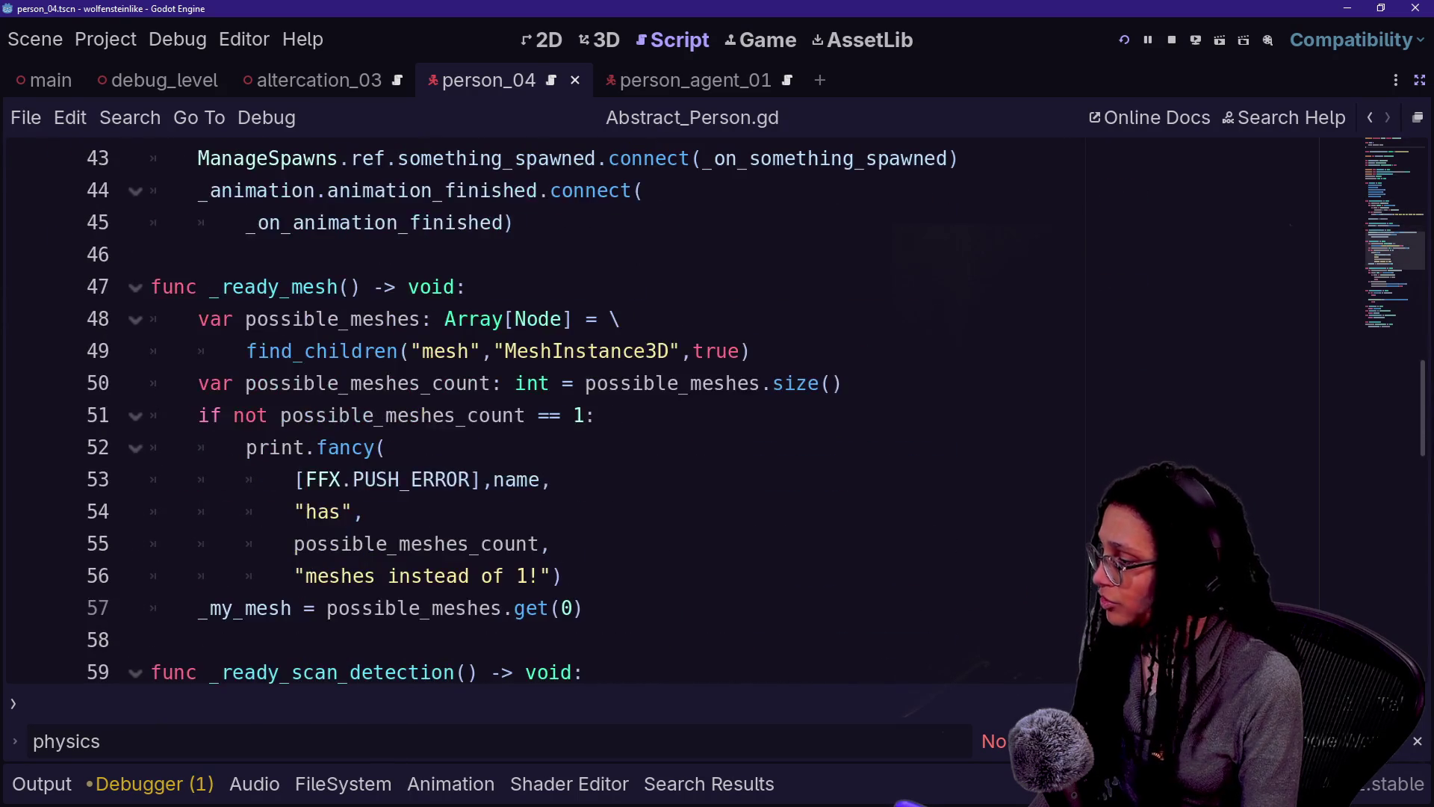
scroll(546, 411, "down", 8)
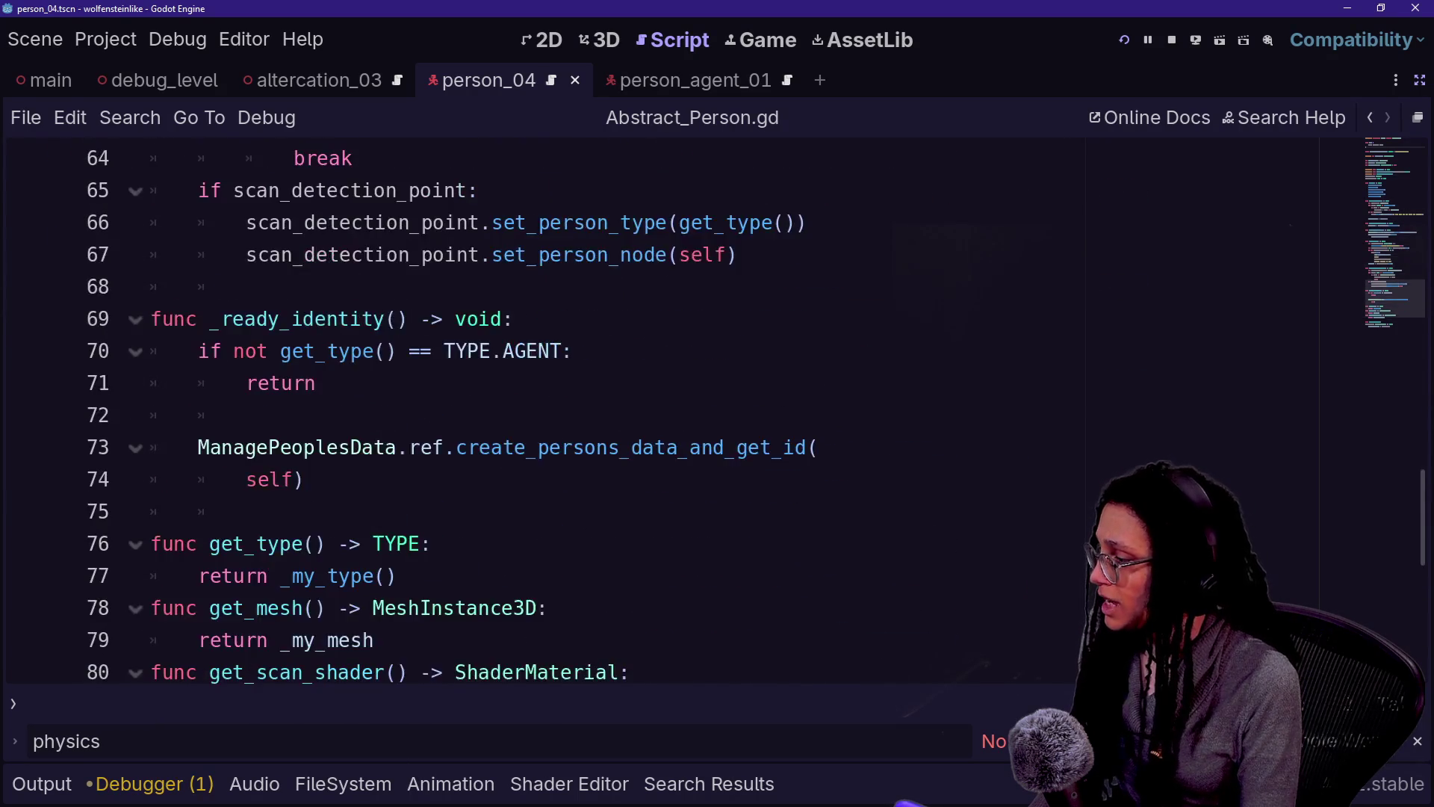
left_click(306, 384)
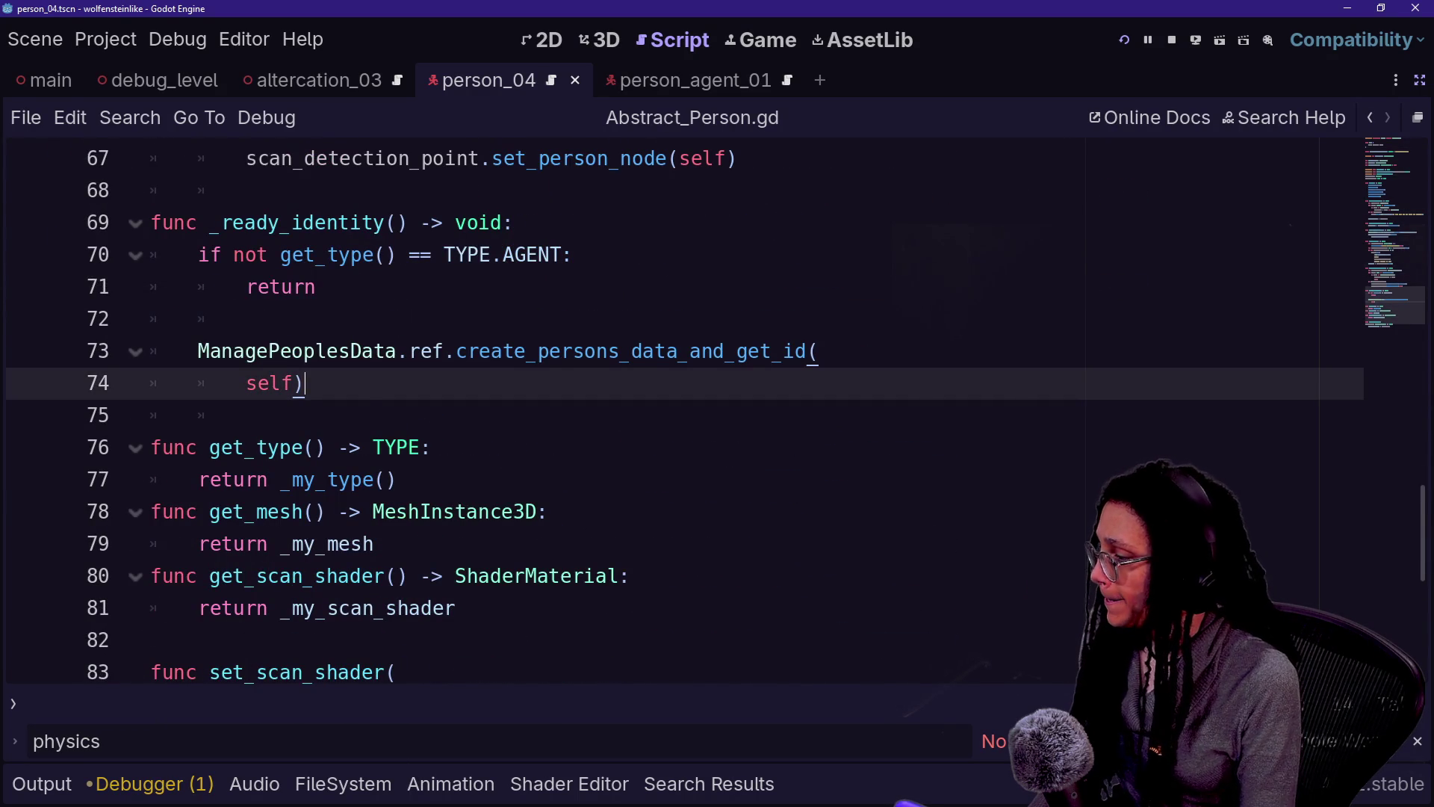
scroll(545, 410, "down", 2)
key("Return")
key("Return")
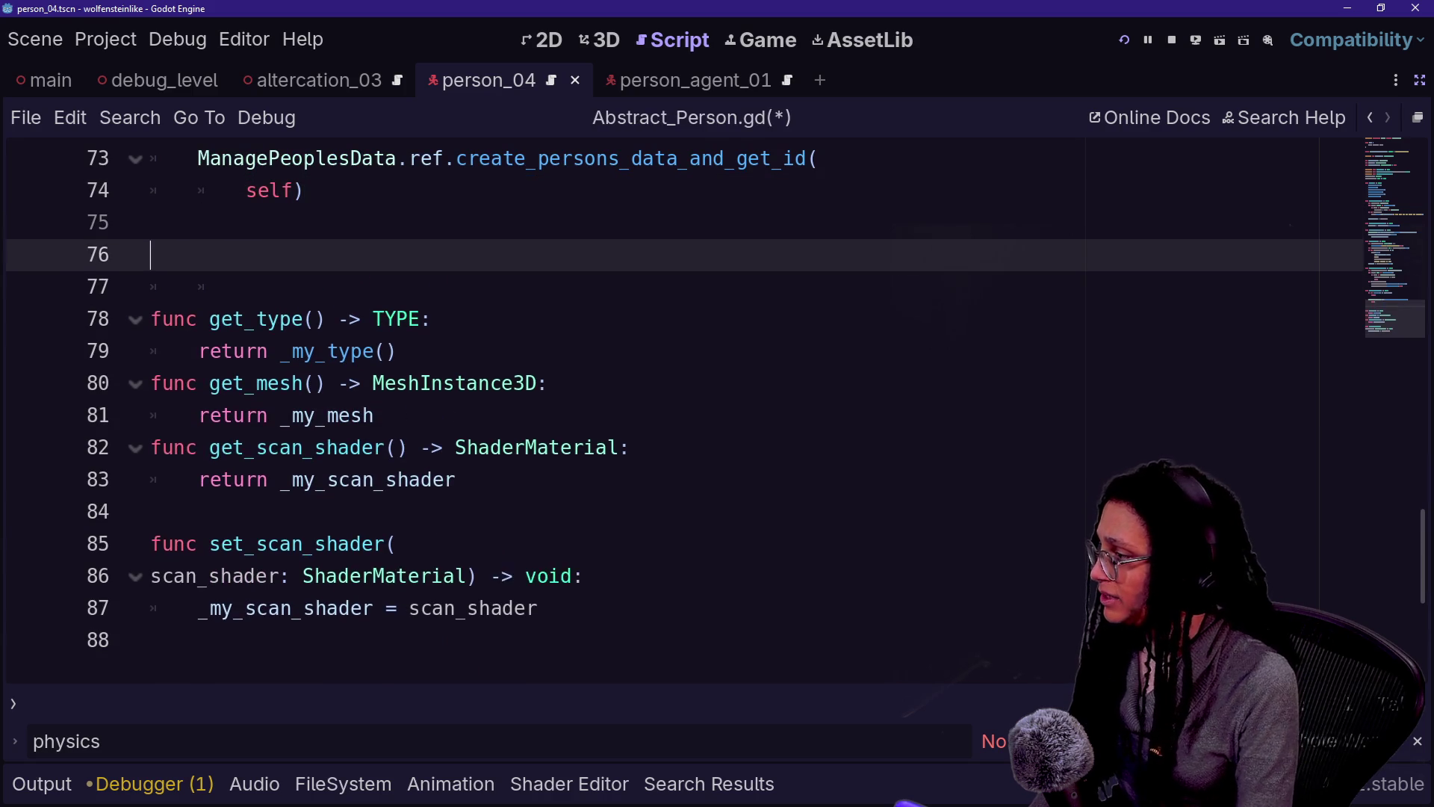
key("ctrl+v")
left_click(151, 254)
key("BackSpace")
key("ctrl+s")
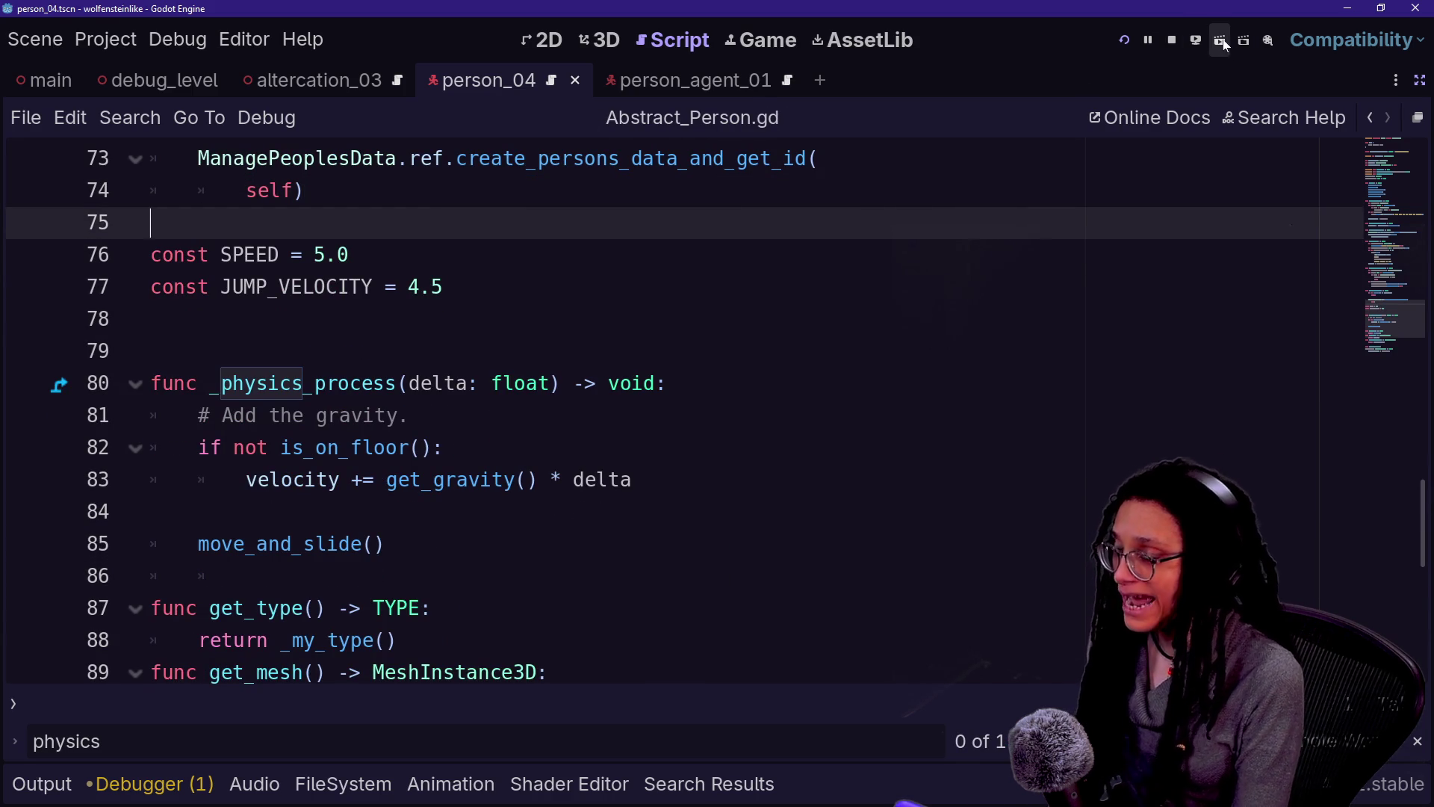
left_click(1131, 32)
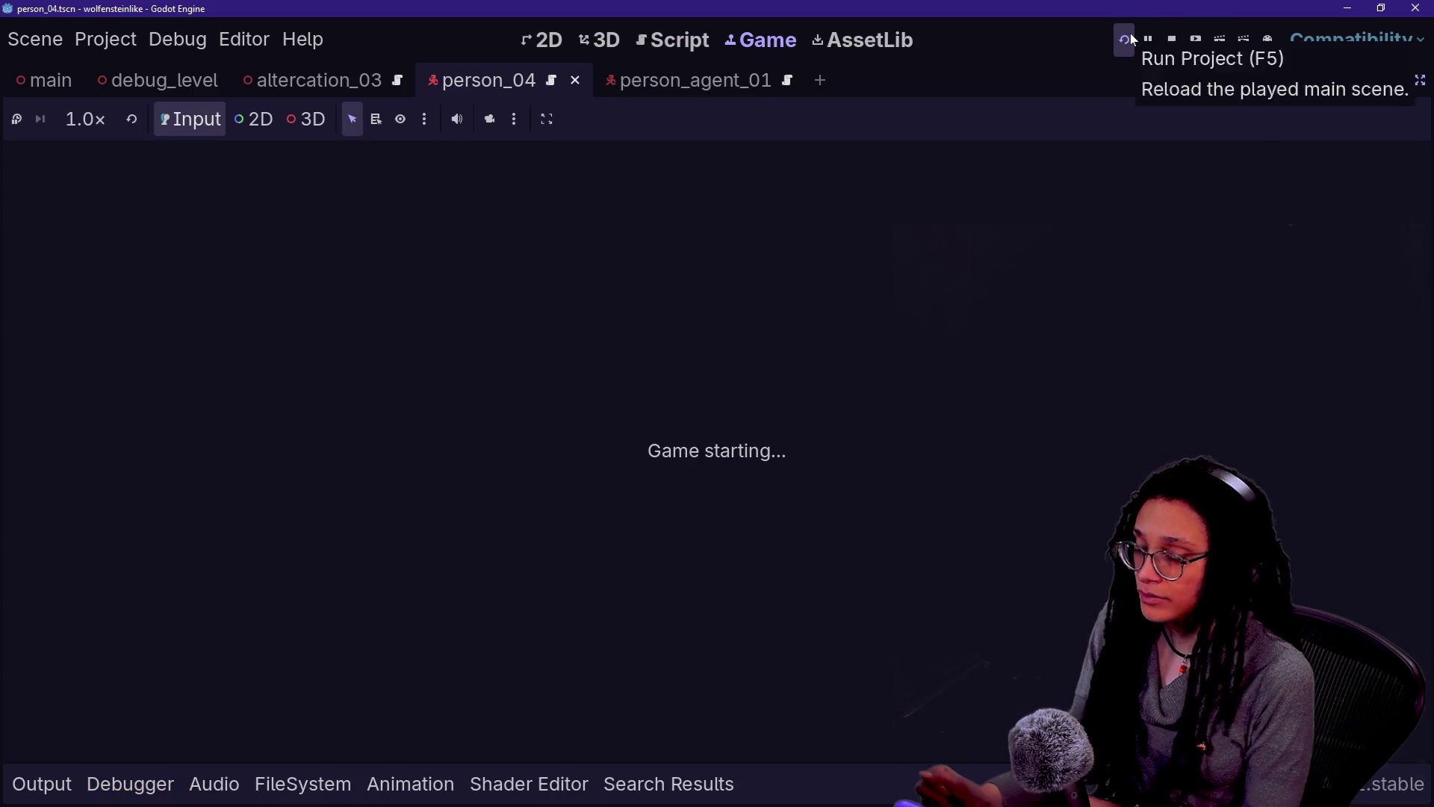